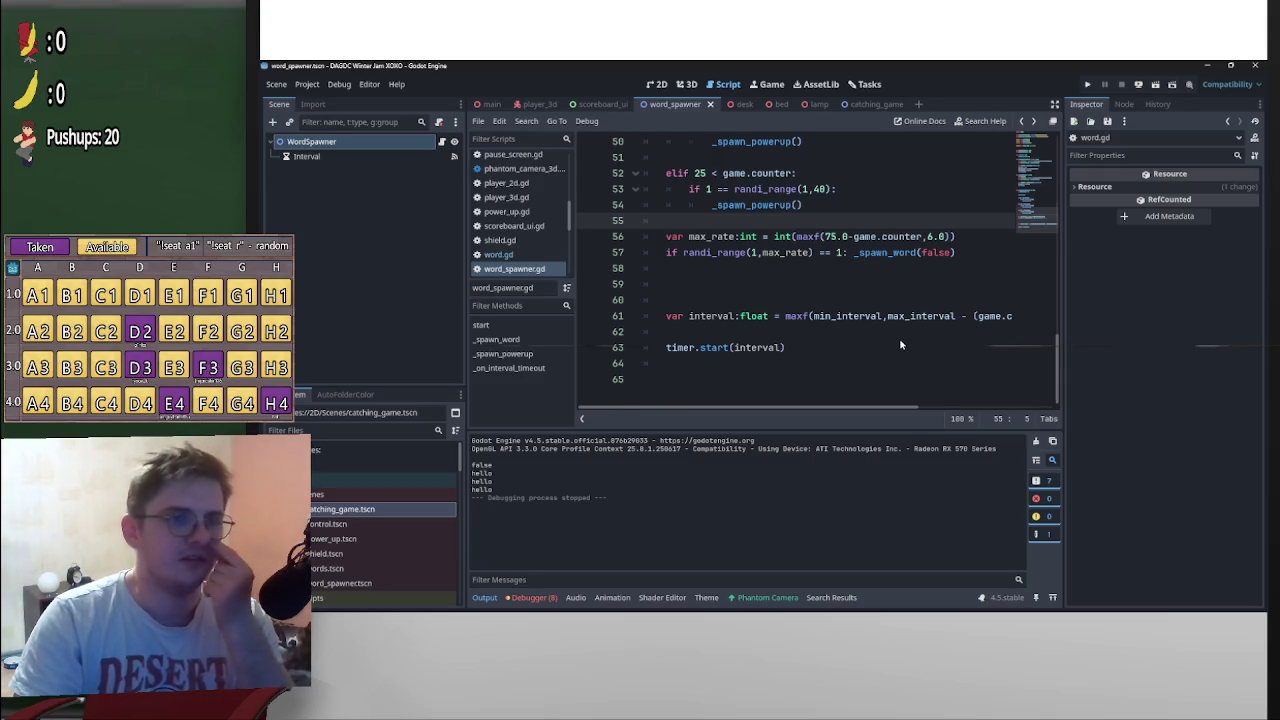
Add a print(good) line after _init_object() in word.gd's _ready function
{"action": "scroll", "coordinate": [900, 345], "scroll_direction": "up", "scroll_amount": 1}
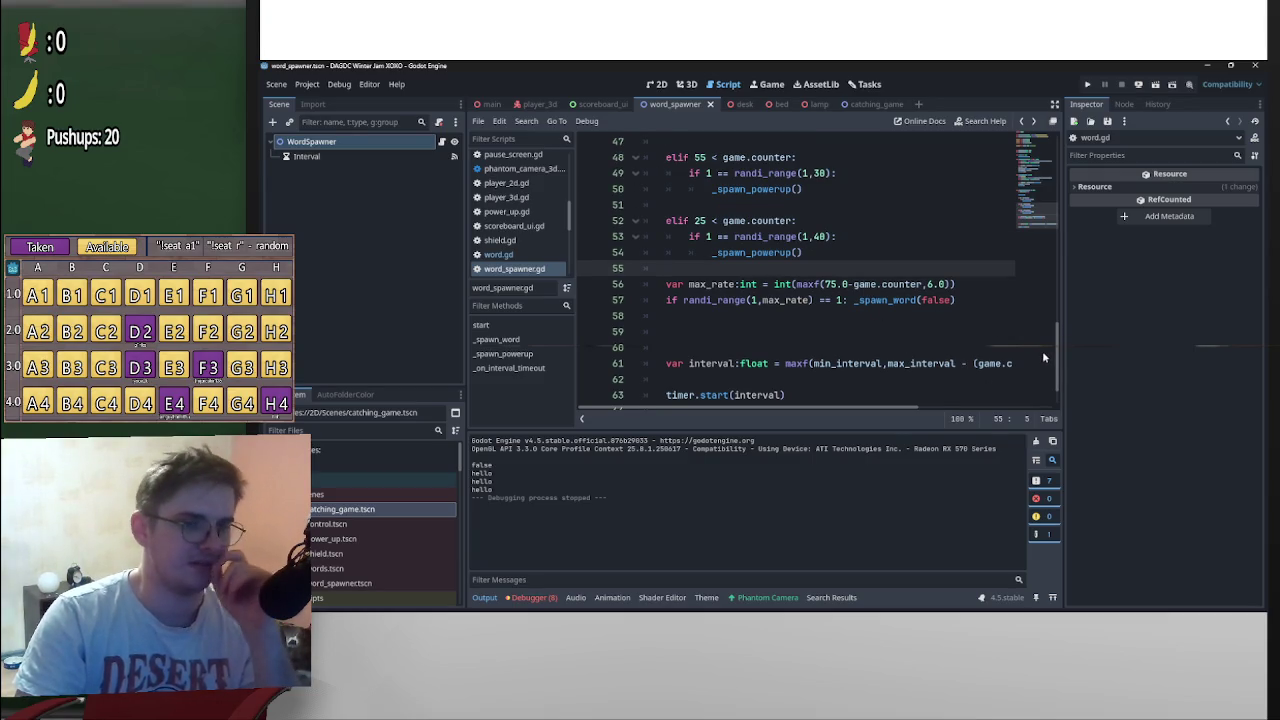
{"action": "mouse_move", "coordinate": [1055, 362]}
{"action": "left_mouse_down"}
{"action": "mouse_move", "coordinate": [1052, 212]}
{"action": "mouse_move", "coordinate": [1039, 237]}
{"action": "left_mouse_up"}
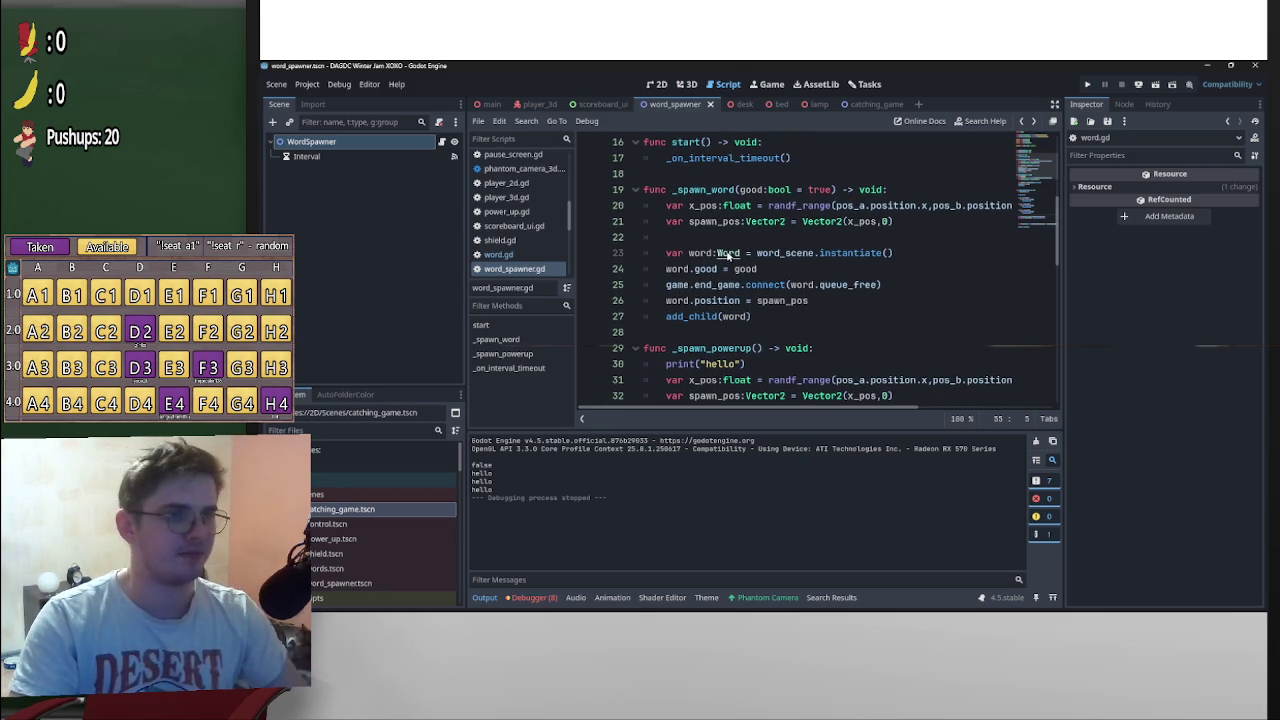
{"action": "left_click", "coordinate": [726, 254], "text": "ctrl"}
{"action": "scroll", "coordinate": [797, 335], "scroll_direction": "up", "scroll_amount": 4}
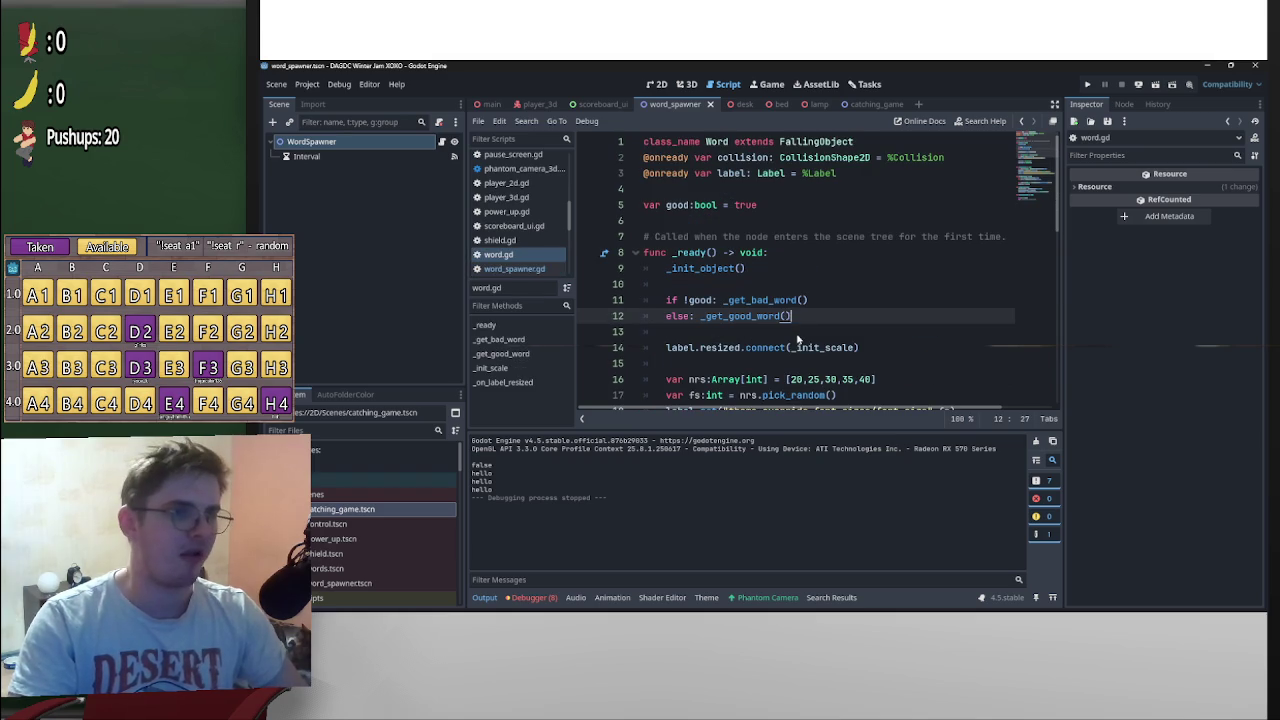
{"action": "left_click", "coordinate": [796, 285]}
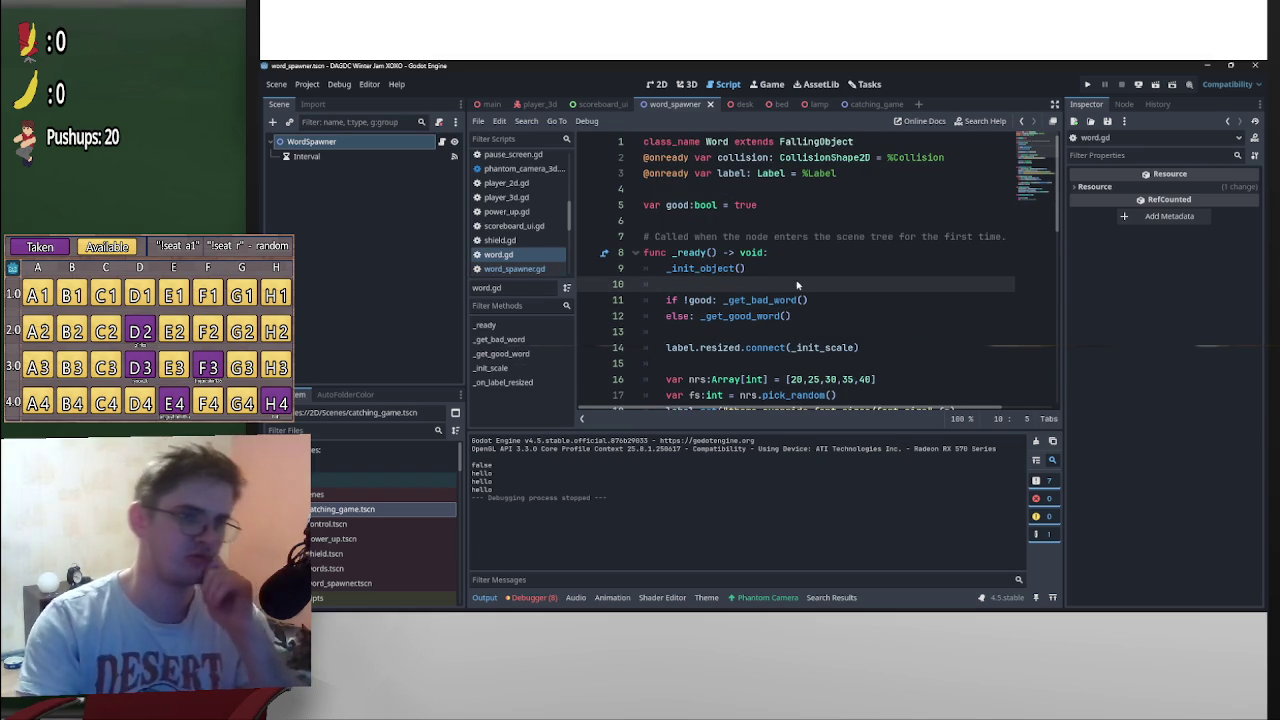
{"action": "key", "text": "Return"}
{"action": "key", "text": "Return"}
{"action": "key", "text": "Up"}
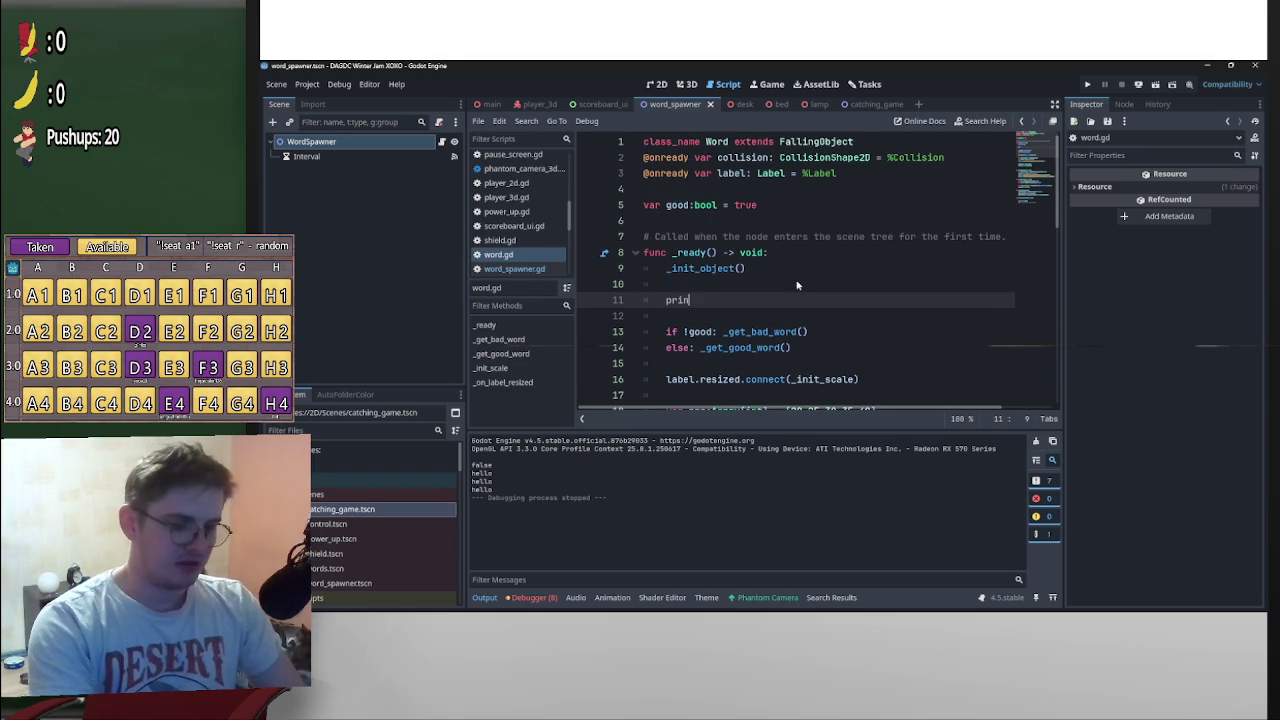
{"action": "type", "text": "t(good"}
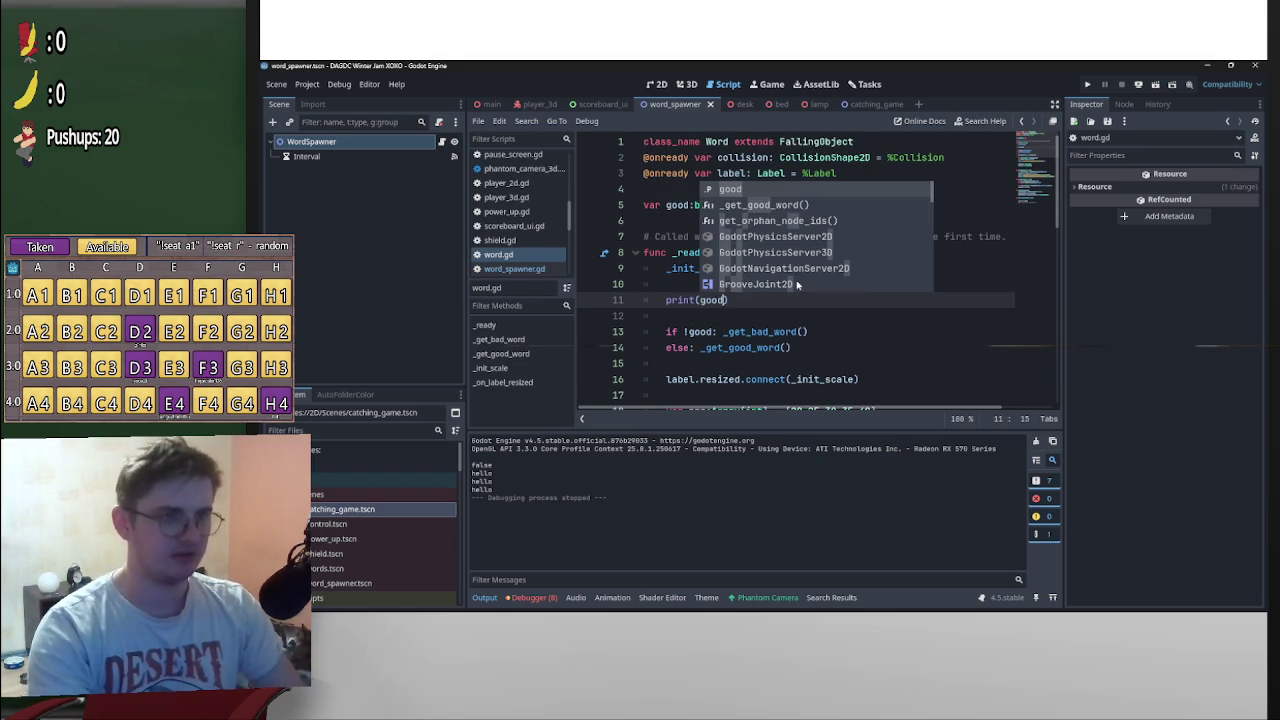
{"action": "type", "text": ")"}
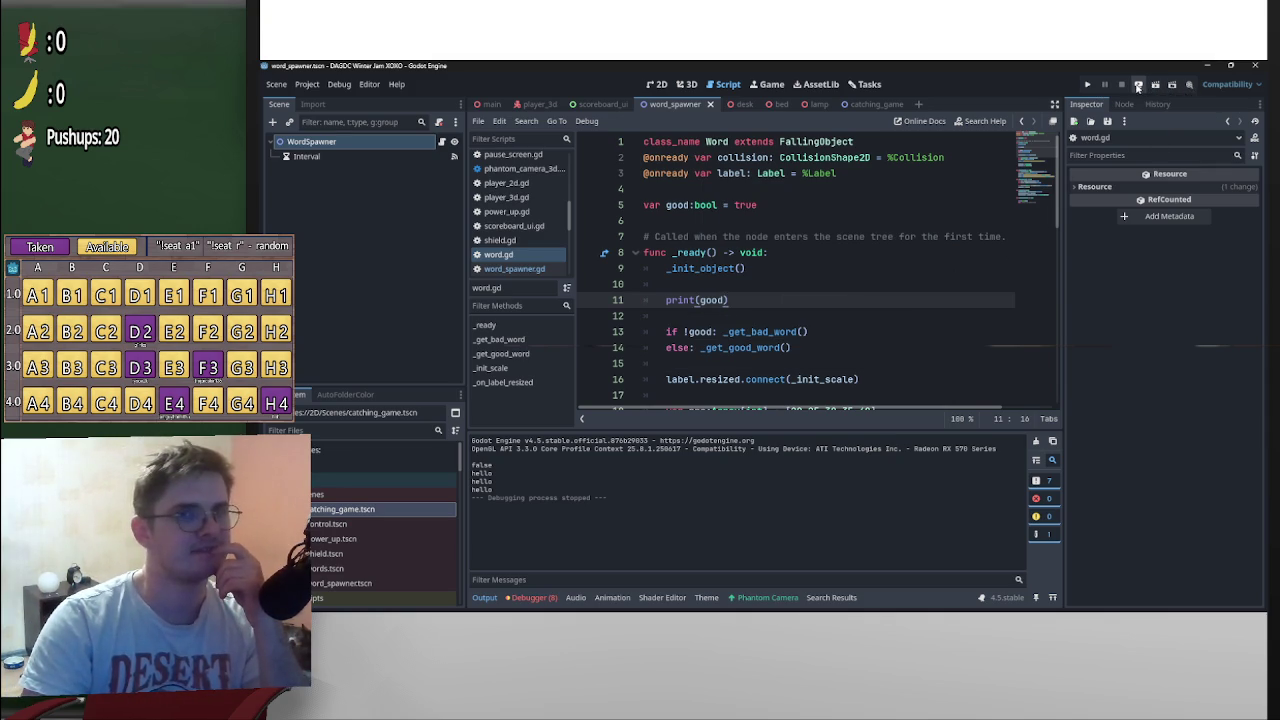
{"action": "left_click", "coordinate": [867, 106]}
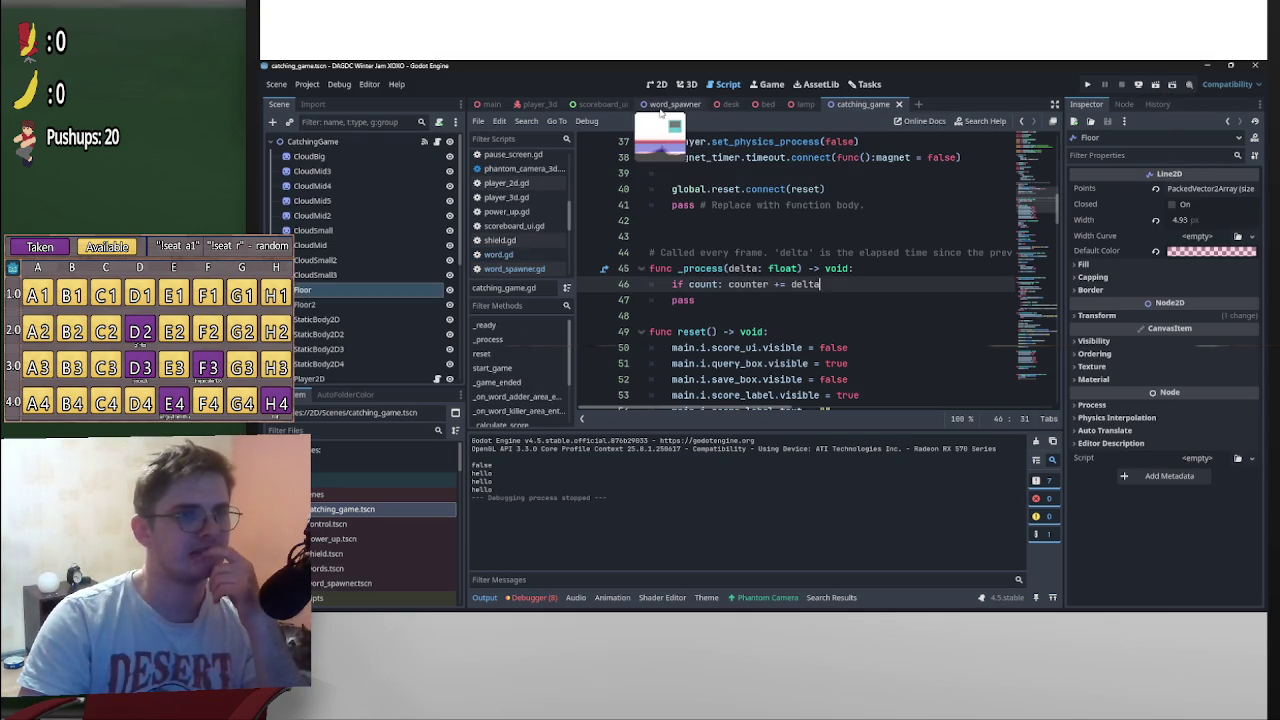
Run the project from the main scene and start the word-catching minigame
{"action": "left_click", "coordinate": [490, 104]}
{"action": "left_click", "coordinate": [1088, 84]}
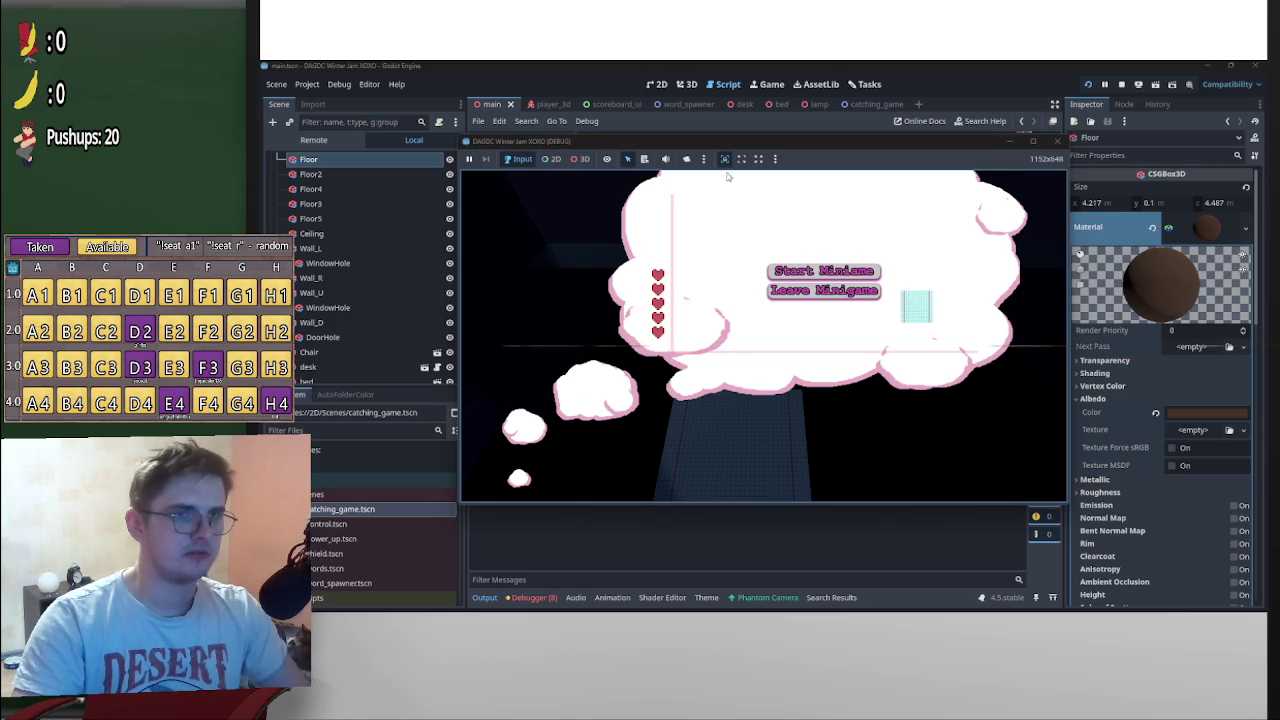
{"action": "left_click_drag", "start_coordinate": [930, 141], "coordinate": [1092, 86]}
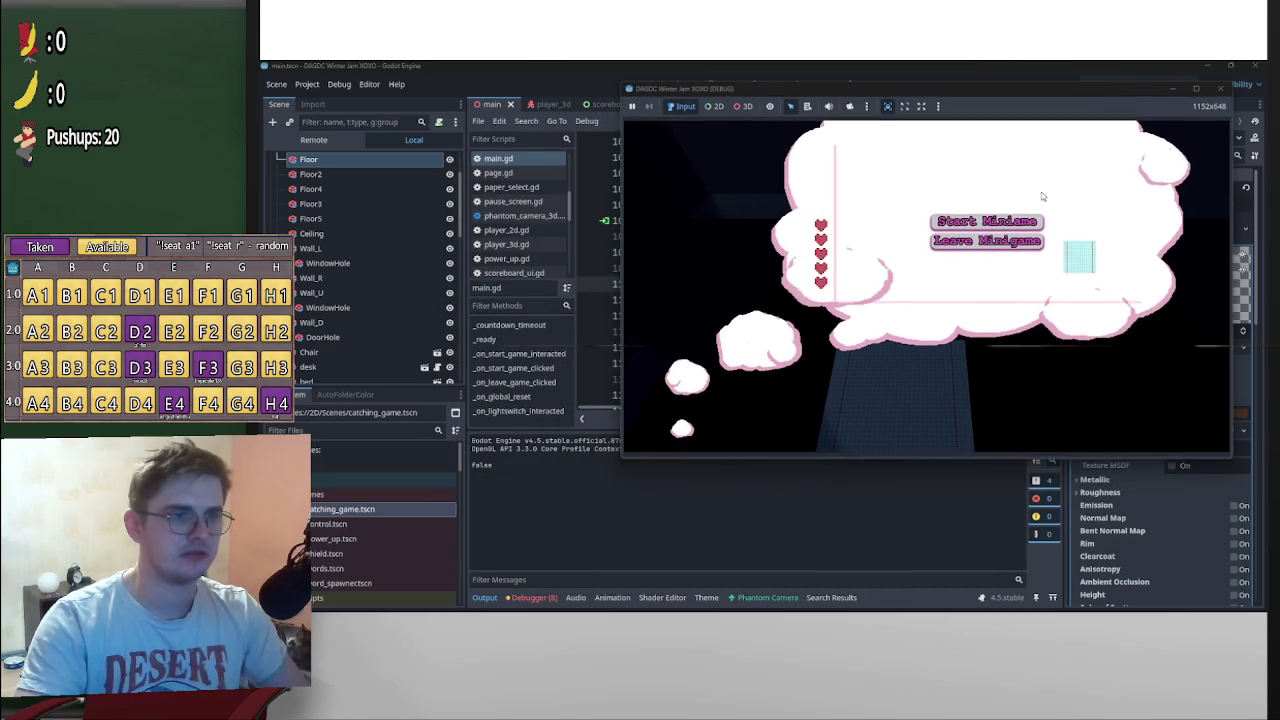
{"action": "left_click", "coordinate": [1015, 226]}
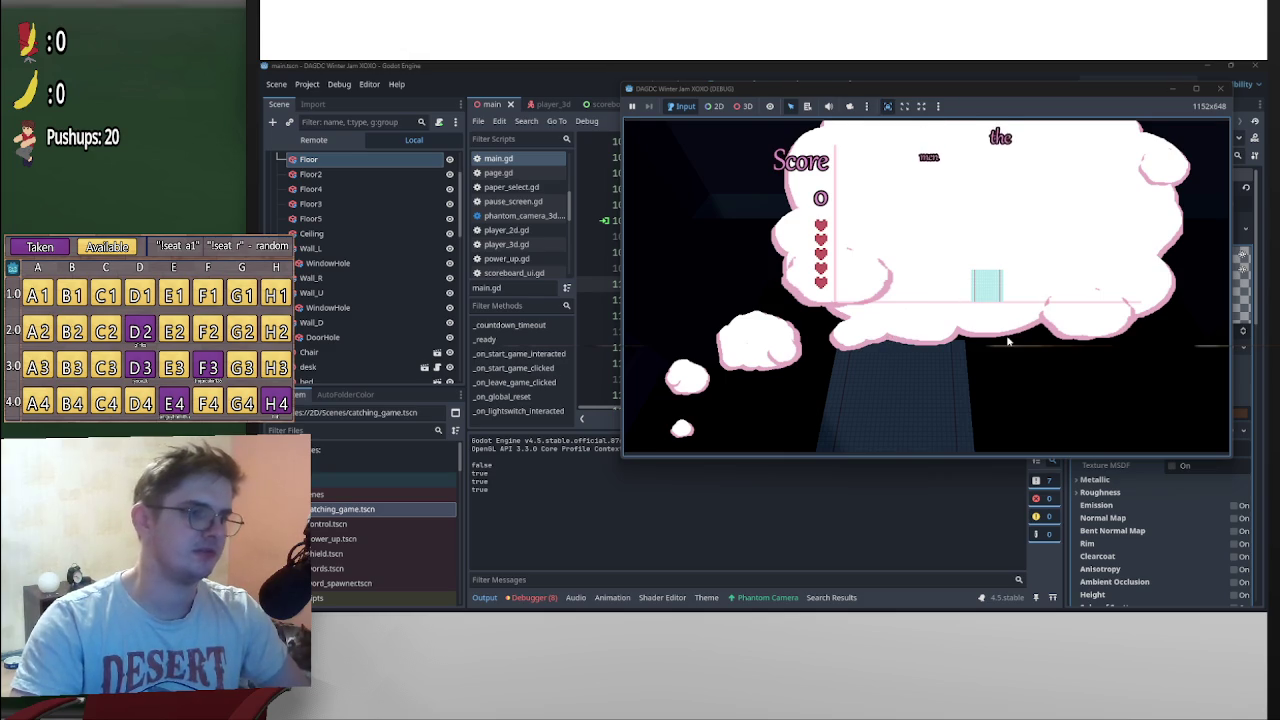
Catch falling words with the arrow keys while the good flags print, then stop the game
{"action": "key", "text": "Left"}
{"action": "key", "text": "Right"}
{"action": "key", "text": "Left"}
{"action": "key", "text": "Right"}
{"action": "key", "text": "Left"}
{"action": "key", "text": "Right"}
{"action": "key", "text": "Left"}
{"action": "key", "text": "Left"}
{"action": "key", "text": "Right"}
{"action": "key", "text": "Left"}
{"action": "key", "text": "Left"}
{"action": "key", "text": "Right"}
{"action": "key", "text": "Left"}
{"action": "key", "text": "Left"}
{"action": "key", "text": "Left"}
{"action": "key", "text": "Left"}
{"action": "key", "text": "Right"}
{"action": "key", "text": "Right"}
{"action": "key", "text": "Left"}
{"action": "key", "text": "Left"}
{"action": "left_click", "coordinate": [1222, 88]}
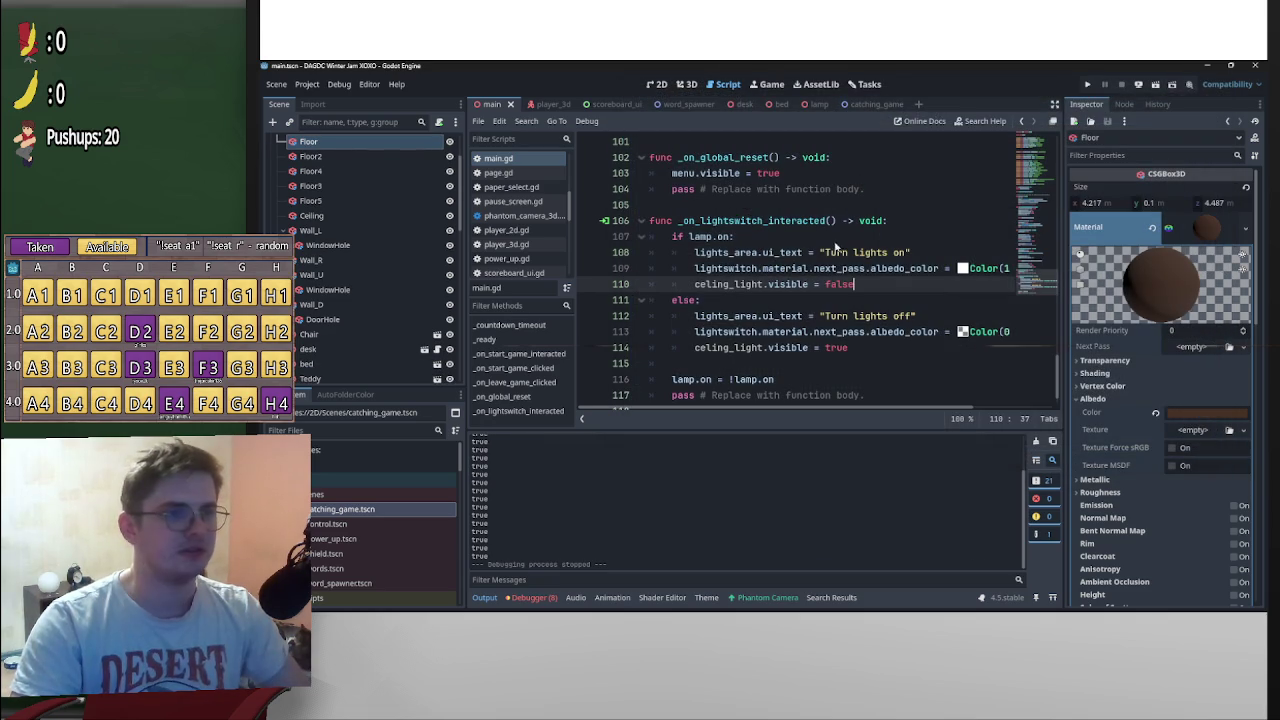
Delete the print(good) line from word.gd, then relaunch the game and start the minigame
{"action": "scroll", "coordinate": [830, 303], "scroll_direction": "up", "scroll_amount": 4}
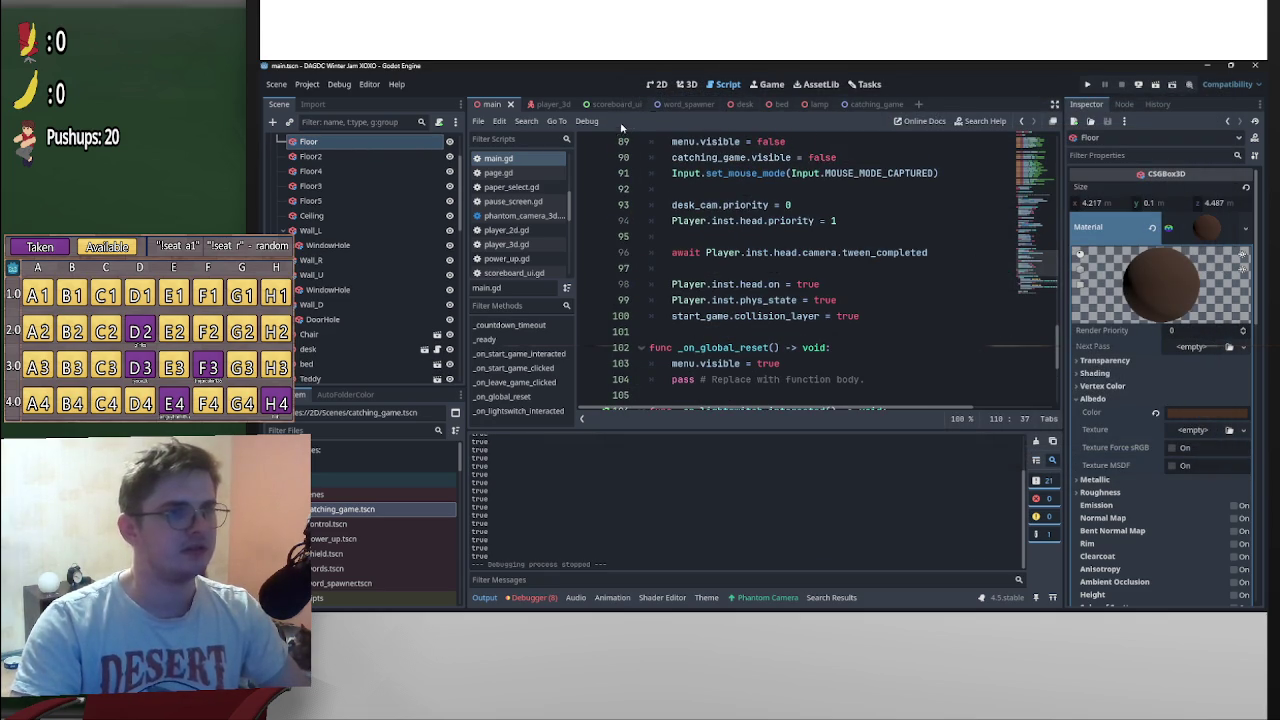
{"action": "scroll", "coordinate": [528, 231], "scroll_direction": "down", "scroll_amount": 2}
{"action": "left_click", "coordinate": [521, 256]}
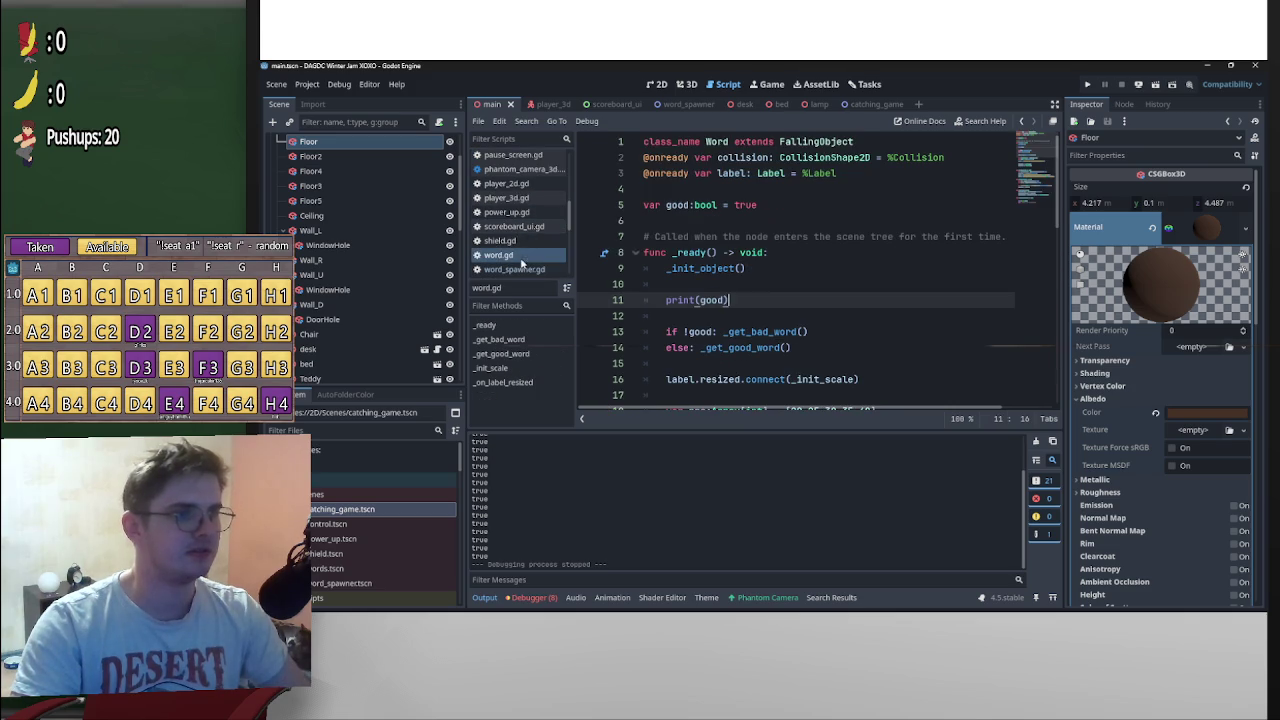
{"action": "left_click_drag", "start_coordinate": [745, 297], "coordinate": [592, 289]}
{"action": "key", "text": "BackSpace"}
{"action": "key", "text": "BackSpace"}
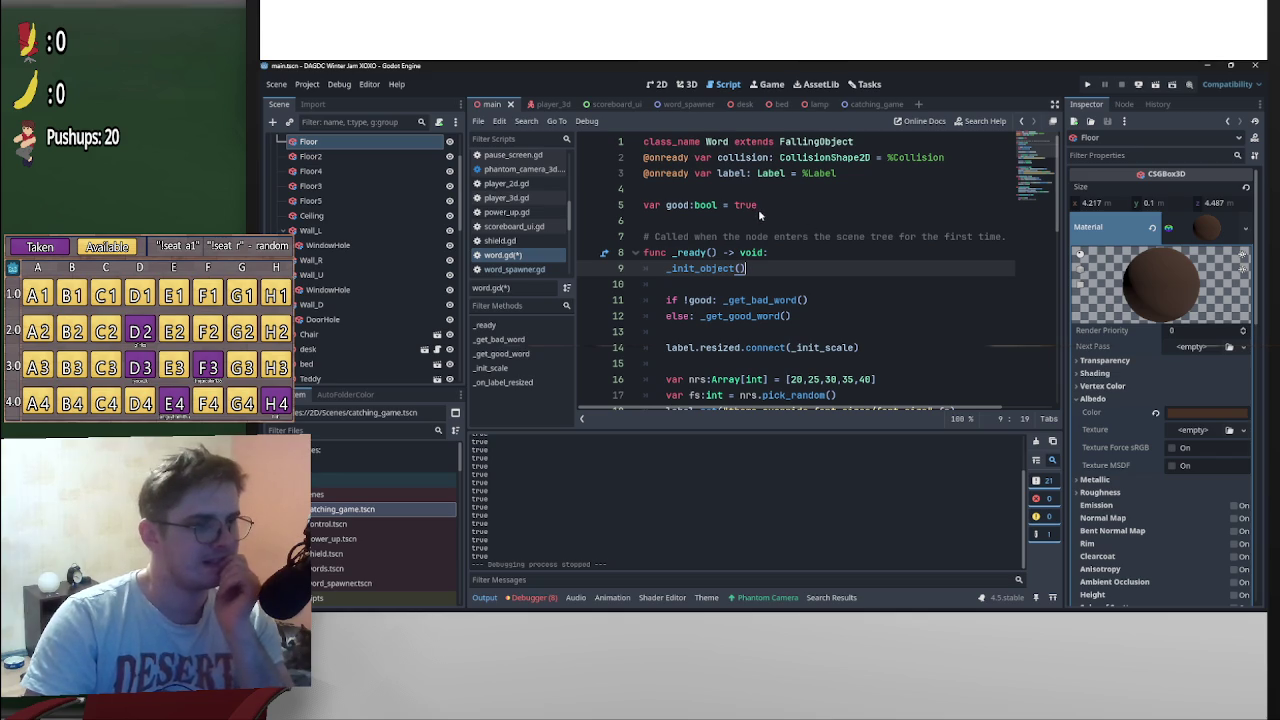
{"action": "left_click_drag", "start_coordinate": [759, 207], "coordinate": [728, 208]}
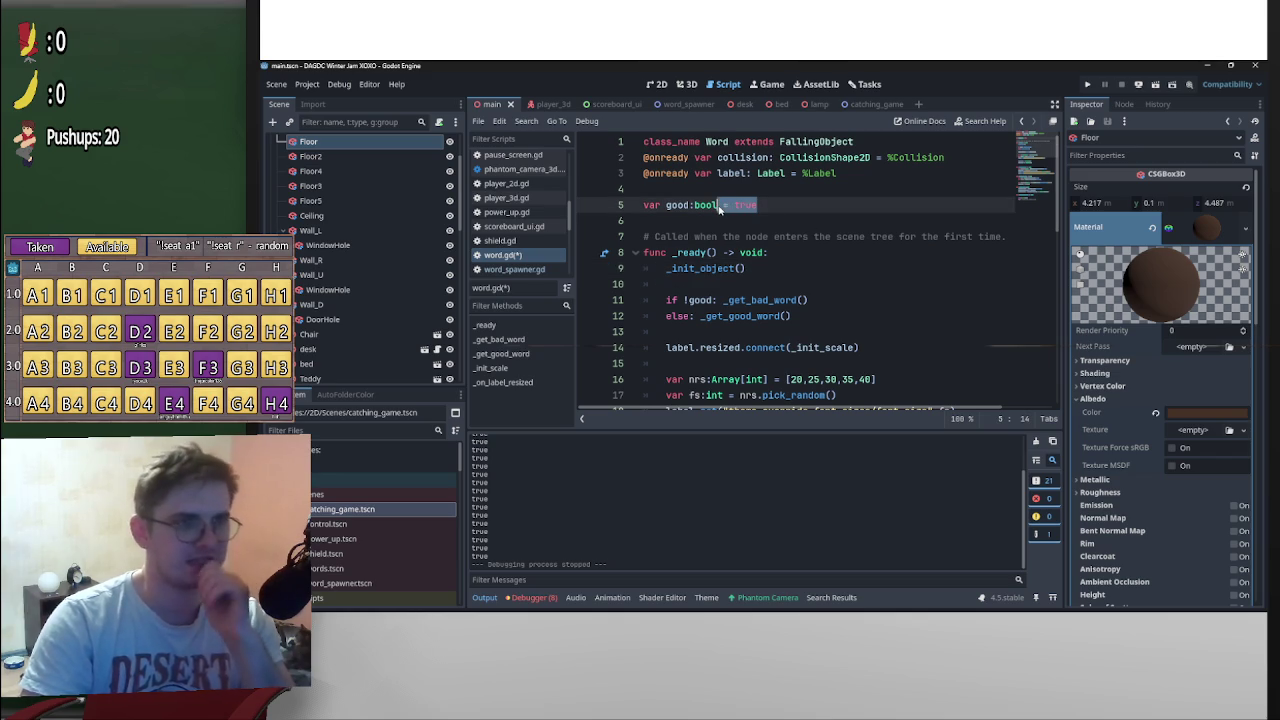
{"action": "left_click", "coordinate": [1089, 86]}
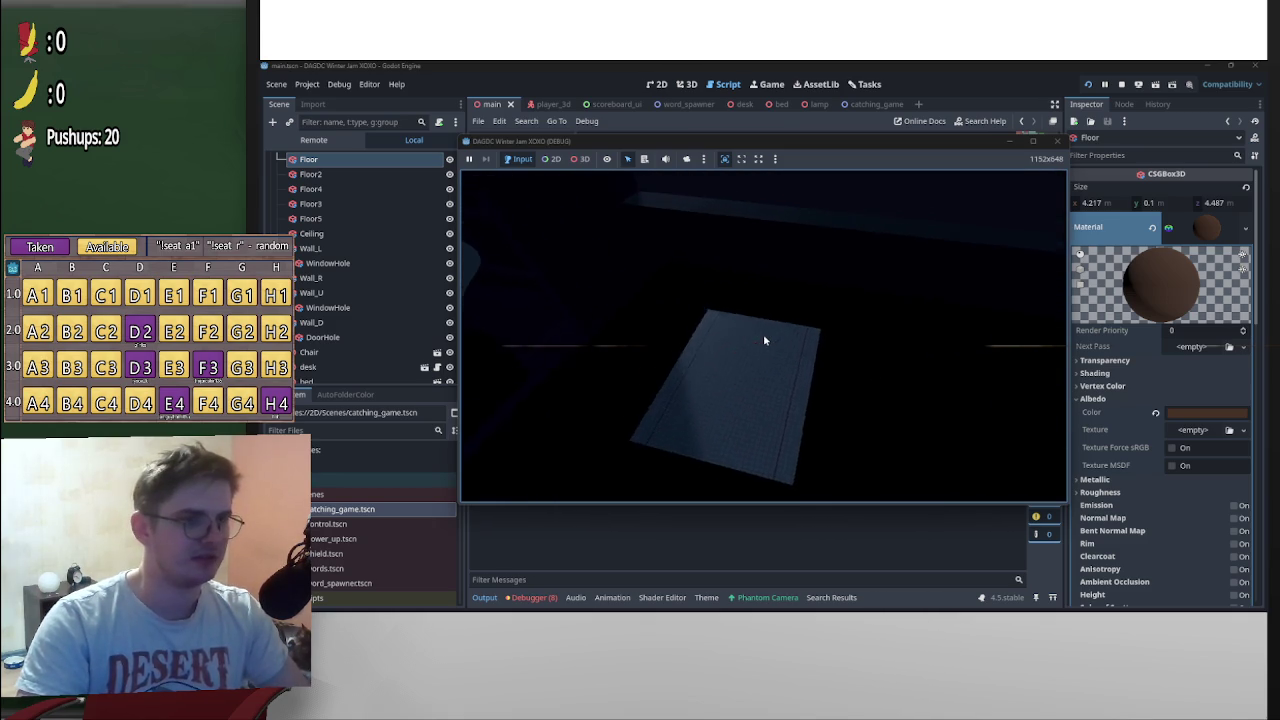
{"action": "left_click", "coordinate": [847, 270]}
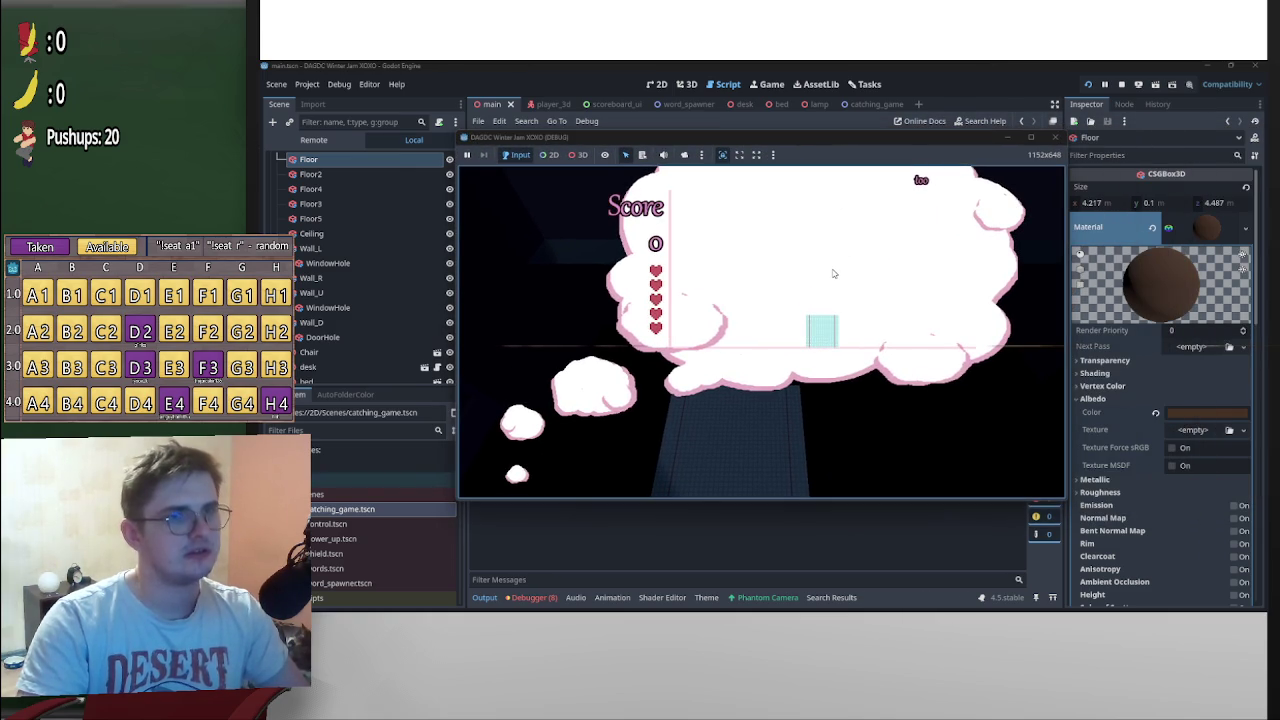
Catch words with the arrow keys until the score reaches 133, then stop the game
{"action": "key", "text": "Right"}
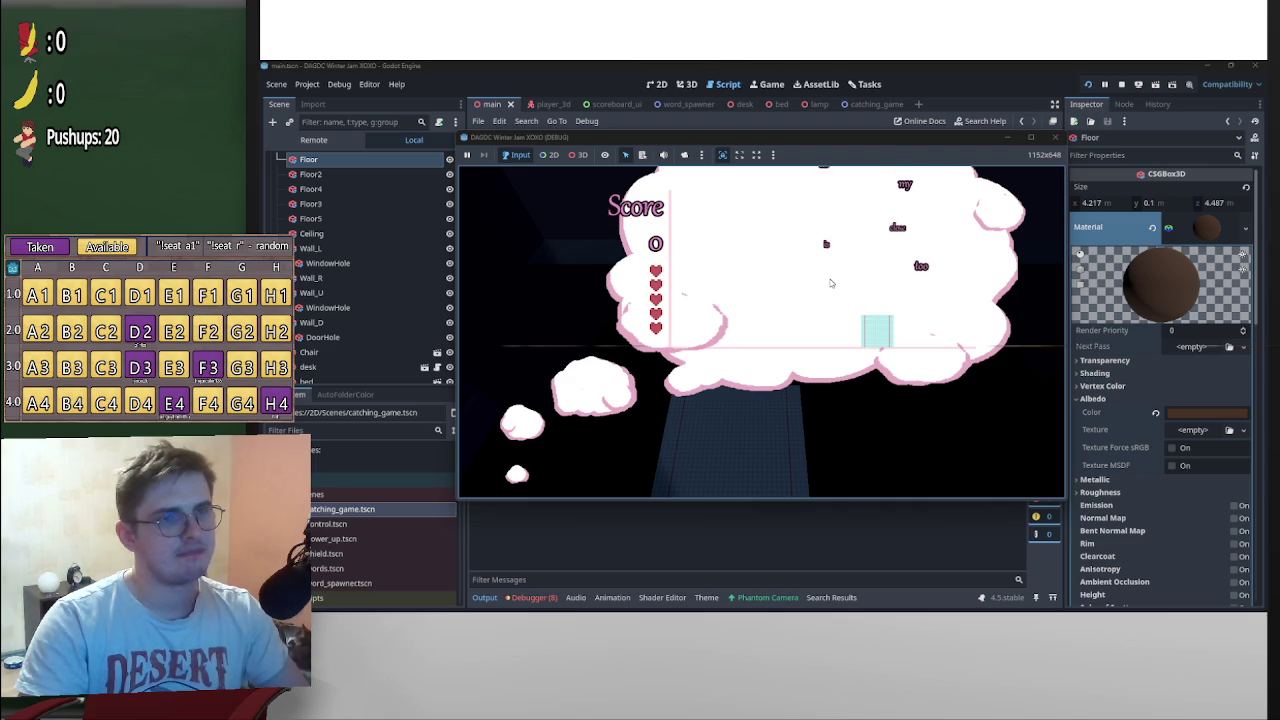
{"action": "key", "text": "Right"}
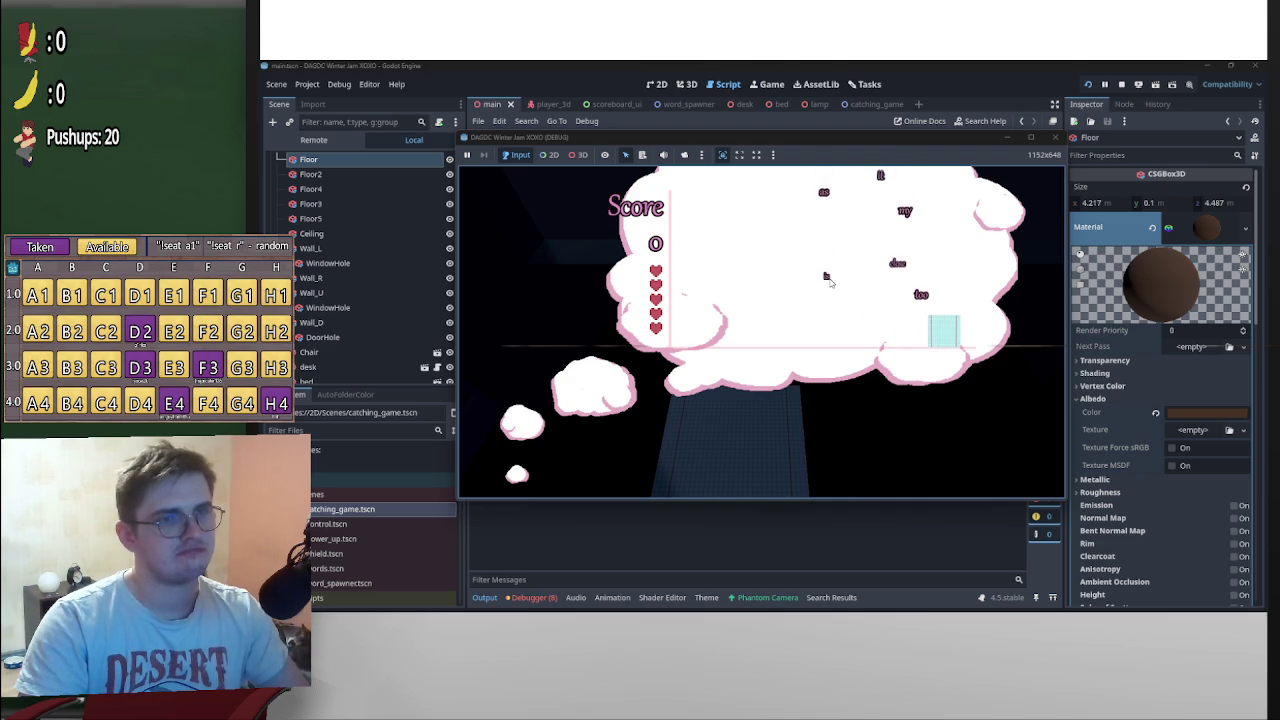
{"action": "key", "text": "Left"}
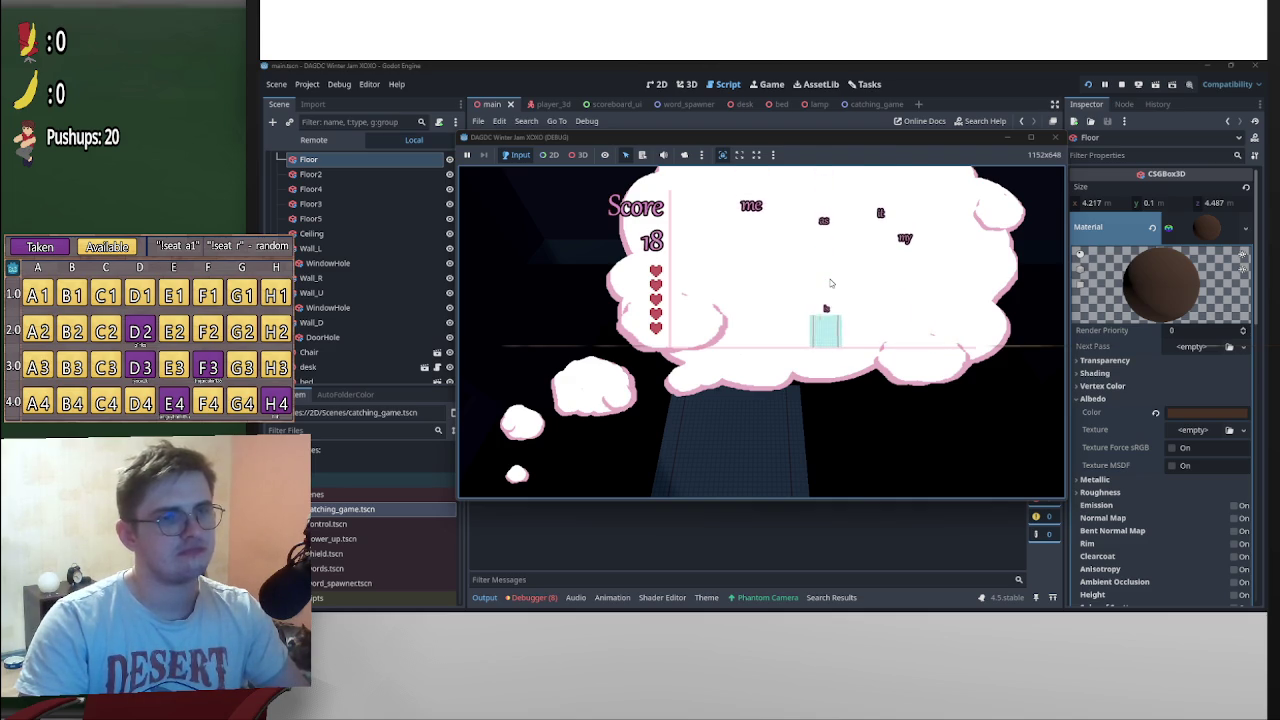
{"action": "key", "text": "Left"}
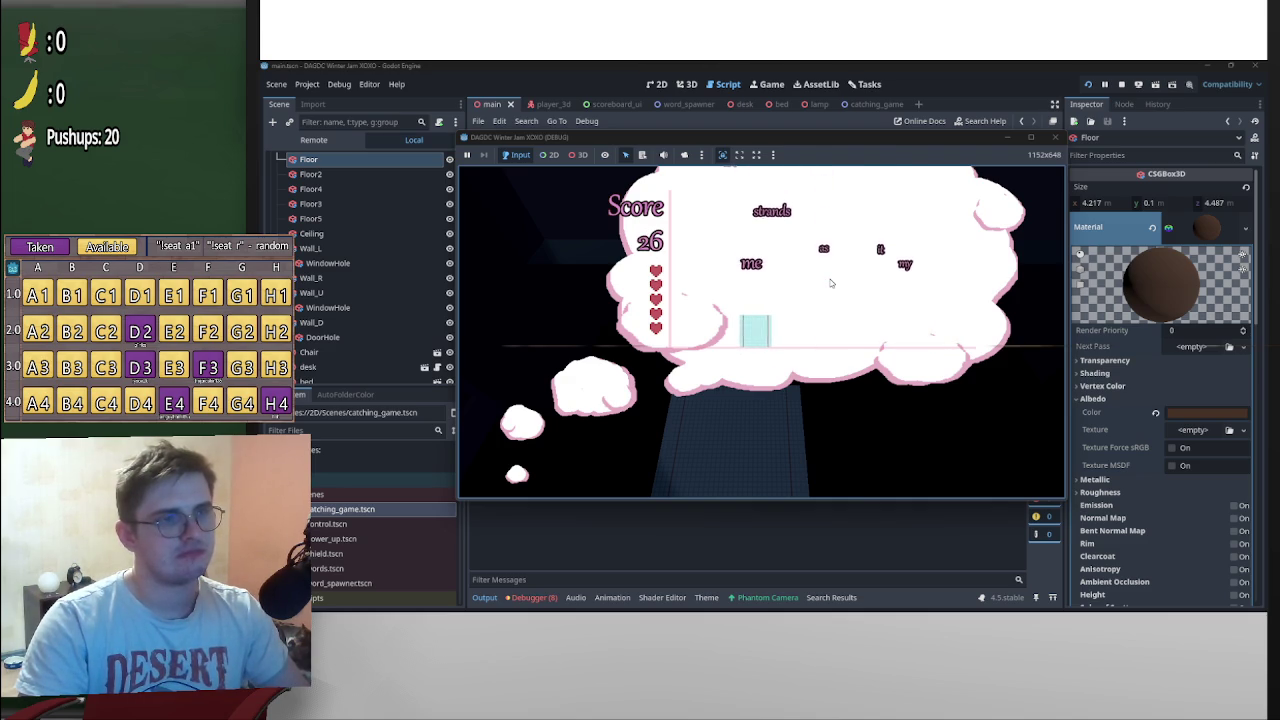
{"action": "key", "text": "Right"}
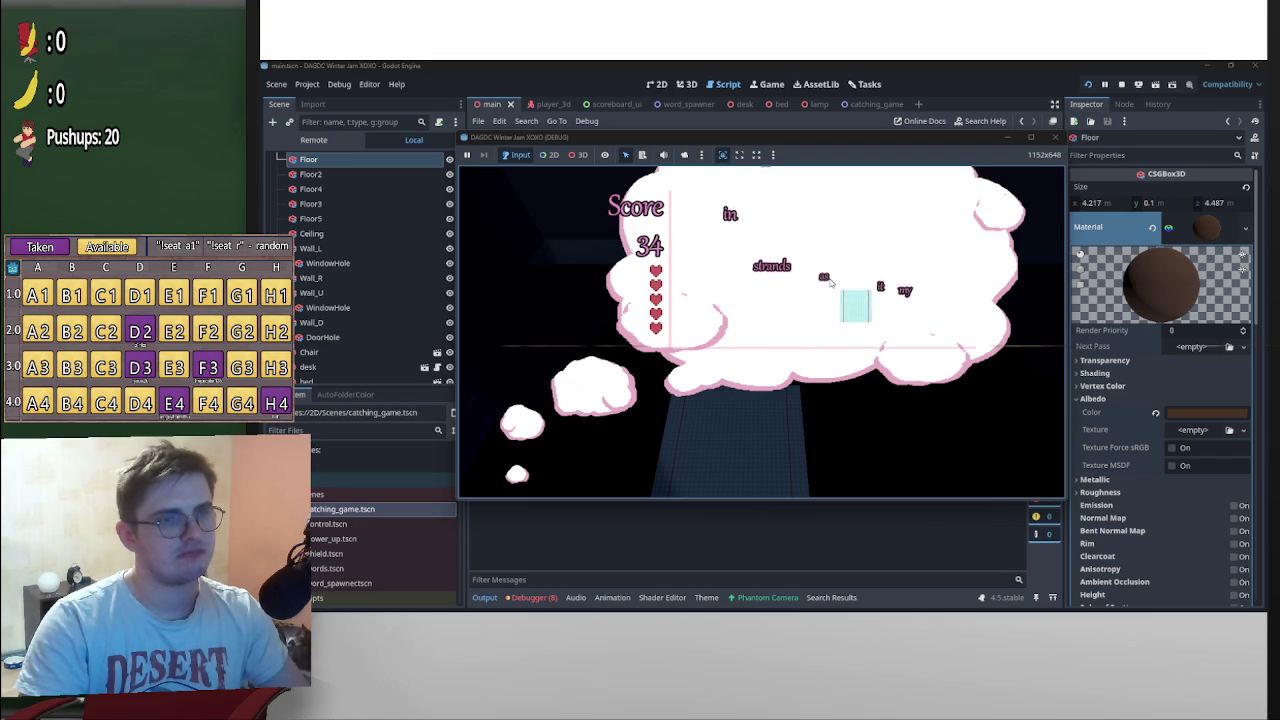
{"action": "key", "text": "Left"}
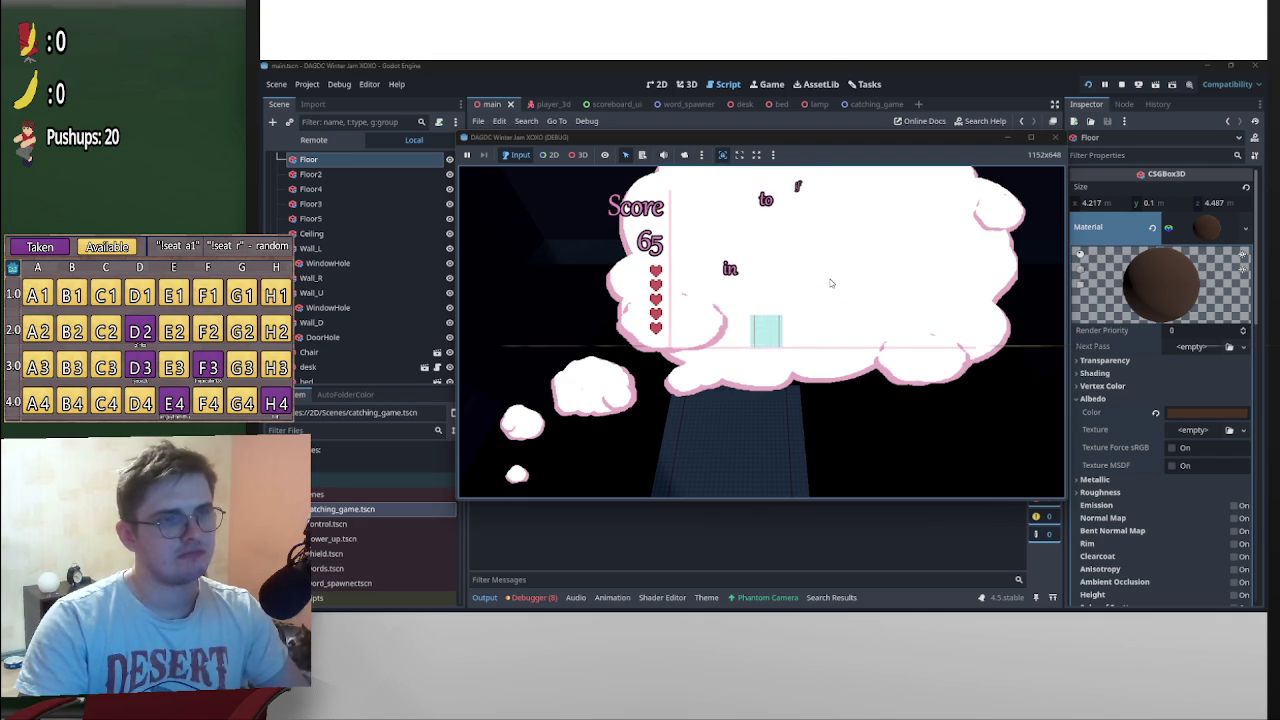
{"action": "key", "text": "Right"}
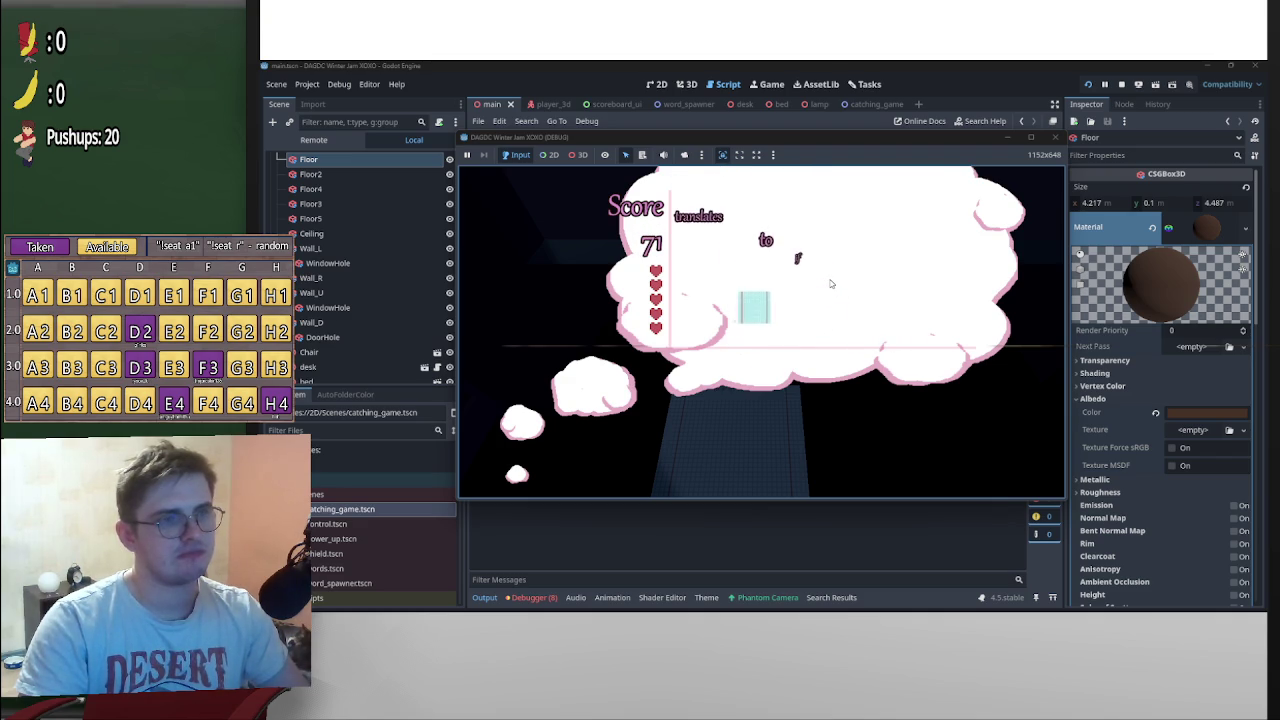
{"action": "key", "text": "Left"}
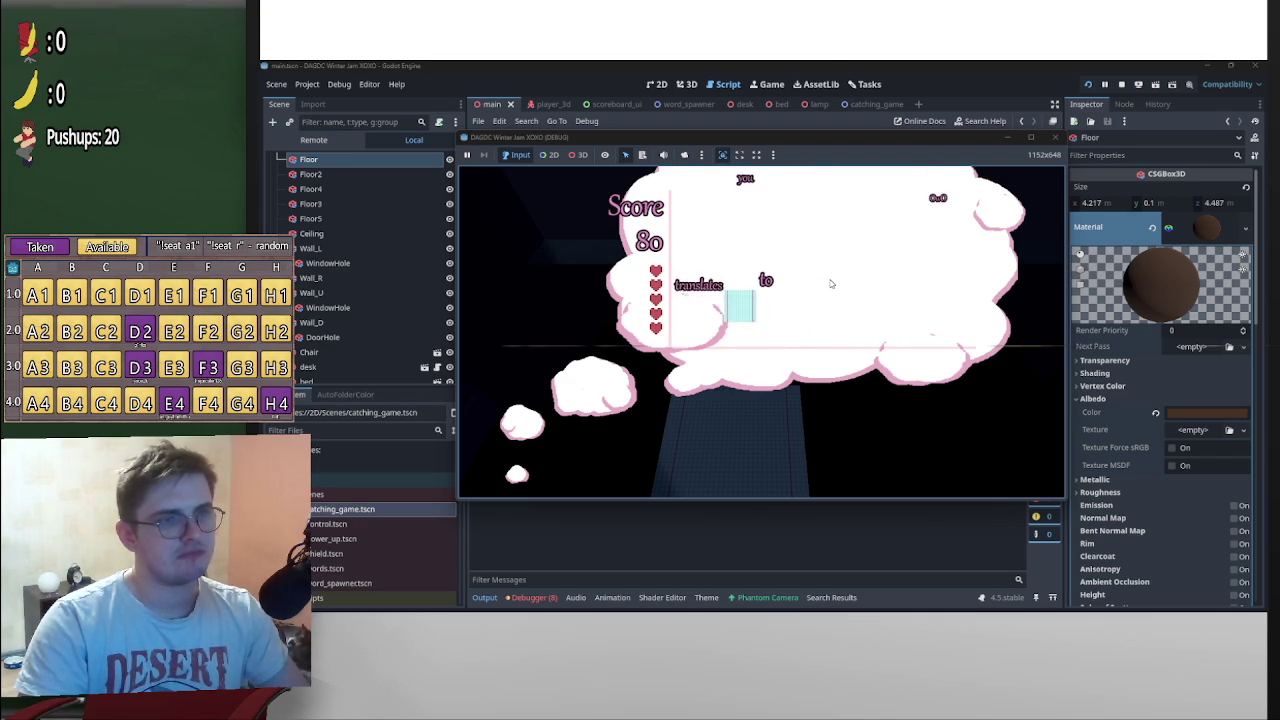
{"action": "key", "text": "Right"}
{"action": "key", "text": "Left"}
{"action": "key", "text": "Right"}
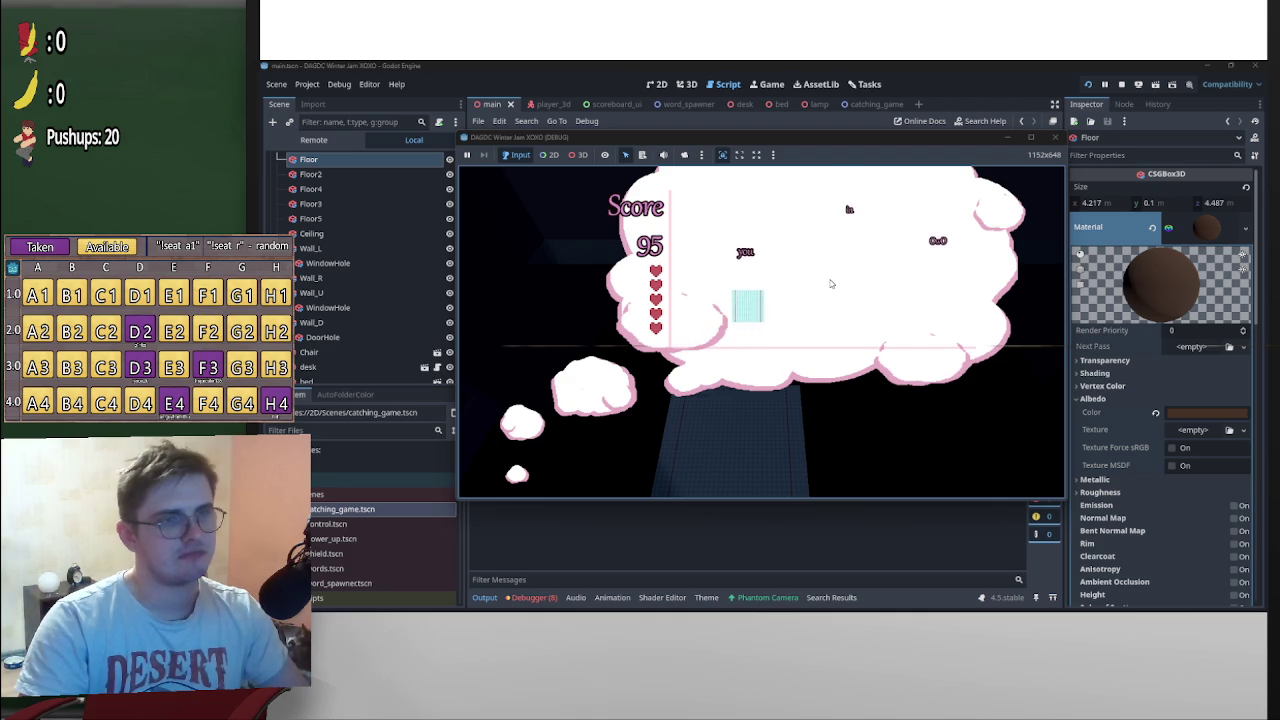
{"action": "key", "text": "Left"}
{"action": "key", "text": "Right"}
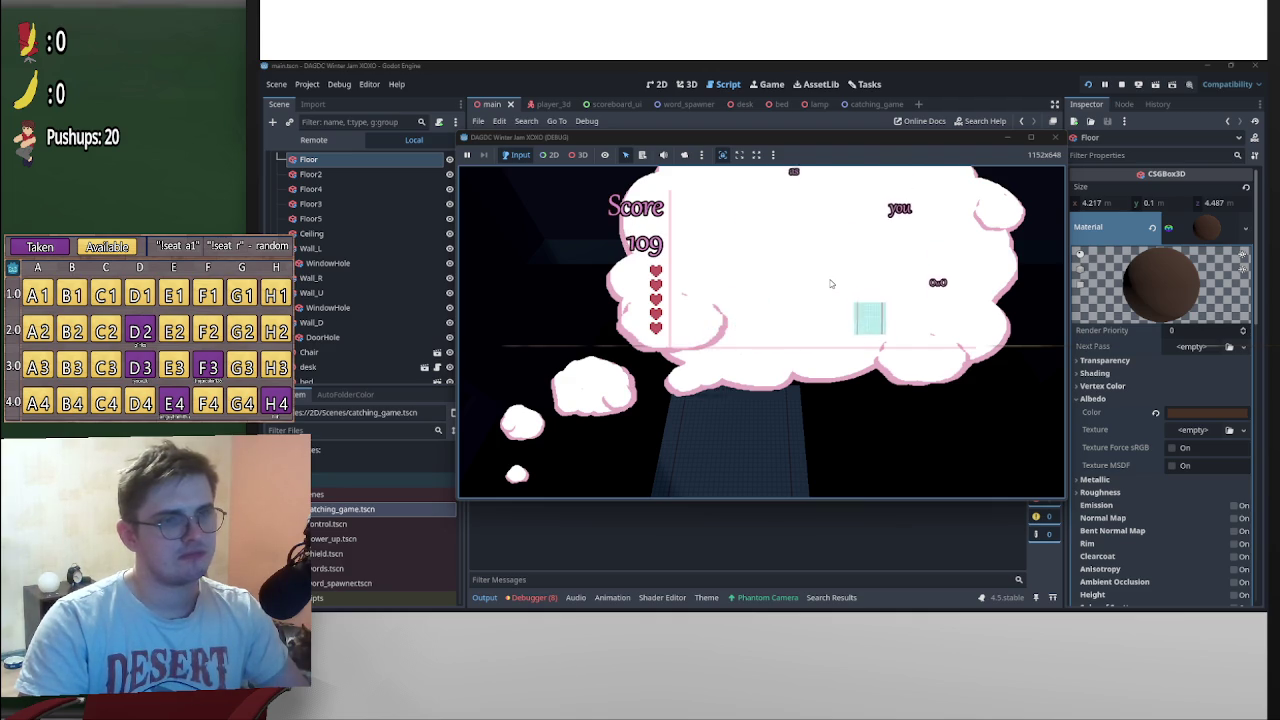
{"action": "key", "text": "Left"}
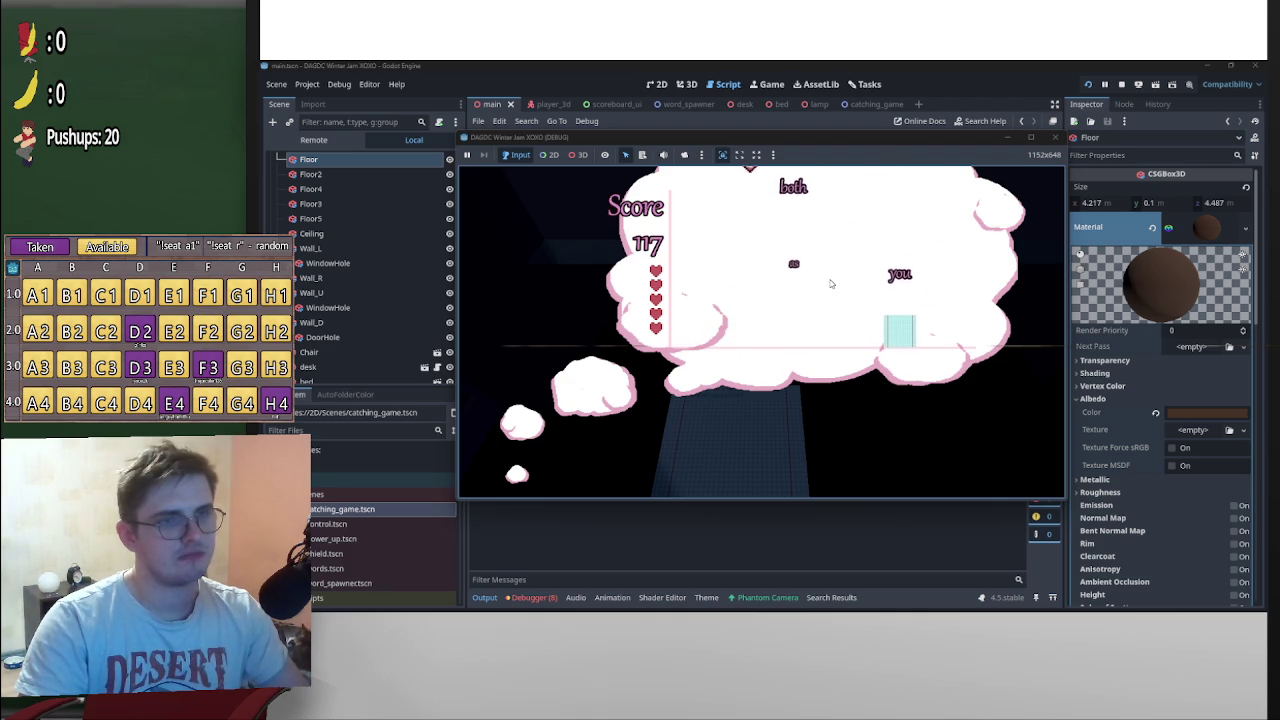
{"action": "key", "text": "Left"}
{"action": "key", "text": "Right"}
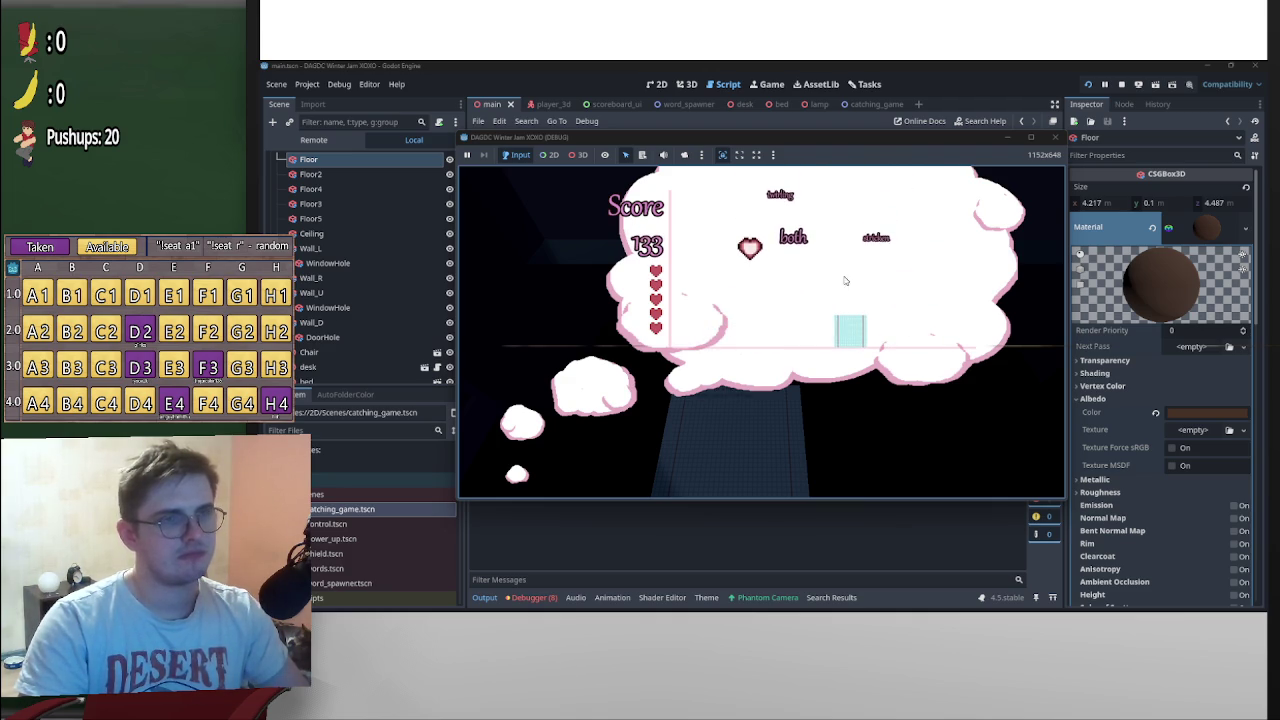
{"action": "left_click", "coordinate": [1121, 84]}
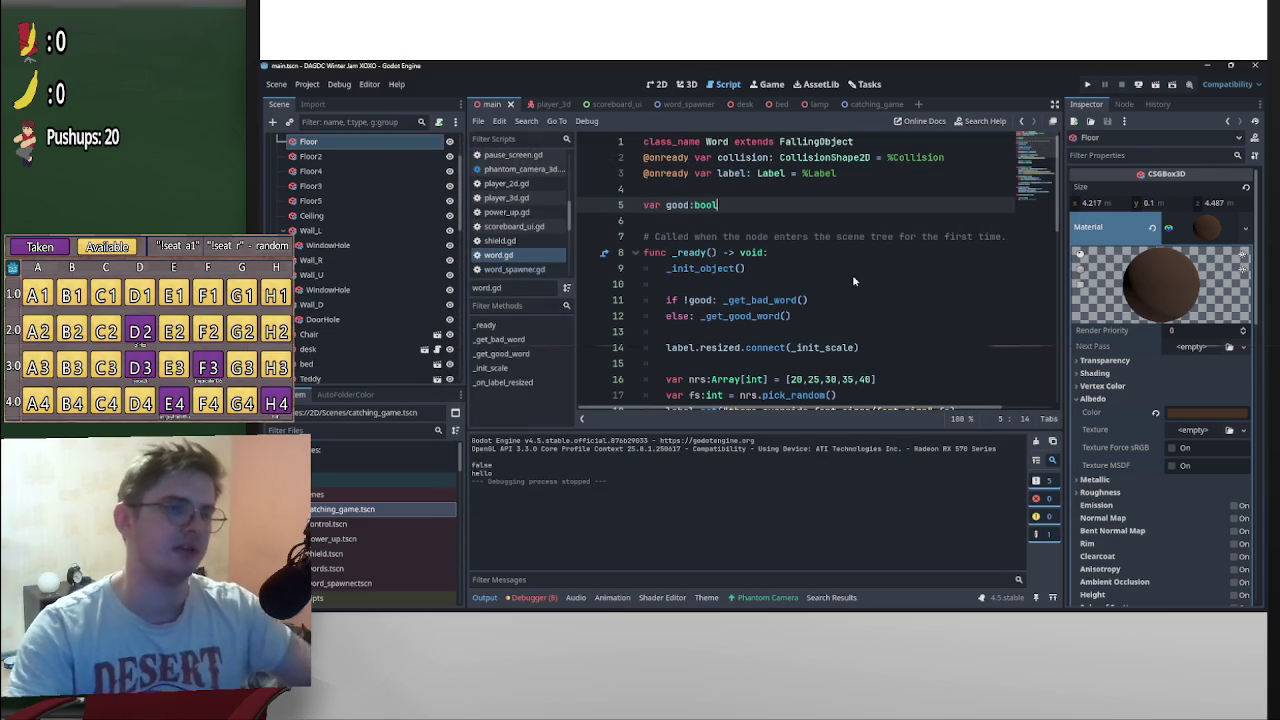
Delete the print("hello") statement from _spawn_powerup in word_spawner.gd
{"action": "left_click", "coordinate": [870, 104]}
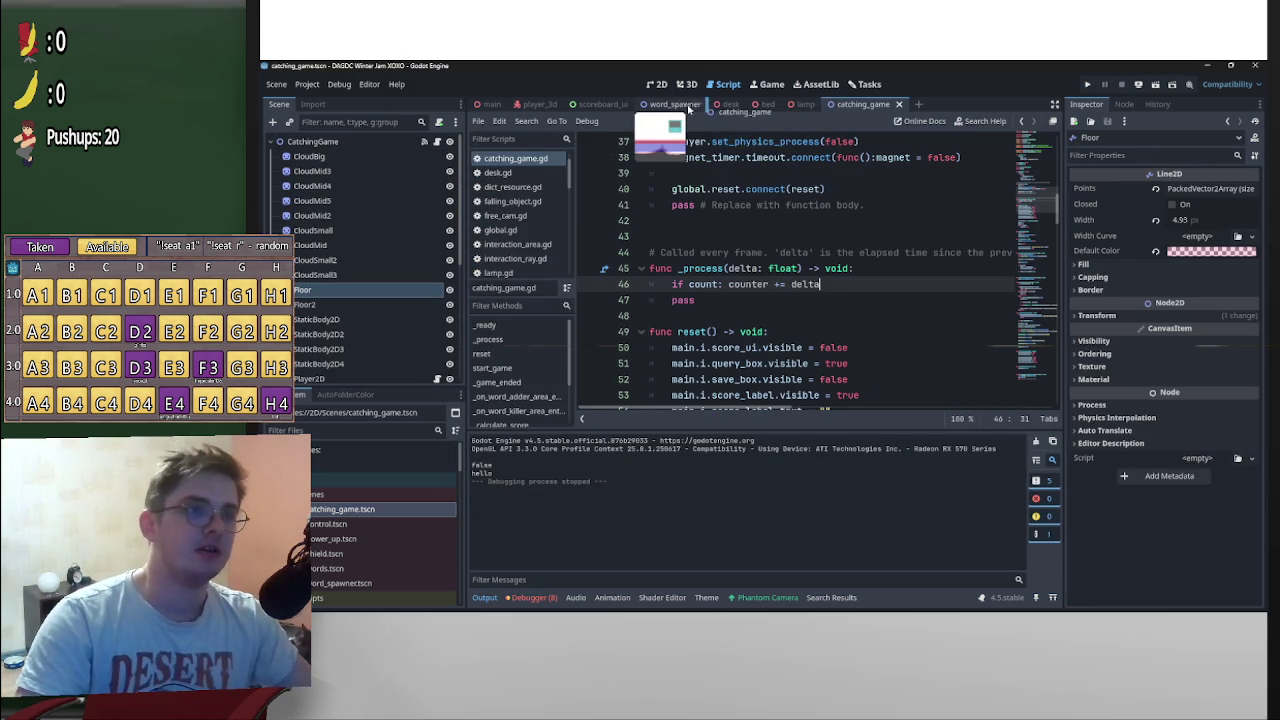
{"action": "left_click", "coordinate": [741, 110]}
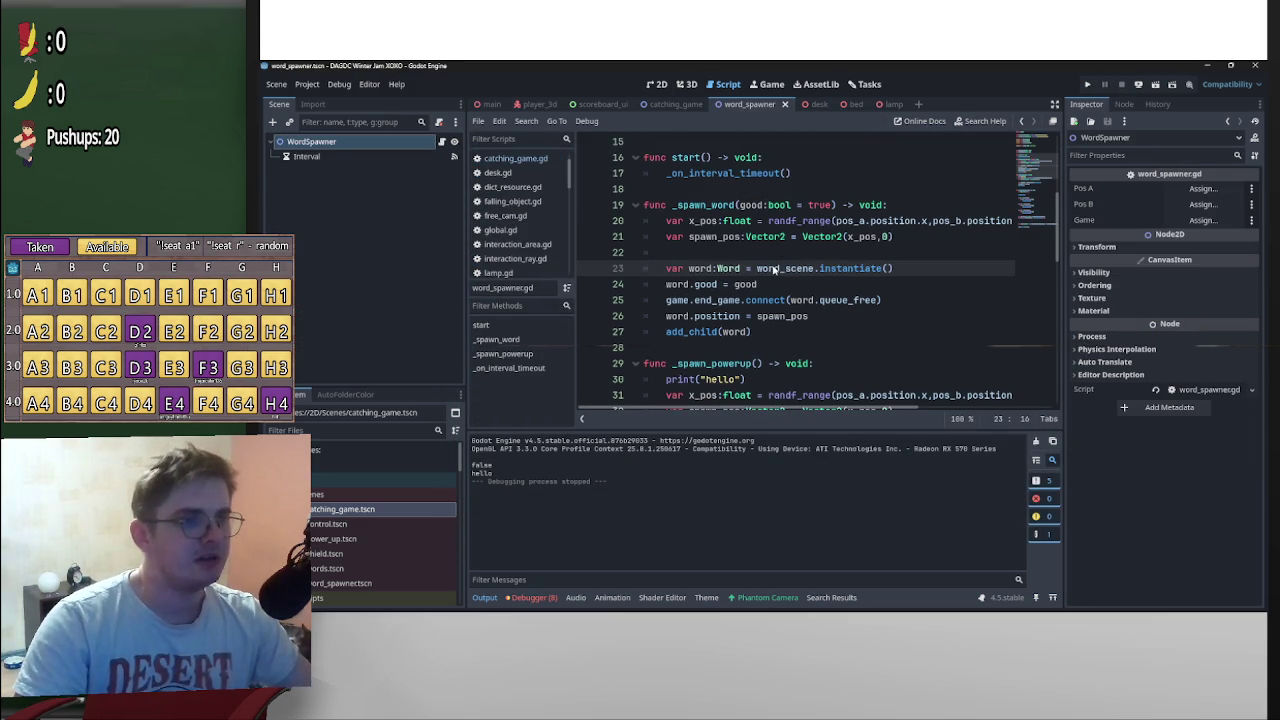
{"action": "scroll", "coordinate": [773, 270], "scroll_direction": "down", "scroll_amount": 2}
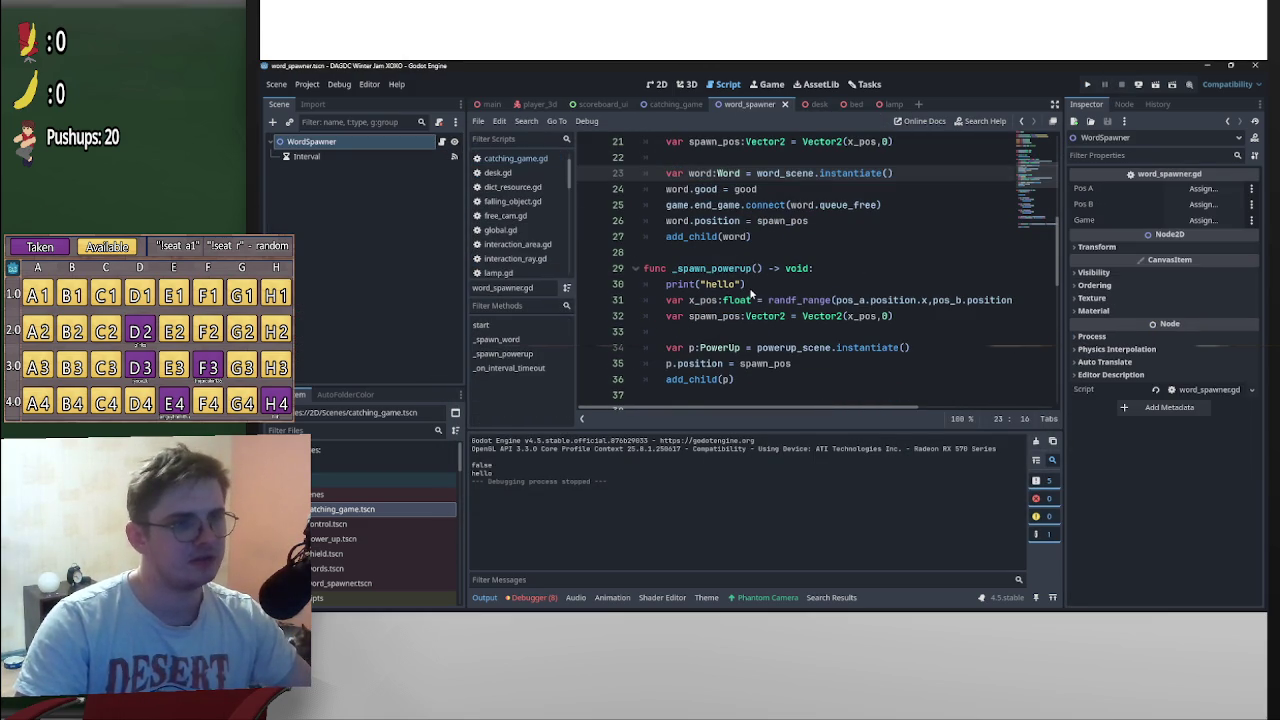
{"action": "left_click_drag", "start_coordinate": [757, 291], "coordinate": [660, 289]}
{"action": "key", "text": "BackSpace"}
{"action": "key", "text": "BackSpace"}
{"action": "key", "text": "BackSpace"}
Add a print of "Hellowwe there" above _spawn_word(false) on line 56 and run the project
{"action": "scroll", "coordinate": [716, 290], "scroll_direction": "down", "scroll_amount": 5}
{"action": "scroll", "coordinate": [731, 307], "scroll_direction": "down", "scroll_amount": 3}
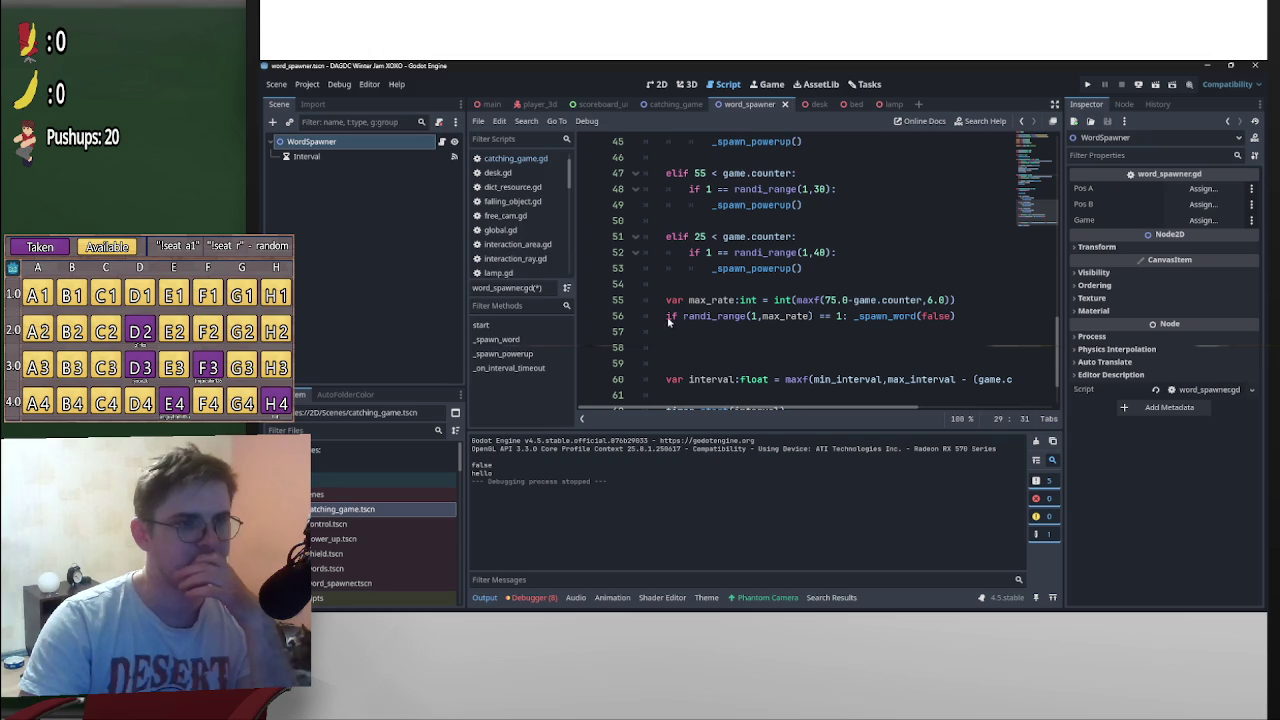
{"action": "left_click", "coordinate": [852, 316]}
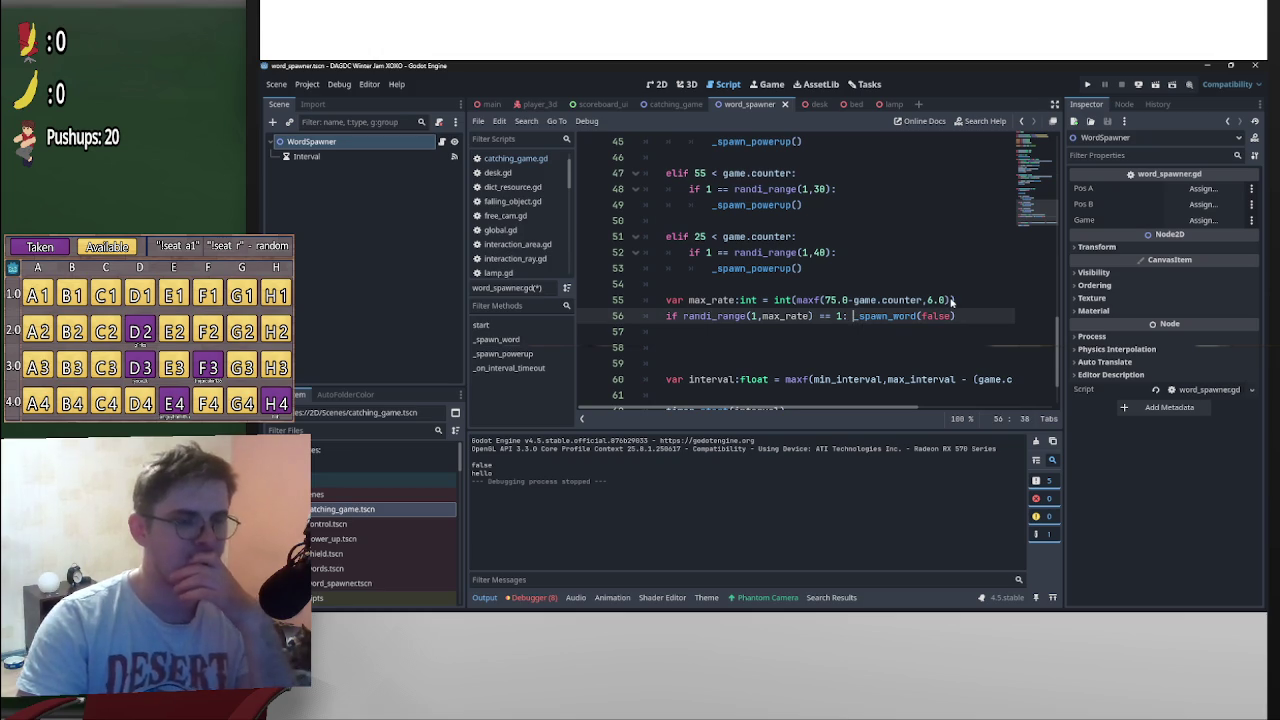
{"action": "key", "text": "Return"}
{"action": "key", "text": "Return"}
{"action": "key", "text": "Up"}
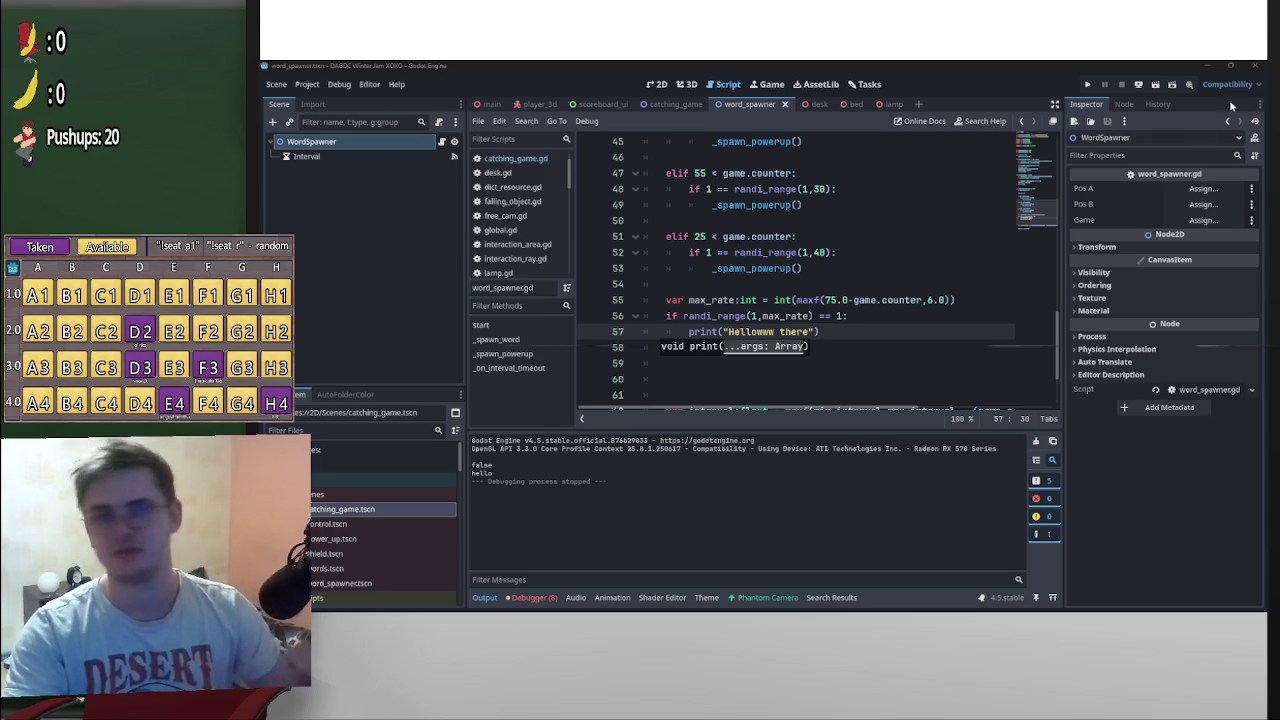
{"action": "left_click", "coordinate": [1090, 85]}
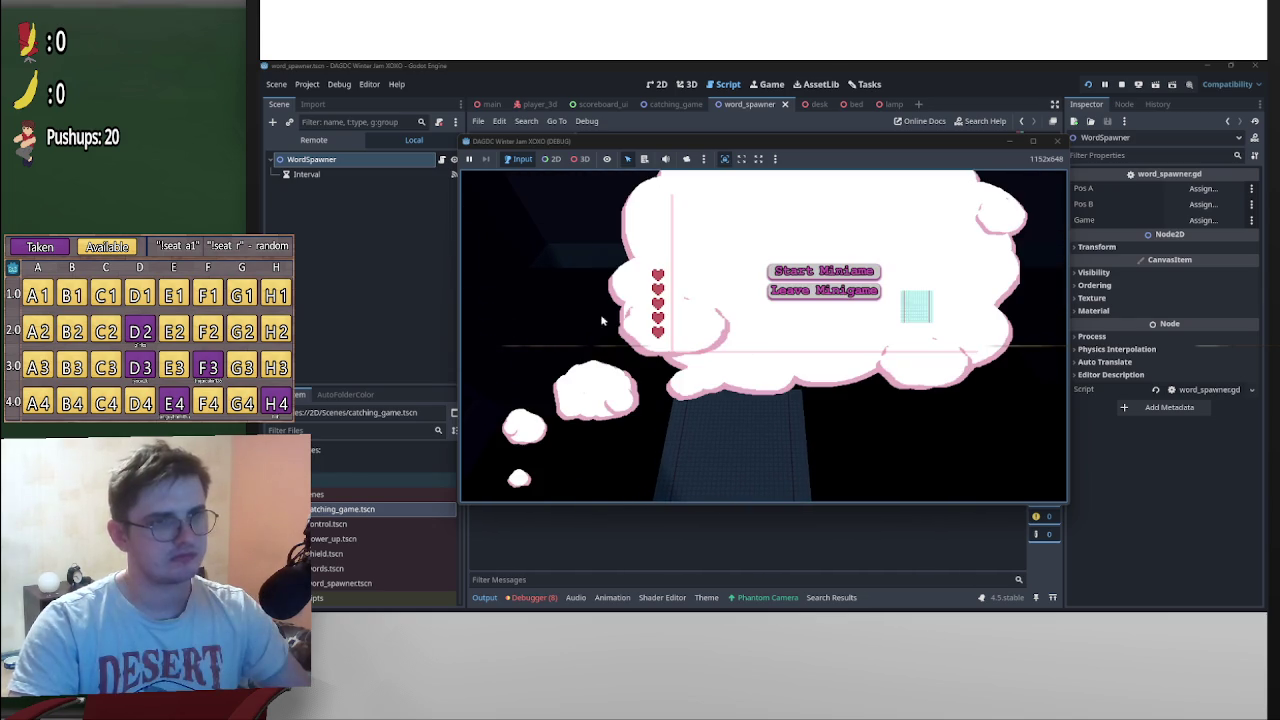
Play the minigame to a score of 101 with the output visible, then stop it with F8
{"action": "left_click", "coordinate": [797, 274]}
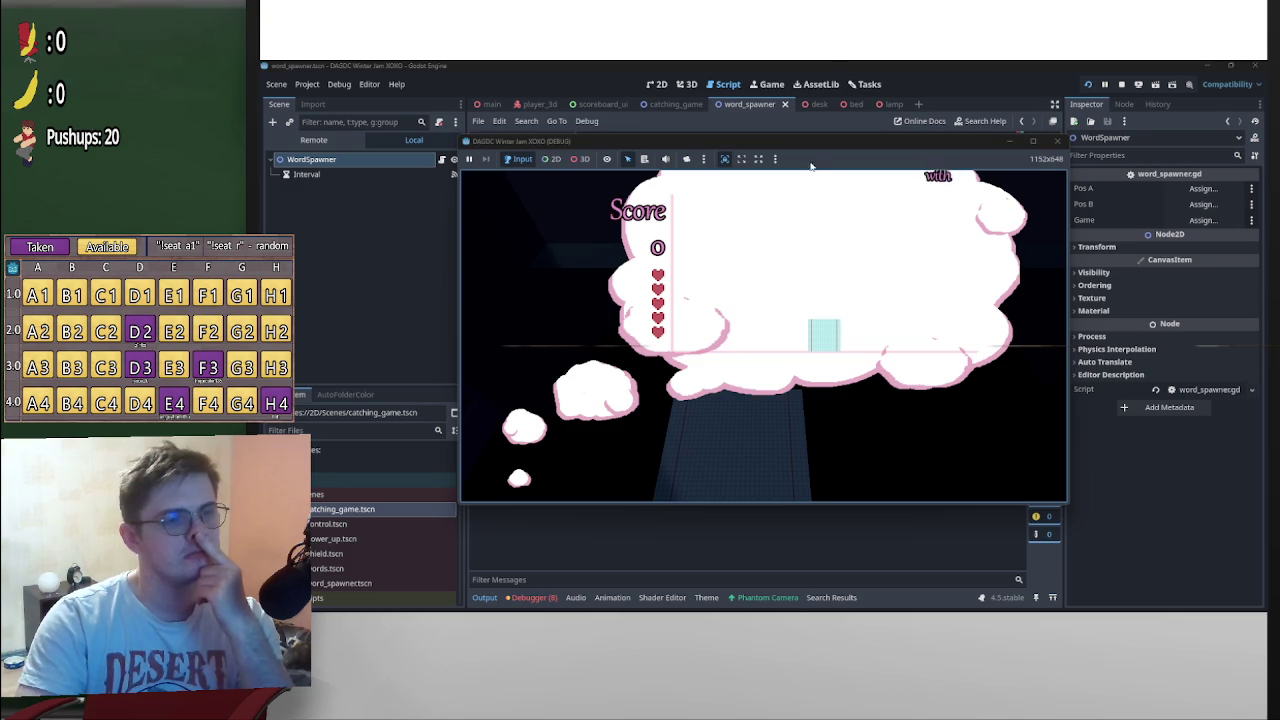
{"action": "left_click_drag", "start_coordinate": [810, 141], "coordinate": [922, 141]}
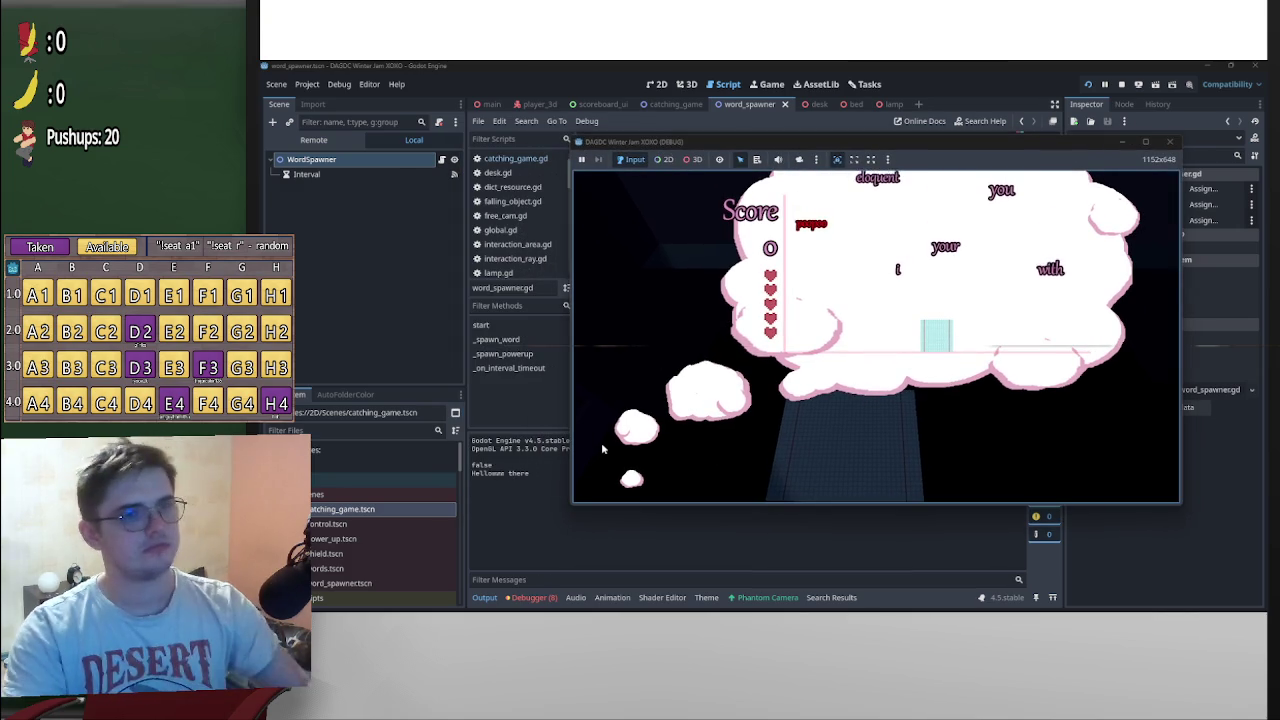
{"action": "key", "text": "Right"}
{"action": "key", "text": "Left"}
{"action": "key", "text": "Right"}
{"action": "key", "text": "Left"}
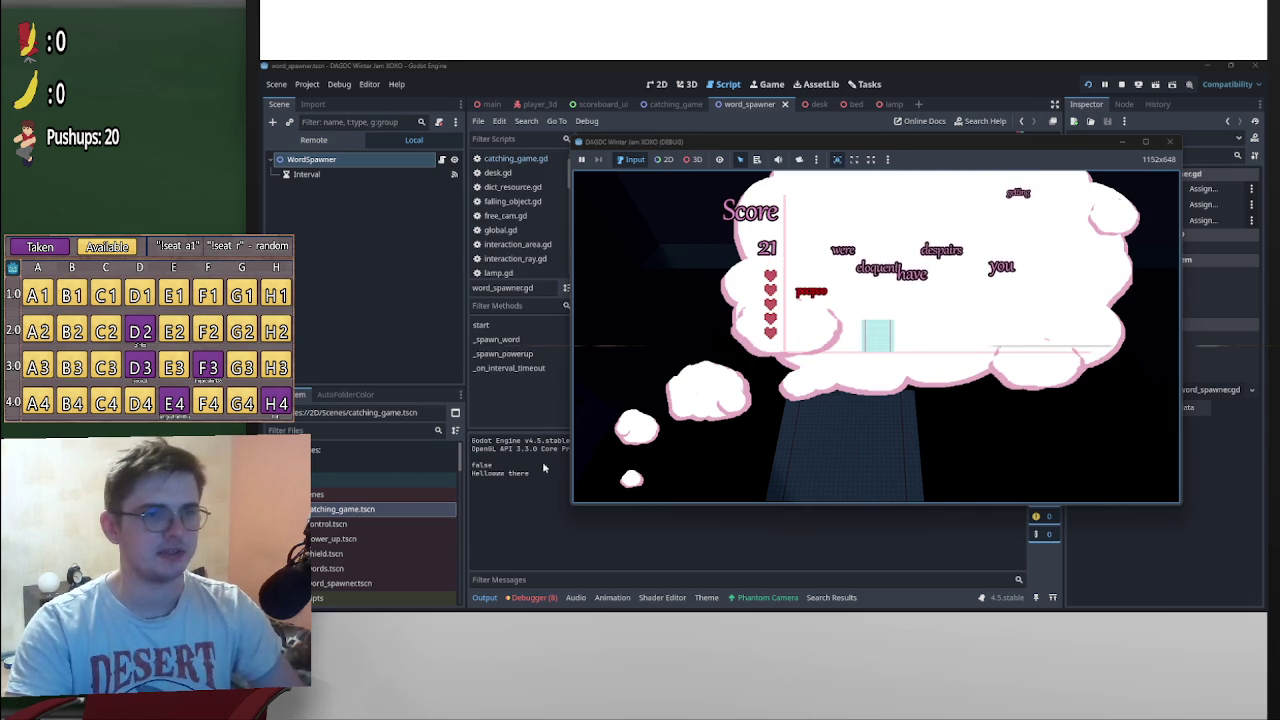
{"action": "key", "text": "Left"}
{"action": "key", "text": "Right"}
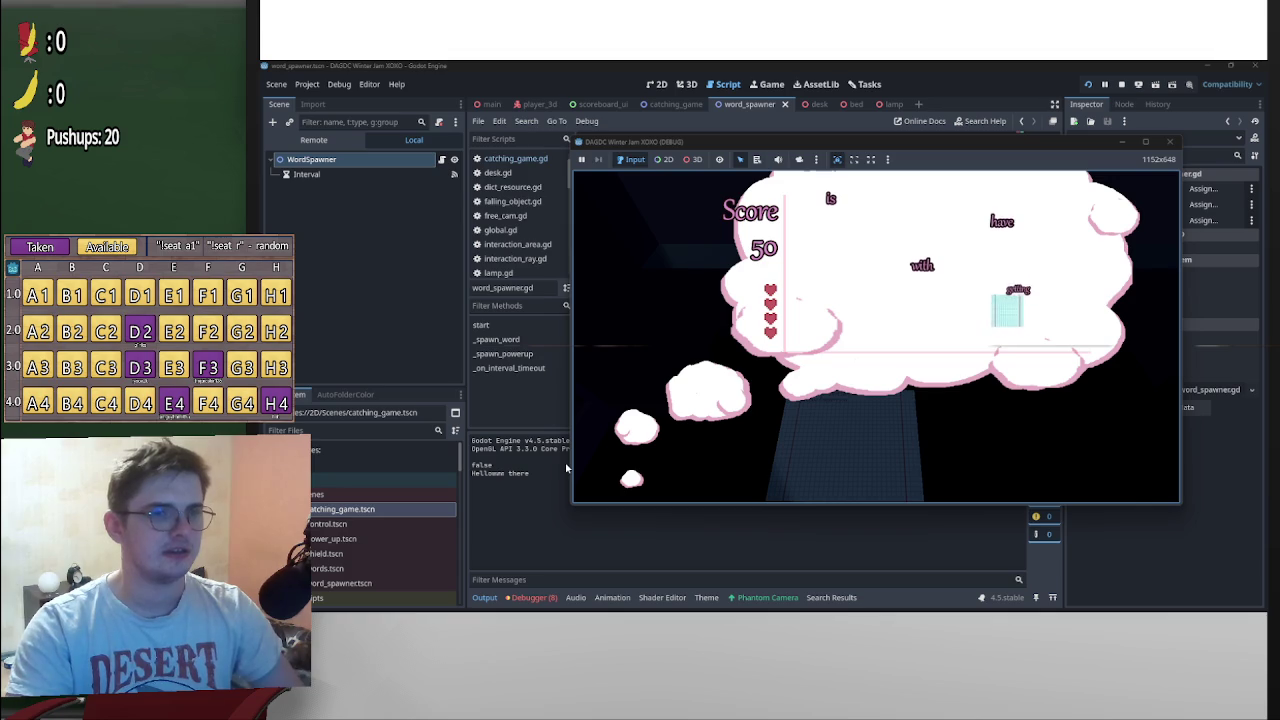
{"action": "key", "text": "Left"}
{"action": "key", "text": "Right"}
{"action": "key", "text": "Left"}
{"action": "key", "text": "Left"}
{"action": "key", "text": "Left"}
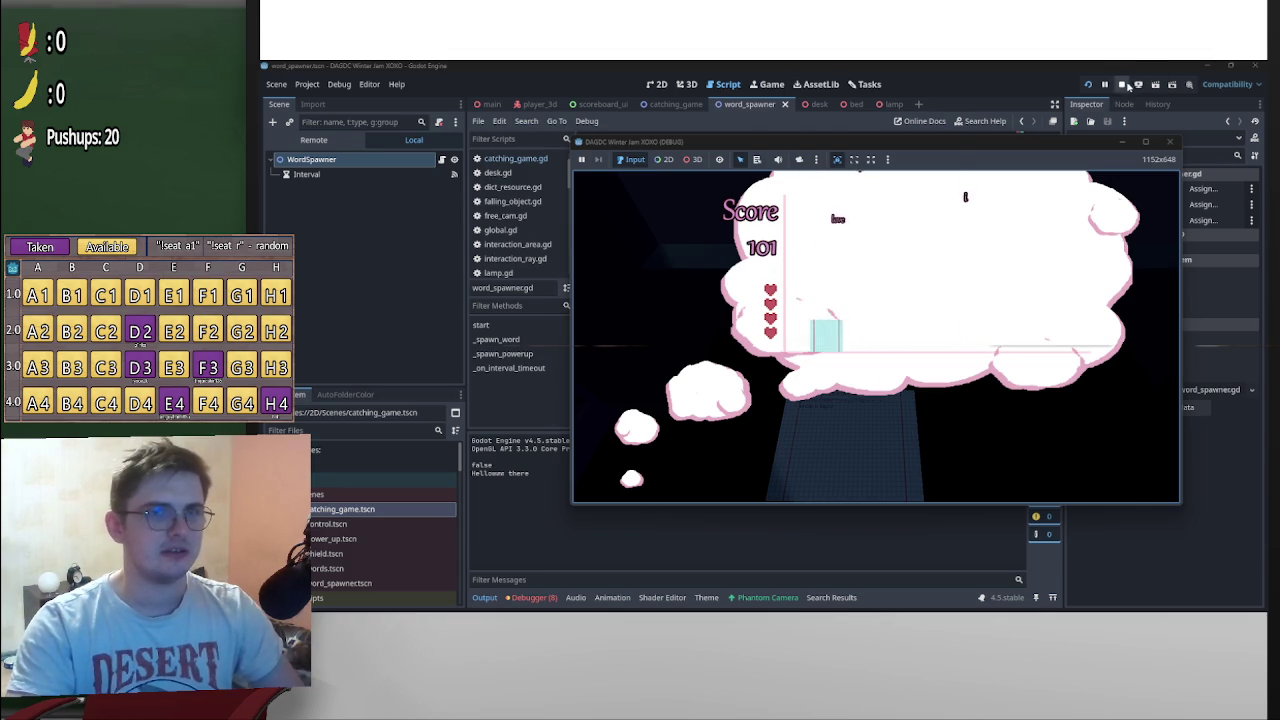
{"action": "key", "text": "F8"}
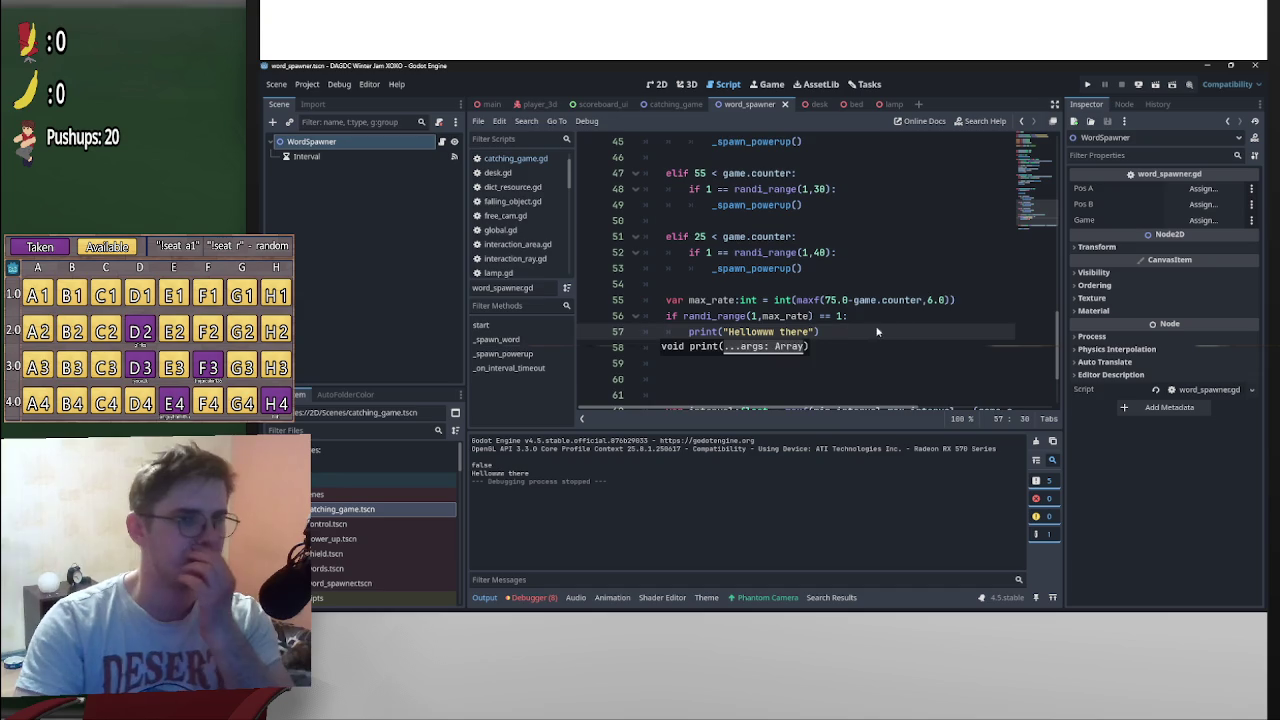
{"action": "scroll", "coordinate": [916, 342], "scroll_direction": "up", "scroll_amount": 1}
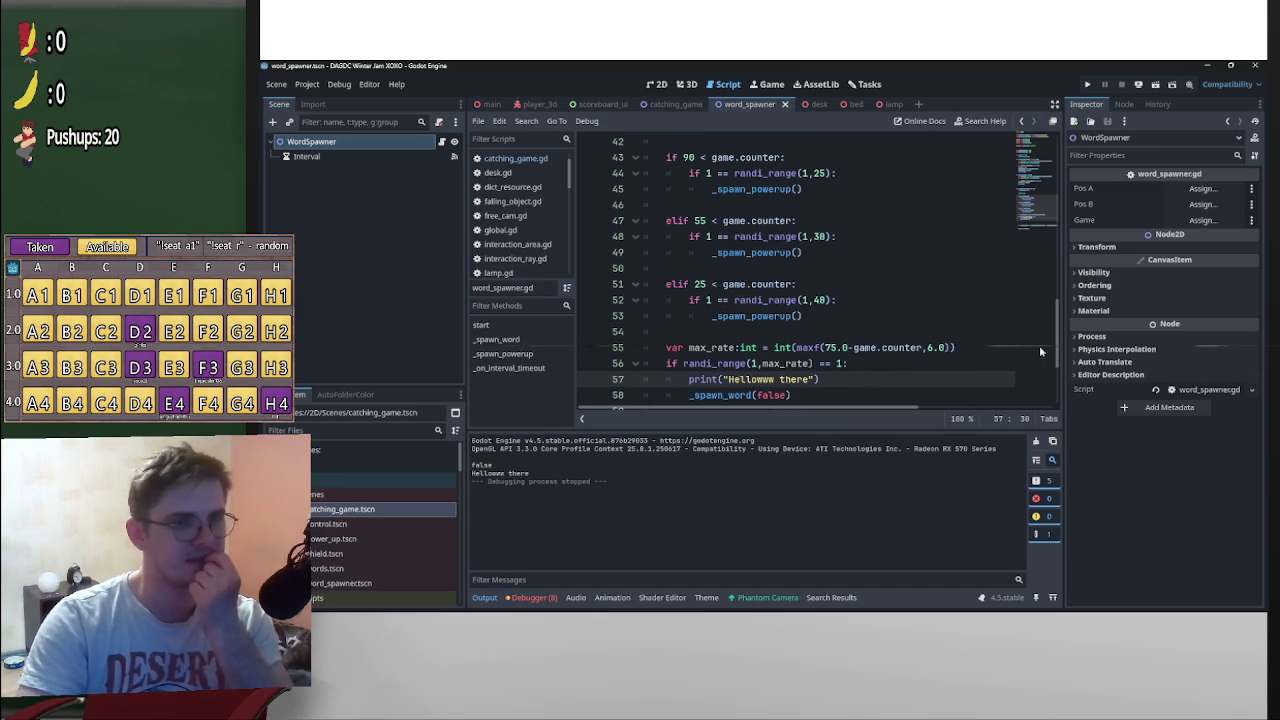
Insert print(max_rate) above the spawn-chance if on line 56 and save word_spawner.gd
{"action": "mouse_move", "coordinate": [1060, 347]}
{"action": "left_mouse_down"}
{"action": "mouse_move", "coordinate": [1063, 152]}
{"action": "mouse_move", "coordinate": [1033, 295]}
{"action": "mouse_move", "coordinate": [1045, 365]}
{"action": "left_mouse_up"}
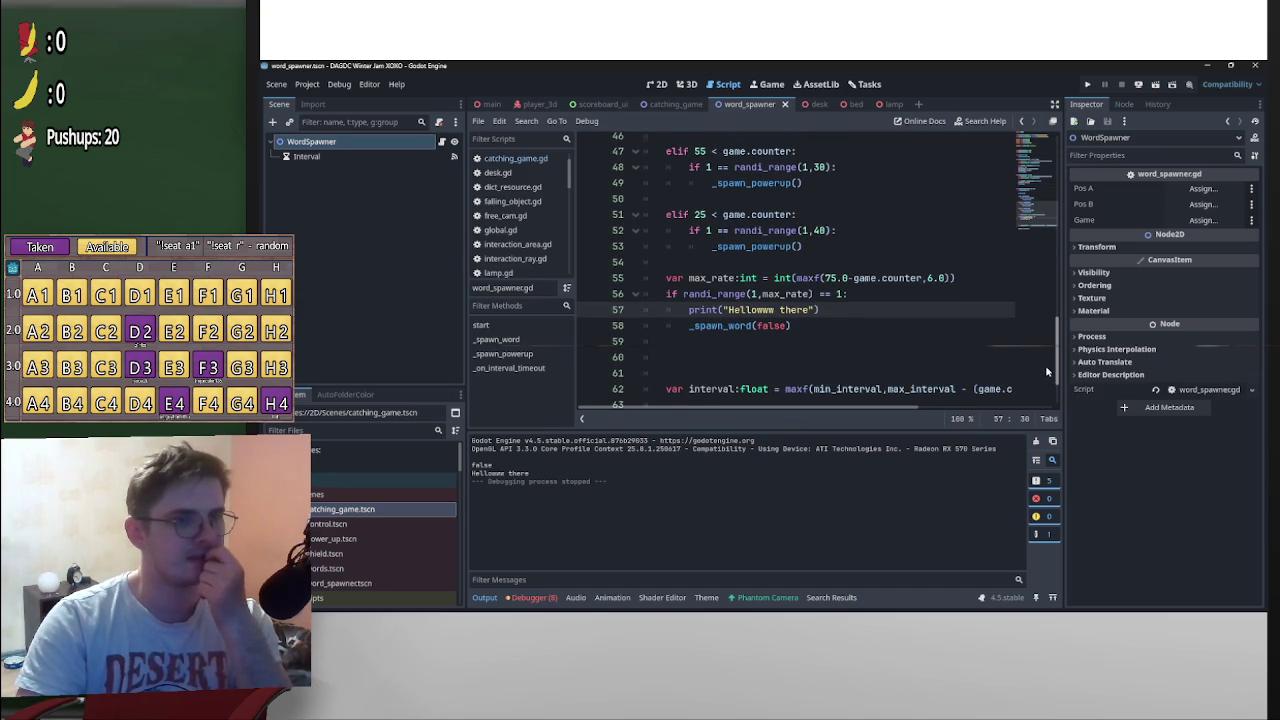
{"action": "left_click", "coordinate": [667, 293]}
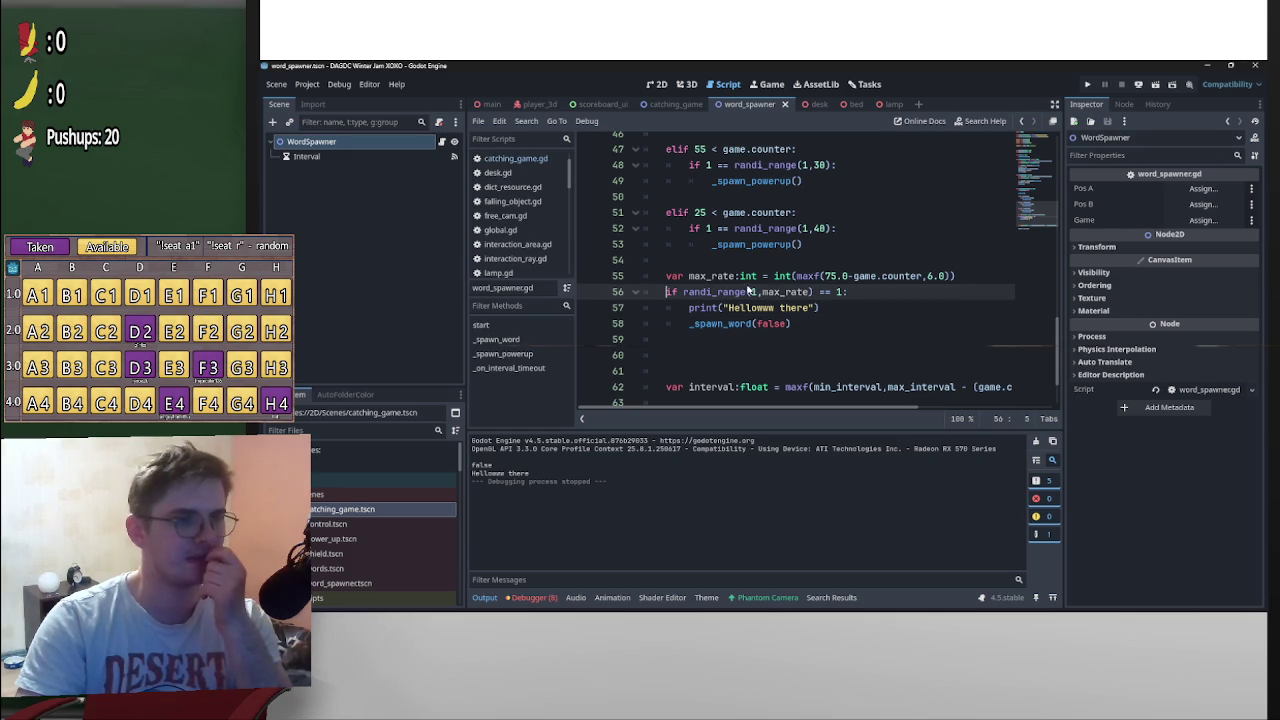
{"action": "key", "text": "Return"}
{"action": "key", "text": "Up"}
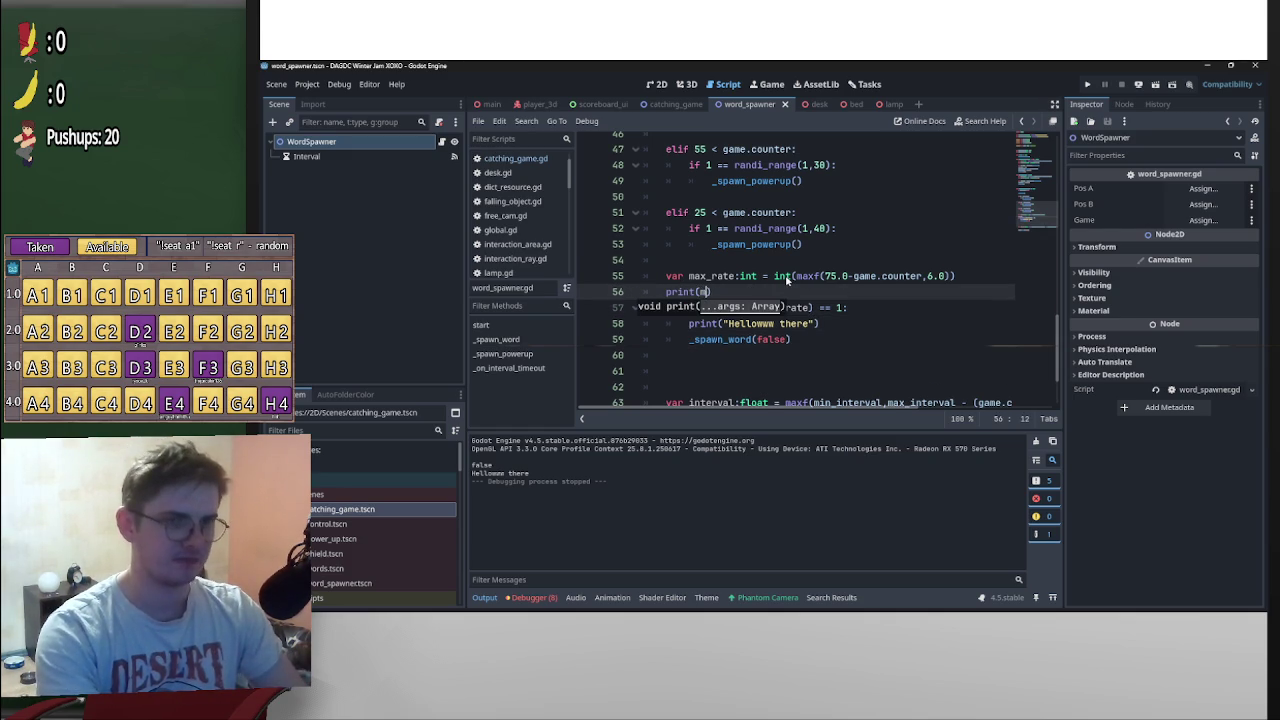
{"action": "type", "text": "max"}
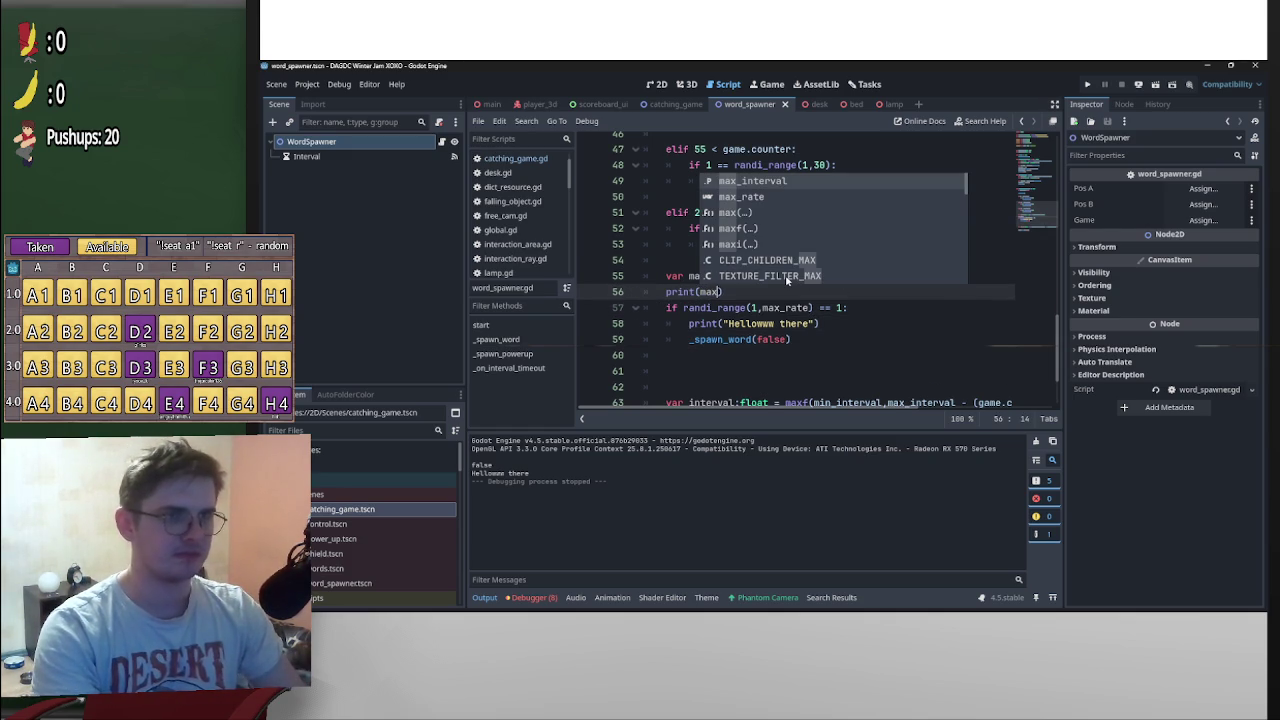
{"action": "key", "text": "Down"}
{"action": "key", "text": "Return"}
{"action": "left_click", "coordinate": [953, 200]}
{"action": "key", "text": "ctrl+s"}
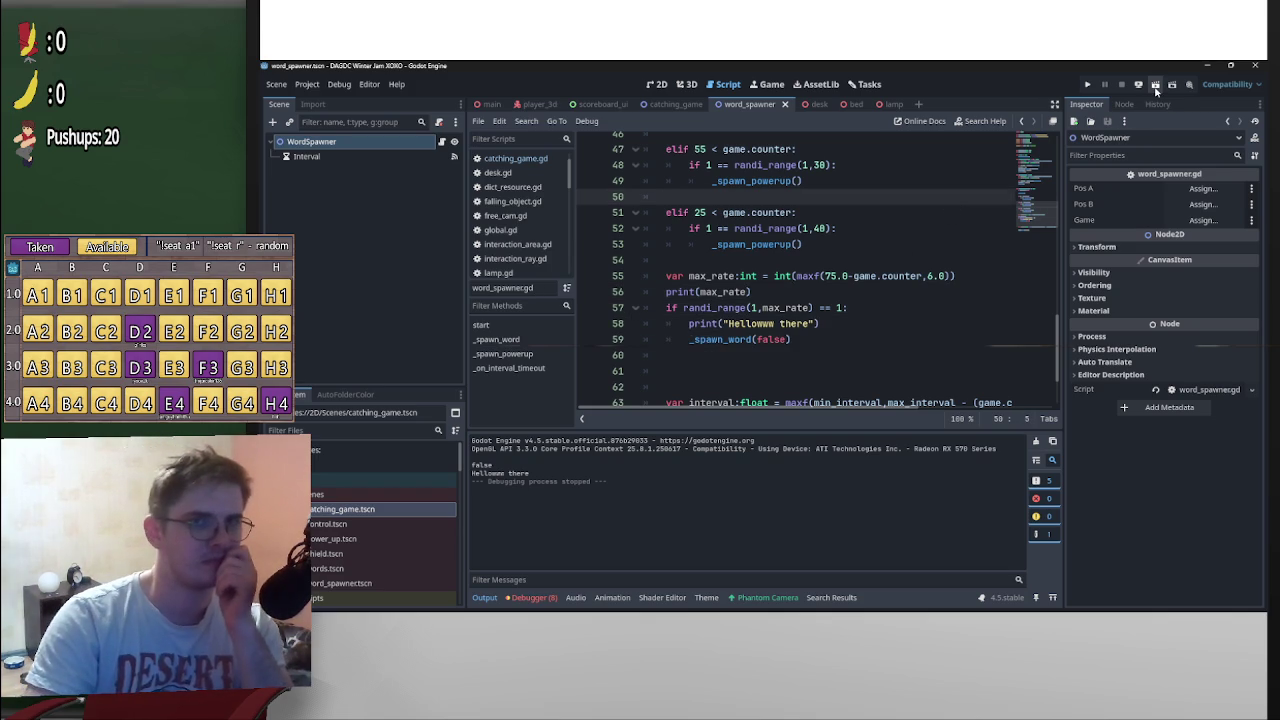
{"action": "left_click", "coordinate": [1155, 86]}
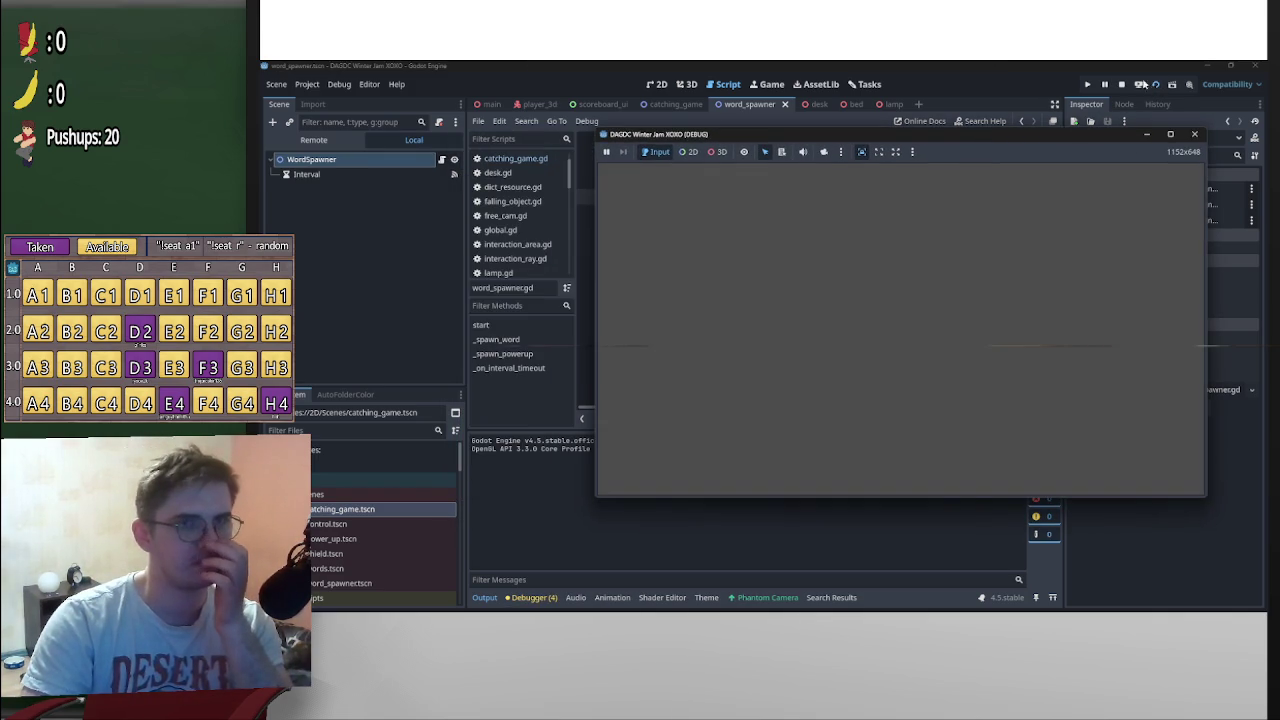
Restart the game and catch words while watching max_rate values in the output log
{"action": "left_click", "coordinate": [1089, 85]}
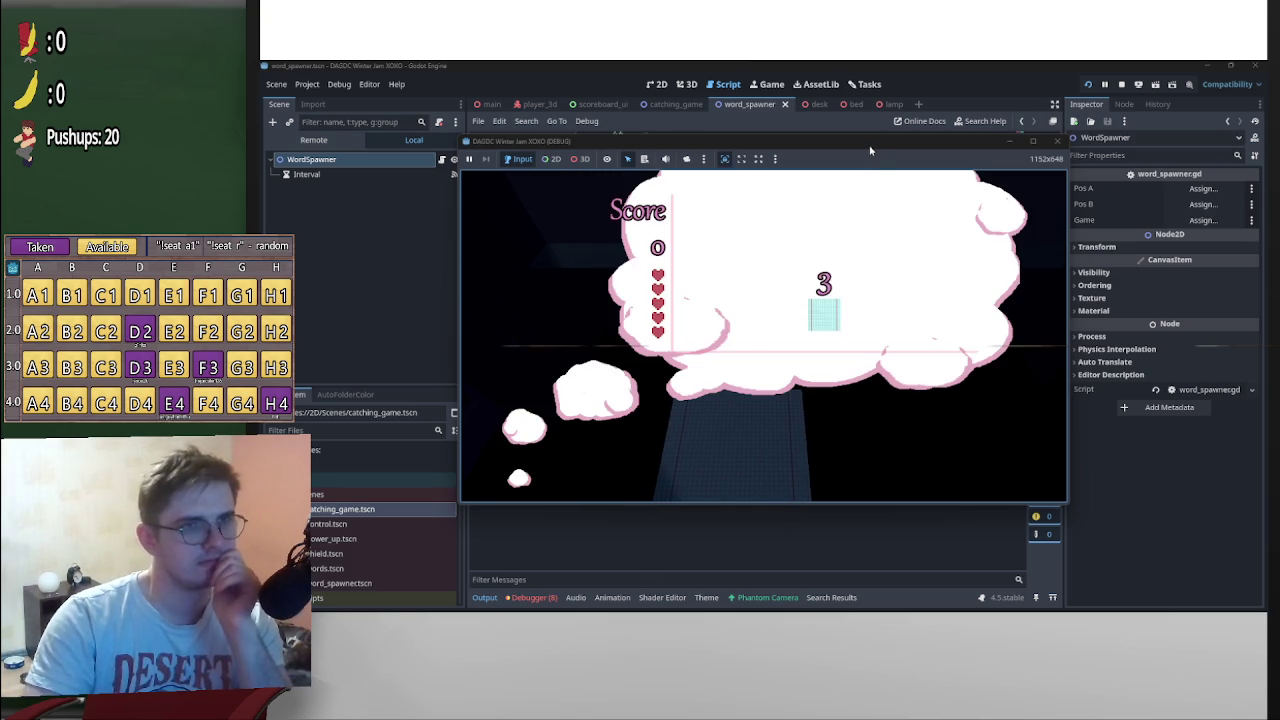
{"action": "left_click_drag", "start_coordinate": [930, 148], "coordinate": [1105, 149]}
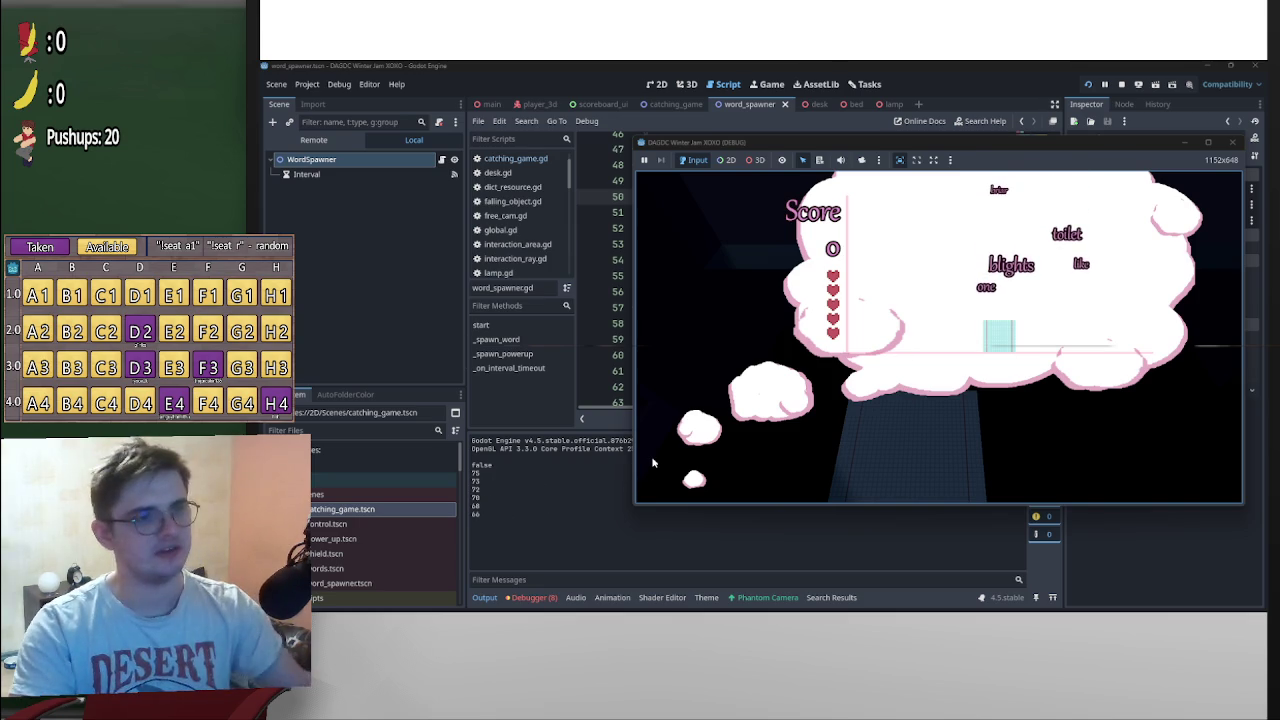
{"action": "key", "text": "Right"}
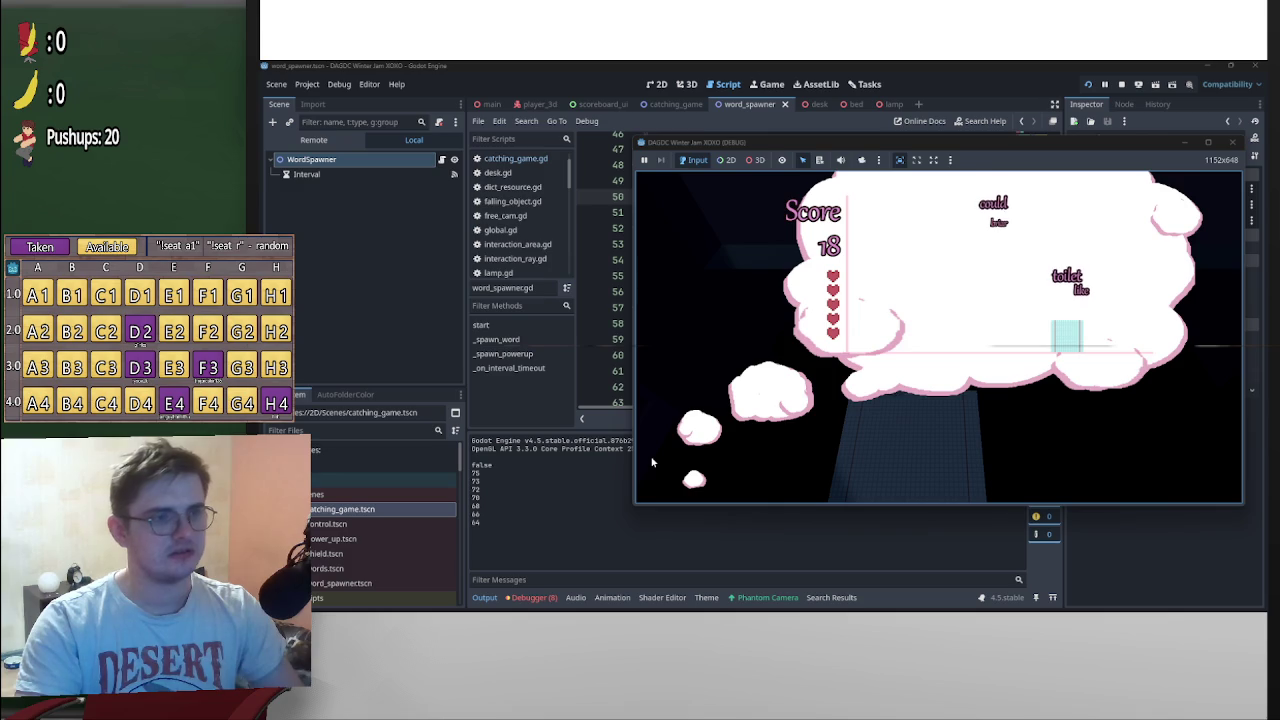
{"action": "key", "text": "Left"}
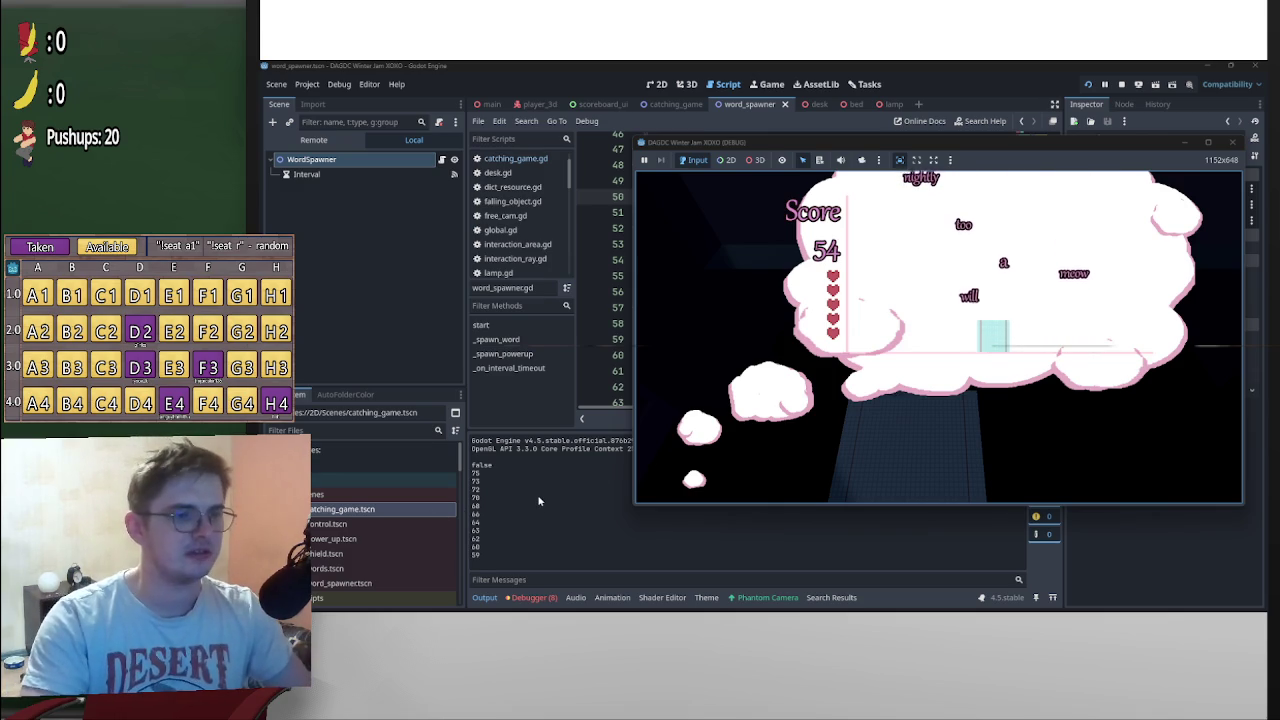
{"action": "key", "text": "Left"}
{"action": "key", "text": "Right"}
{"action": "key", "text": "Right"}
{"action": "key", "text": "Left"}
{"action": "key", "text": "Right"}
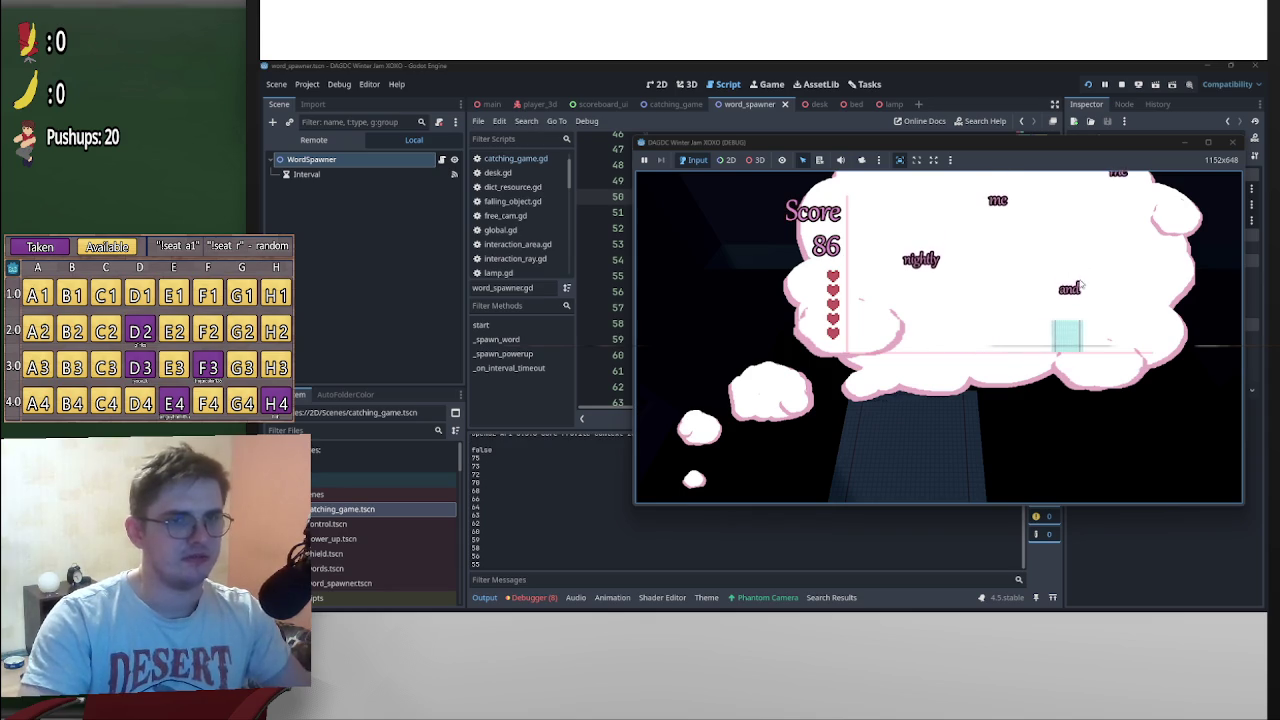
{"action": "key", "text": "Left"}
{"action": "key", "text": "Left"}
{"action": "key", "text": "Right"}
{"action": "key", "text": "Right"}
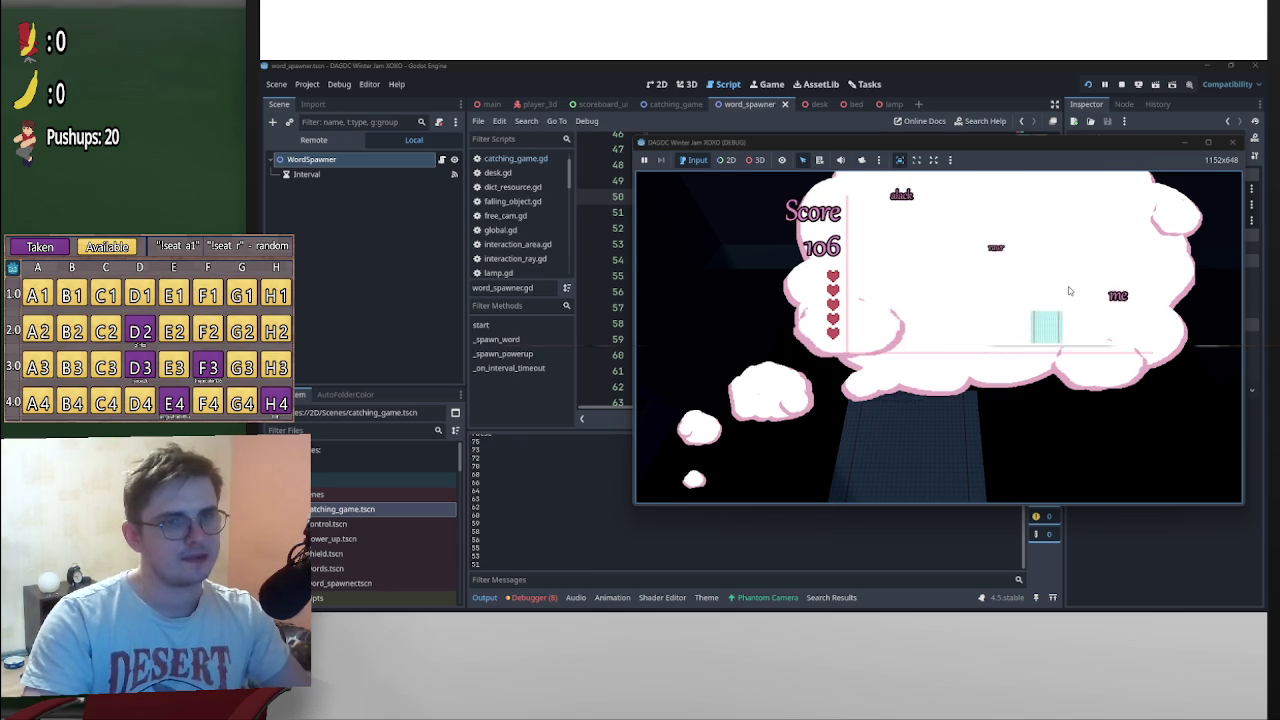
{"action": "key", "text": "Left"}
{"action": "key", "text": "Left"}
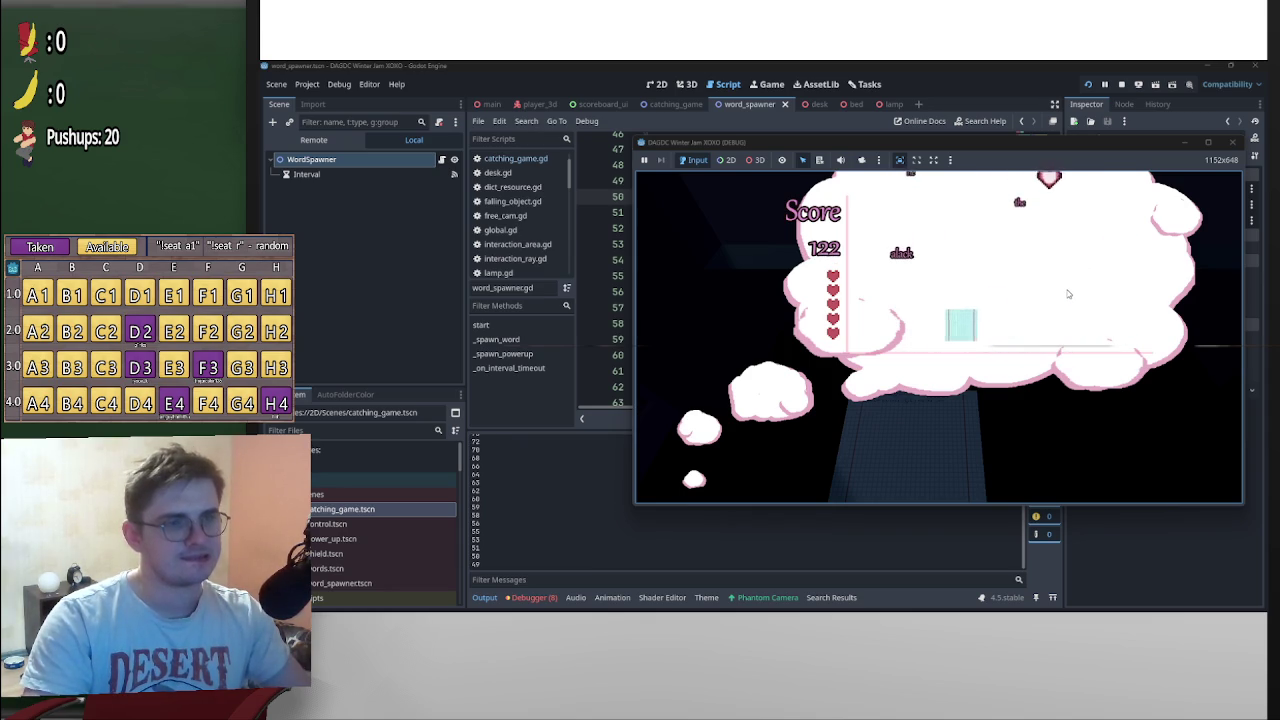
{"action": "key", "text": "Right"}
{"action": "key", "text": "Right"}
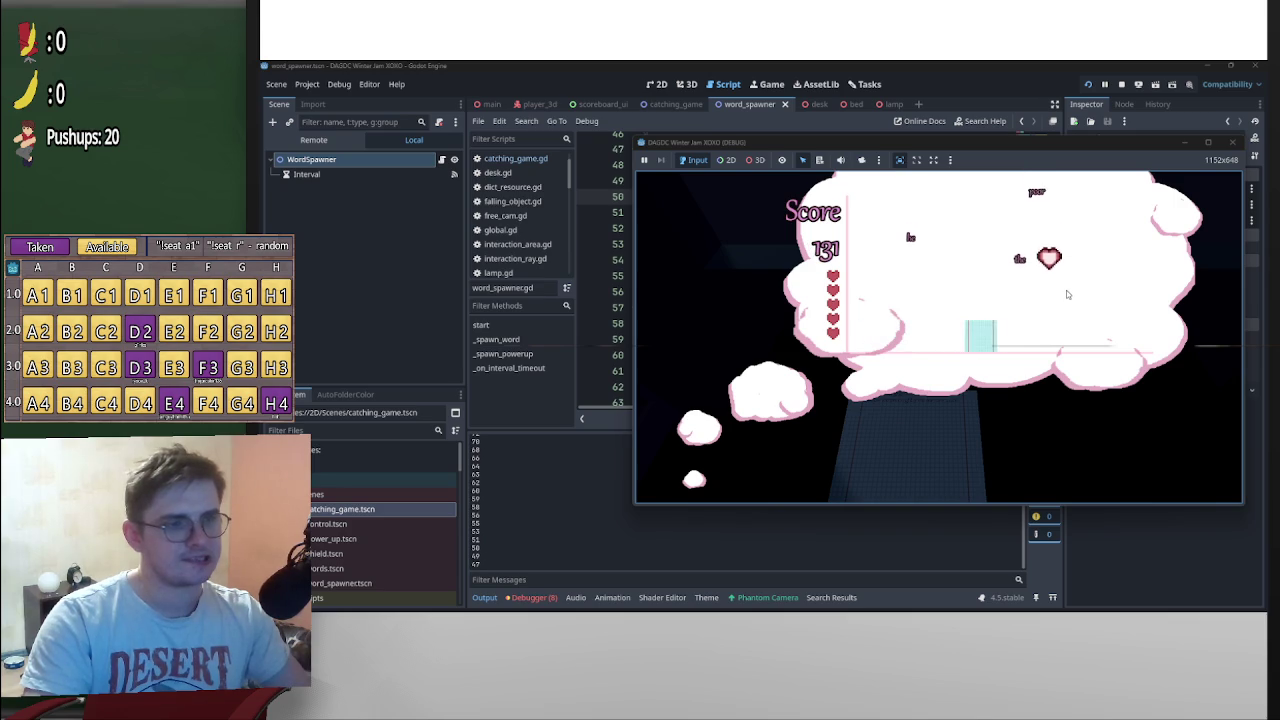
Keep catching words up to a score of 240, then stop the running game
{"action": "key", "text": "Left"}
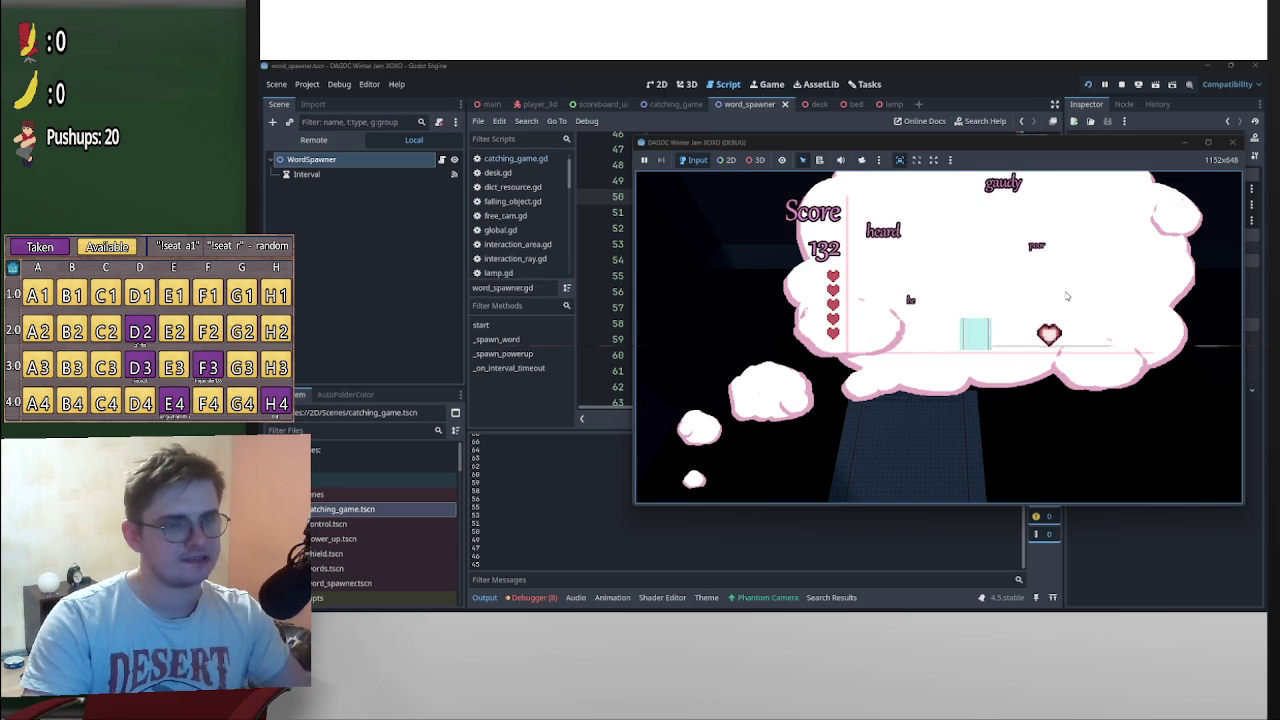
{"action": "key", "text": "Right"}
{"action": "key", "text": "Left"}
{"action": "key", "text": "Right"}
{"action": "key", "text": "Right"}
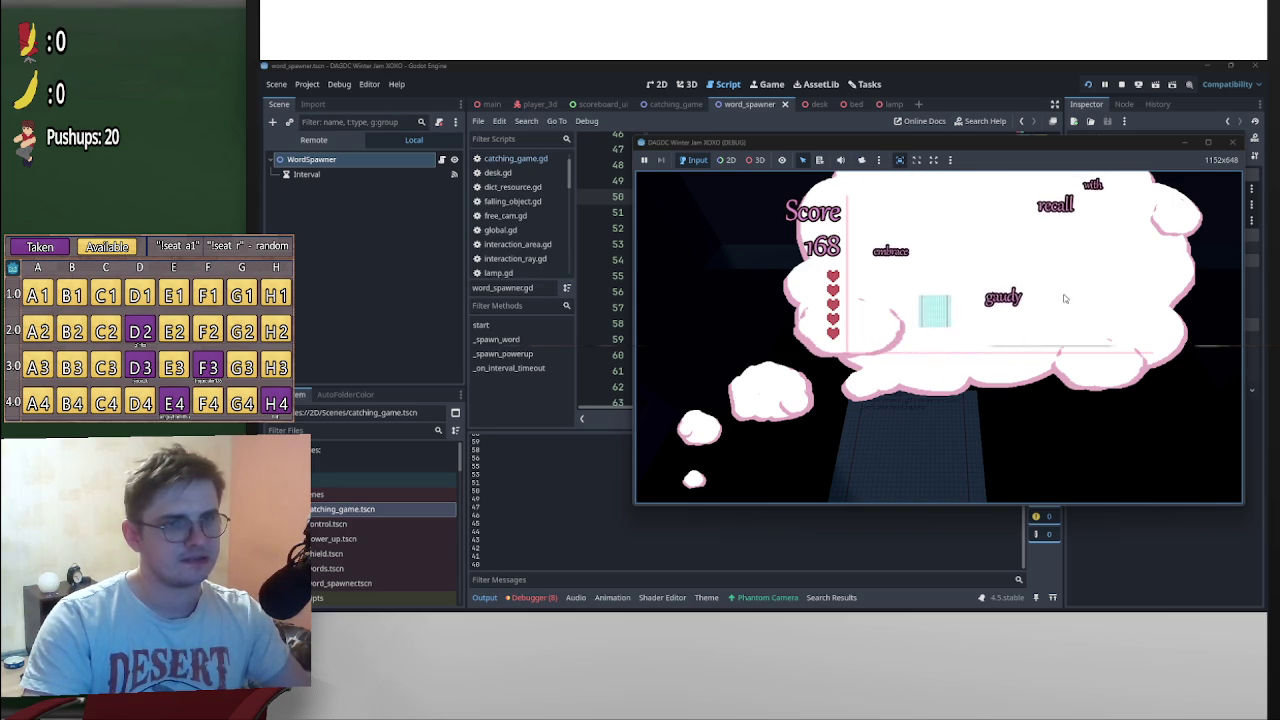
{"action": "key", "text": "Left"}
{"action": "key", "text": "Right"}
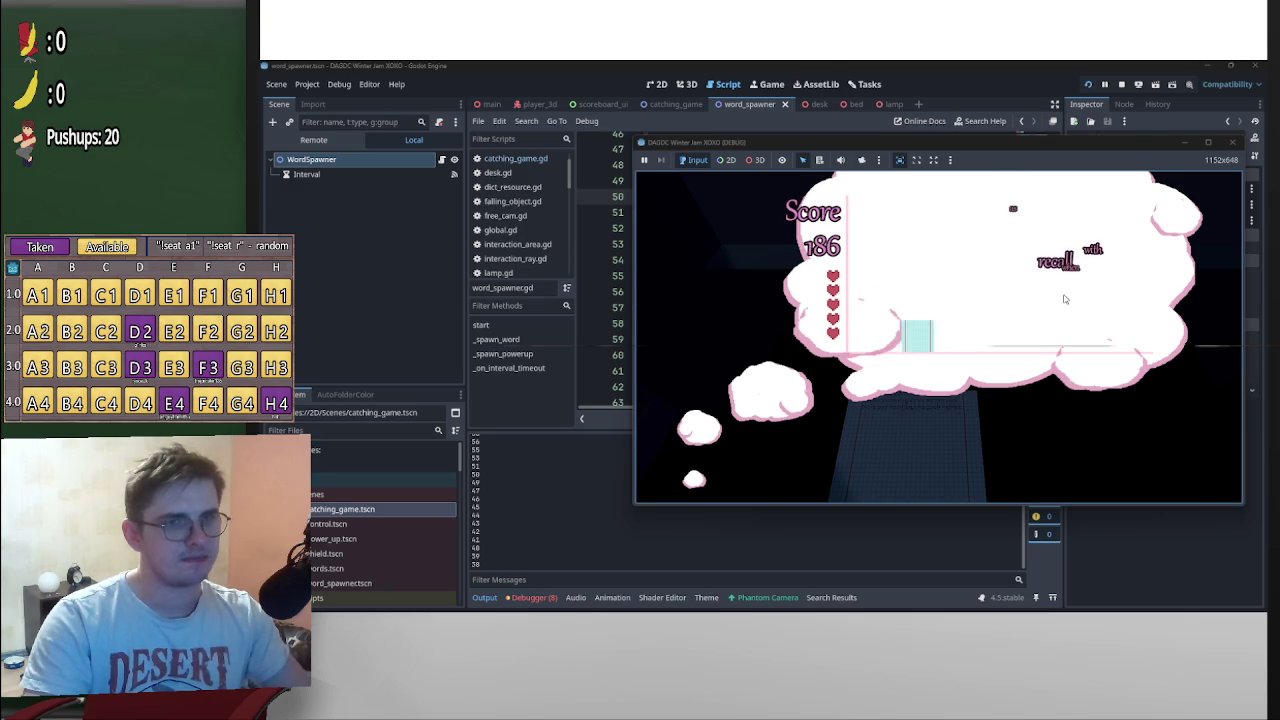
{"action": "key", "text": "Left"}
{"action": "key", "text": "Right"}
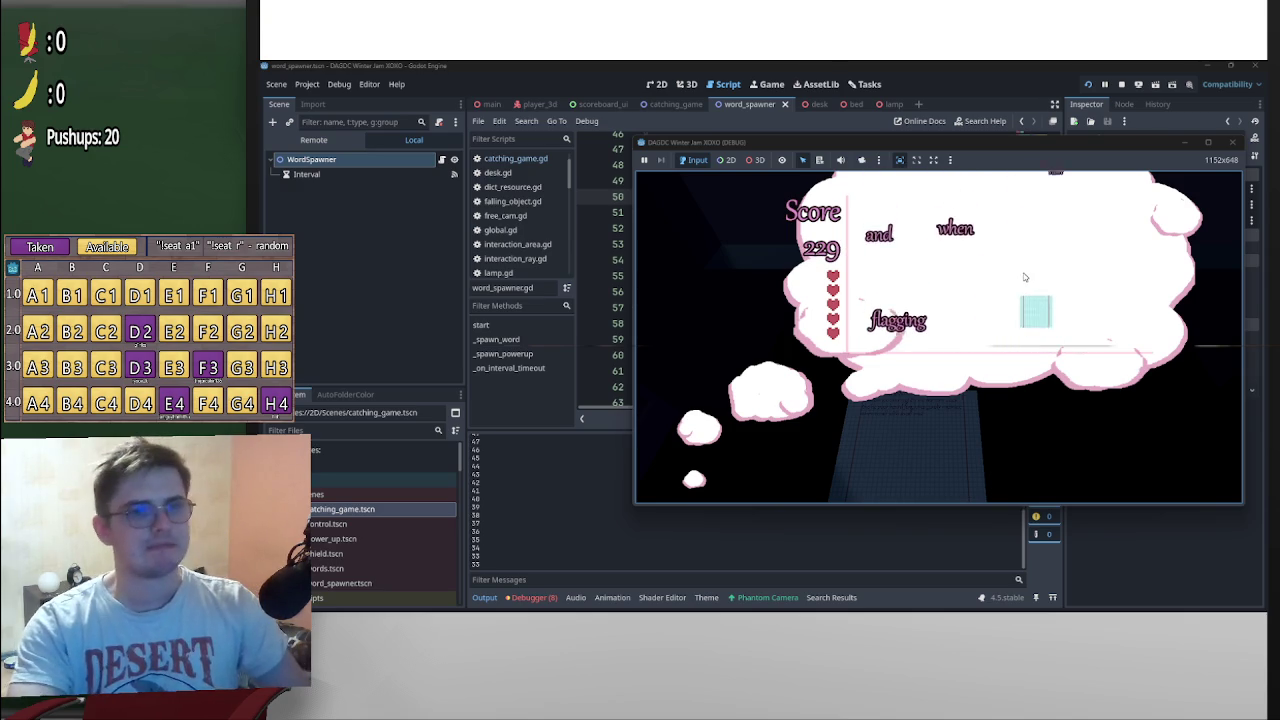
{"action": "key", "text": "Left"}
{"action": "key", "text": "Left"}
{"action": "key", "text": "Right"}
{"action": "left_click", "coordinate": [1232, 142]}
{"action": "scroll", "coordinate": [837, 258], "scroll_direction": "up", "scroll_amount": 5}
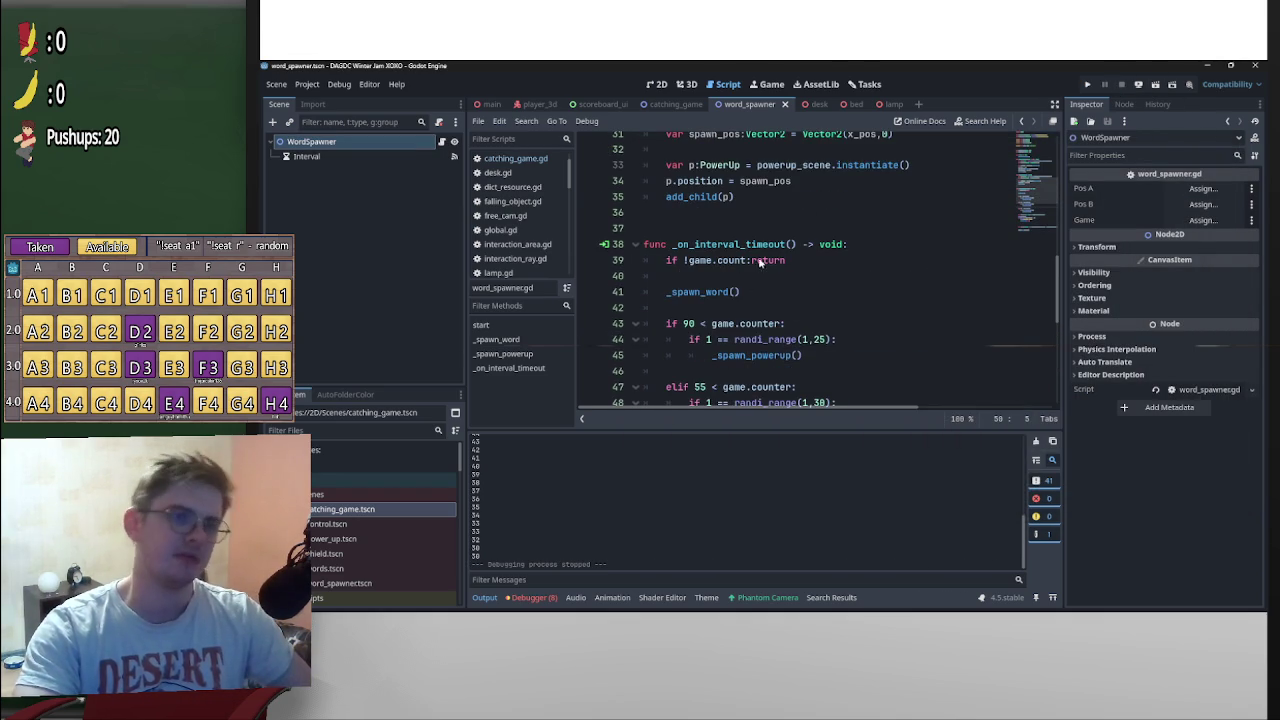
{"action": "left_click_drag", "start_coordinate": [797, 265], "coordinate": [671, 260]}
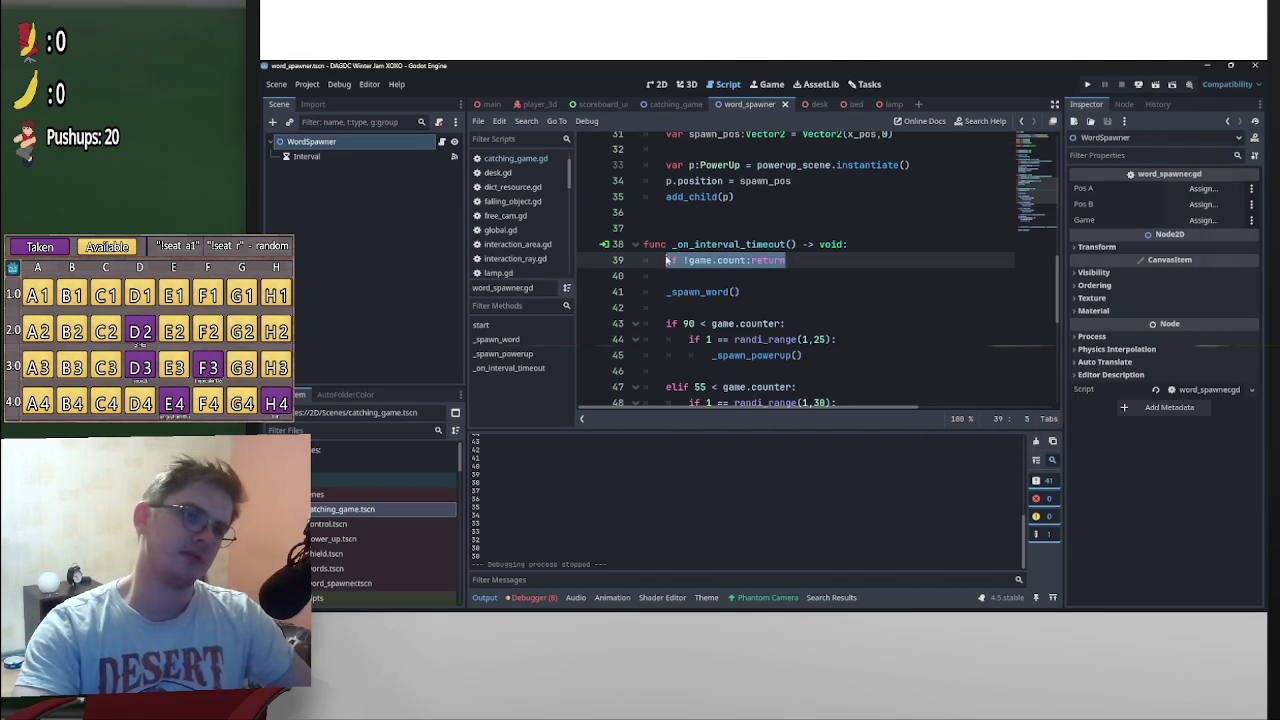
{"action": "left_click", "coordinate": [667, 260]}
{"action": "key", "text": "shift+End"}
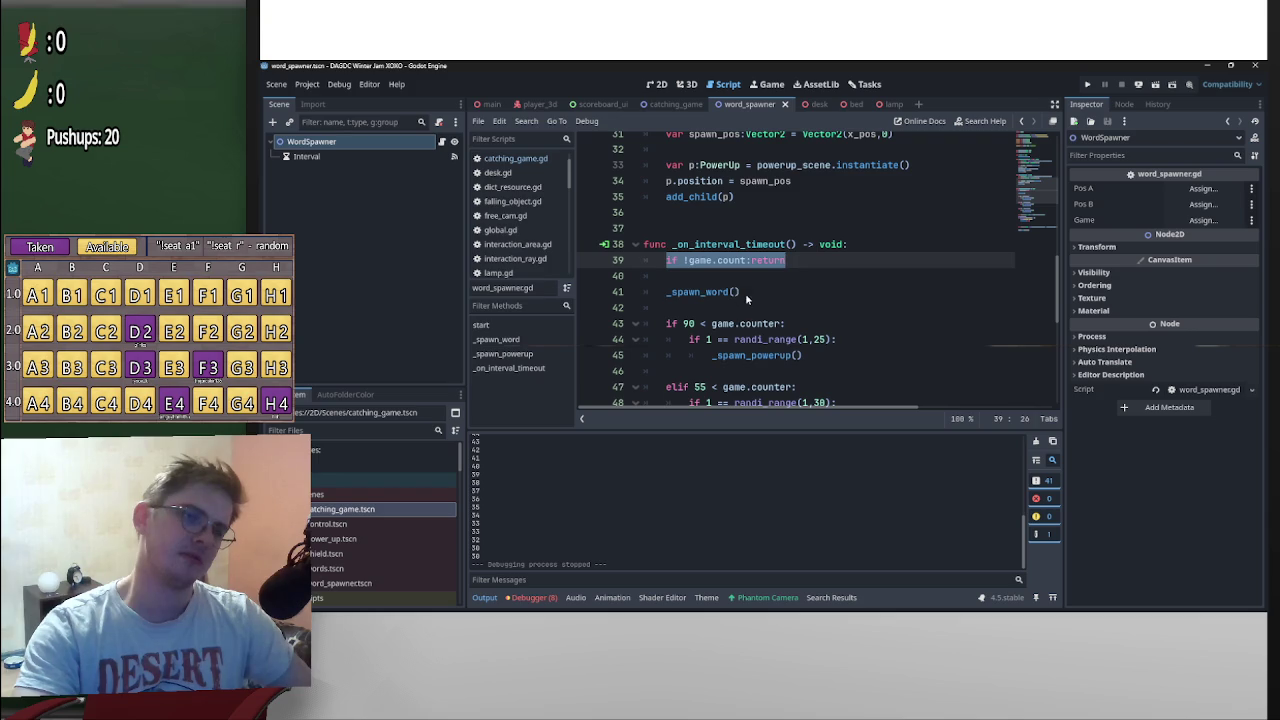
{"action": "left_click", "coordinate": [648, 292]}
{"action": "scroll", "coordinate": [647, 320], "scroll_direction": "down", "scroll_amount": 4}
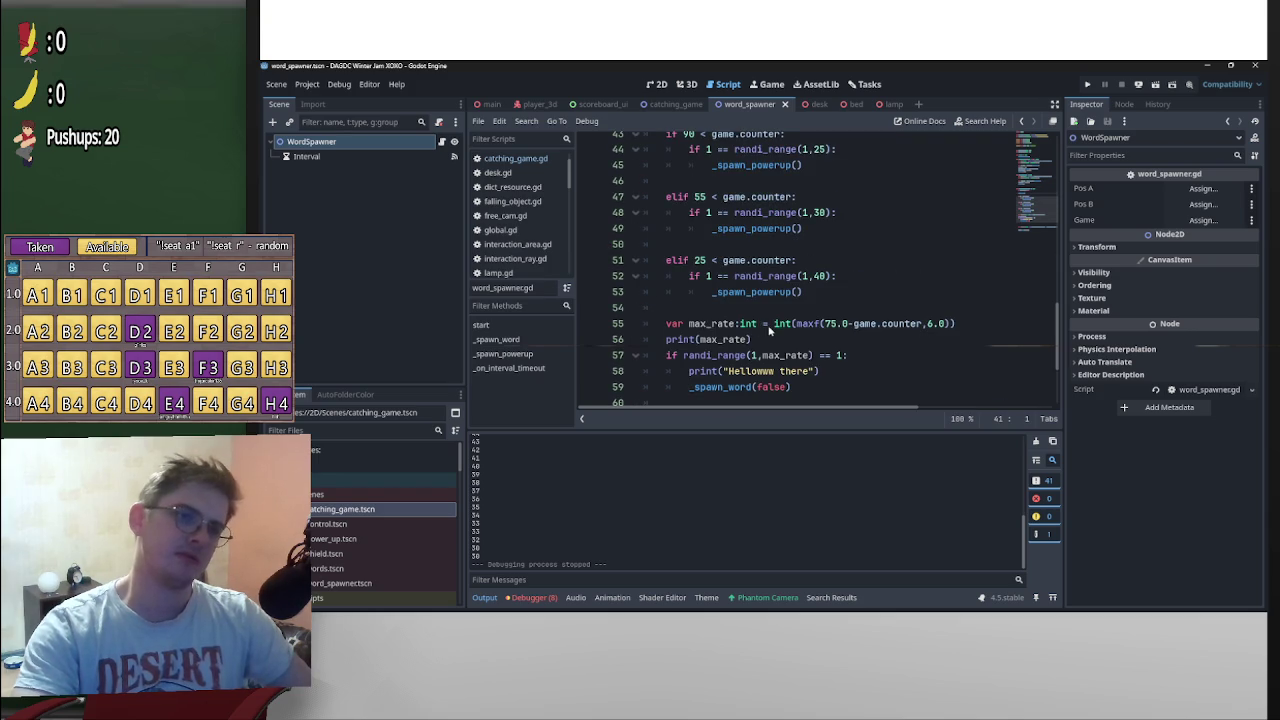
{"action": "scroll", "coordinate": [815, 360], "scroll_direction": "down", "scroll_amount": 1}
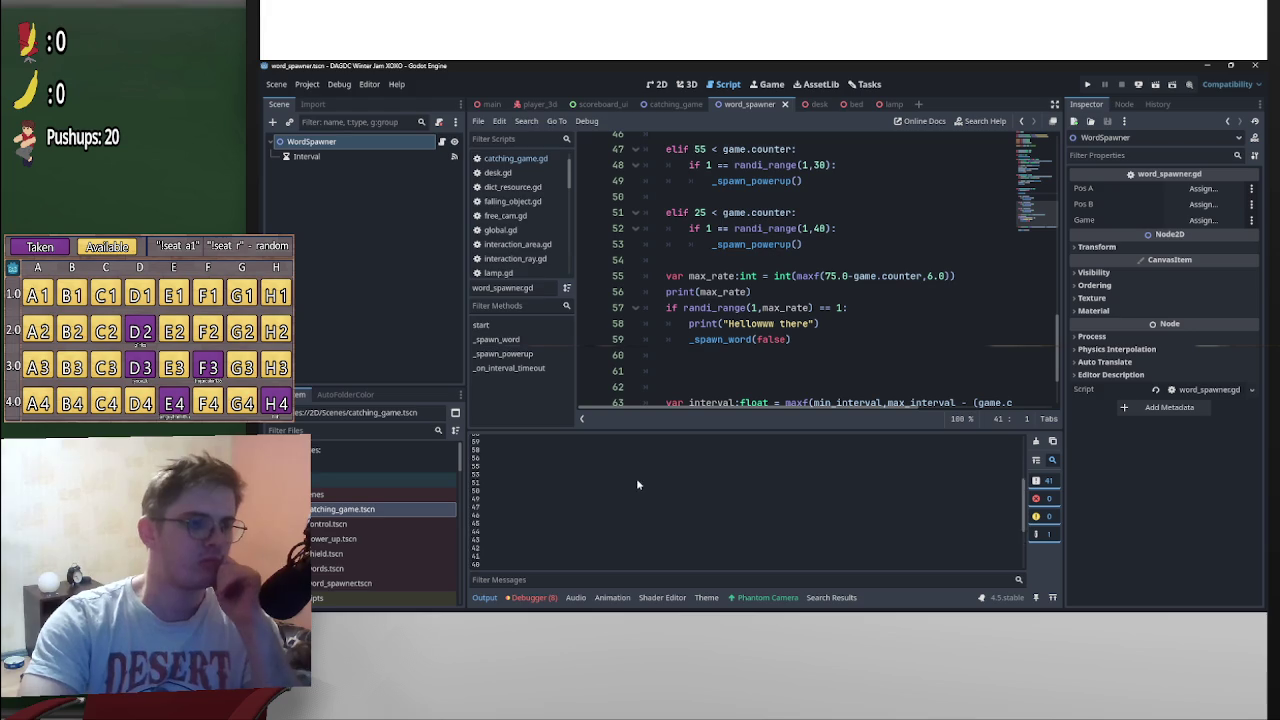
{"action": "scroll", "coordinate": [640, 480], "scroll_direction": "up", "scroll_amount": 5}
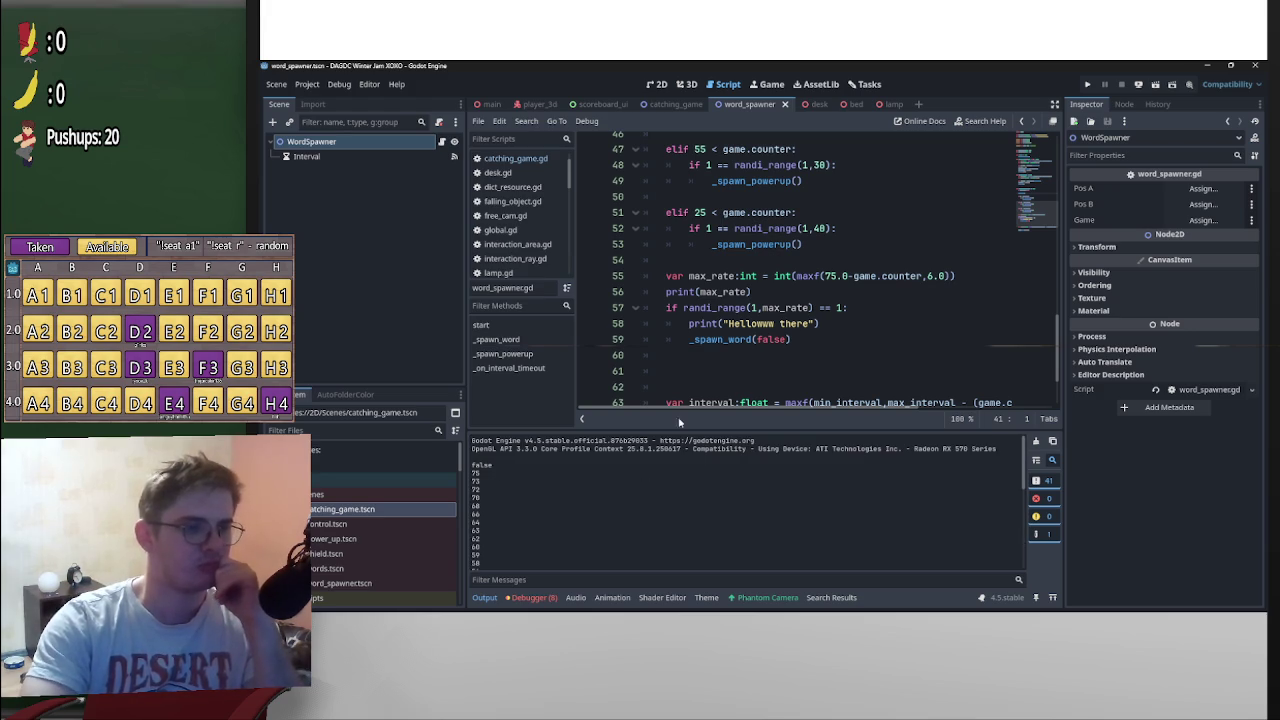
{"action": "scroll", "coordinate": [846, 355], "scroll_direction": "down", "scroll_amount": 2}
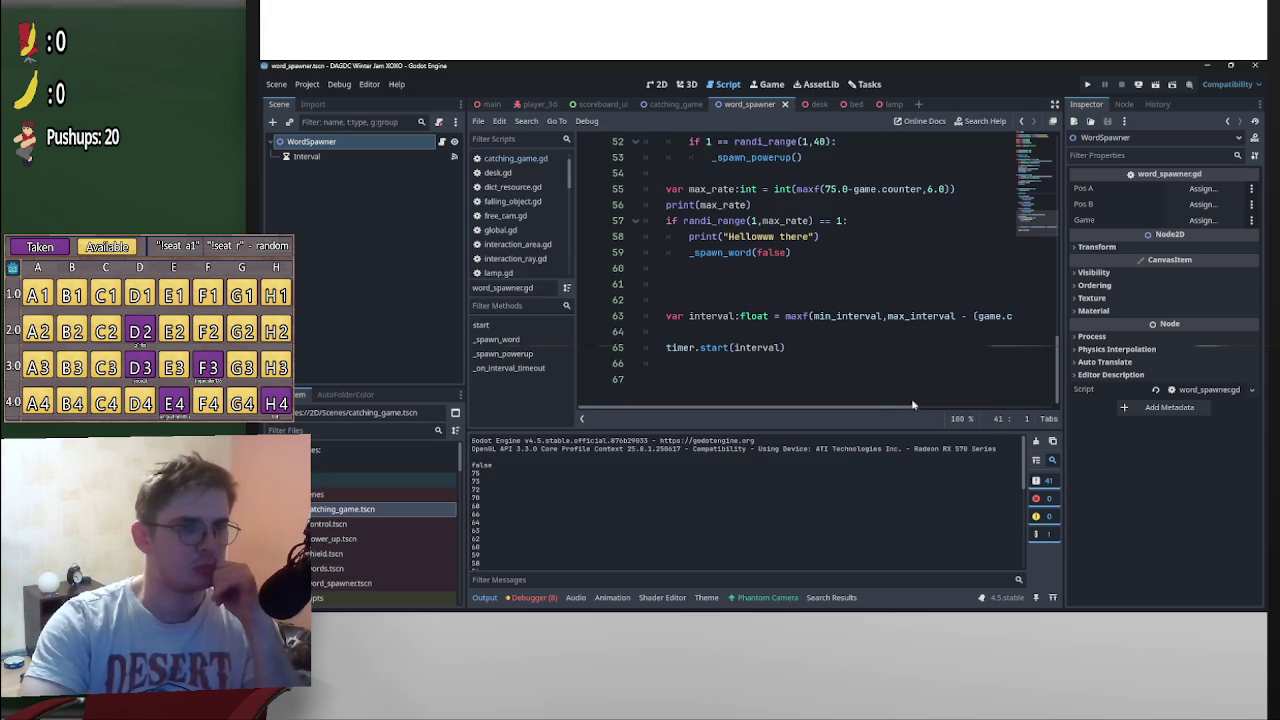
{"action": "left_click_drag", "start_coordinate": [877, 411], "coordinate": [1061, 399]}
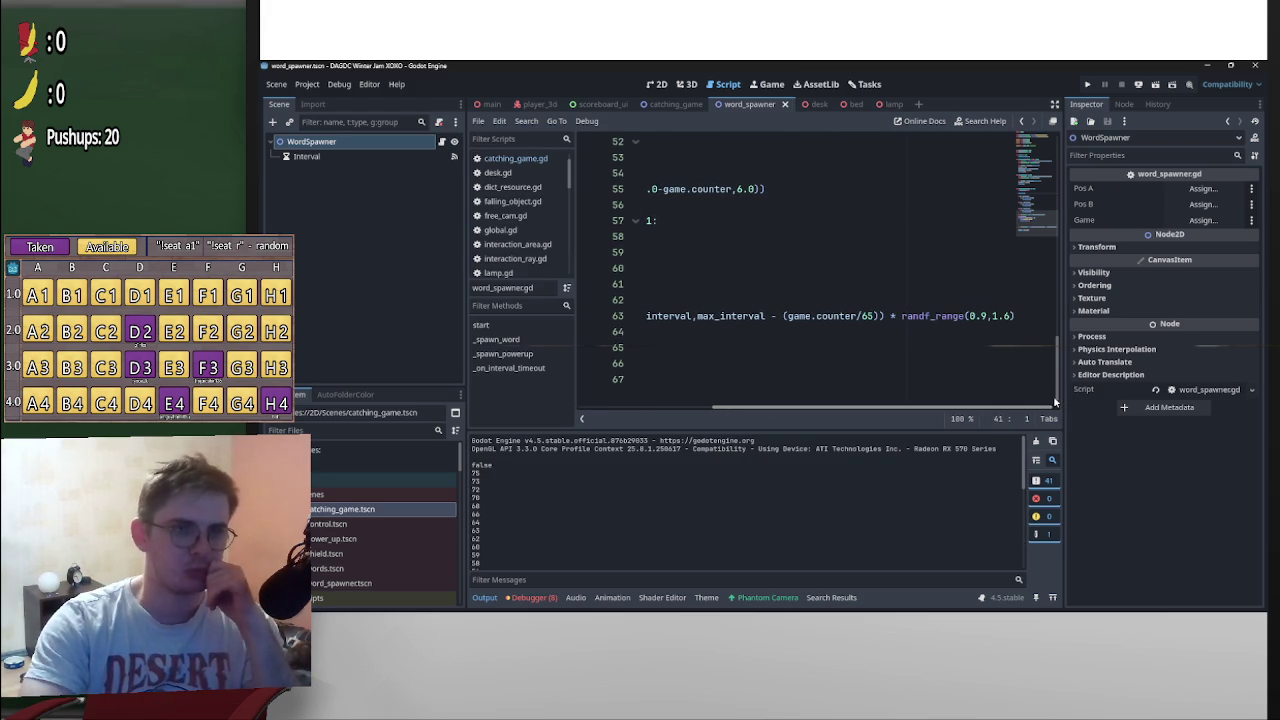
{"action": "left_click_drag", "start_coordinate": [1030, 402], "coordinate": [860, 398]}
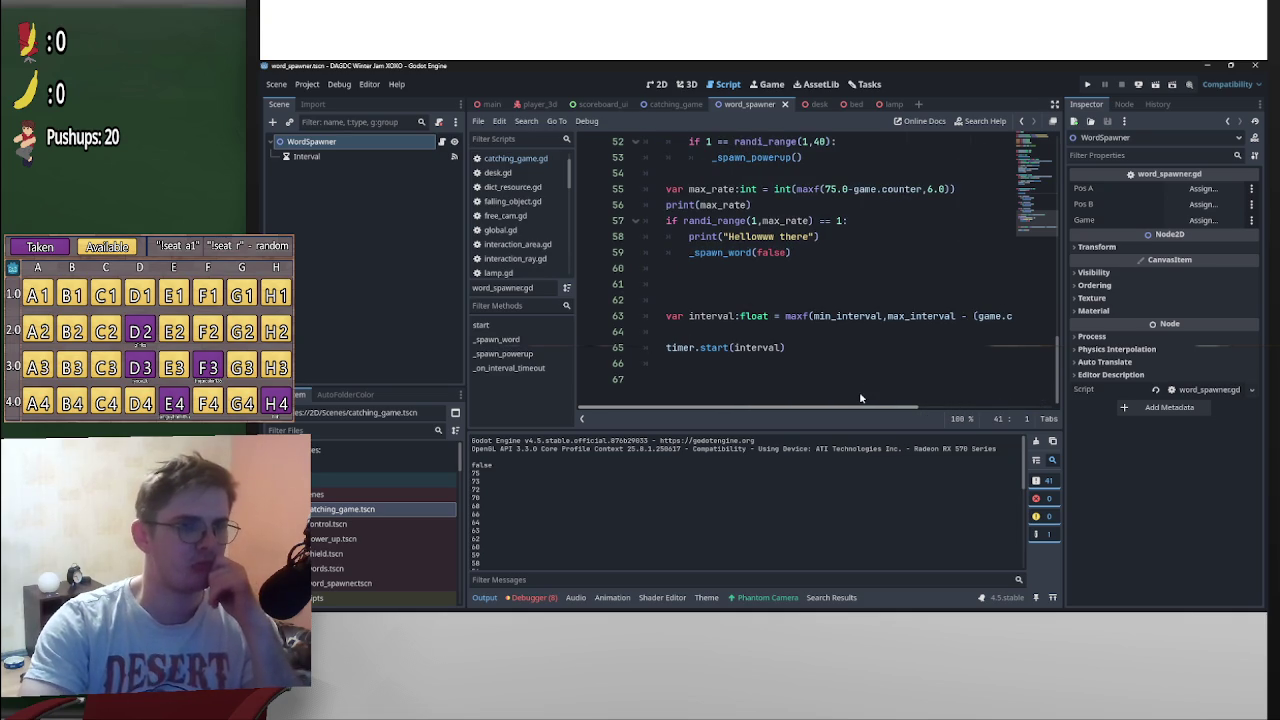
{"action": "scroll", "coordinate": [896, 368], "scroll_direction": "up", "scroll_amount": 15}
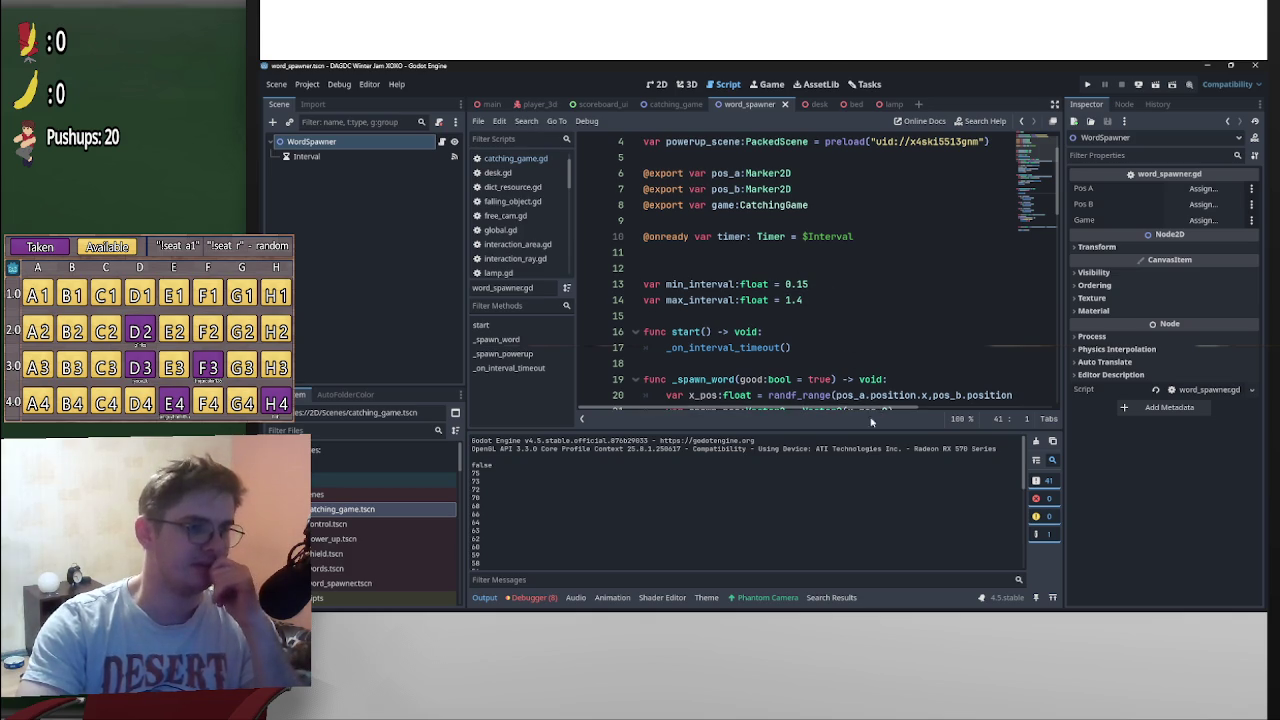
{"action": "scroll", "coordinate": [908, 385], "scroll_direction": "down", "scroll_amount": 8}
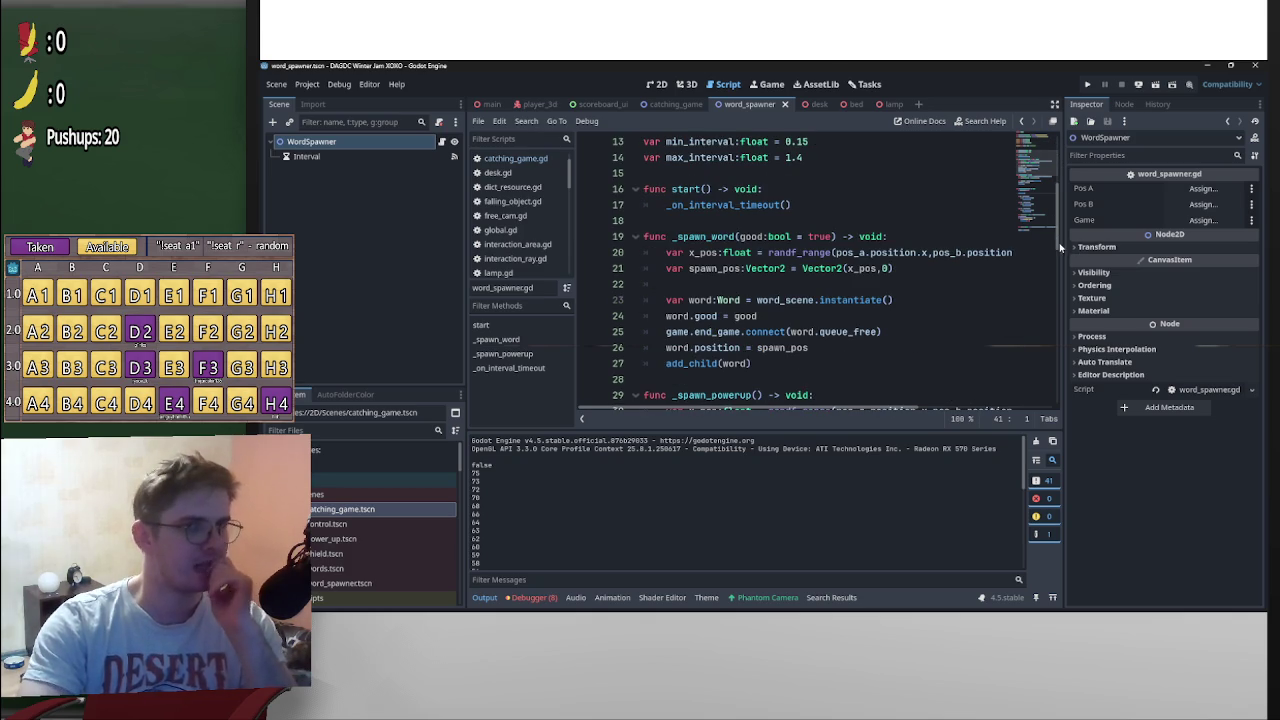
{"action": "scroll", "coordinate": [1058, 333], "scroll_direction": "down", "scroll_amount": 8}
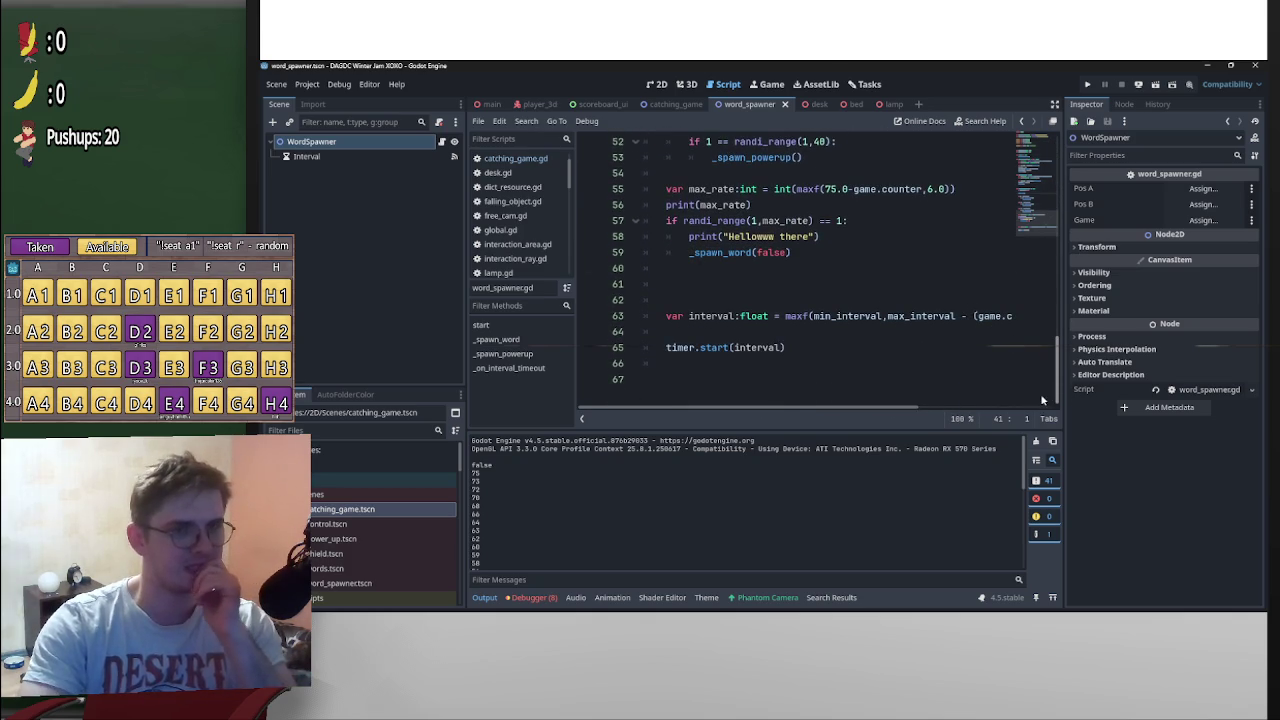
{"action": "mouse_move", "coordinate": [929, 414]}
{"action": "left_mouse_down"}
{"action": "mouse_move", "coordinate": [1030, 405]}
{"action": "mouse_move", "coordinate": [1060, 347]}
{"action": "left_mouse_up"}
{"action": "scroll", "coordinate": [1016, 399], "scroll_direction": "left", "scroll_amount": 5}
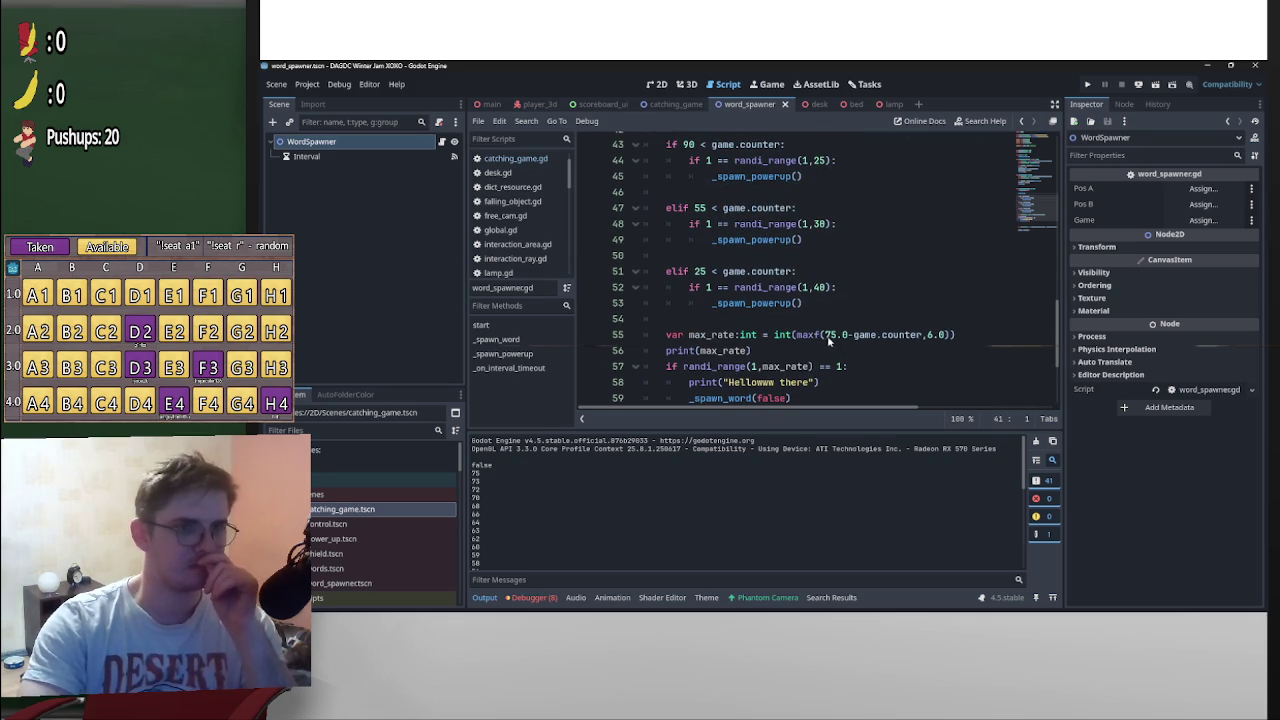
{"action": "left_click_drag", "start_coordinate": [826, 340], "coordinate": [840, 340]}
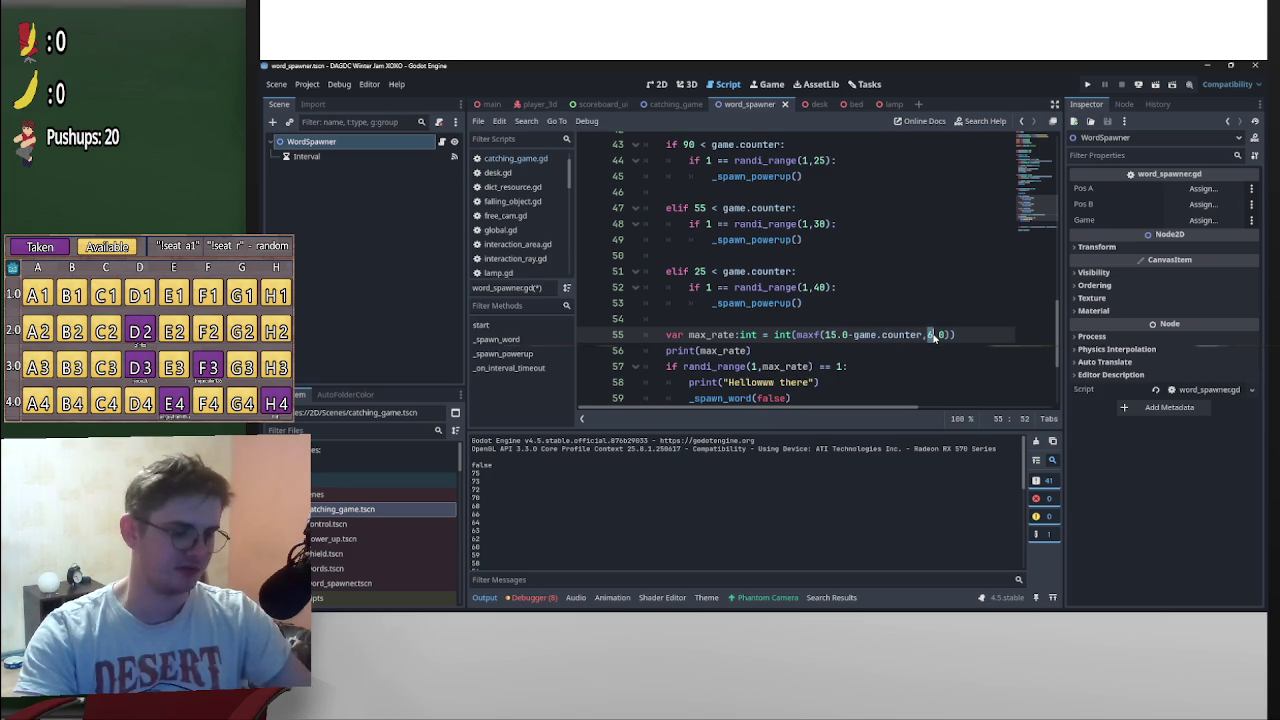
Edit line 55 to use 15.0, (game.counter/2) and a 5.0 floor, then save the script
{"action": "left_click", "coordinate": [914, 276]}
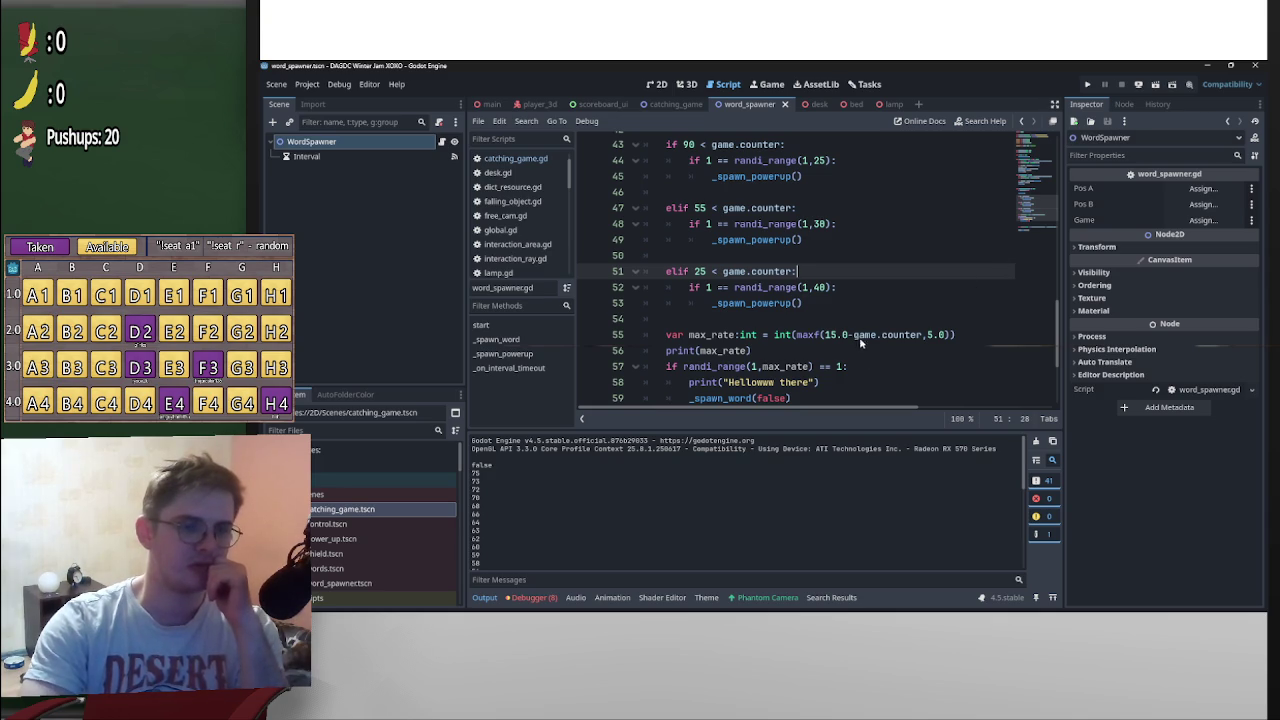
{"action": "left_click", "coordinate": [922, 336]}
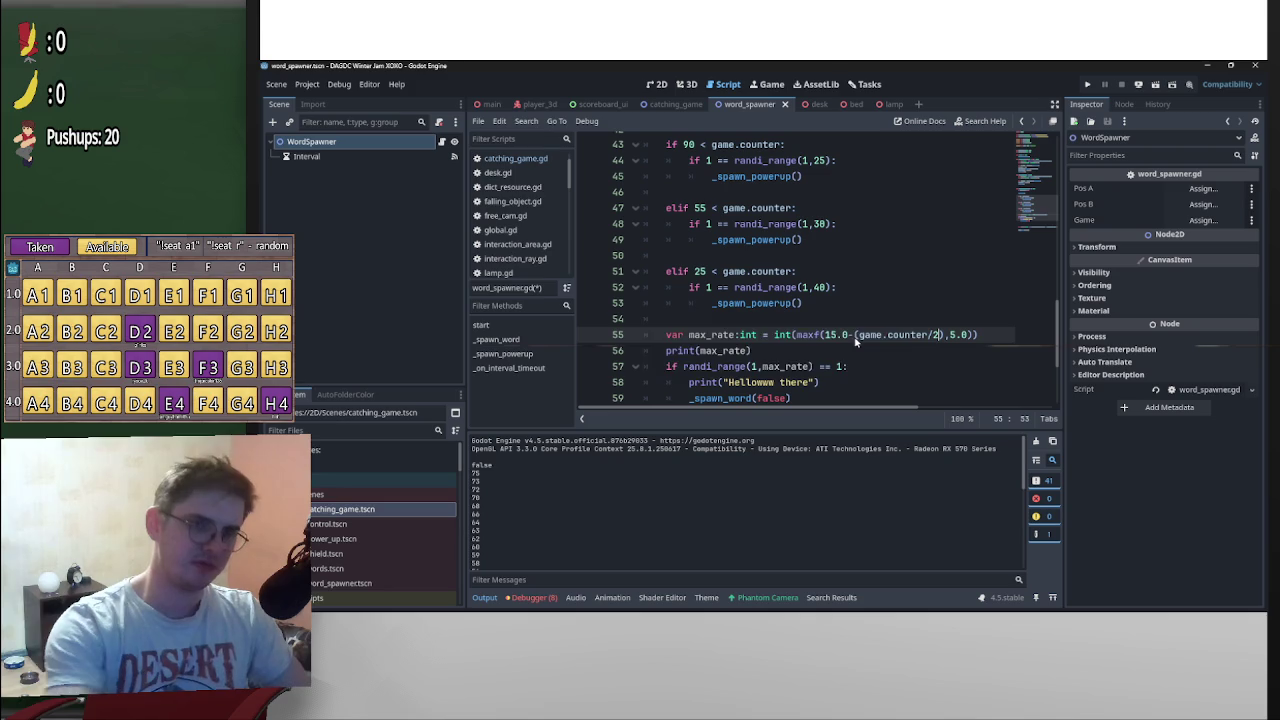
{"action": "key", "text": "ctrl+s"}
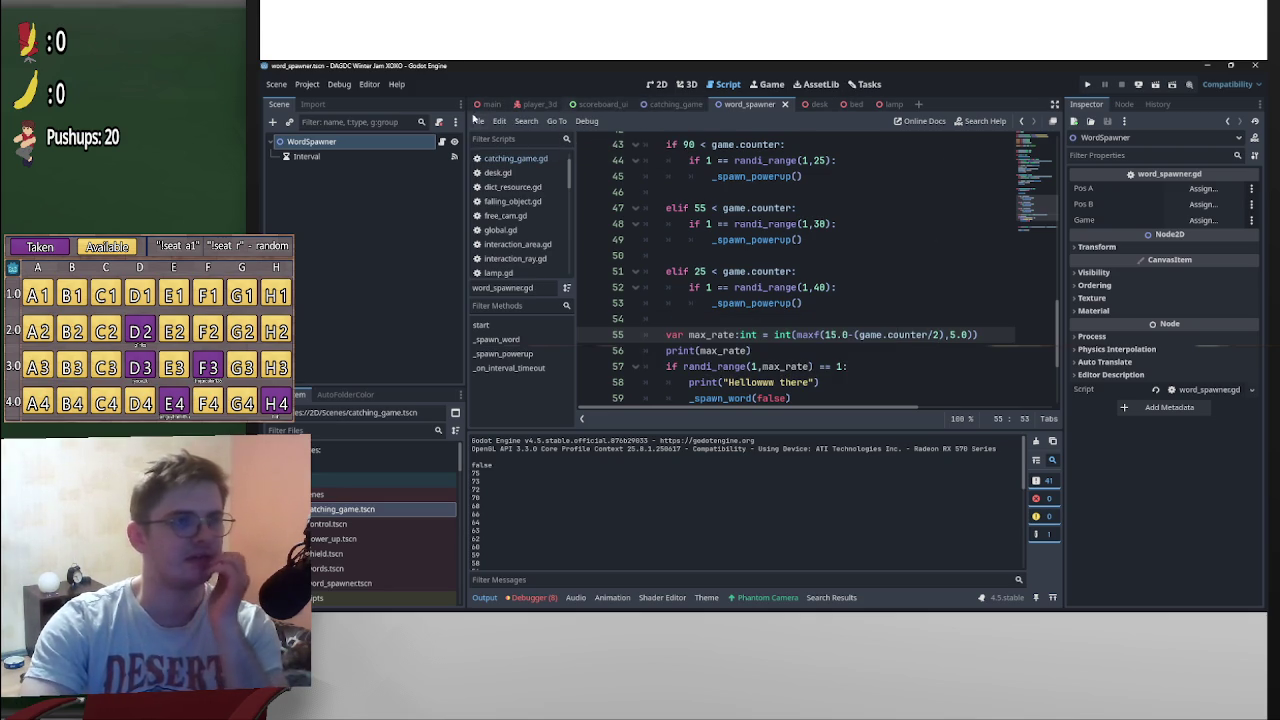
{"action": "left_click", "coordinate": [481, 105]}
Launch the game, start the word-catching minigame, and move its window up and right
{"action": "left_click", "coordinate": [1152, 86]}
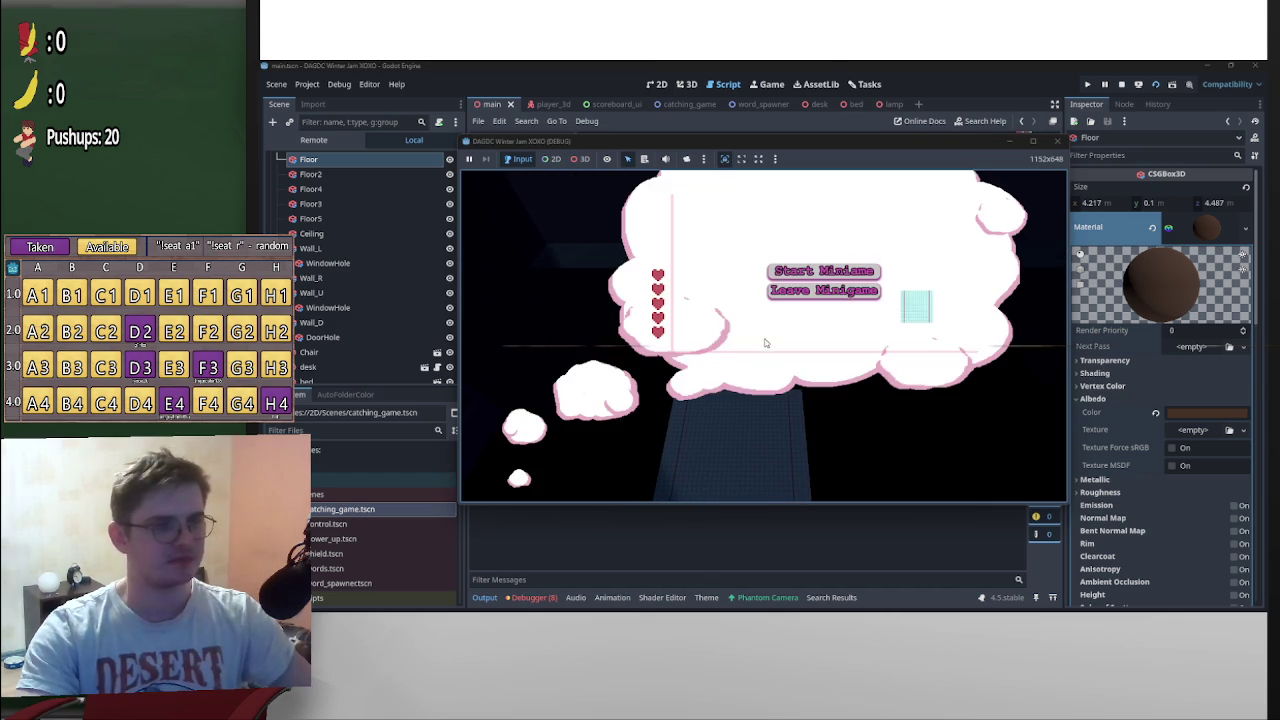
{"action": "key", "text": "e"}
{"action": "left_click", "coordinate": [828, 278]}
{"action": "left_click_drag", "start_coordinate": [837, 141], "coordinate": [925, 99]}
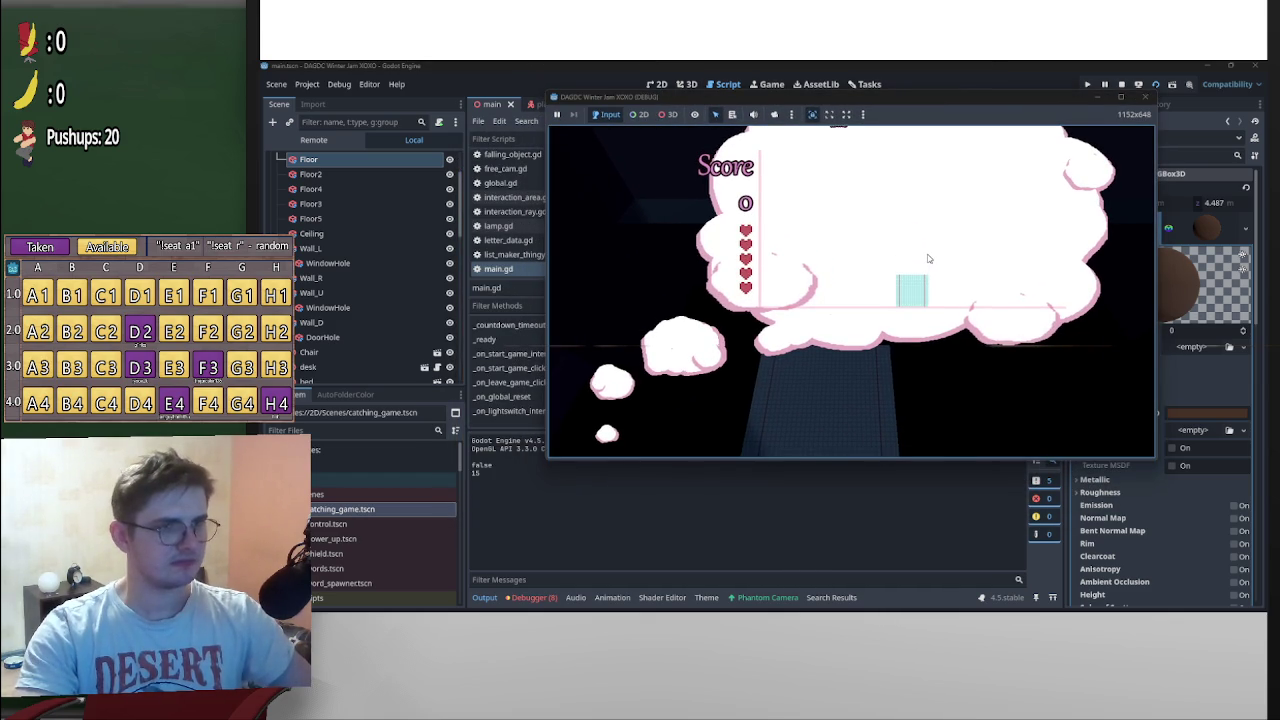
Steer the catcher with Left/Right under falling words to a score of 298, then stop the game
{"action": "key", "text": "Right"}
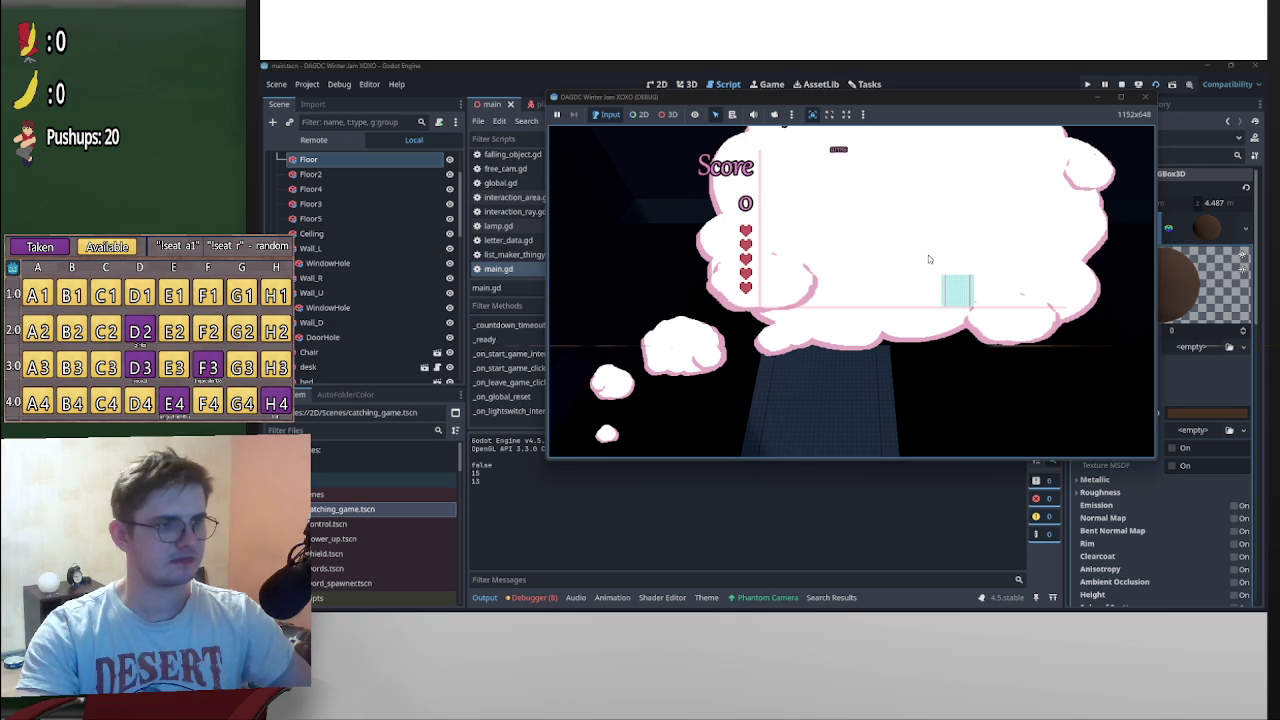
{"action": "key", "text": "Left"}
{"action": "key", "text": "Right"}
{"action": "key", "text": "Left"}
{"action": "key", "text": "Right"}
{"action": "key", "text": "Right"}
{"action": "key", "text": "Left"}
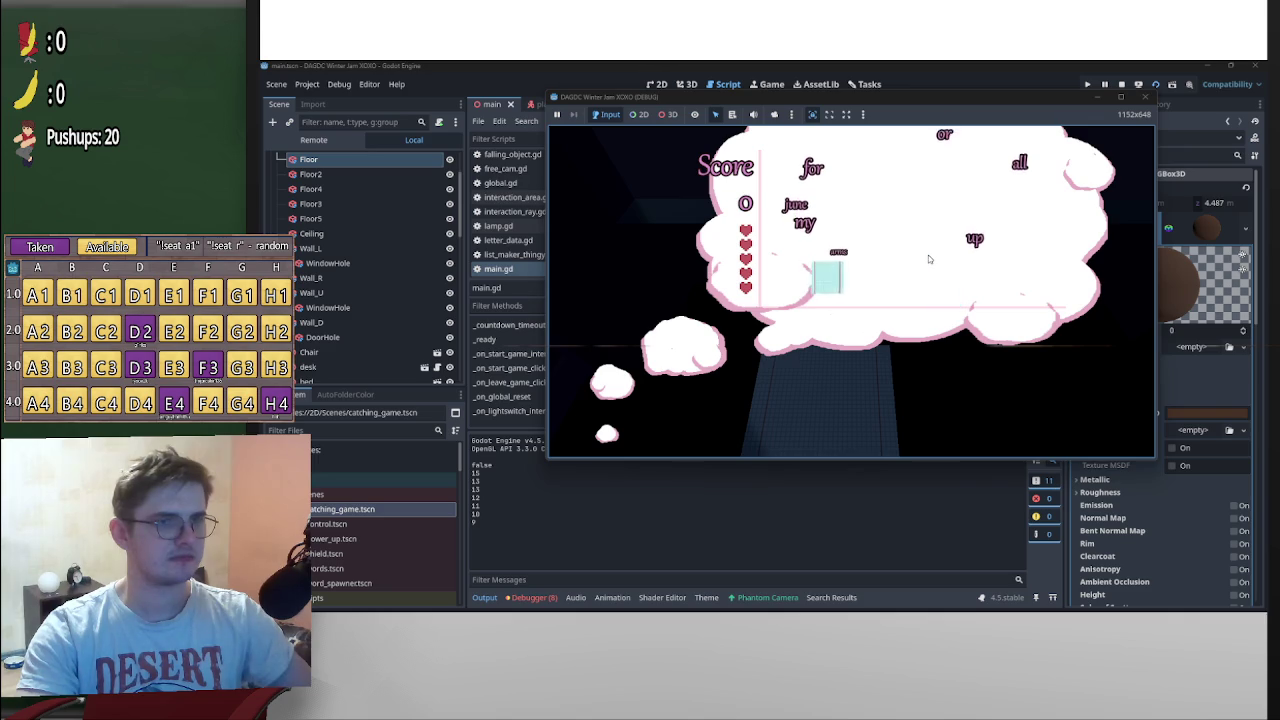
{"action": "key", "text": "Right"}
{"action": "key", "text": "Left"}
{"action": "key", "text": "Left"}
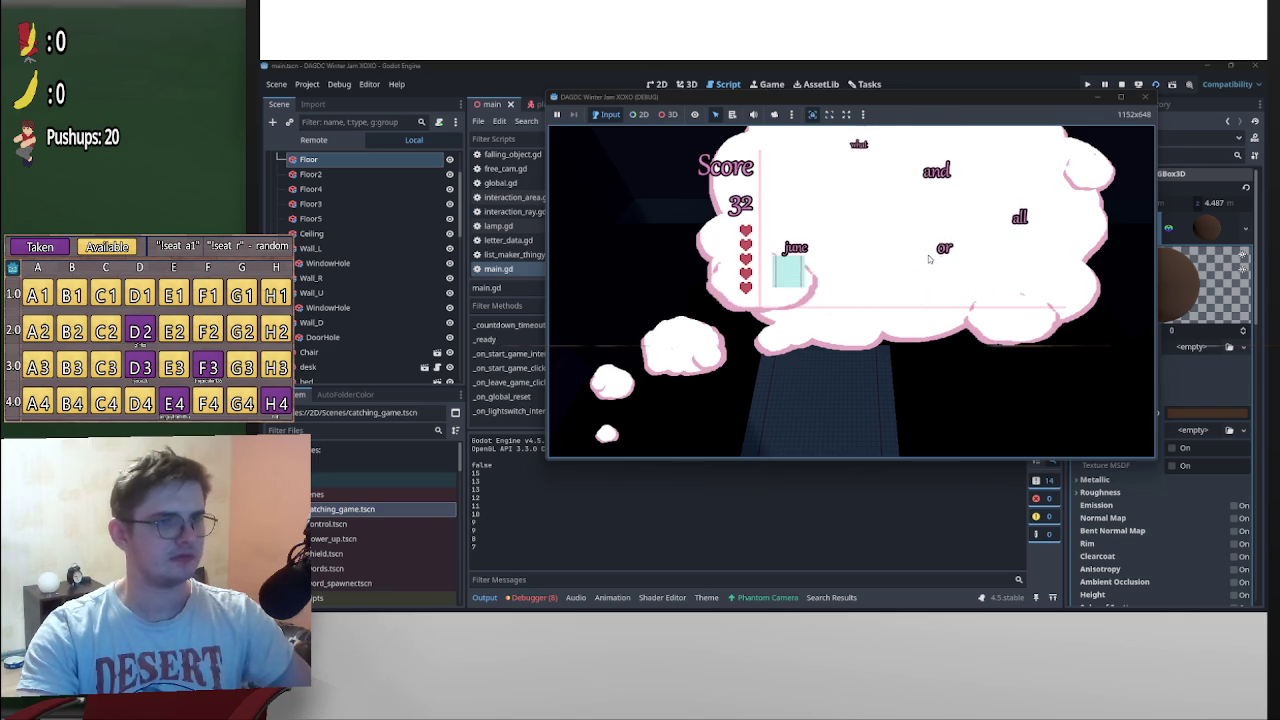
{"action": "key", "text": "Right"}
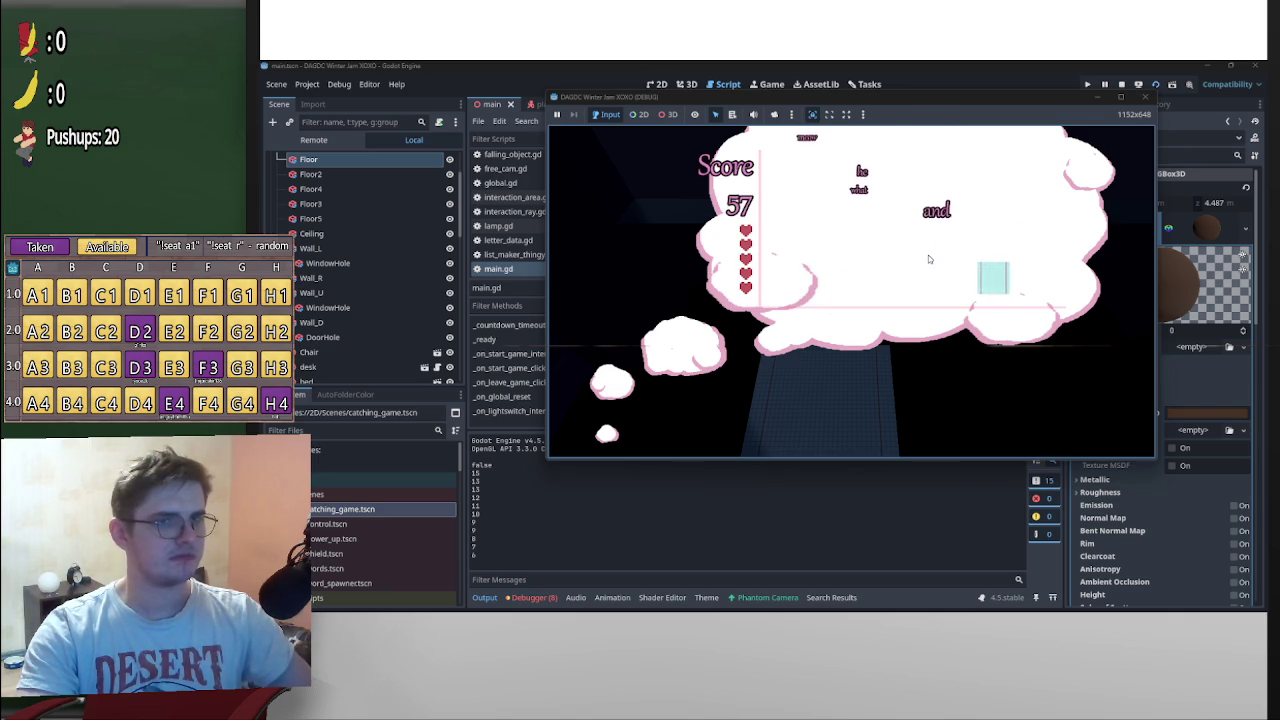
{"action": "key", "text": "Left"}
{"action": "key", "text": "Left"}
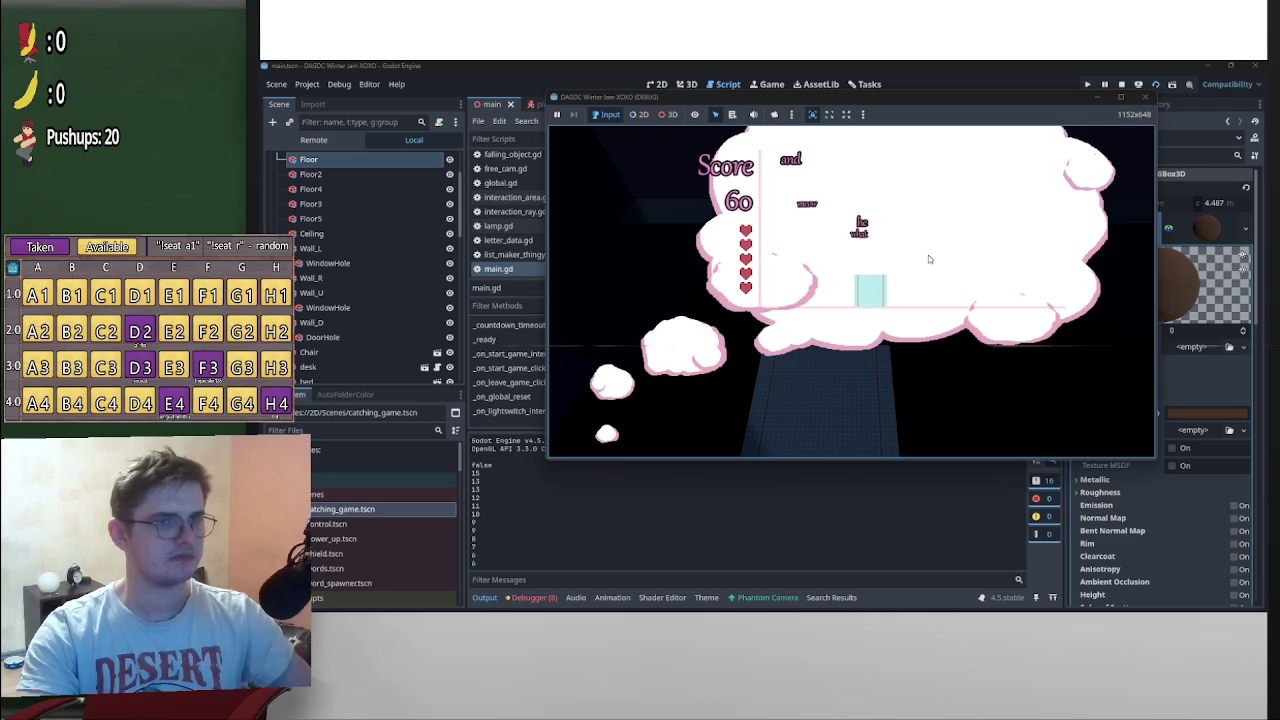
{"action": "key", "text": "Left"}
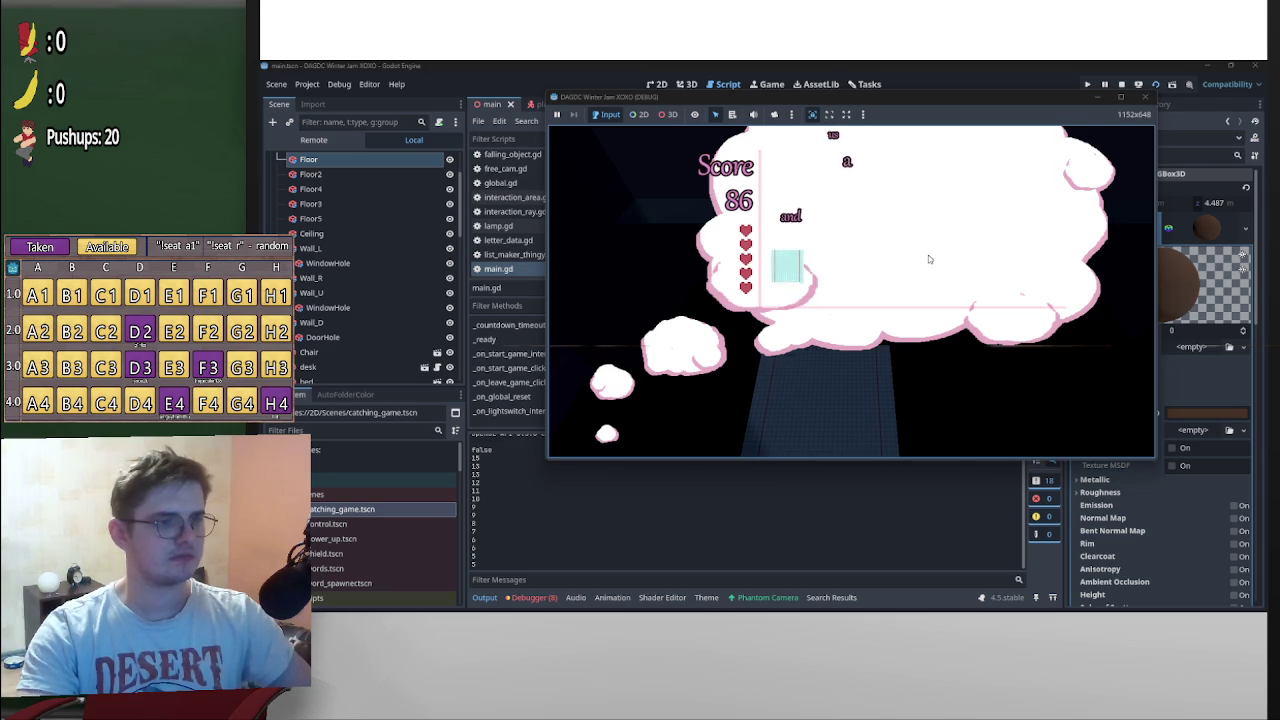
{"action": "key", "text": "Right"}
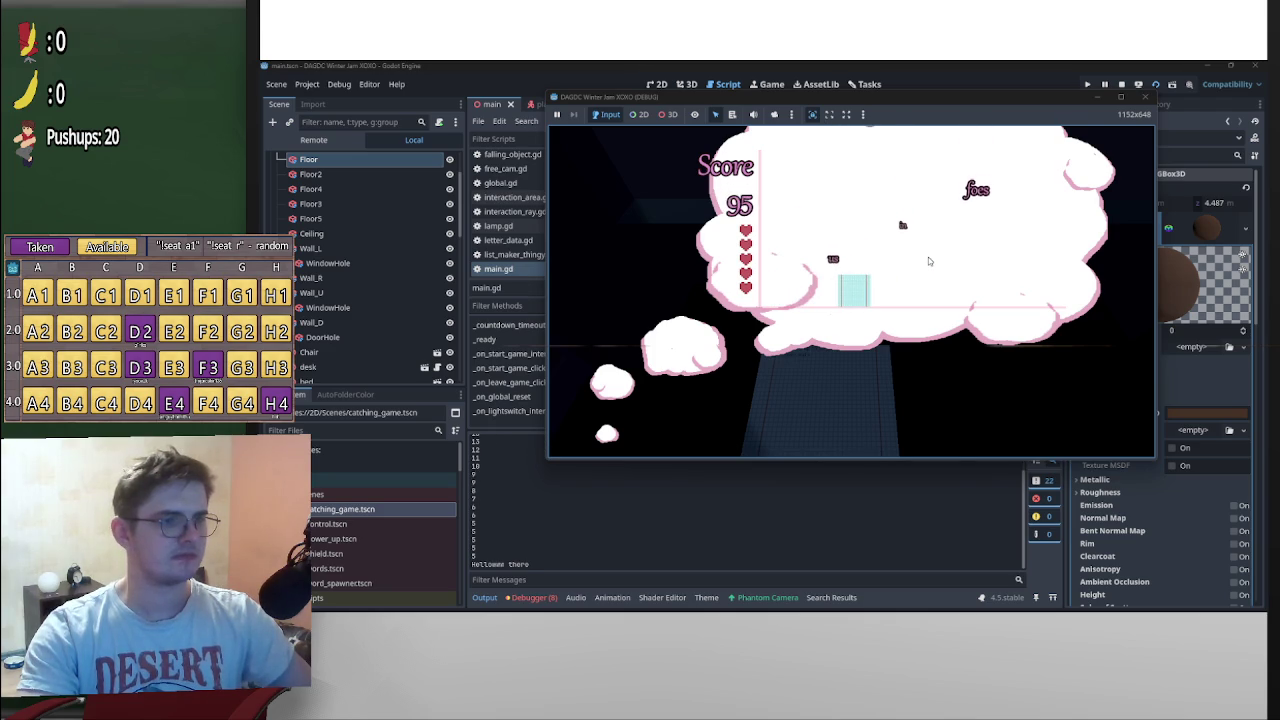
{"action": "key", "text": "Right"}
{"action": "key", "text": "Right"}
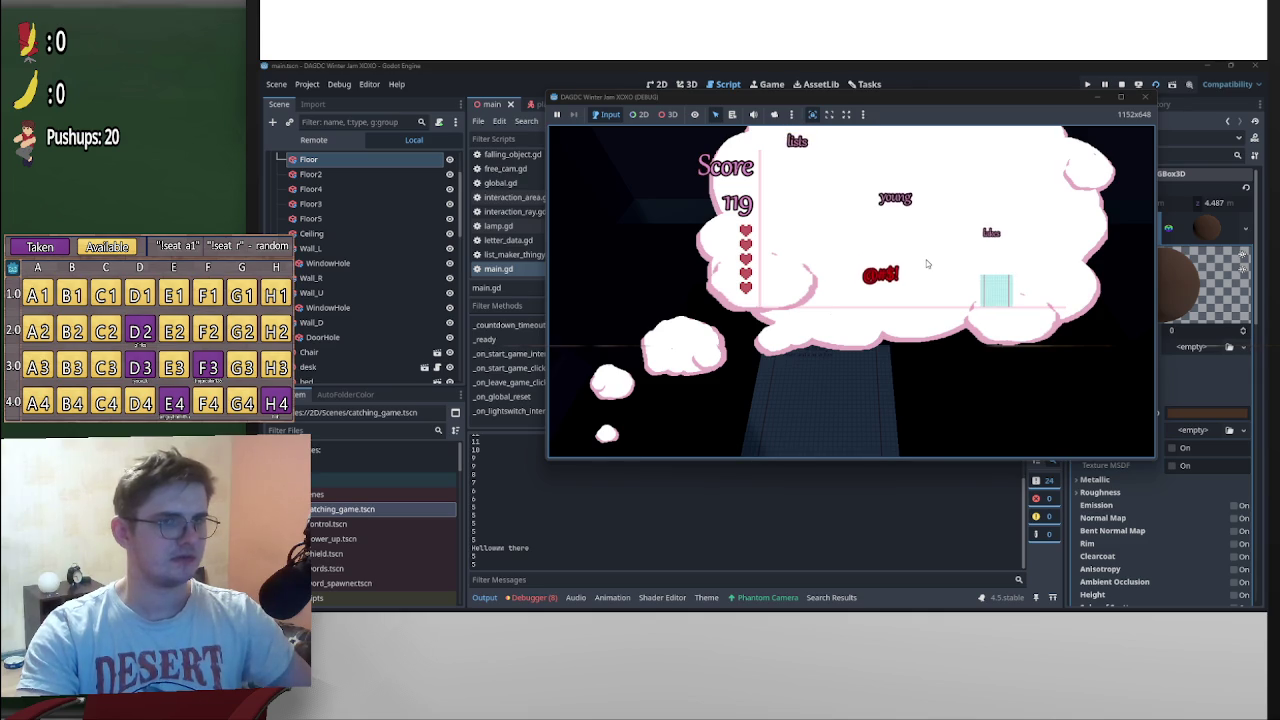
{"action": "key", "text": "Left"}
{"action": "key", "text": "Left"}
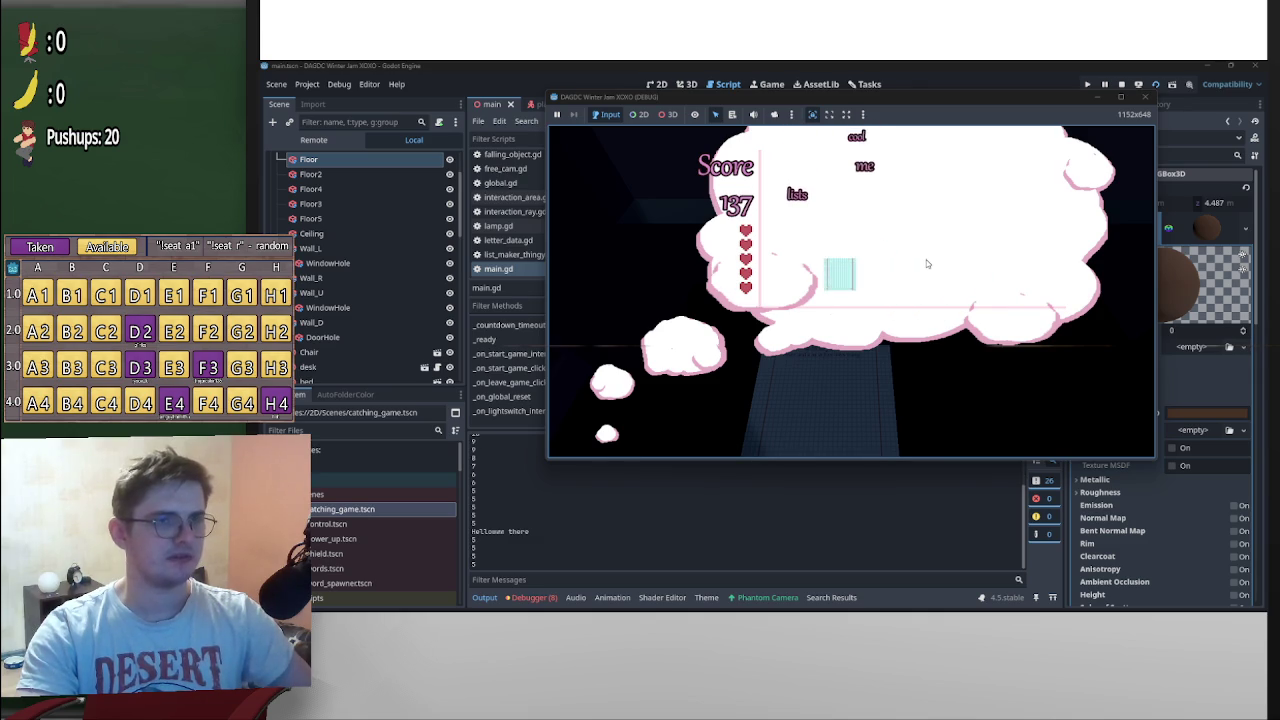
{"action": "key", "text": "Right"}
{"action": "key", "text": "Right"}
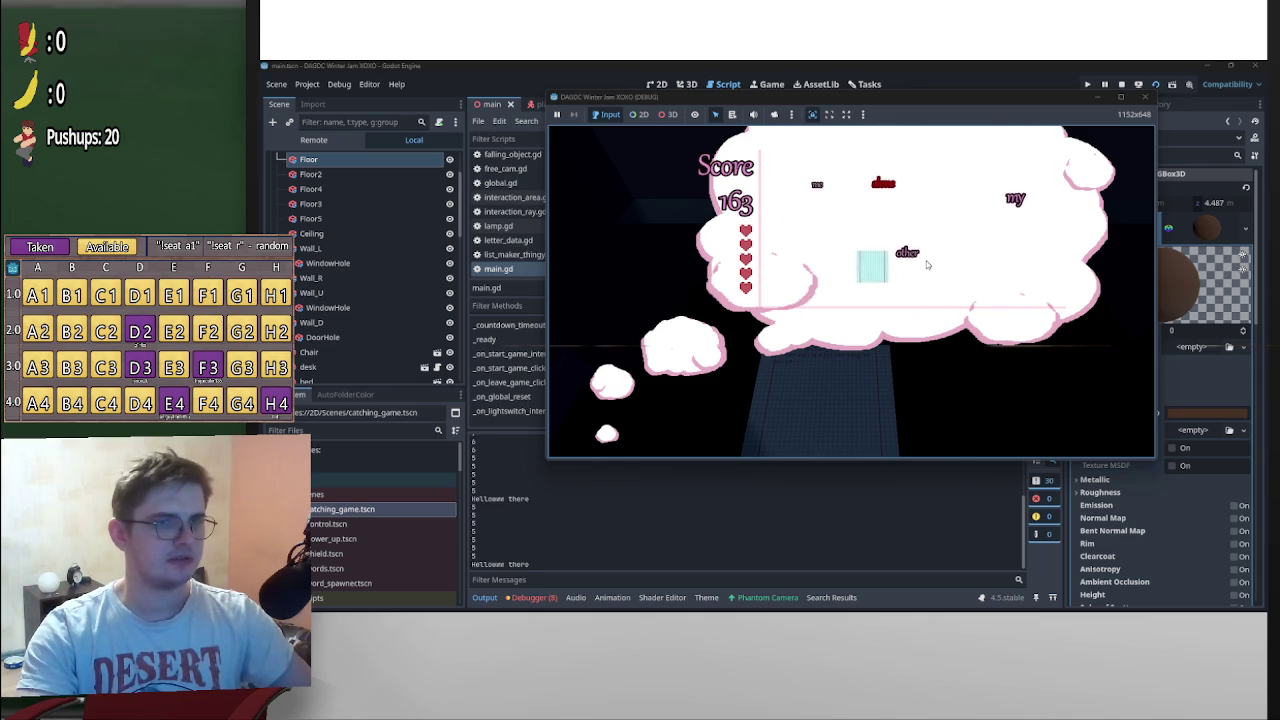
{"action": "key", "text": "Left"}
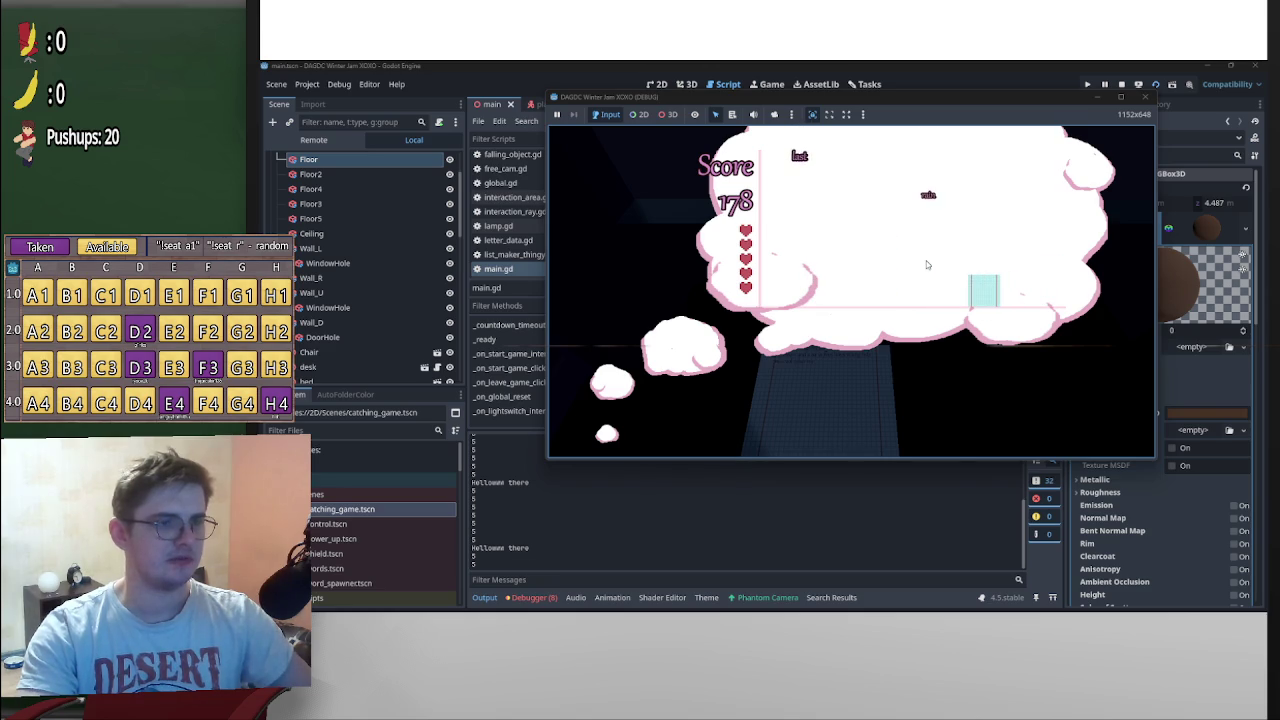
{"action": "key", "text": "Left"}
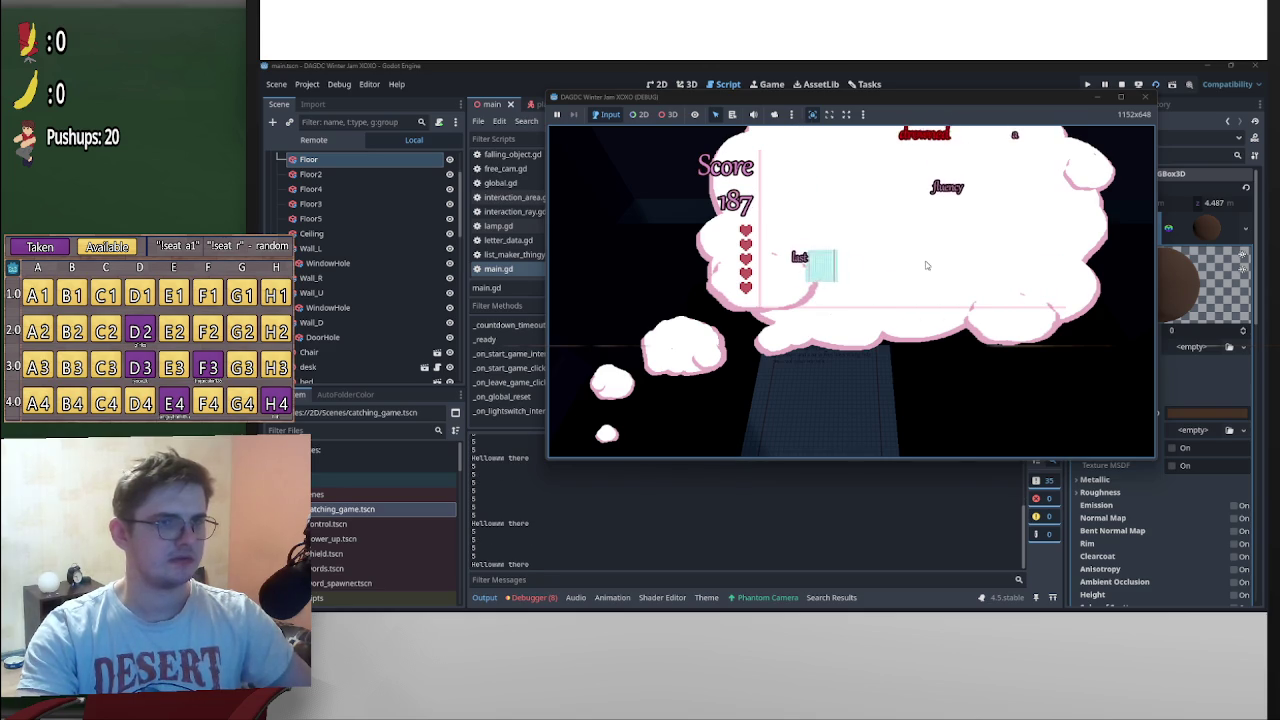
{"action": "key", "text": "Right"}
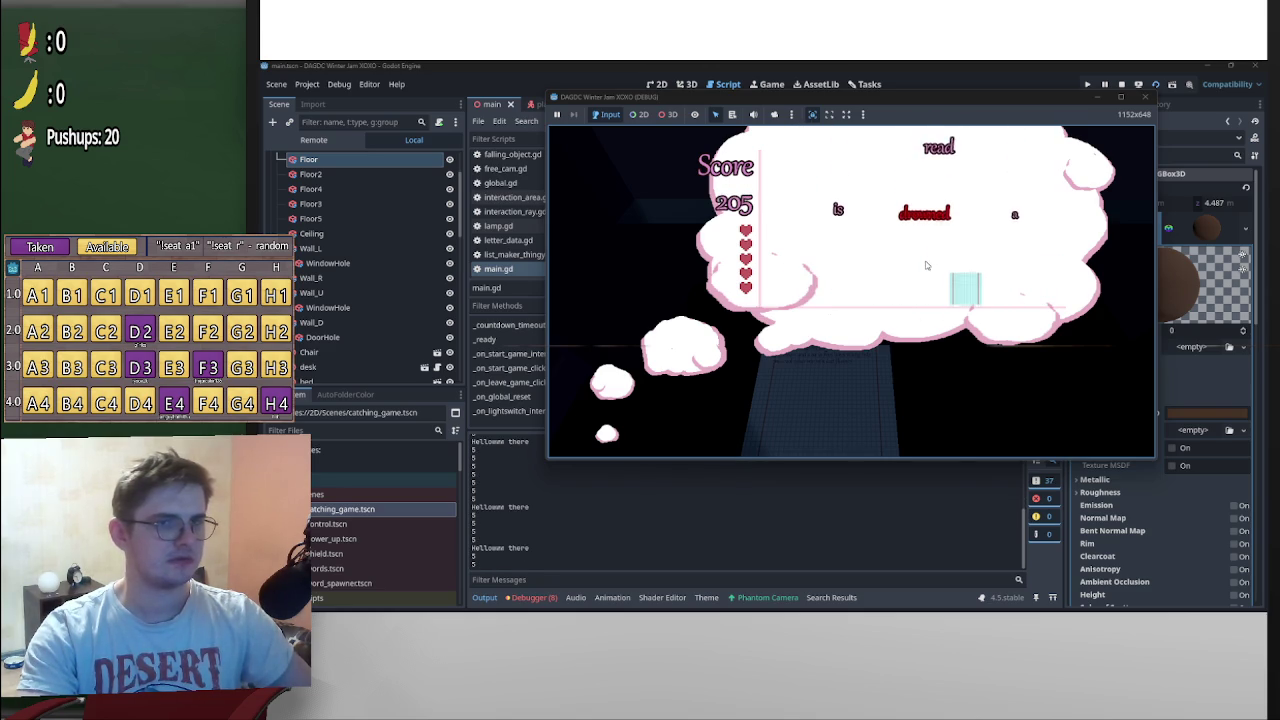
{"action": "key", "text": "Left"}
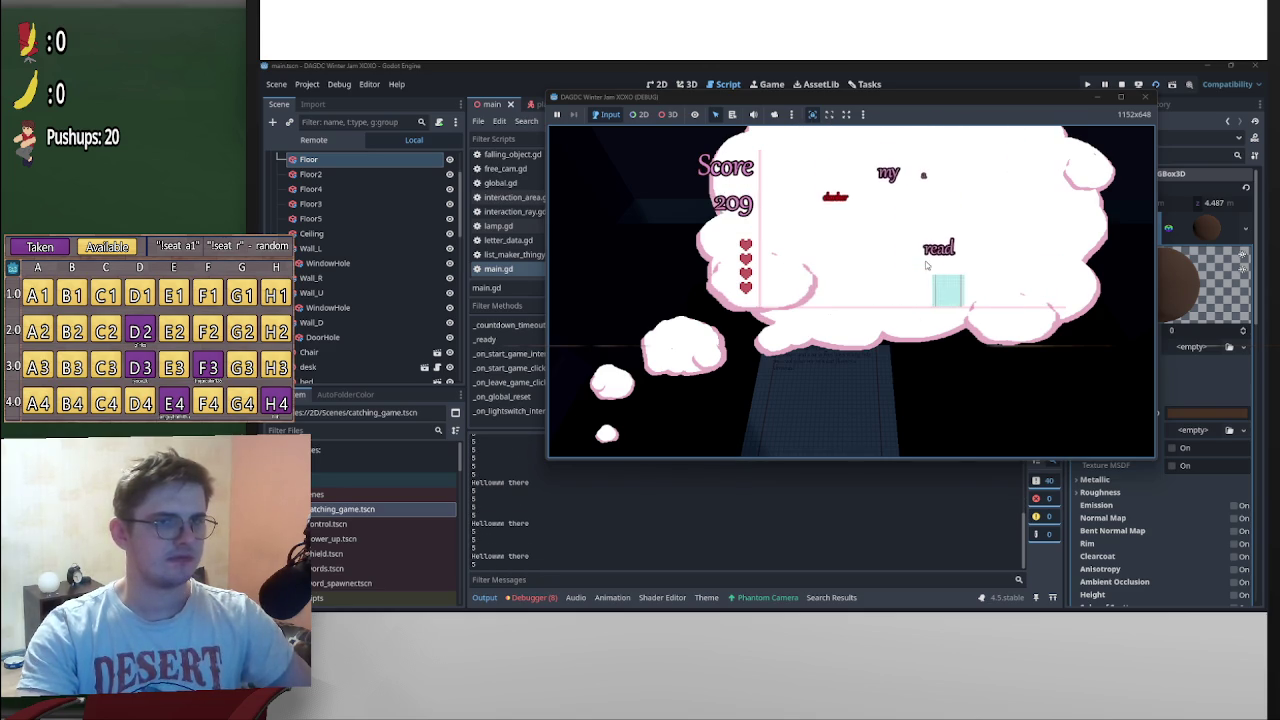
{"action": "key", "text": "Left"}
{"action": "key", "text": "Right"}
{"action": "key", "text": "Left"}
{"action": "key", "text": "Right"}
{"action": "key", "text": "Left"}
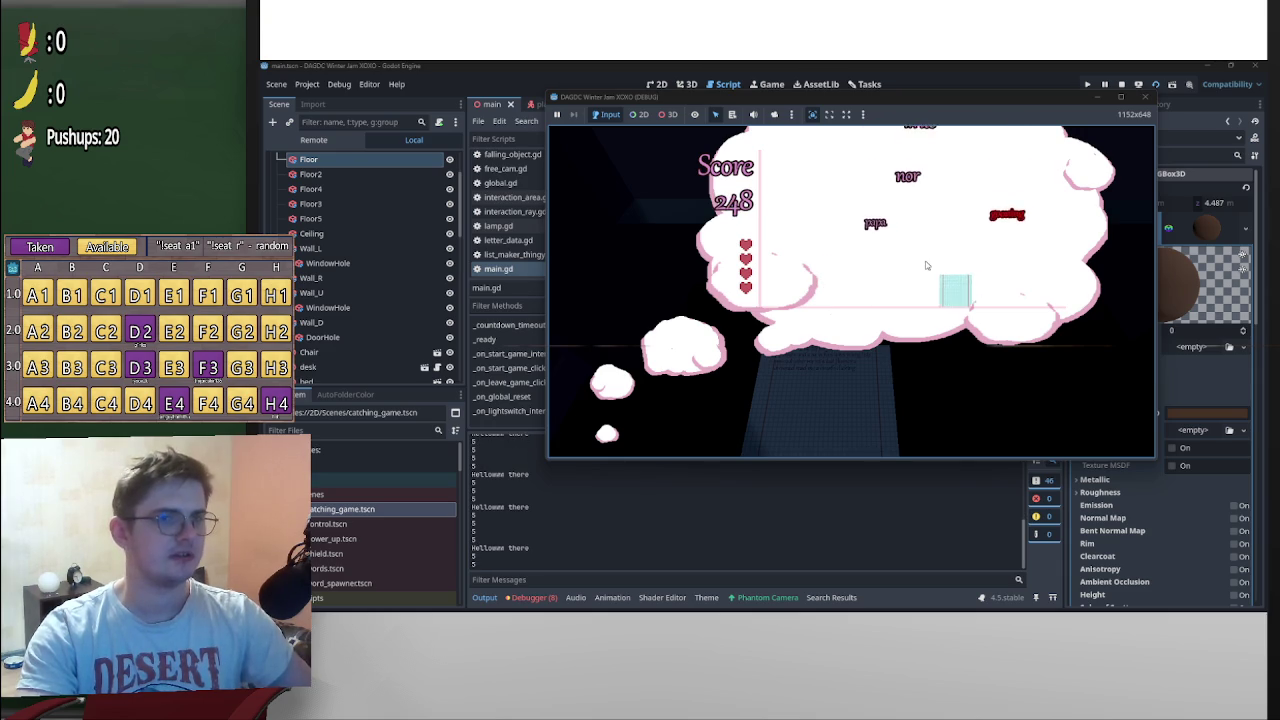
{"action": "key", "text": "Left"}
{"action": "key", "text": "Right"}
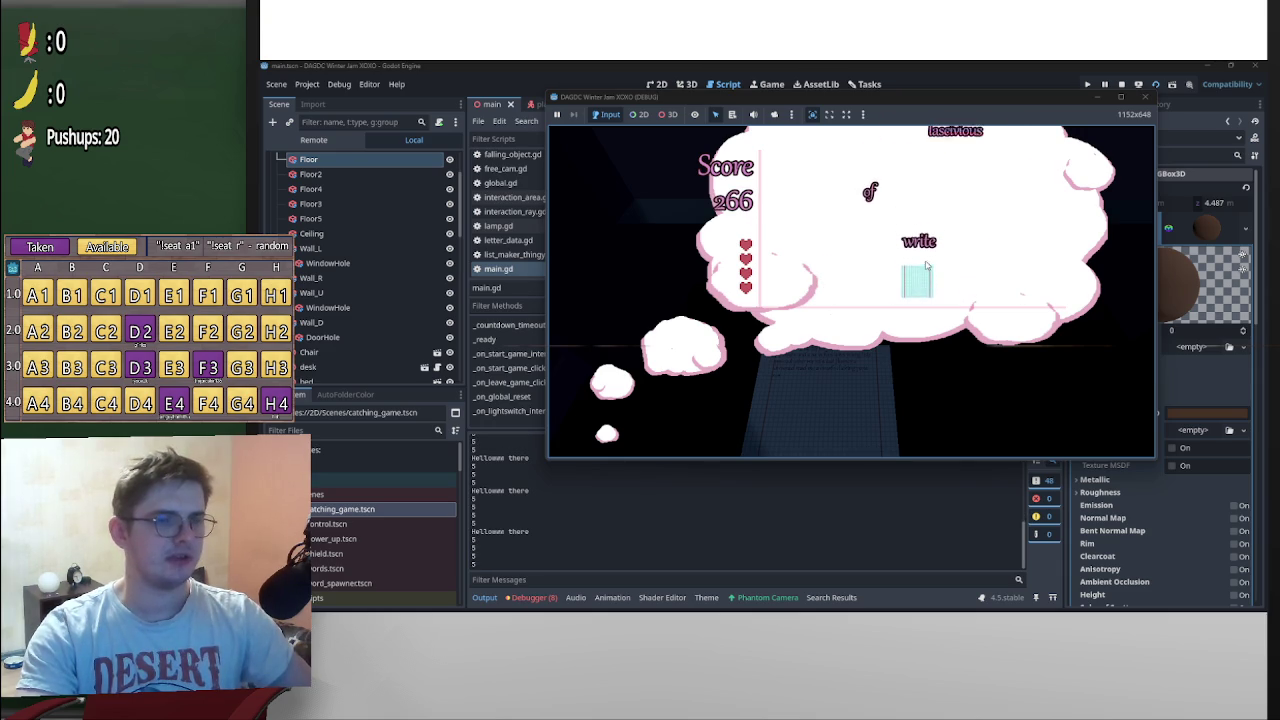
{"action": "key", "text": "Left"}
{"action": "key", "text": "Right"}
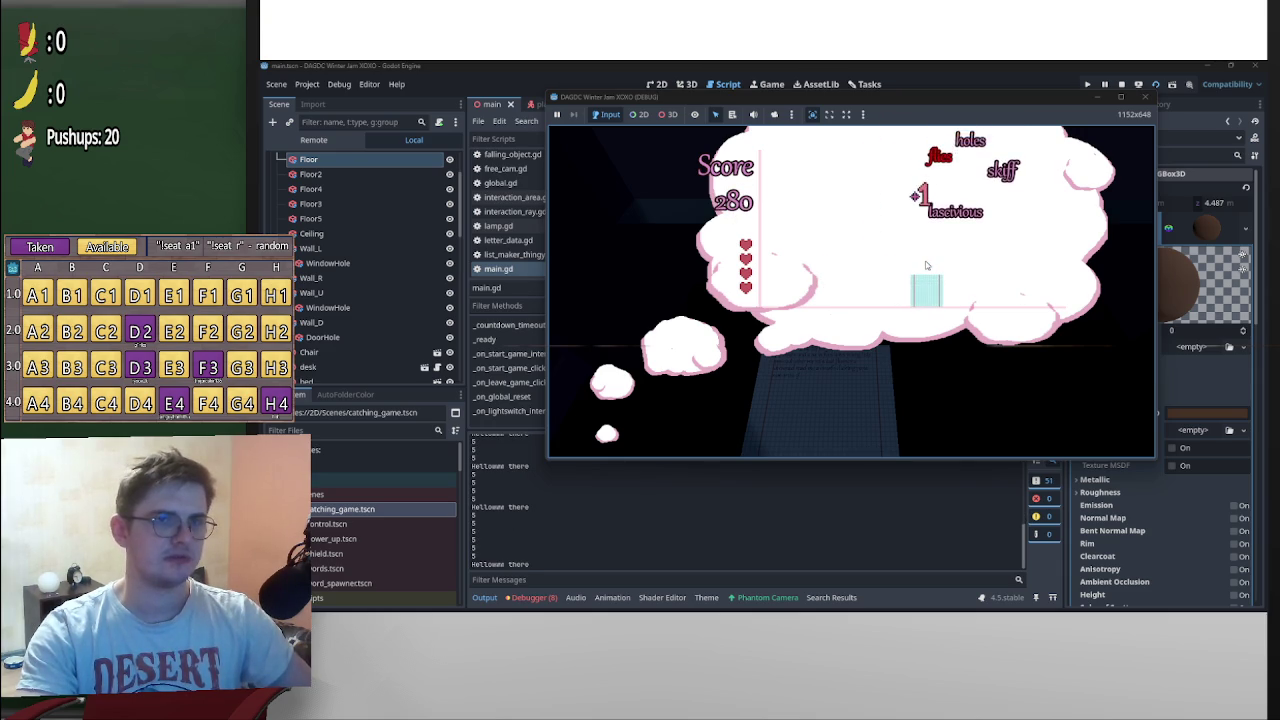
{"action": "key", "text": "Right"}
{"action": "key", "text": "Left"}
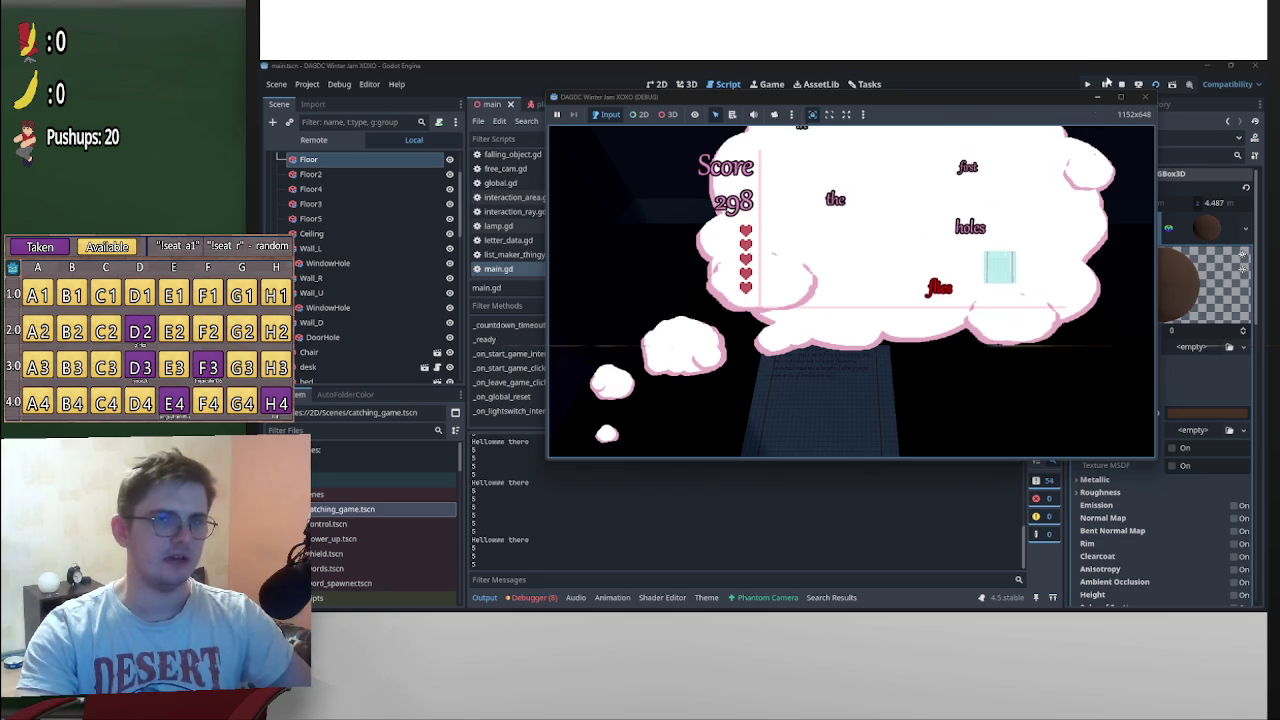
{"action": "left_click", "coordinate": [1121, 85]}
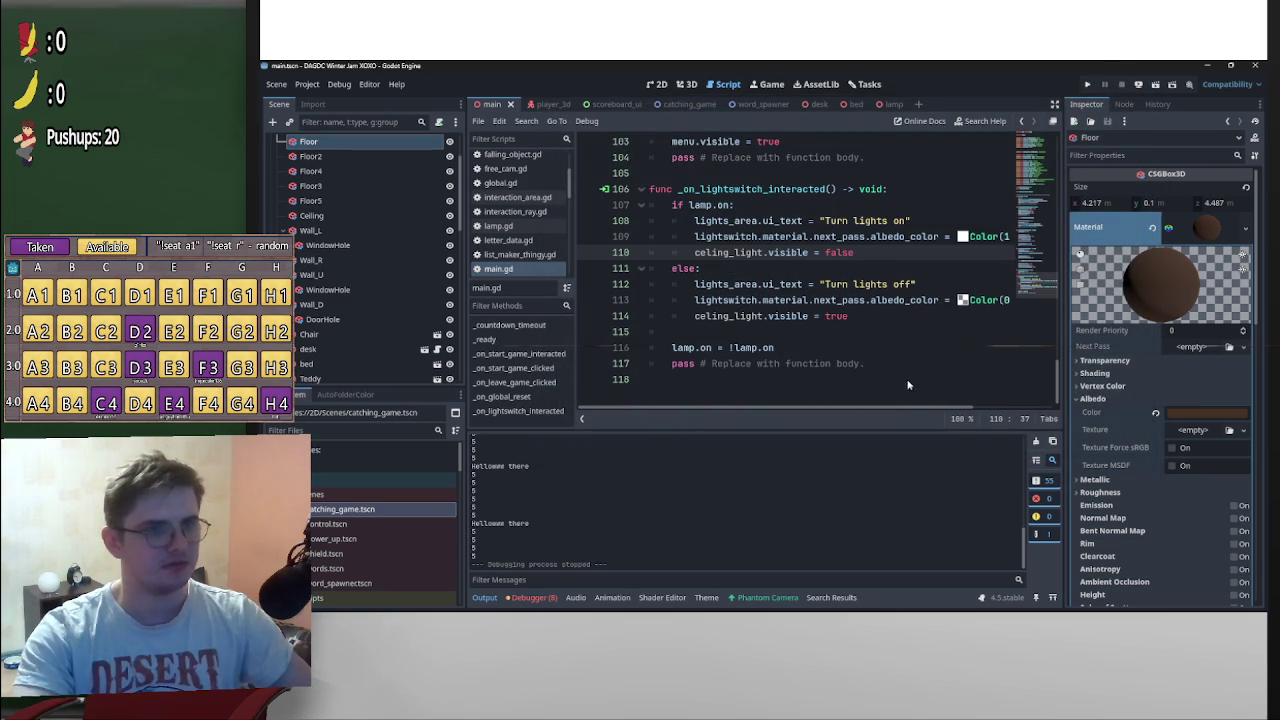
Skip to the next track in the music player and return to Godot
{"action": "scroll", "coordinate": [882, 400], "scroll_direction": "up", "scroll_amount": 12}
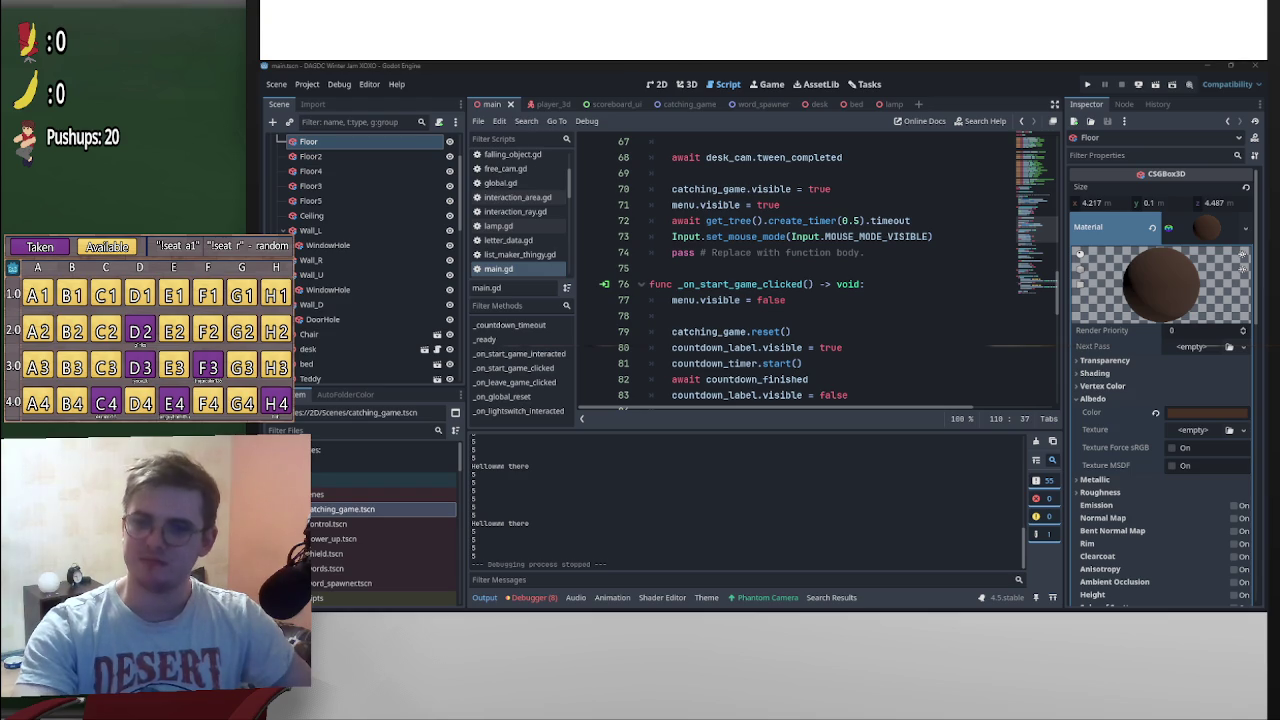
{"action": "key", "text": "alt+Tab"}
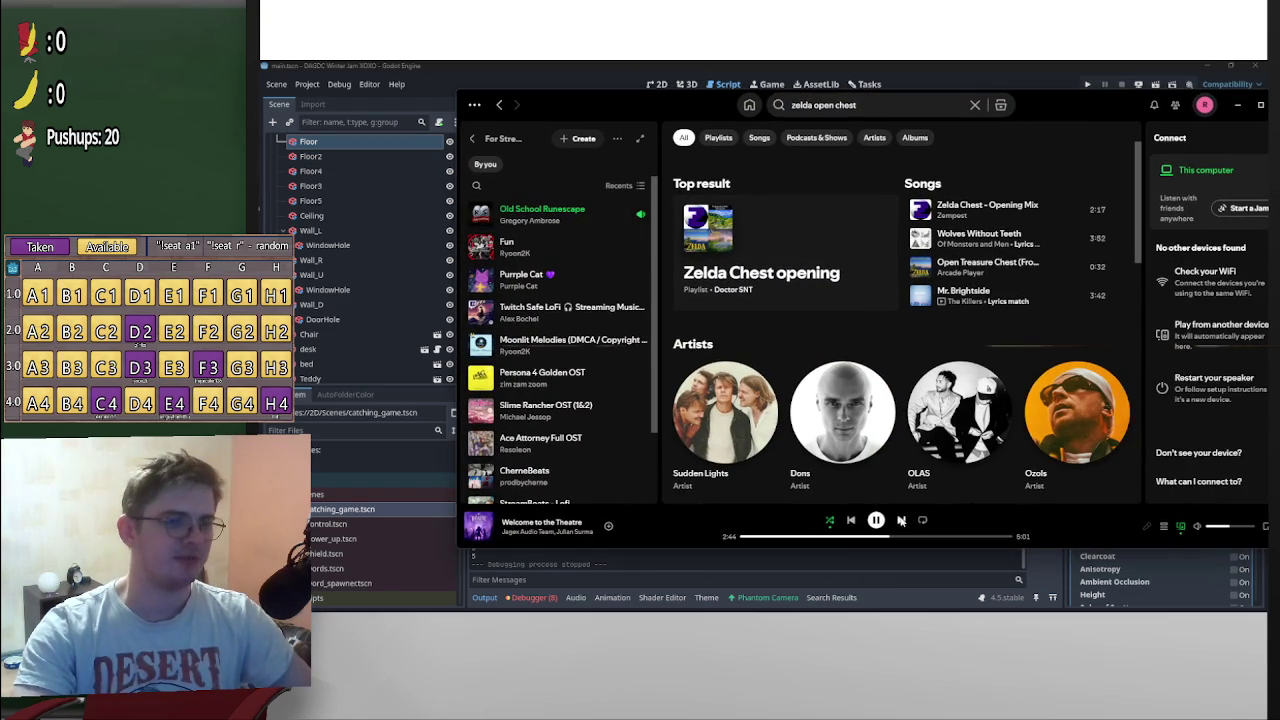
{"action": "key", "text": "ctrl+Right"}
{"action": "key", "text": "alt+Tab"}
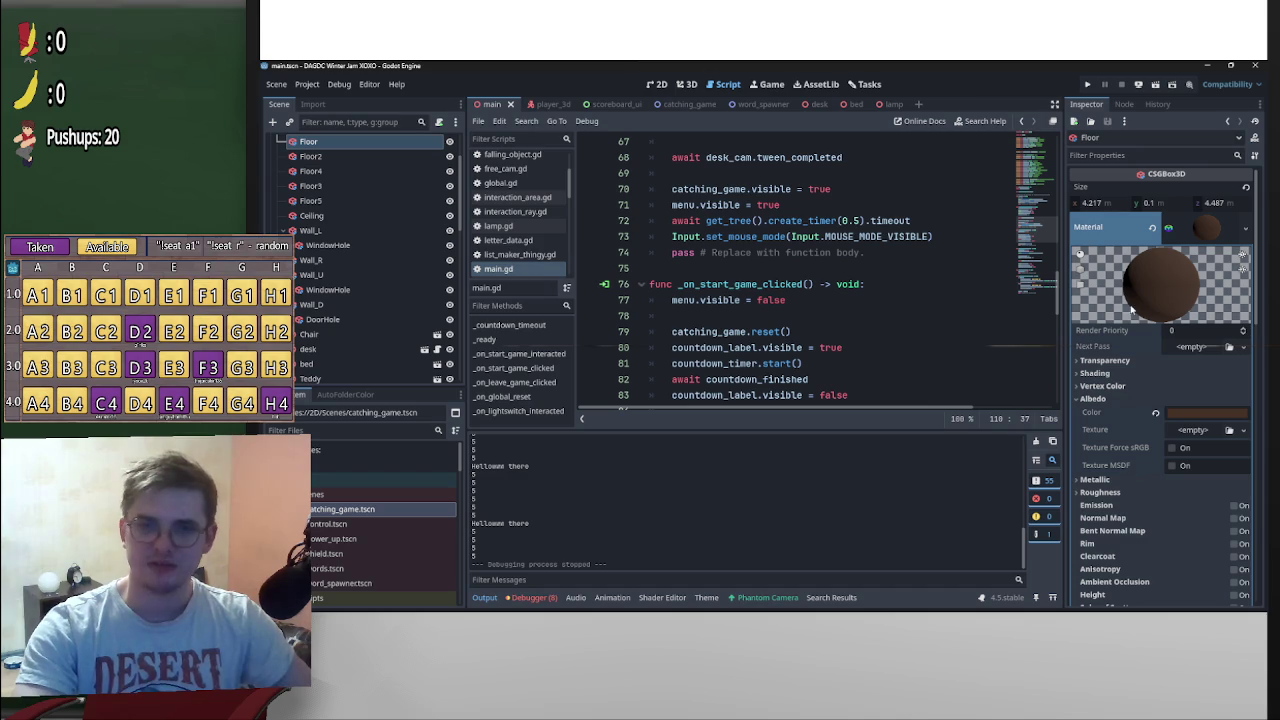
Show word_spawner.gd with its max_rate formula maxf(15.0-(game.counter/2),5.0)
{"action": "scroll", "coordinate": [905, 305], "scroll_direction": "down", "scroll_amount": 6}
{"action": "scroll", "coordinate": [860, 280], "scroll_direction": "up", "scroll_amount": 12}
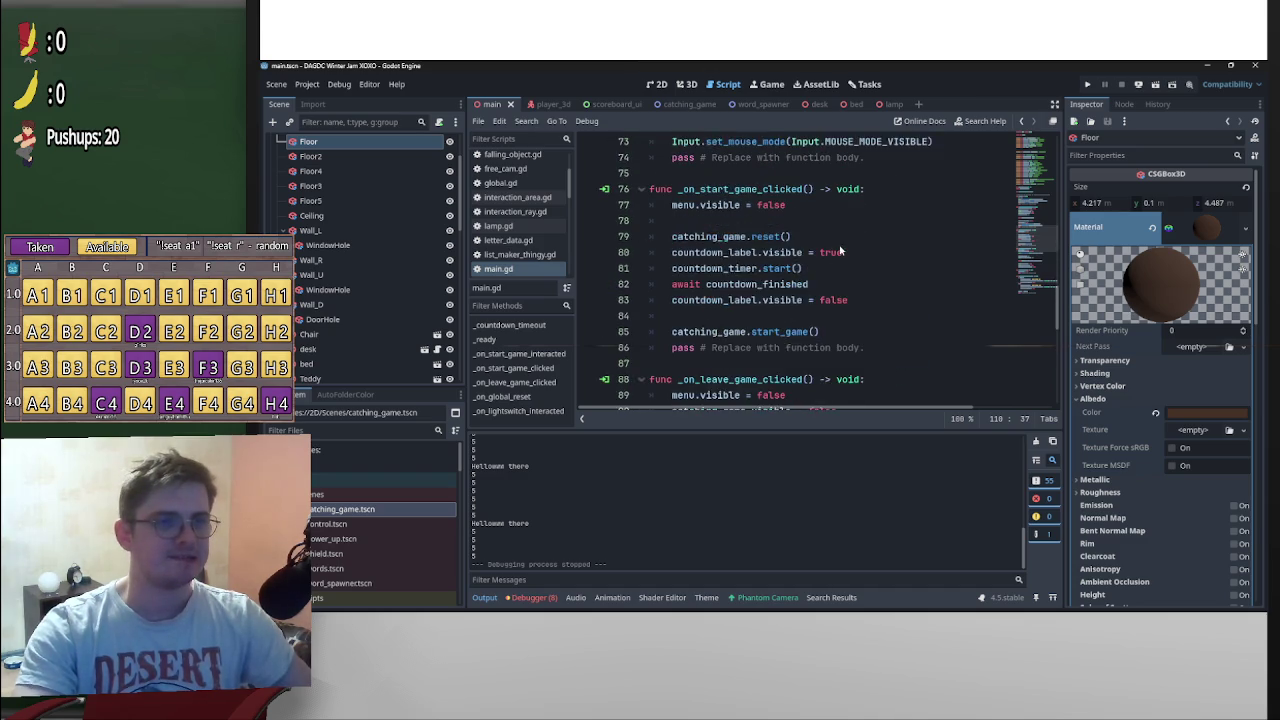
{"action": "scroll", "coordinate": [840, 283], "scroll_direction": "up", "scroll_amount": 10}
{"action": "left_click", "coordinate": [748, 104]}
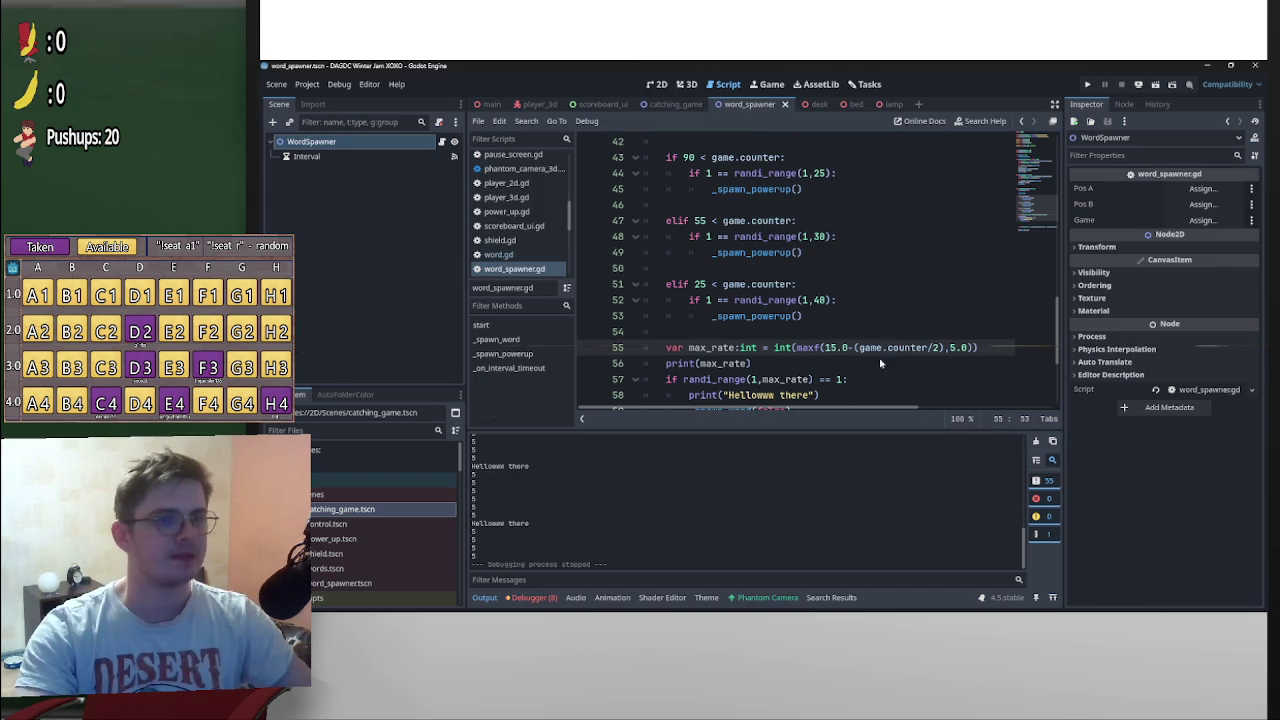
Close the int( wrapper on line 55's max_rate formula in word_spawner.gd
{"action": "type", "text": ")"}
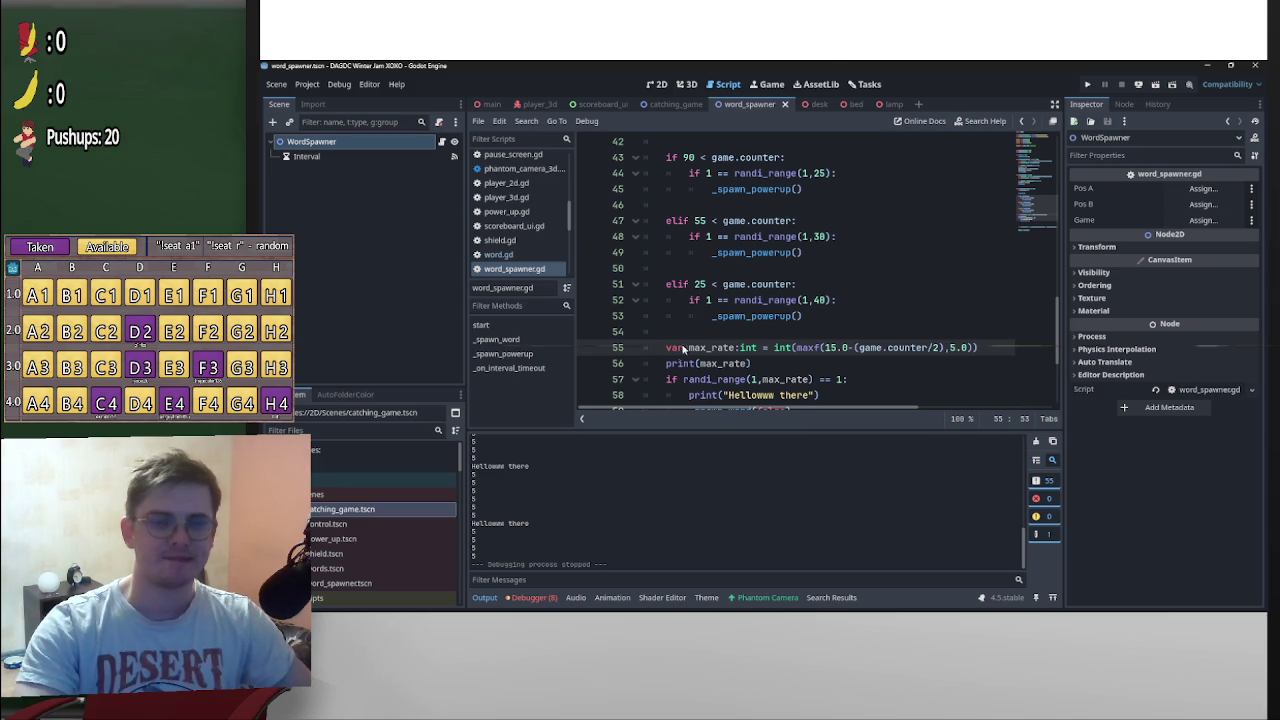
{"action": "scroll", "coordinate": [848, 360], "scroll_direction": "down", "scroll_amount": 2}
{"action": "scroll", "coordinate": [848, 360], "scroll_direction": "up", "scroll_amount": 1}
{"action": "scroll", "coordinate": [860, 365], "scroll_direction": "up", "scroll_amount": 1}
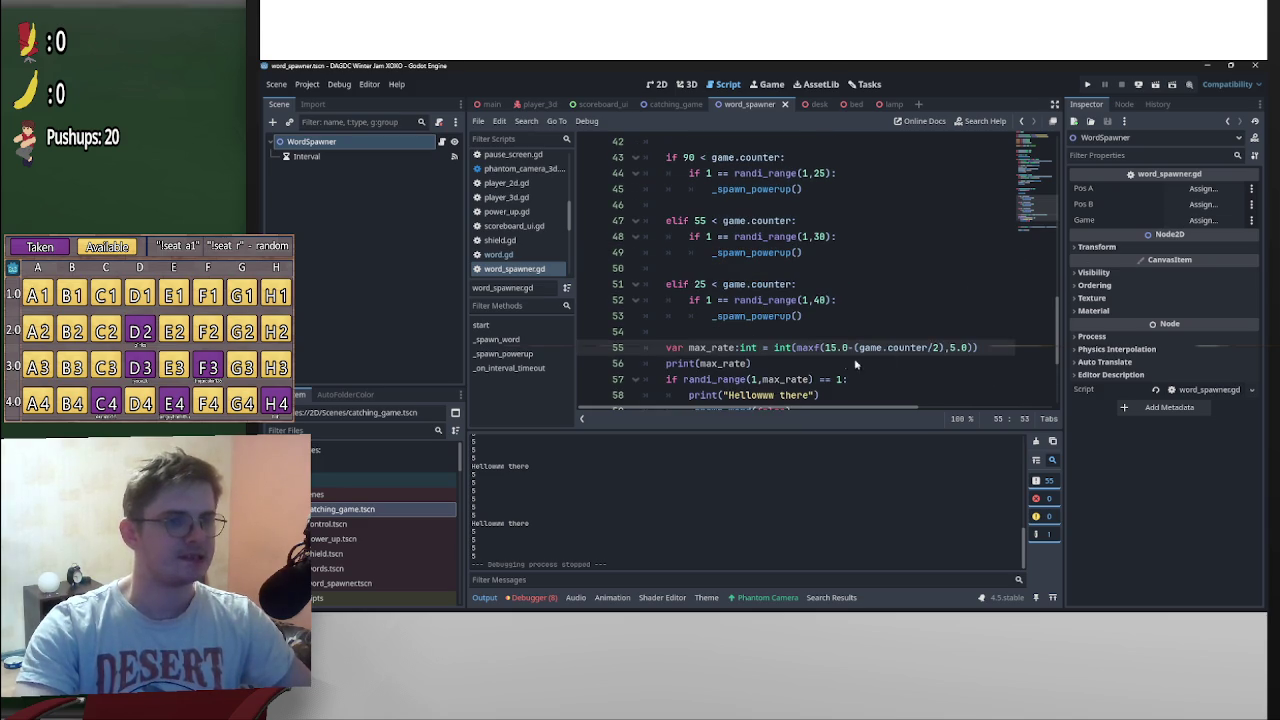
{"action": "scroll", "coordinate": [800, 358], "scroll_direction": "down", "scroll_amount": 1}
{"action": "scroll", "coordinate": [798, 360], "scroll_direction": "up", "scroll_amount": 6}
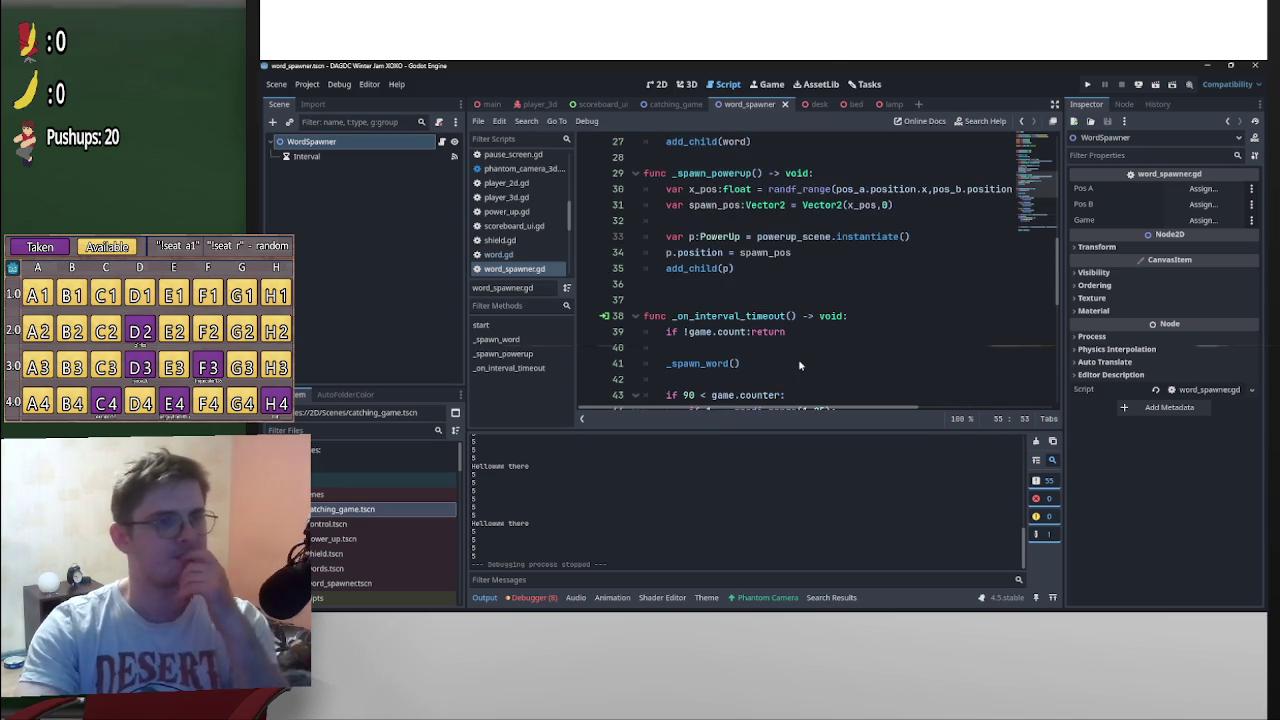
{"action": "scroll", "coordinate": [799, 365], "scroll_direction": "down", "scroll_amount": 3}
{"action": "scroll", "coordinate": [799, 365], "scroll_direction": "down", "scroll_amount": 5}
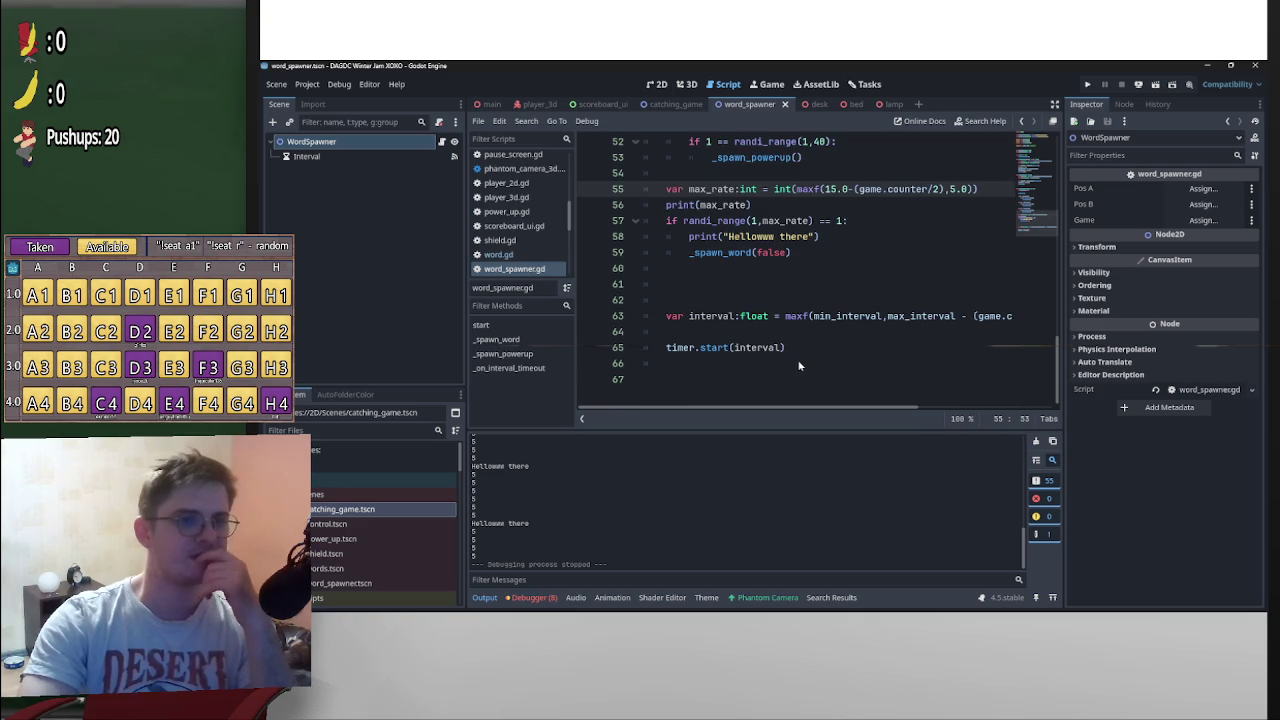
{"action": "scroll", "coordinate": [795, 363], "scroll_direction": "up", "scroll_amount": 3}
Clear the Output log and select the formula's divisor 2 for changing to 1.5
{"action": "left_click", "coordinate": [1036, 442]}
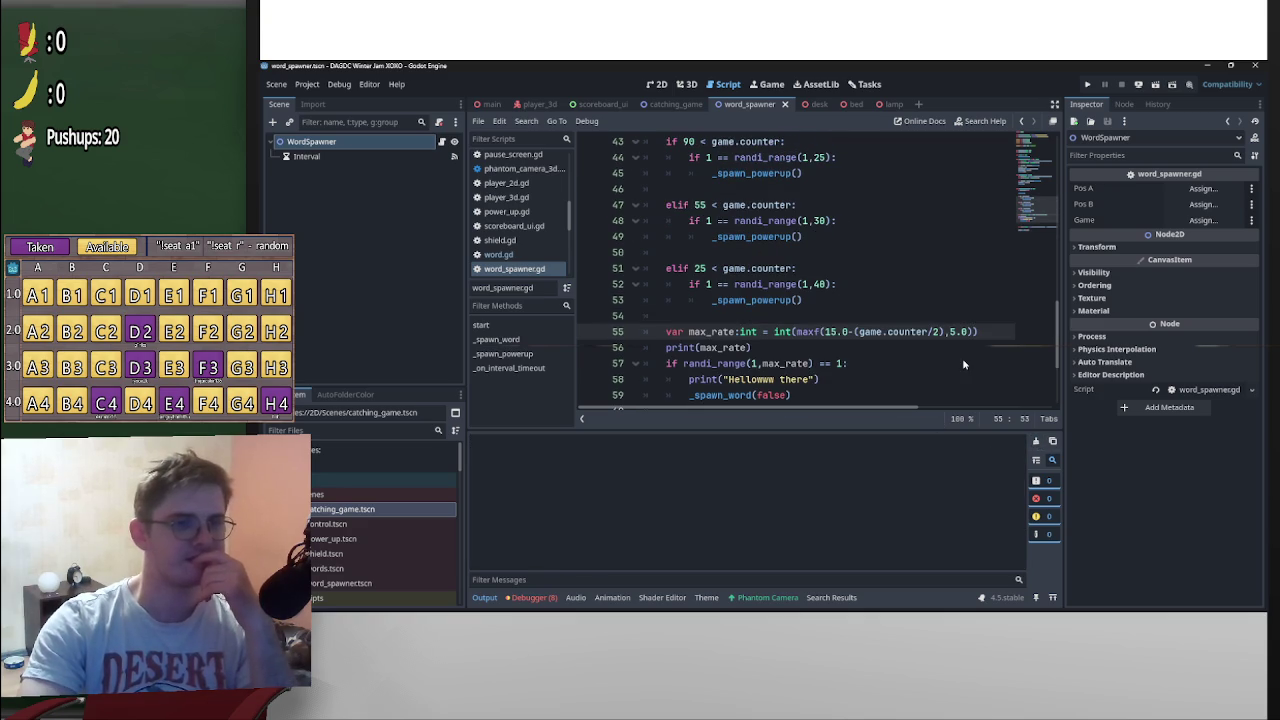
{"action": "scroll", "coordinate": [926, 364], "scroll_direction": "down", "scroll_amount": 3}
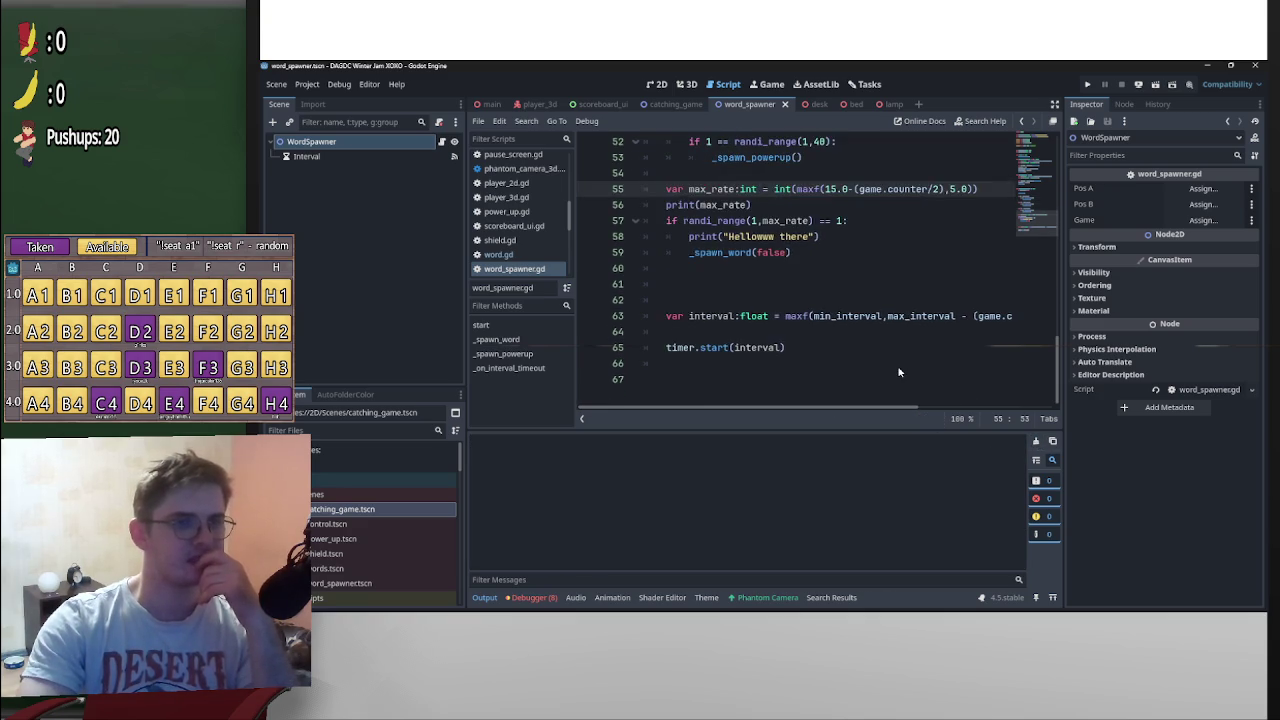
{"action": "scroll", "coordinate": [897, 371], "scroll_direction": "up", "scroll_amount": 3}
{"action": "scroll", "coordinate": [897, 371], "scroll_direction": "down", "scroll_amount": 2}
{"action": "scroll", "coordinate": [899, 371], "scroll_direction": "up", "scroll_amount": 1}
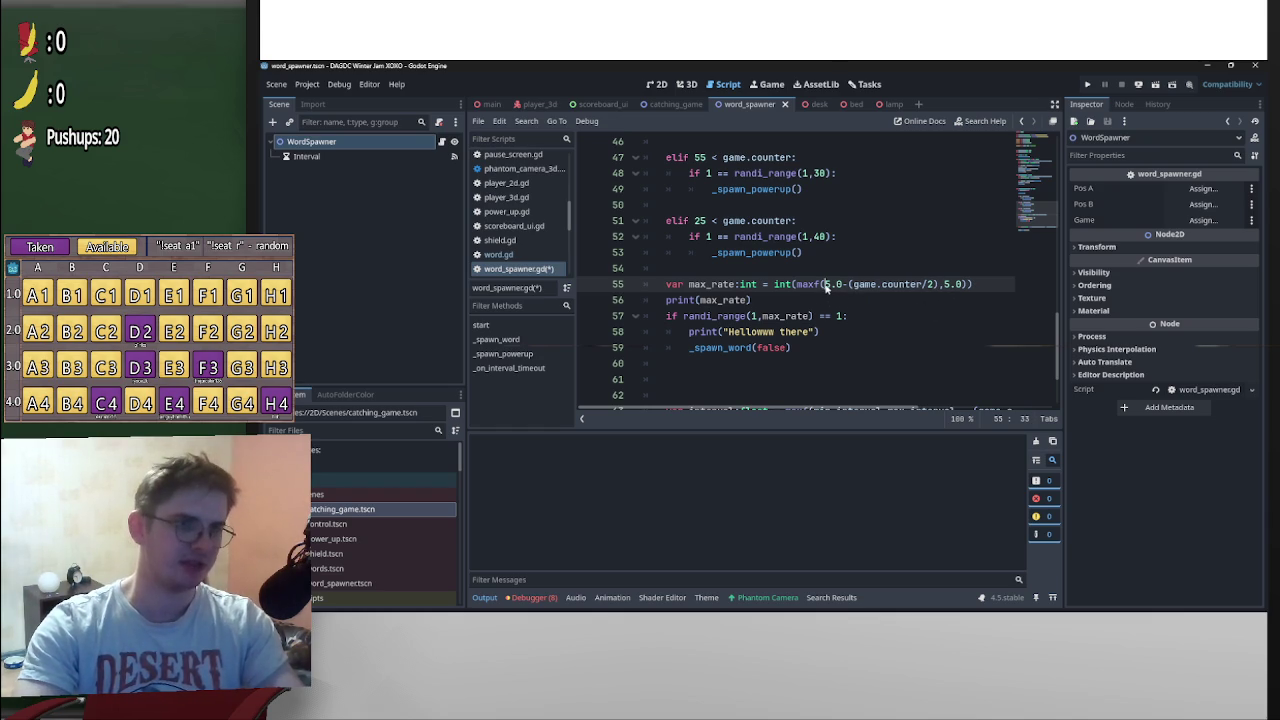
{"action": "type", "text": "10"}
{"action": "double_click", "coordinate": [935, 285]}
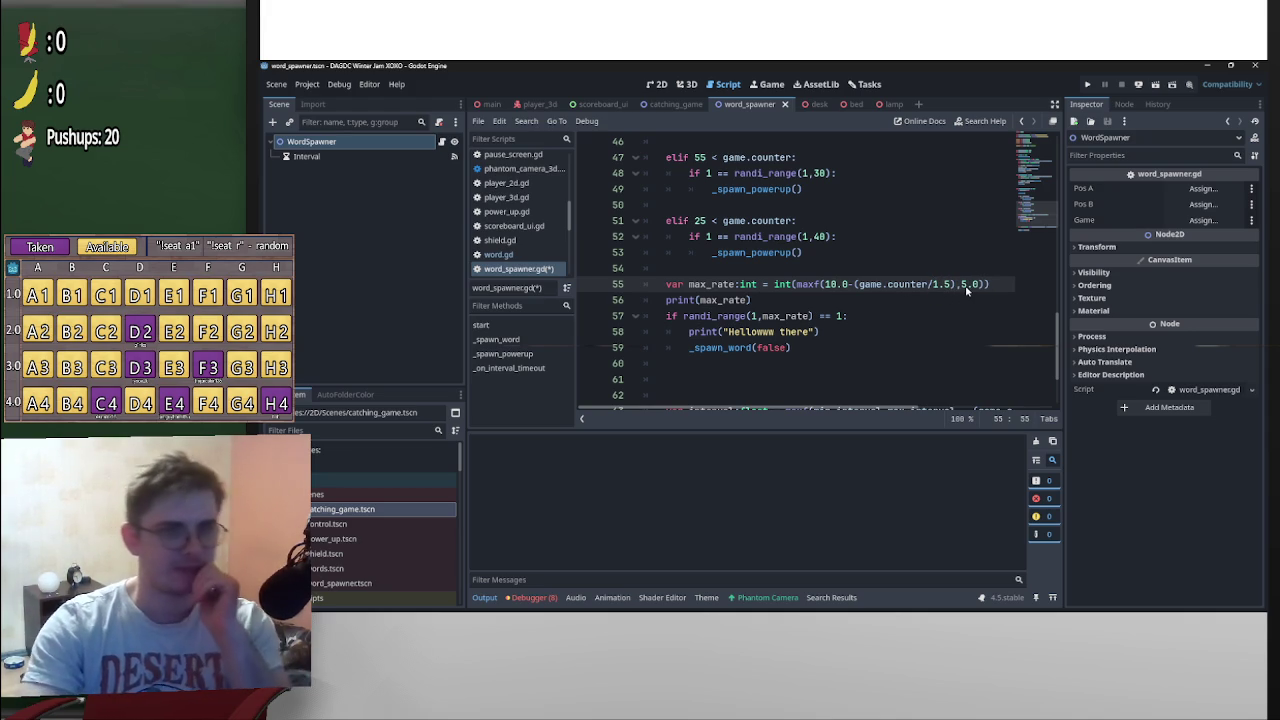
{"action": "type", "text": "2"}
{"action": "left_click", "coordinate": [963, 250]}
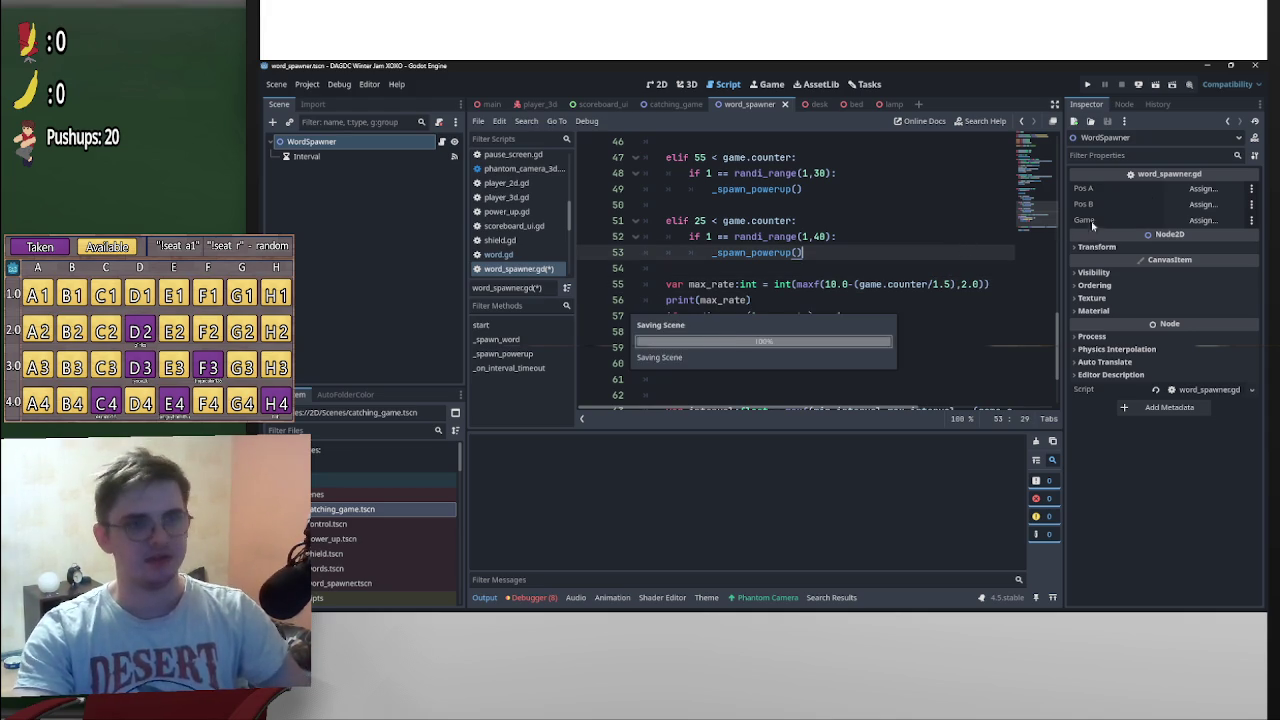
Run and restart the game, move its window down and back, then start the minigame
{"action": "left_click", "coordinate": [1155, 84]}
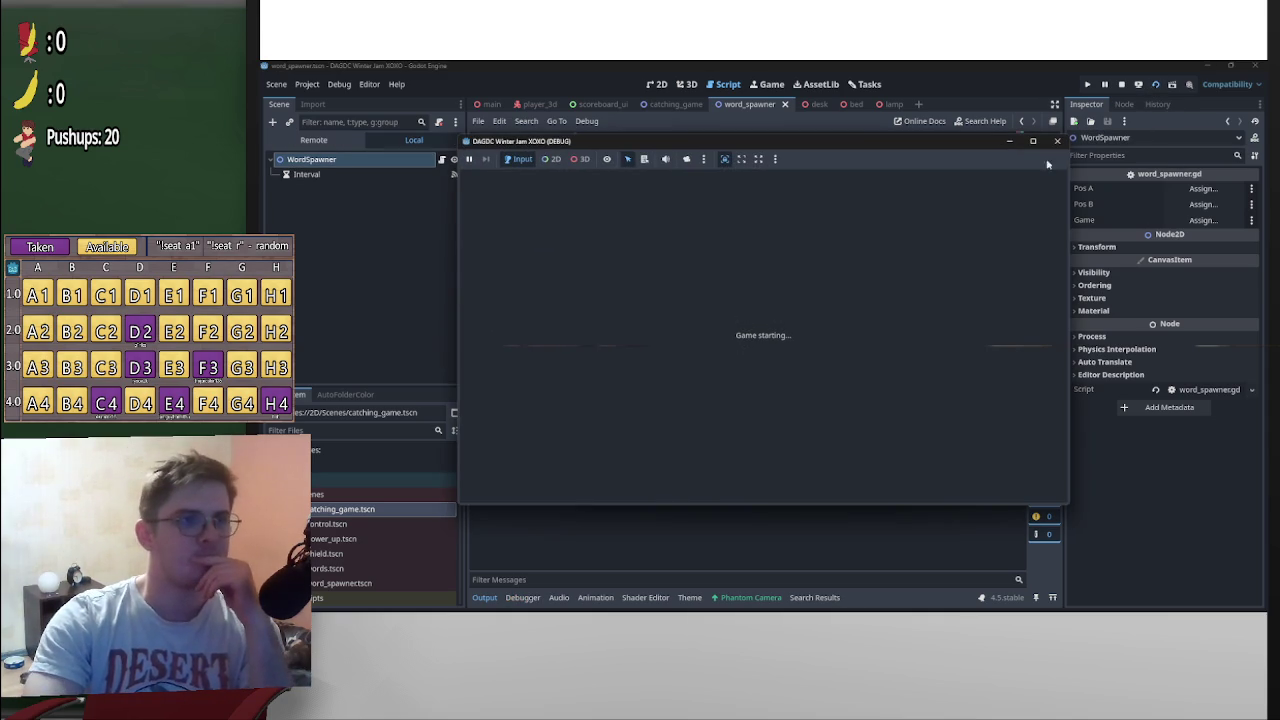
{"action": "left_click", "coordinate": [1088, 84]}
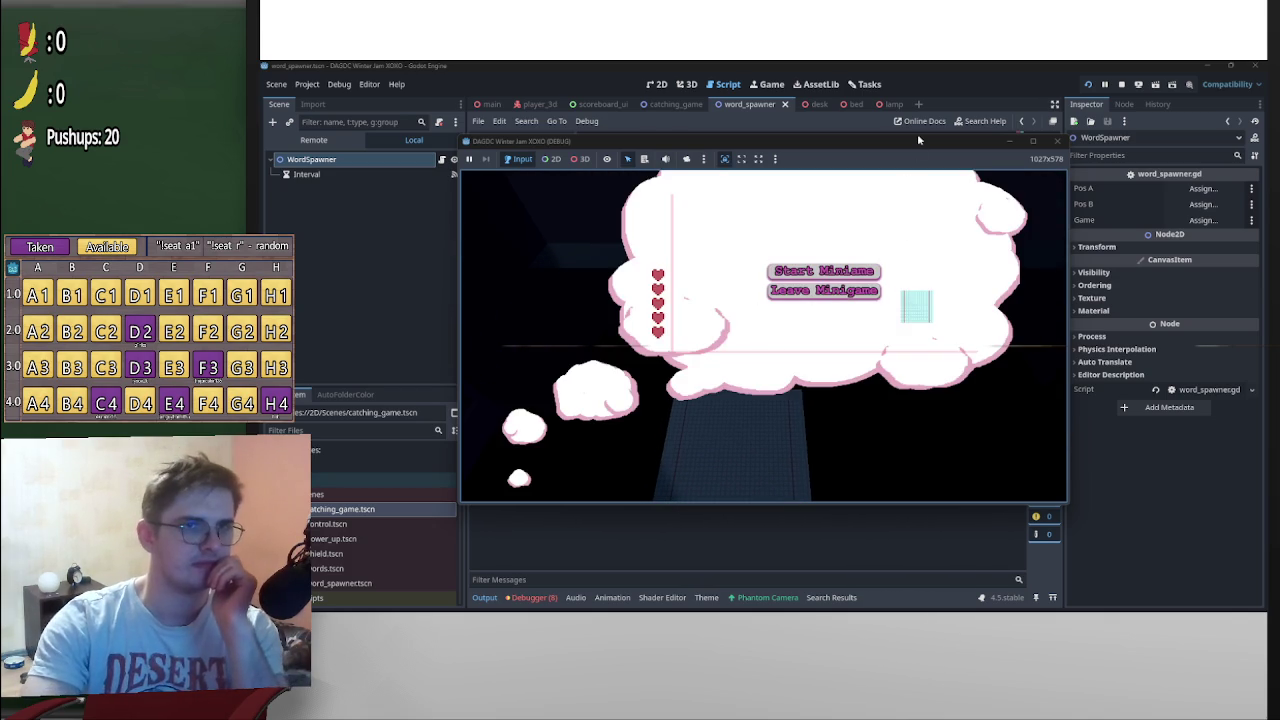
{"action": "left_click_drag", "start_coordinate": [918, 140], "coordinate": [895, 440]}
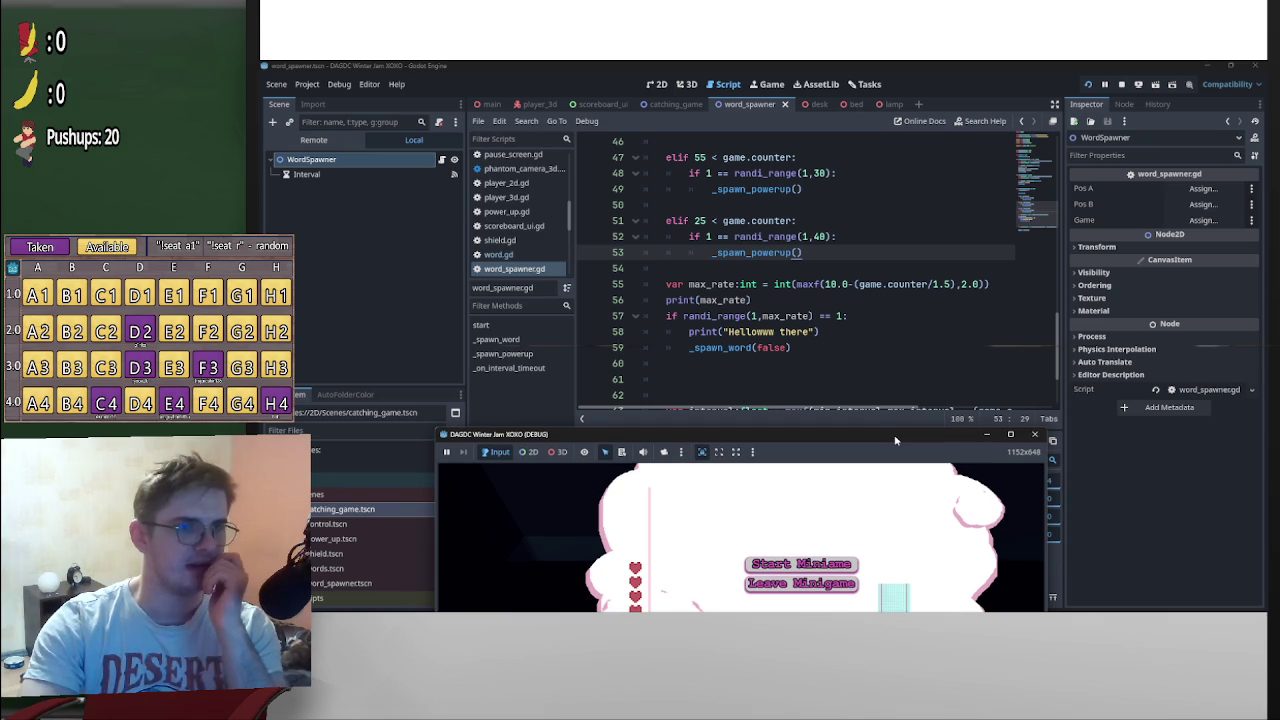
{"action": "mouse_move", "coordinate": [895, 440]}
{"action": "left_mouse_down"}
{"action": "mouse_move", "coordinate": [890, 128]}
{"action": "mouse_move", "coordinate": [913, 108]}
{"action": "left_mouse_up"}
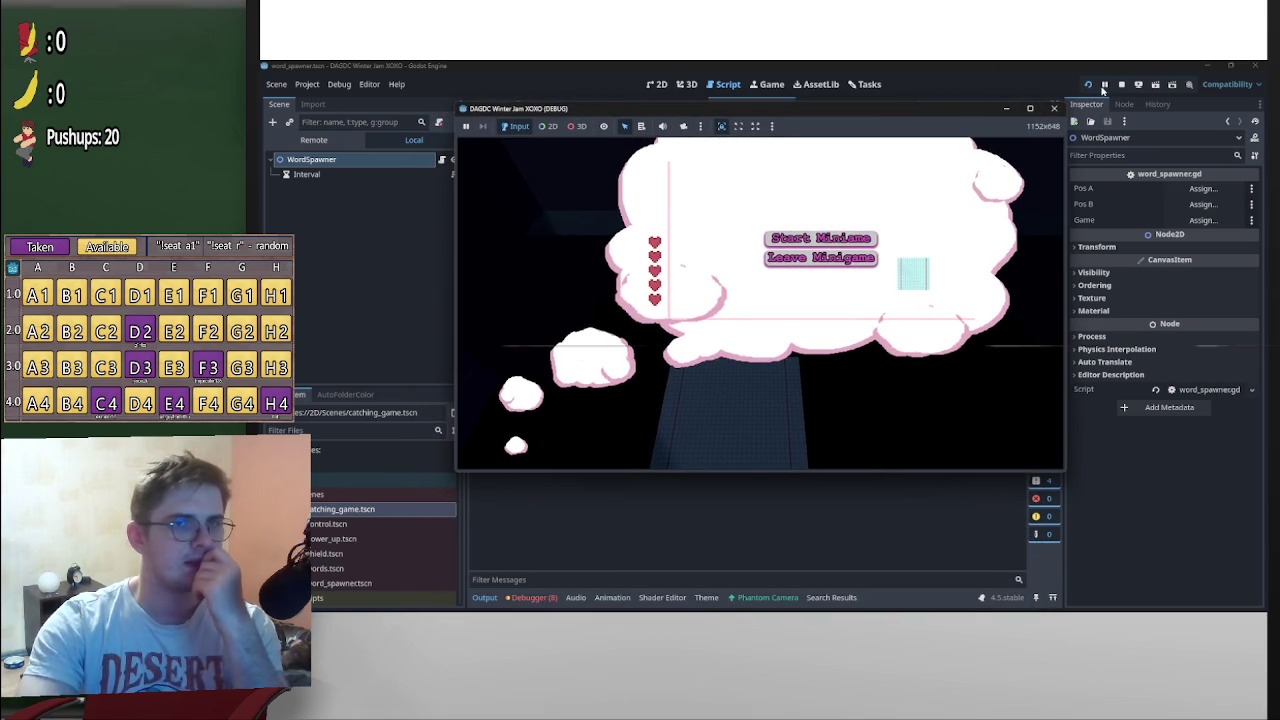
{"action": "left_click", "coordinate": [820, 238]}
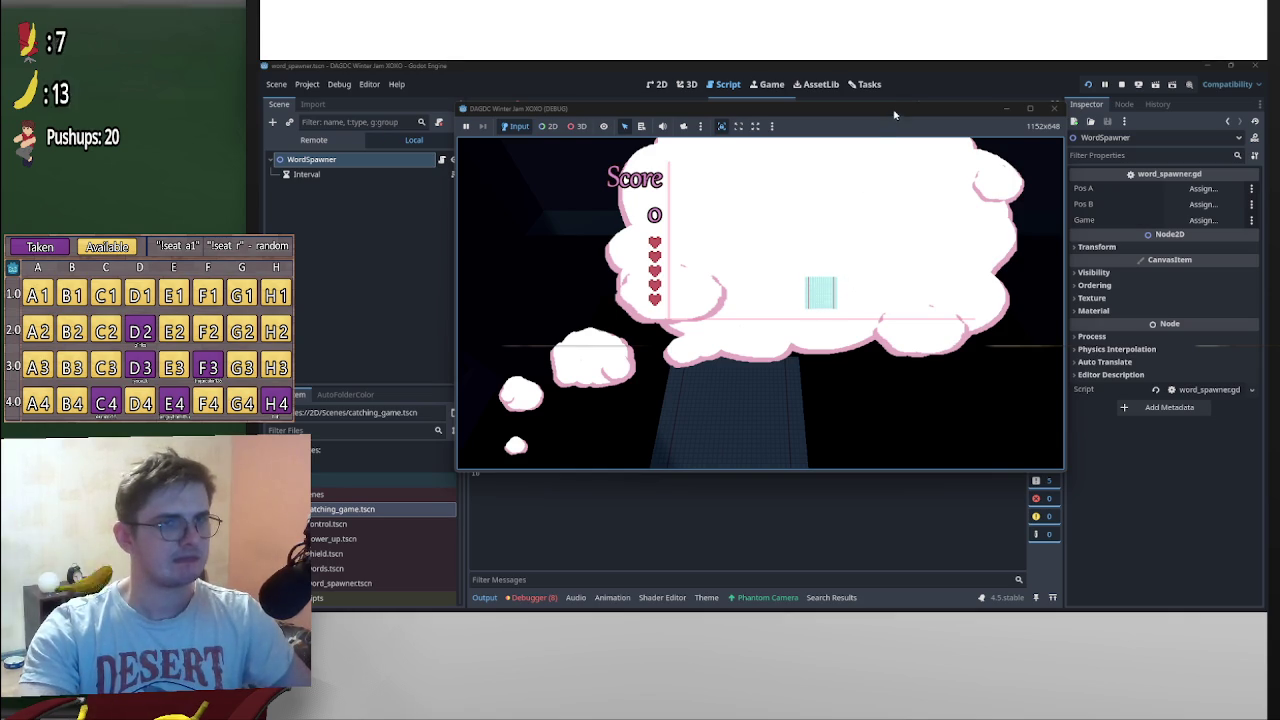
Steer the catcher with Left/Right under falling words until the round ends at score 1336
{"action": "key", "text": "Right"}
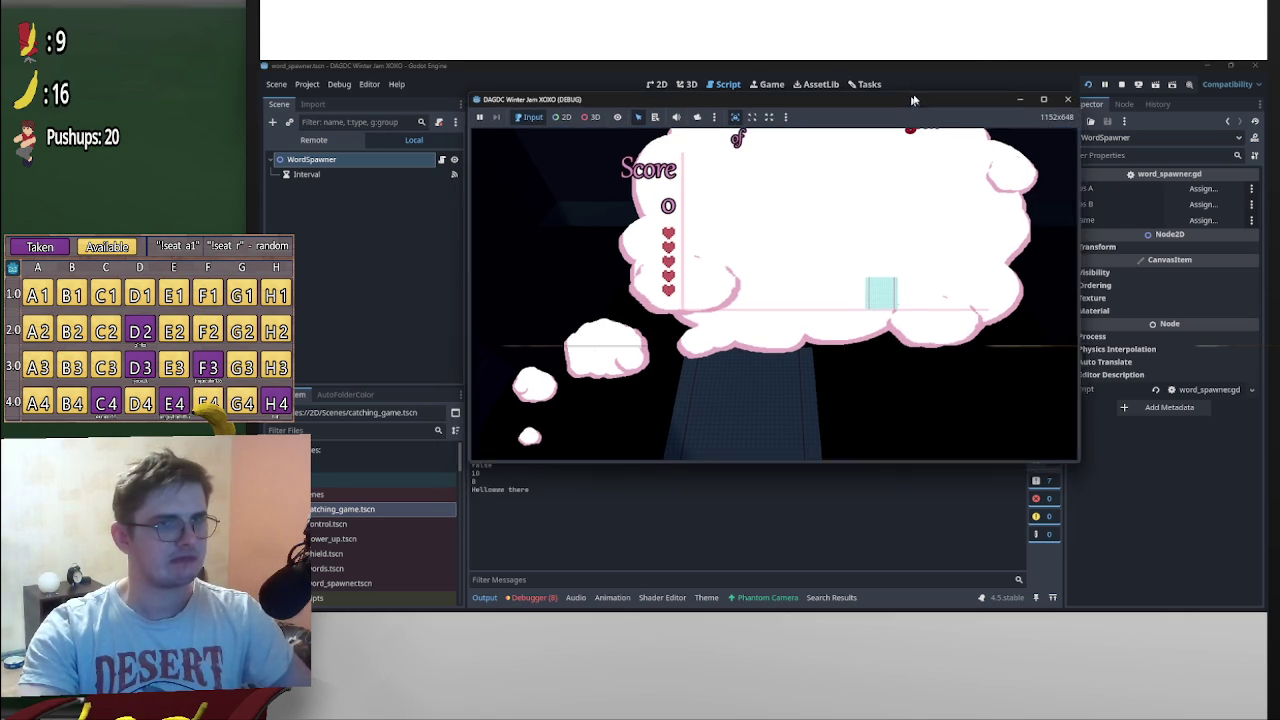
{"action": "key", "text": "Left"}
{"action": "key", "text": "Right"}
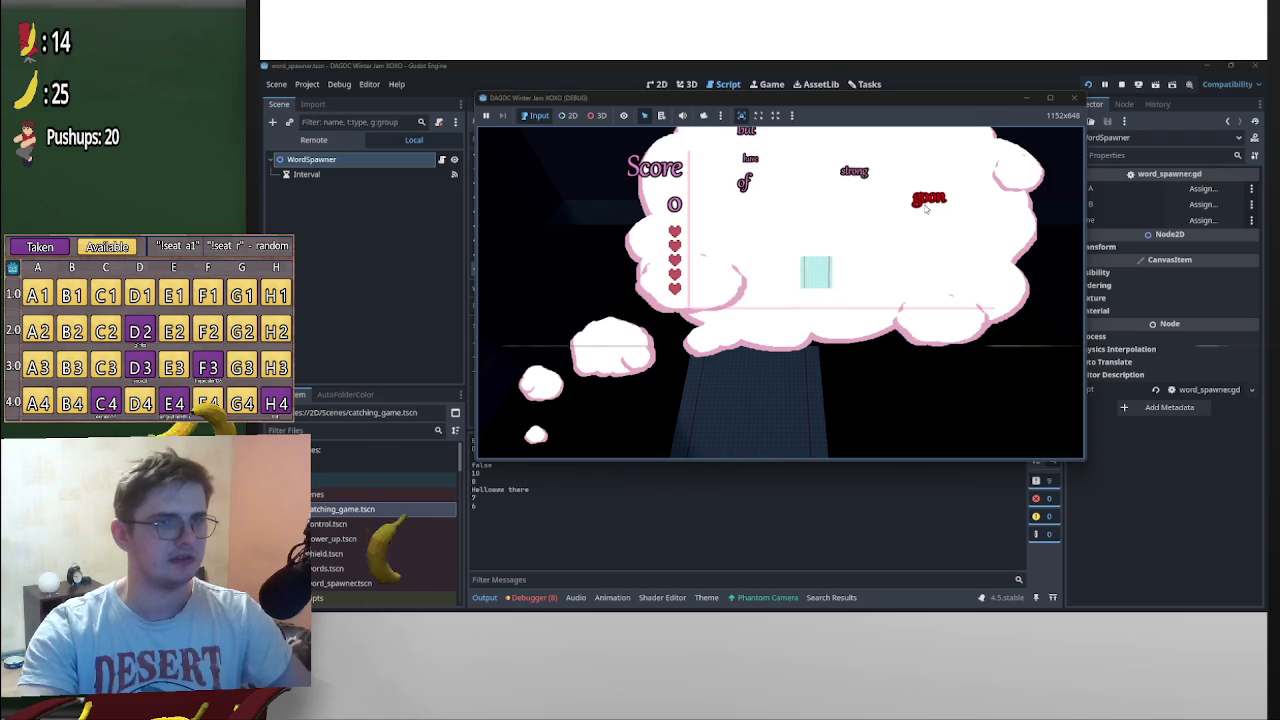
{"action": "key", "text": "Left"}
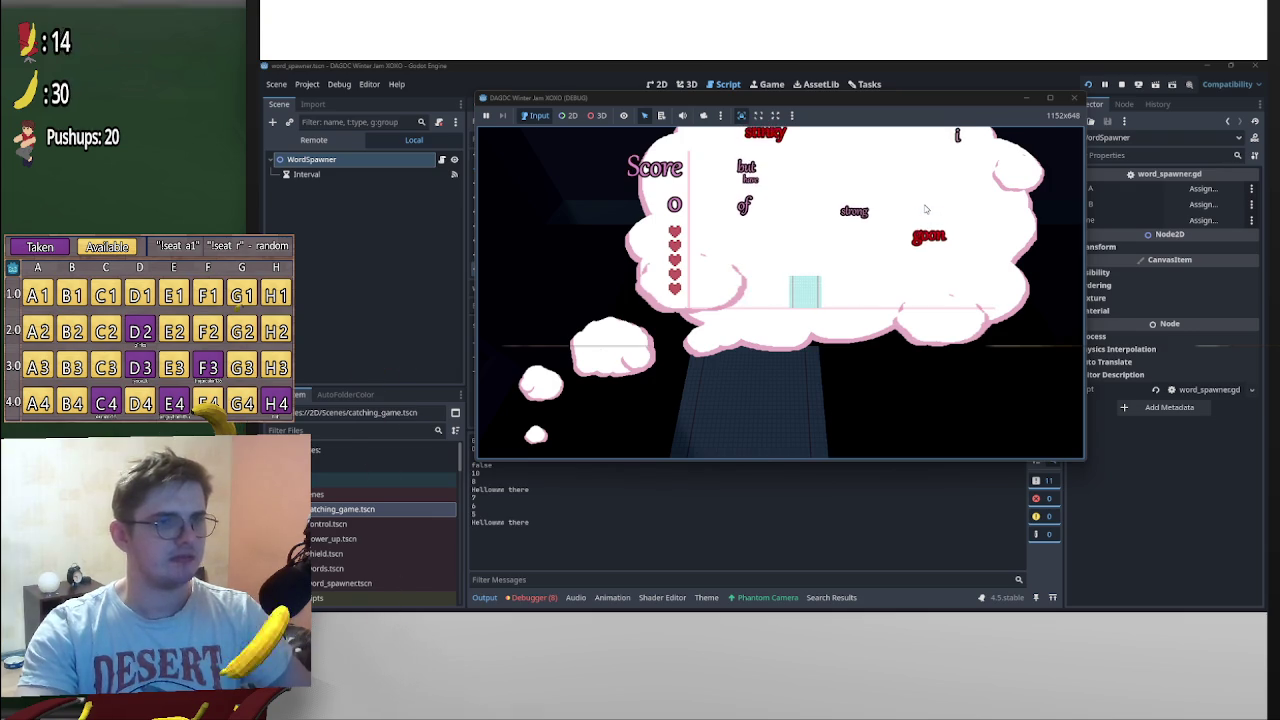
{"action": "key", "text": "Right"}
{"action": "key", "text": "Left"}
{"action": "key", "text": "Right"}
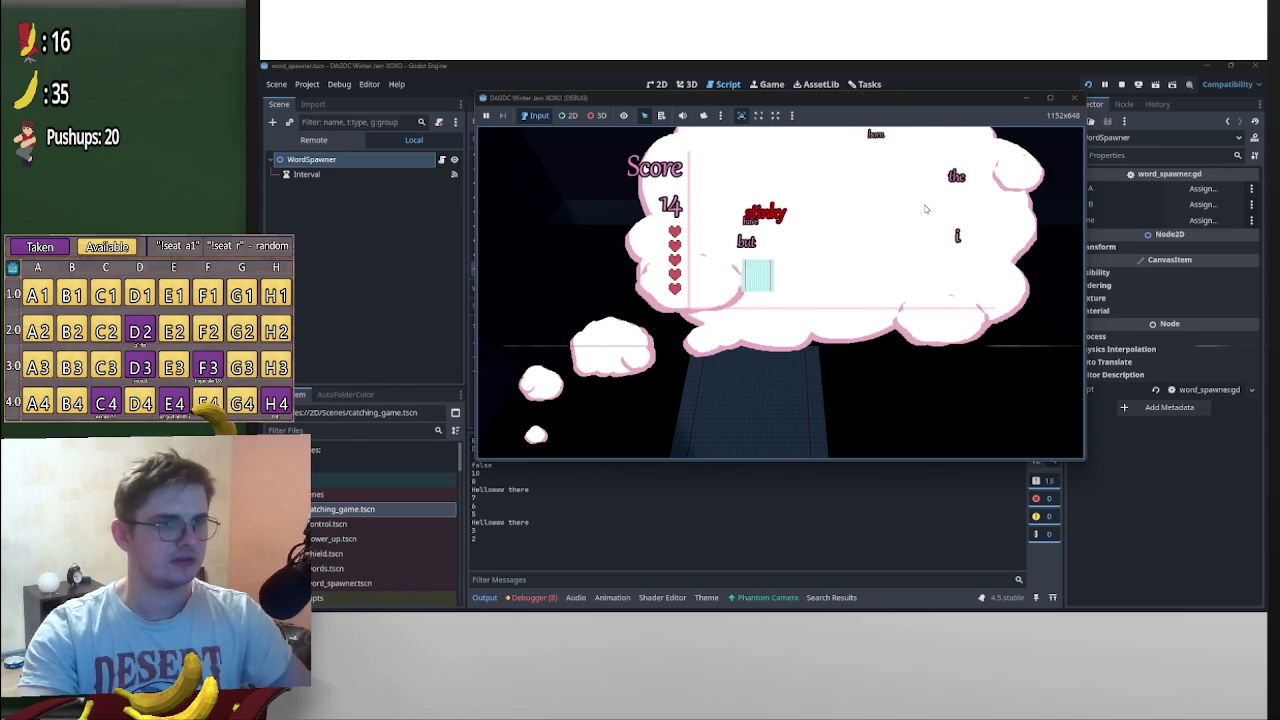
{"action": "key", "text": "Left"}
{"action": "key", "text": "Right"}
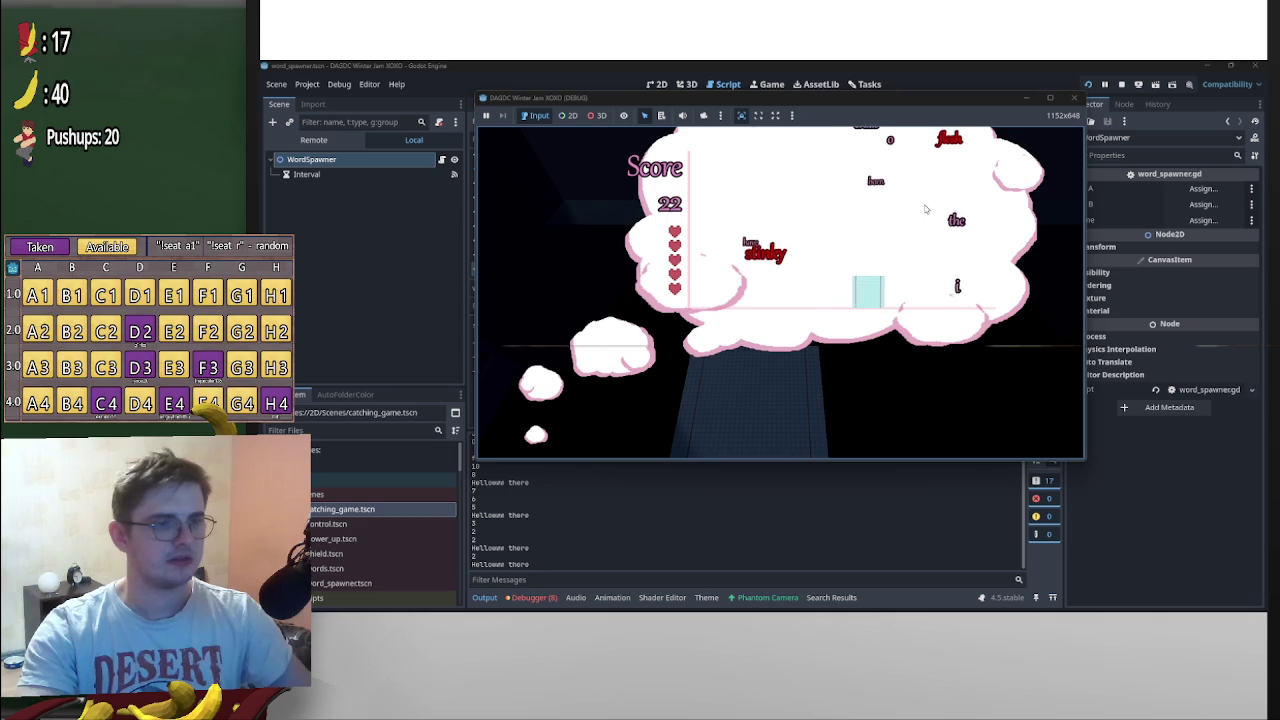
{"action": "key", "text": "Left"}
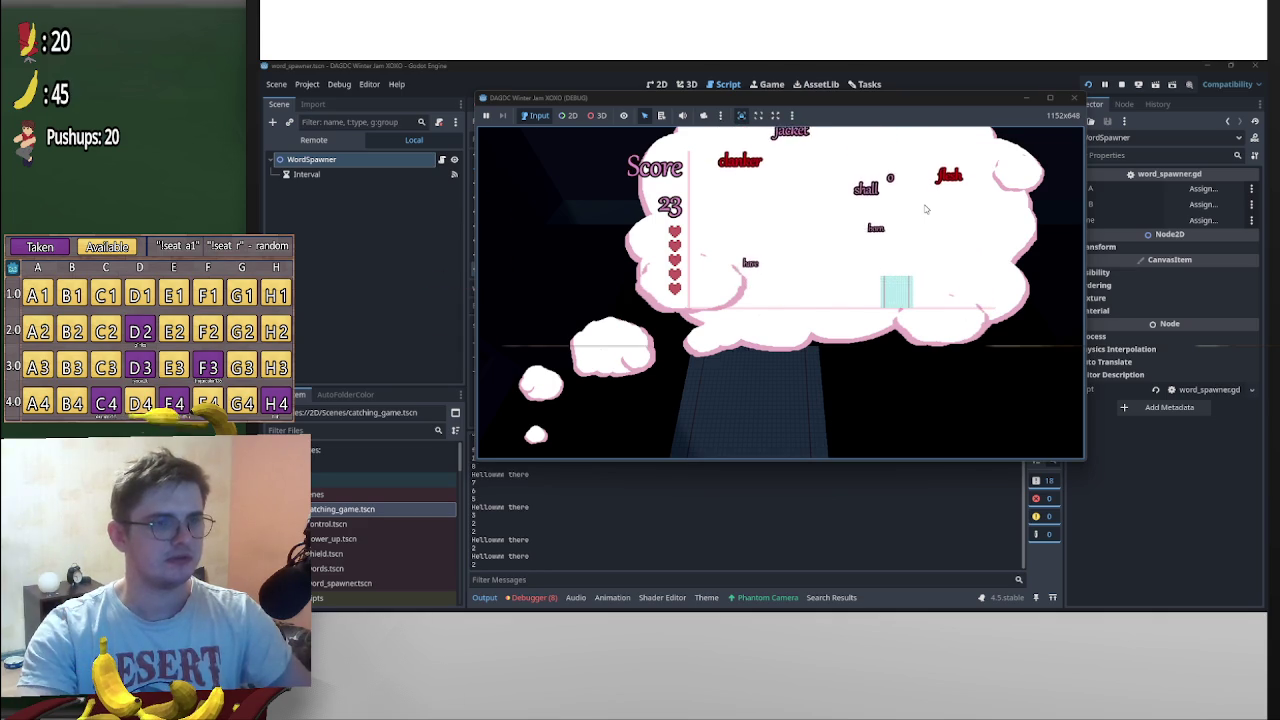
{"action": "key", "text": "Left"}
{"action": "key", "text": "Right"}
{"action": "key", "text": "Left"}
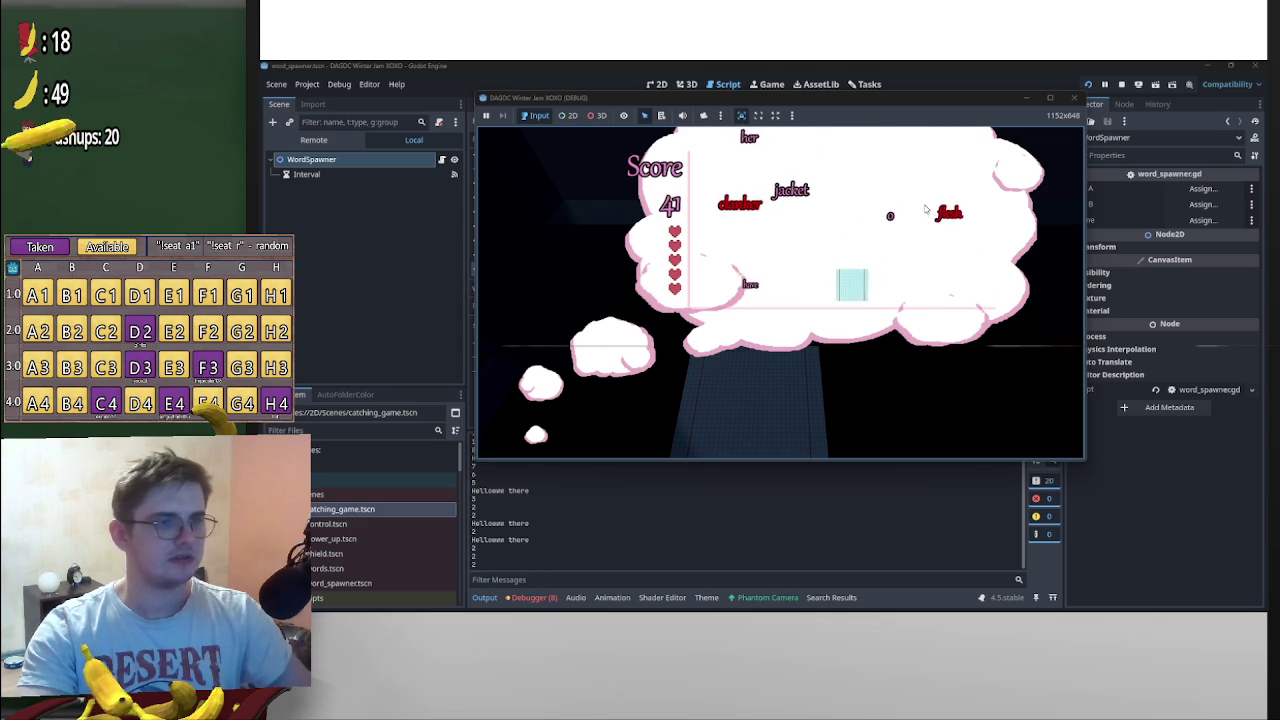
{"action": "key", "text": "Left"}
{"action": "key", "text": "Right"}
{"action": "key", "text": "Left"}
{"action": "key", "text": "Left"}
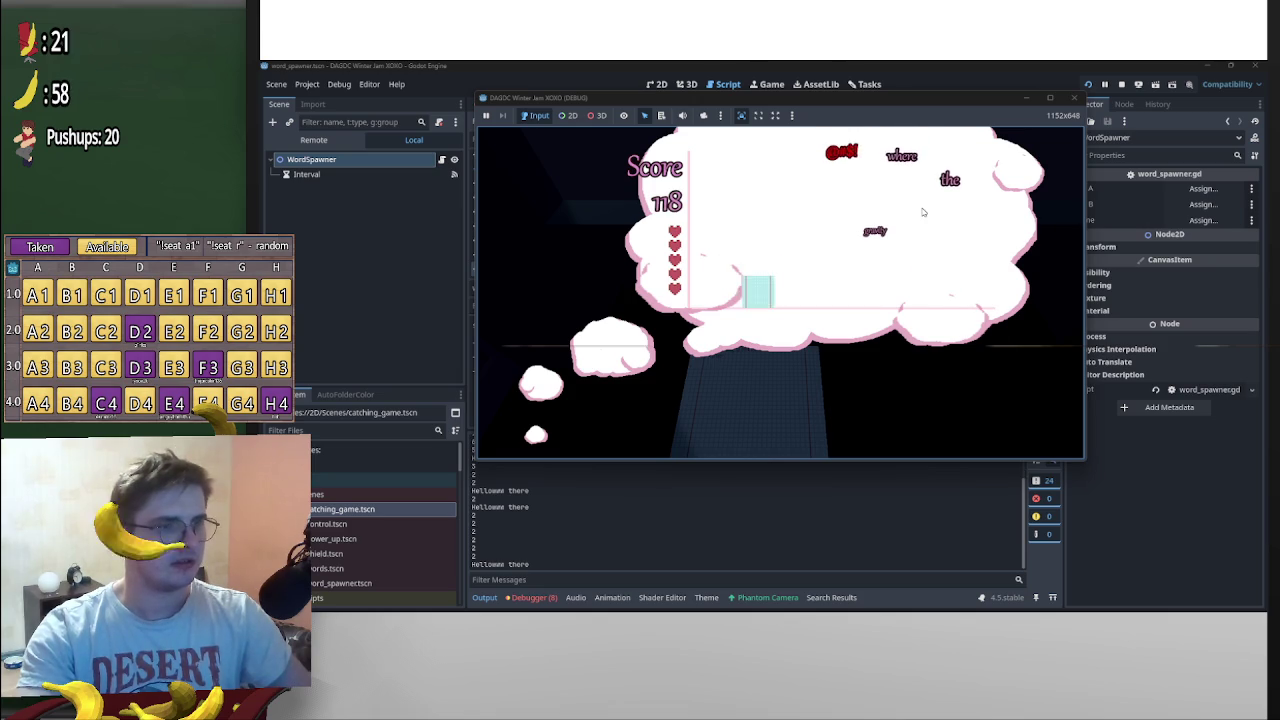
{"action": "key", "text": "Right"}
{"action": "key", "text": "Right"}
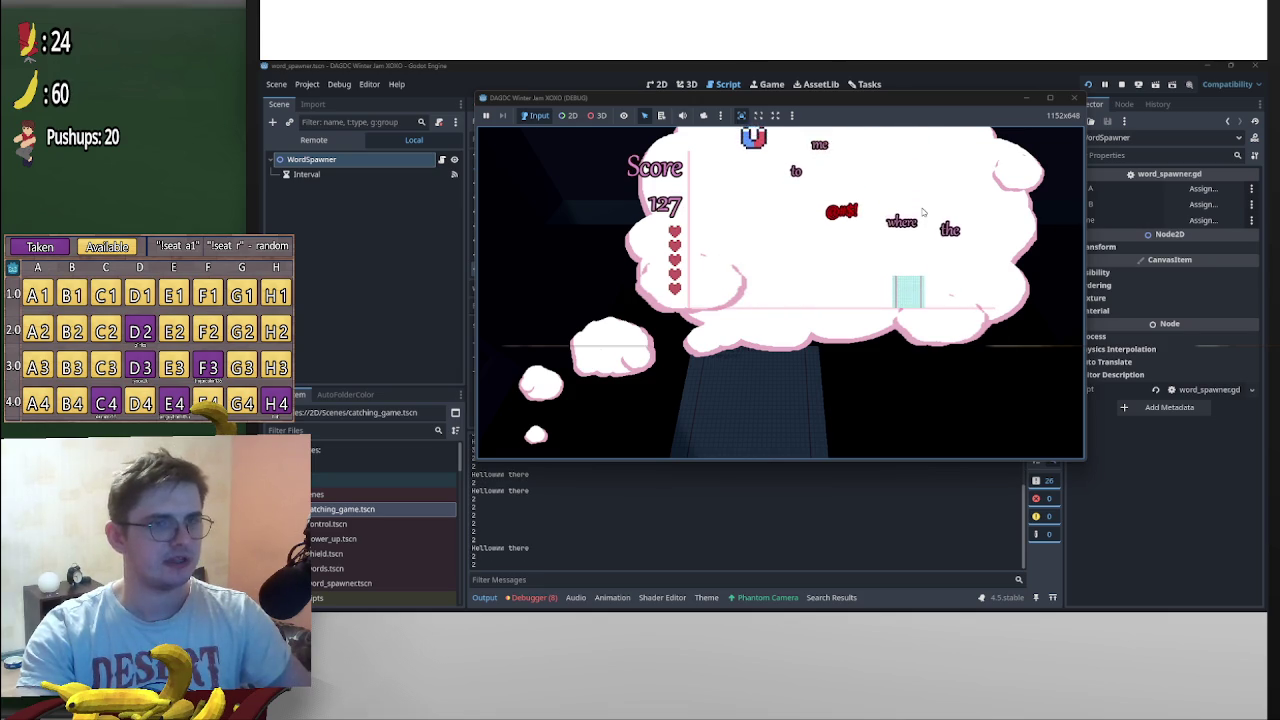
{"action": "key", "text": "Right"}
{"action": "key", "text": "Left"}
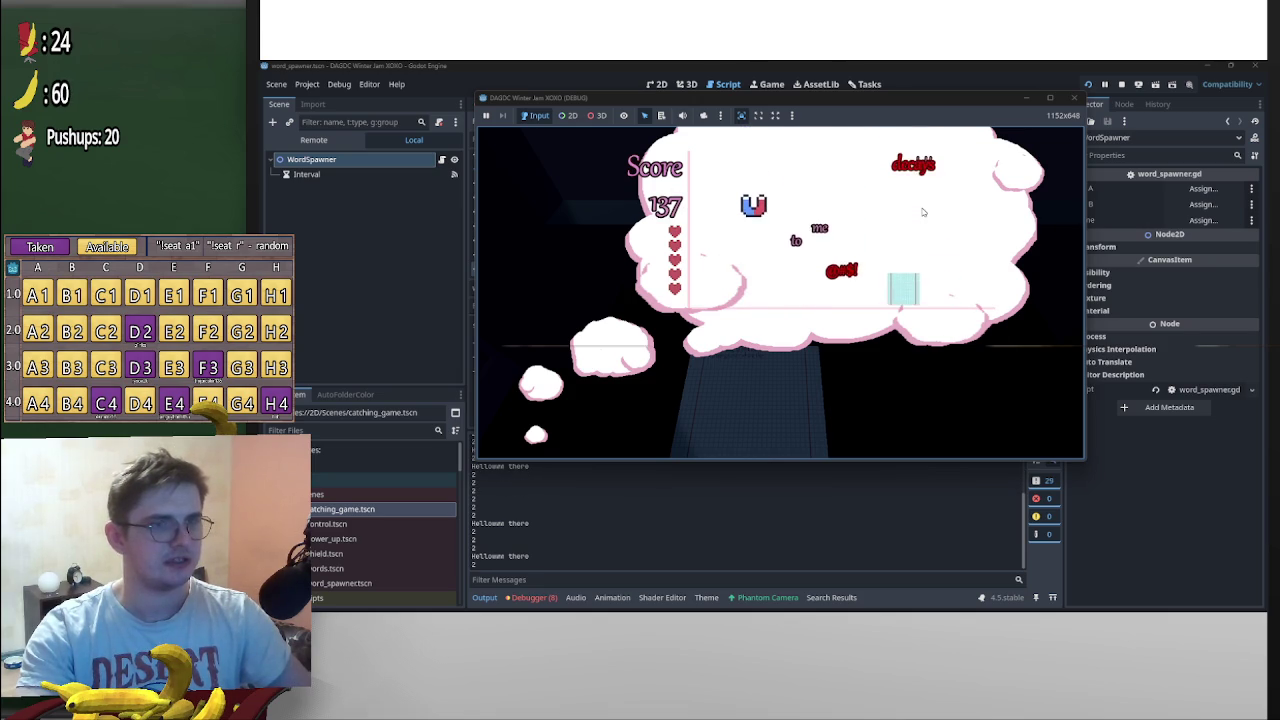
{"action": "key", "text": "Left"}
{"action": "key", "text": "Right"}
{"action": "key", "text": "Right"}
{"action": "key", "text": "Left"}
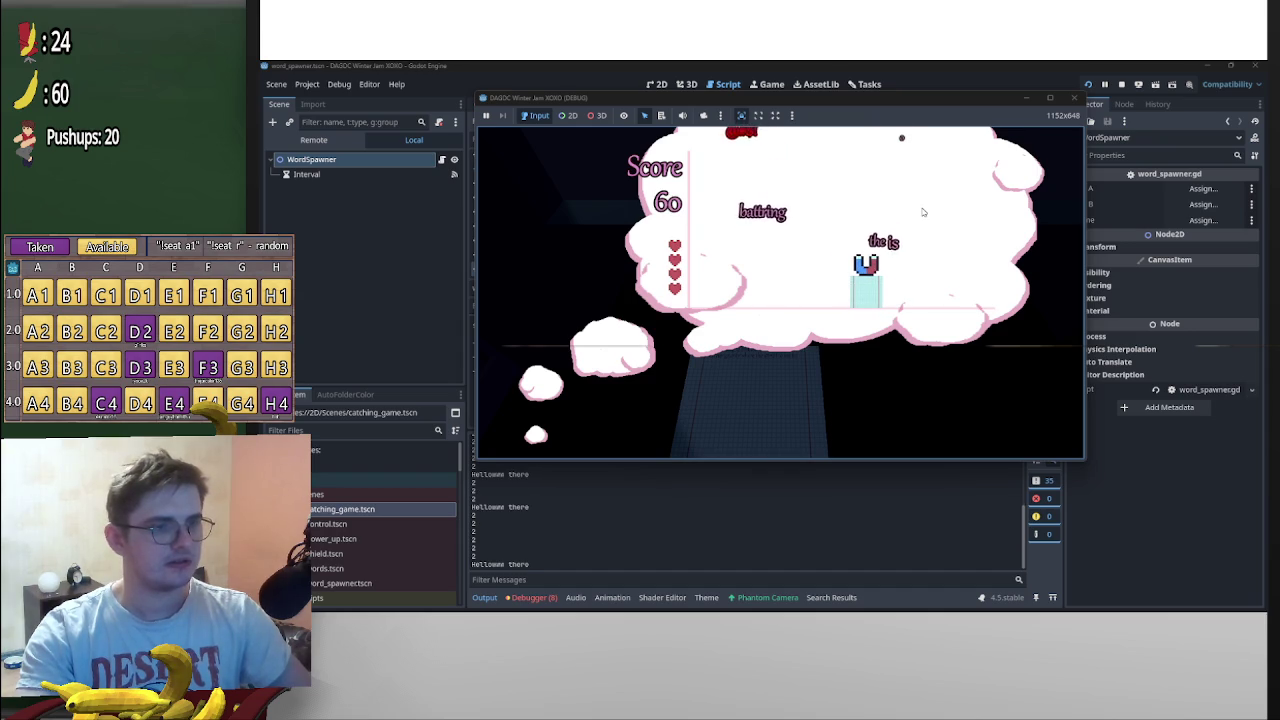
{"action": "key", "text": "Right"}
{"action": "key", "text": "Left"}
{"action": "key", "text": "Right"}
{"action": "key", "text": "Left"}
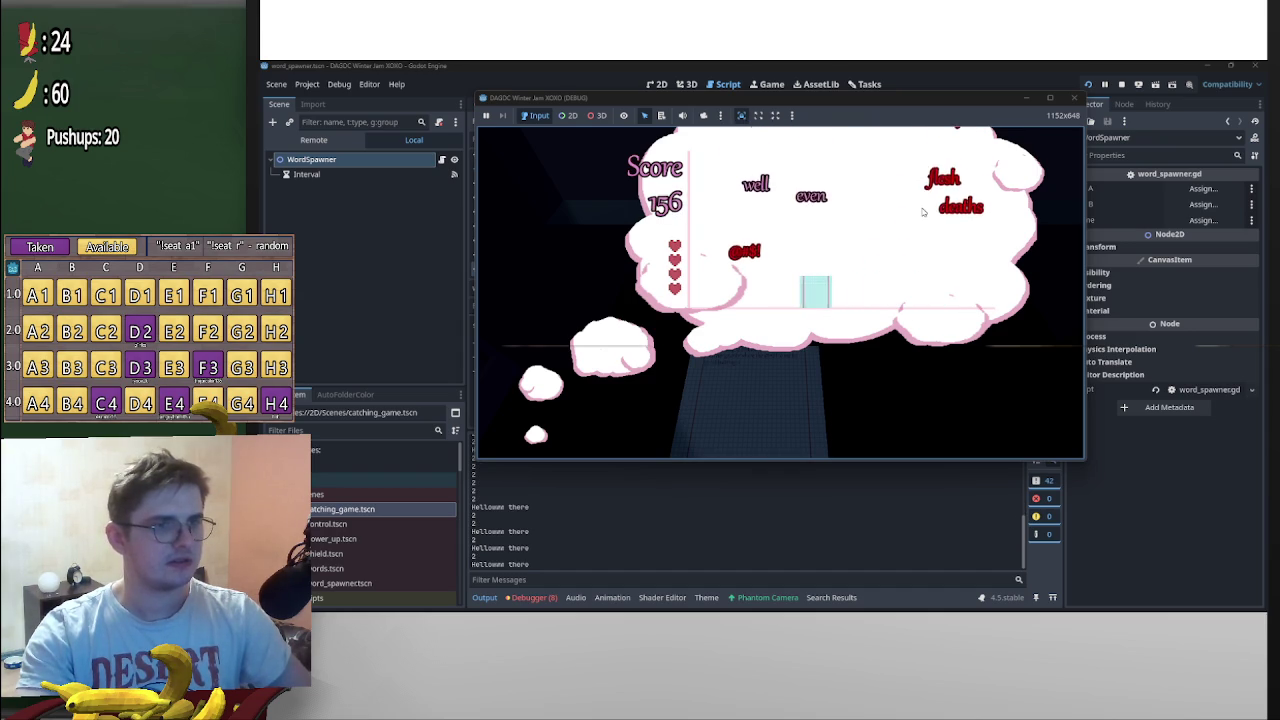
{"action": "key", "text": "Right"}
{"action": "key", "text": "Left"}
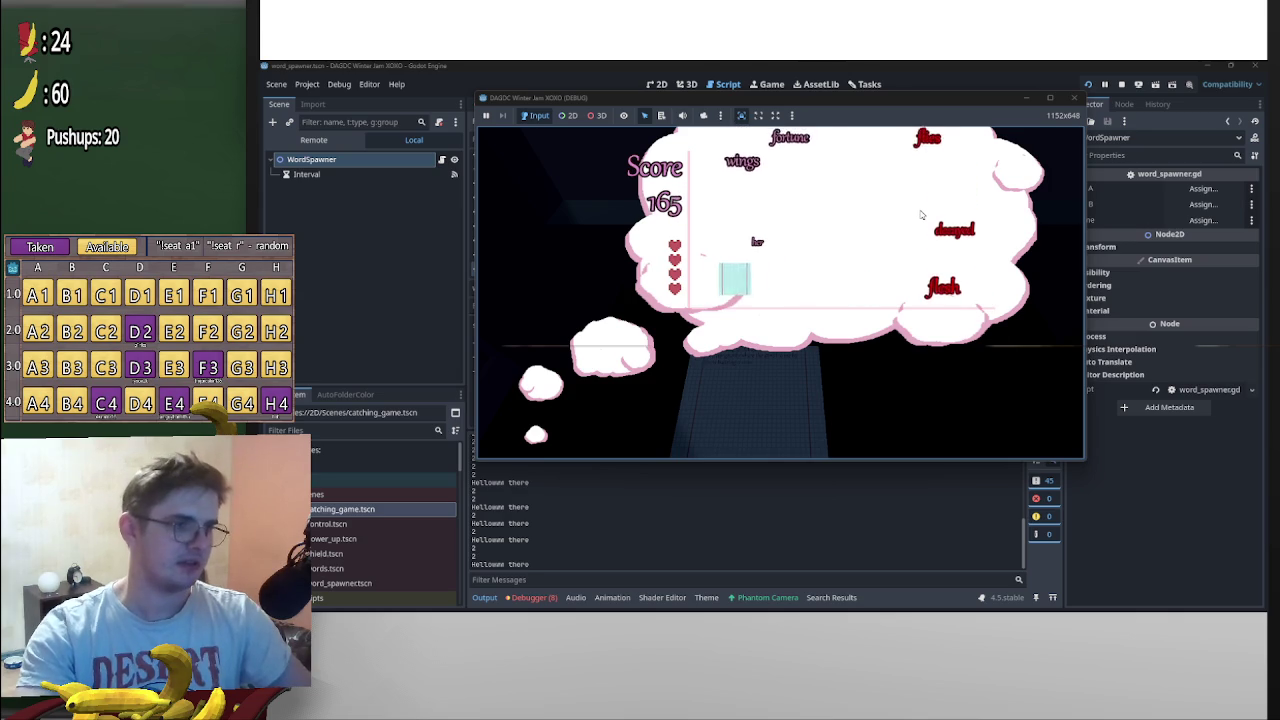
{"action": "key", "text": "Right"}
{"action": "key", "text": "Left"}
{"action": "key", "text": "Right"}
{"action": "key", "text": "Left"}
{"action": "key", "text": "Right"}
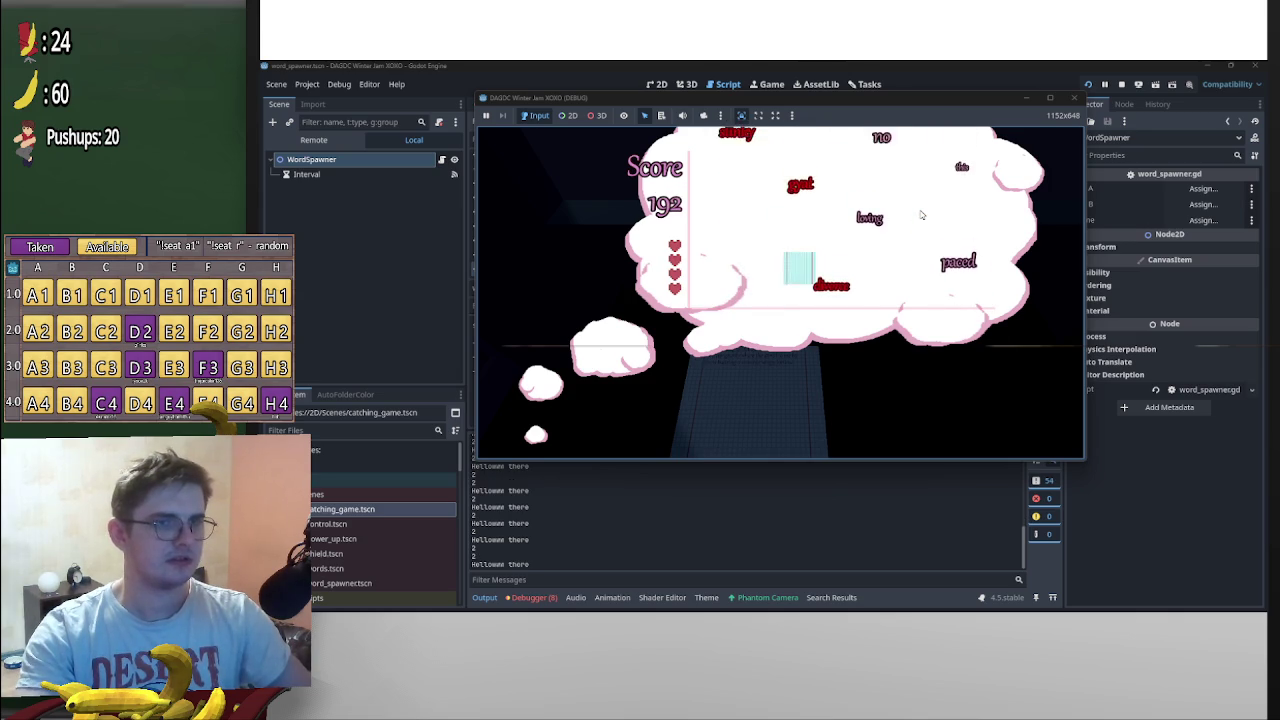
{"action": "key", "text": "Right"}
{"action": "key", "text": "Left"}
{"action": "key", "text": "Right"}
{"action": "key", "text": "Left"}
{"action": "key", "text": "Left"}
{"action": "key", "text": "Right"}
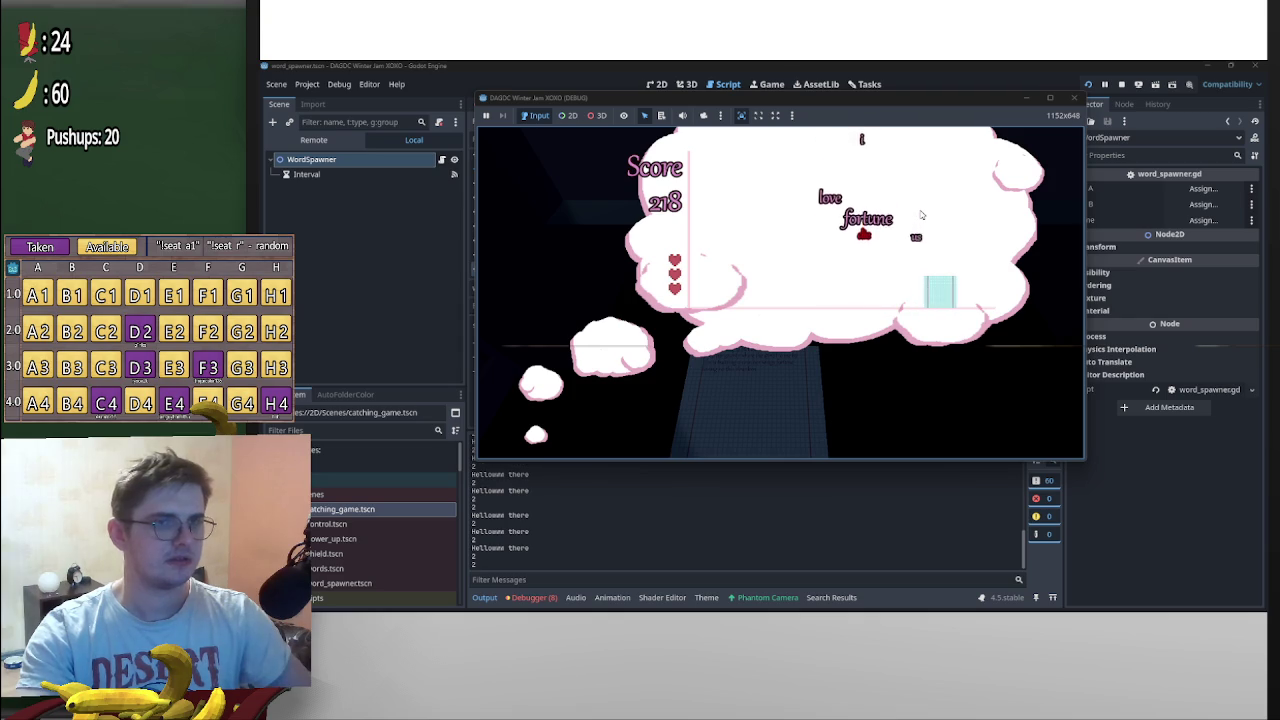
{"action": "key", "text": "Left"}
{"action": "key", "text": "Left"}
{"action": "key", "text": "Right"}
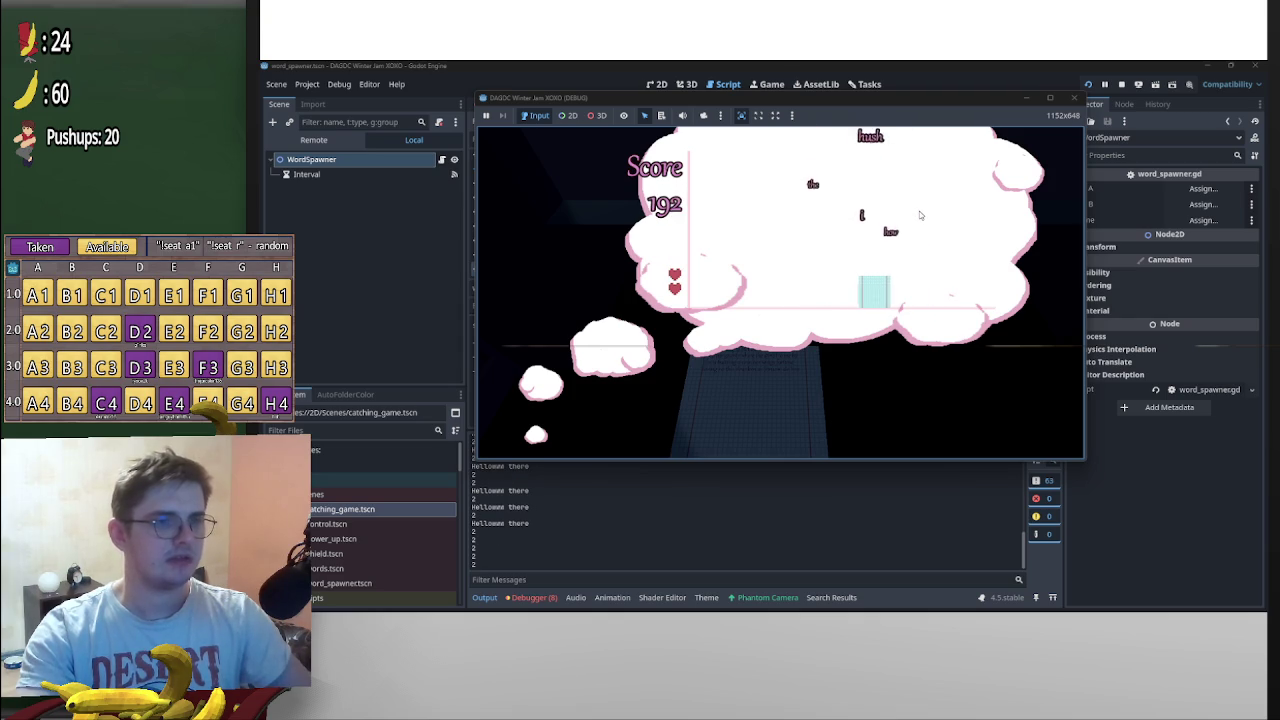
{"action": "key", "text": "Left"}
{"action": "key", "text": "Right"}
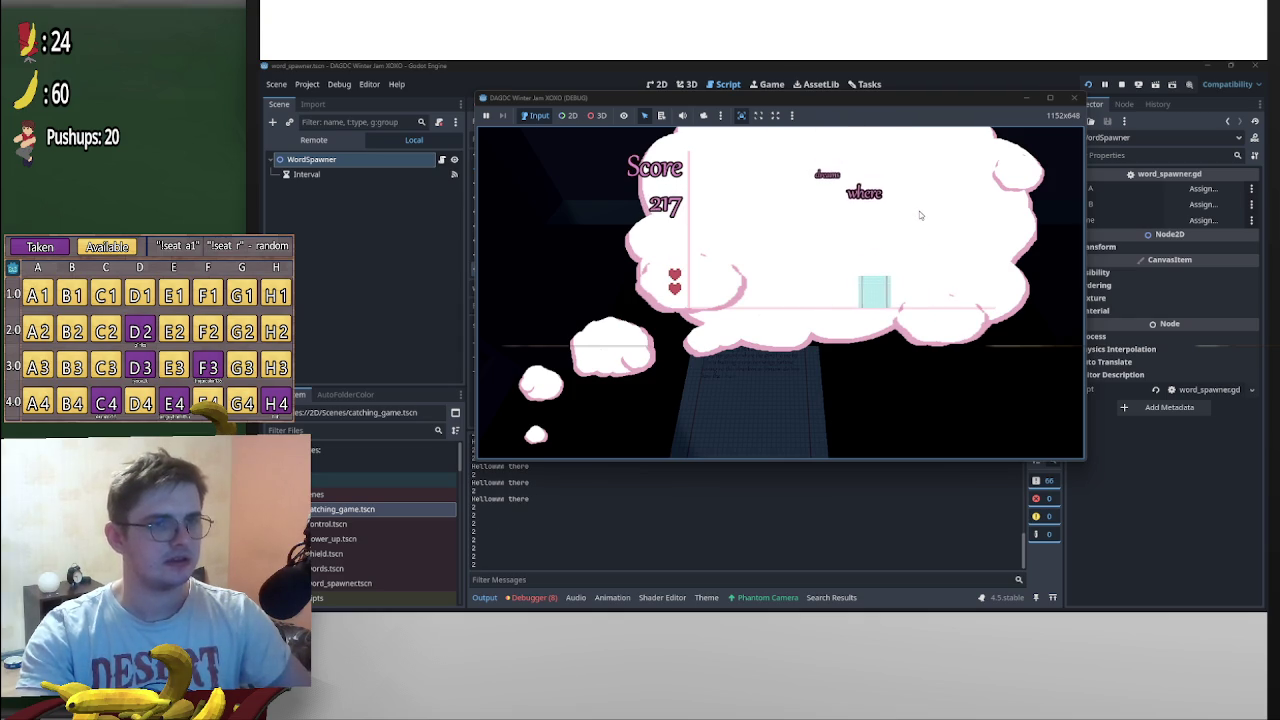
{"action": "key", "text": "Left"}
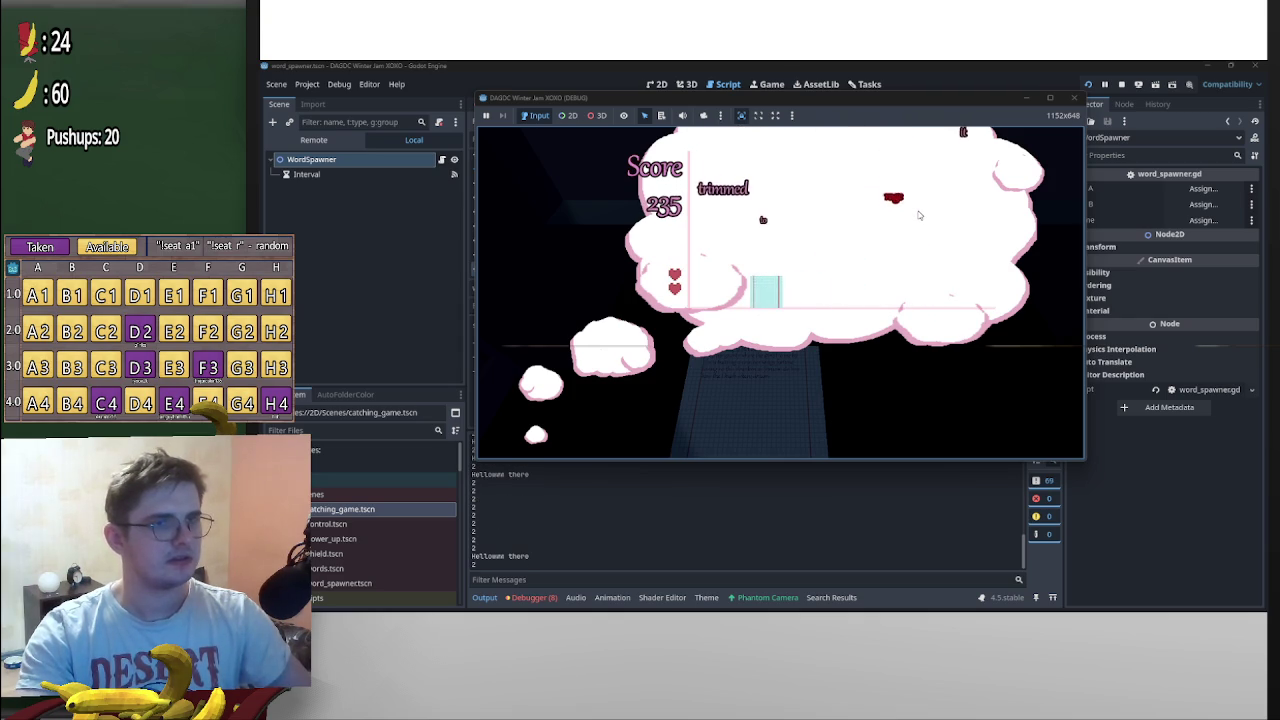
{"action": "key", "text": "Left"}
{"action": "key", "text": "Right"}
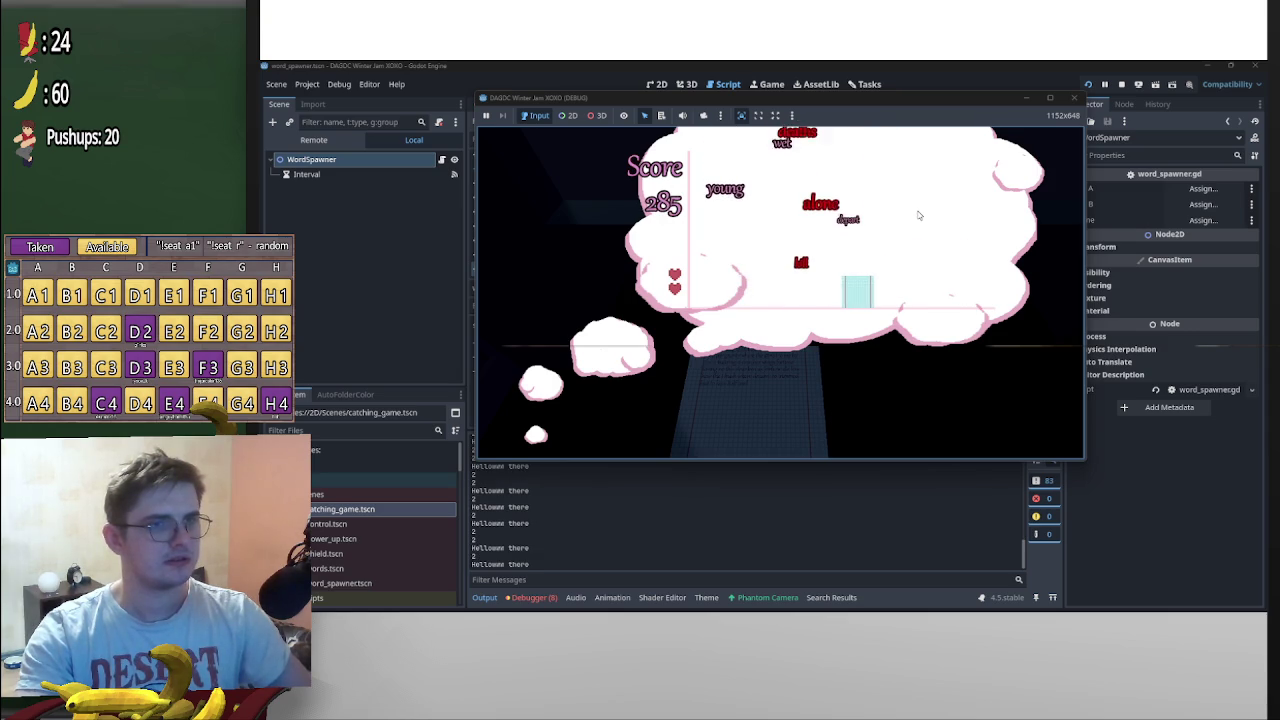
{"action": "key", "text": "Left"}
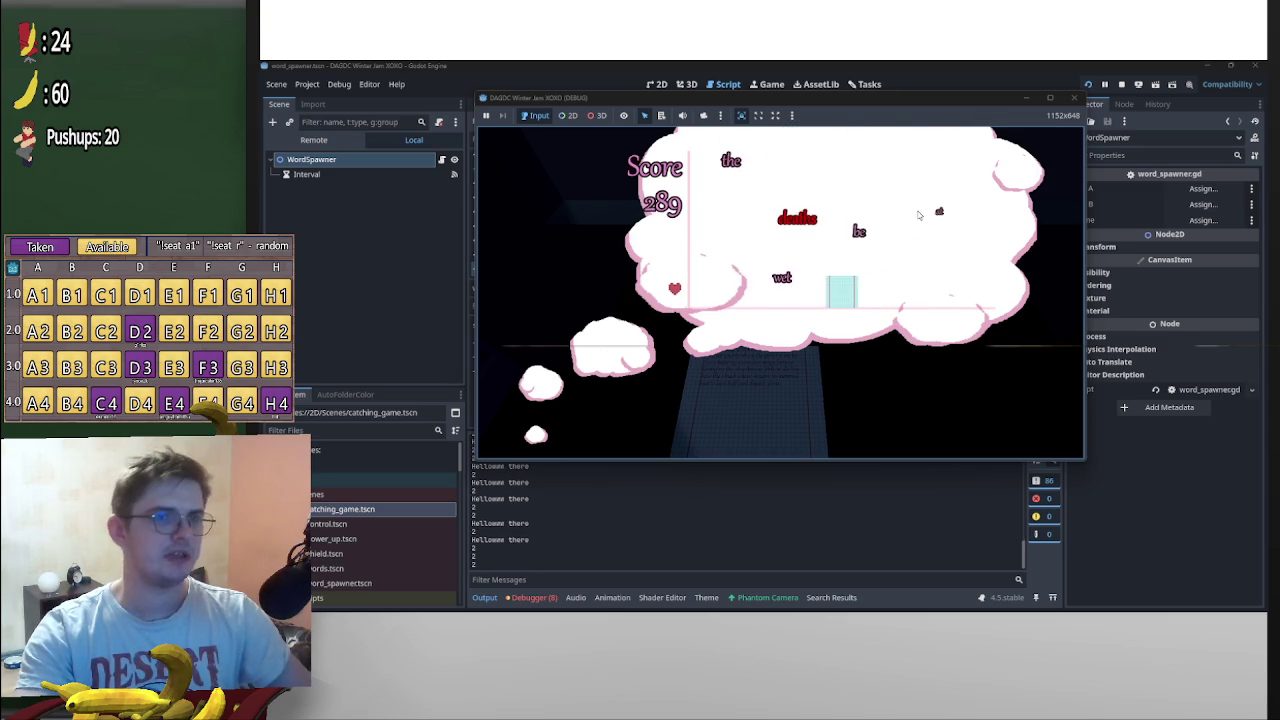
{"action": "key", "text": "Right"}
{"action": "key", "text": "Right"}
{"action": "key", "text": "Left"}
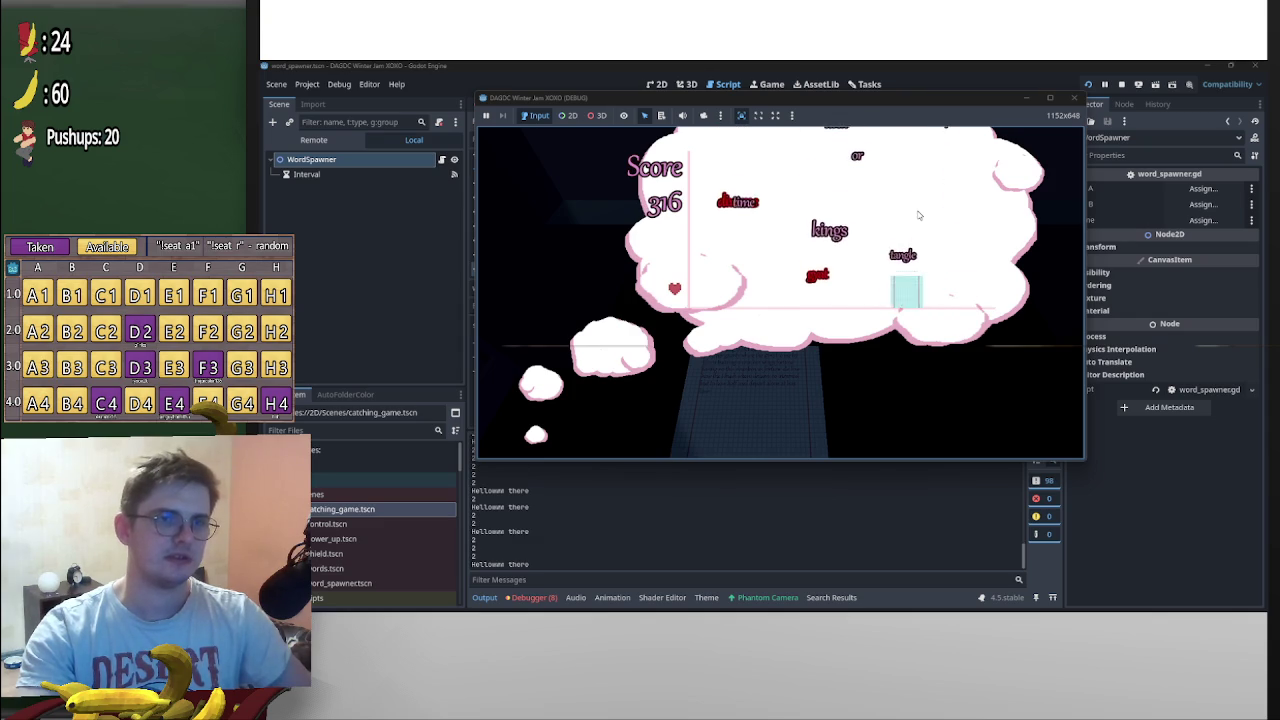
{"action": "key", "text": "Right"}
{"action": "key", "text": "Right"}
{"action": "key", "text": "Left"}
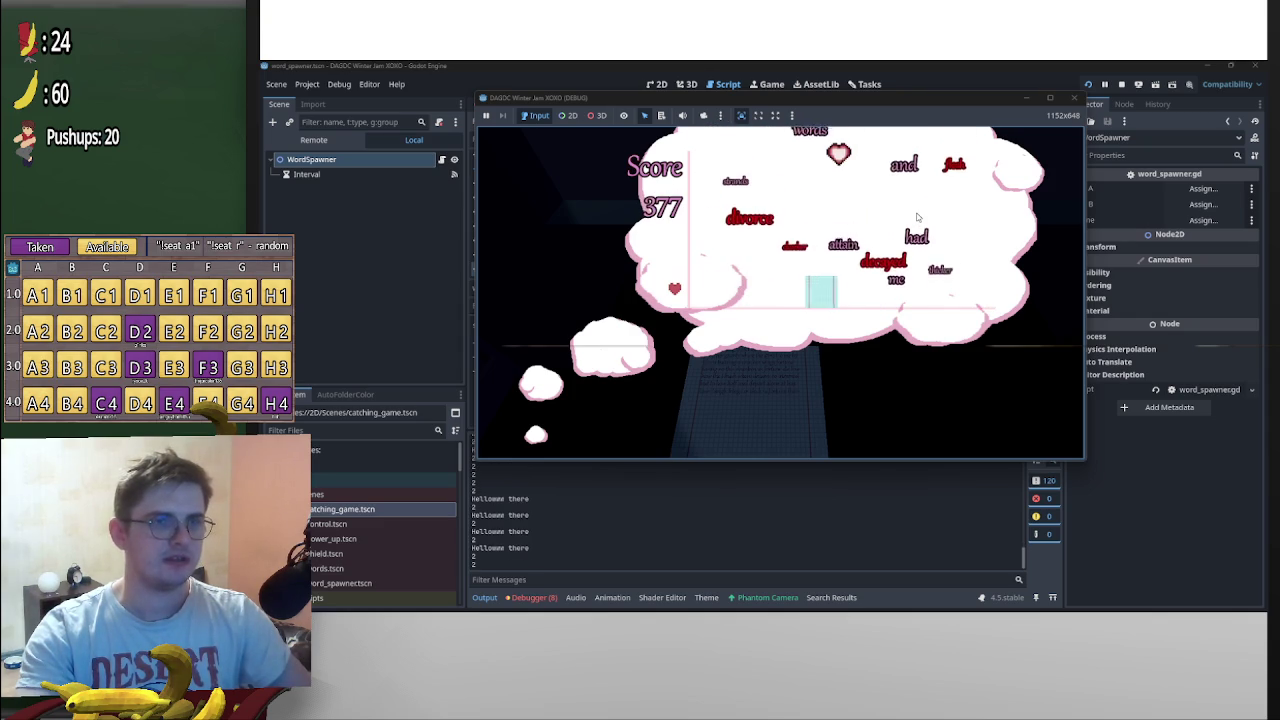
{"action": "key", "text": "Right"}
{"action": "key", "text": "Right"}
{"action": "key", "text": "Left"}
{"action": "key", "text": "Right"}
{"action": "key", "text": "Left"}
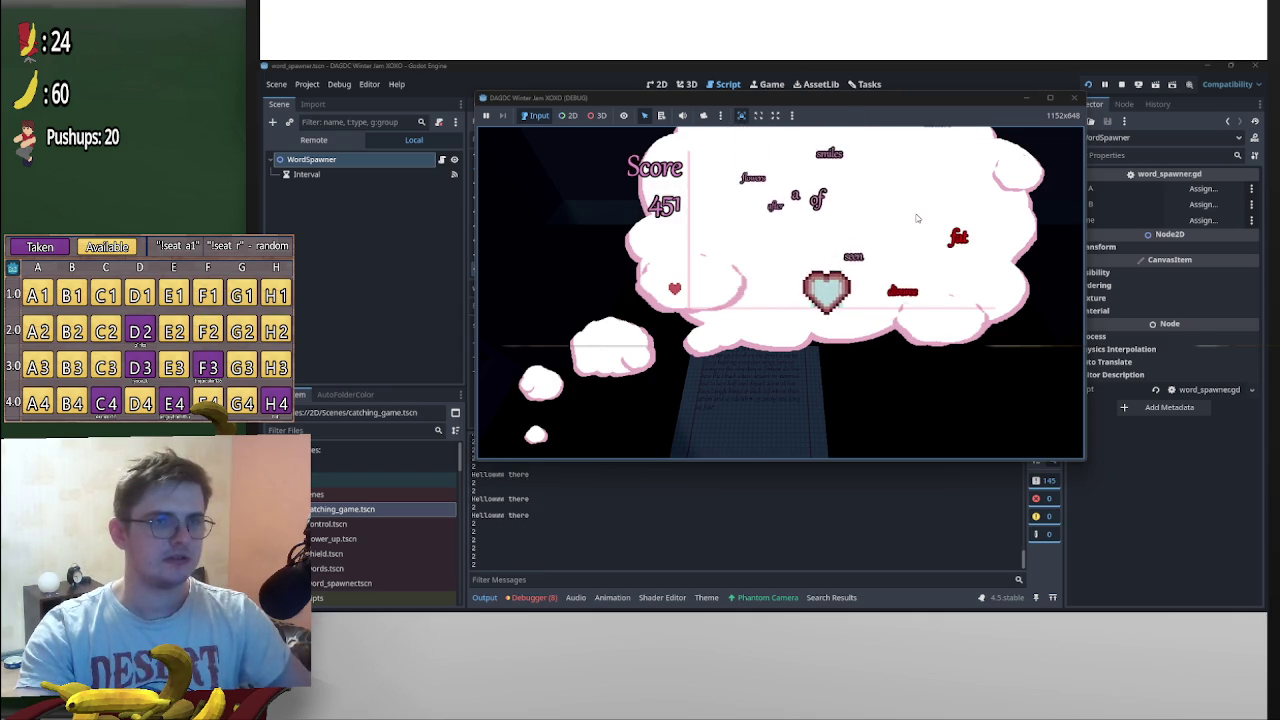
{"action": "key", "text": "Left"}
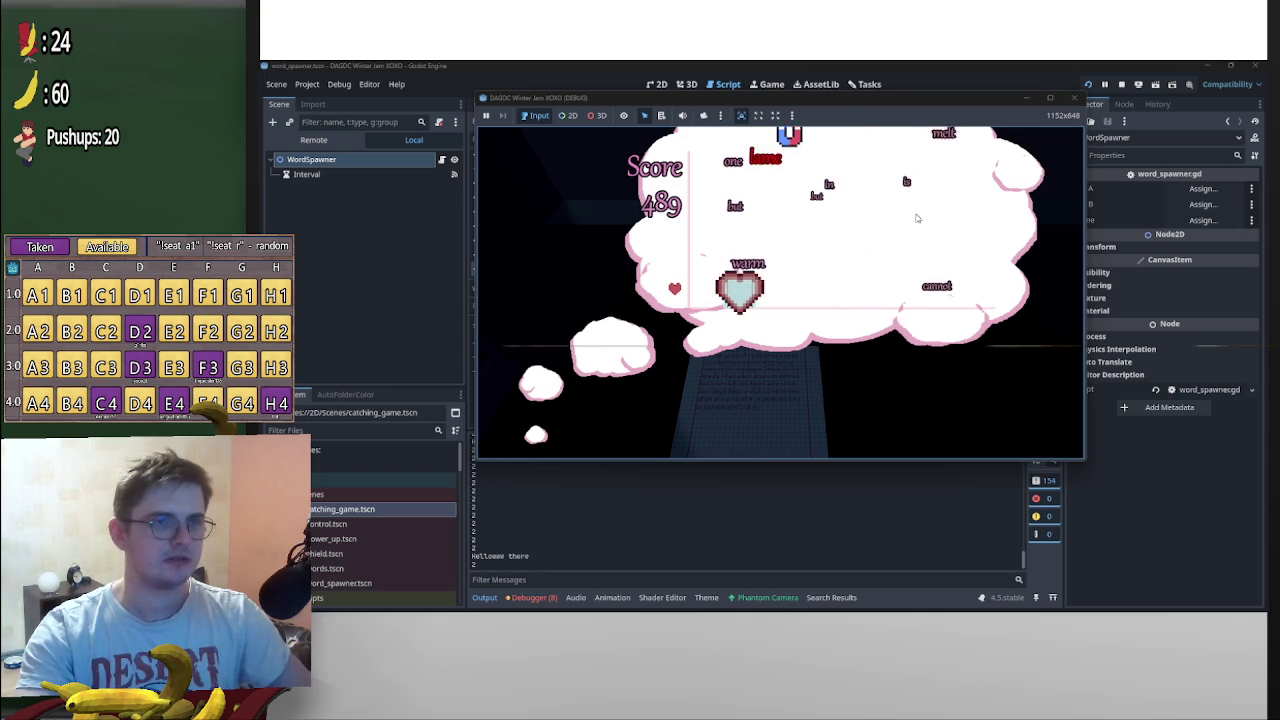
{"action": "key", "text": "Right"}
{"action": "key", "text": "Left"}
{"action": "key", "text": "Right"}
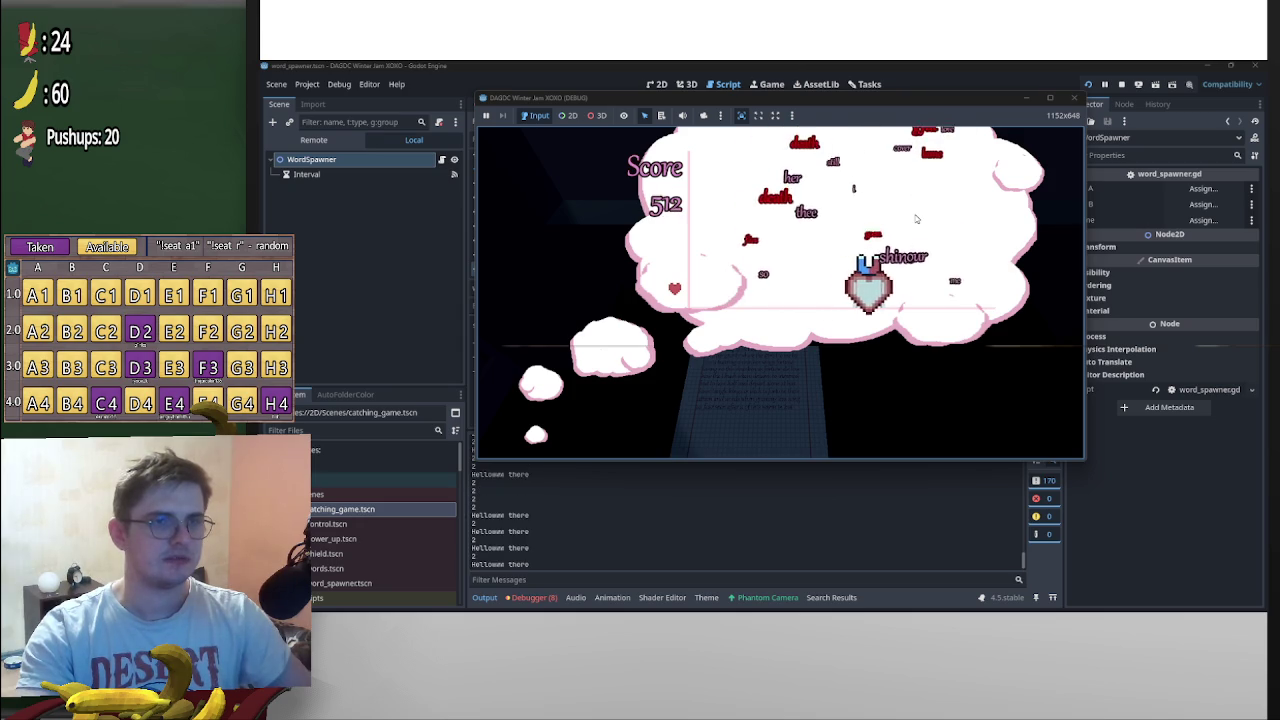
{"action": "key", "text": "Left"}
{"action": "key", "text": "Right"}
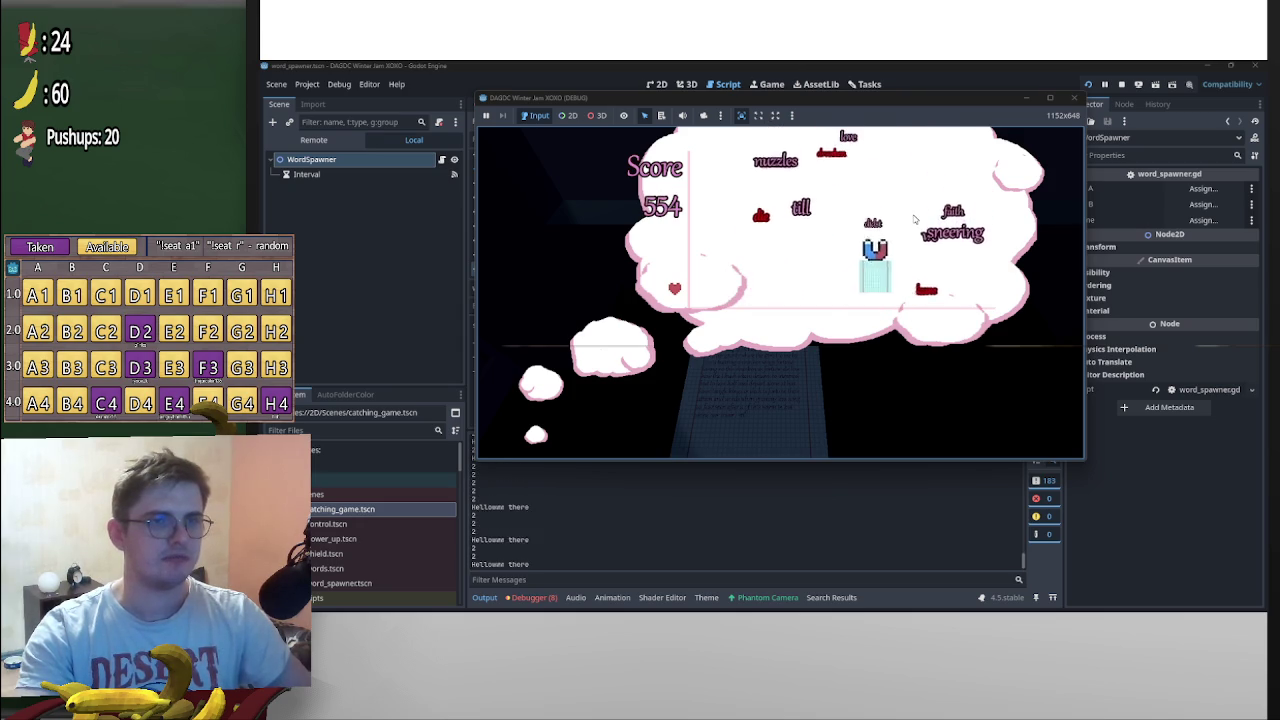
{"action": "key", "text": "Left"}
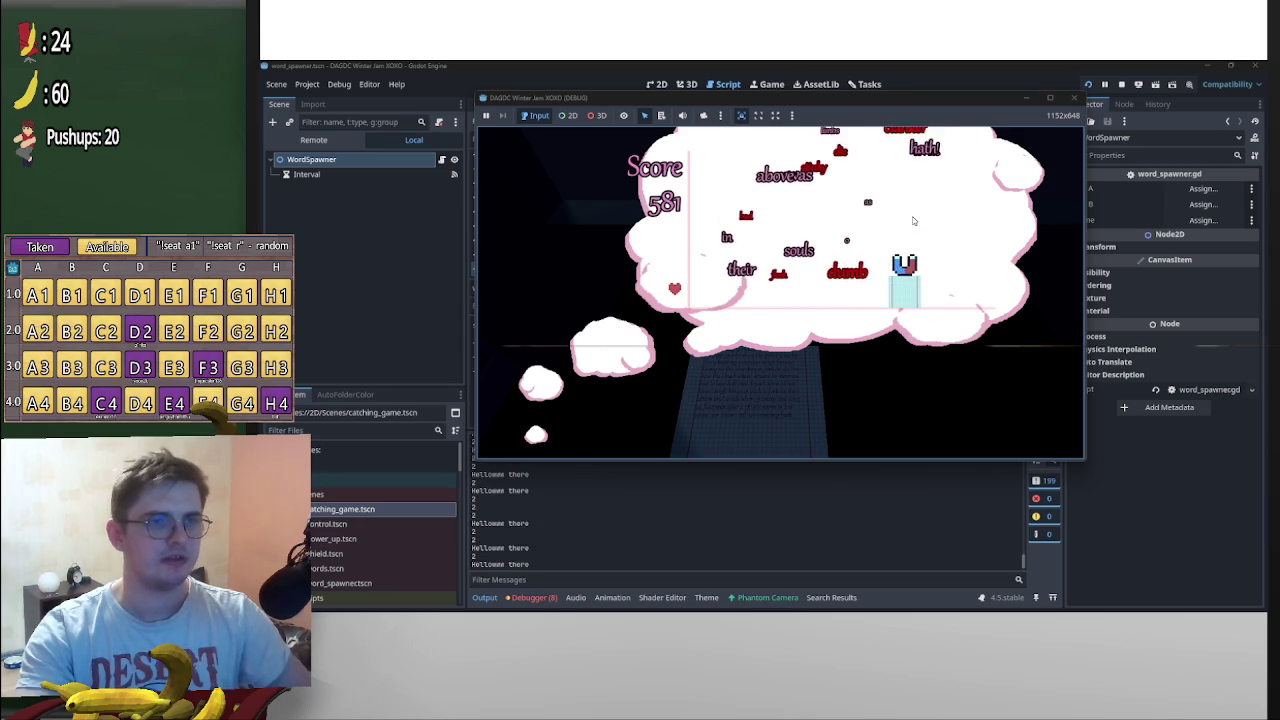
{"action": "key", "text": "Left"}
{"action": "key", "text": "Right"}
{"action": "key", "text": "Left"}
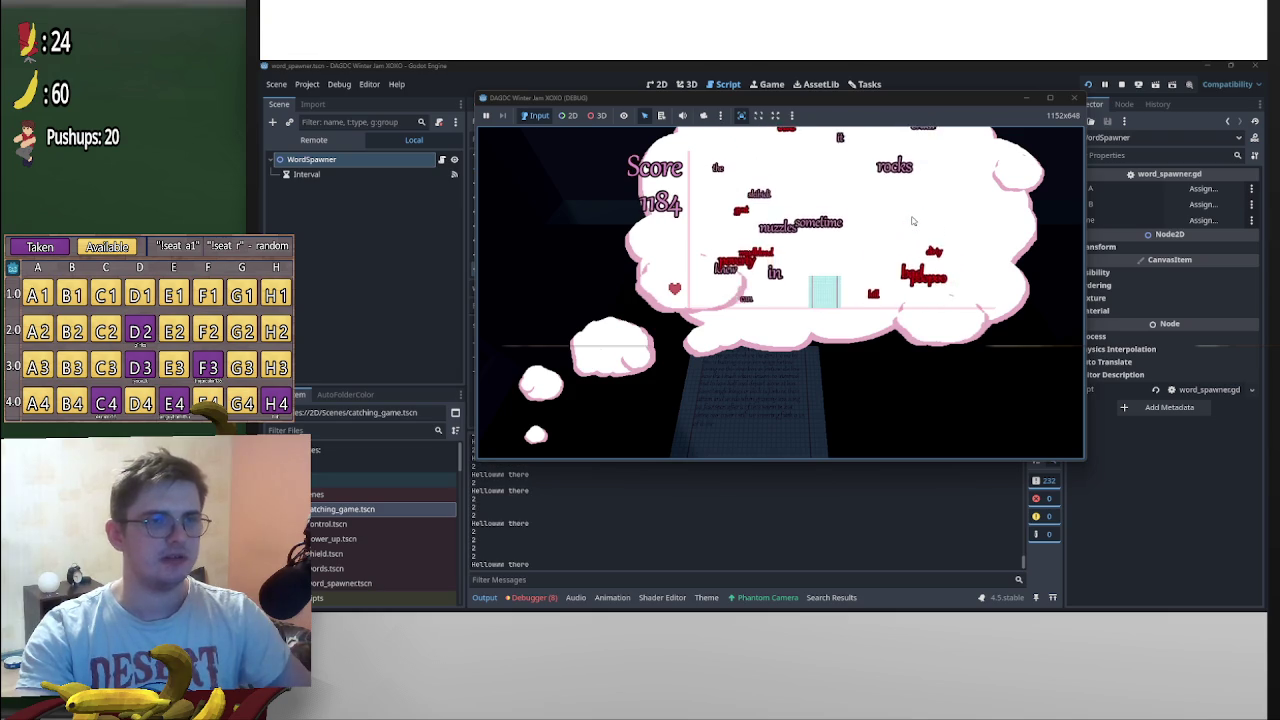
{"action": "key", "text": "Right"}
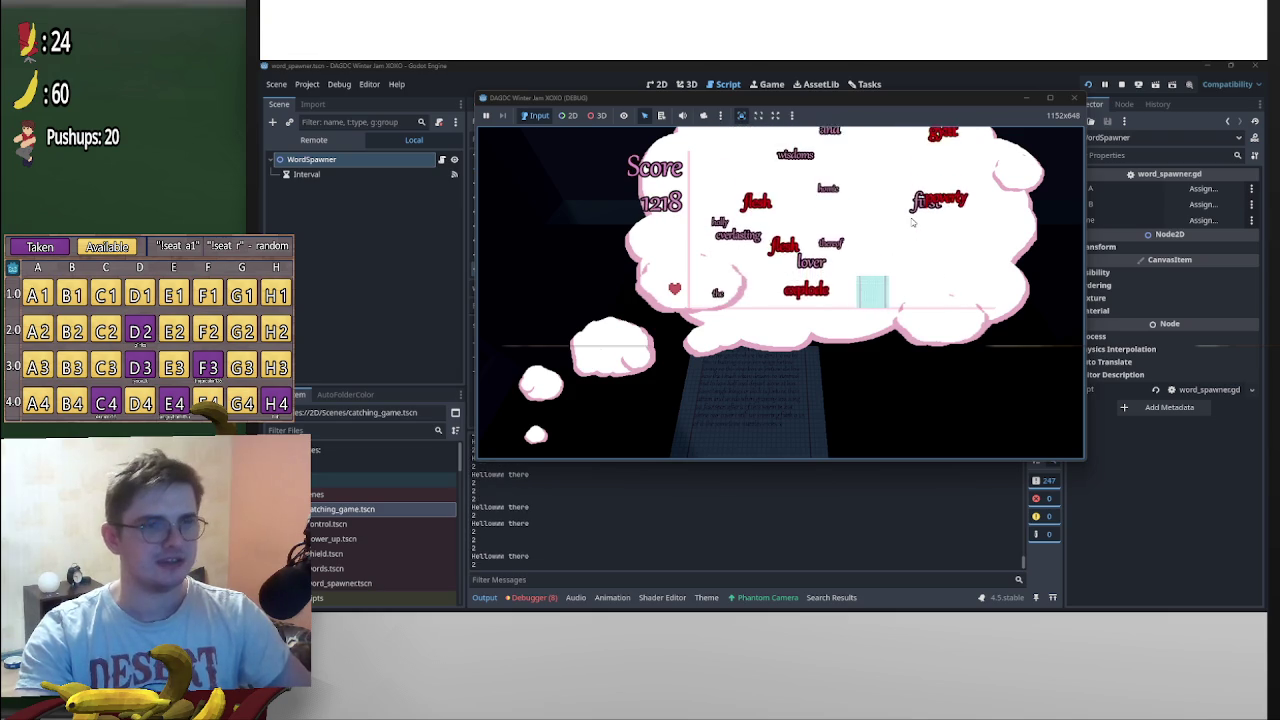
{"action": "key", "text": "Left"}
{"action": "key", "text": "Left"}
{"action": "key", "text": "Right"}
{"action": "key", "text": "Left"}
{"action": "key", "text": "Left"}
{"action": "key", "text": "Right"}
{"action": "key", "text": "Left"}
{"action": "key", "text": "Right"}
{"action": "key", "text": "Left"}
{"action": "key", "text": "Right"}
{"action": "key", "text": "Right"}
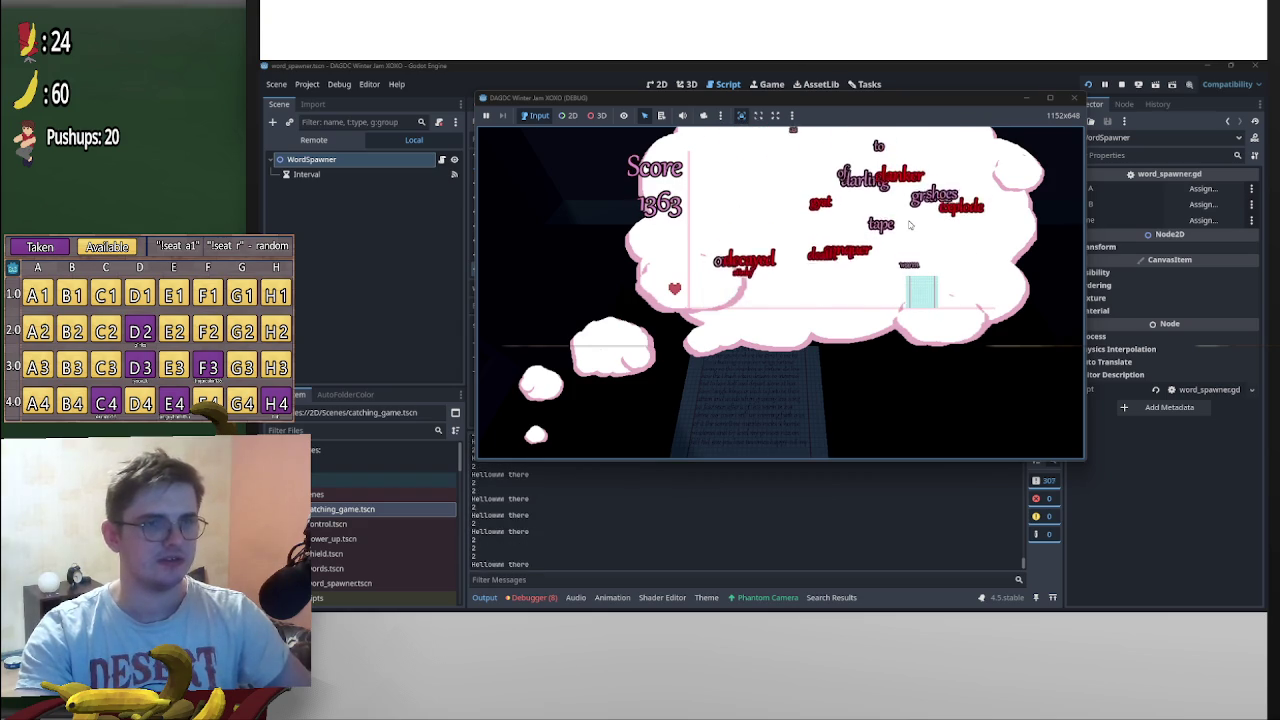
{"action": "key", "text": "Left"}
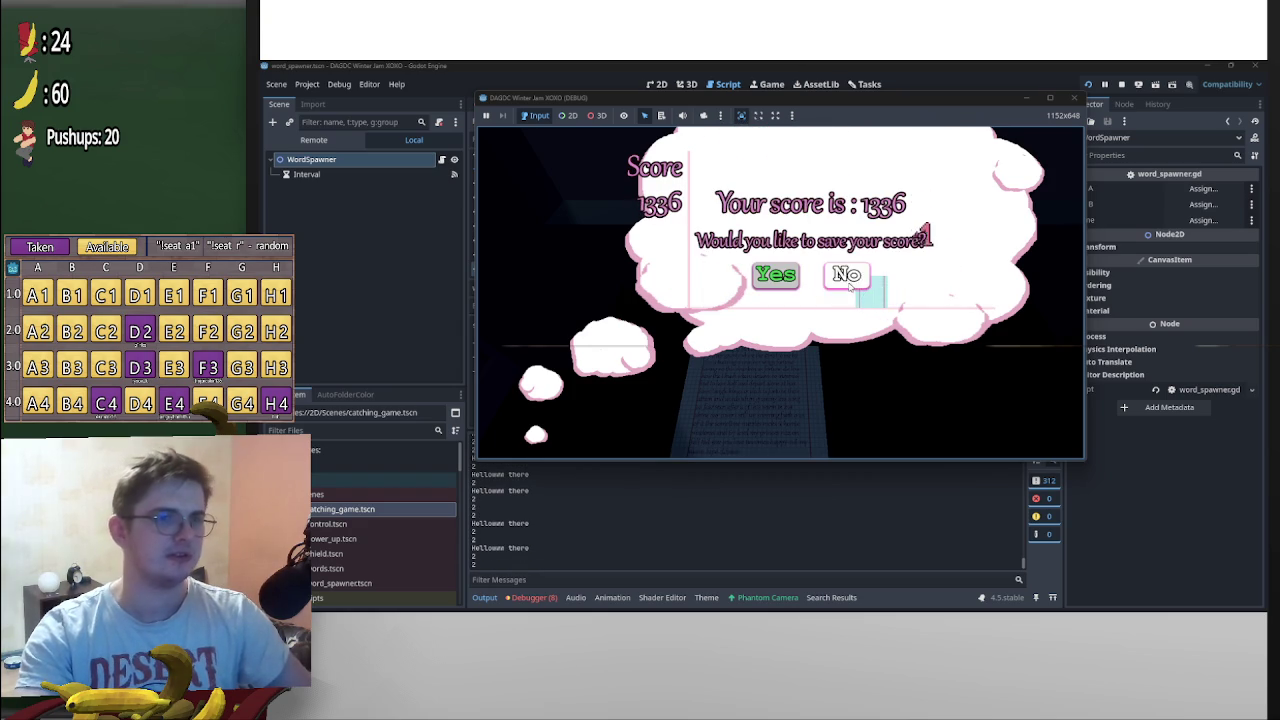
Skip saving the score, stop the game, set max_rate to maxf(15.0-(game.counter/1.5),3.0), and relaunch
{"action": "left_click", "coordinate": [848, 284]}
{"action": "left_click", "coordinate": [1121, 86]}
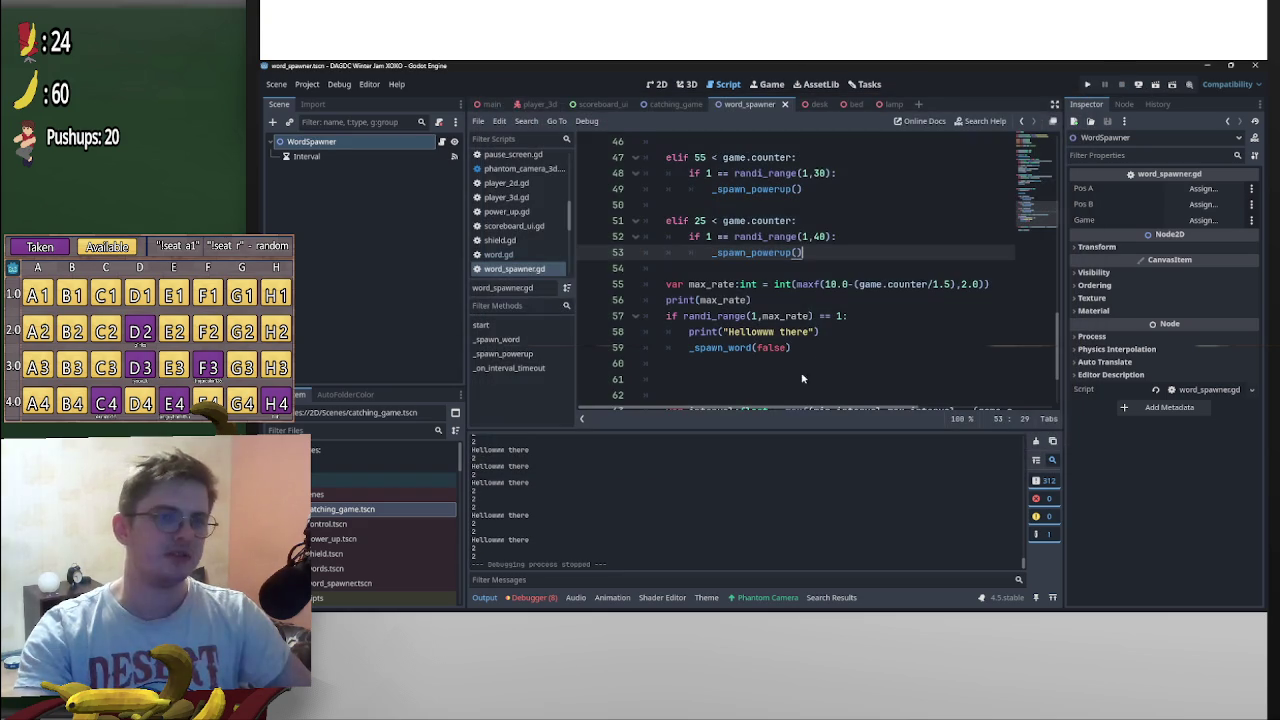
{"action": "left_click", "coordinate": [965, 287]}
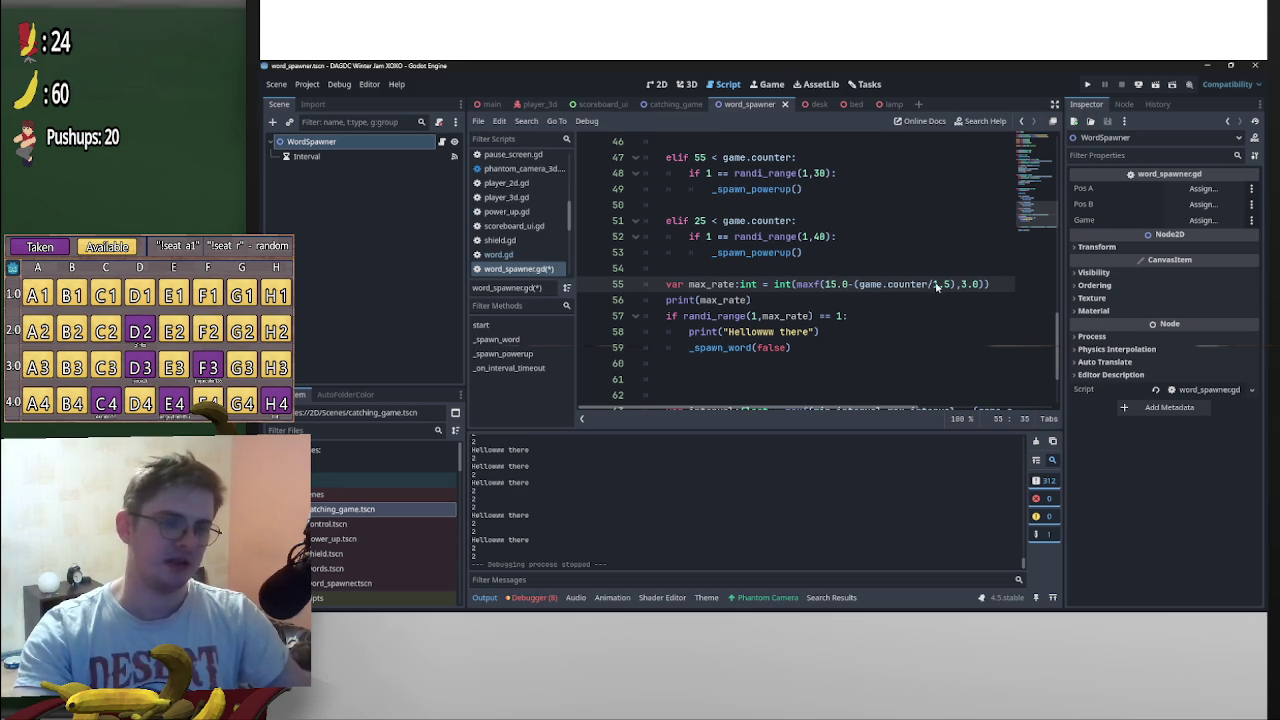
{"action": "scroll", "coordinate": [981, 532], "scroll_direction": "up", "scroll_amount": 2}
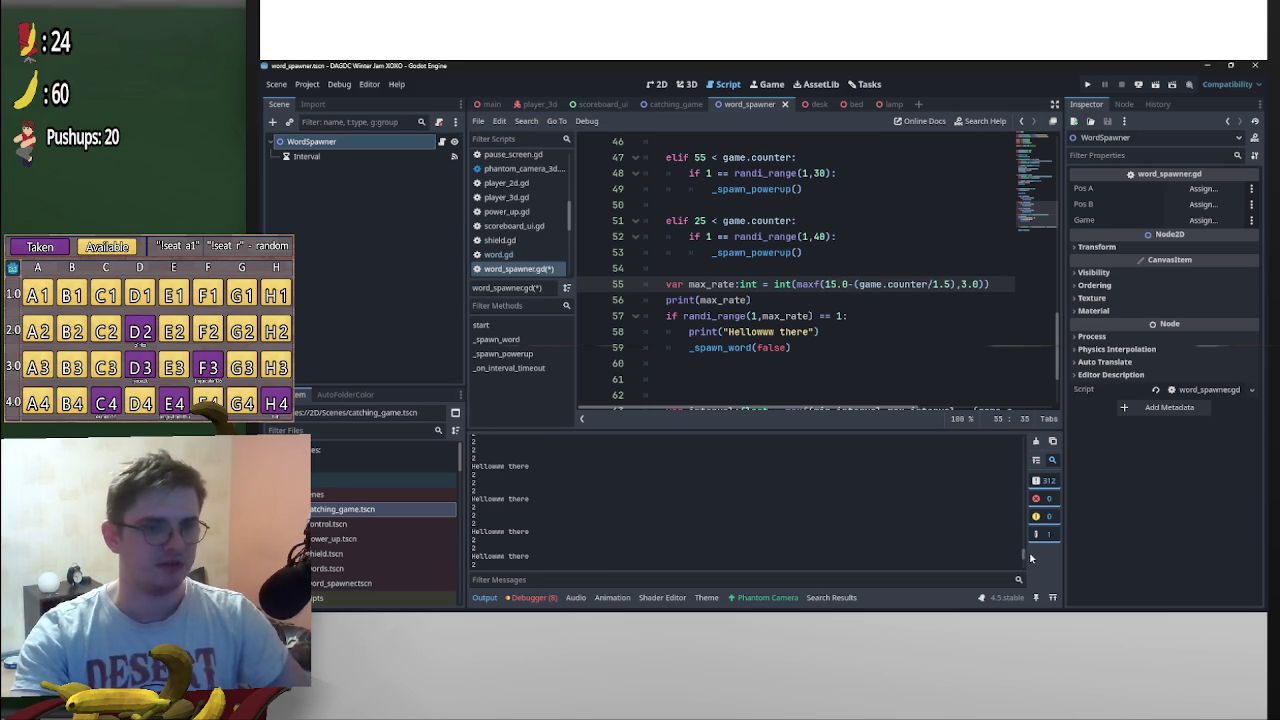
{"action": "key", "text": "F5"}
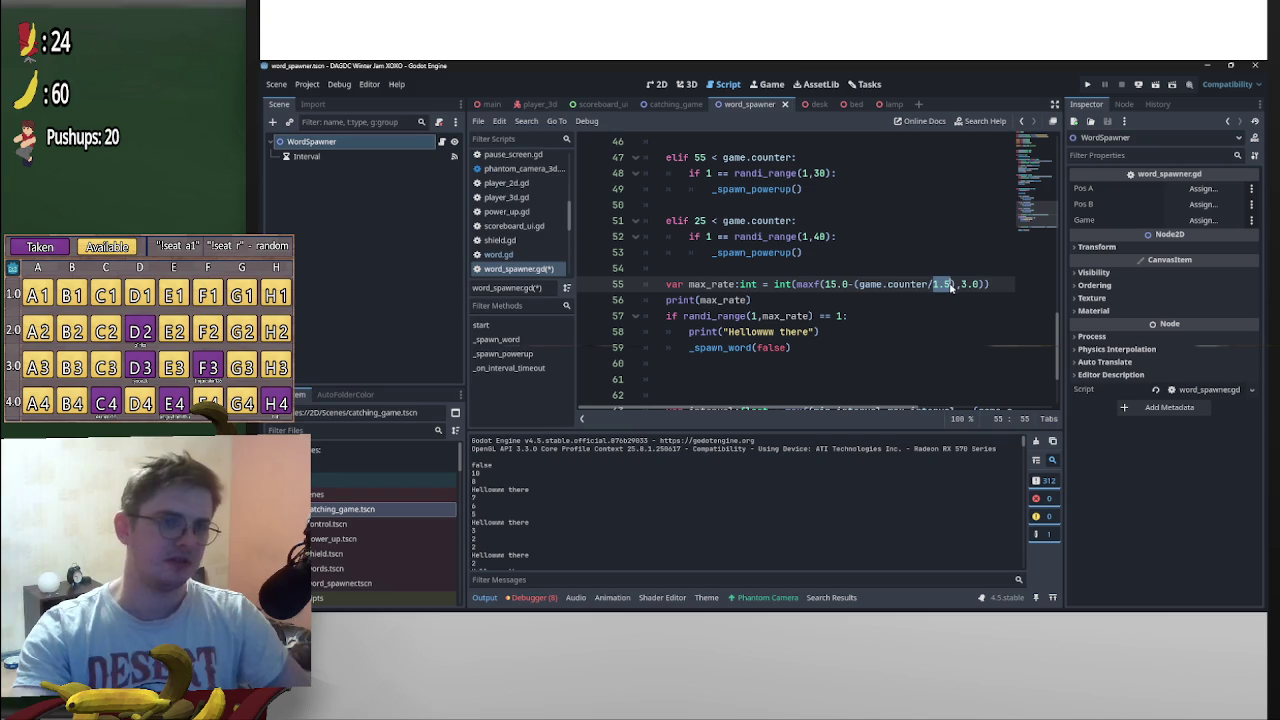
{"action": "key", "text": "F5"}
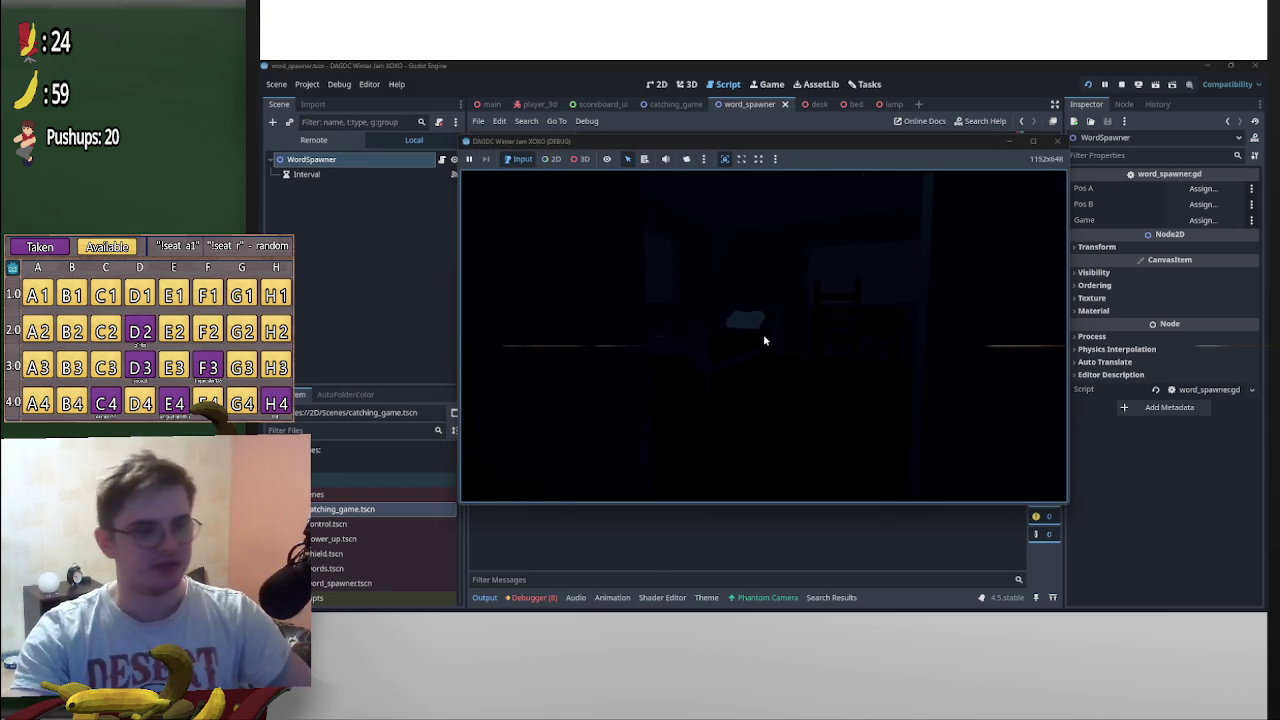
Pause the running game with P and stop the test run
{"action": "key", "text": "p"}
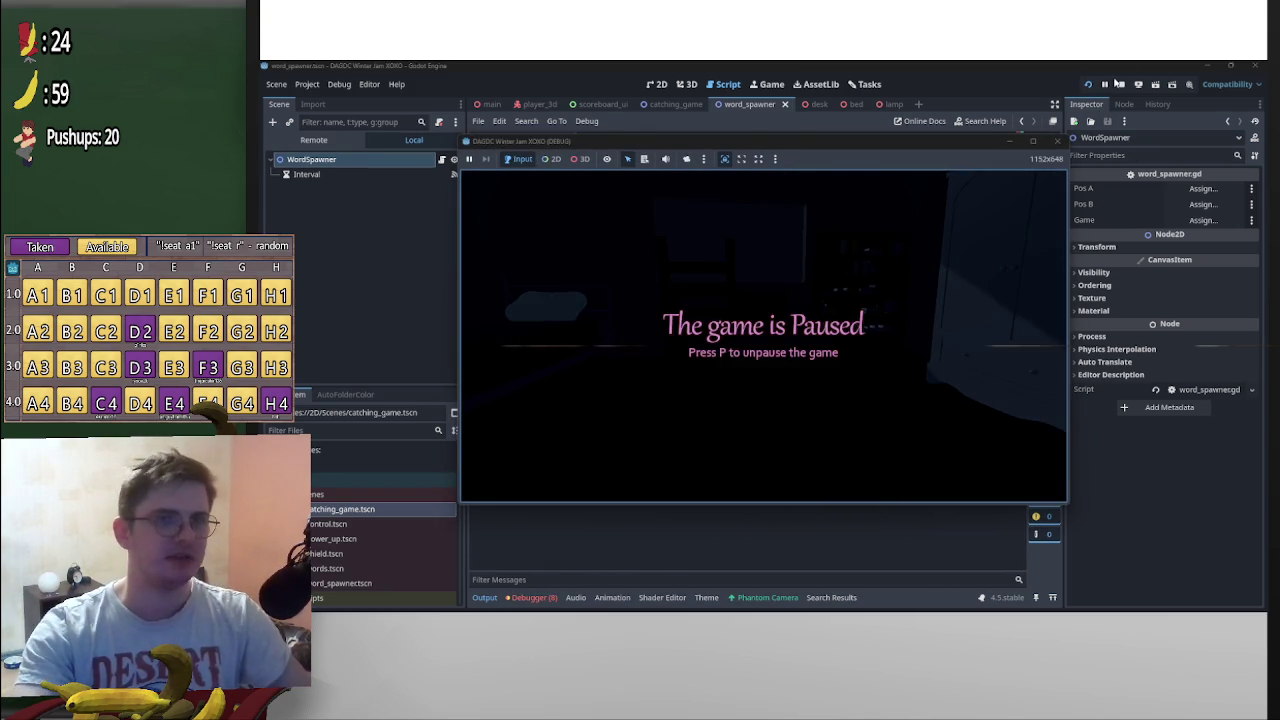
{"action": "left_click", "coordinate": [1121, 84]}
{"action": "scroll", "coordinate": [799, 251], "scroll_direction": "up", "scroll_amount": 15}
{"action": "scroll", "coordinate": [715, 310], "scroll_direction": "down", "scroll_amount": 9}
{"action": "scroll", "coordinate": [717, 324], "scroll_direction": "down", "scroll_amount": 4}
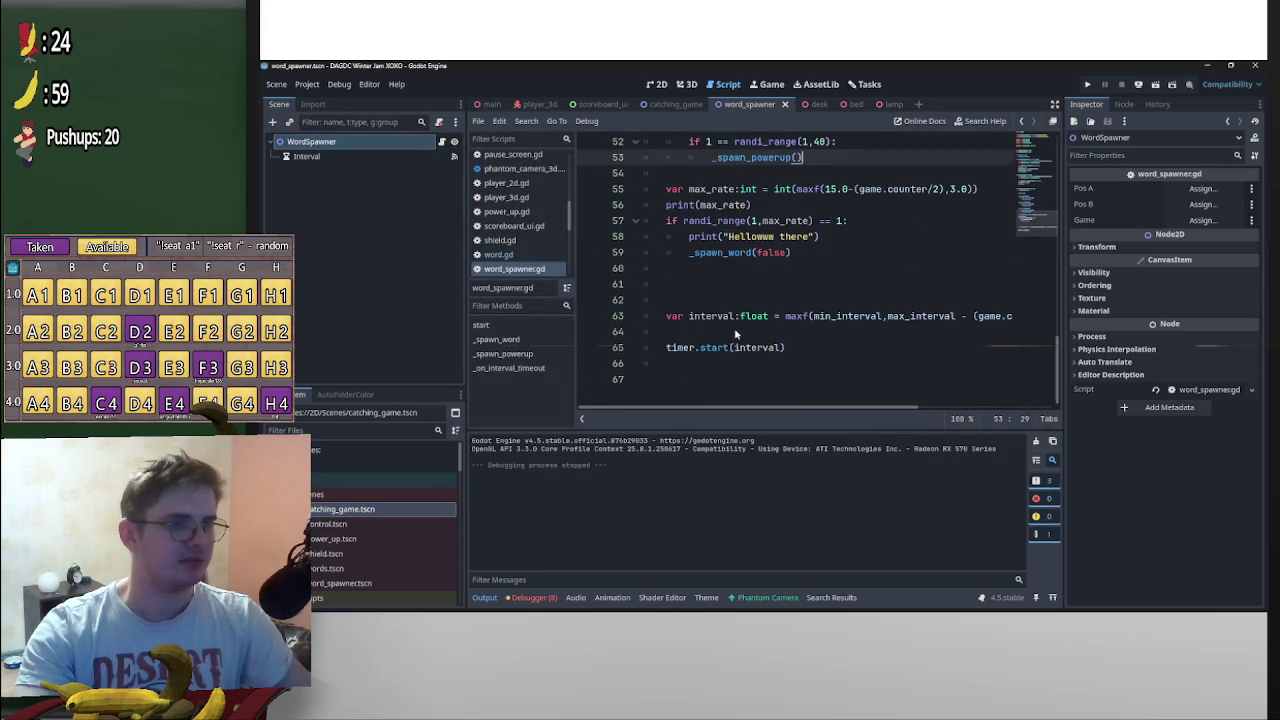
{"action": "scroll", "coordinate": [740, 320], "scroll_direction": "up", "scroll_amount": 8}
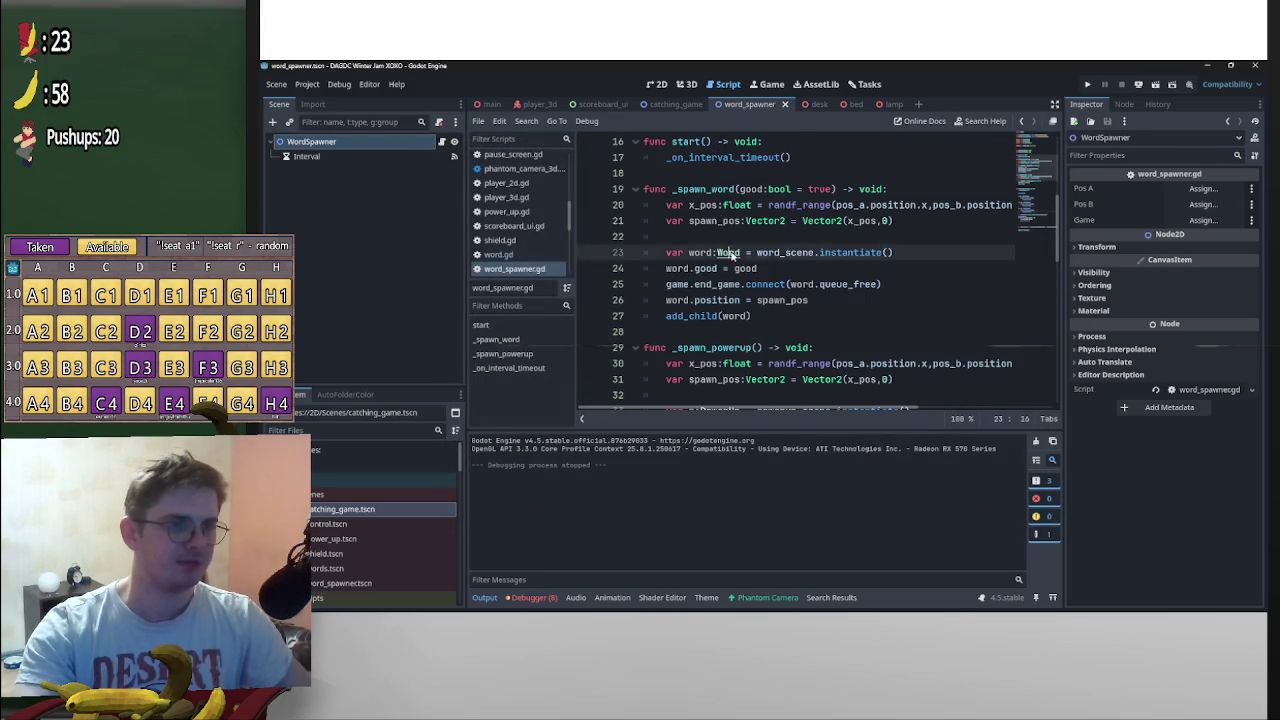
Open falling_object.gd through the Word script and raise max_spd from 10000 to 15000
{"action": "left_click", "coordinate": [731, 253], "text": "ctrl"}
{"action": "scroll", "coordinate": [756, 282], "scroll_direction": "down", "scroll_amount": 4}
{"action": "scroll", "coordinate": [837, 315], "scroll_direction": "up", "scroll_amount": 4}
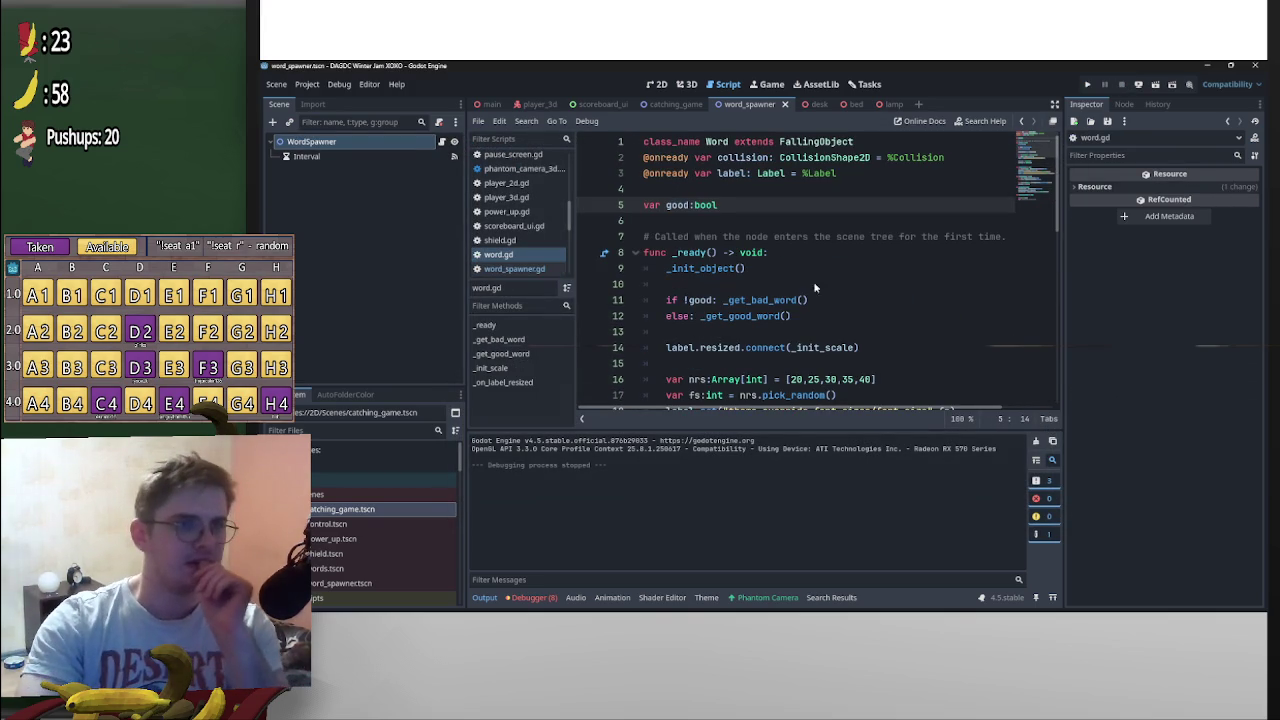
{"action": "left_click", "coordinate": [816, 143]}
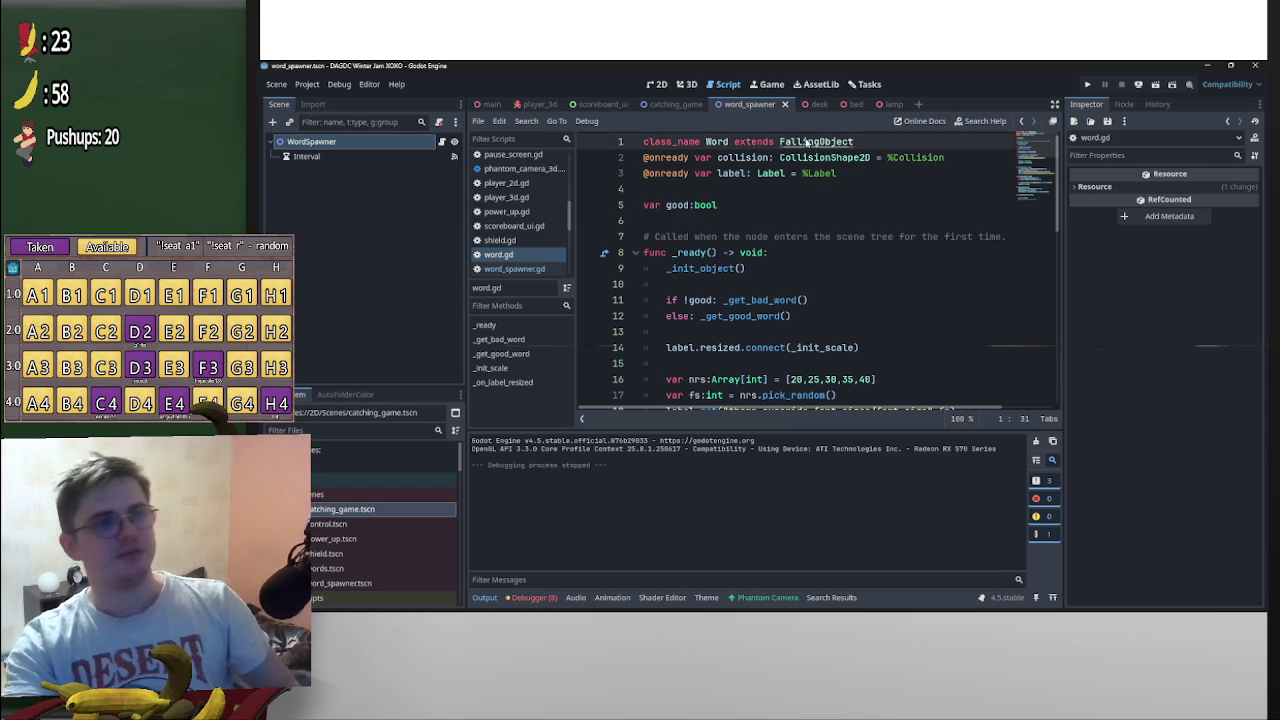
{"action": "left_click", "coordinate": [806, 144], "text": "ctrl"}
{"action": "left_click", "coordinate": [752, 205]}
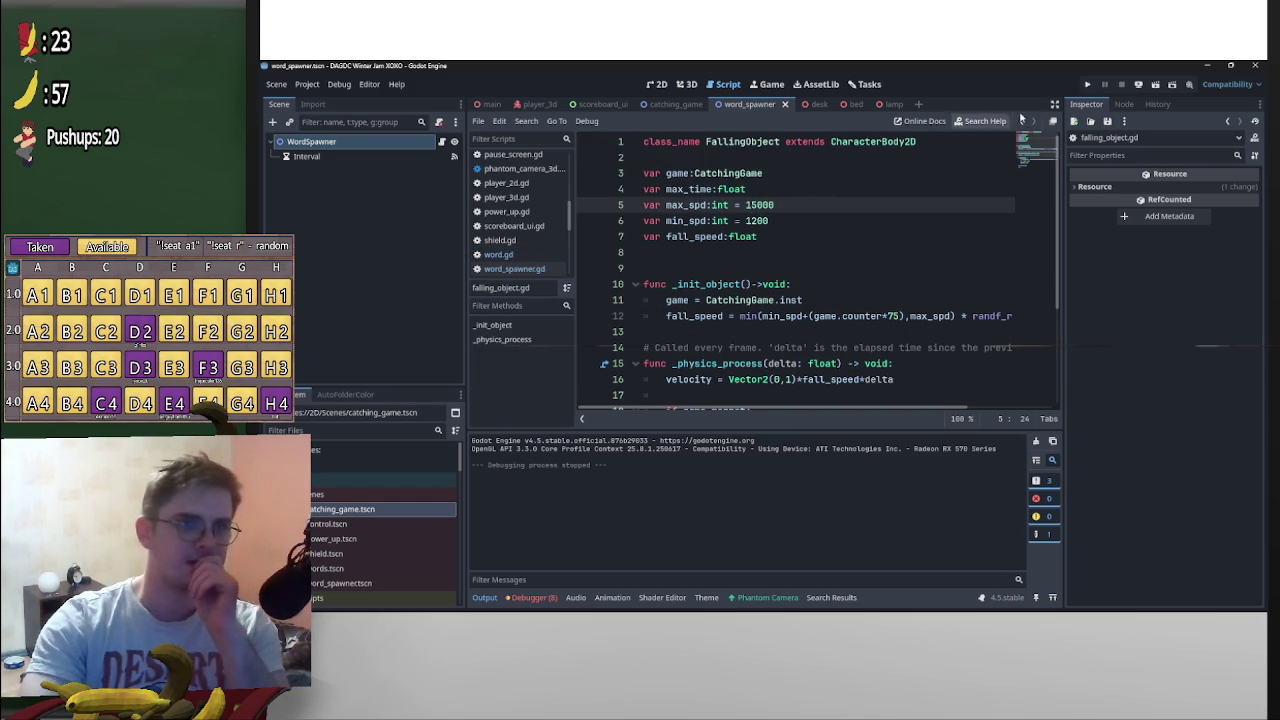
{"action": "scroll", "coordinate": [1052, 138], "scroll_direction": "down", "scroll_amount": 1}
{"action": "scroll", "coordinate": [1051, 141], "scroll_direction": "up", "scroll_amount": 1}
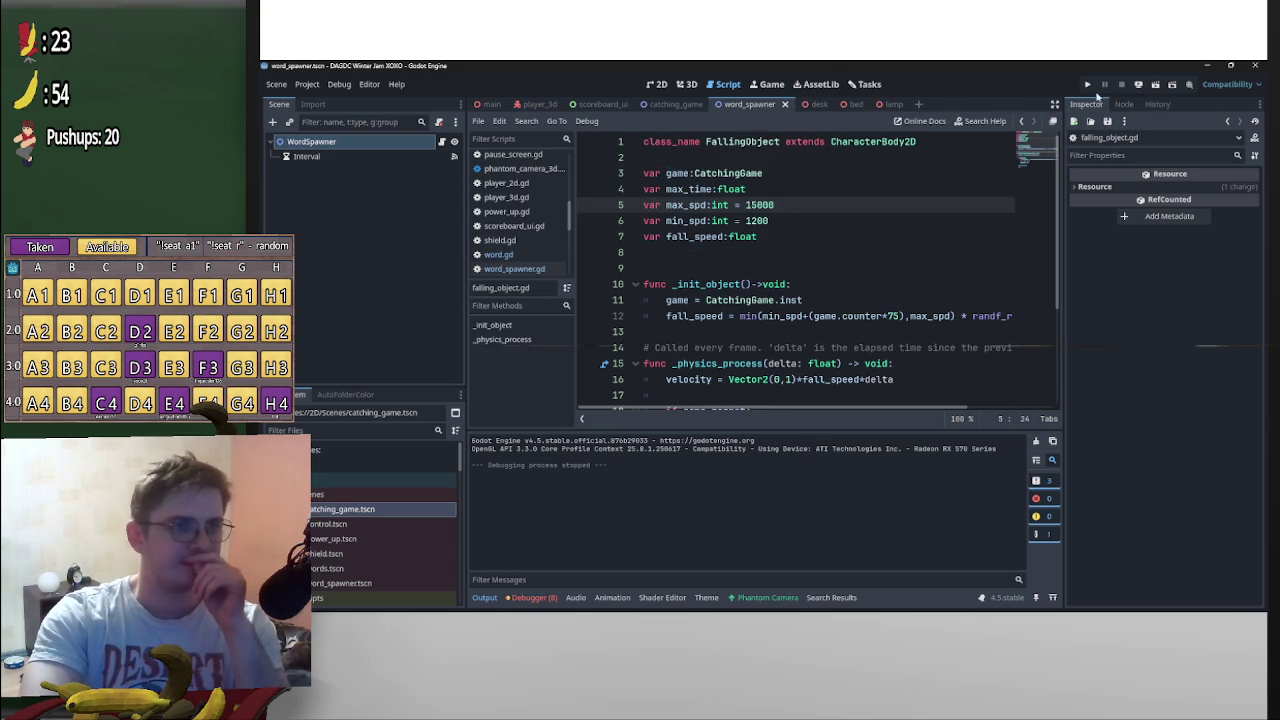
{"action": "left_click", "coordinate": [1092, 85]}
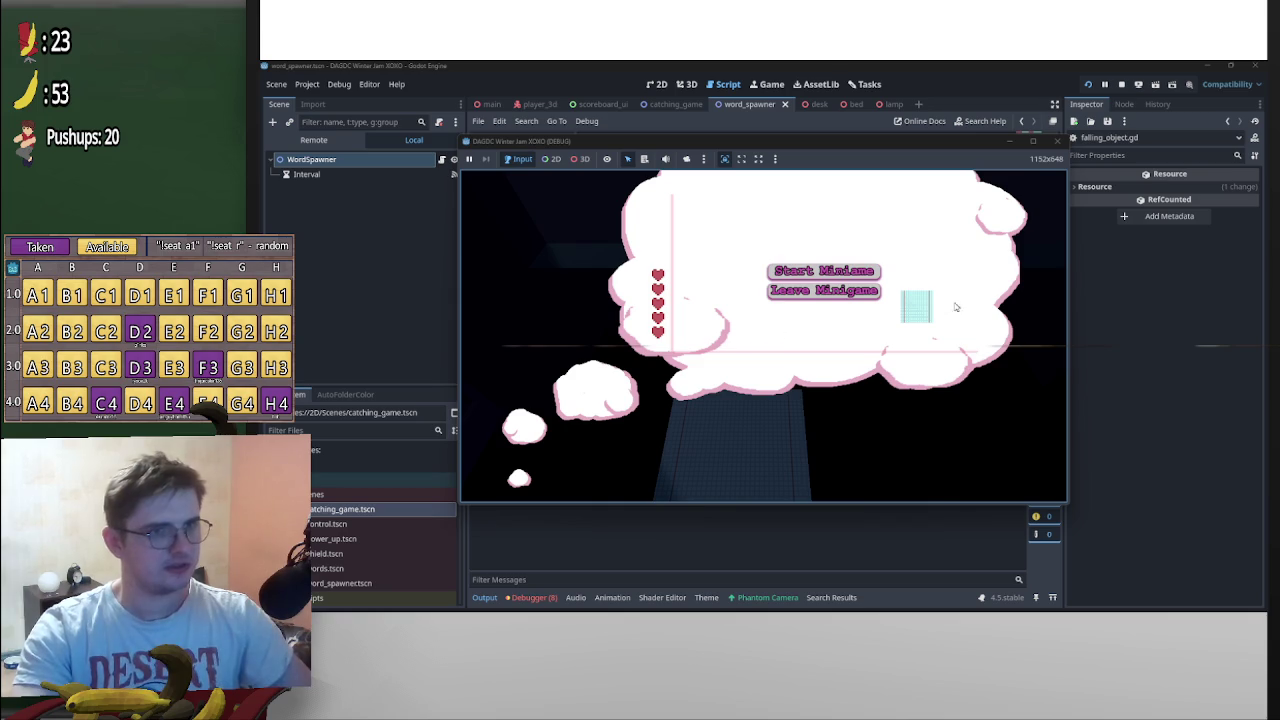
Start the minigame and steer the catcher left and right to catch falling words
{"action": "left_click", "coordinate": [846, 271]}
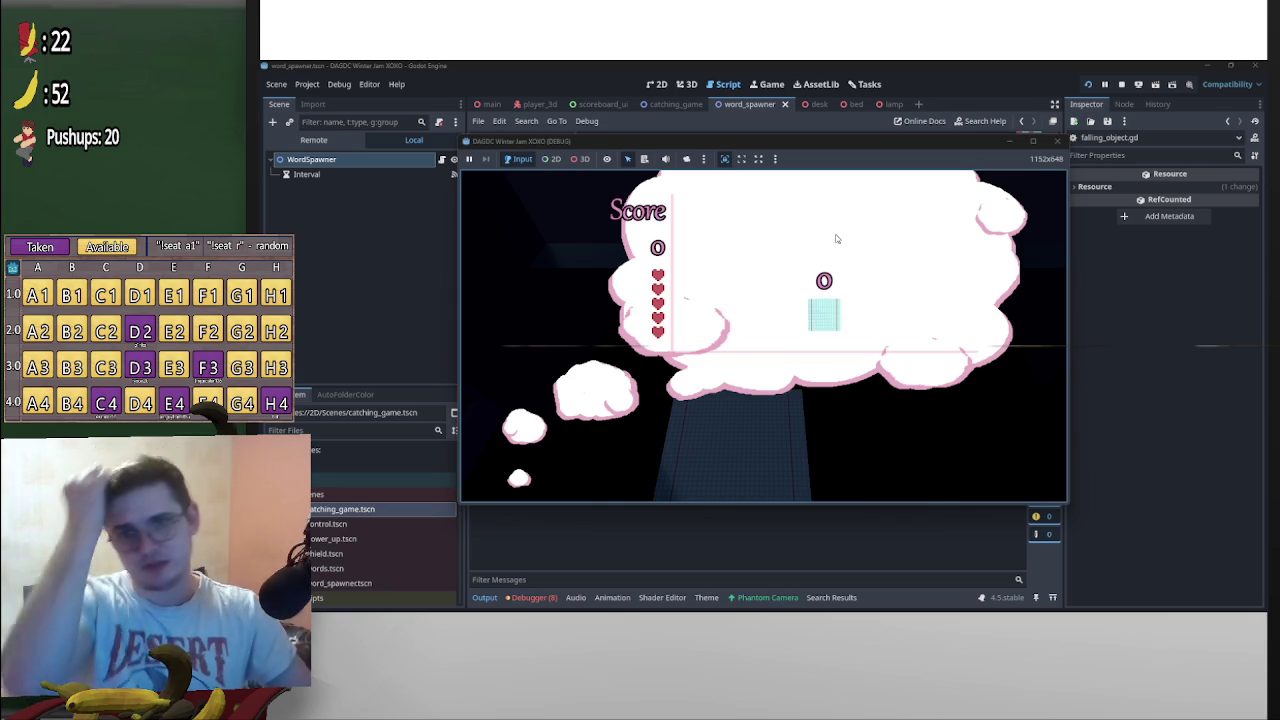
{"action": "key", "text": "Left"}
{"action": "key", "text": "Right"}
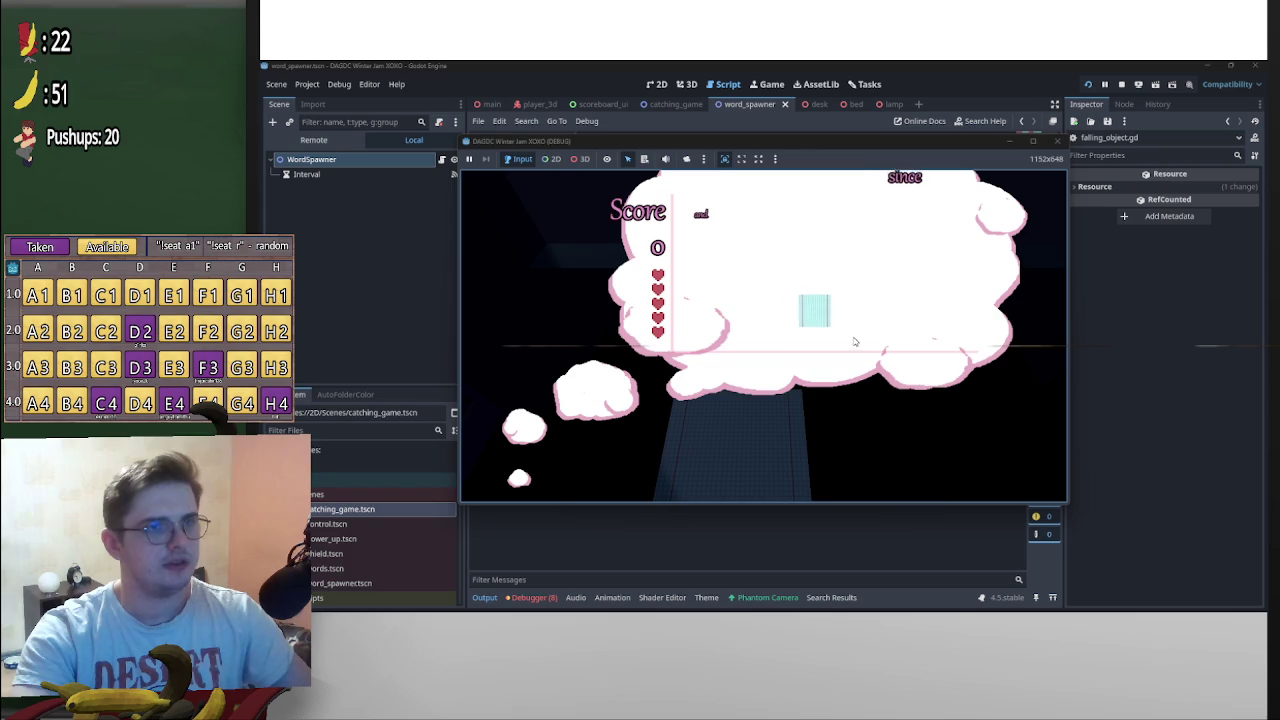
{"action": "key", "text": "Left"}
{"action": "key", "text": "Right"}
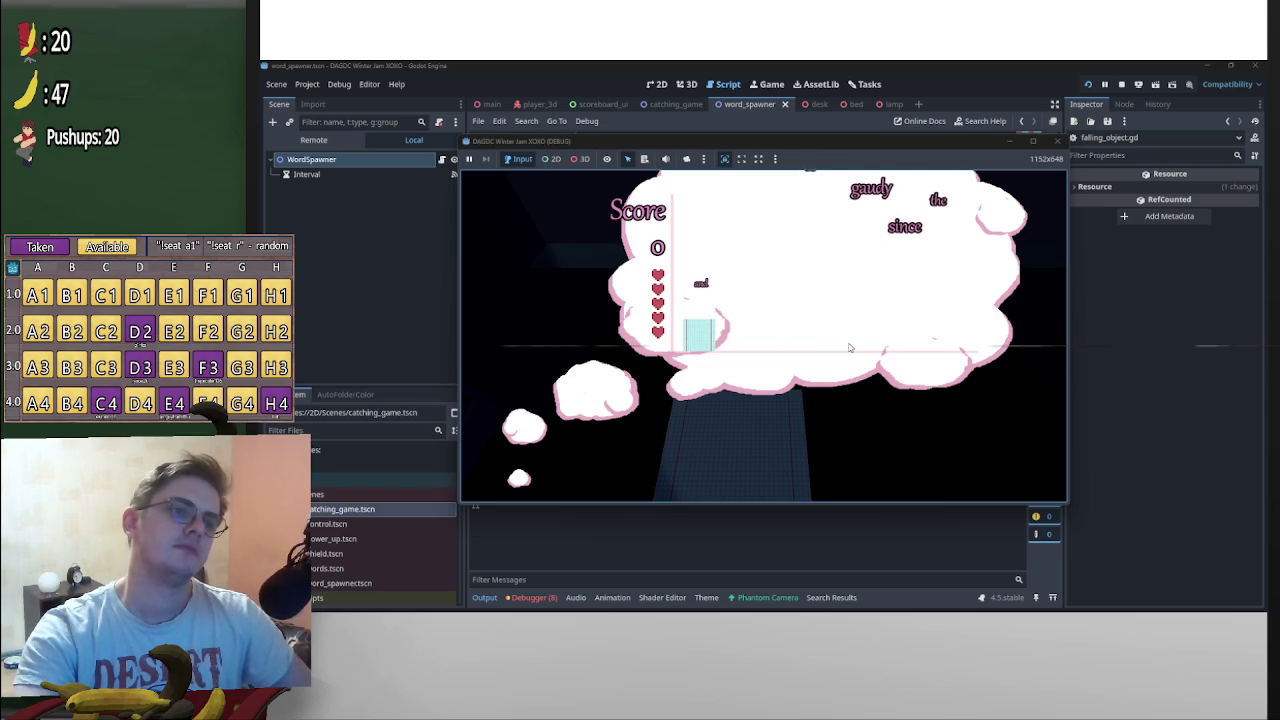
{"action": "key", "text": "Right"}
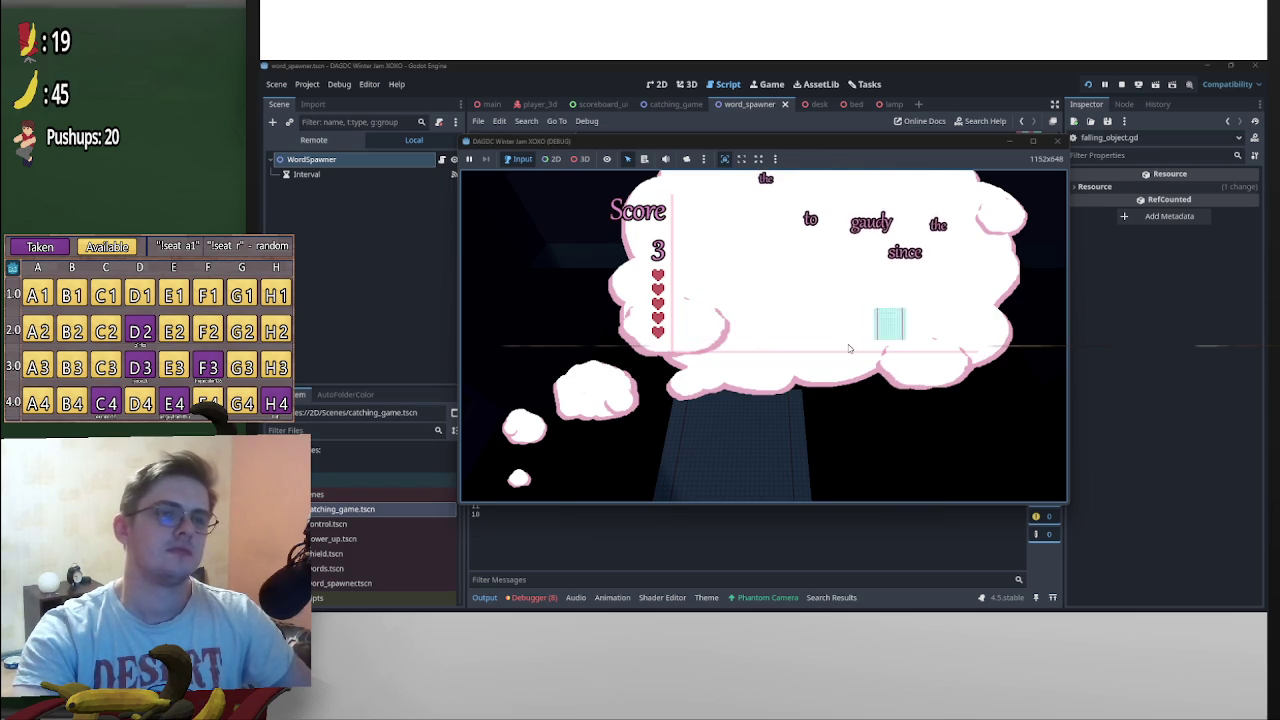
{"action": "key", "text": "Left"}
{"action": "key", "text": "Right"}
{"action": "key", "text": "Left"}
{"action": "key", "text": "Left"}
{"action": "key", "text": "Right"}
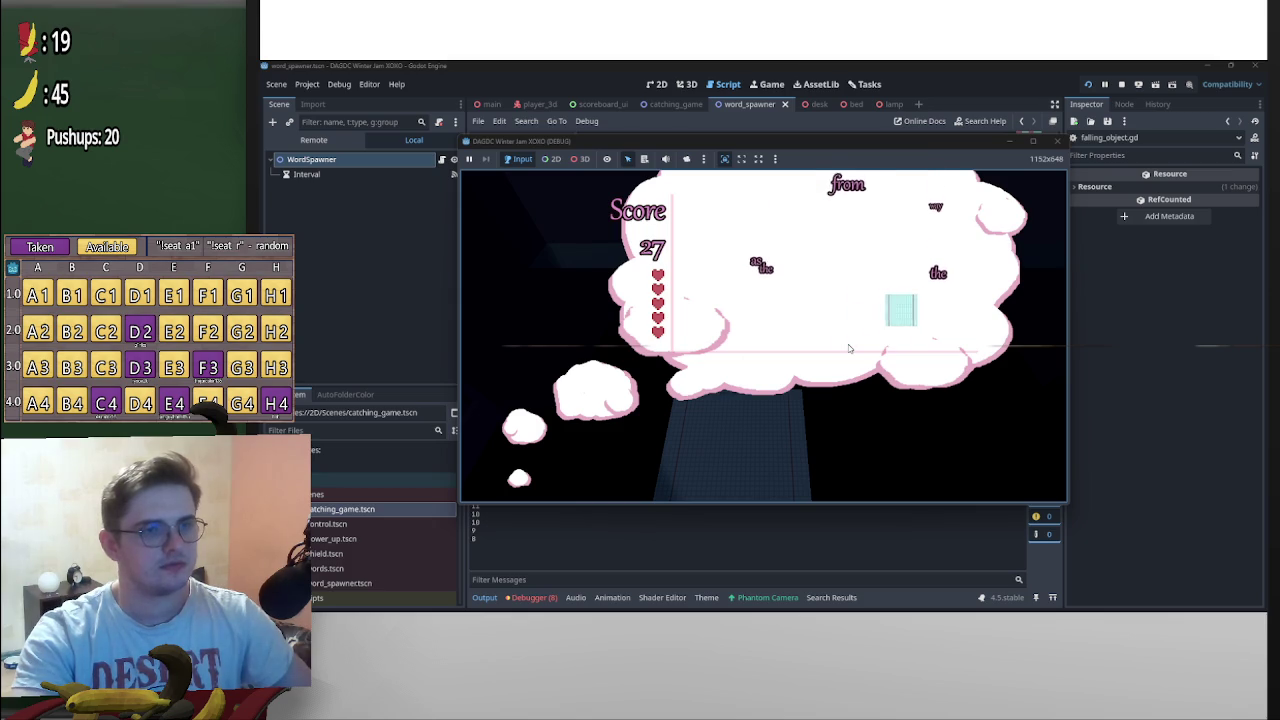
{"action": "key", "text": "Left"}
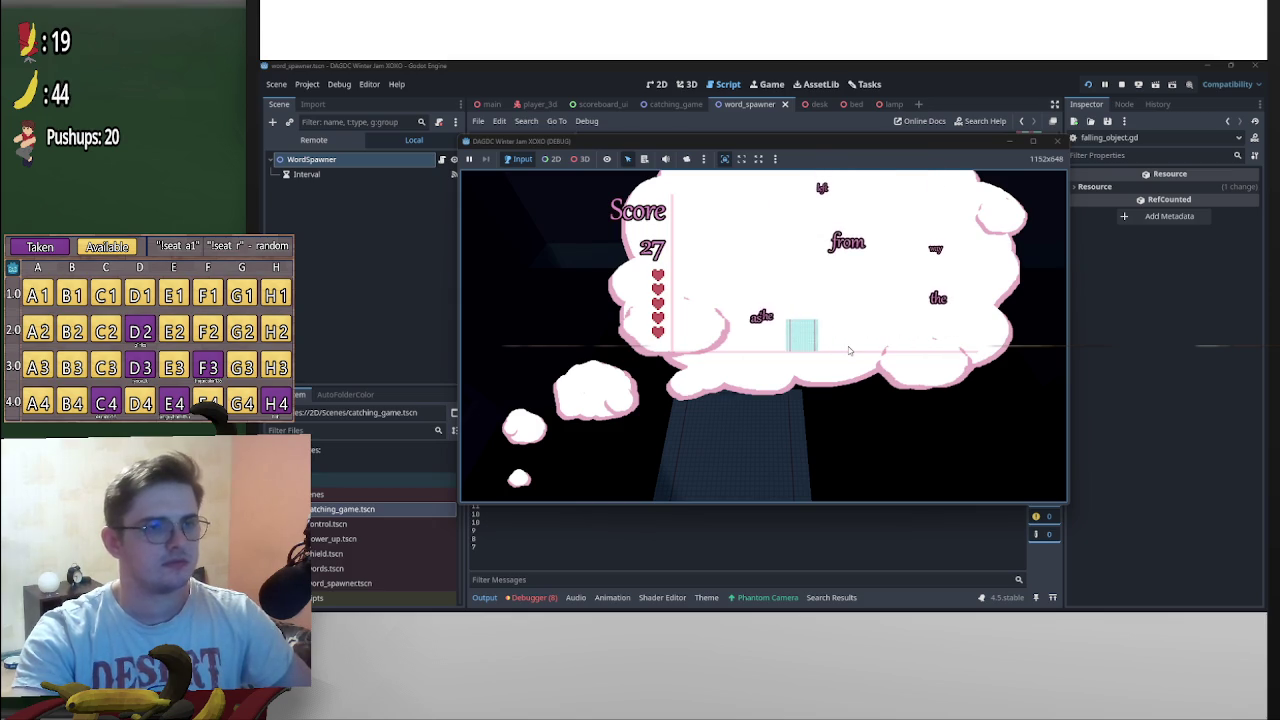
{"action": "key", "text": "Right"}
{"action": "key", "text": "Left"}
{"action": "key", "text": "Left"}
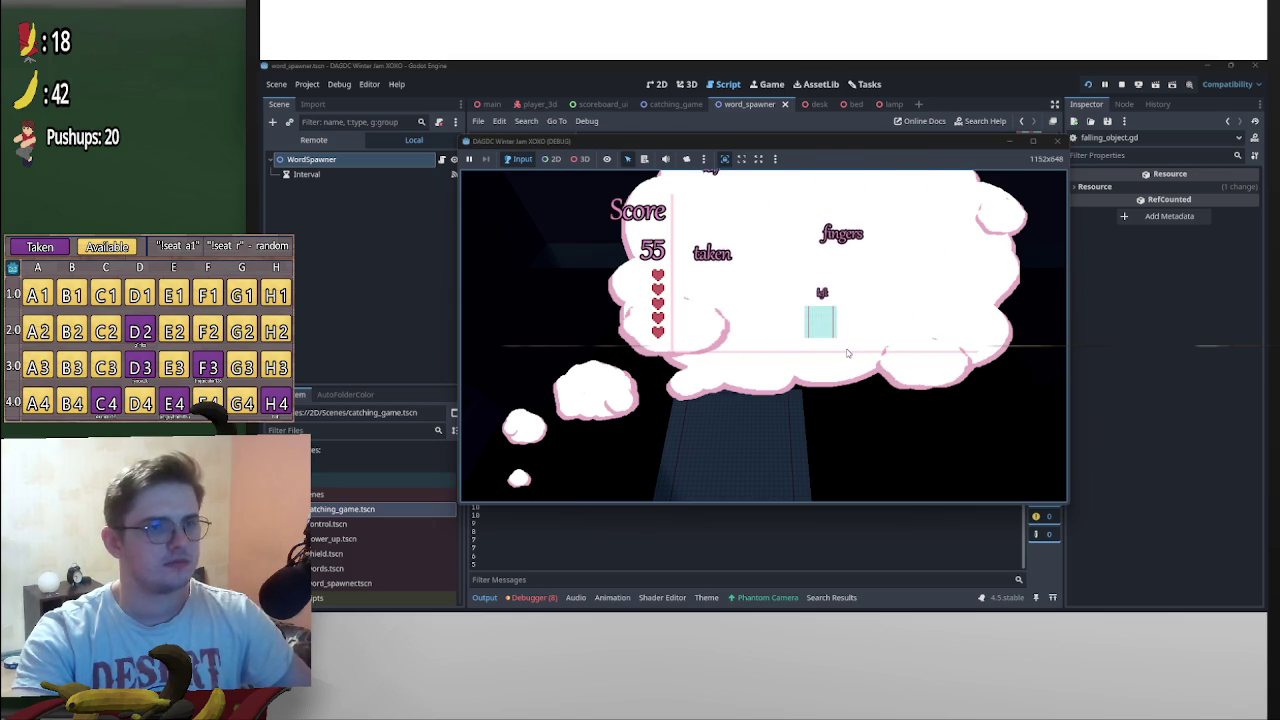
{"action": "key", "text": "Left"}
{"action": "key", "text": "Right"}
{"action": "key", "text": "Up"}
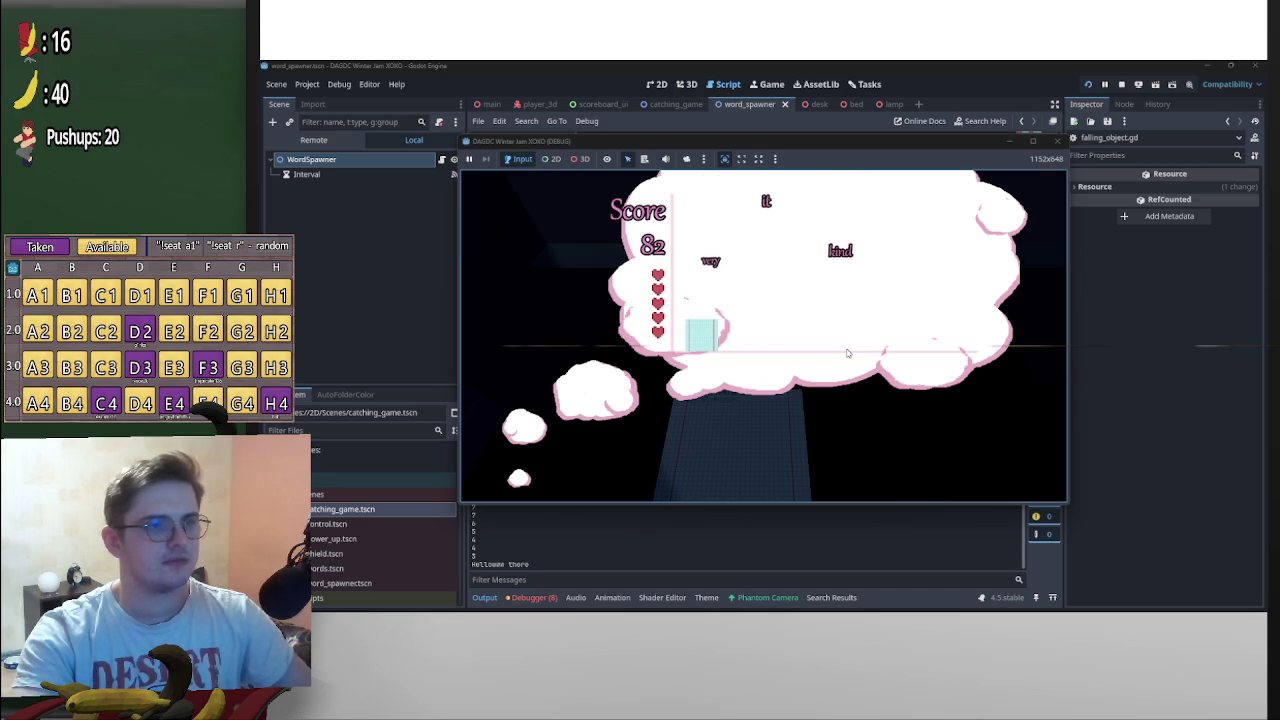
{"action": "key", "text": "Right"}
{"action": "key", "text": "Left"}
{"action": "key", "text": "Right"}
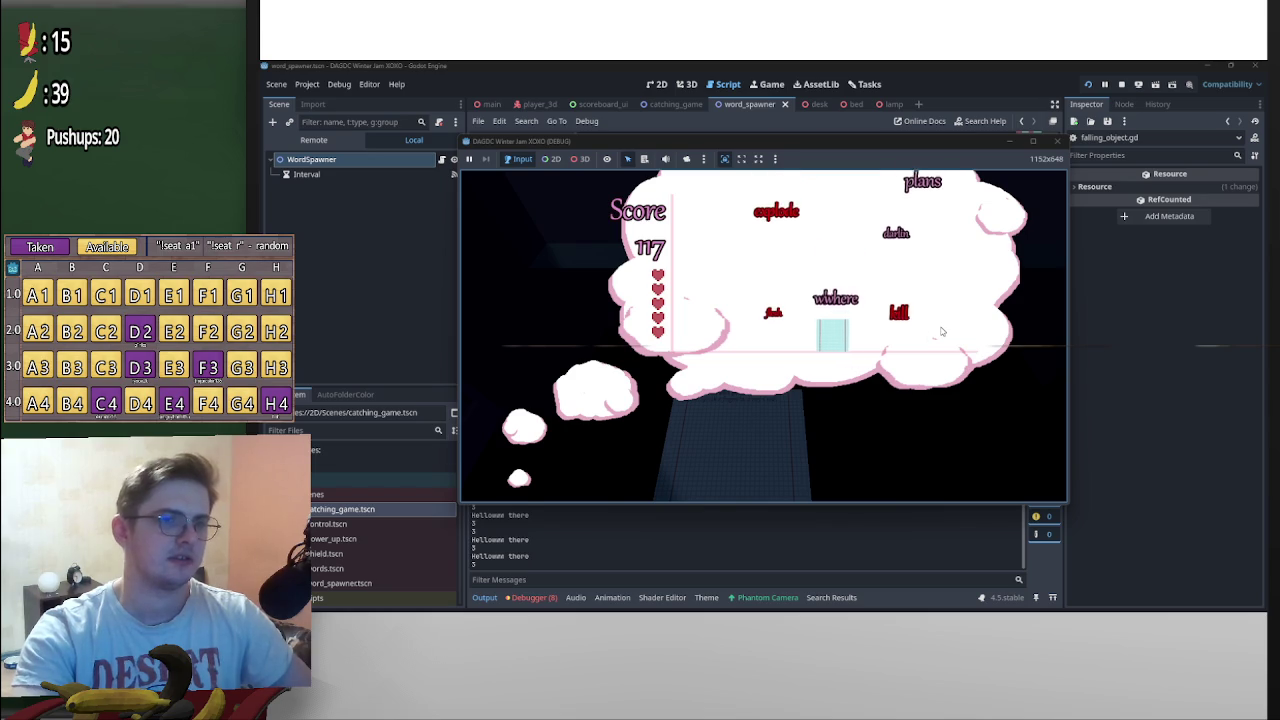
{"action": "key", "text": "Right"}
{"action": "key", "text": "Right"}
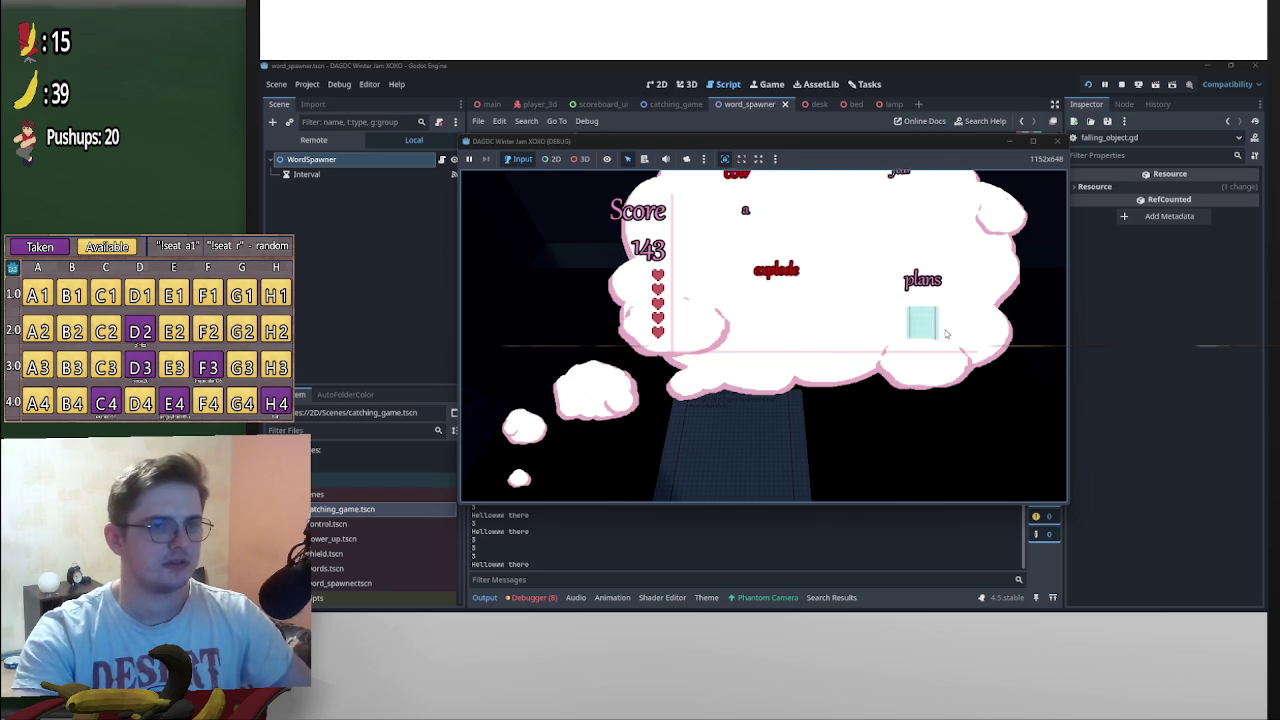
{"action": "key", "text": "Left"}
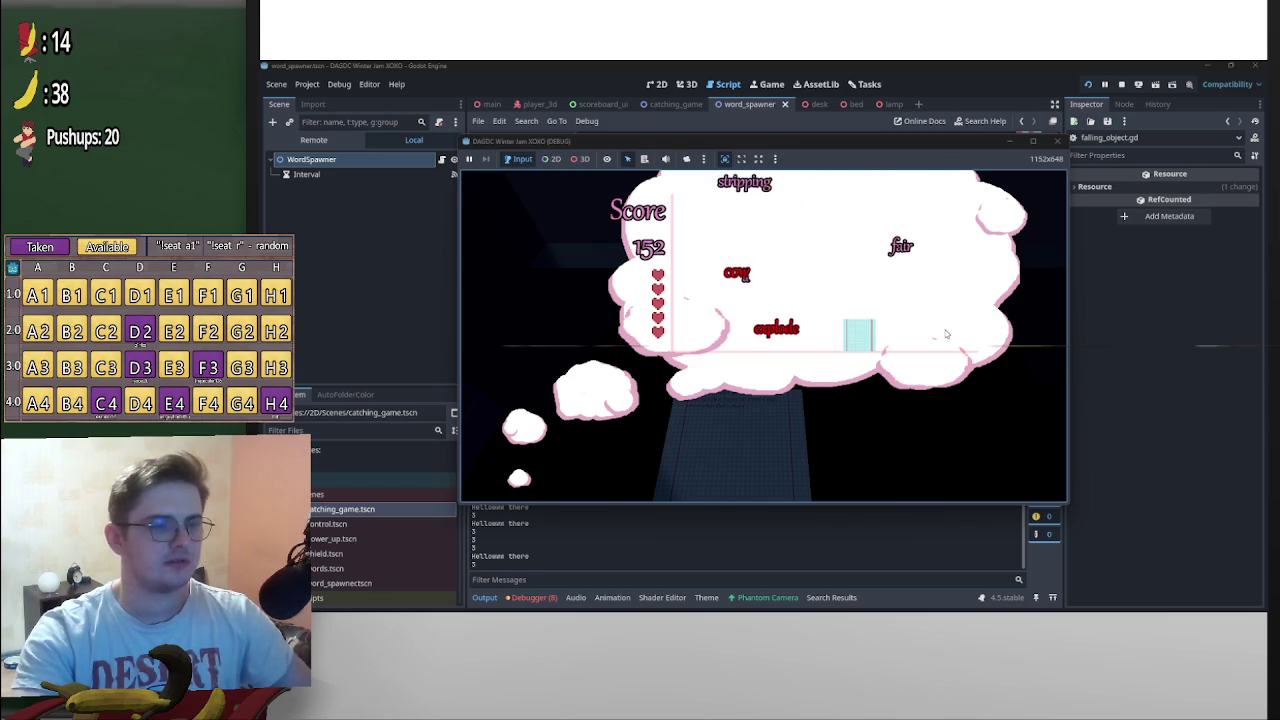
{"action": "key", "text": "Right"}
{"action": "key", "text": "Left"}
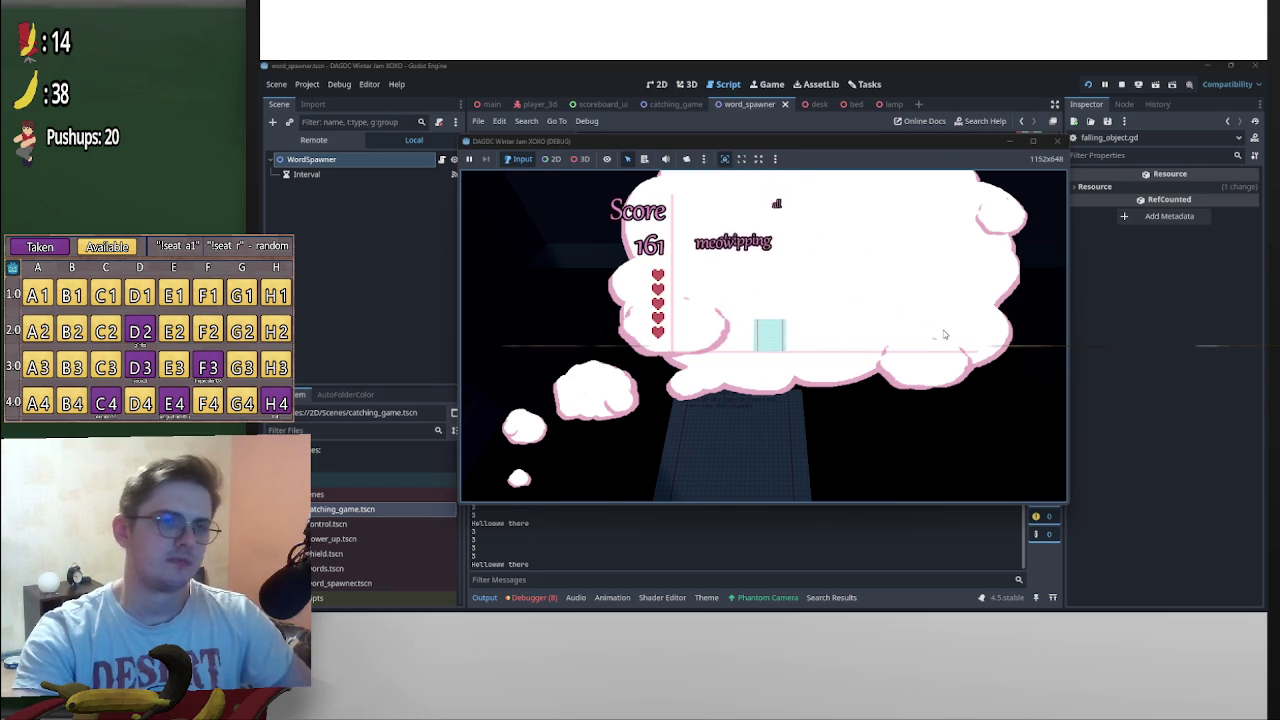
{"action": "key", "text": "Right"}
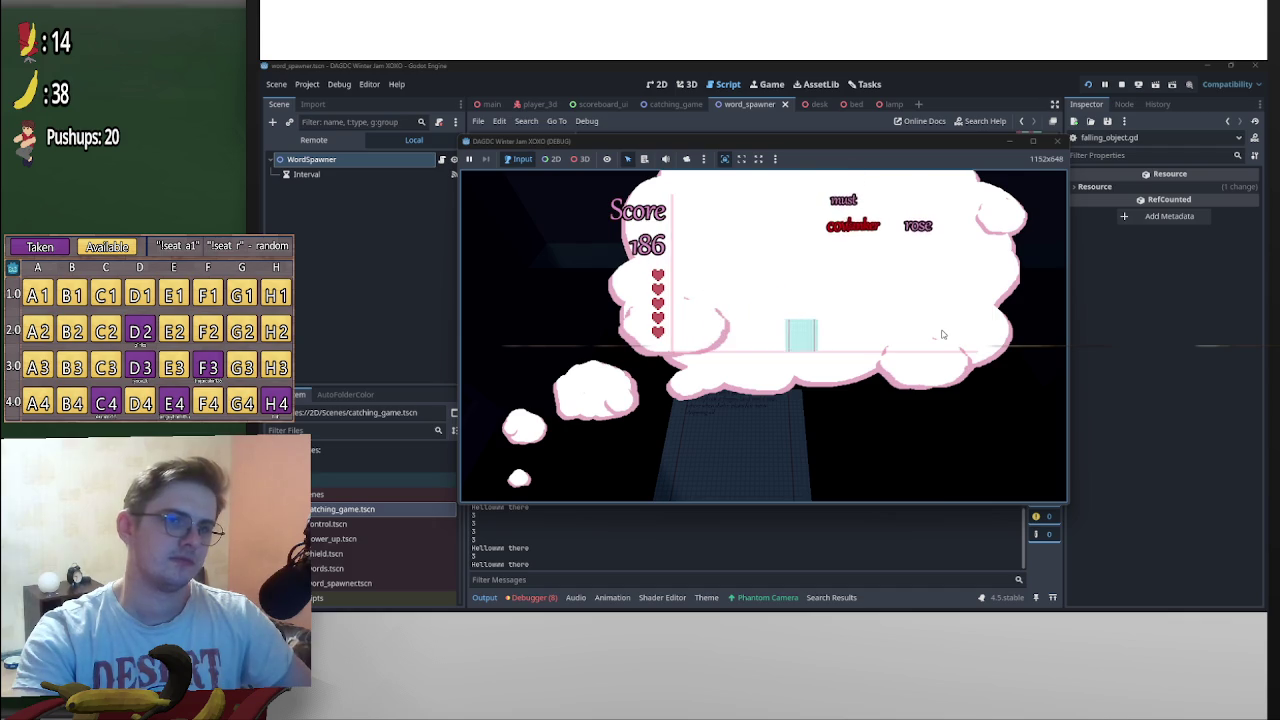
{"action": "key", "text": "Right"}
{"action": "key", "text": "Left"}
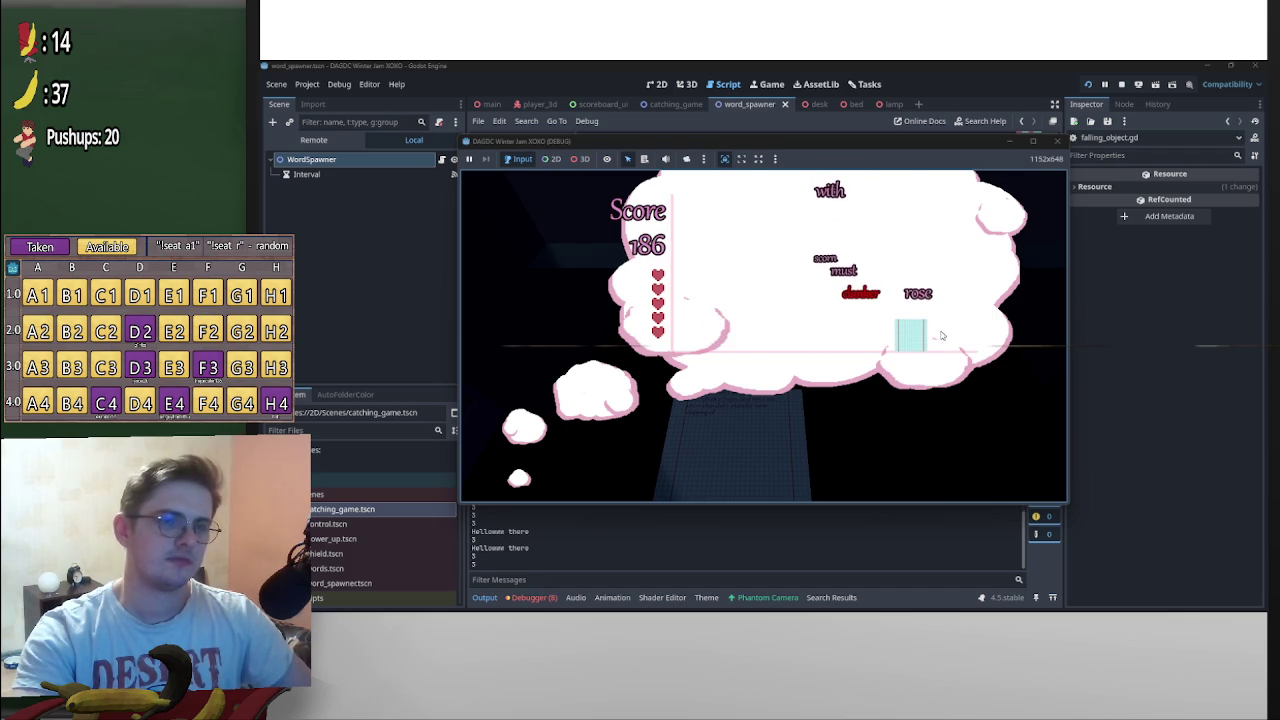
{"action": "key", "text": "Left"}
{"action": "key", "text": "Right"}
{"action": "key", "text": "Right"}
{"action": "key", "text": "Left"}
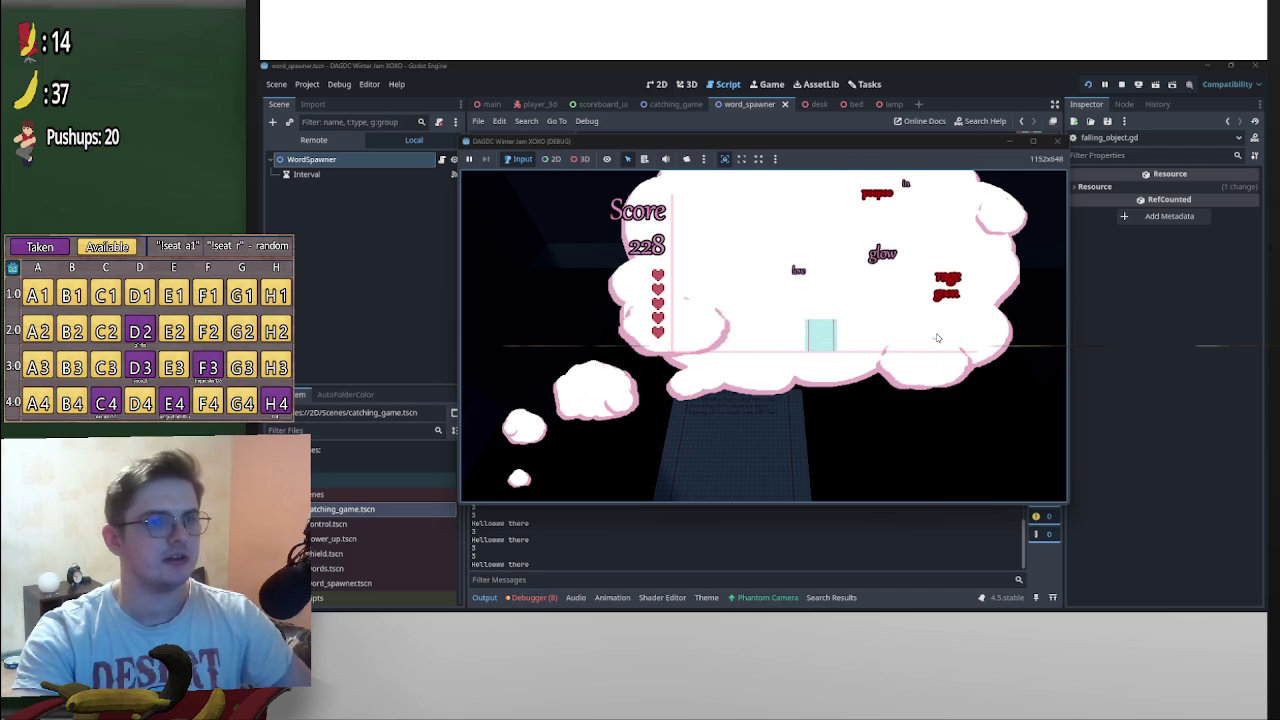
{"action": "key", "text": "Right"}
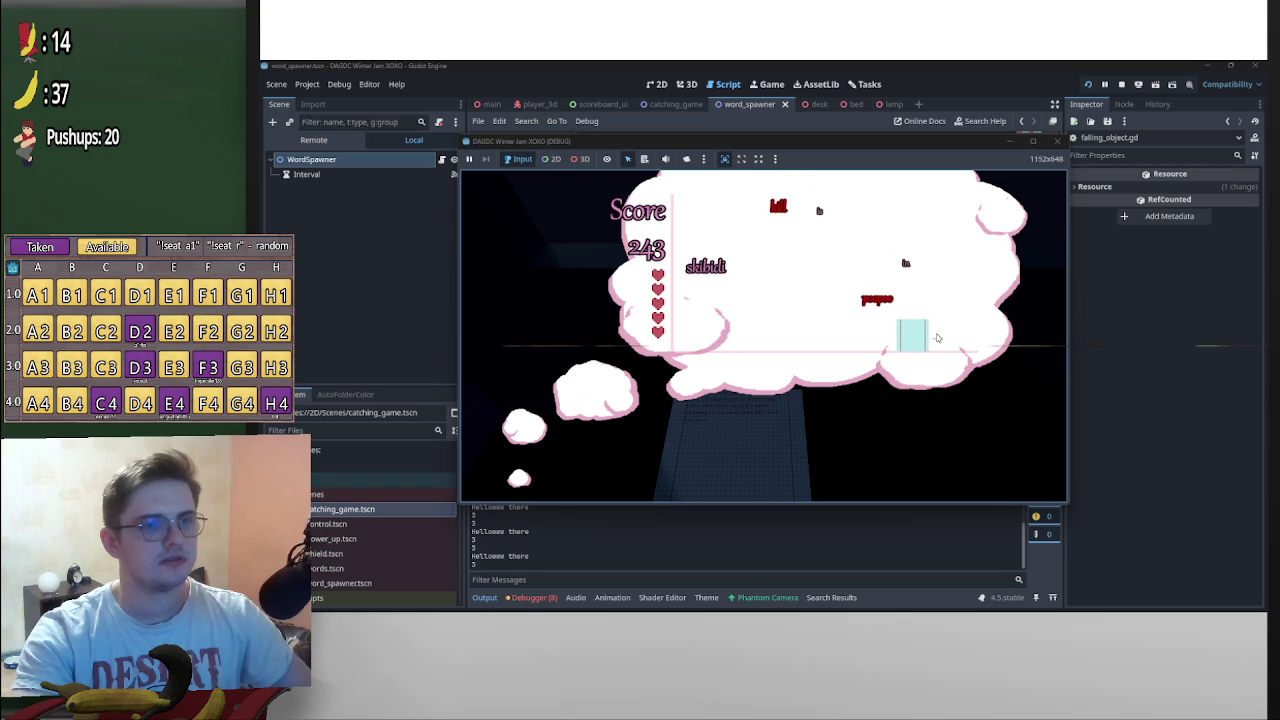
{"action": "key", "text": "Left"}
Keep catching words, jumping and grabbing the magnet, until the round ends at a score of 722
{"action": "key", "text": "Right"}
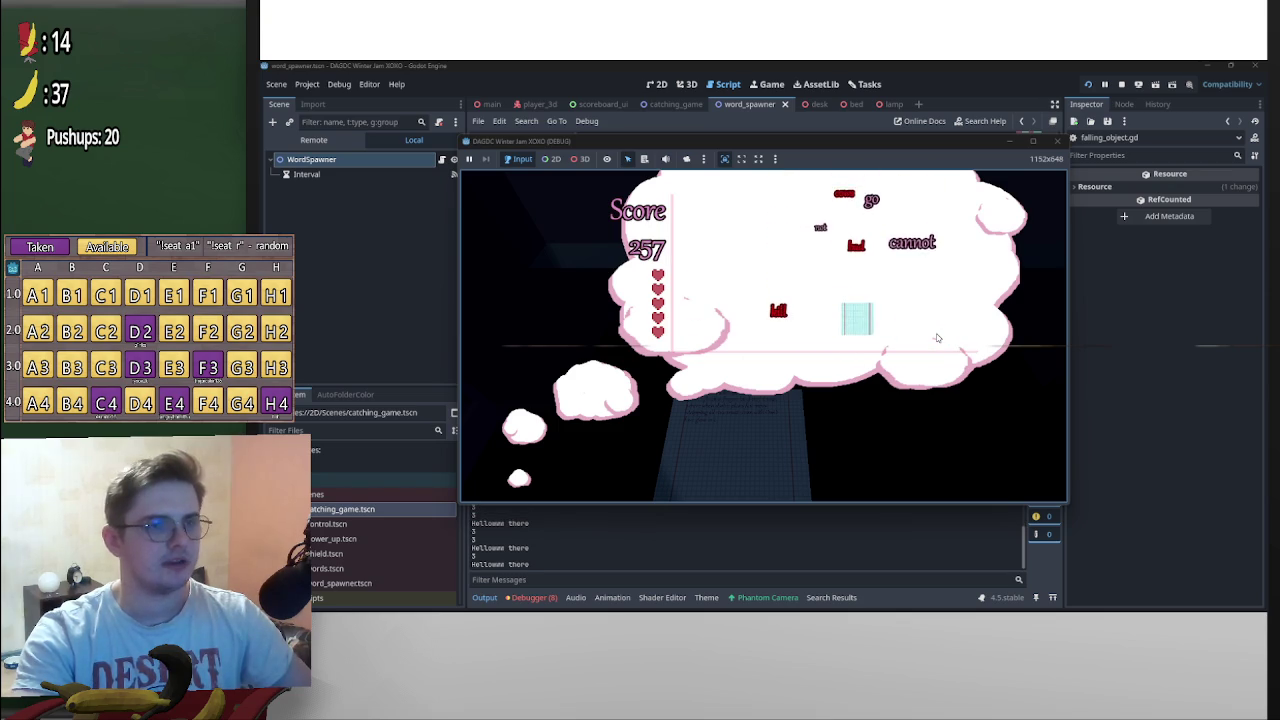
{"action": "key", "text": "Left"}
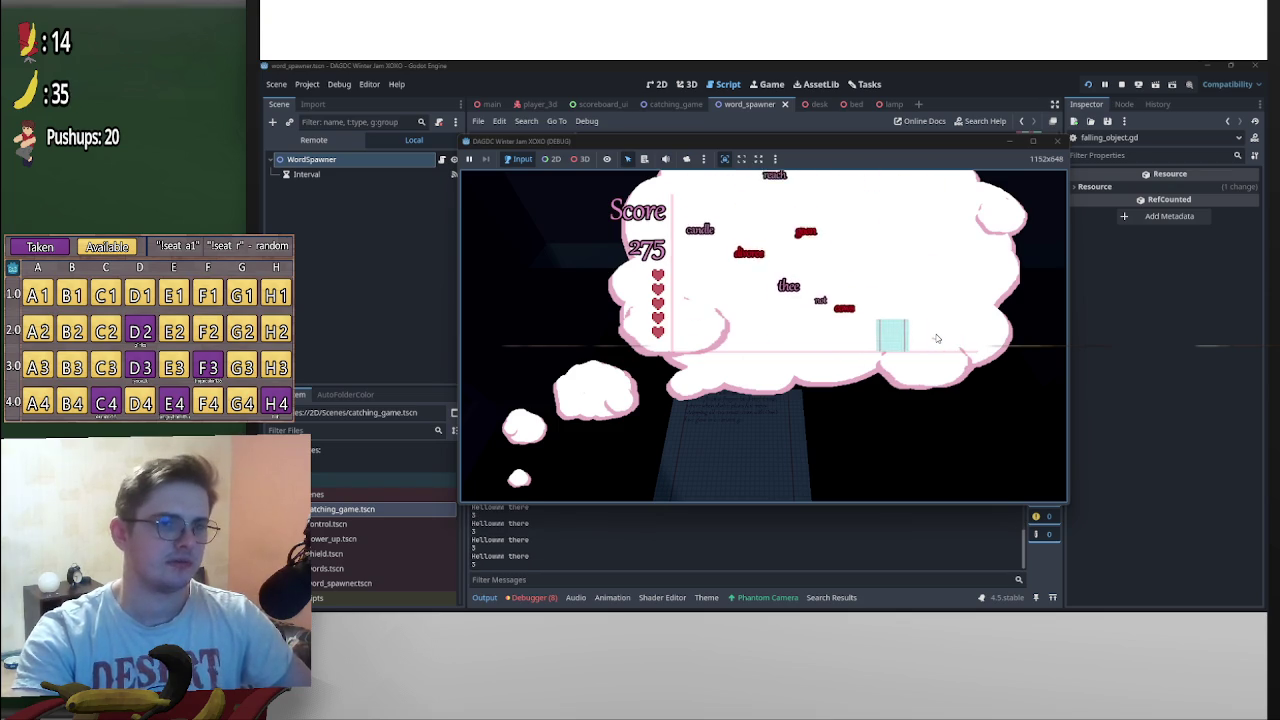
{"action": "key", "text": "Left"}
{"action": "key", "text": "Right"}
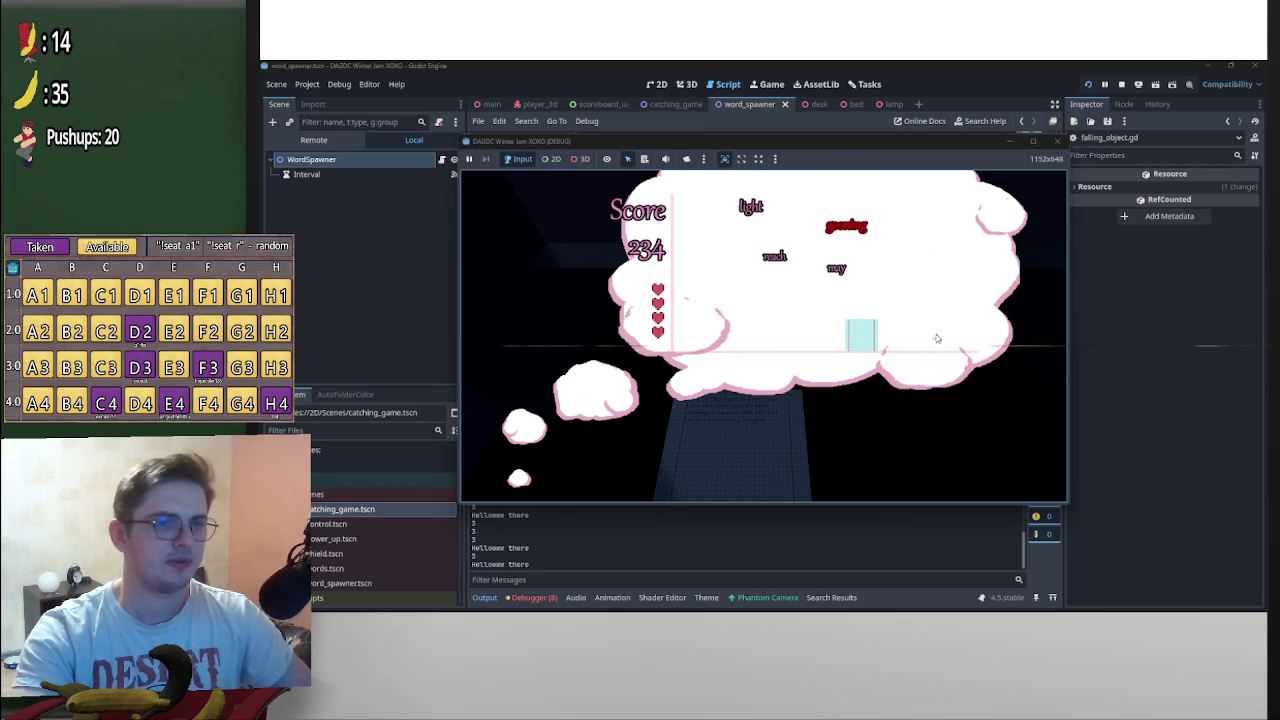
{"action": "key", "text": "Left"}
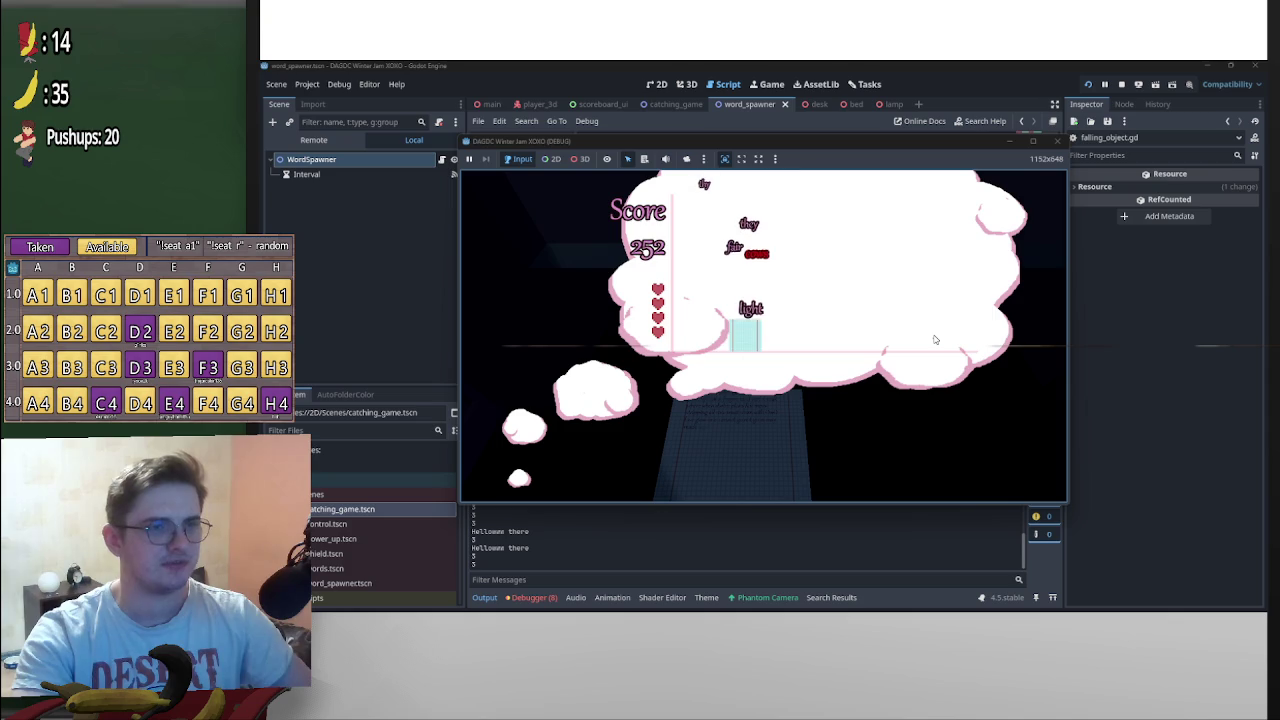
{"action": "key", "text": "Right"}
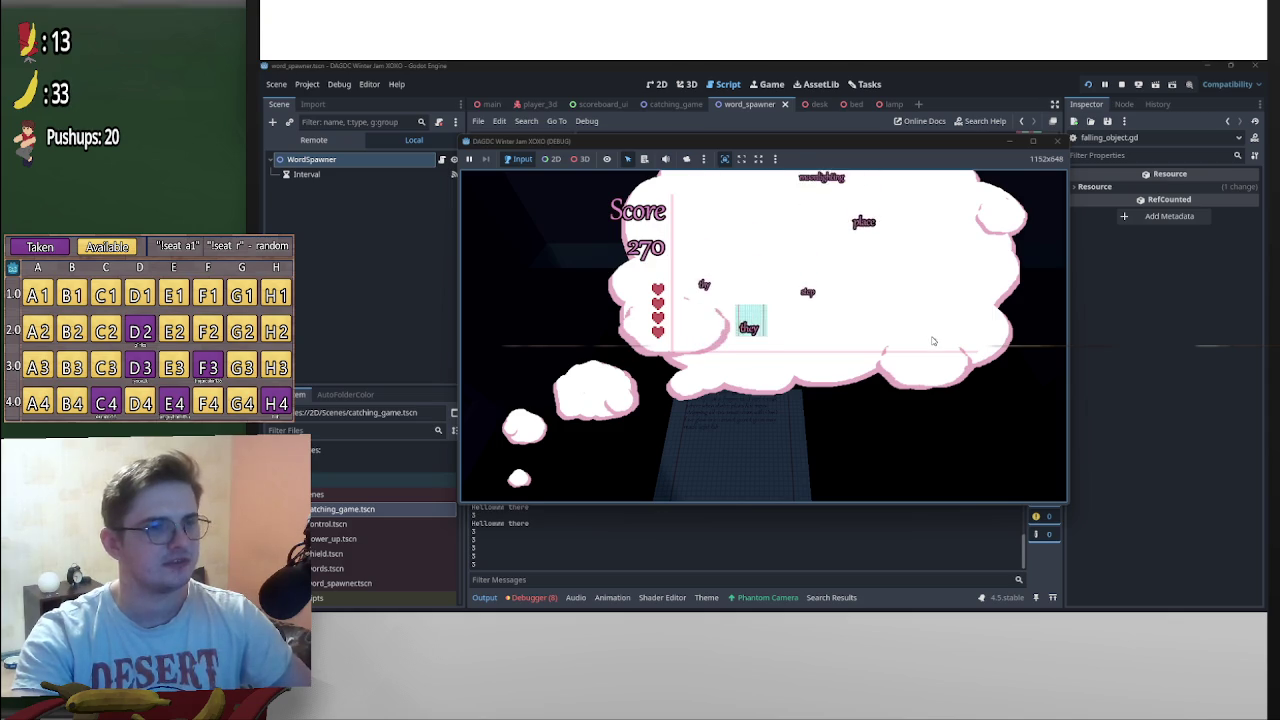
{"action": "key", "text": "Right"}
{"action": "key", "text": "Left"}
{"action": "key", "text": "Right"}
{"action": "key", "text": "Up"}
{"action": "key", "text": "Right"}
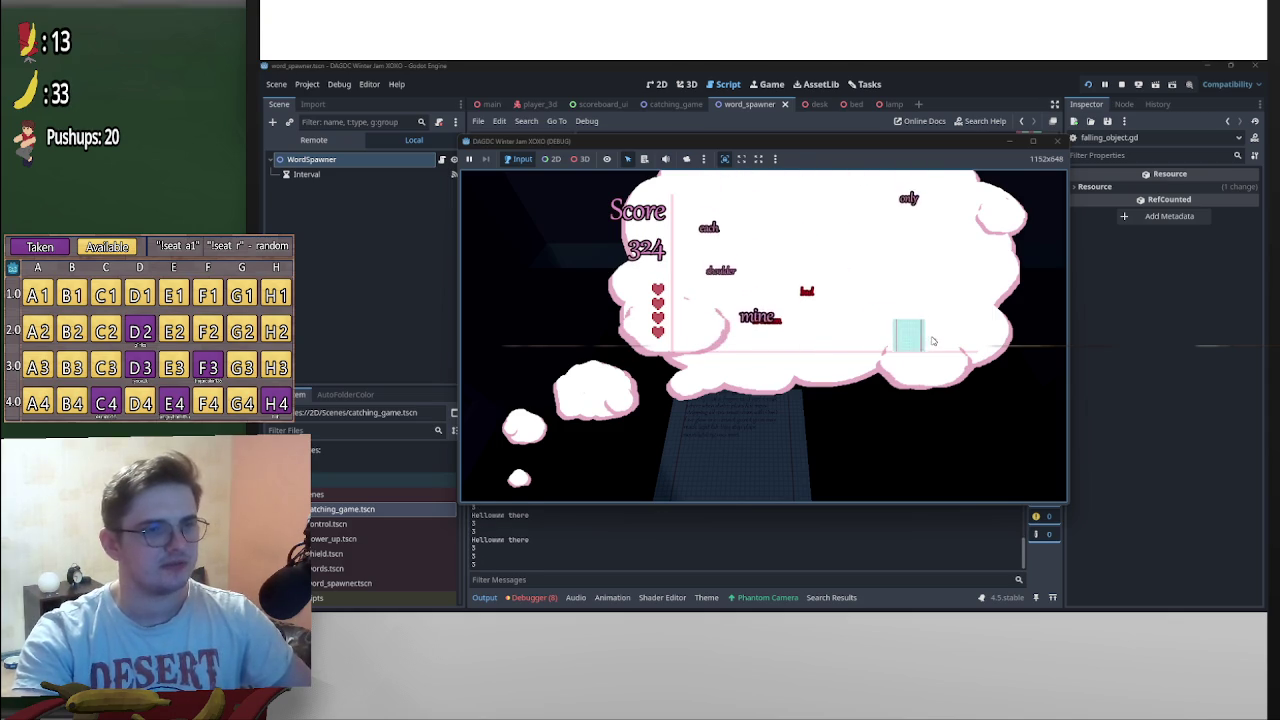
{"action": "key", "text": "Left"}
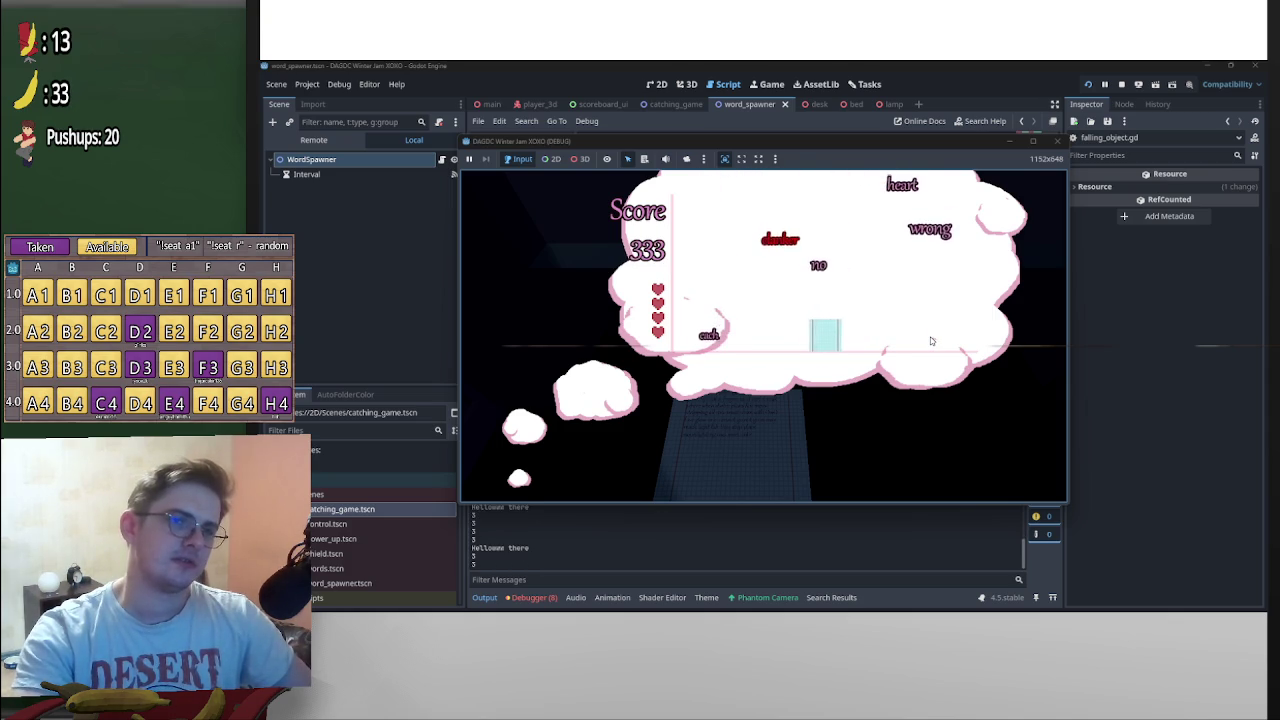
{"action": "key", "text": "Right"}
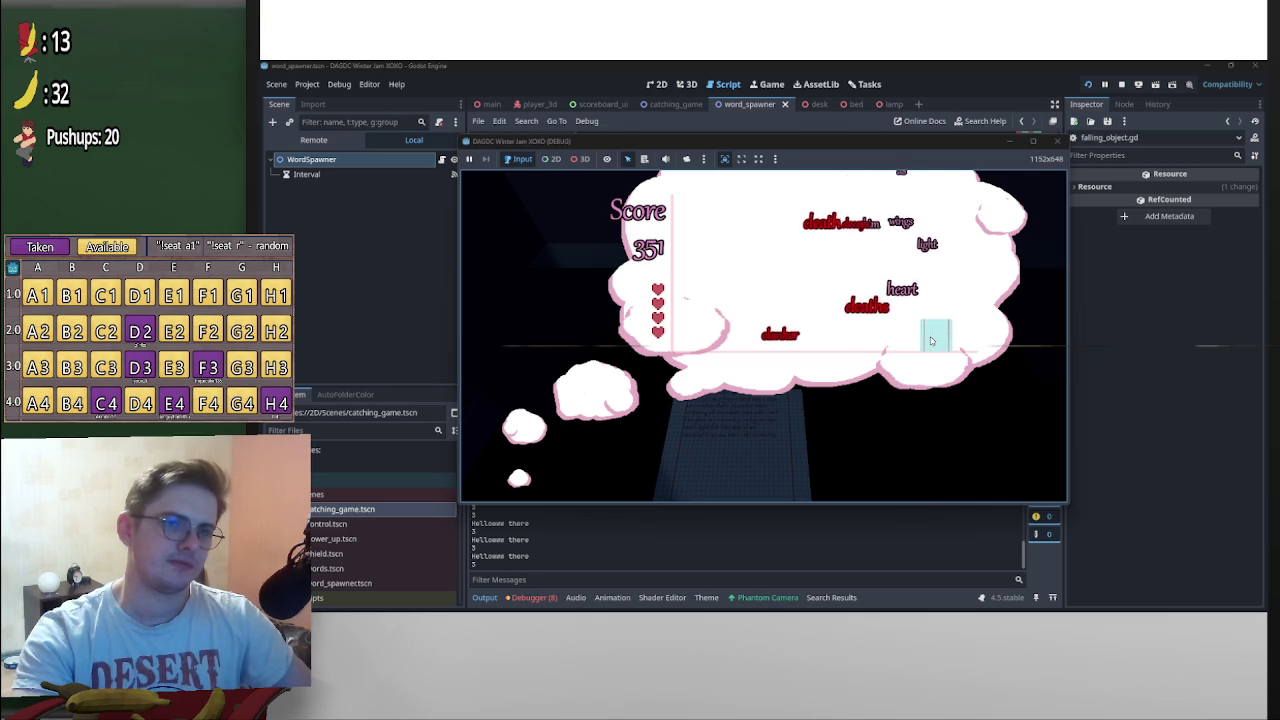
{"action": "key", "text": "Left"}
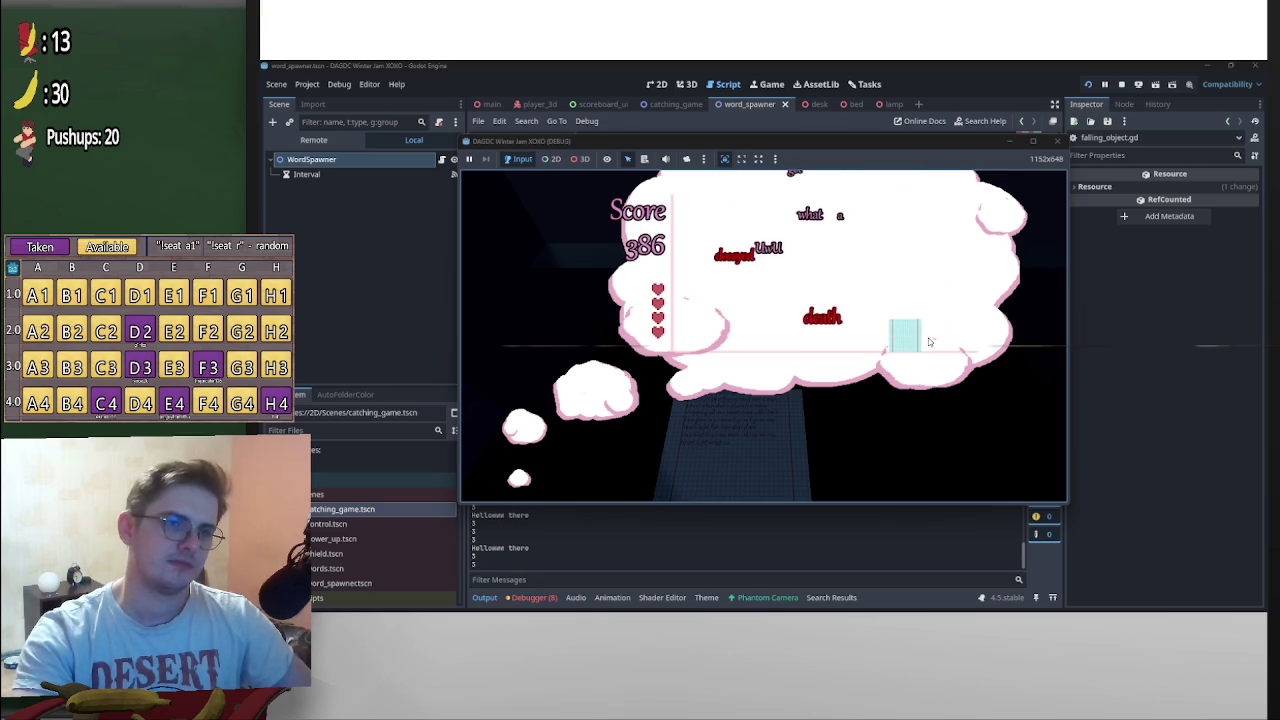
{"action": "key", "text": "Right"}
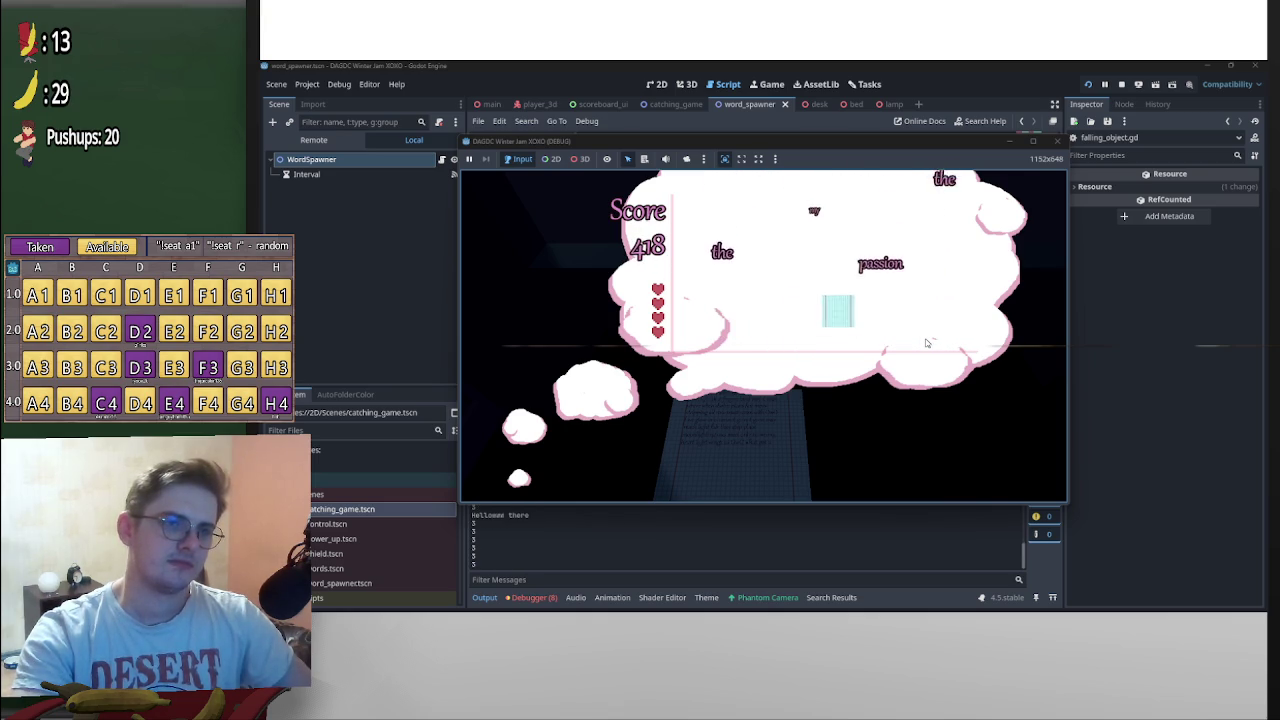
{"action": "key", "text": "Left"}
{"action": "key", "text": "Right"}
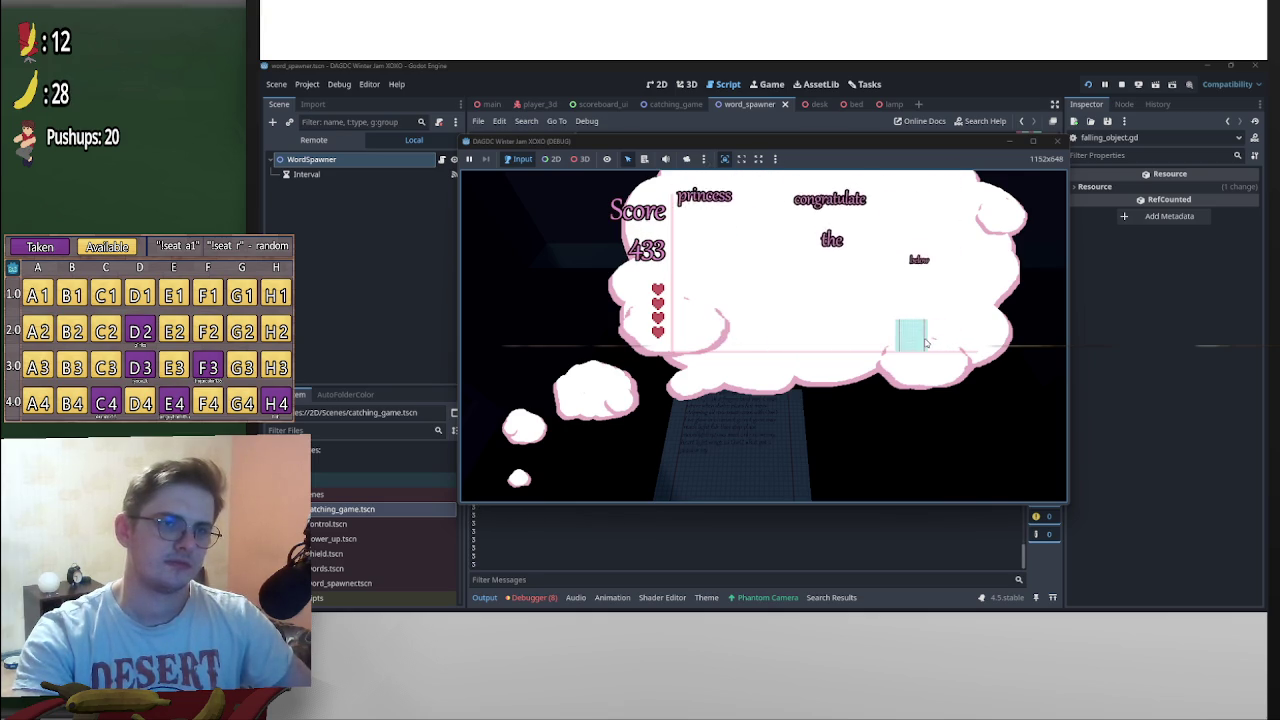
{"action": "key", "text": "Left"}
{"action": "key", "text": "Left"}
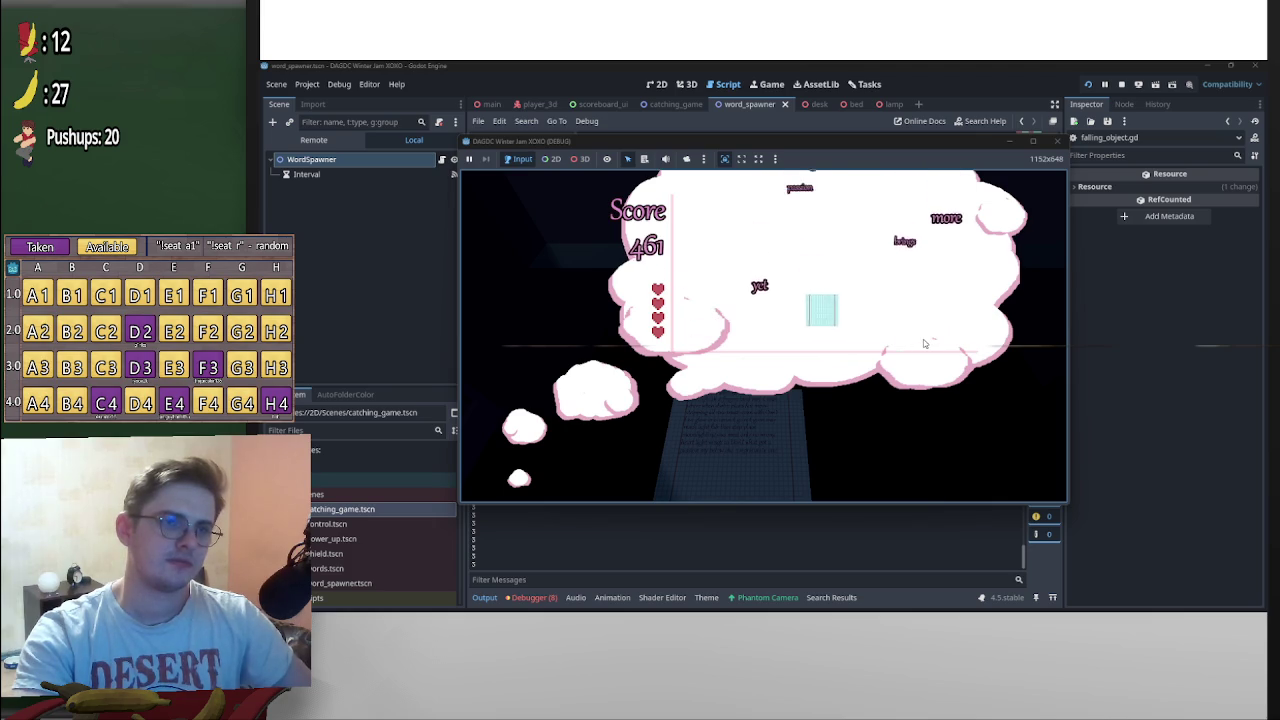
{"action": "key", "text": "Right"}
{"action": "key", "text": "Left"}
{"action": "key", "text": "Up"}
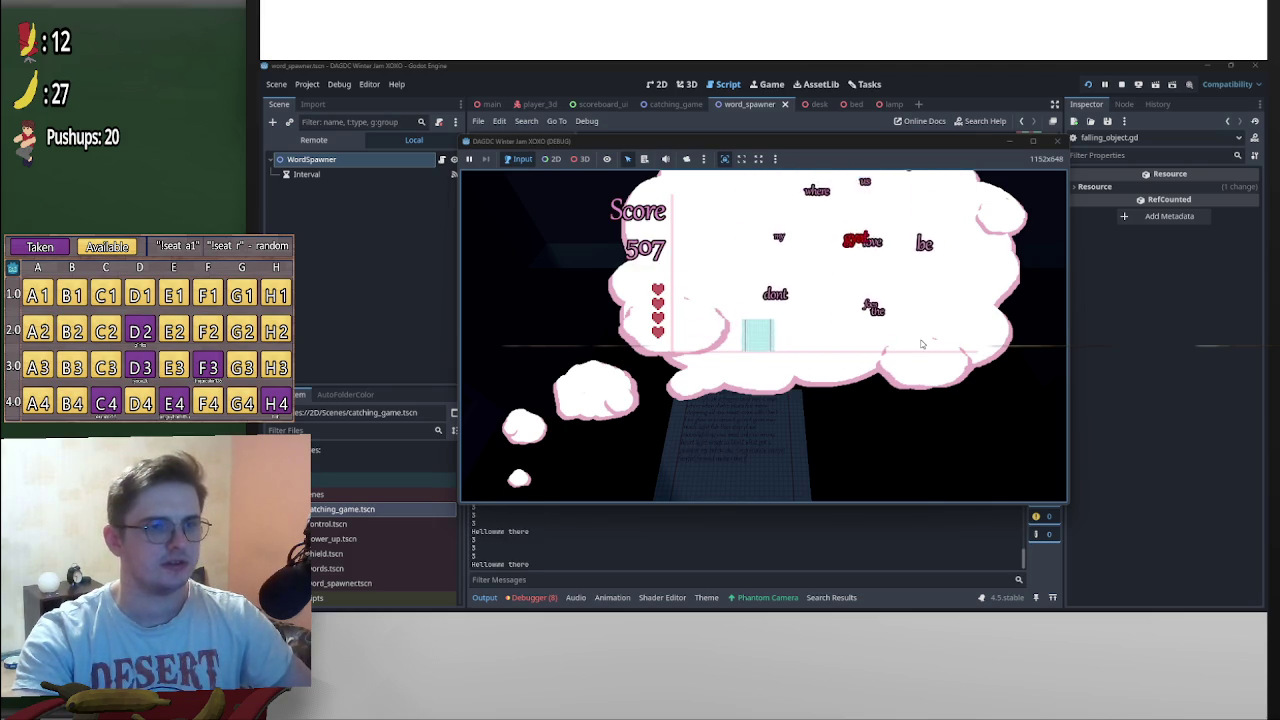
{"action": "key", "text": "Right"}
{"action": "key", "text": "Left"}
{"action": "key", "text": "Right"}
{"action": "key", "text": "Left"}
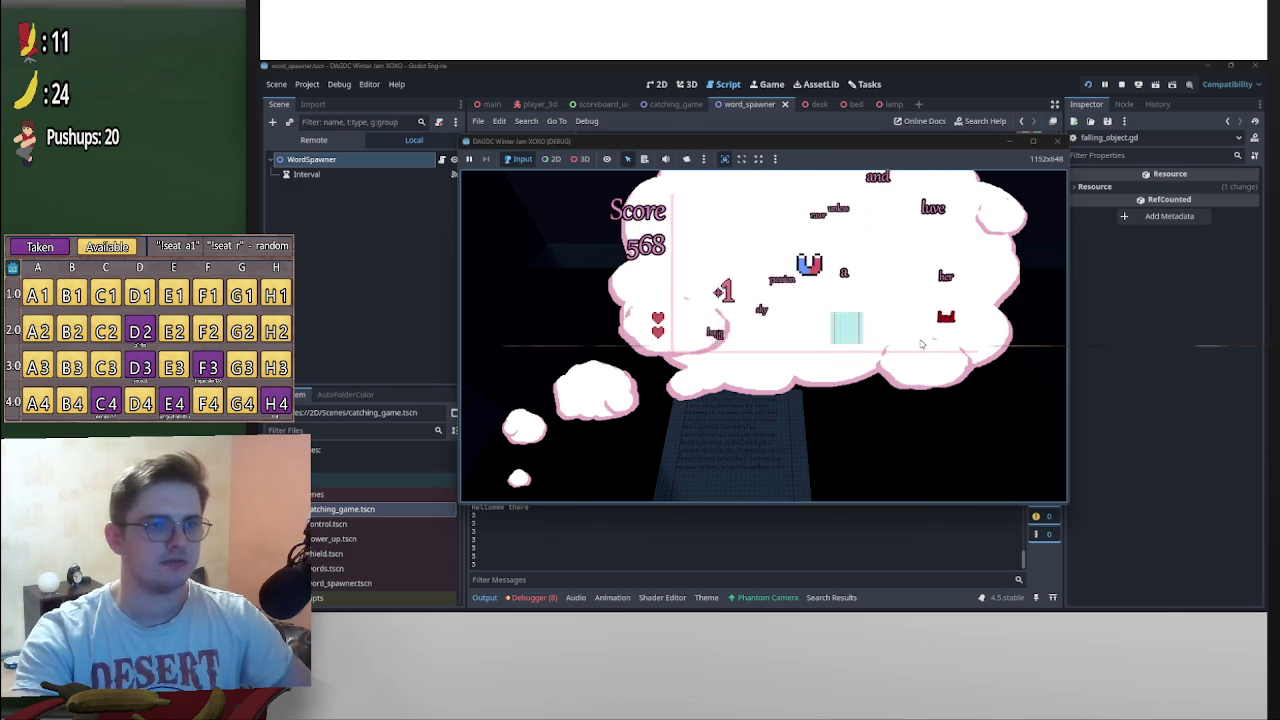
{"action": "key", "text": "Right"}
{"action": "key", "text": "Left"}
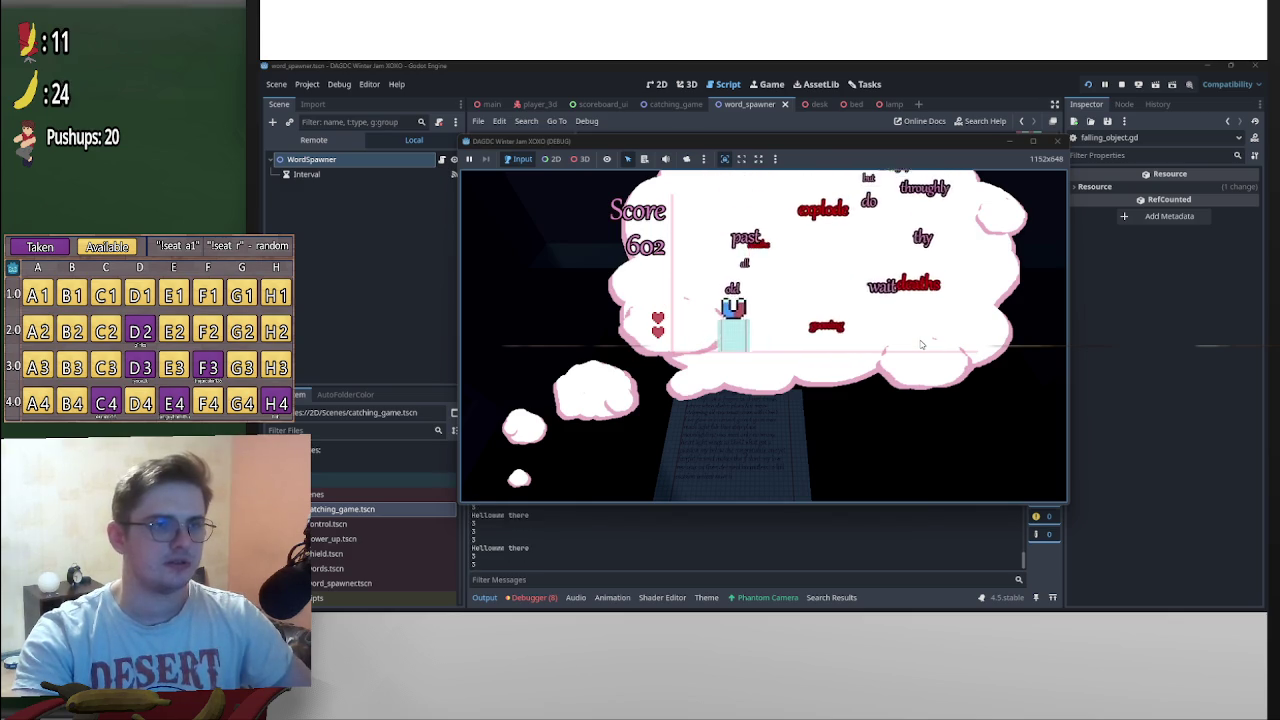
{"action": "key", "text": "Right"}
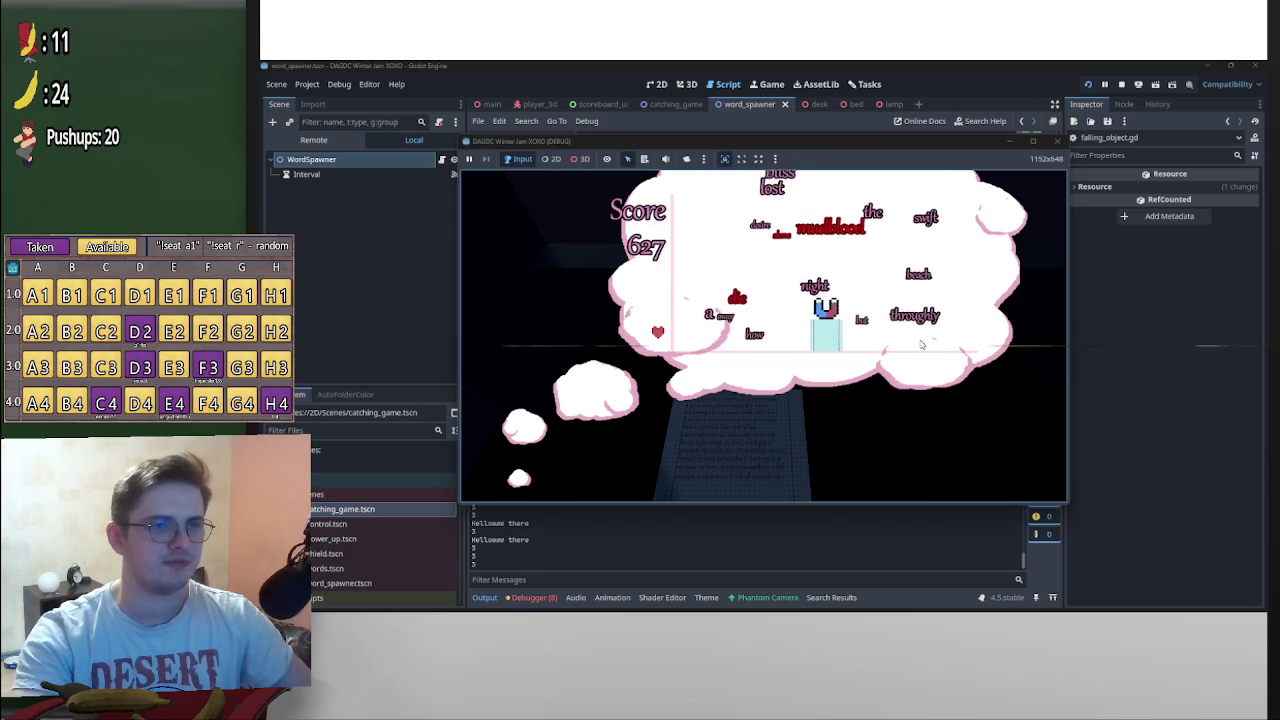
{"action": "key", "text": "Right"}
{"action": "key", "text": "Left"}
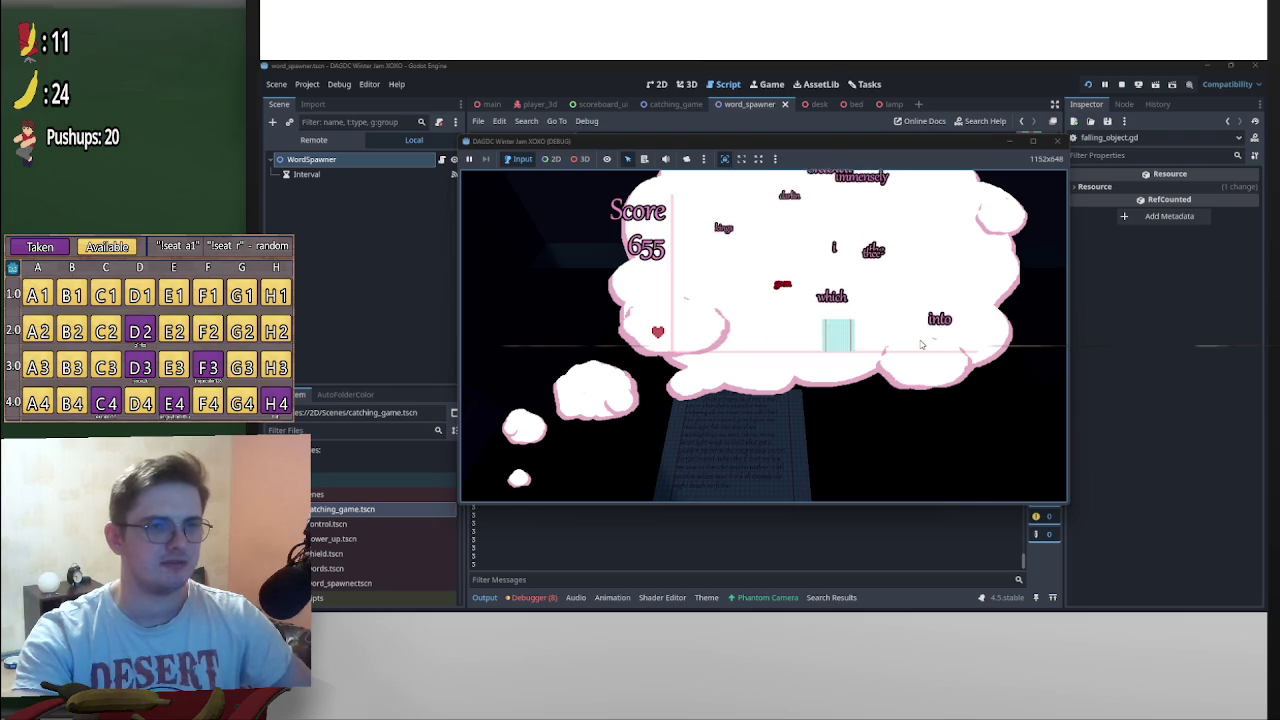
{"action": "key", "text": "Left"}
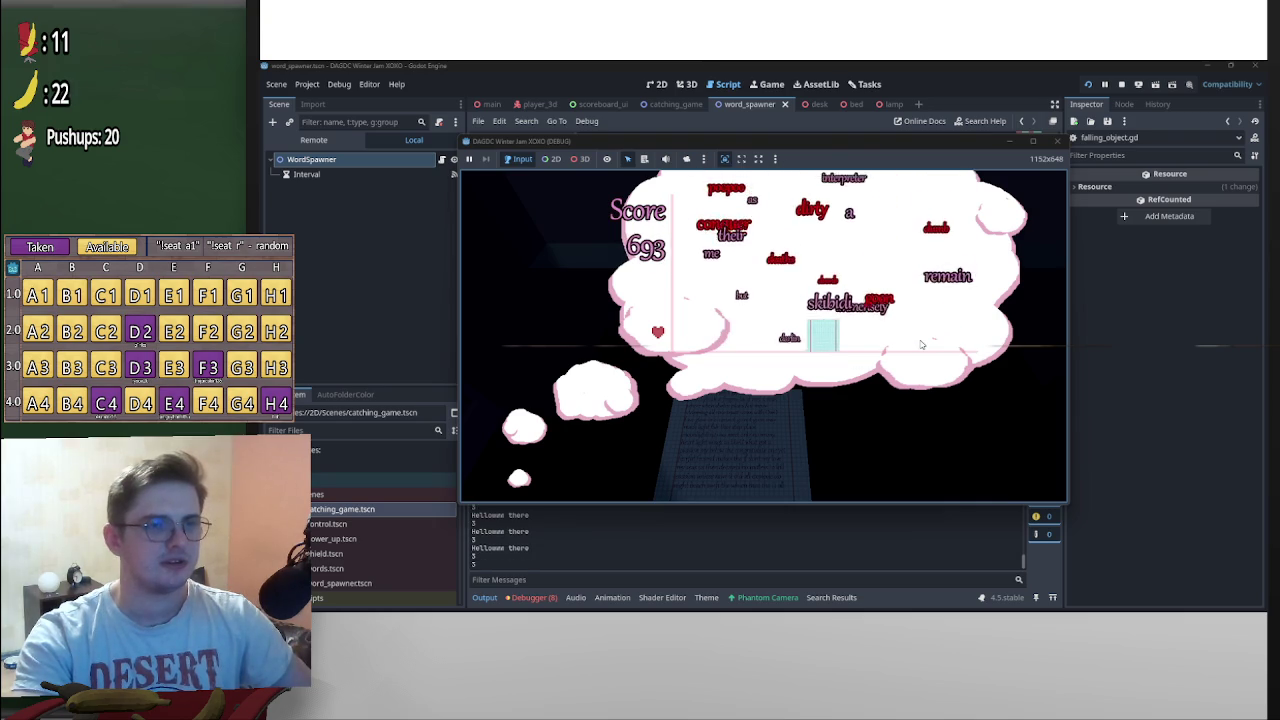
{"action": "key", "text": "Right"}
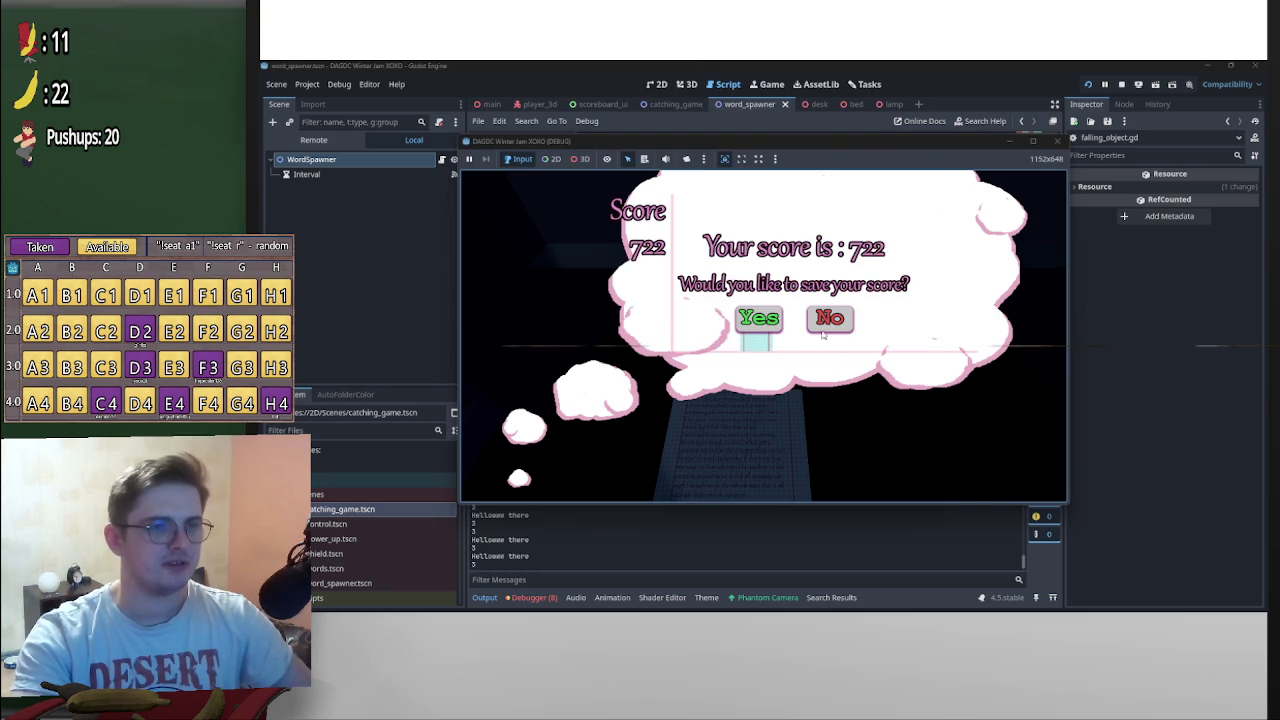
Decline saving the final score and stop the debug run
{"action": "left_click", "coordinate": [828, 320]}
{"action": "left_click", "coordinate": [1121, 85]}
{"action": "scroll", "coordinate": [826, 380], "scroll_direction": "down", "scroll_amount": 3}
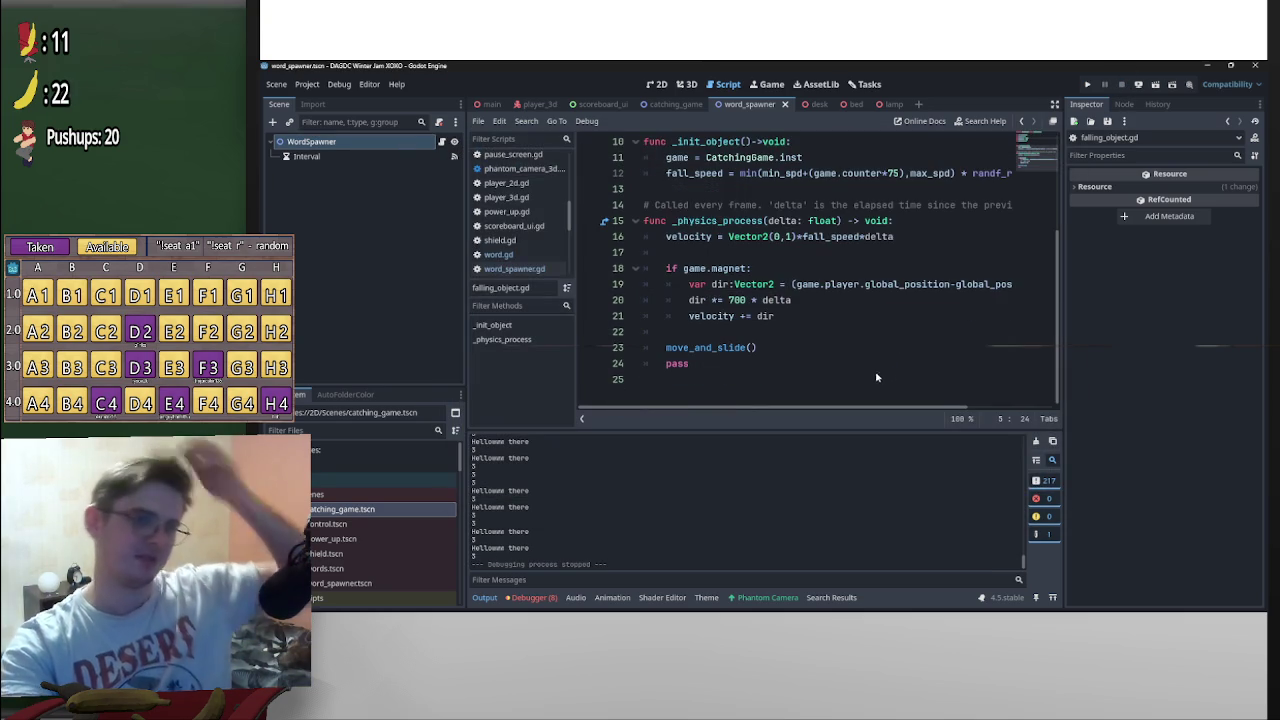
Review catching_game.gd, return to the max_rate formula in word_spawner.gd, and run the game again
{"action": "left_click", "coordinate": [675, 104]}
{"action": "scroll", "coordinate": [865, 320], "scroll_direction": "down", "scroll_amount": 15}
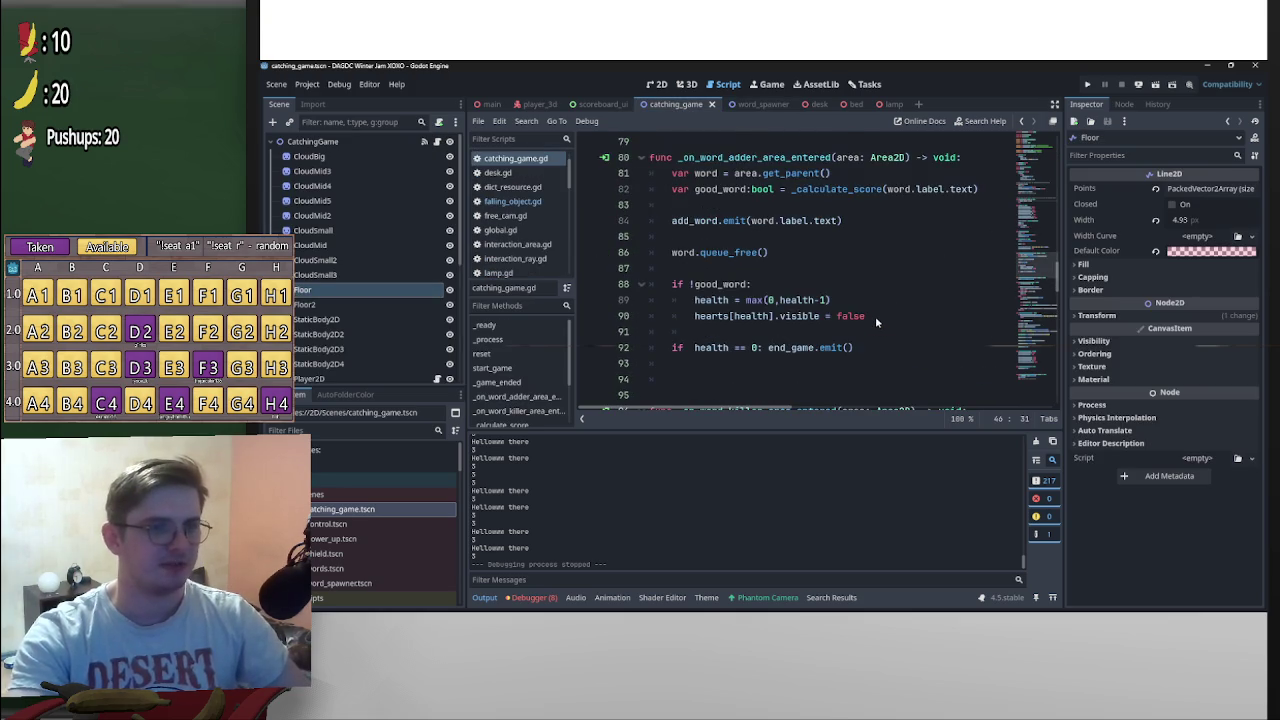
{"action": "scroll", "coordinate": [875, 316], "scroll_direction": "down", "scroll_amount": 5}
{"action": "left_click", "coordinate": [750, 104]}
{"action": "scroll", "coordinate": [923, 292], "scroll_direction": "down", "scroll_amount": 7}
{"action": "scroll", "coordinate": [945, 309], "scroll_direction": "down", "scroll_amount": 2}
{"action": "scroll", "coordinate": [958, 249], "scroll_direction": "up", "scroll_amount": 2}
{"action": "left_click", "coordinate": [950, 285]}
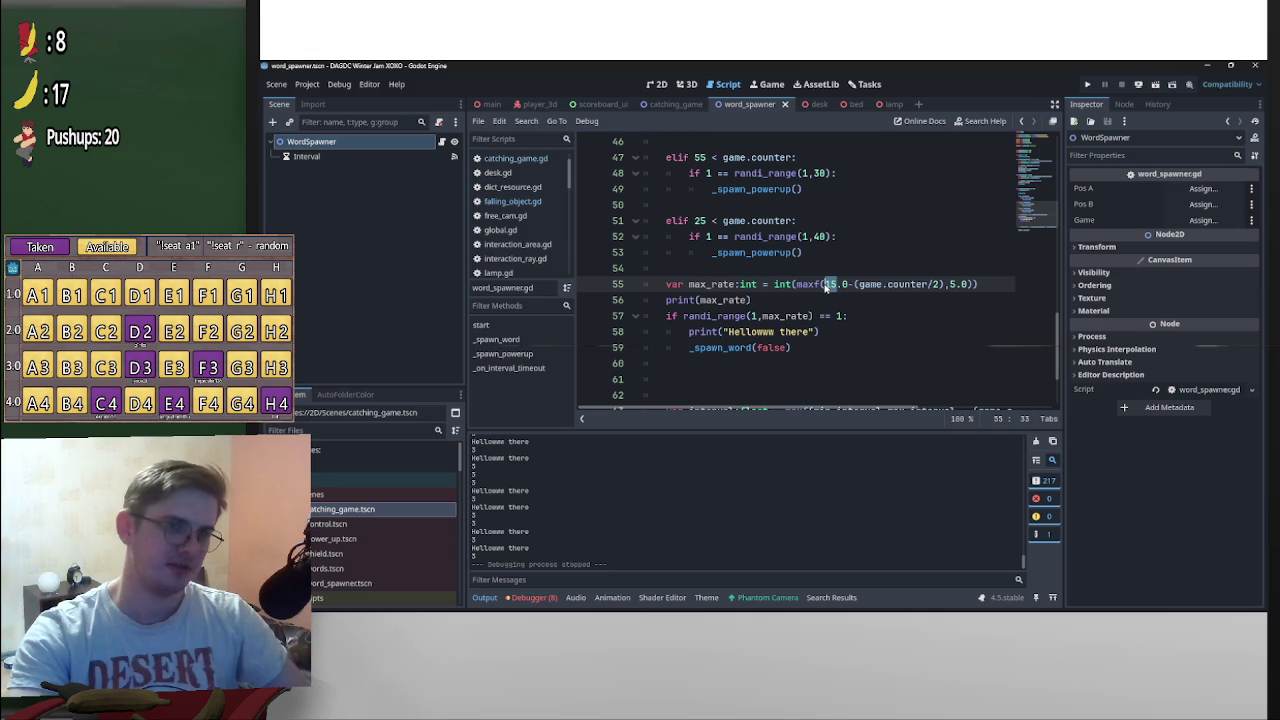
{"action": "key", "text": "F5"}
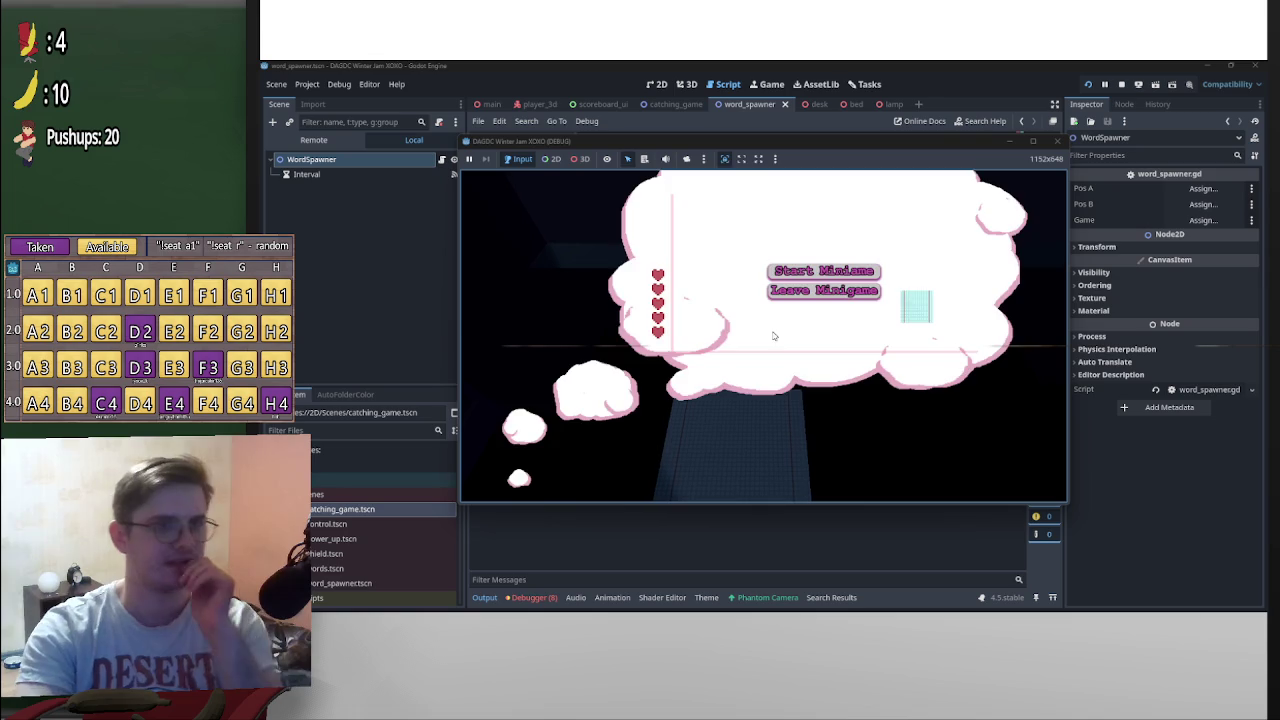
Start a minigame round and steer the catcher left and right under falling words, reaching score 4640
{"action": "left_click", "coordinate": [809, 272]}
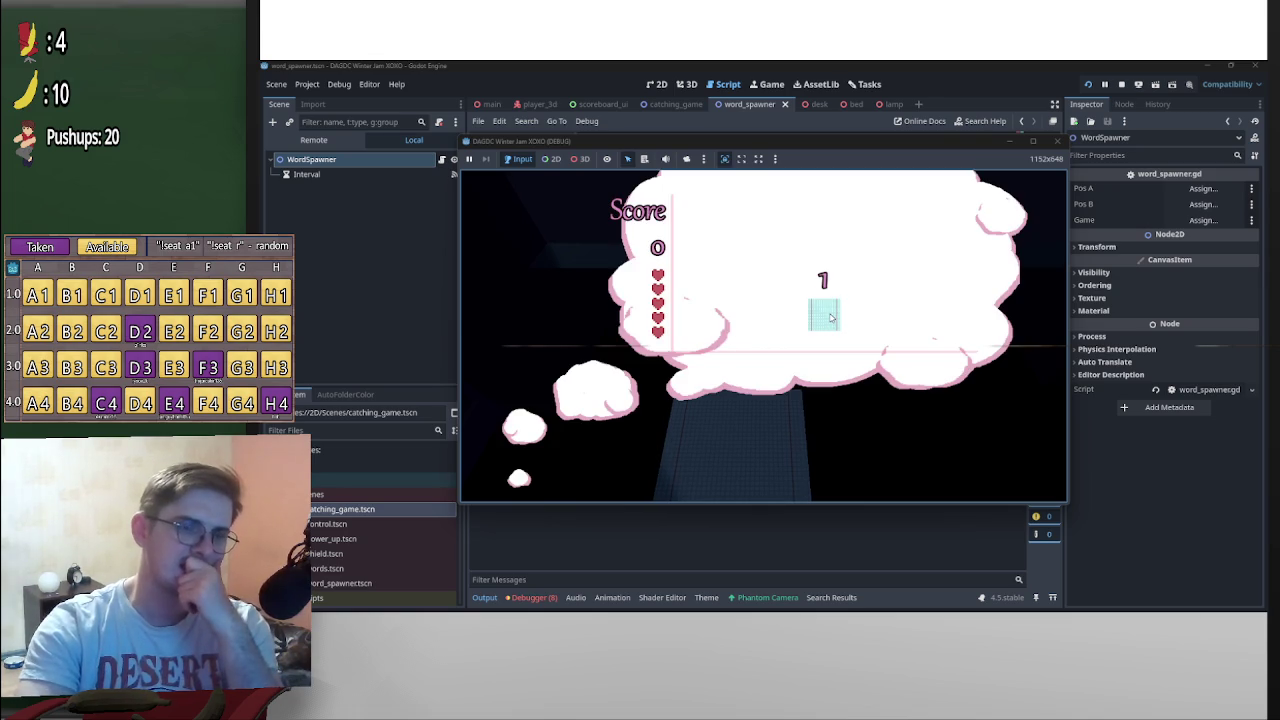
{"action": "left_click_drag", "start_coordinate": [900, 138], "coordinate": [900, 98]}
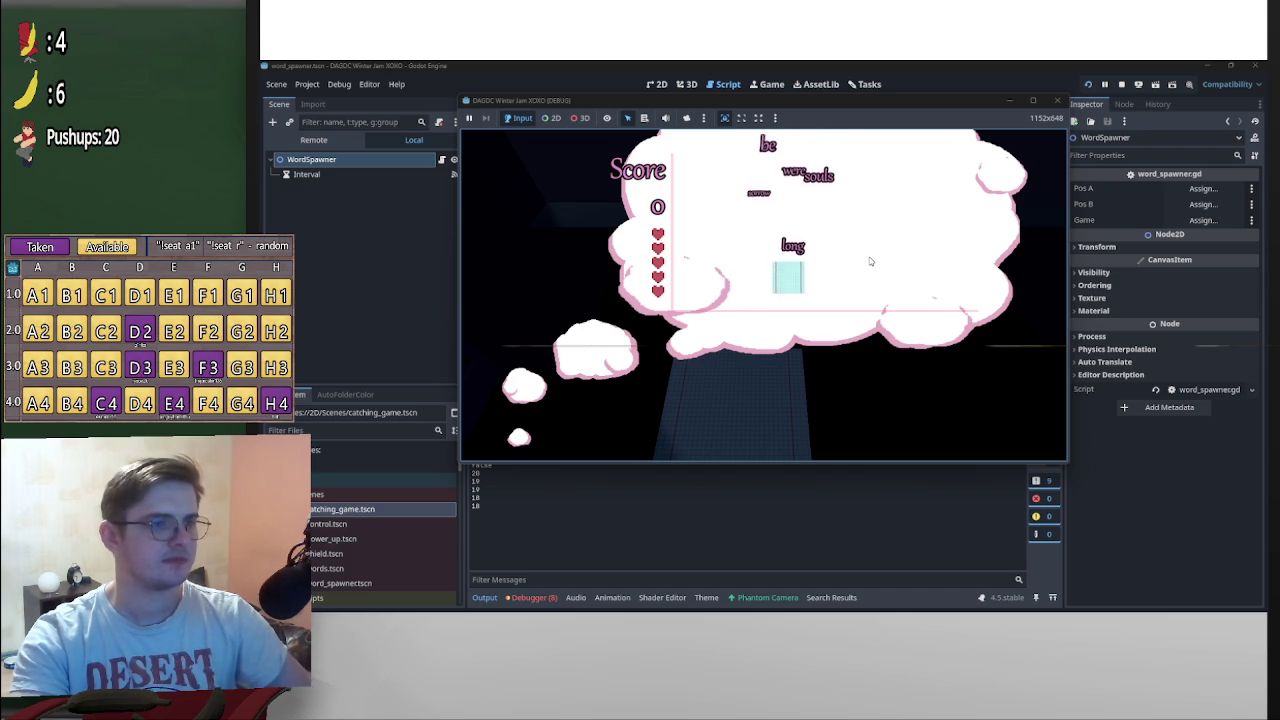
{"action": "key", "text": "Right"}
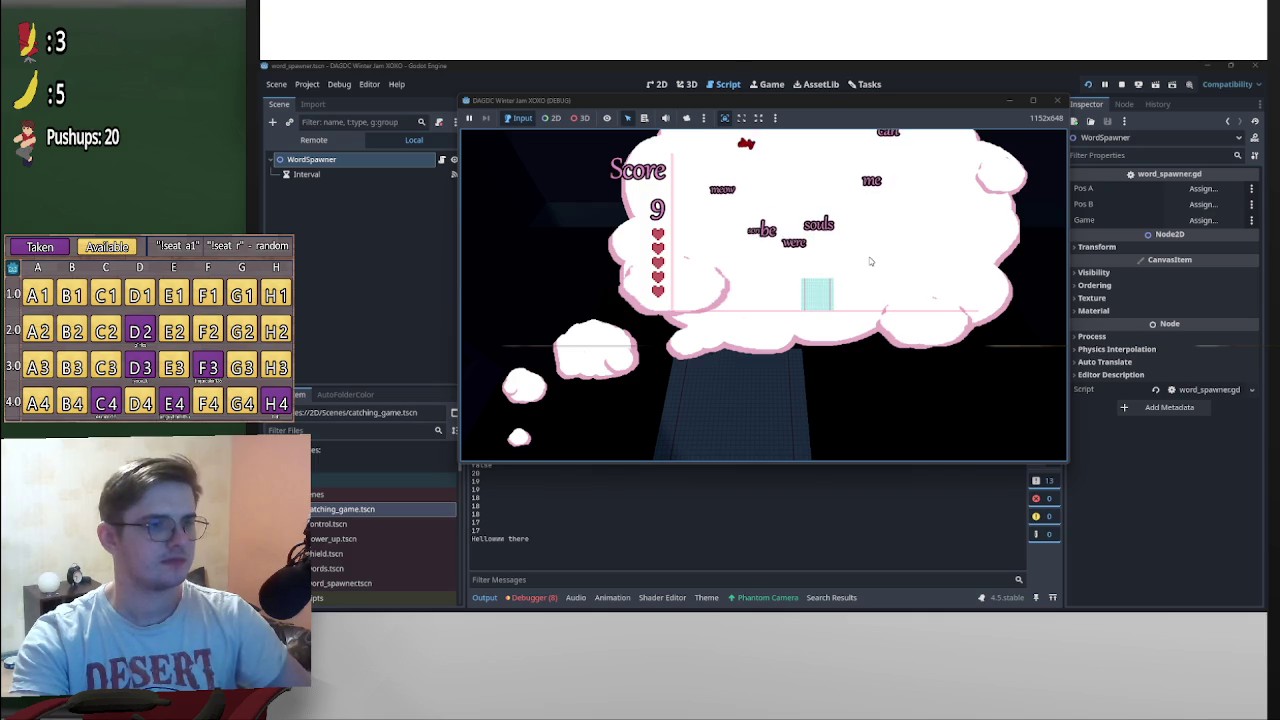
{"action": "key", "text": "Left"}
{"action": "key", "text": "Right"}
{"action": "key", "text": "Left"}
{"action": "key", "text": "Right"}
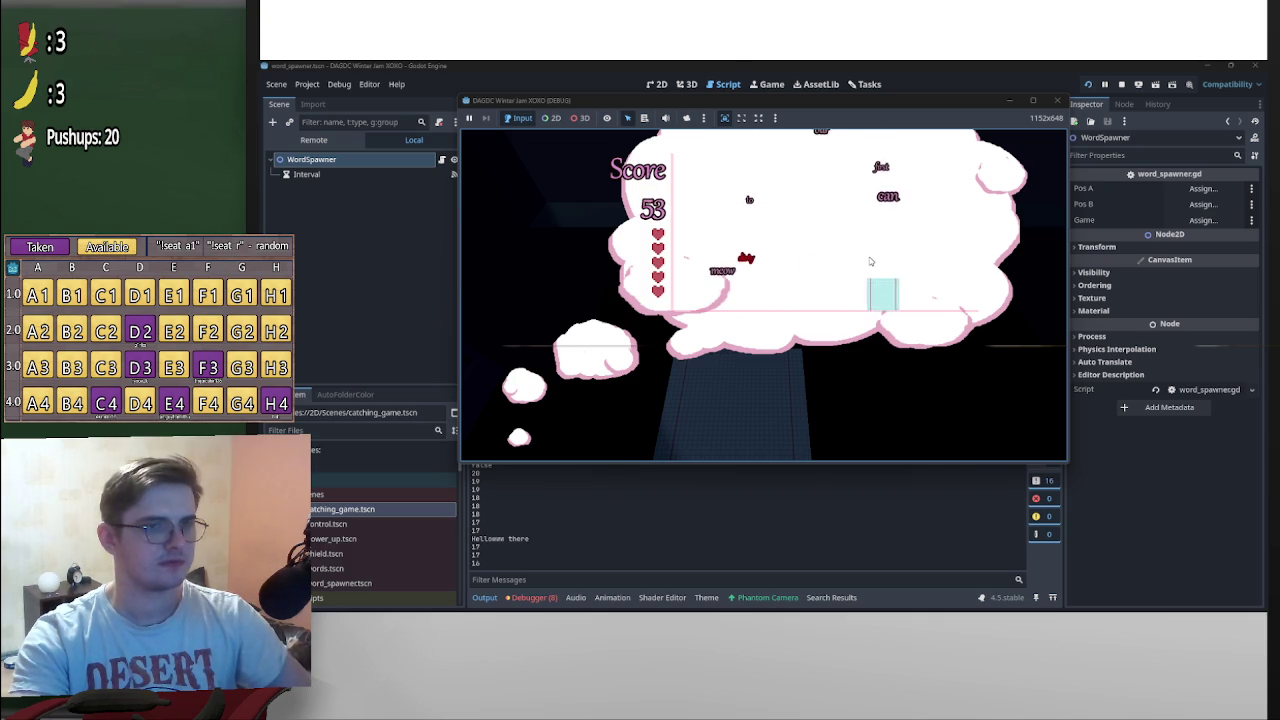
{"action": "key", "text": "Left"}
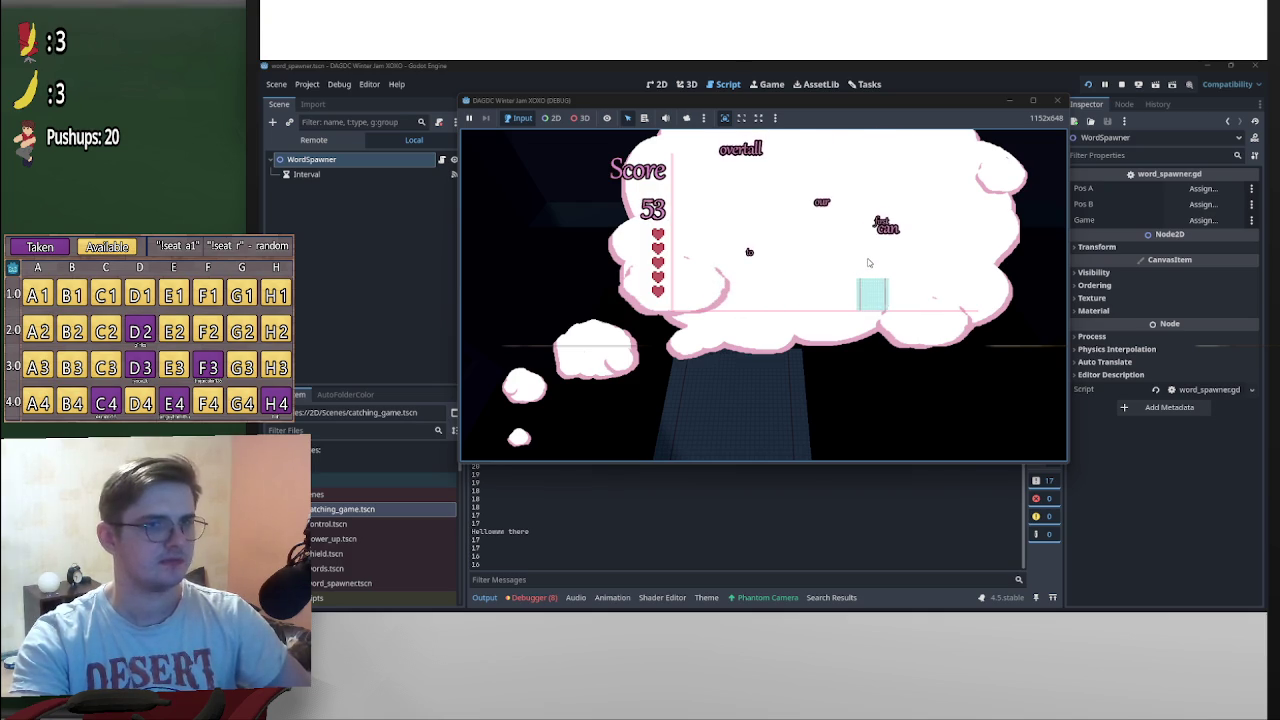
{"action": "key", "text": "Right"}
{"action": "key", "text": "Left"}
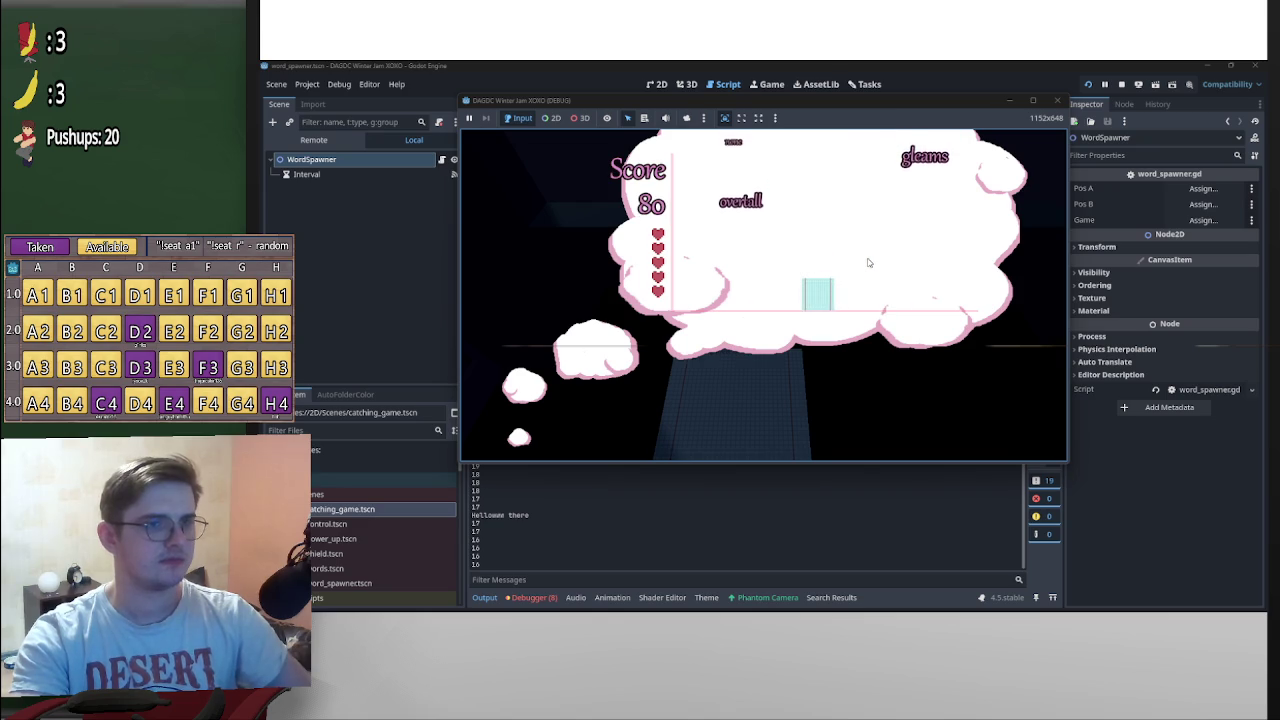
{"action": "key", "text": "Left"}
{"action": "key", "text": "Left"}
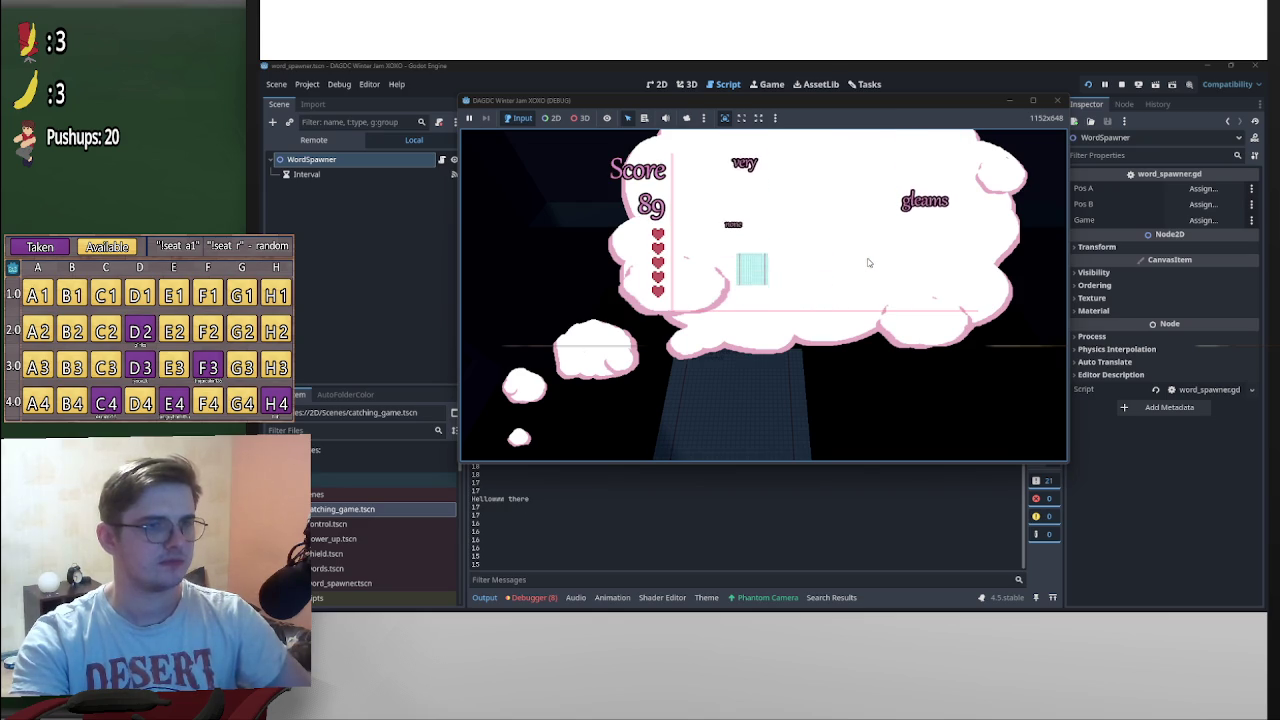
{"action": "key", "text": "Right"}
{"action": "key", "text": "Left"}
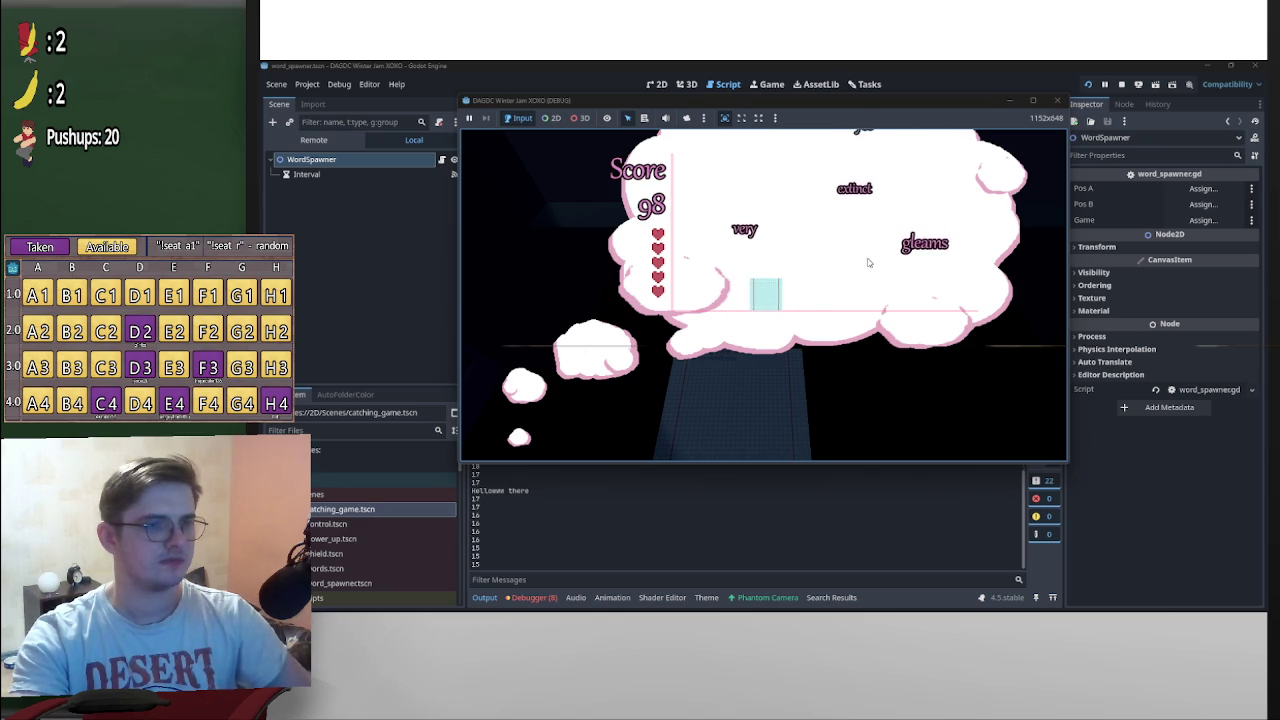
{"action": "key", "text": "Right"}
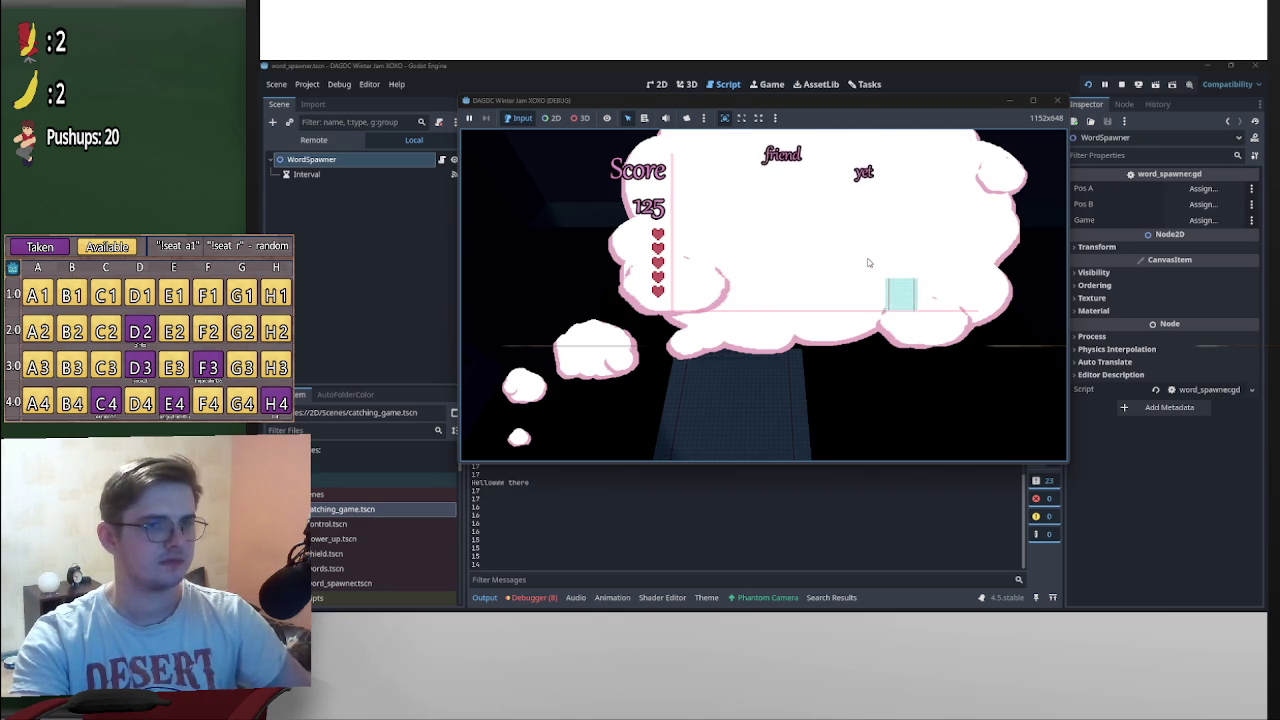
{"action": "key", "text": "Left"}
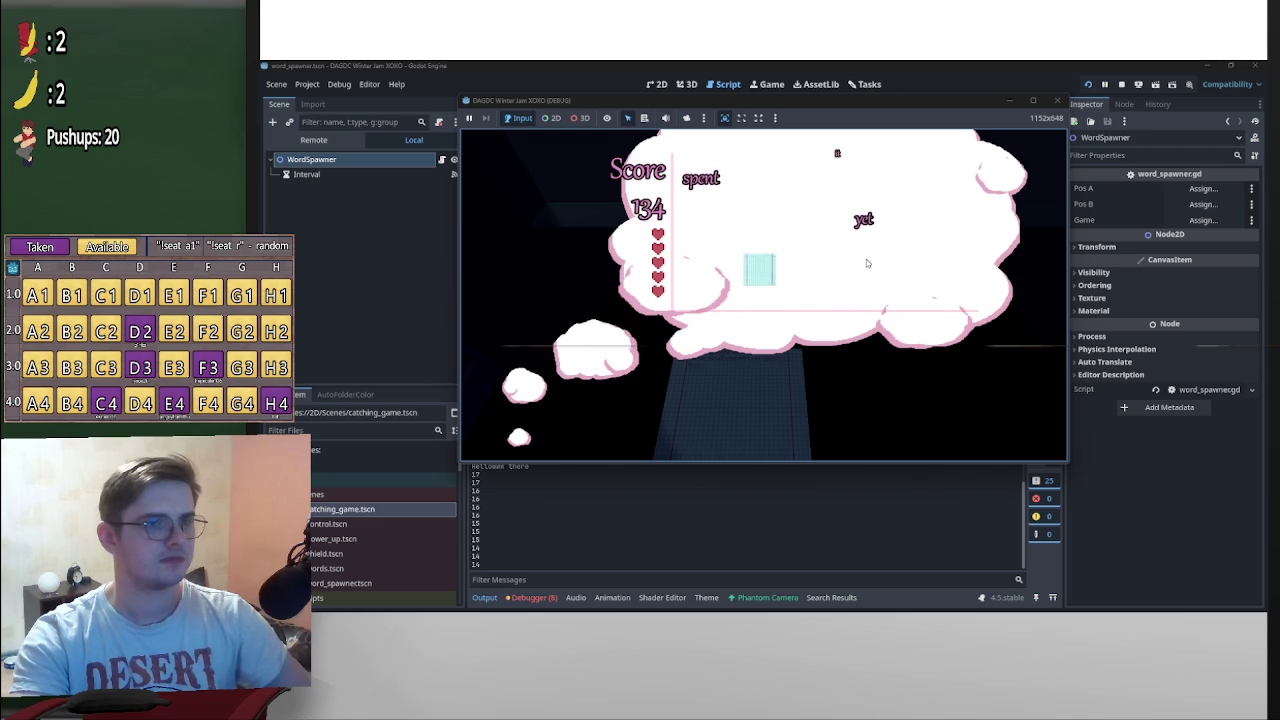
{"action": "key", "text": "Right"}
{"action": "key", "text": "Left"}
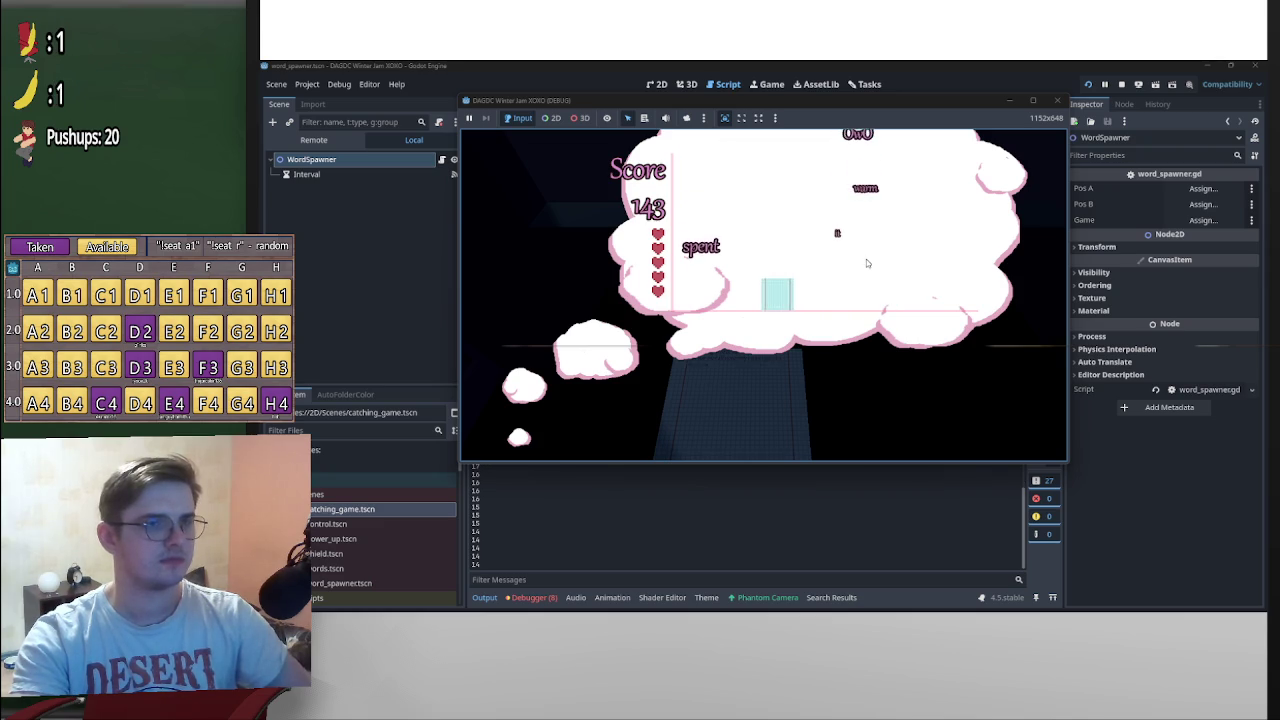
{"action": "key", "text": "Right"}
{"action": "key", "text": "Left"}
{"action": "key", "text": "Right"}
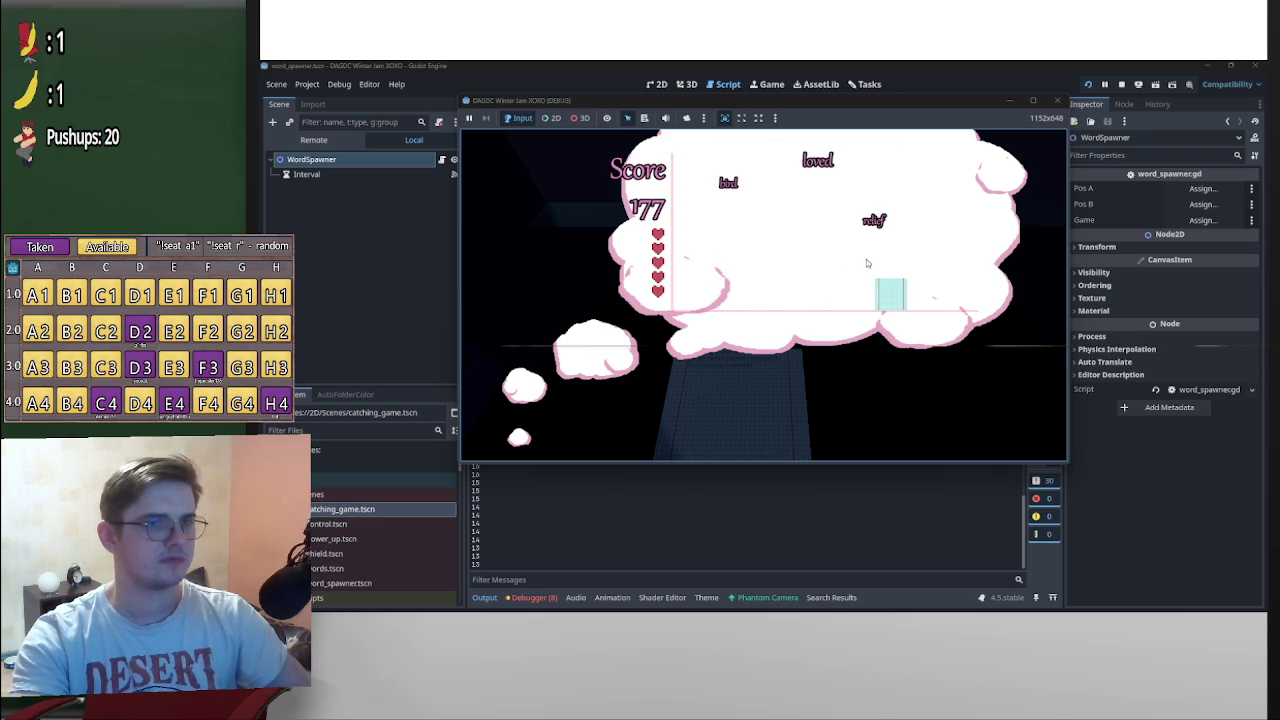
{"action": "key", "text": "Left"}
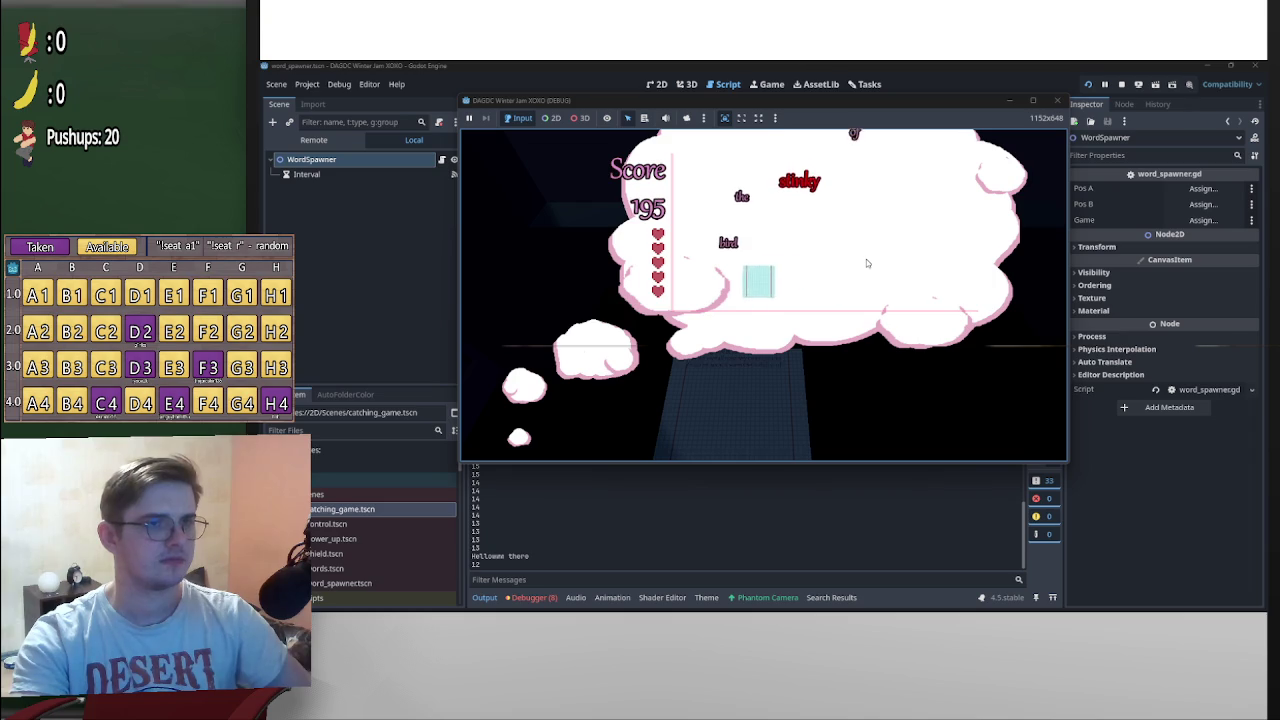
{"action": "key", "text": "Right"}
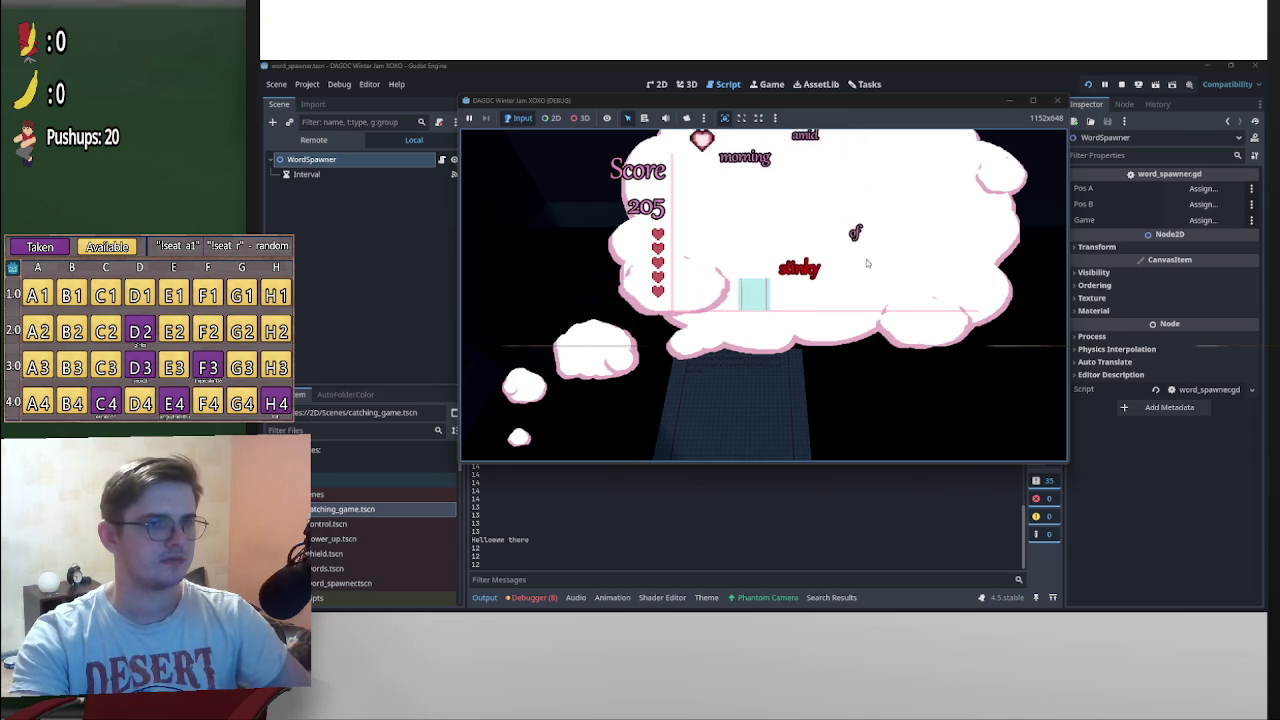
{"action": "key", "text": "Left"}
{"action": "key", "text": "Right"}
{"action": "key", "text": "Right"}
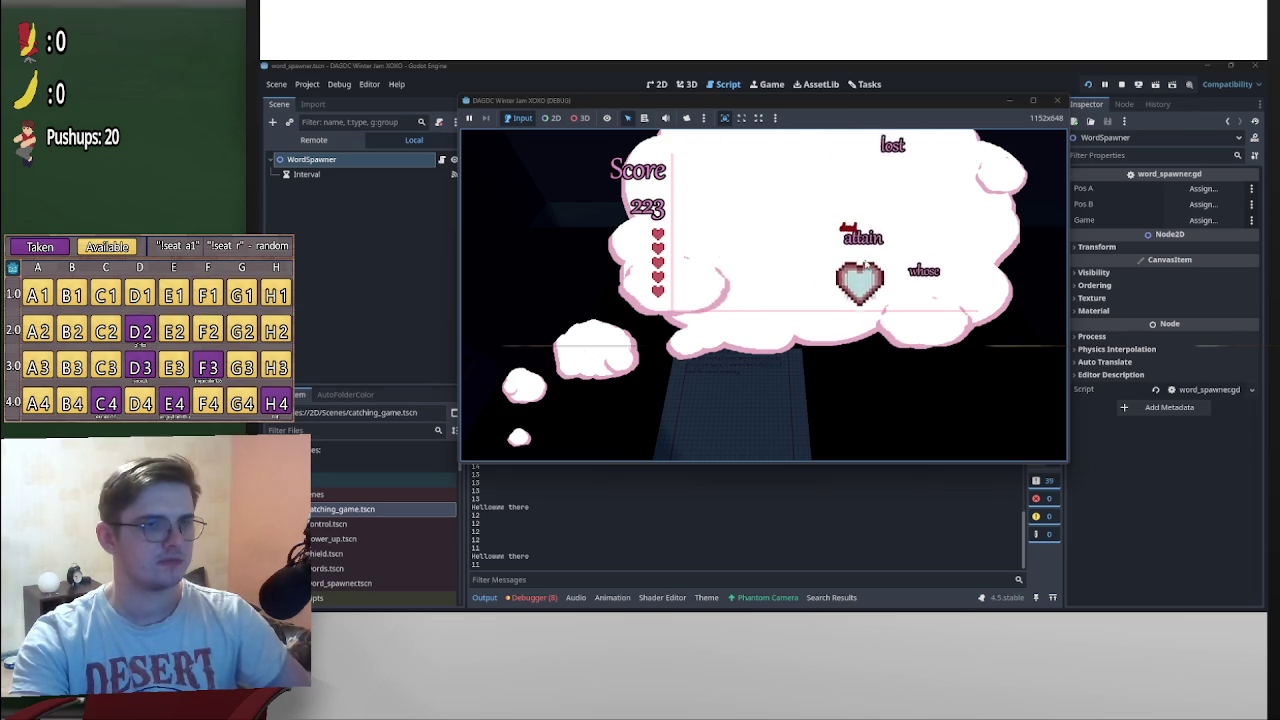
{"action": "key", "text": "Left"}
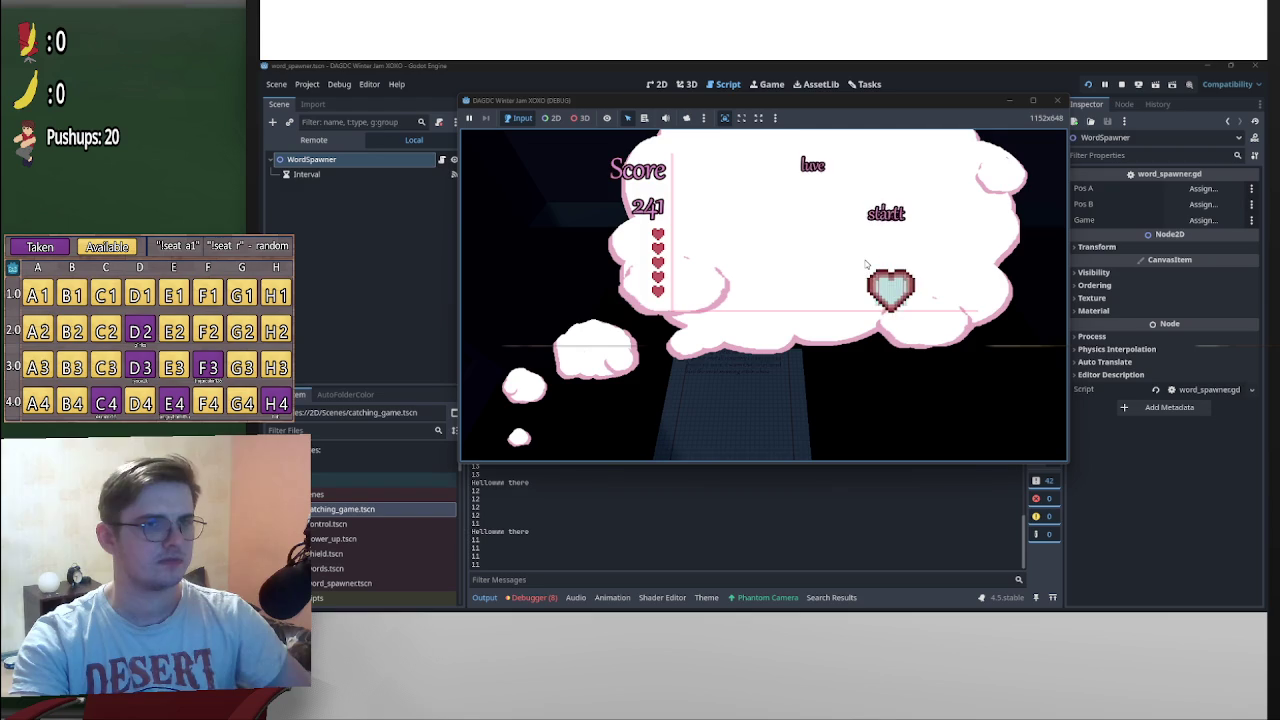
{"action": "key", "text": "Left"}
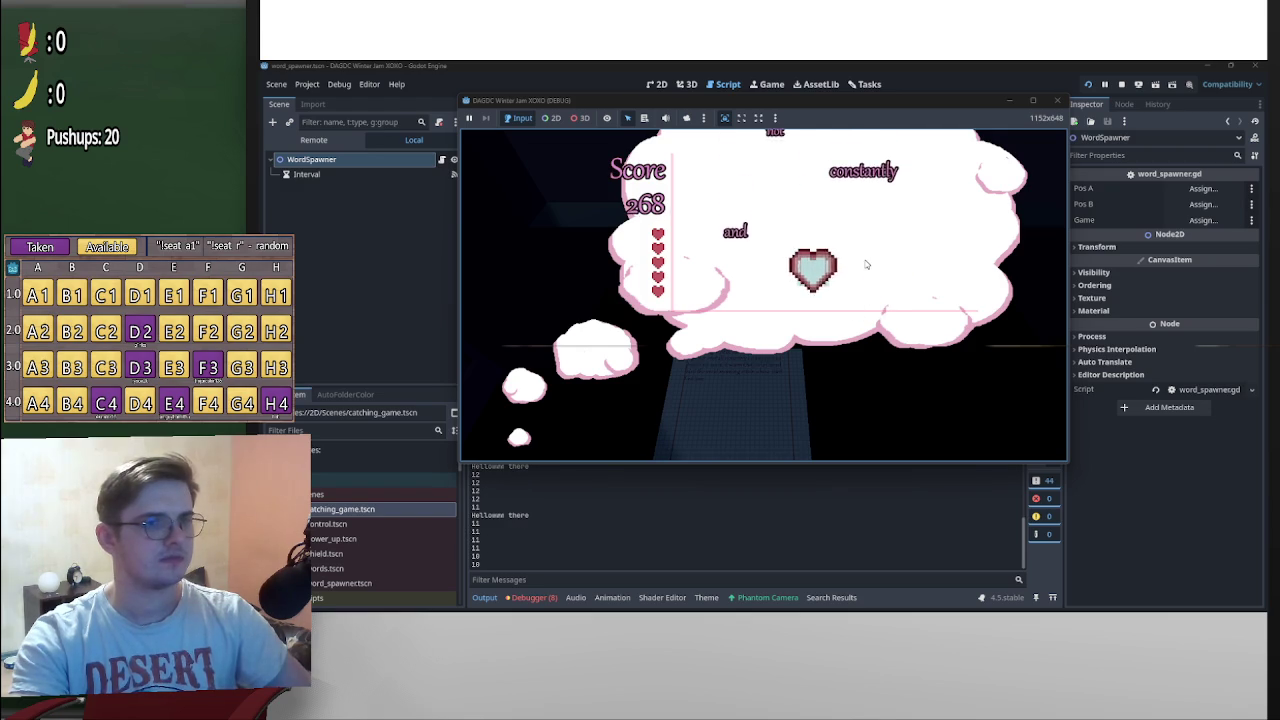
{"action": "key", "text": "Right"}
{"action": "key", "text": "Right"}
{"action": "key", "text": "Left"}
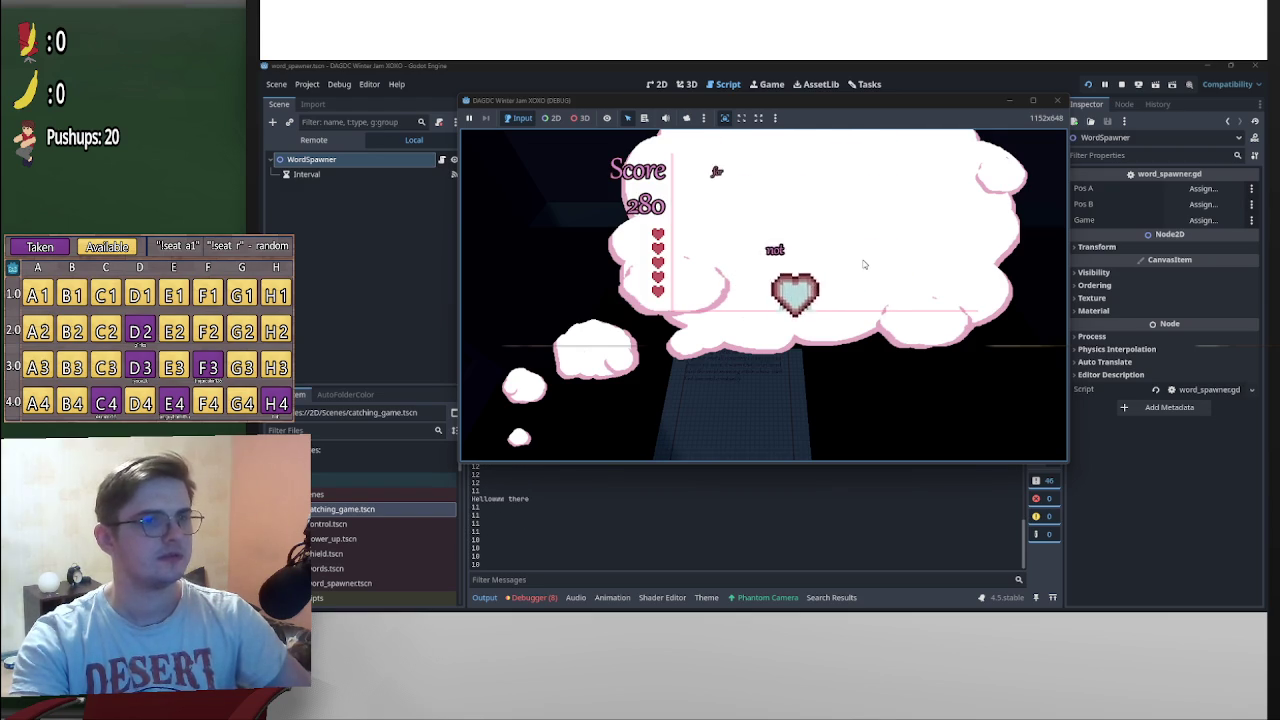
{"action": "key", "text": "Right"}
{"action": "key", "text": "Left"}
{"action": "key", "text": "Right"}
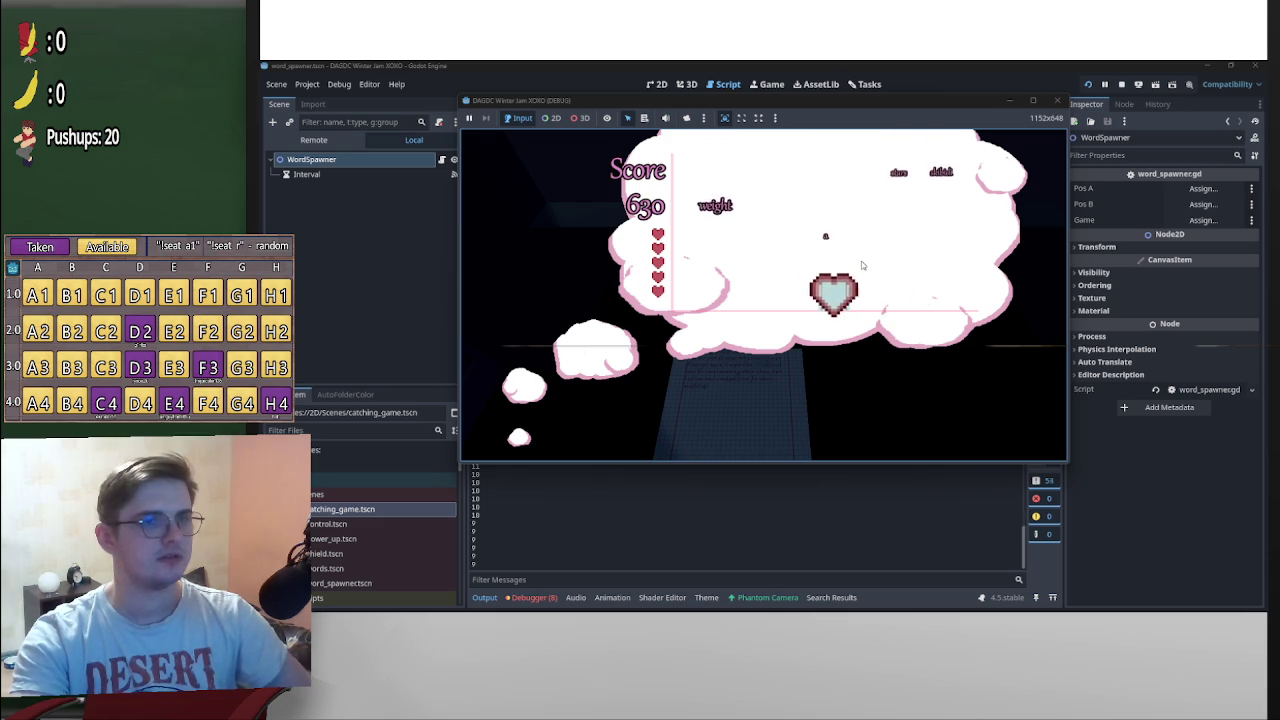
{"action": "key", "text": "Right"}
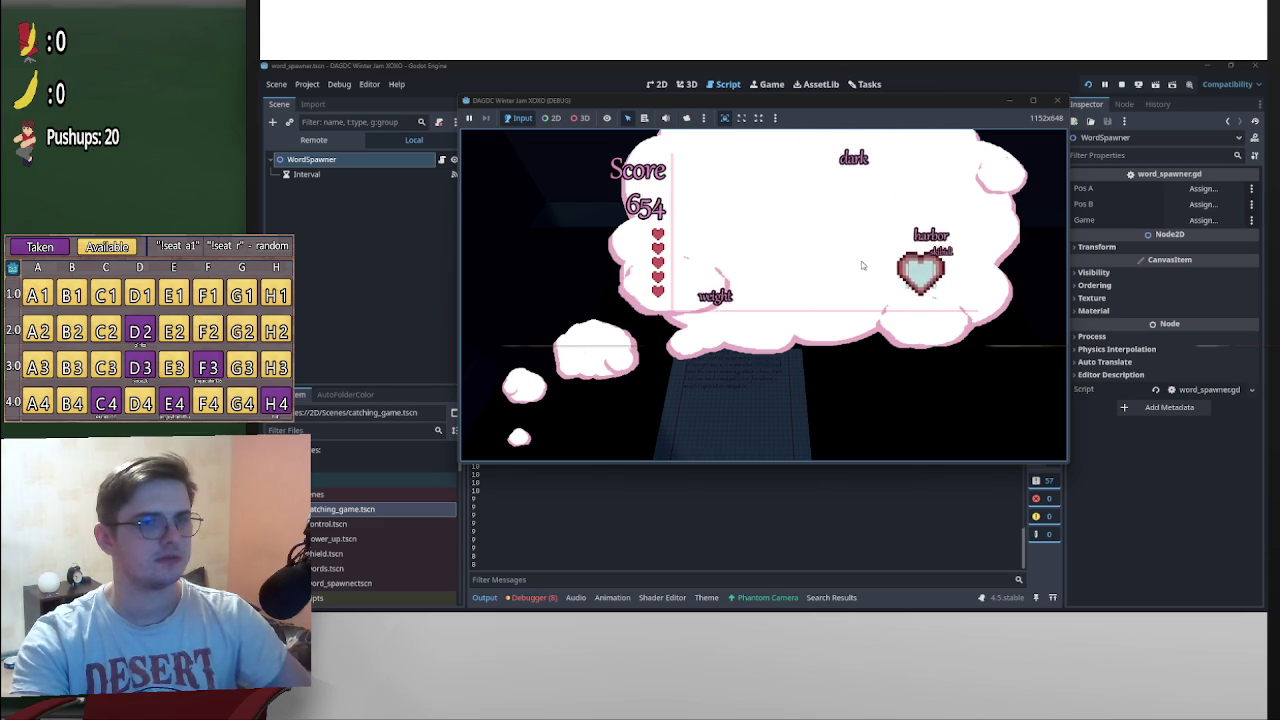
{"action": "key", "text": "Left"}
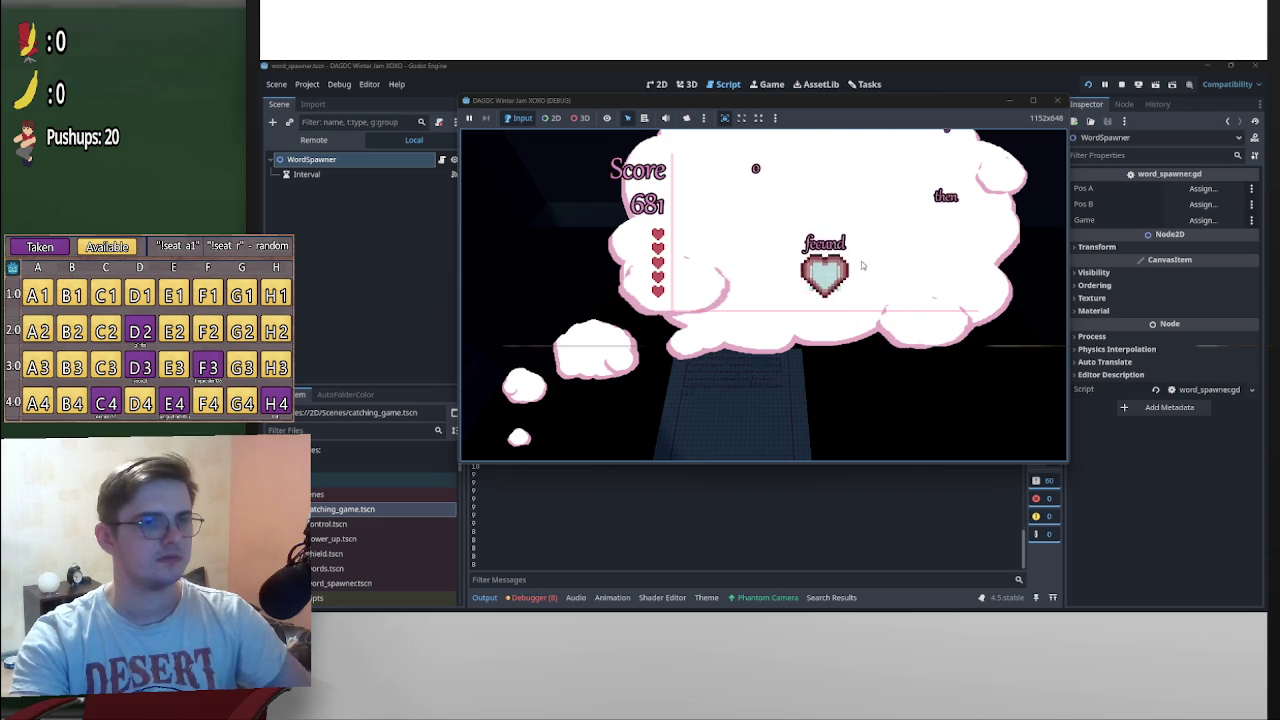
{"action": "key", "text": "Left"}
{"action": "key", "text": "Right"}
{"action": "key", "text": "Left"}
{"action": "key", "text": "Right"}
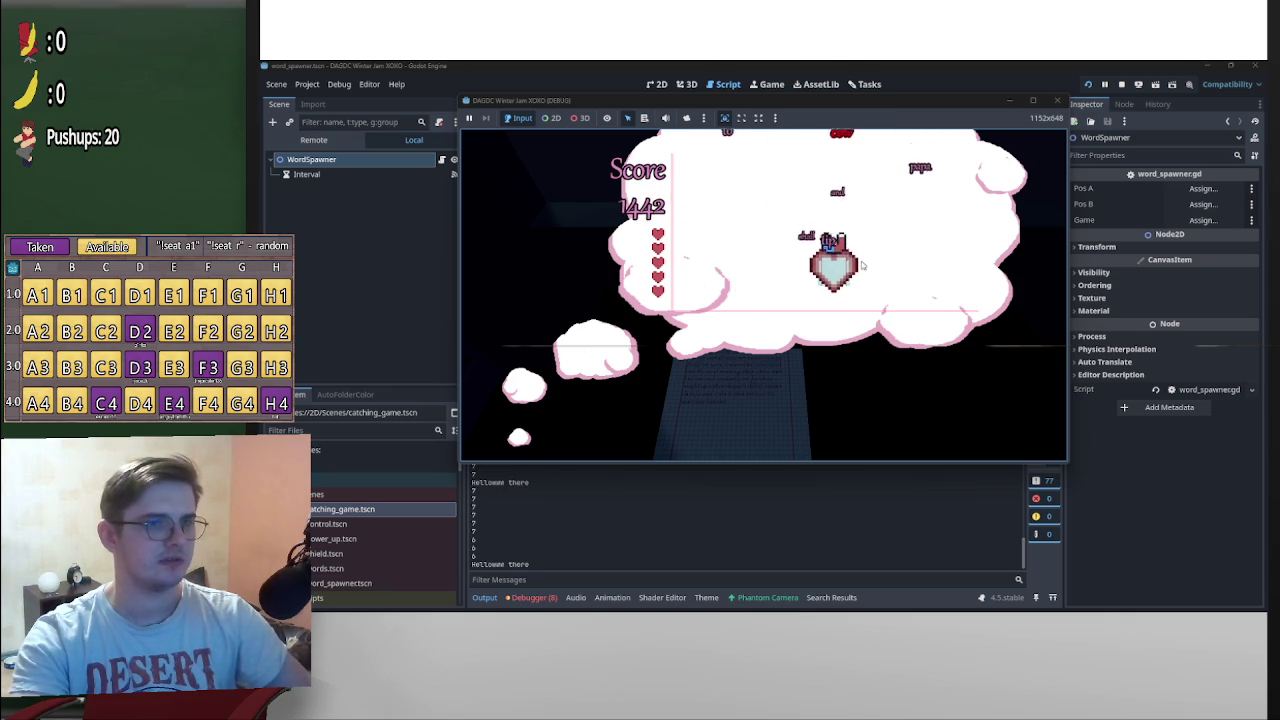
{"action": "key", "text": "Right"}
{"action": "key", "text": "Left"}
{"action": "key", "text": "Left"}
{"action": "key", "text": "Right"}
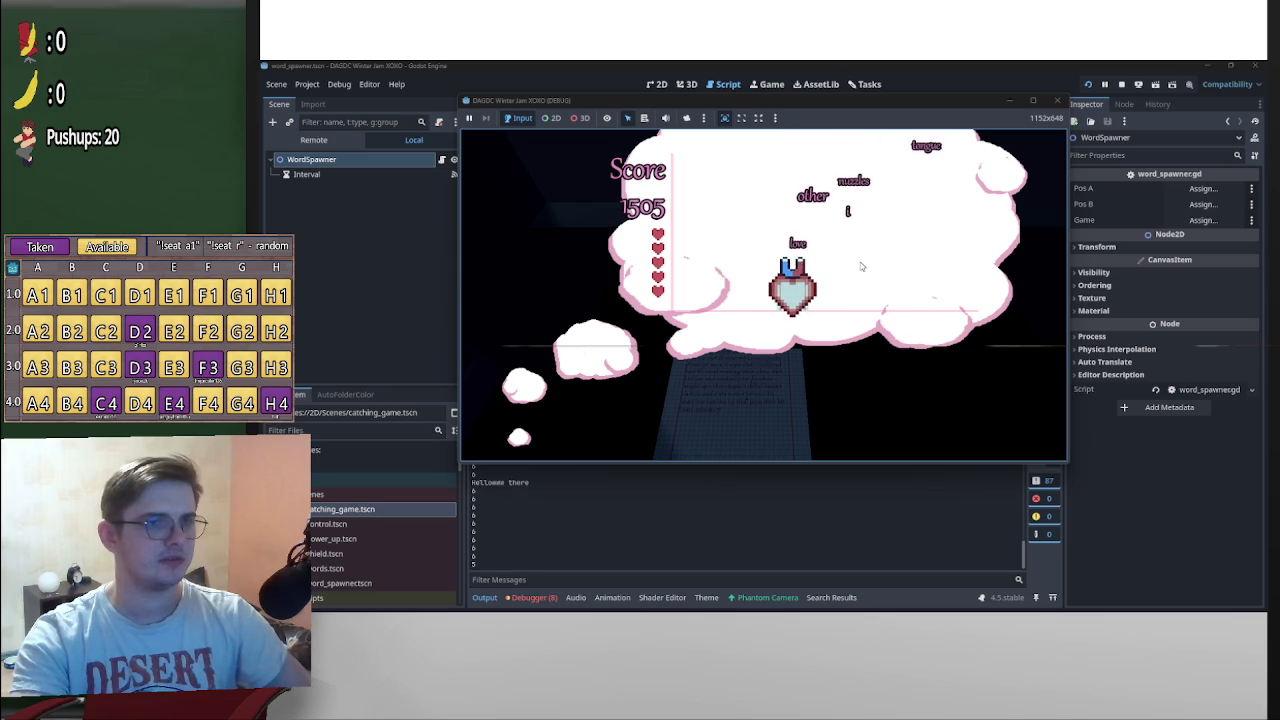
{"action": "key", "text": "Right"}
{"action": "key", "text": "Right"}
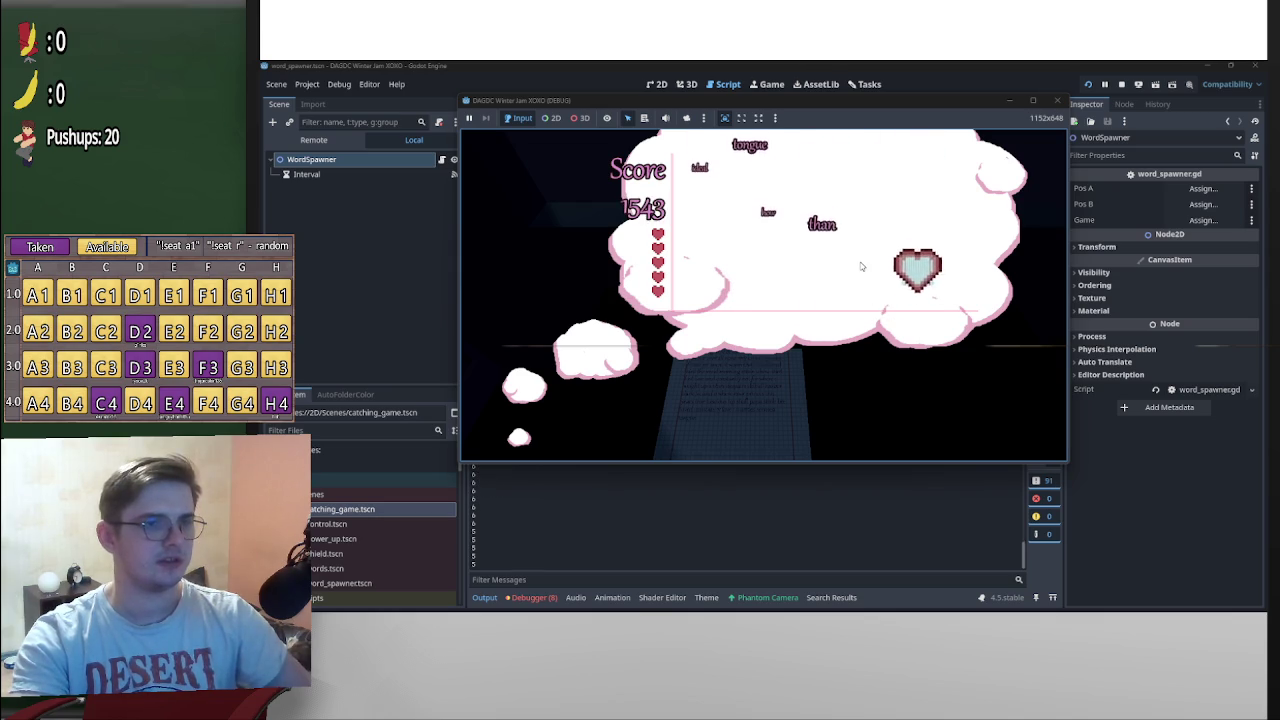
{"action": "key", "text": "Left"}
{"action": "key", "text": "Right"}
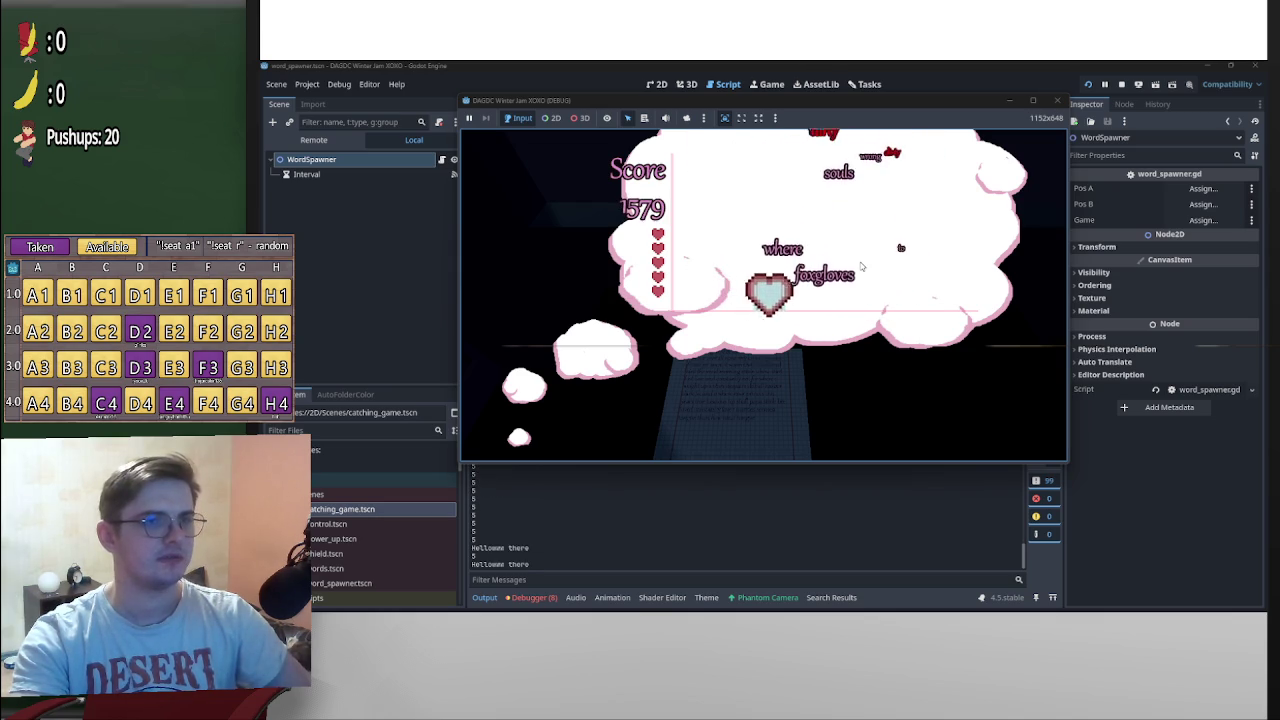
{"action": "key", "text": "Right"}
{"action": "key", "text": "Left"}
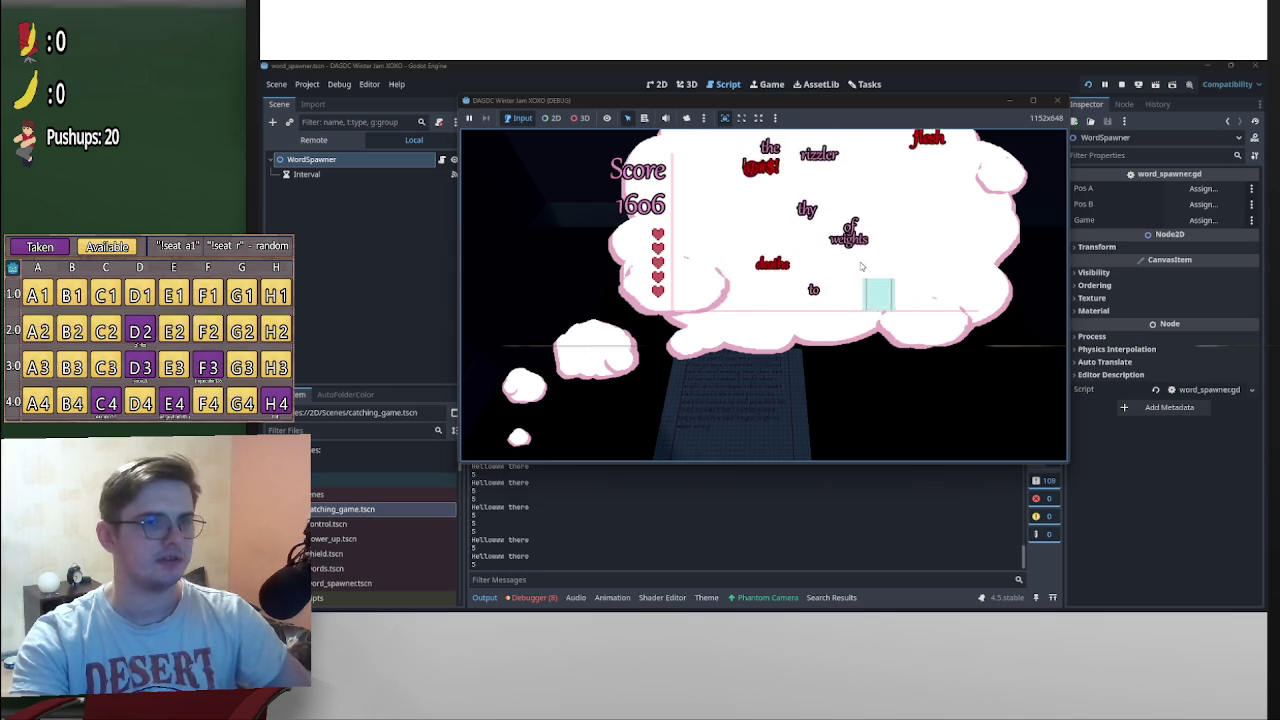
{"action": "key", "text": "Left"}
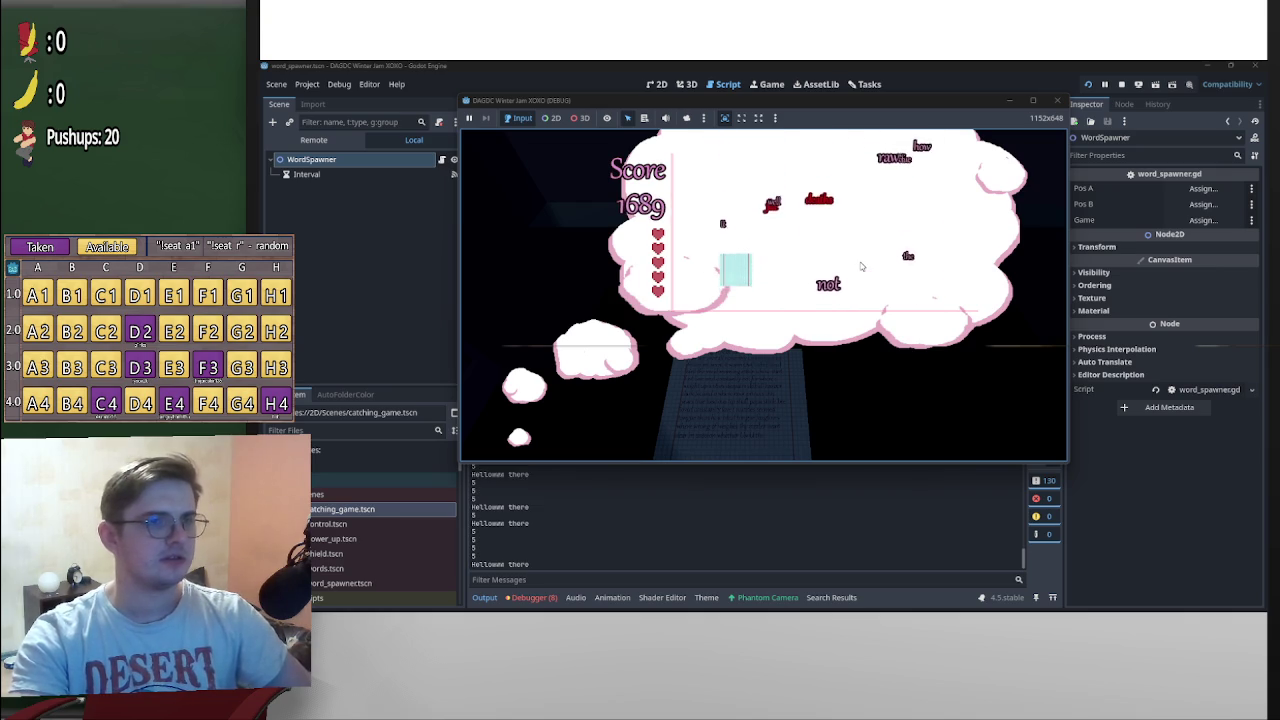
{"action": "key", "text": "Right"}
{"action": "key", "text": "Right"}
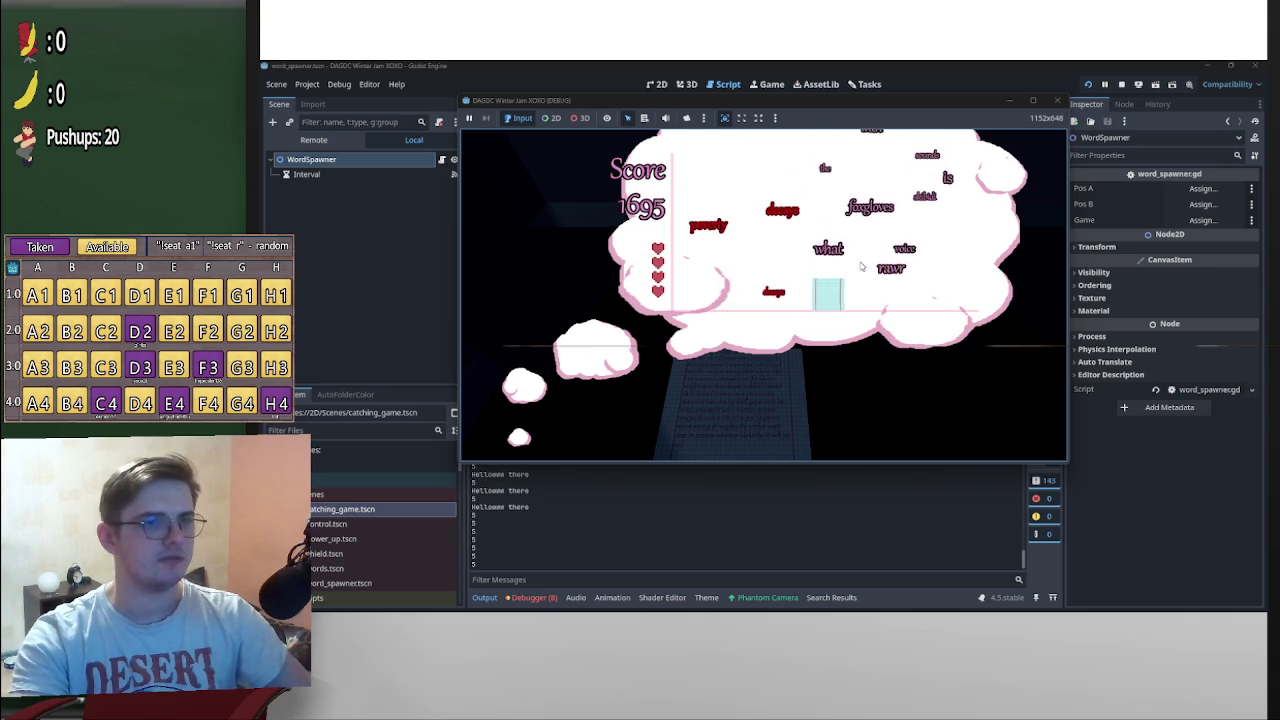
{"action": "key", "text": "Right"}
{"action": "key", "text": "Left"}
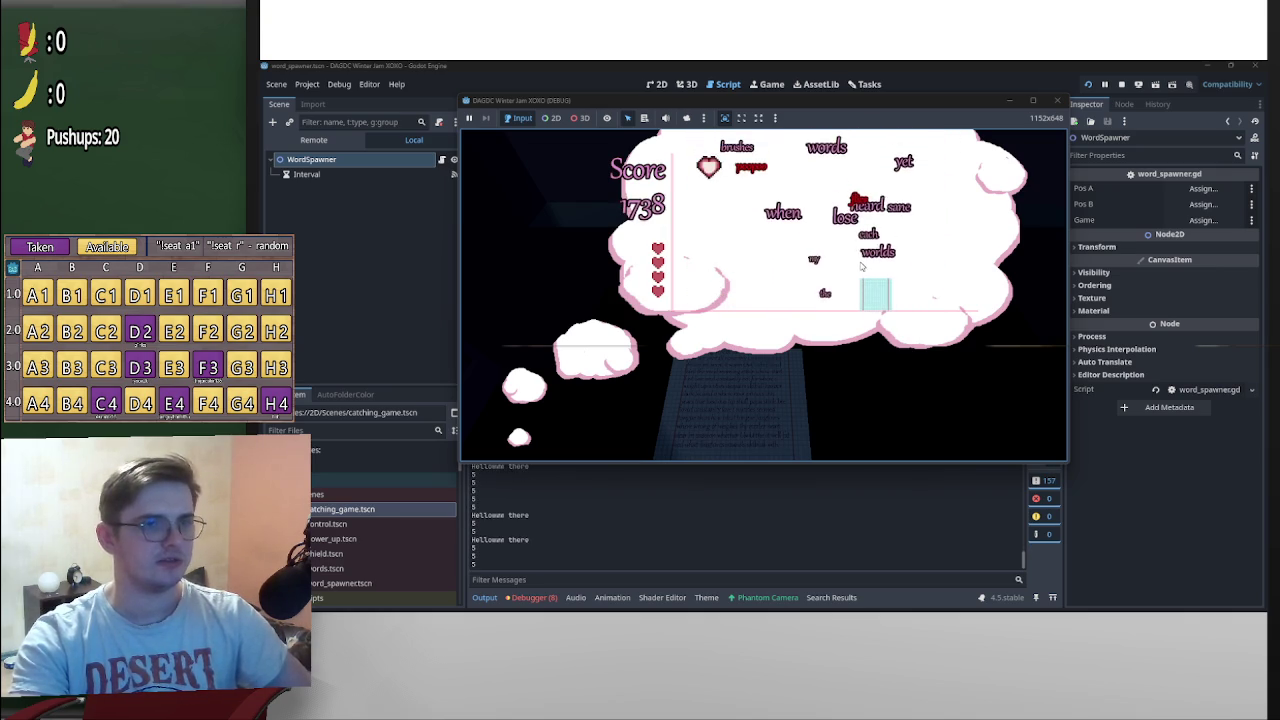
{"action": "key", "text": "Left"}
{"action": "key", "text": "Right"}
{"action": "key", "text": "Right"}
{"action": "key", "text": "Left"}
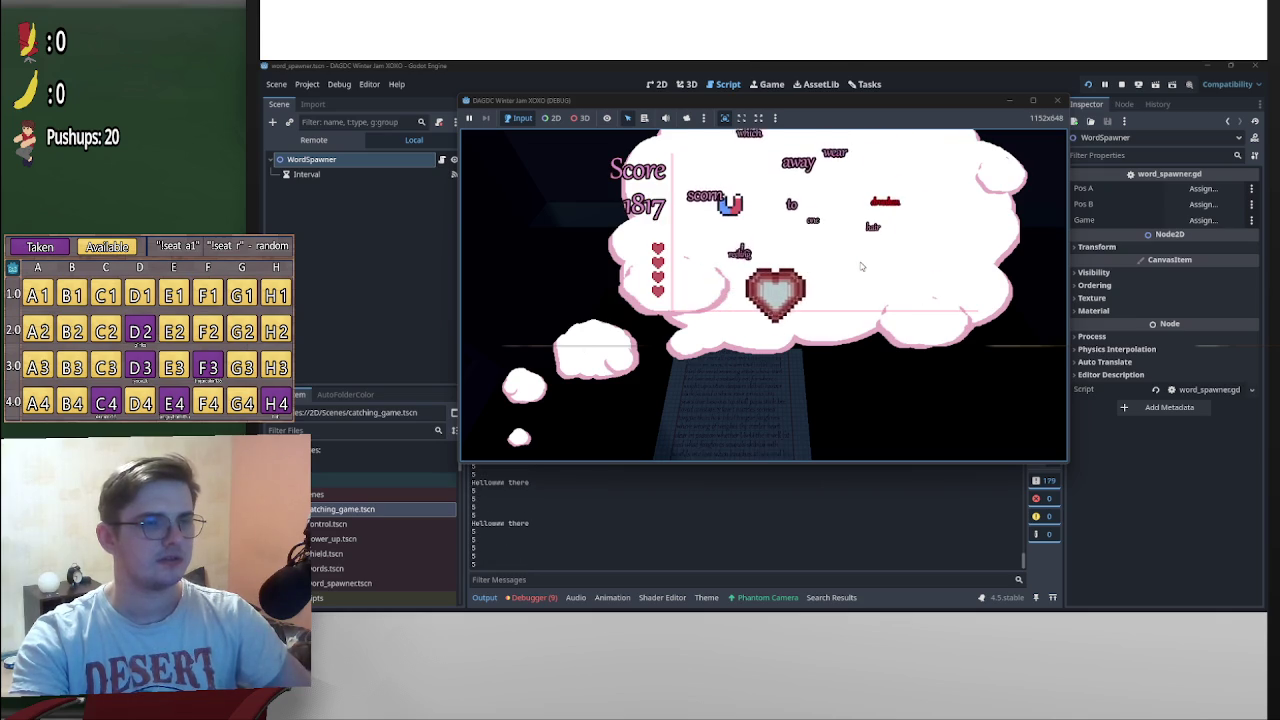
{"action": "key", "text": "Right"}
{"action": "key", "text": "Left"}
{"action": "key", "text": "Right"}
{"action": "key", "text": "Right"}
{"action": "key", "text": "Left"}
{"action": "key", "text": "Left"}
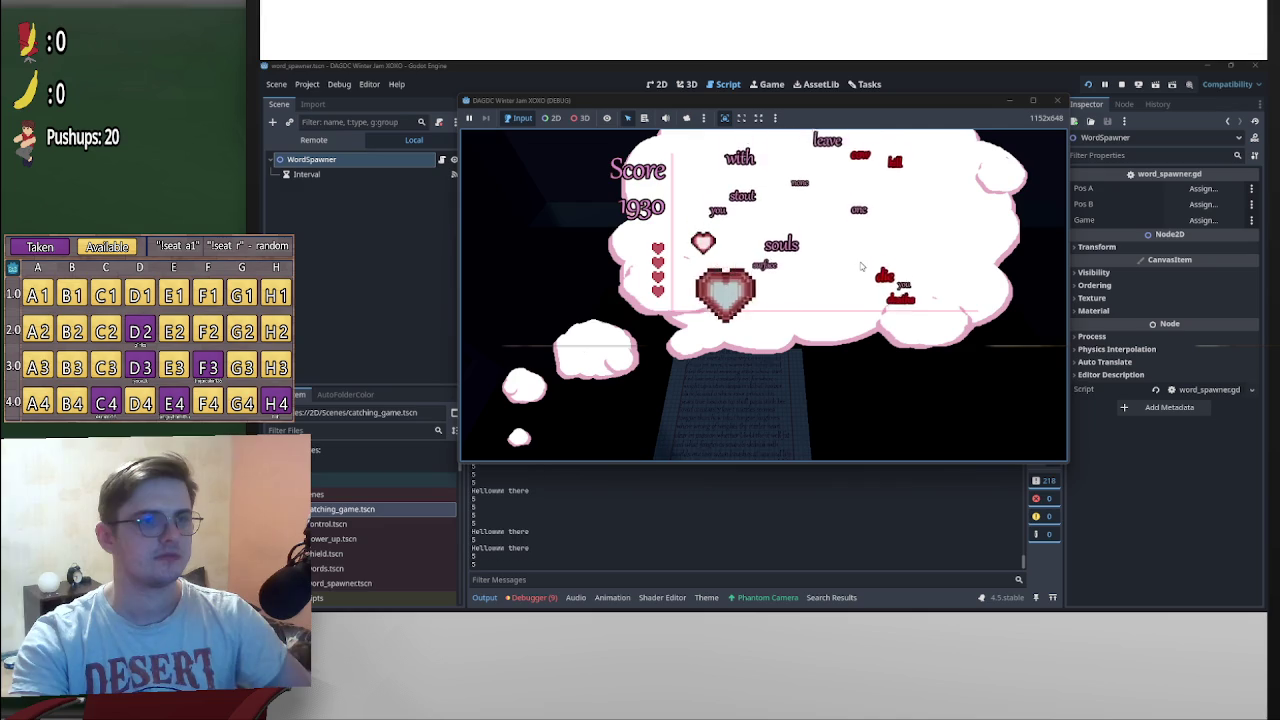
{"action": "key", "text": "Right"}
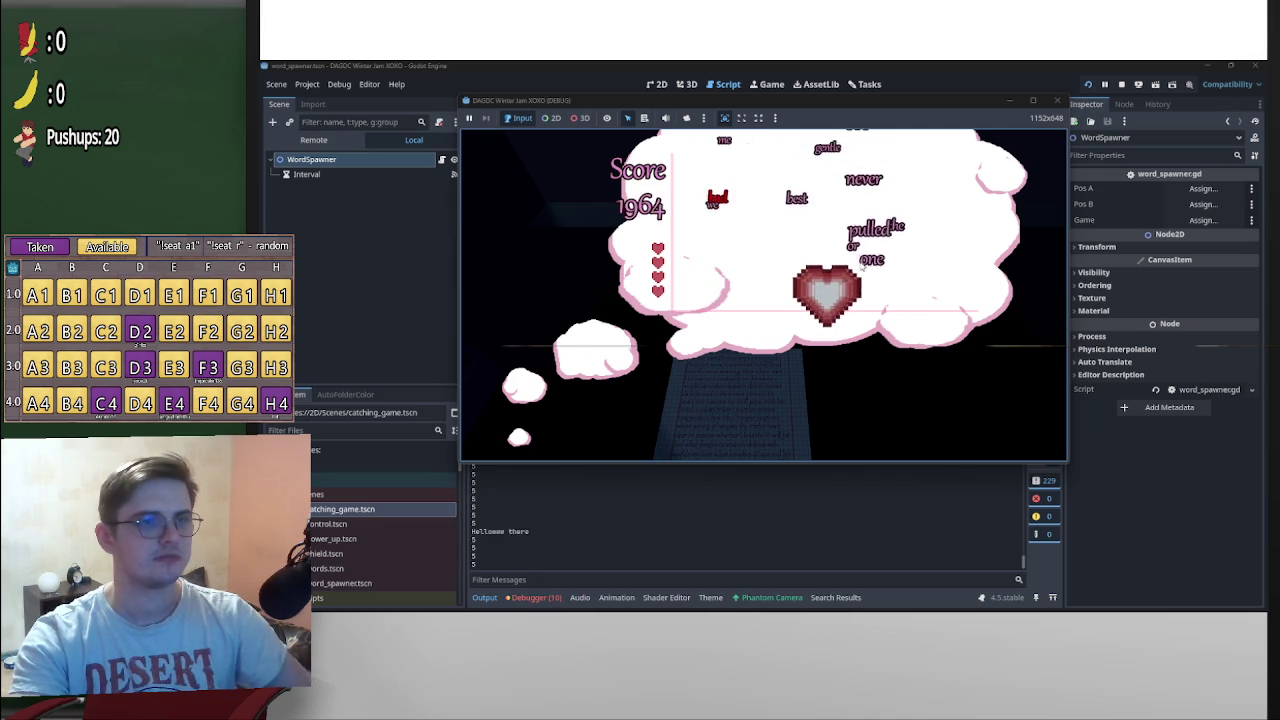
{"action": "key", "text": "Left"}
{"action": "key", "text": "Right"}
{"action": "key", "text": "Left"}
{"action": "key", "text": "Left"}
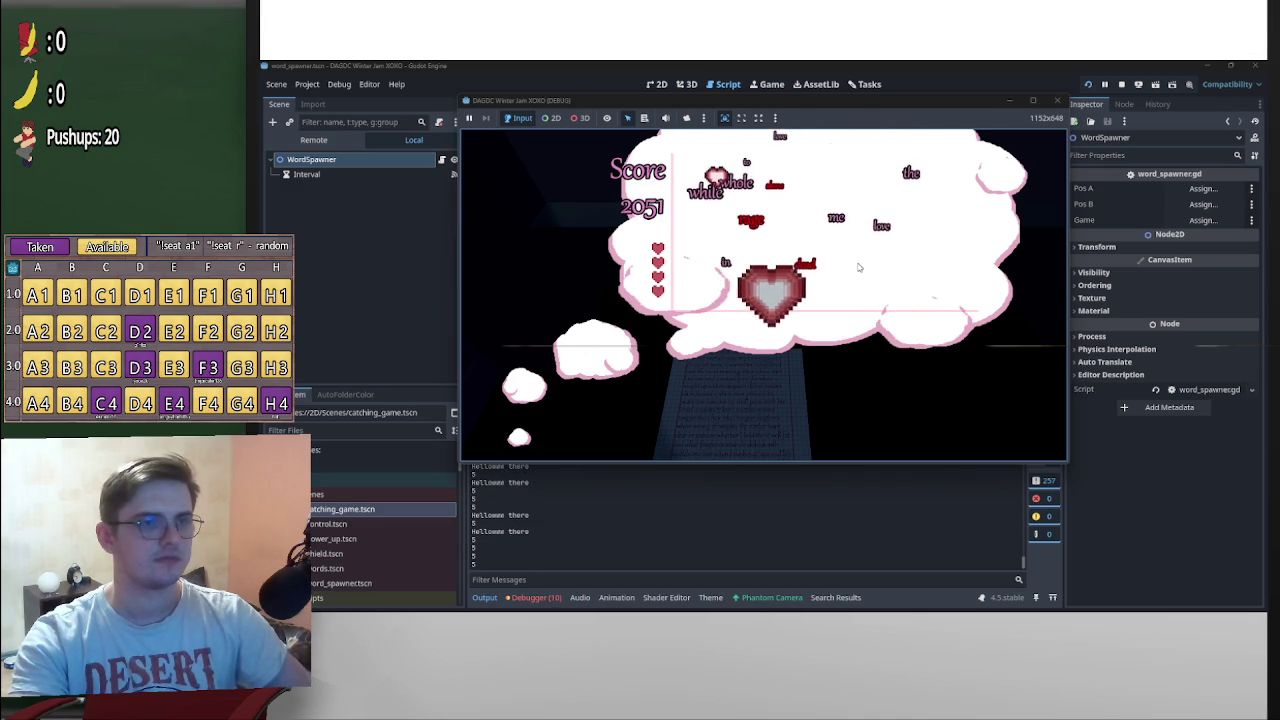
{"action": "key", "text": "Right"}
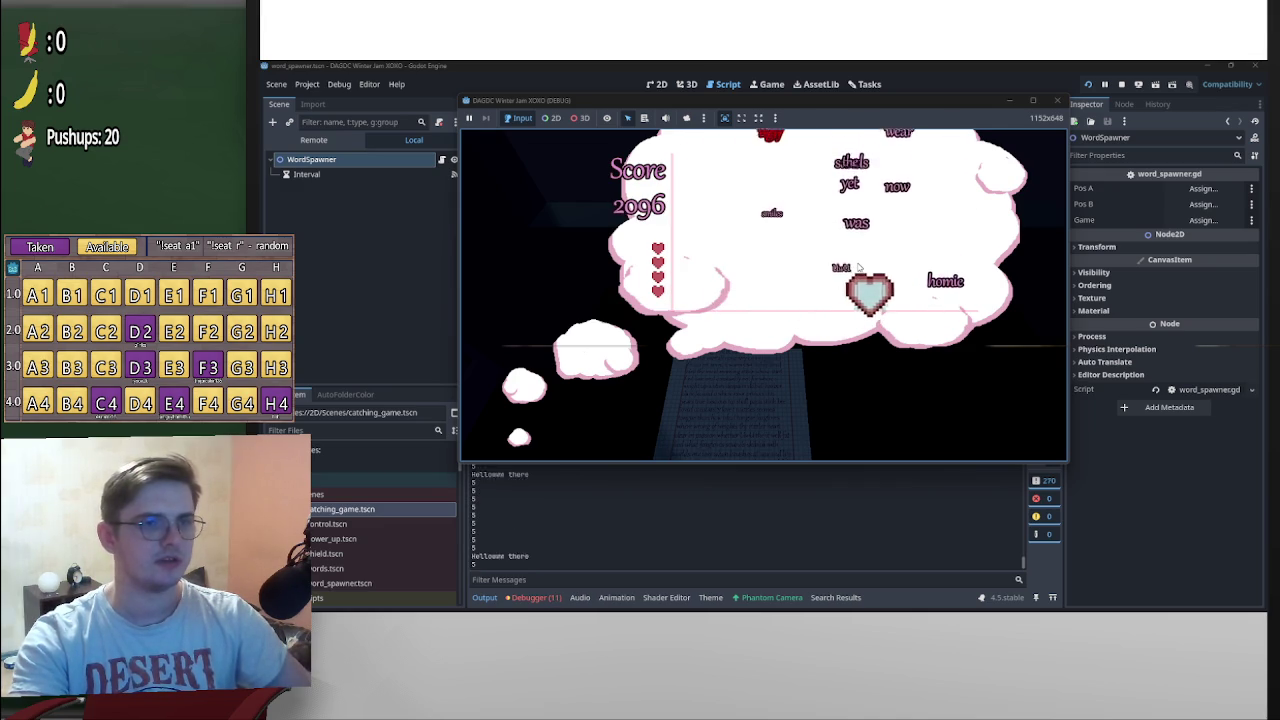
{"action": "key", "text": "Left"}
{"action": "key", "text": "Right"}
{"action": "key", "text": "Left"}
{"action": "key", "text": "Right"}
{"action": "key", "text": "Left"}
{"action": "key", "text": "Right"}
{"action": "key", "text": "Left"}
{"action": "key", "text": "Right"}
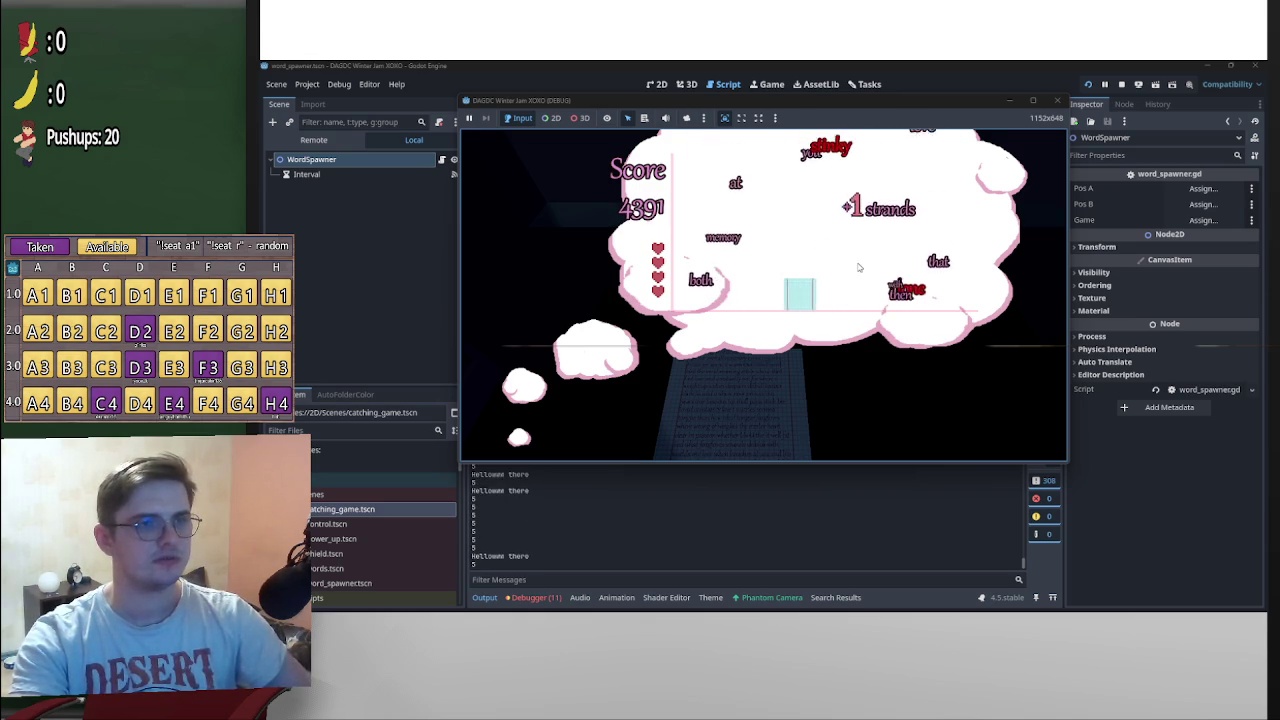
{"action": "key", "text": "Right"}
{"action": "key", "text": "Left"}
{"action": "key", "text": "Left"}
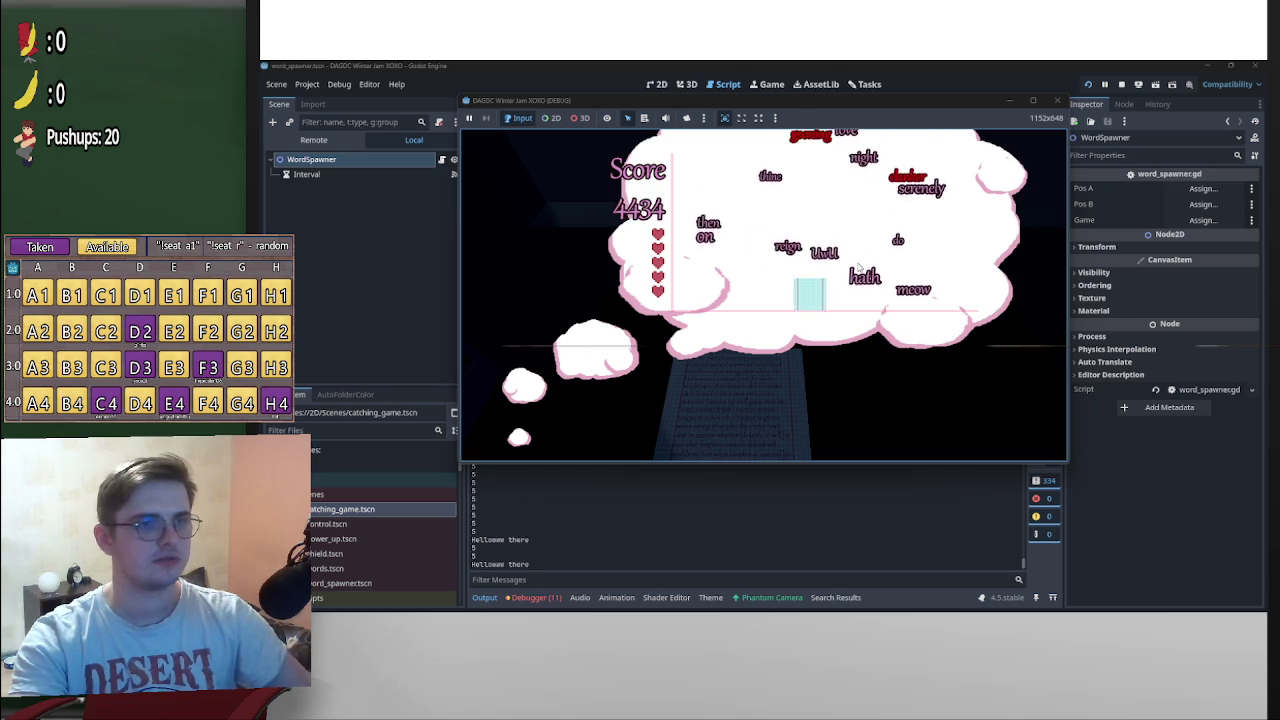
{"action": "key", "text": "Right"}
{"action": "key", "text": "Right"}
{"action": "key", "text": "Left"}
{"action": "key", "text": "Left"}
{"action": "key", "text": "Right"}
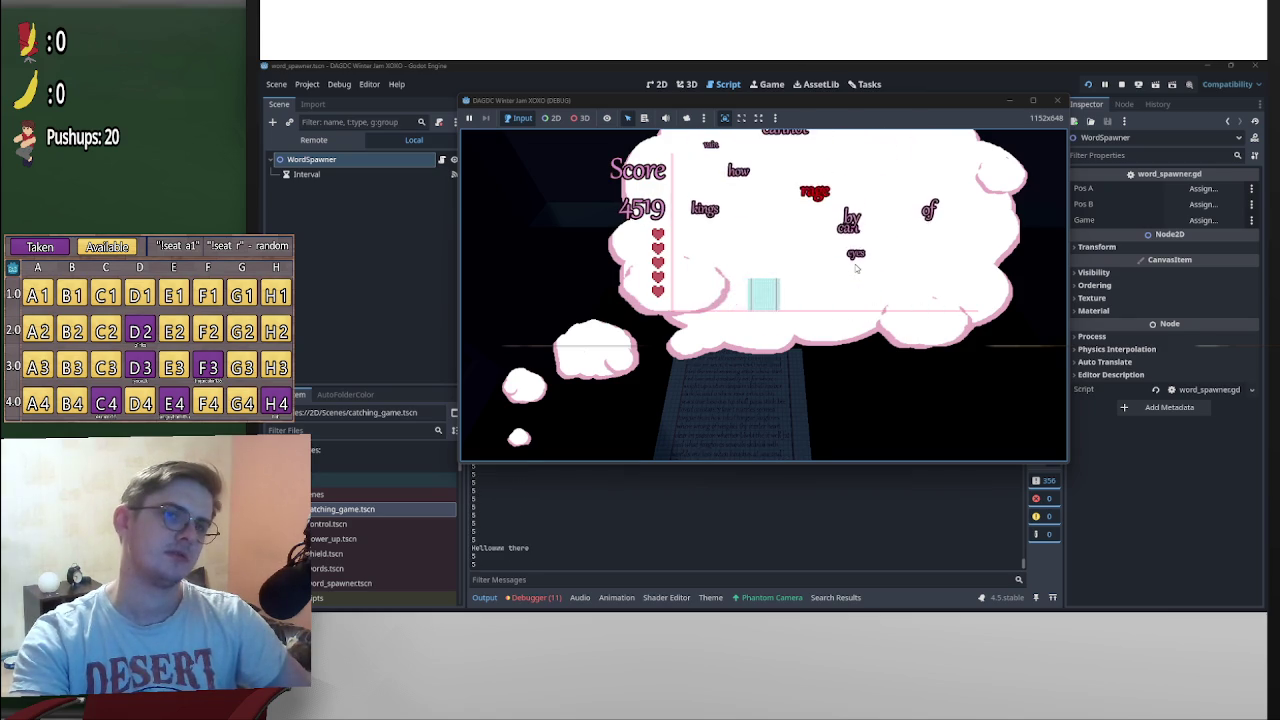
{"action": "key", "text": "Right"}
{"action": "key", "text": "Left"}
{"action": "key", "text": "Right"}
{"action": "key", "text": "Right"}
{"action": "key", "text": "Right"}
{"action": "key", "text": "Left"}
{"action": "key", "text": "Left"}
{"action": "key", "text": "Right"}
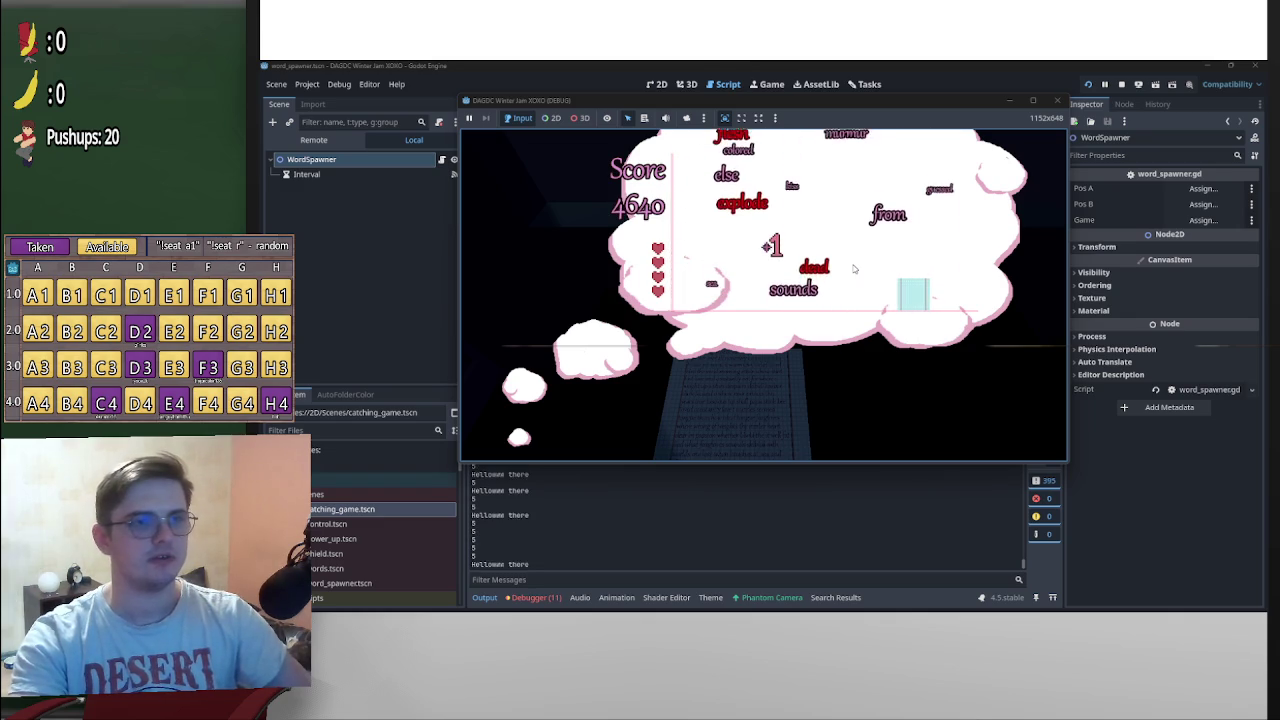
Stop the game, set min_interval on line 13 of word_spawner.gd to 0.3, and relaunch
{"action": "left_click", "coordinate": [1057, 100]}
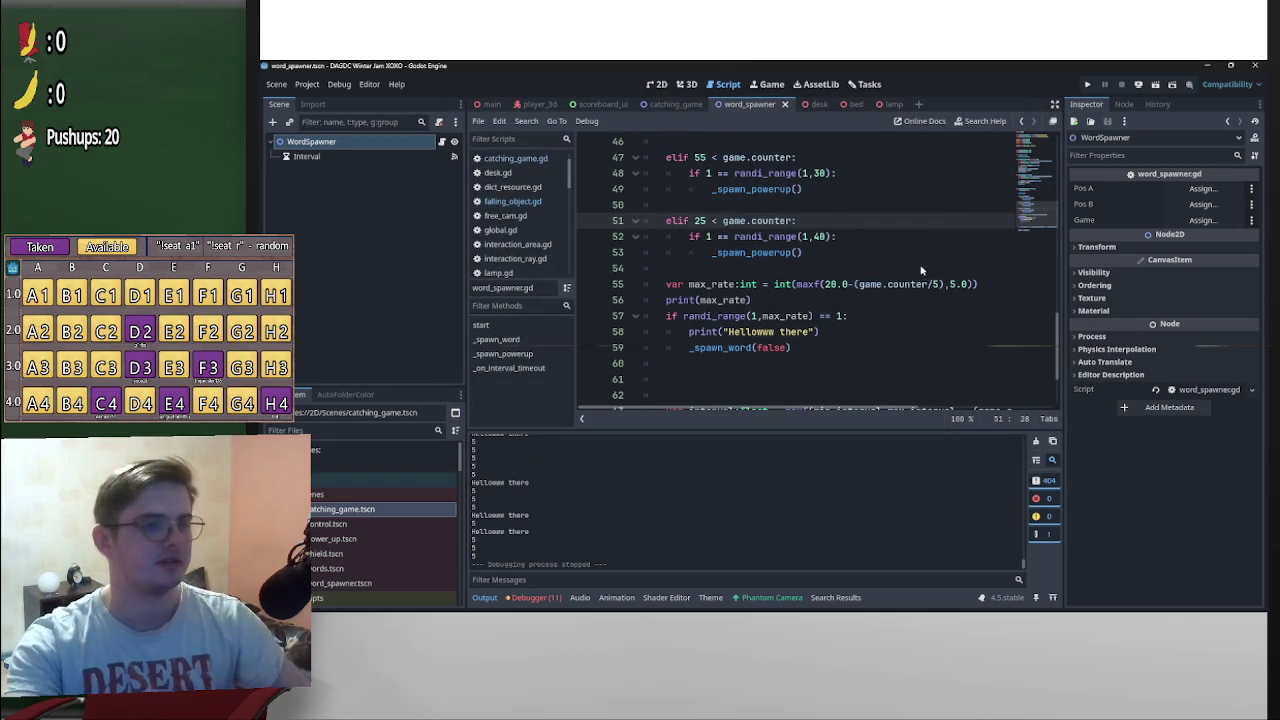
{"action": "scroll", "coordinate": [921, 263], "scroll_direction": "down", "scroll_amount": 2}
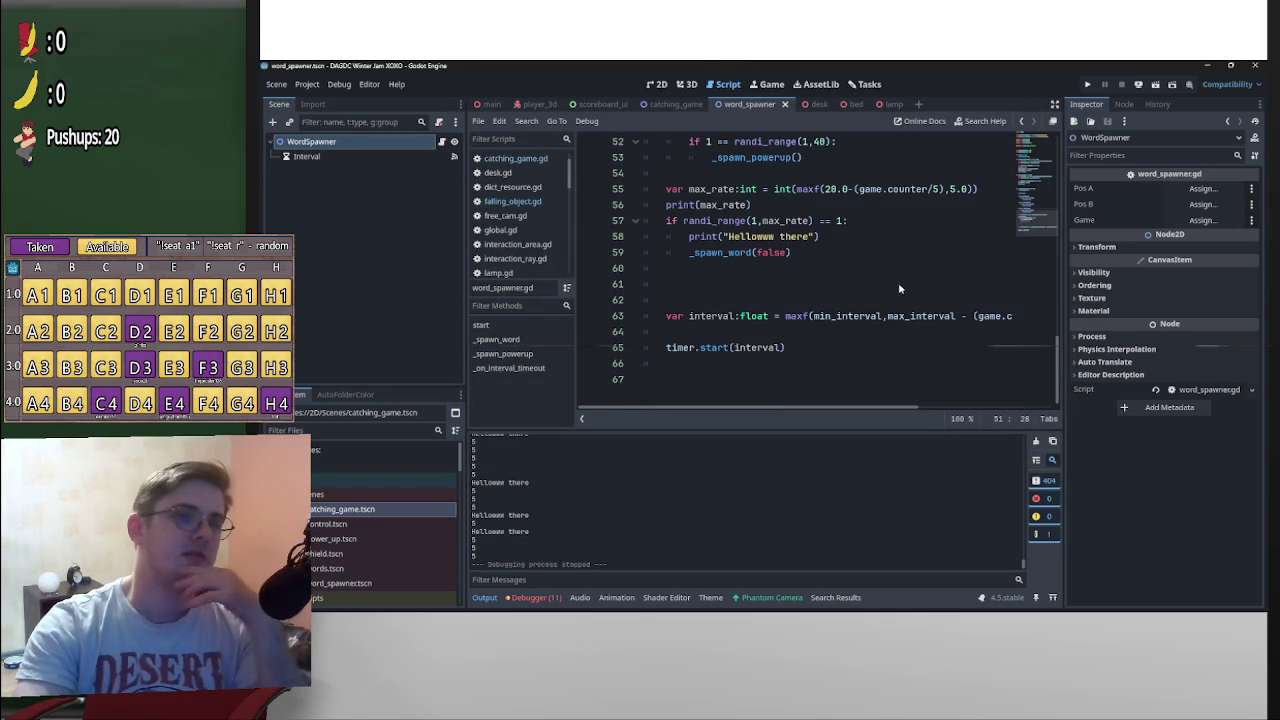
{"action": "scroll", "coordinate": [860, 290], "scroll_direction": "up", "scroll_amount": 1}
{"action": "scroll", "coordinate": [862, 292], "scroll_direction": "up", "scroll_amount": 3}
{"action": "scroll", "coordinate": [864, 295], "scroll_direction": "down", "scroll_amount": 4}
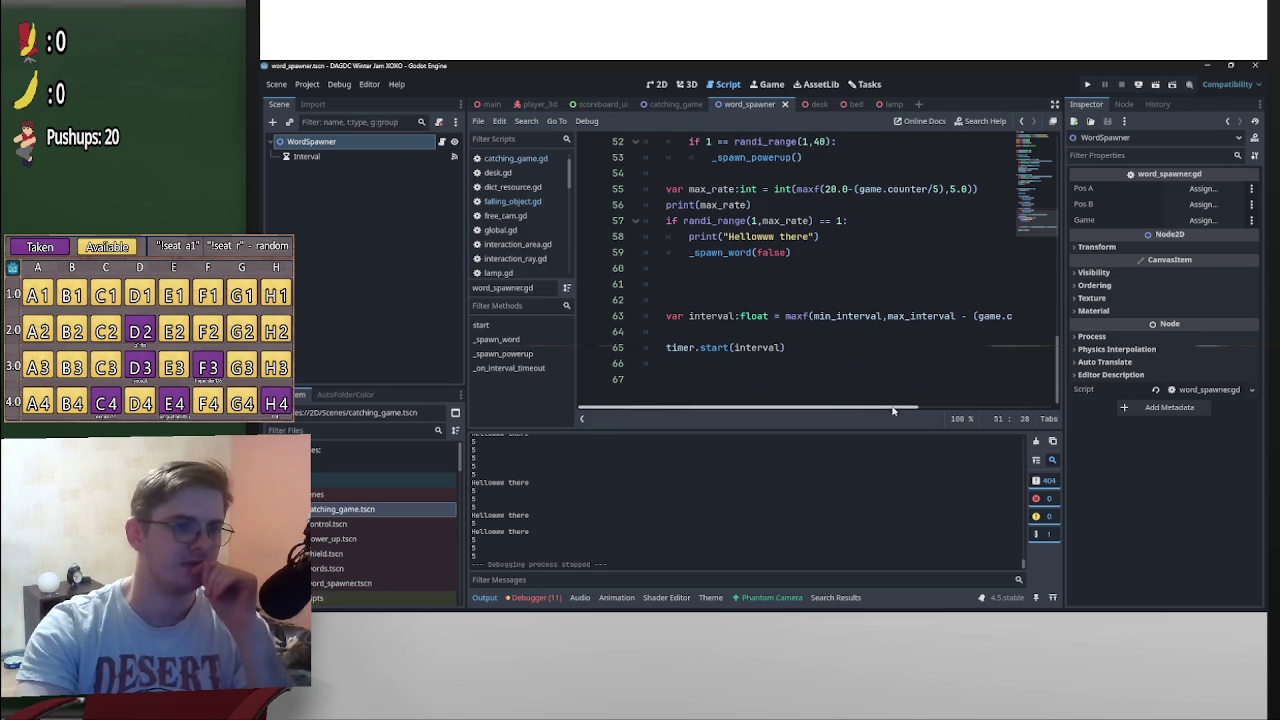
{"action": "scroll", "coordinate": [873, 383], "scroll_direction": "up", "scroll_amount": 14}
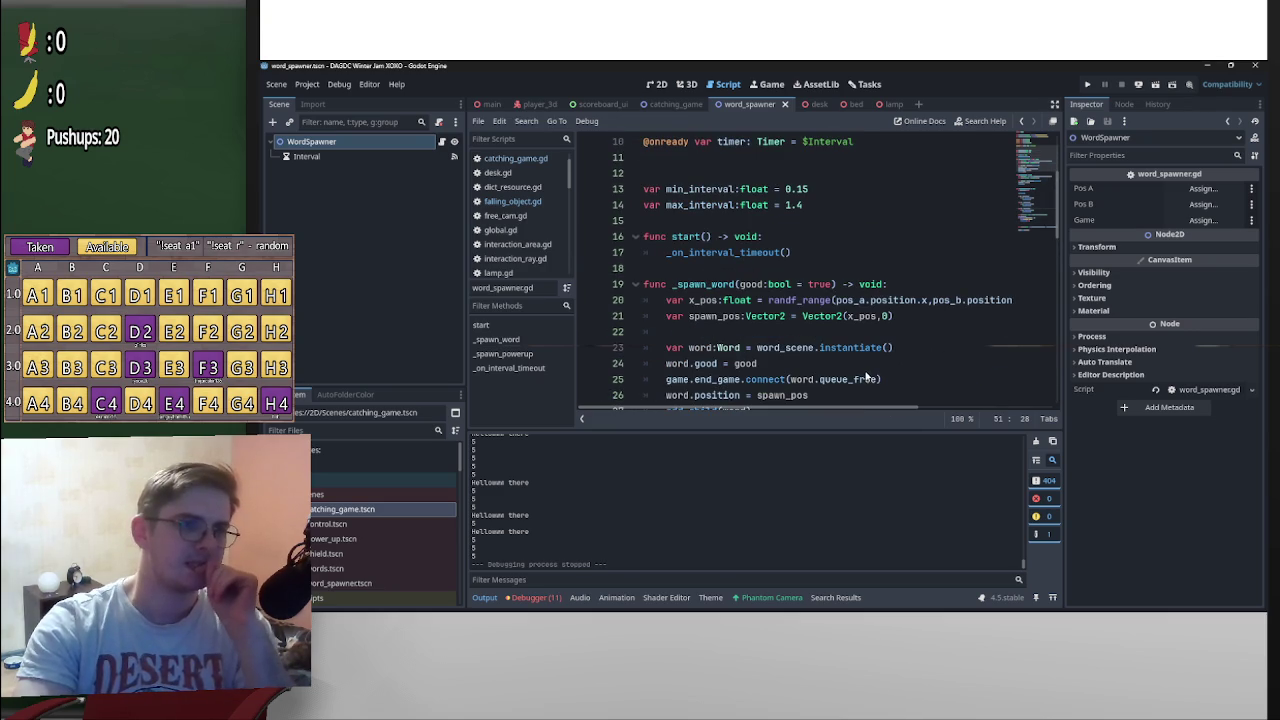
{"action": "double_click", "coordinate": [800, 190]}
{"action": "type", "text": "2"}
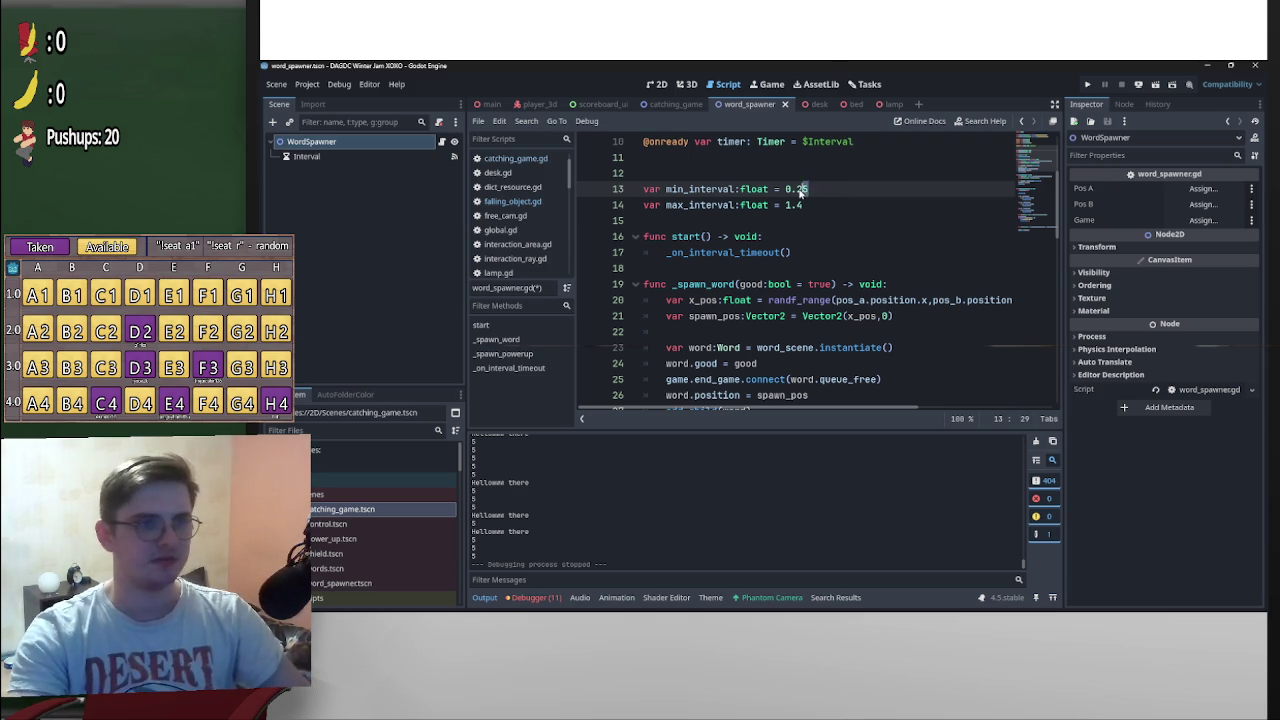
{"action": "type", "text": "5"}
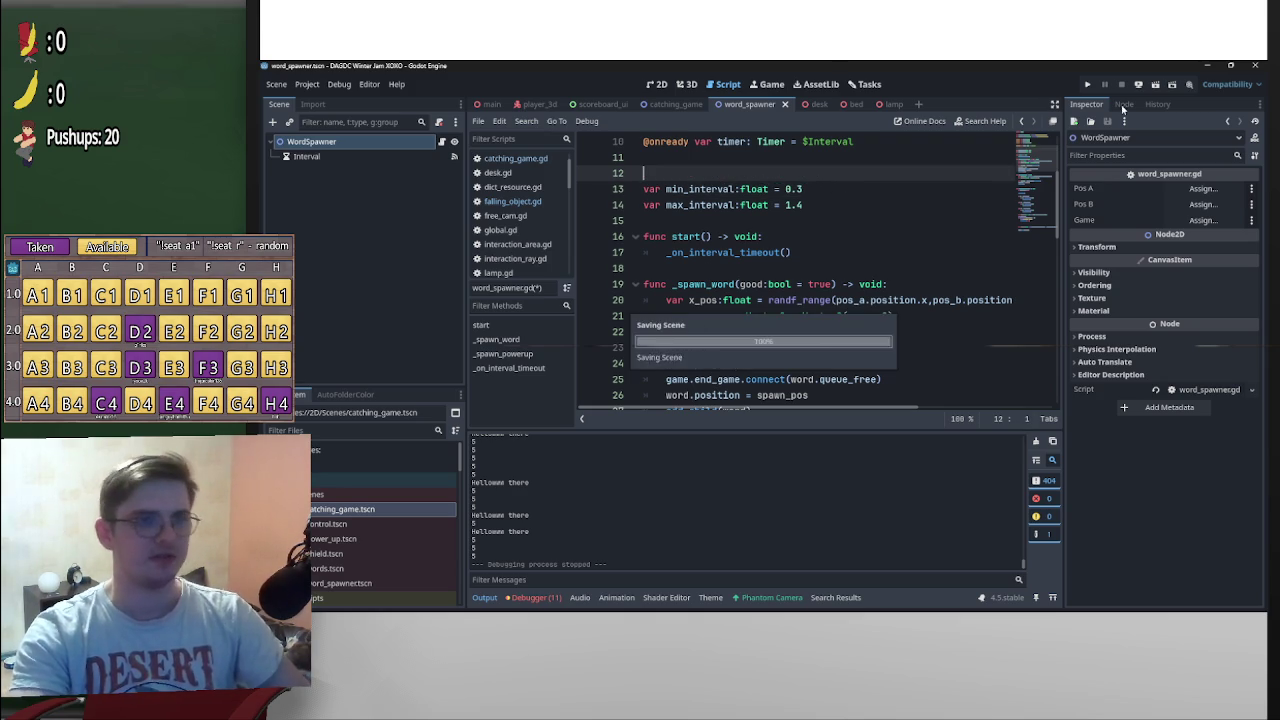
{"action": "left_click", "coordinate": [1087, 86]}
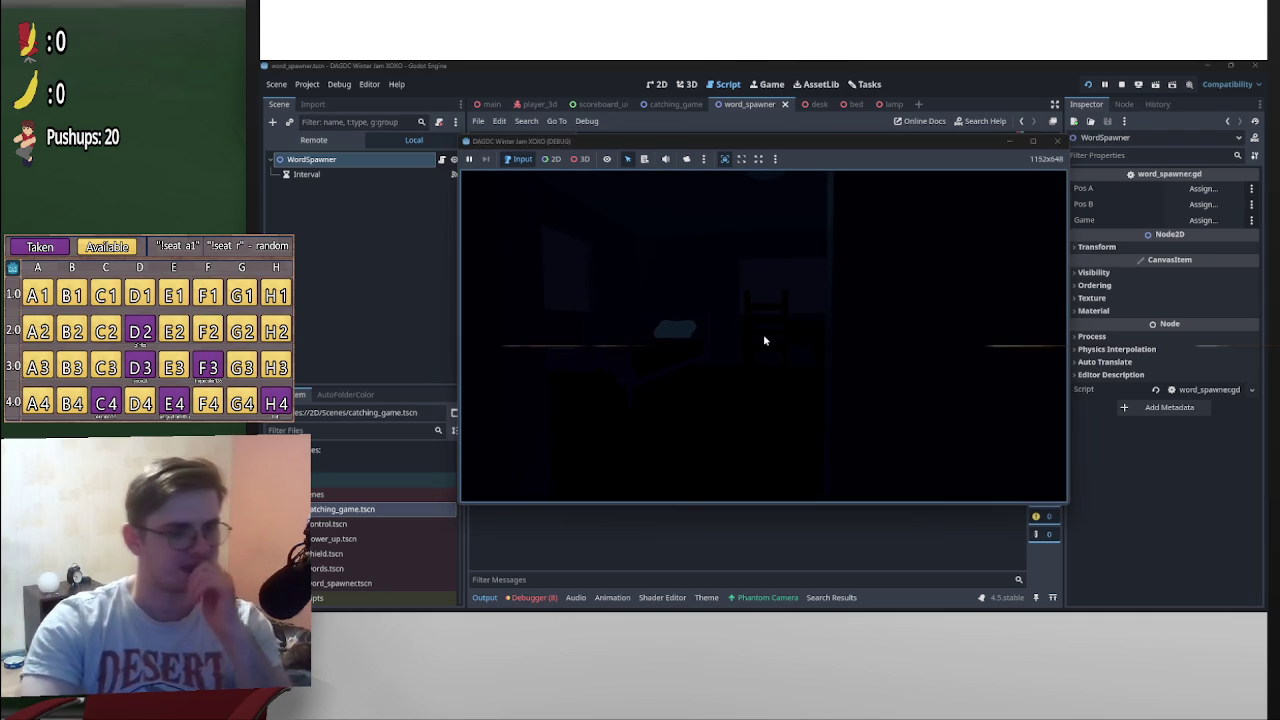
Pause and stop the running game, returning to the script editor
{"action": "key", "text": "p"}
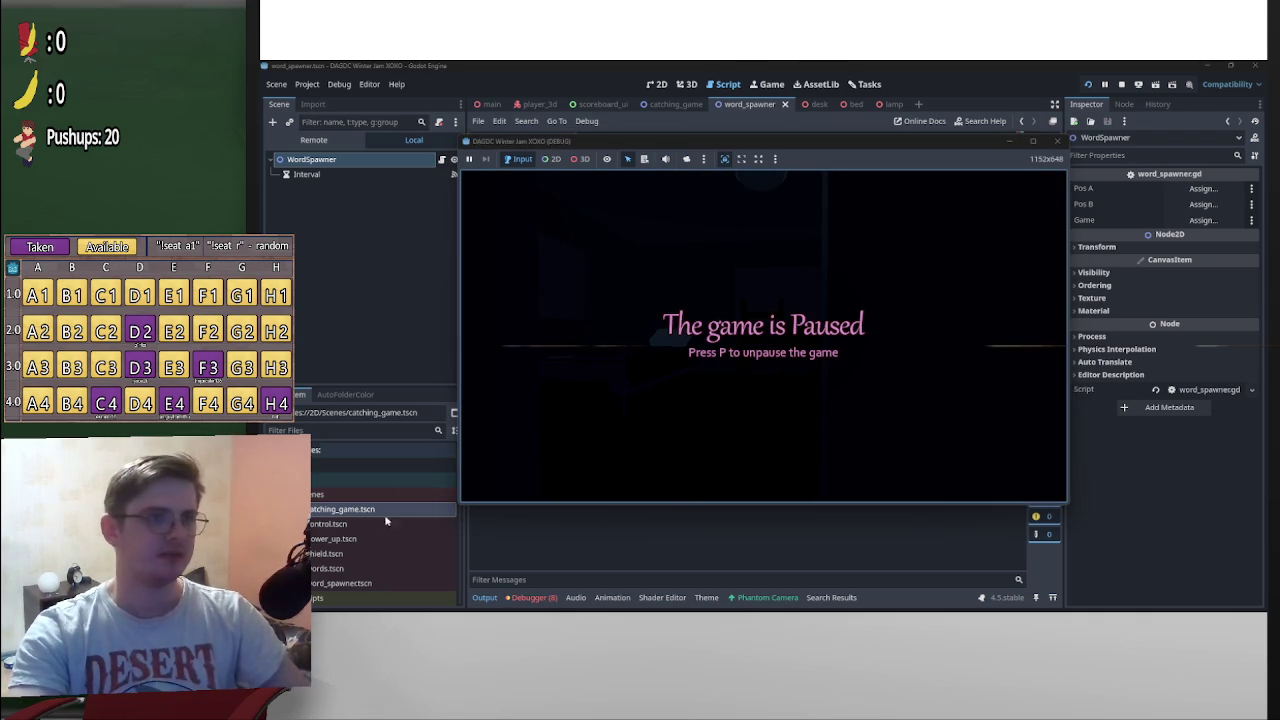
{"action": "scroll", "coordinate": [347, 573], "scroll_direction": "down", "scroll_amount": 3}
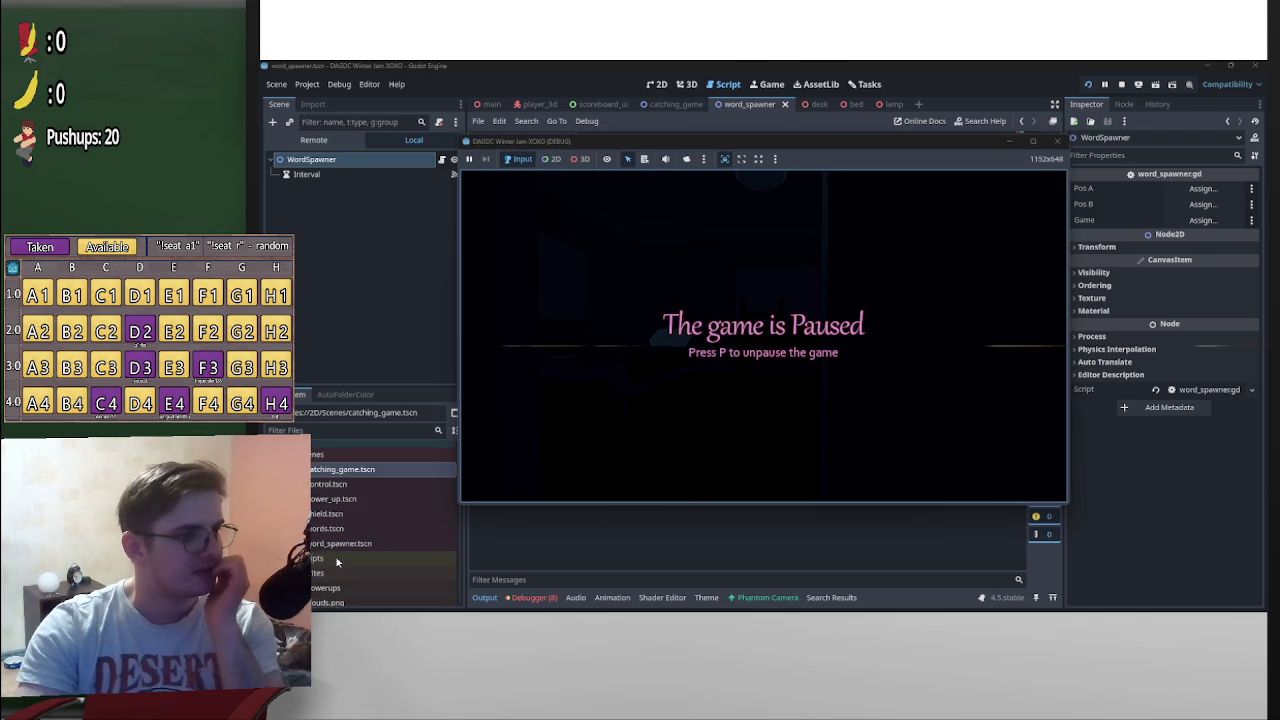
{"action": "key", "text": "F8"}
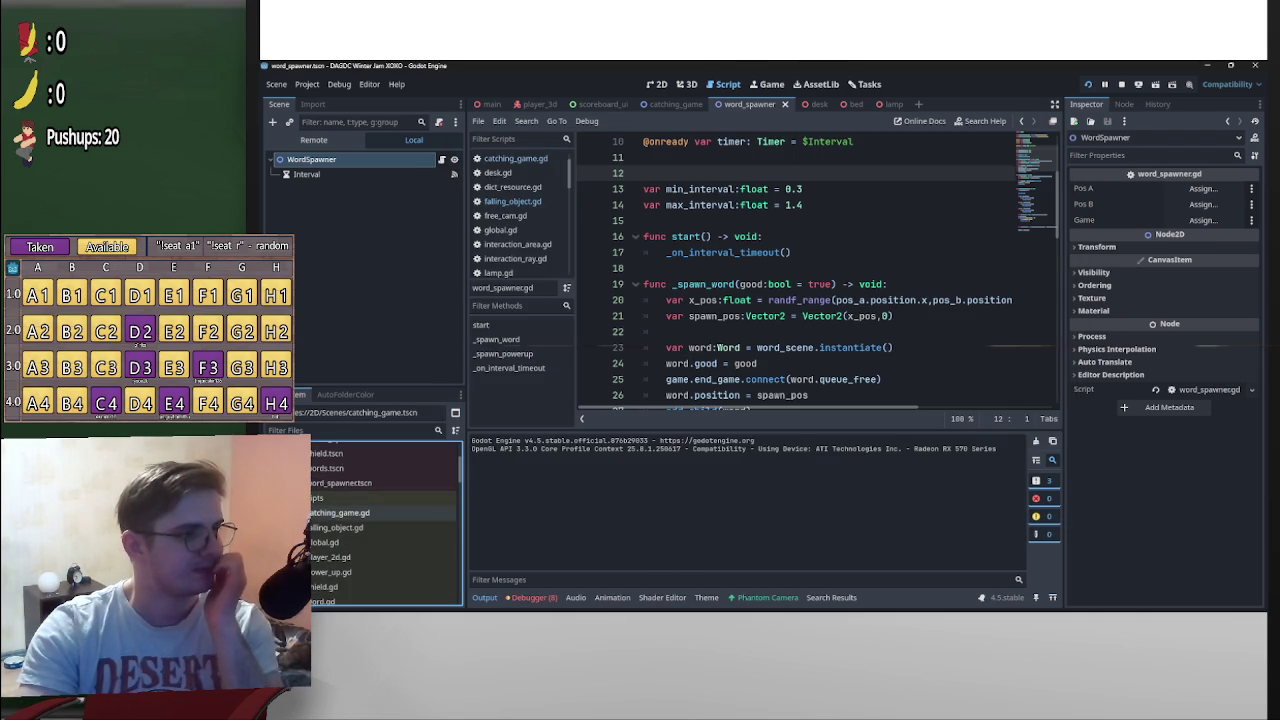
{"action": "scroll", "coordinate": [708, 357], "scroll_direction": "down", "scroll_amount": 1}
{"action": "scroll", "coordinate": [818, 372], "scroll_direction": "down", "scroll_amount": 10}
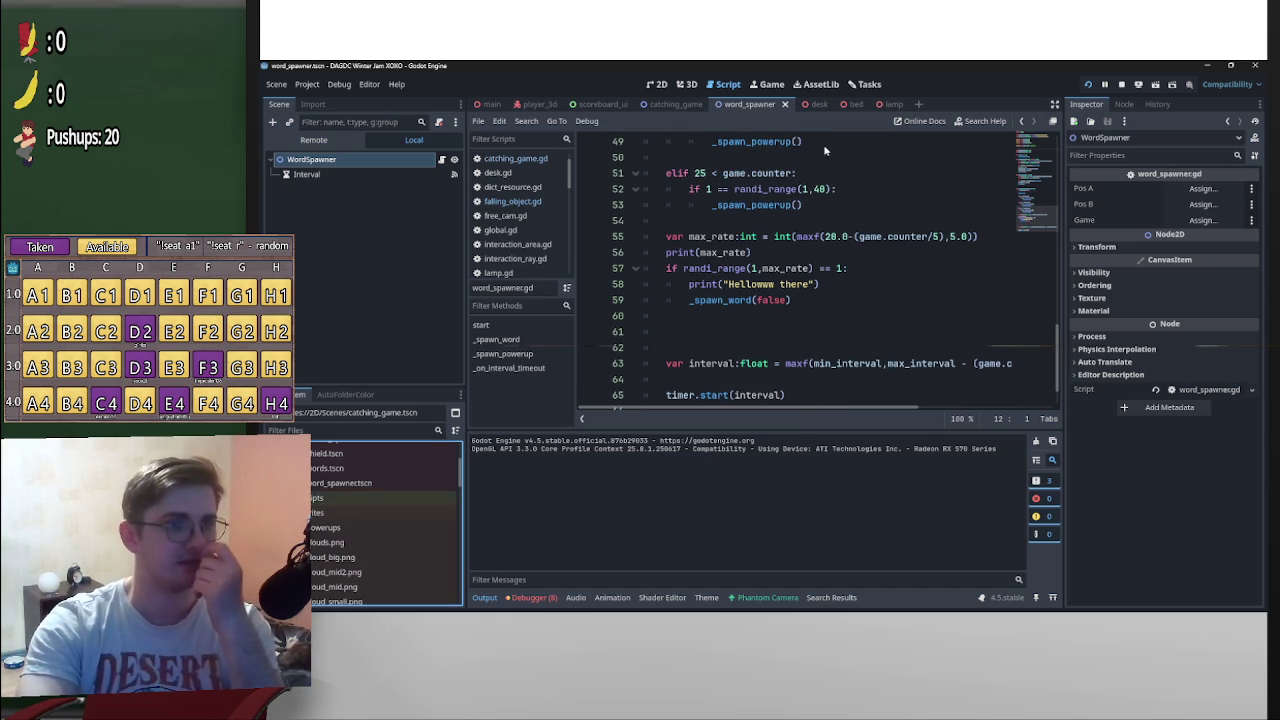
{"action": "scroll", "coordinate": [821, 155], "scroll_direction": "up", "scroll_amount": 3}
{"action": "scroll", "coordinate": [512, 274], "scroll_direction": "up", "scroll_amount": 1}
In falling_object.gd, raise the magnet pull multiplier from 700 to 900 and relaunch the game
{"action": "left_click", "coordinate": [515, 217]}
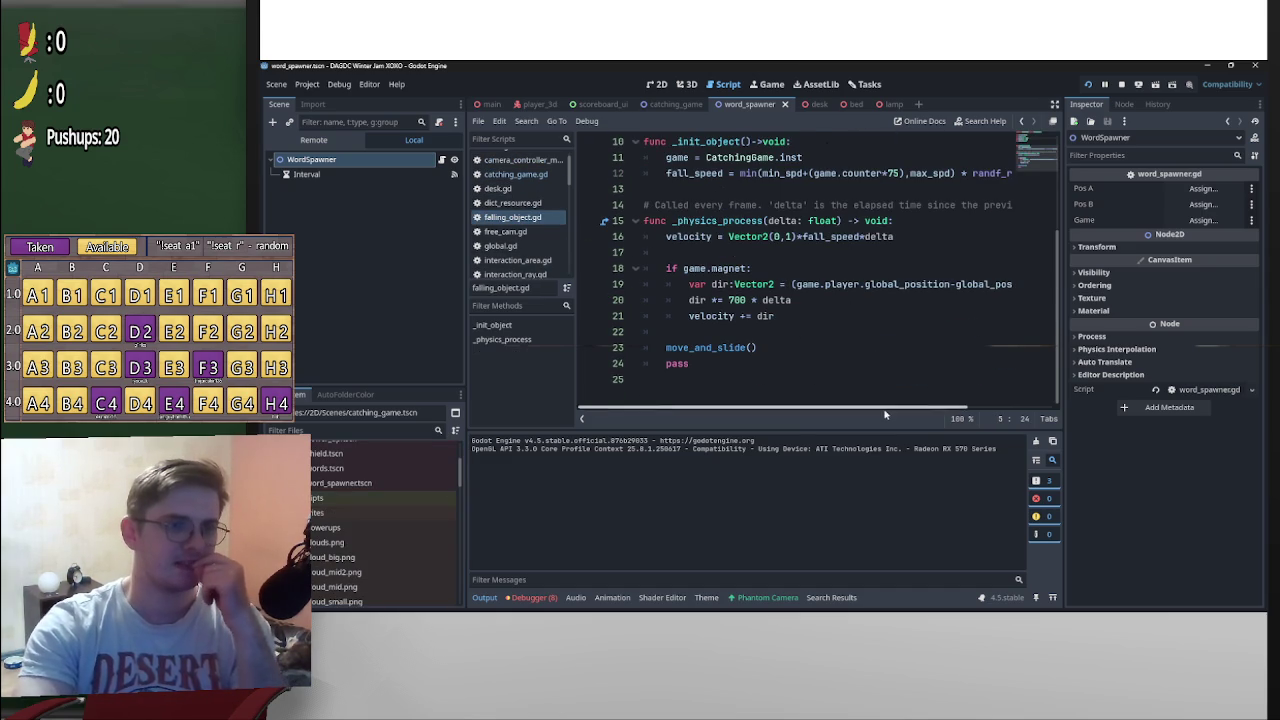
{"action": "left_click", "coordinate": [729, 301]}
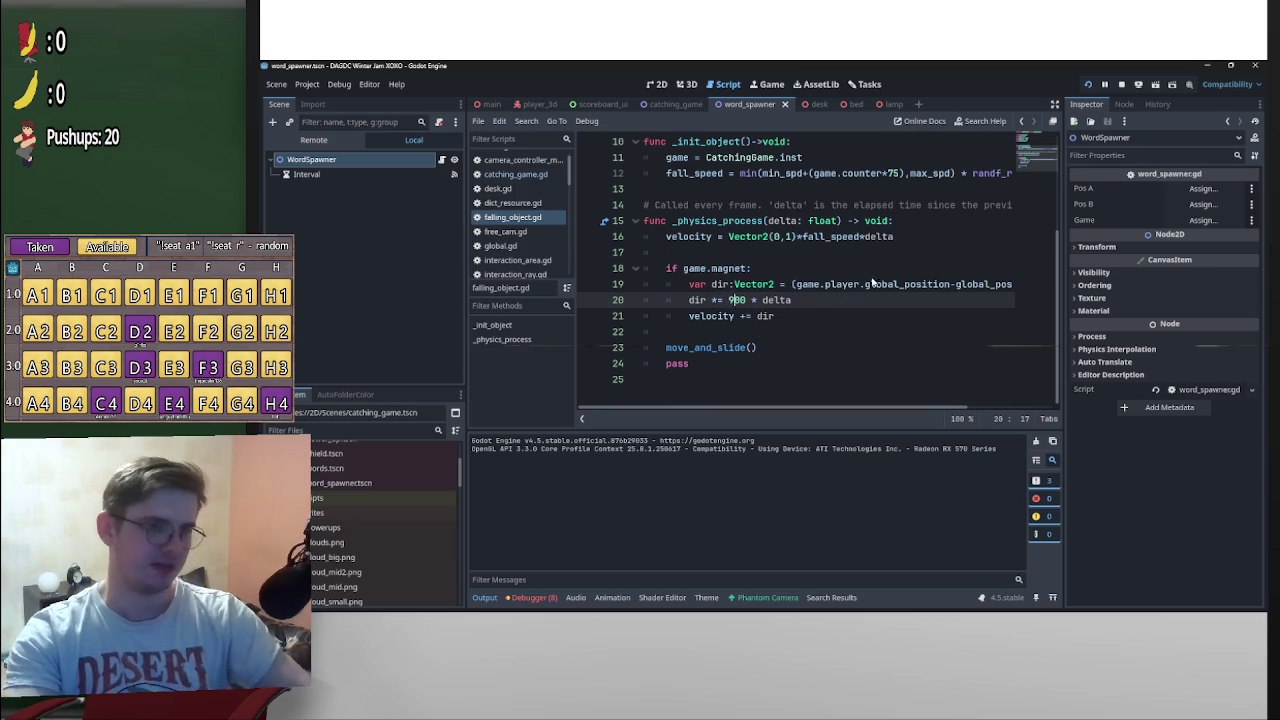
{"action": "left_click", "coordinate": [872, 240]}
{"action": "left_click", "coordinate": [1088, 84]}
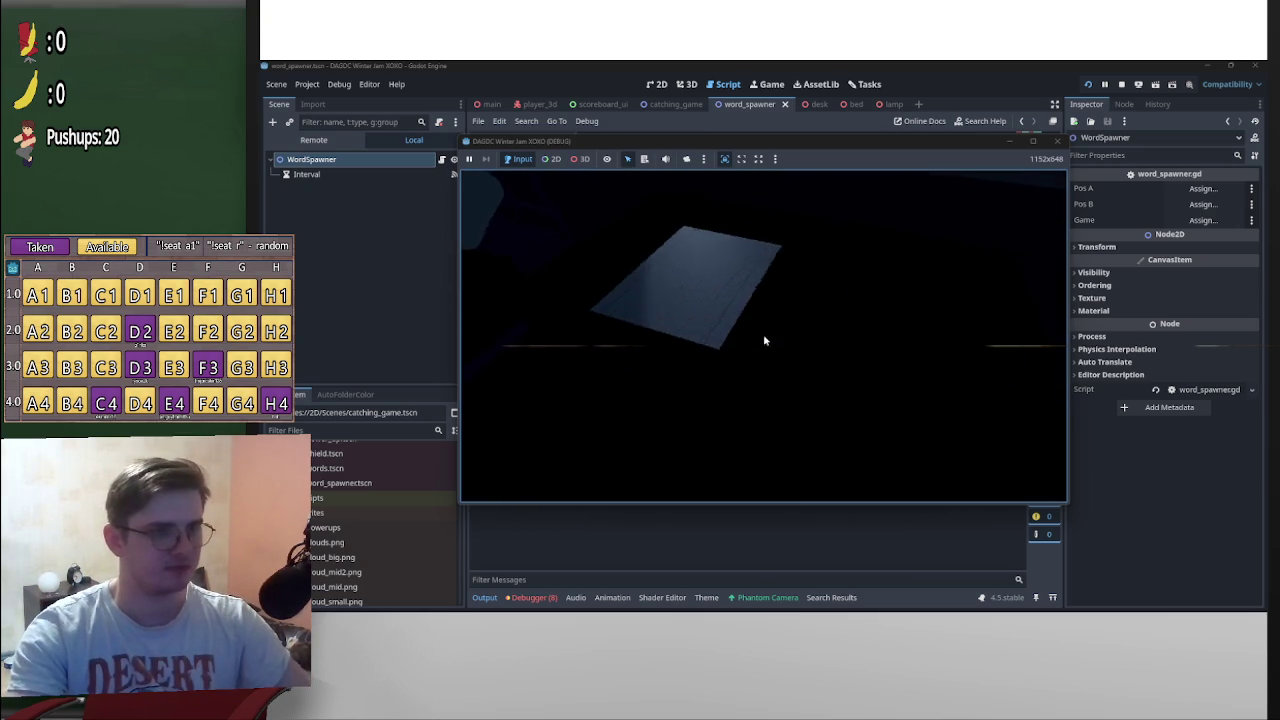
Start a minigame round, catch words like 'having' up to a score of 72, then stop the game
{"action": "left_click", "coordinate": [763, 341]}
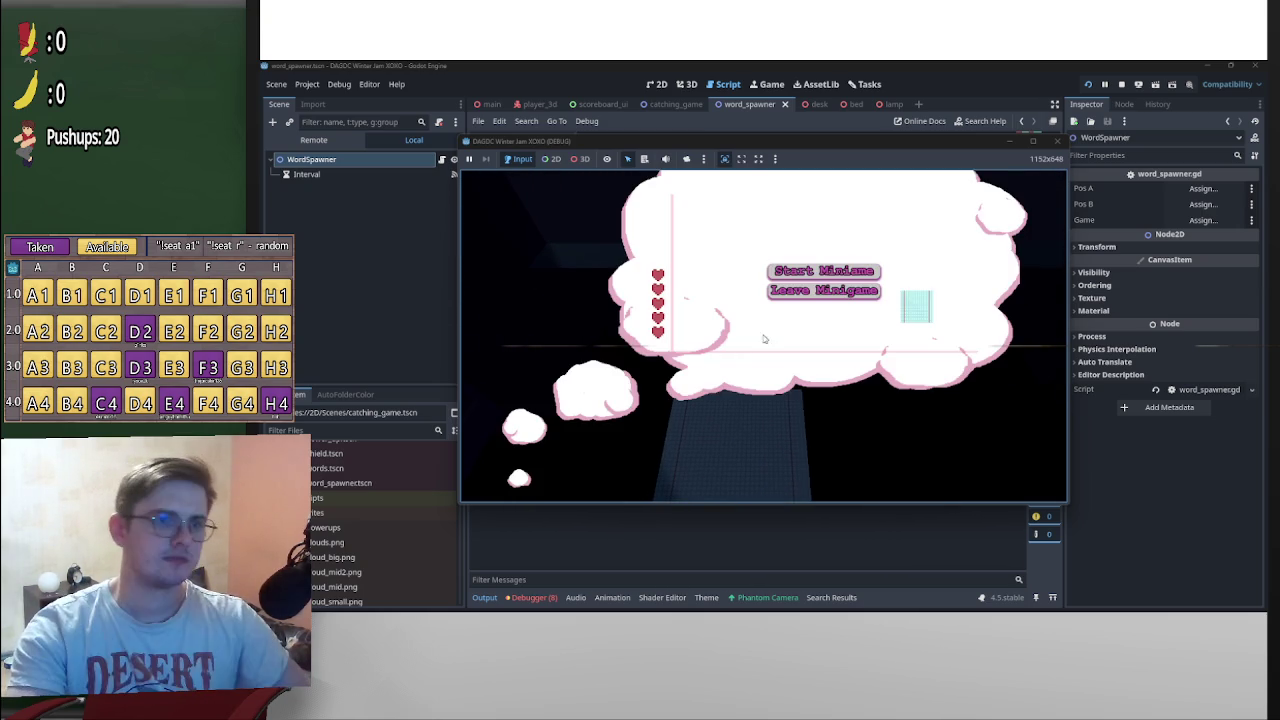
{"action": "left_click", "coordinate": [853, 272]}
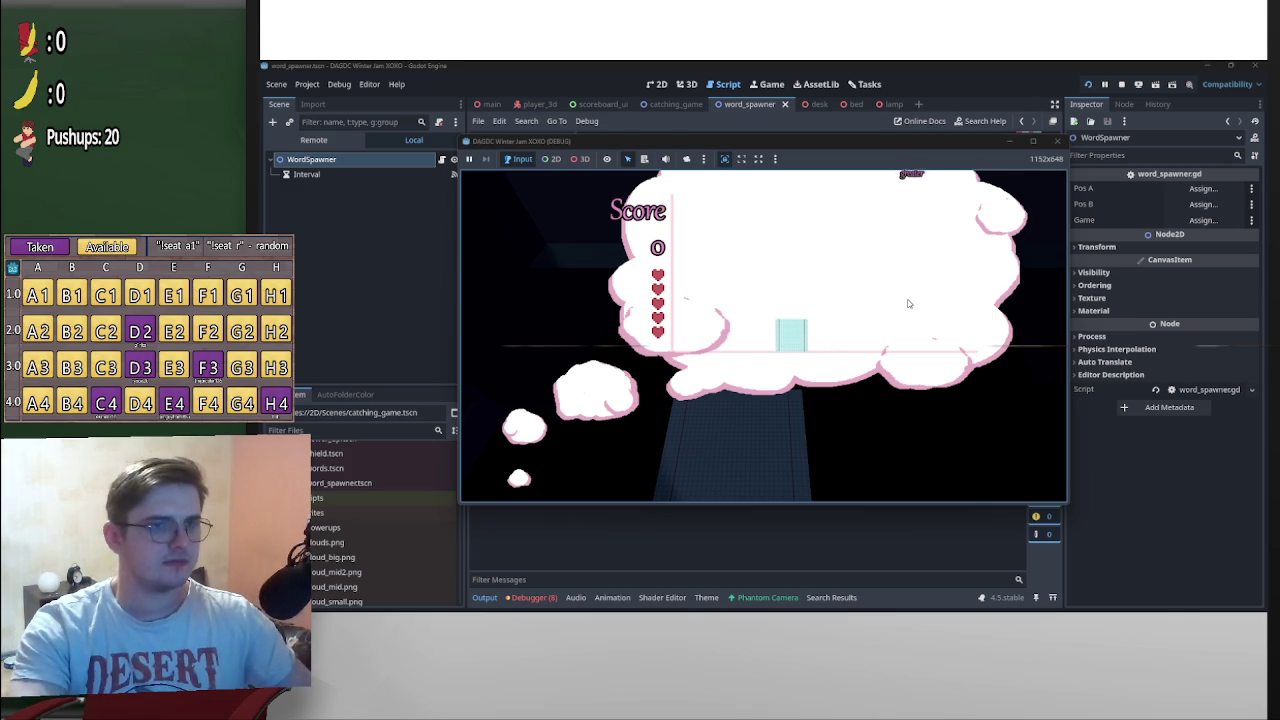
{"action": "key", "text": "Left"}
{"action": "key", "text": "Right"}
{"action": "key", "text": "Right"}
{"action": "key", "text": "Right"}
{"action": "key", "text": "Left"}
{"action": "key", "text": "Right"}
{"action": "key", "text": "Left"}
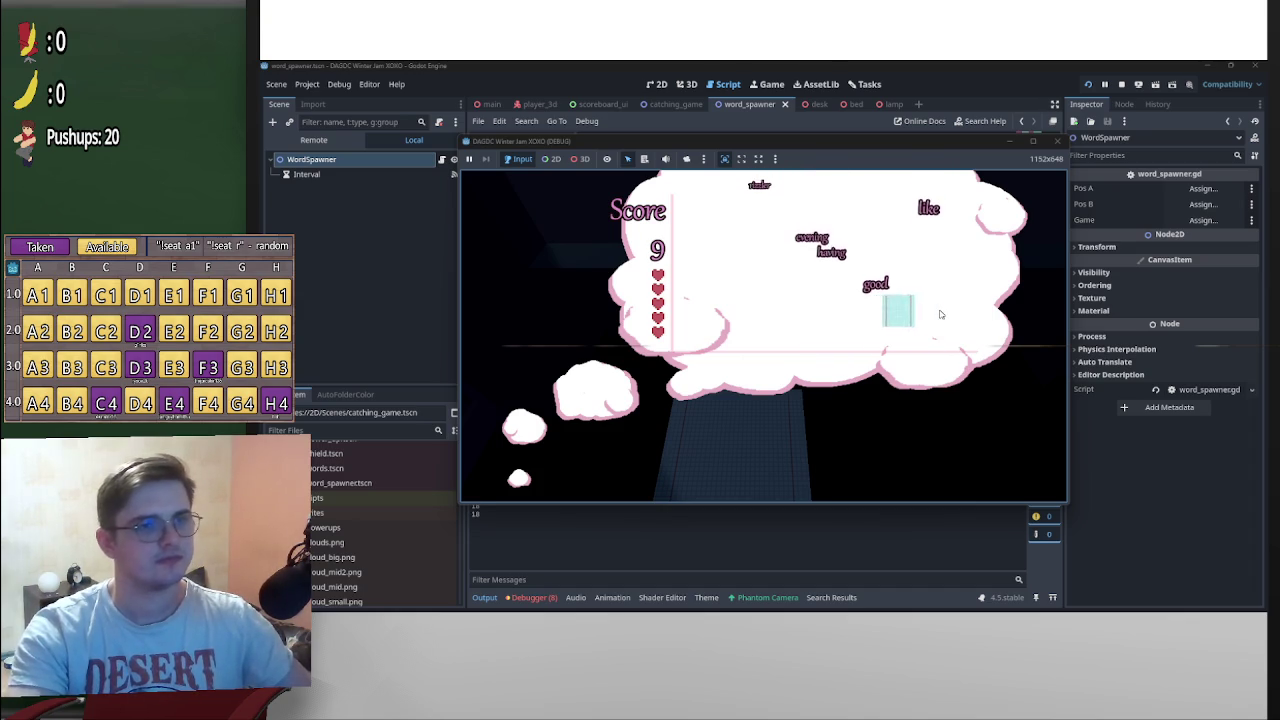
{"action": "key", "text": "Left"}
{"action": "key", "text": "Left"}
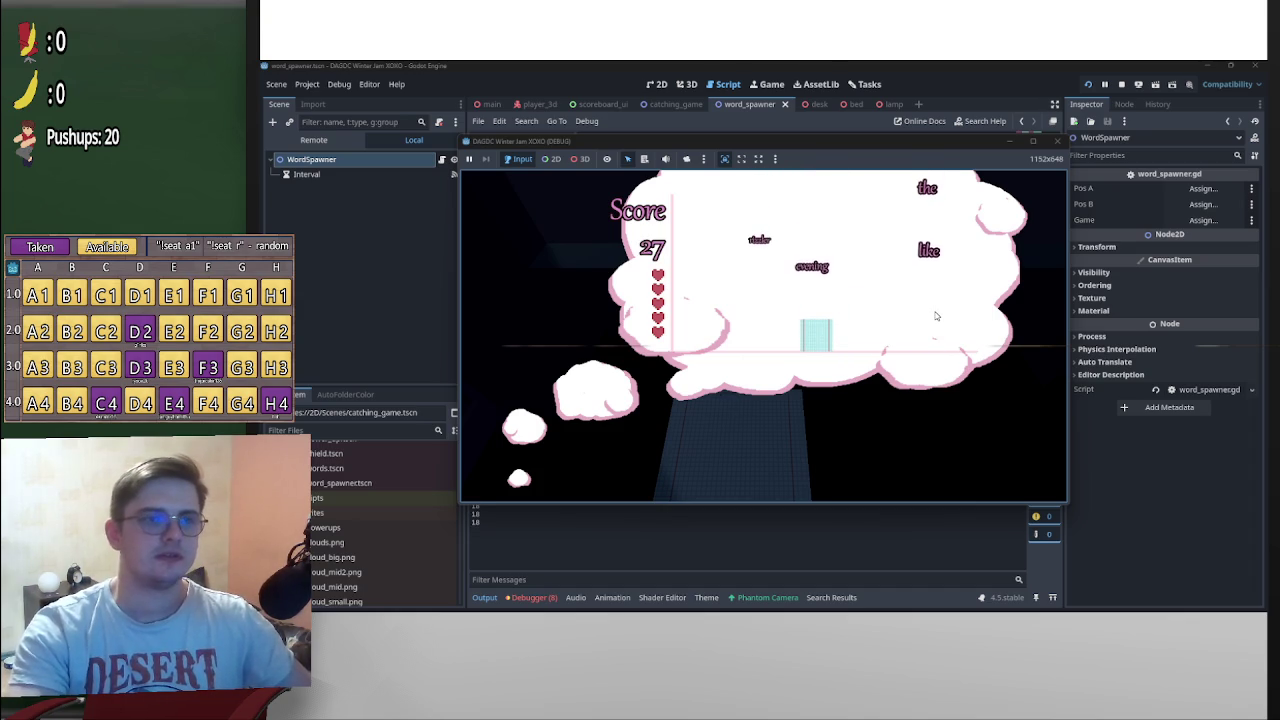
{"action": "key", "text": "Left"}
{"action": "key", "text": "Right"}
{"action": "key", "text": "Right"}
{"action": "key", "text": "Left"}
{"action": "key", "text": "Right"}
{"action": "key", "text": "Left"}
{"action": "key", "text": "Left"}
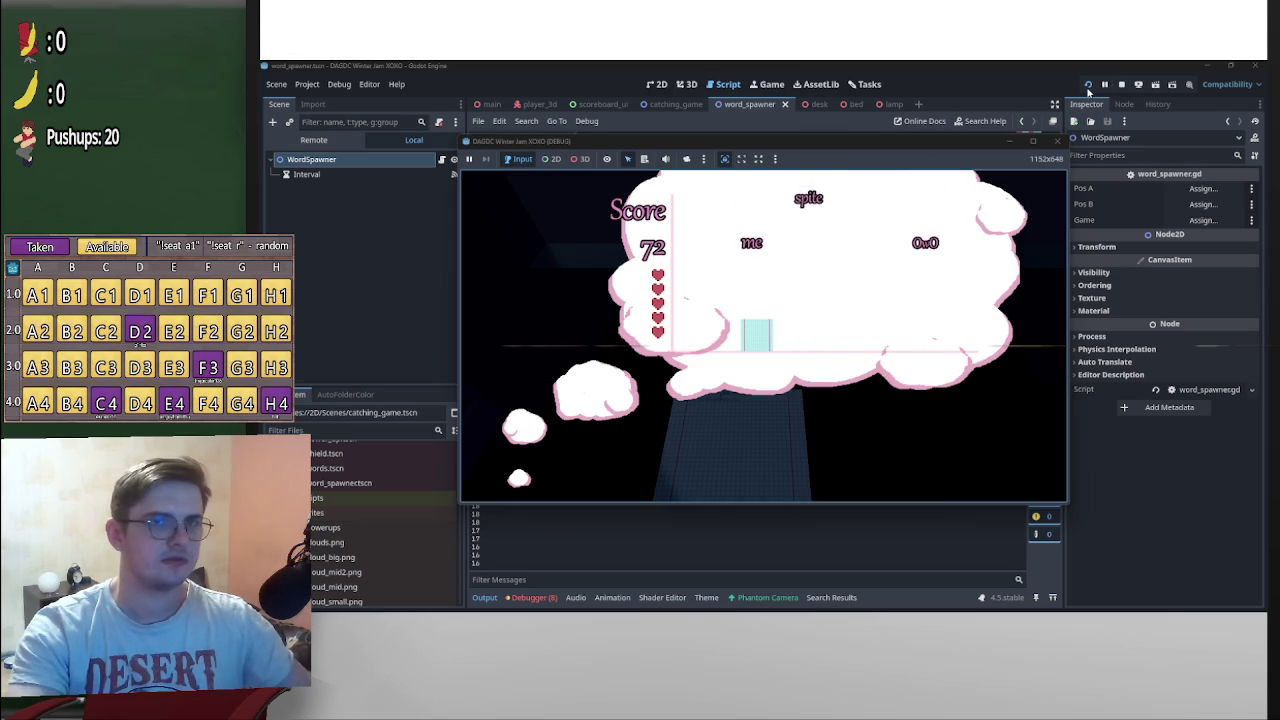
{"action": "key", "text": "F8"}
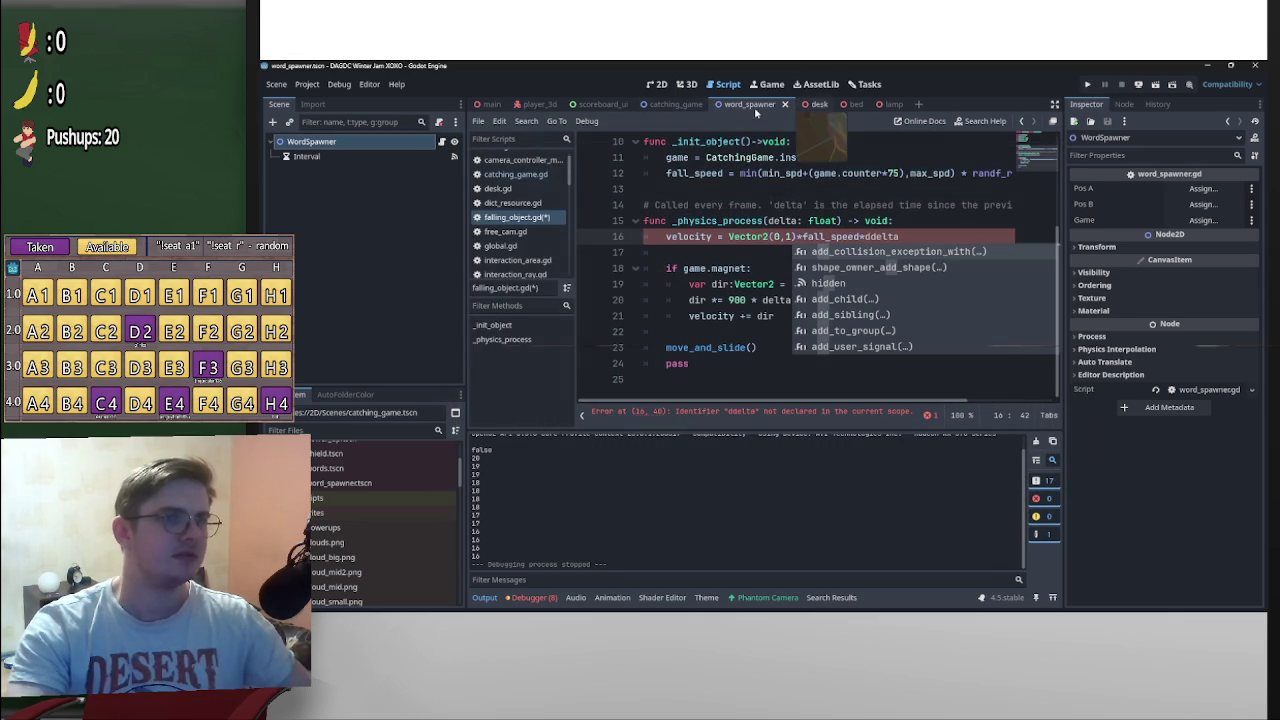
Correct the ddelta typo to delta on line 16 of falling_object.gd
{"action": "left_click", "coordinate": [732, 248]}
{"action": "left_click", "coordinate": [871, 237]}
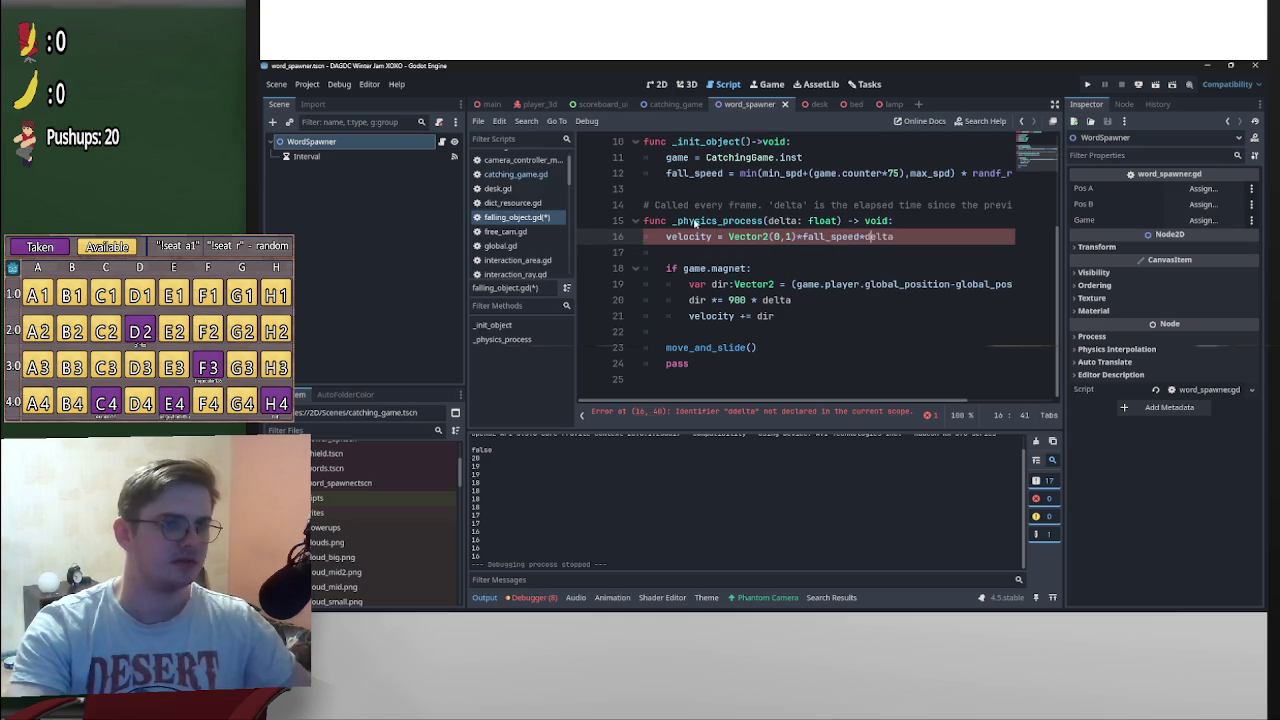
{"action": "key", "text": "BackSpace"}
In word_spawner.gd, change the max_rate divisor on line 55 to counter/8 and relaunch the game
{"action": "left_click", "coordinate": [685, 106]}
{"action": "left_click", "coordinate": [750, 104]}
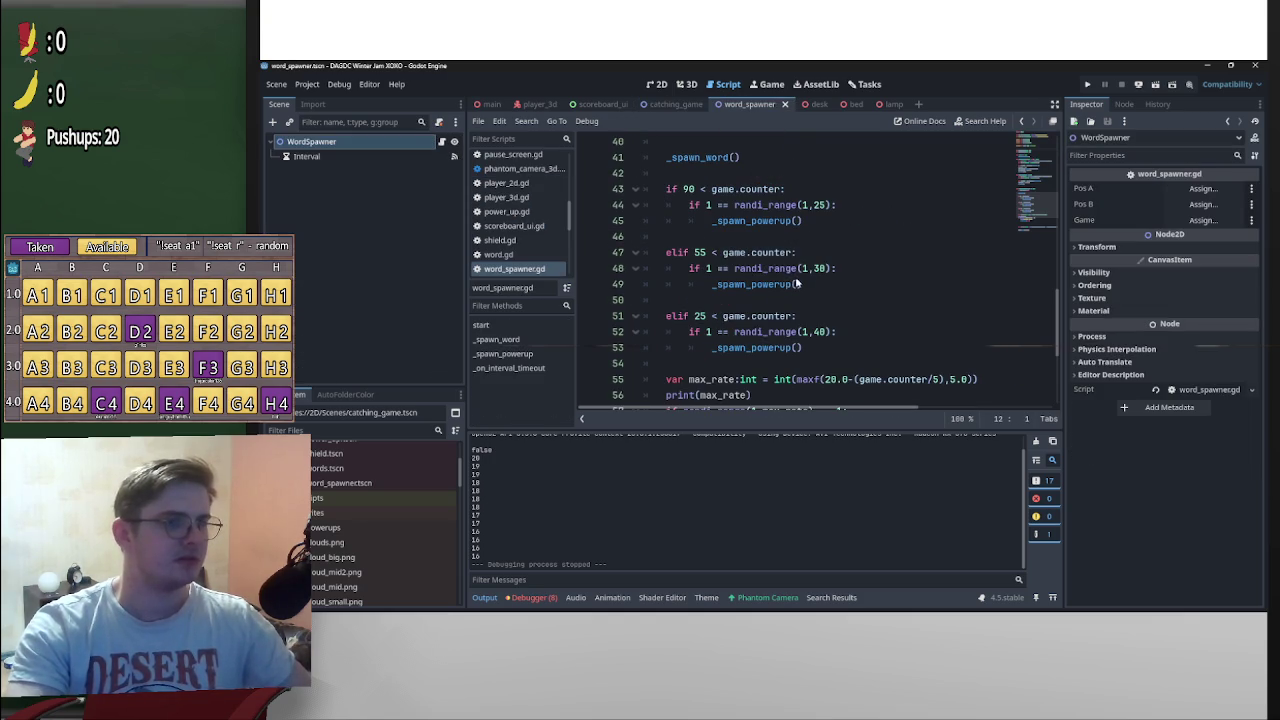
{"action": "scroll", "coordinate": [770, 265], "scroll_direction": "down", "scroll_amount": 1}
{"action": "scroll", "coordinate": [808, 320], "scroll_direction": "up", "scroll_amount": 5}
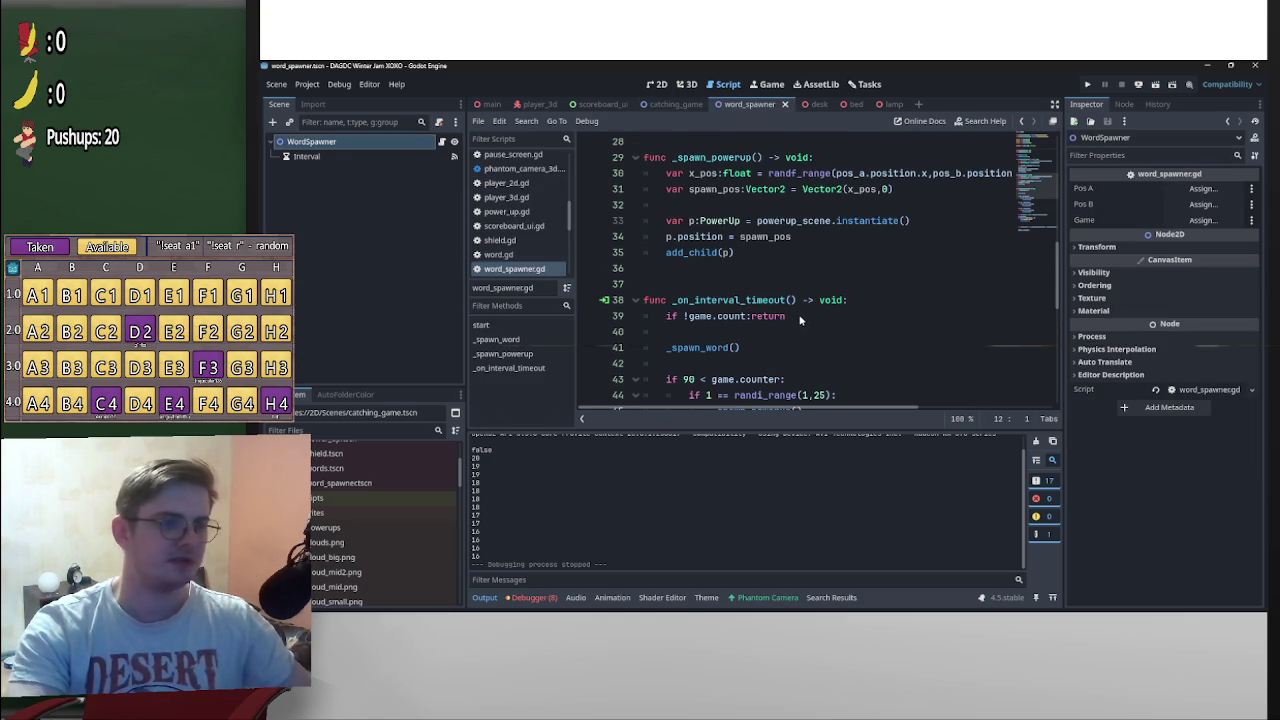
{"action": "scroll", "coordinate": [797, 320], "scroll_direction": "down", "scroll_amount": 5}
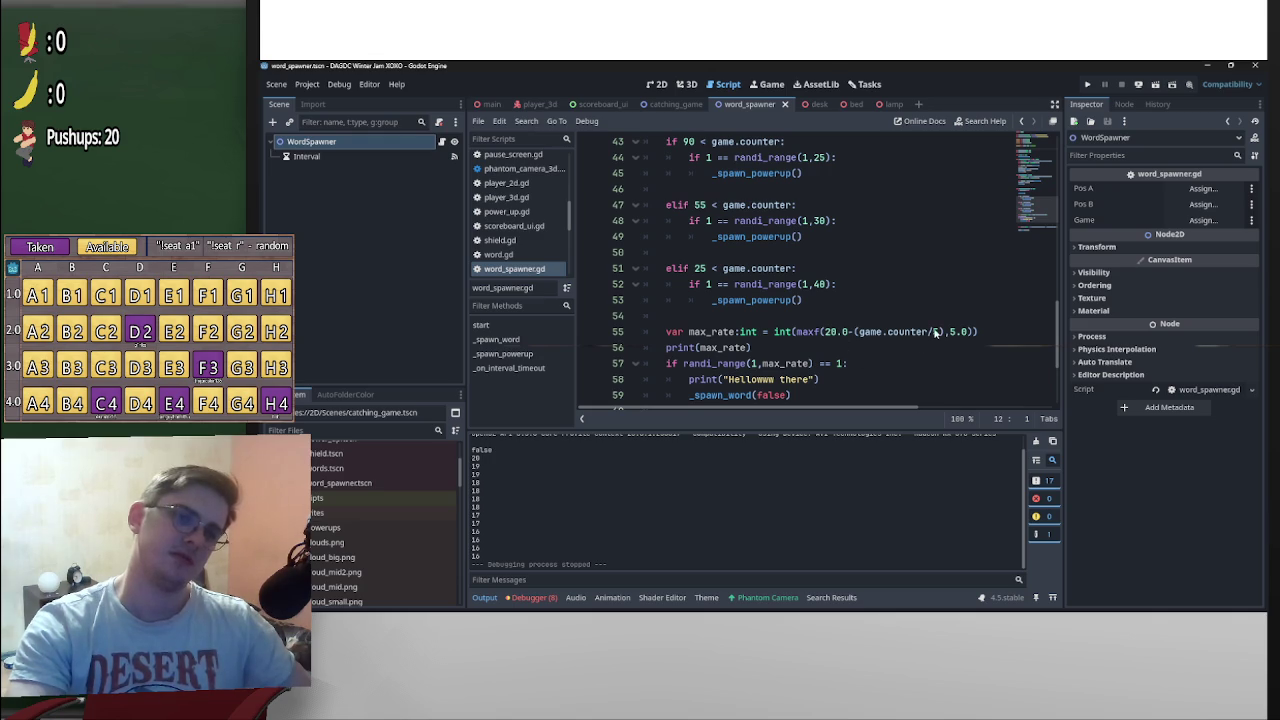
{"action": "left_click", "coordinate": [937, 333]}
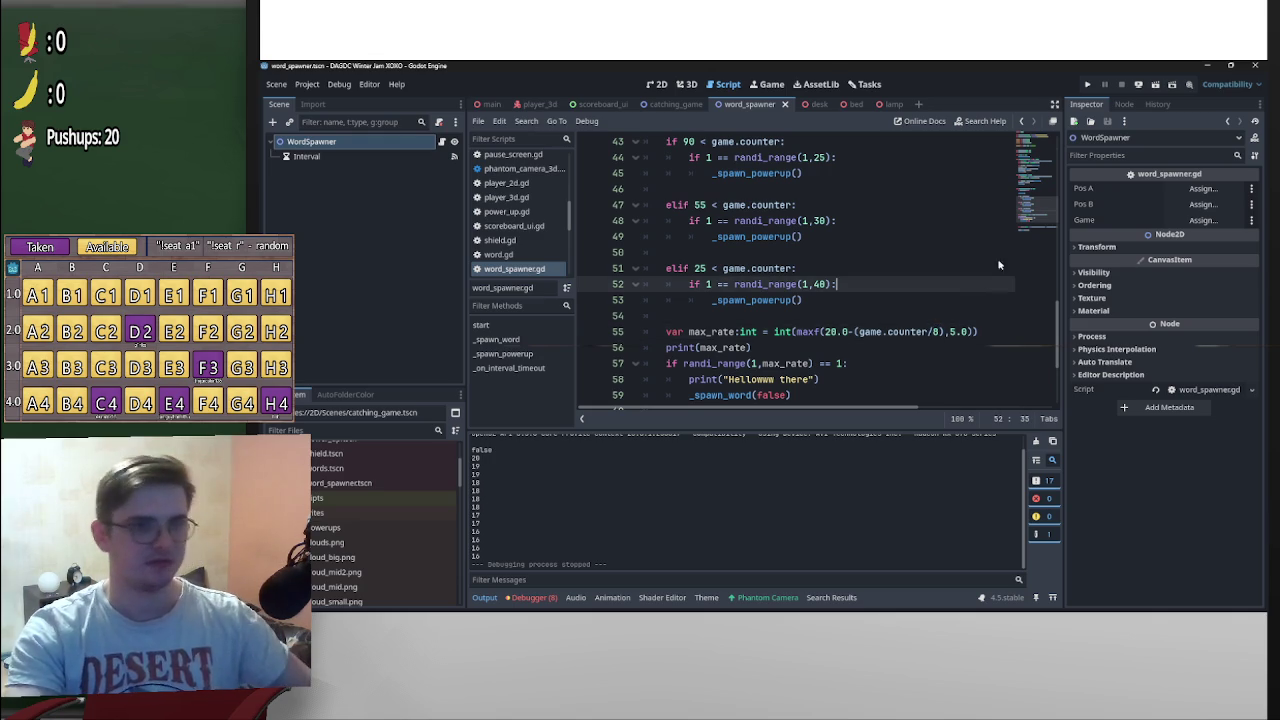
{"action": "left_click", "coordinate": [1087, 86]}
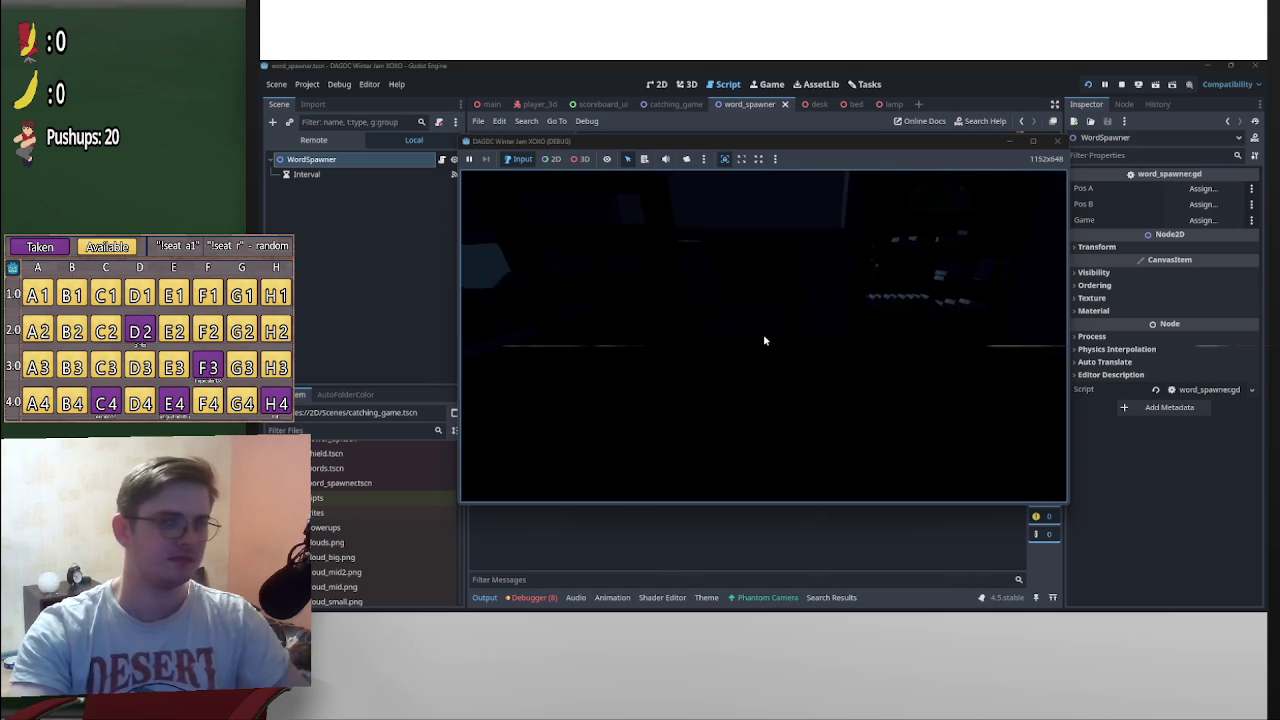
Open the minigame menu at the paper and start a new round counting down from 3
{"action": "key", "text": "e"}
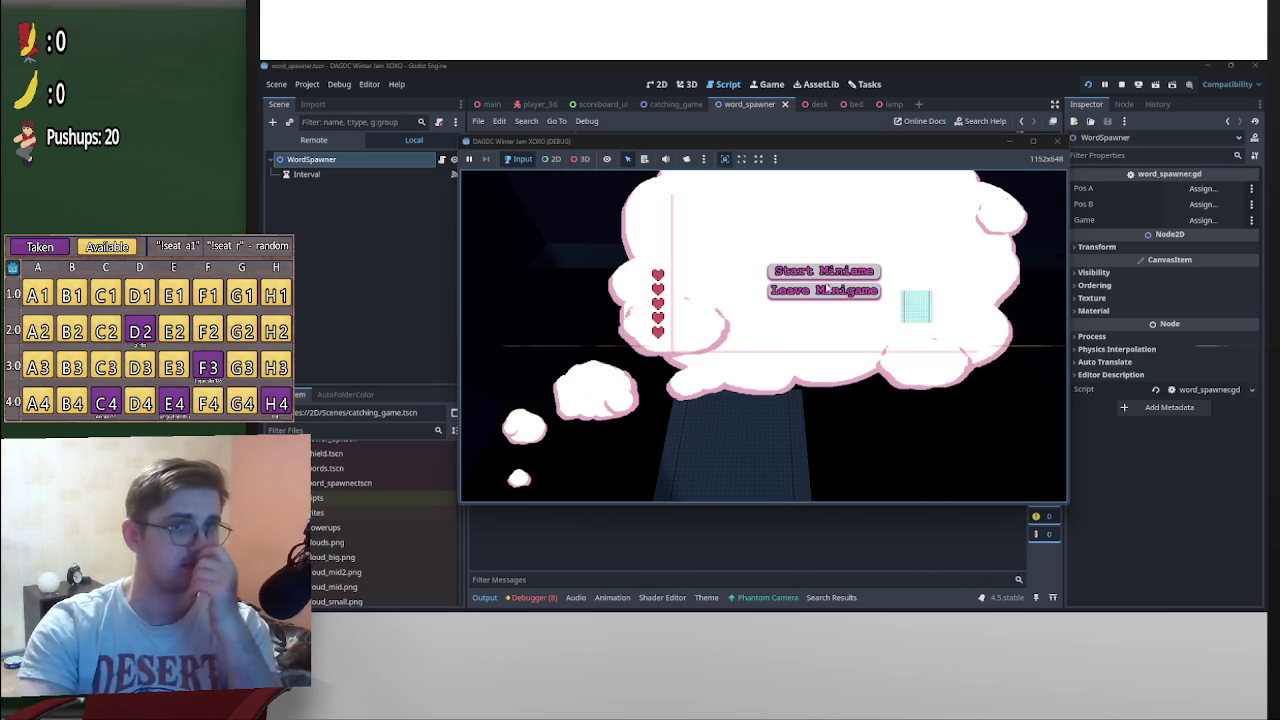
{"action": "left_click", "coordinate": [823, 272]}
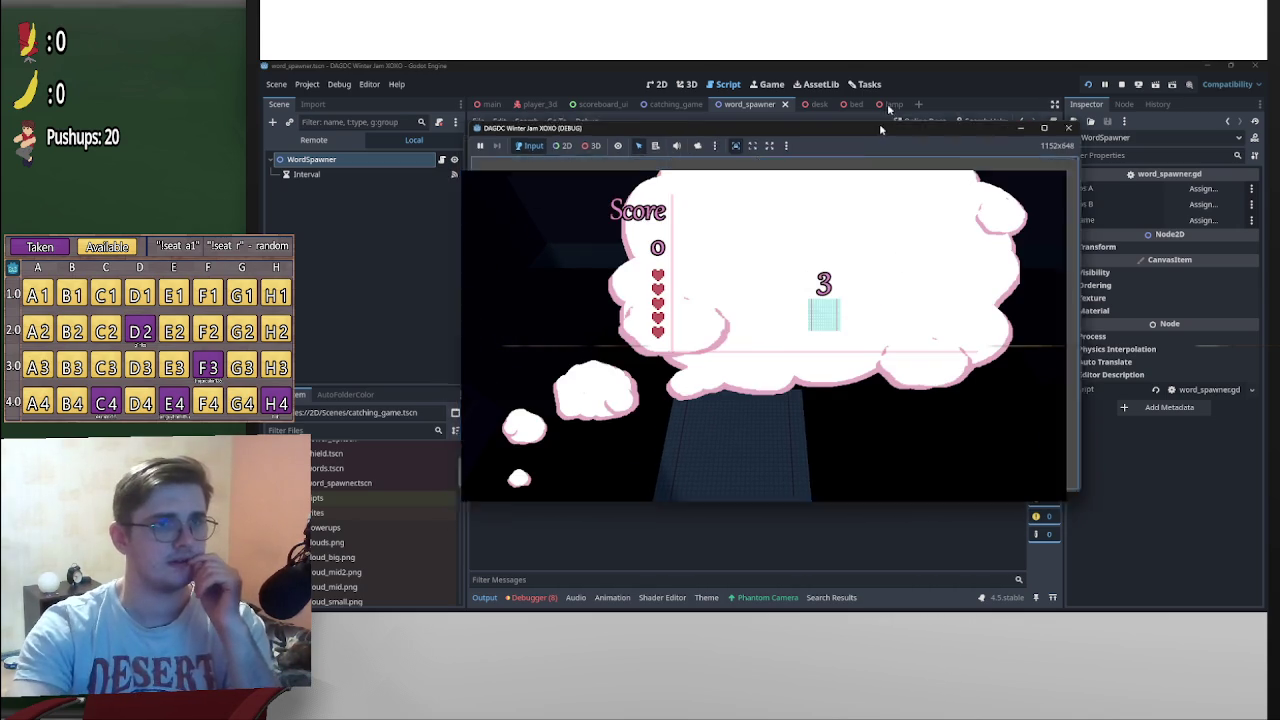
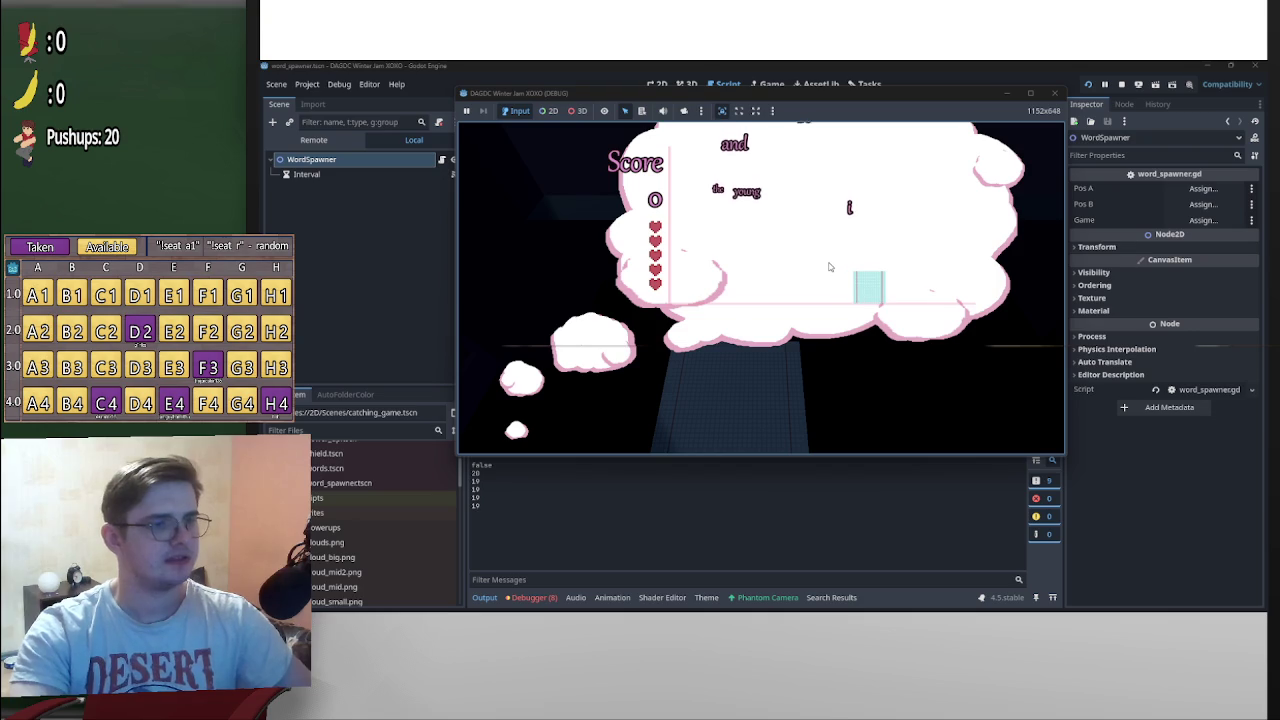
Steer and jump the catcher with the arrow keys to catch falling words, reaching a score of 645
{"action": "key", "text": "Left"}
{"action": "key", "text": "Left"}
{"action": "key", "text": "Right"}
{"action": "key", "text": "Left"}
{"action": "key", "text": "Left"}
{"action": "key", "text": "Right"}
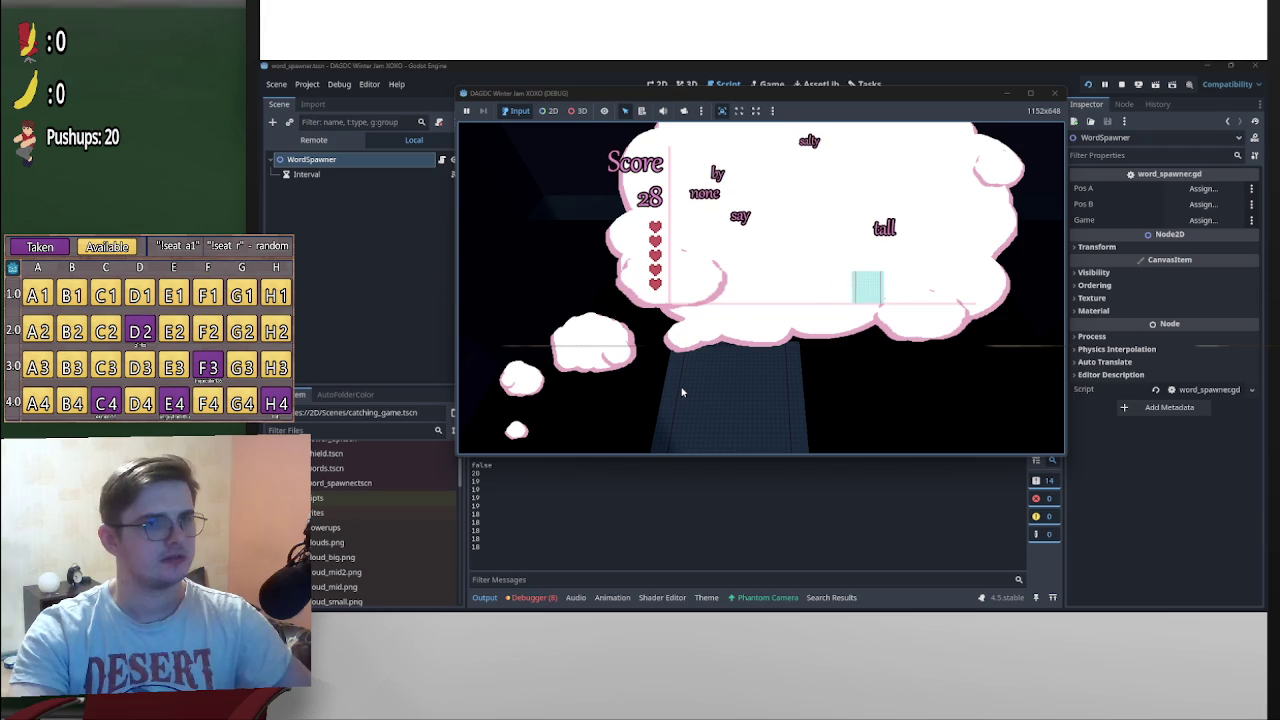
{"action": "key", "text": "Left"}
{"action": "key", "text": "Left"}
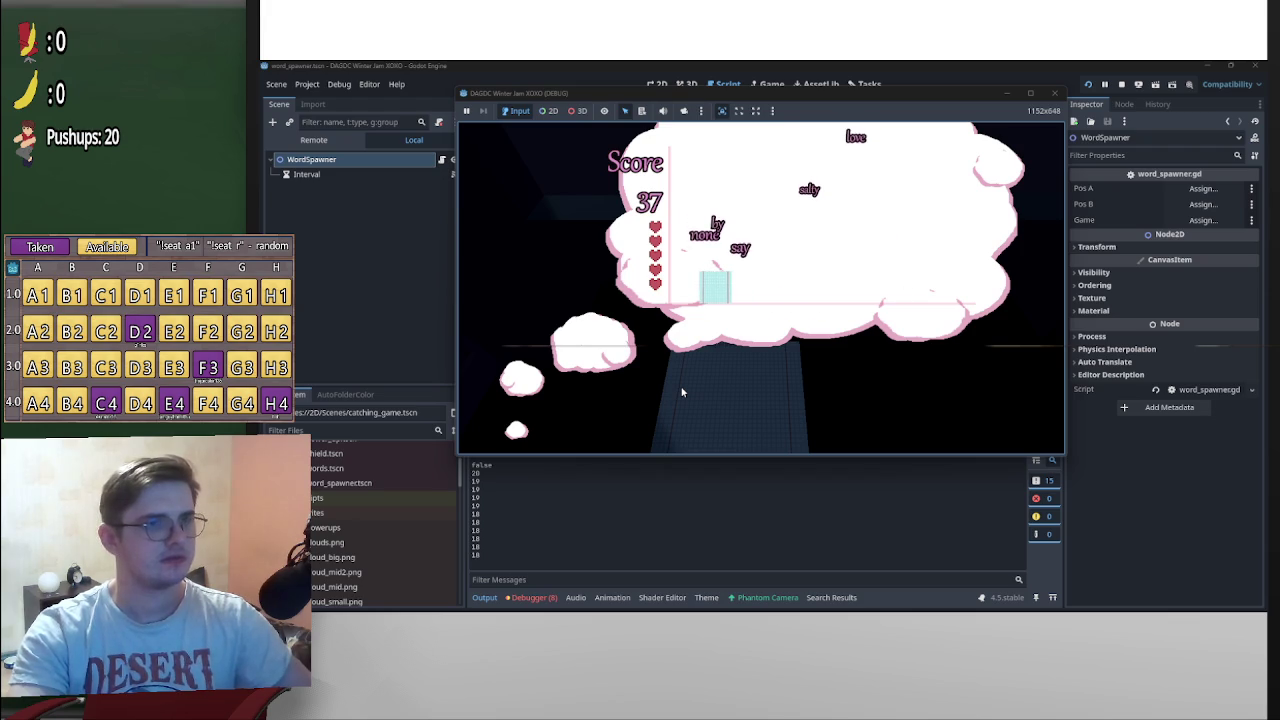
{"action": "key", "text": "Right"}
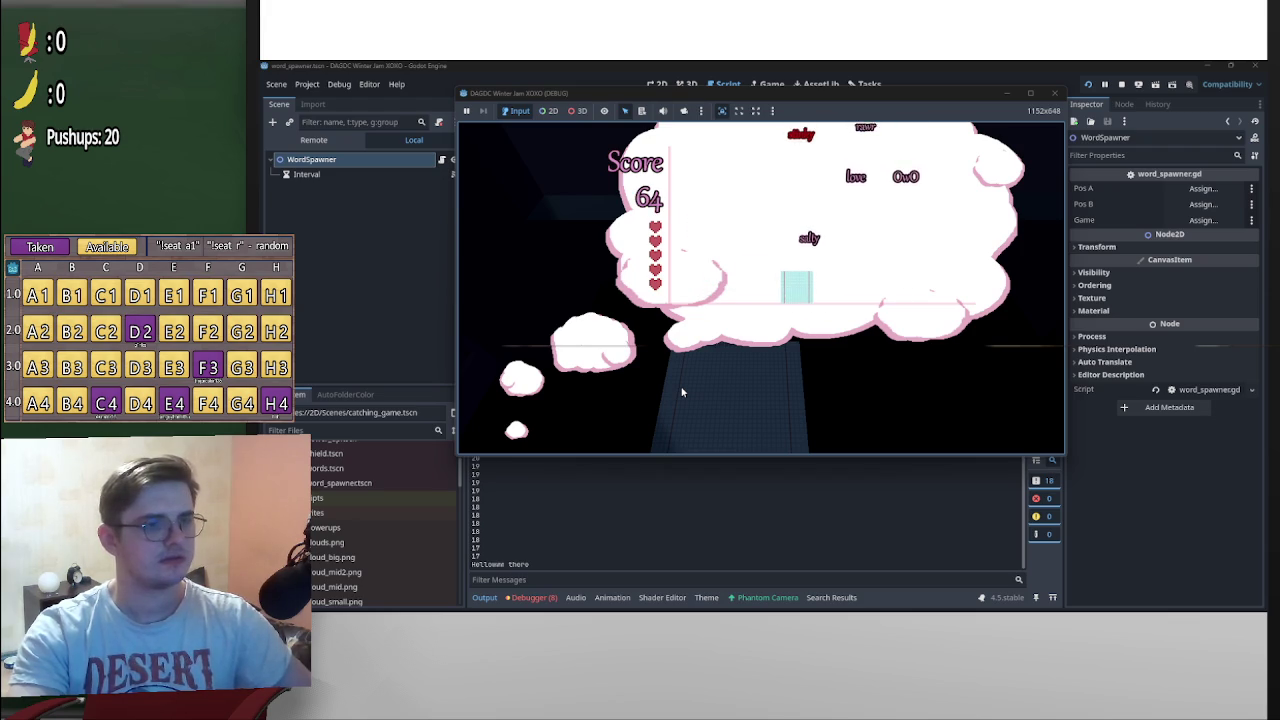
{"action": "key", "text": "Right"}
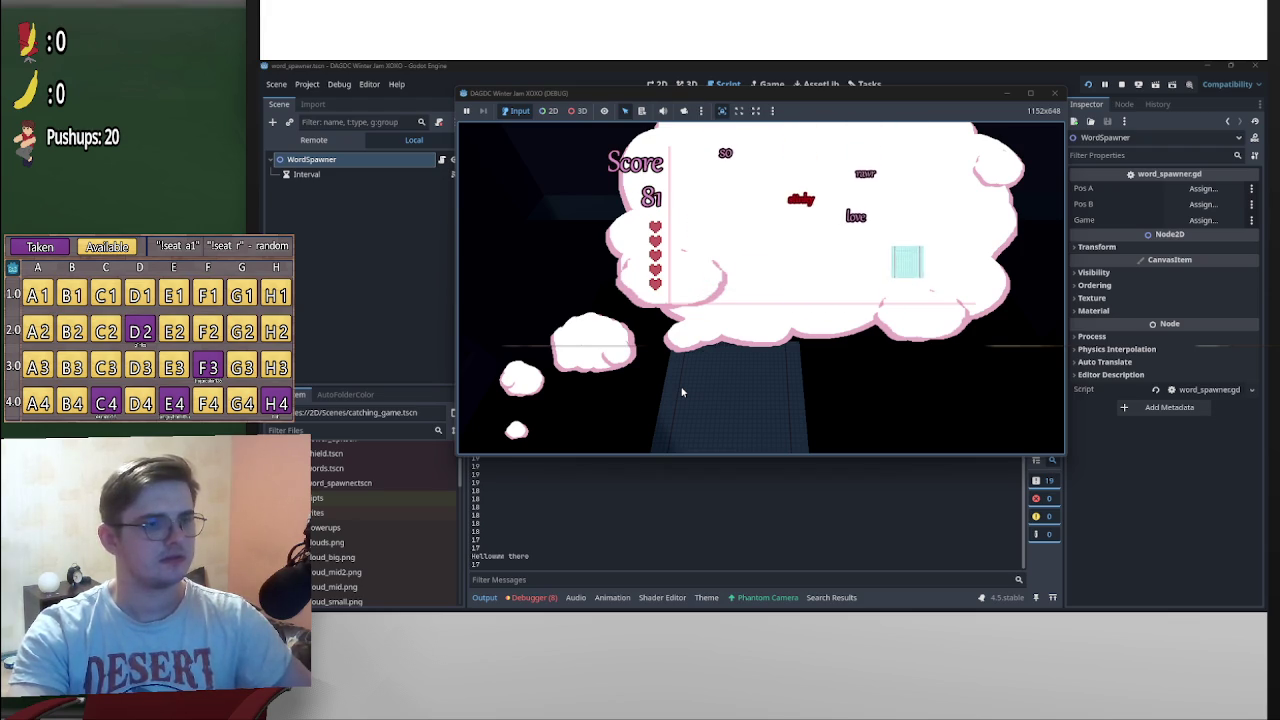
{"action": "key", "text": "Left"}
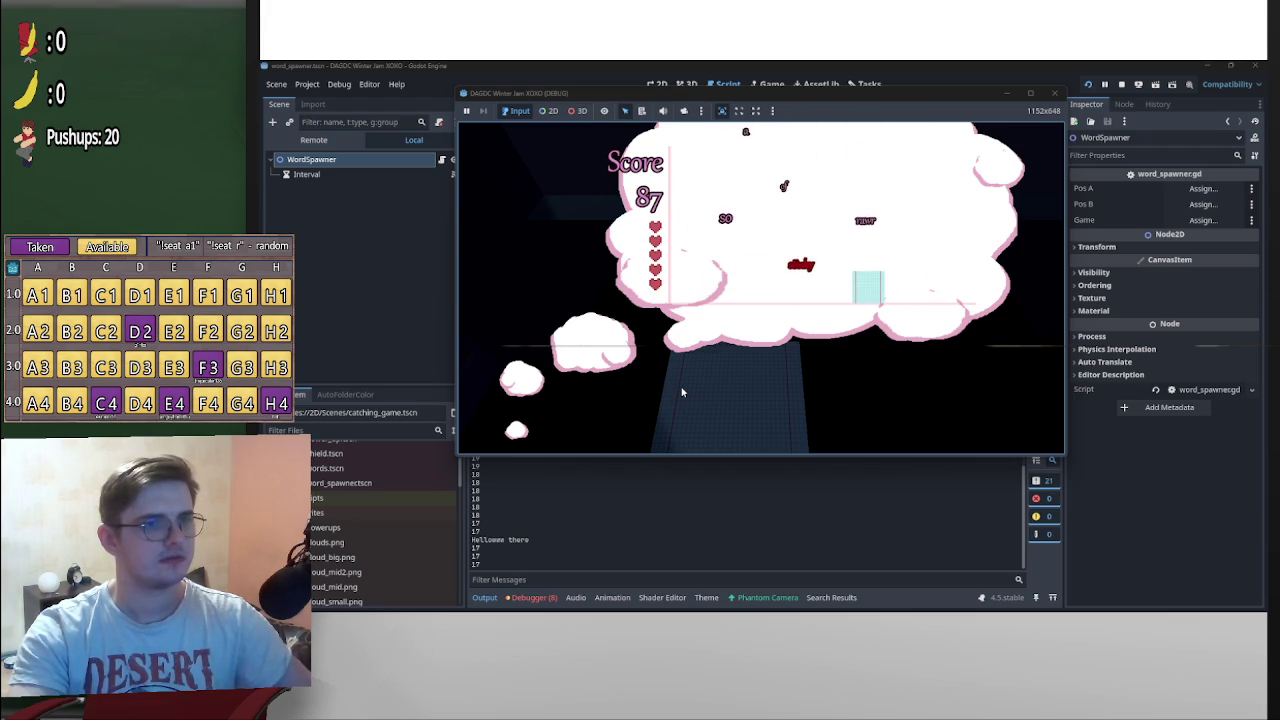
{"action": "key", "text": "Left"}
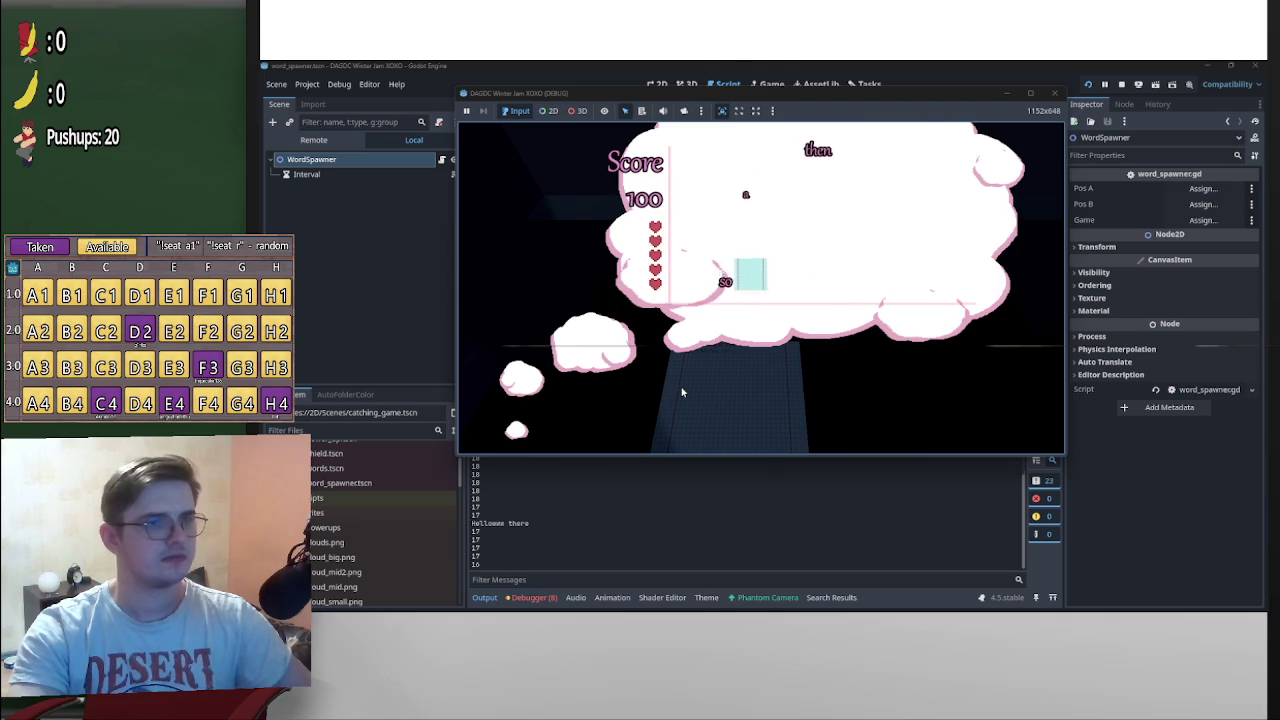
{"action": "key", "text": "Right"}
{"action": "key", "text": "Up"}
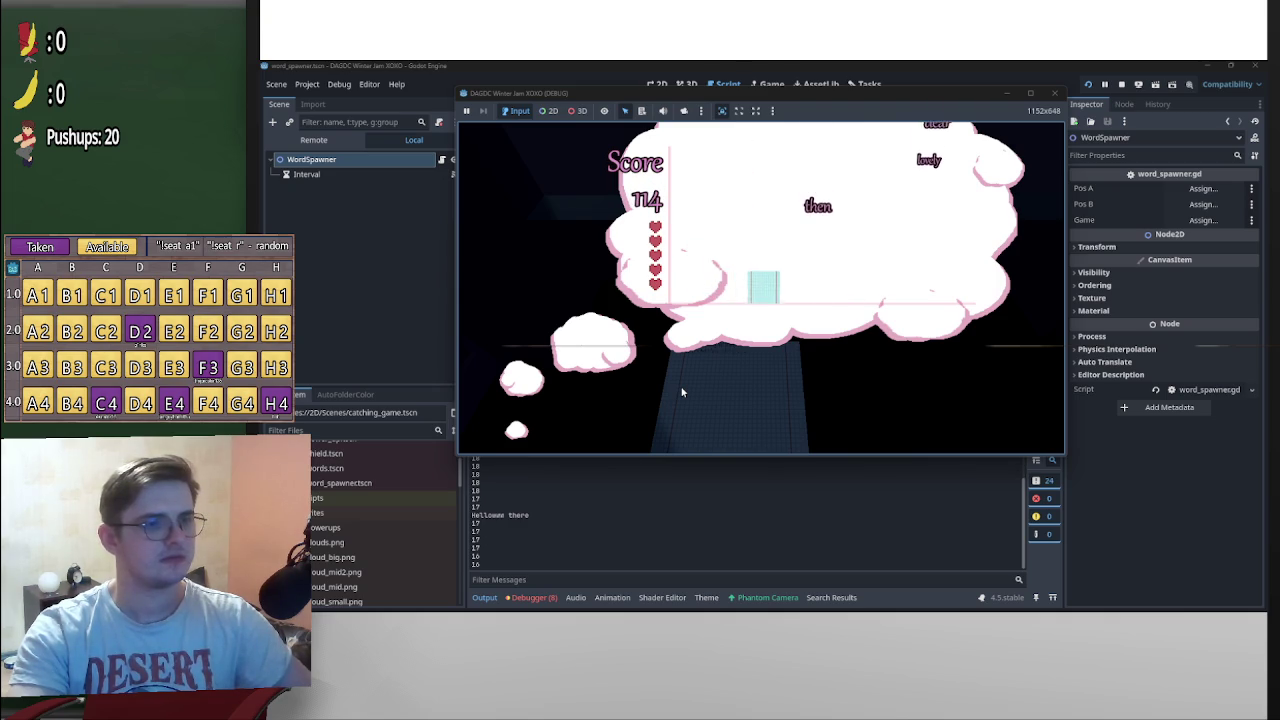
{"action": "key", "text": "Right"}
{"action": "key", "text": "Up"}
{"action": "key", "text": "Right"}
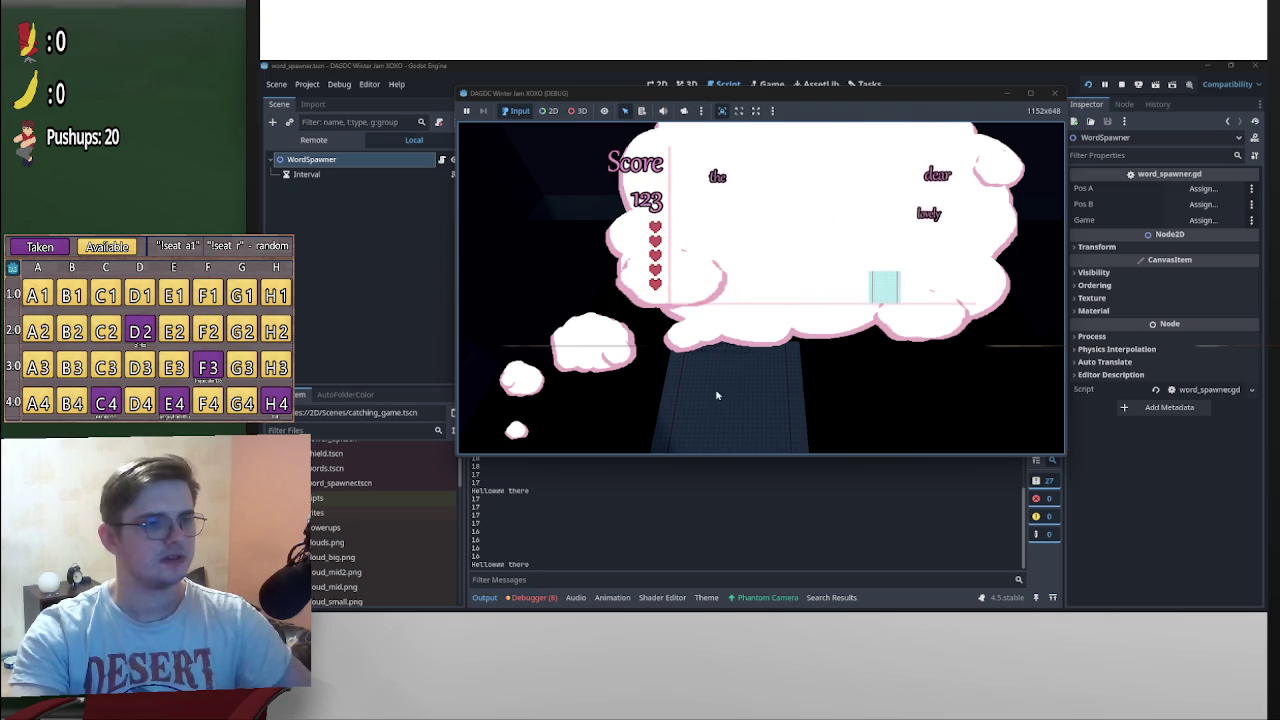
{"action": "key", "text": "Up"}
{"action": "key", "text": "Up"}
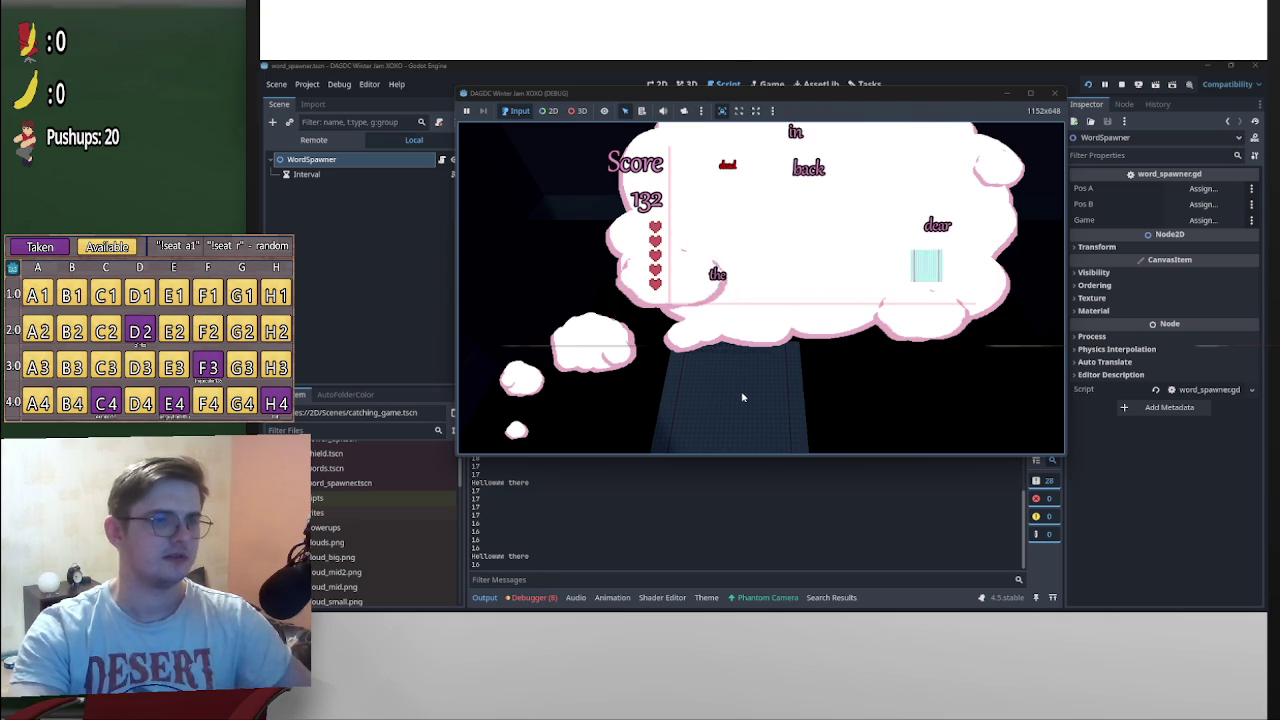
{"action": "key", "text": "Right"}
{"action": "key", "text": "Left"}
{"action": "key", "text": "Left"}
{"action": "key", "text": "Up"}
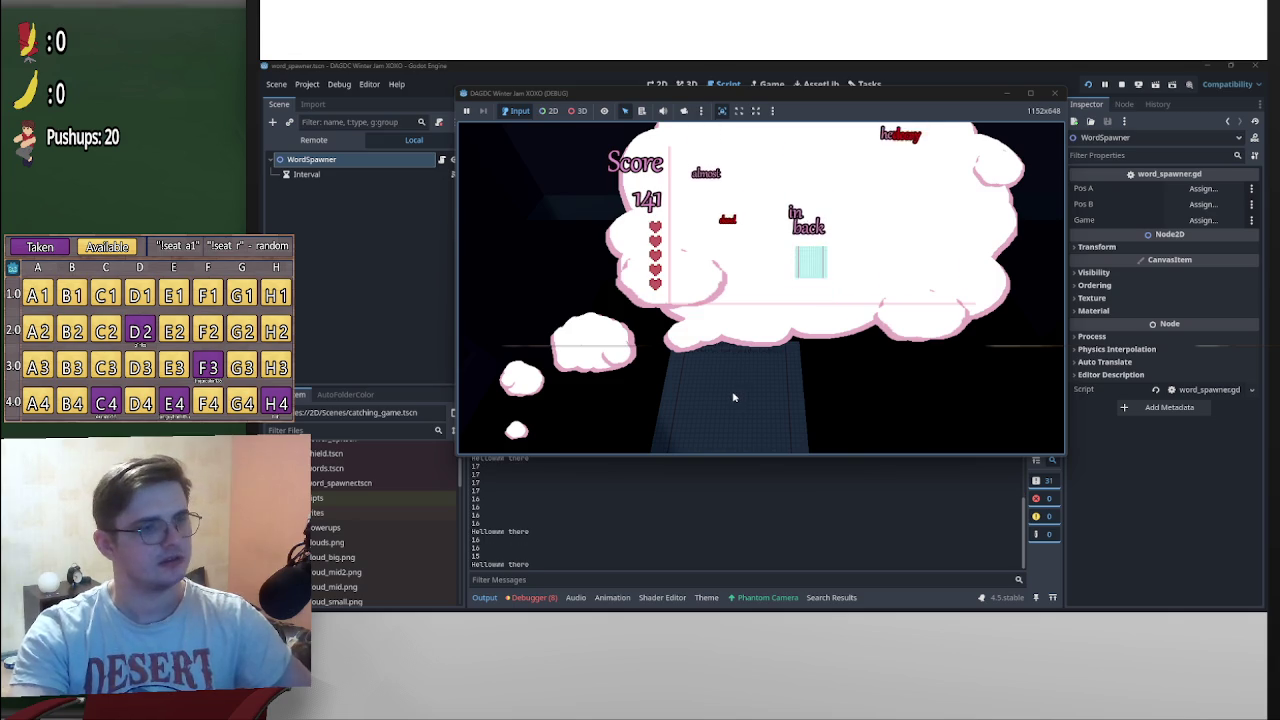
{"action": "key", "text": "Up"}
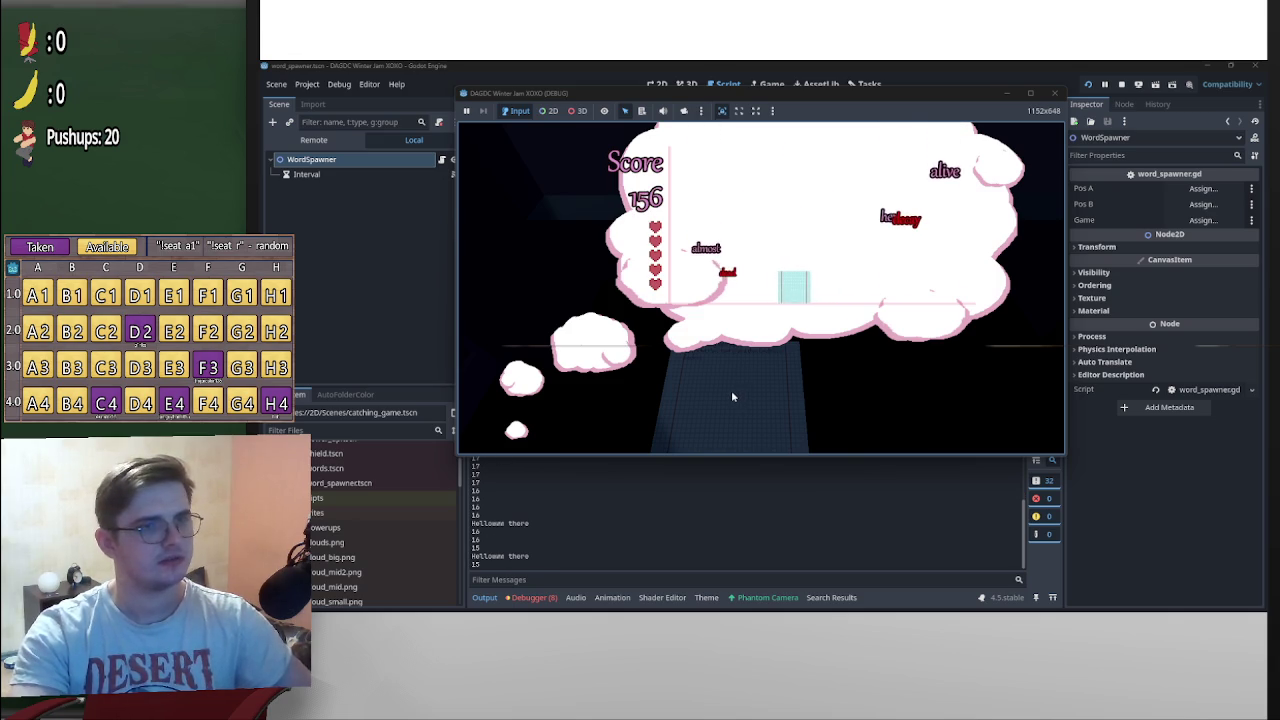
{"action": "key", "text": "Right"}
{"action": "key", "text": "Right"}
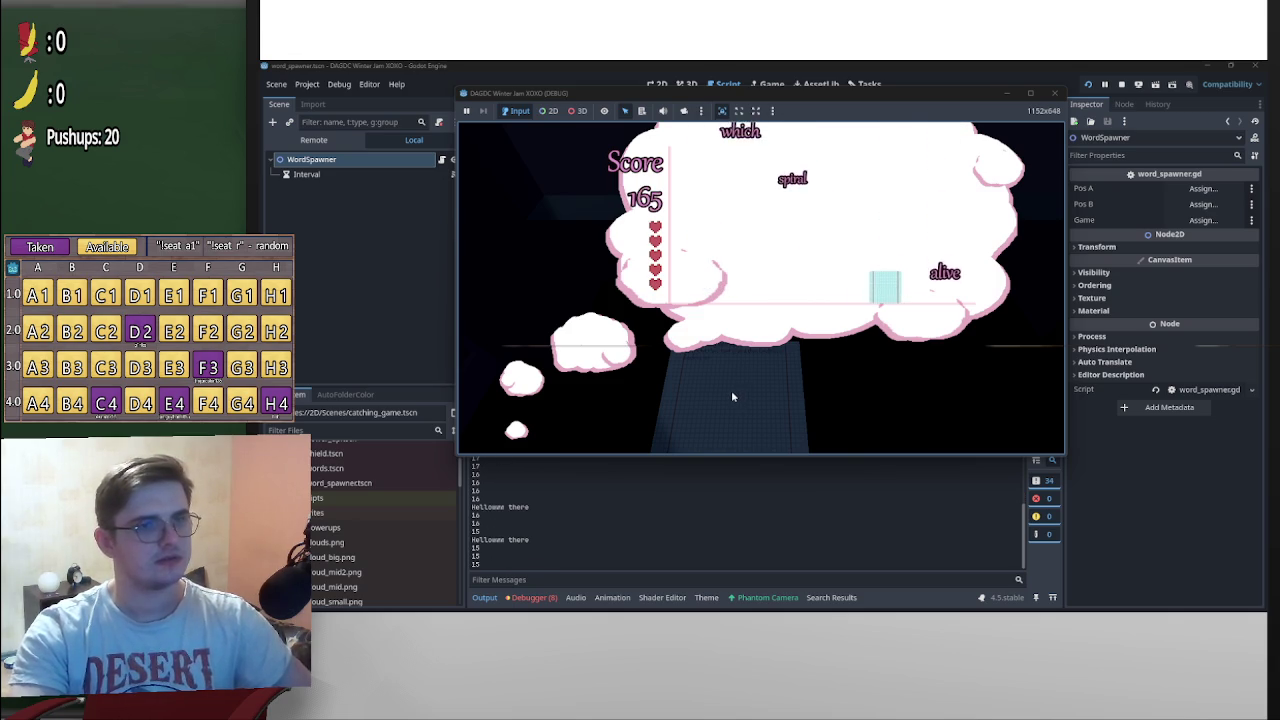
{"action": "key", "text": "Left"}
{"action": "key", "text": "Left"}
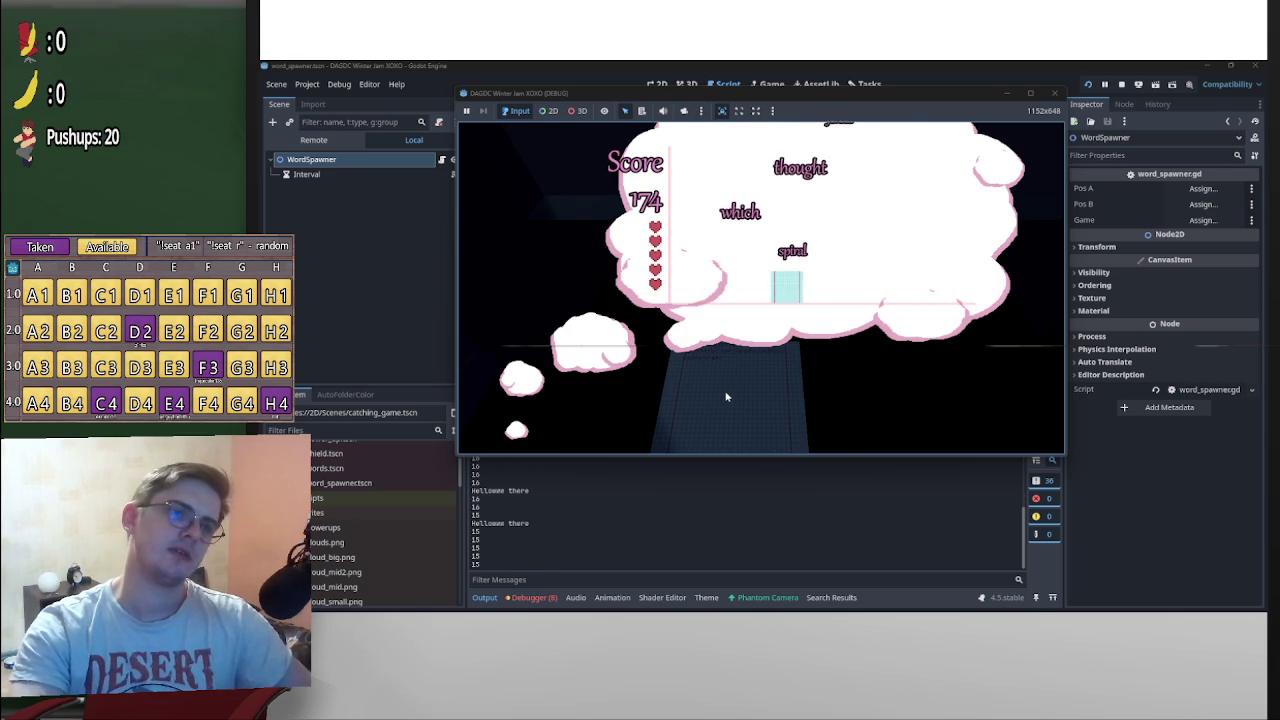
{"action": "key", "text": "Up"}
{"action": "key", "text": "Left"}
{"action": "key", "text": "Right"}
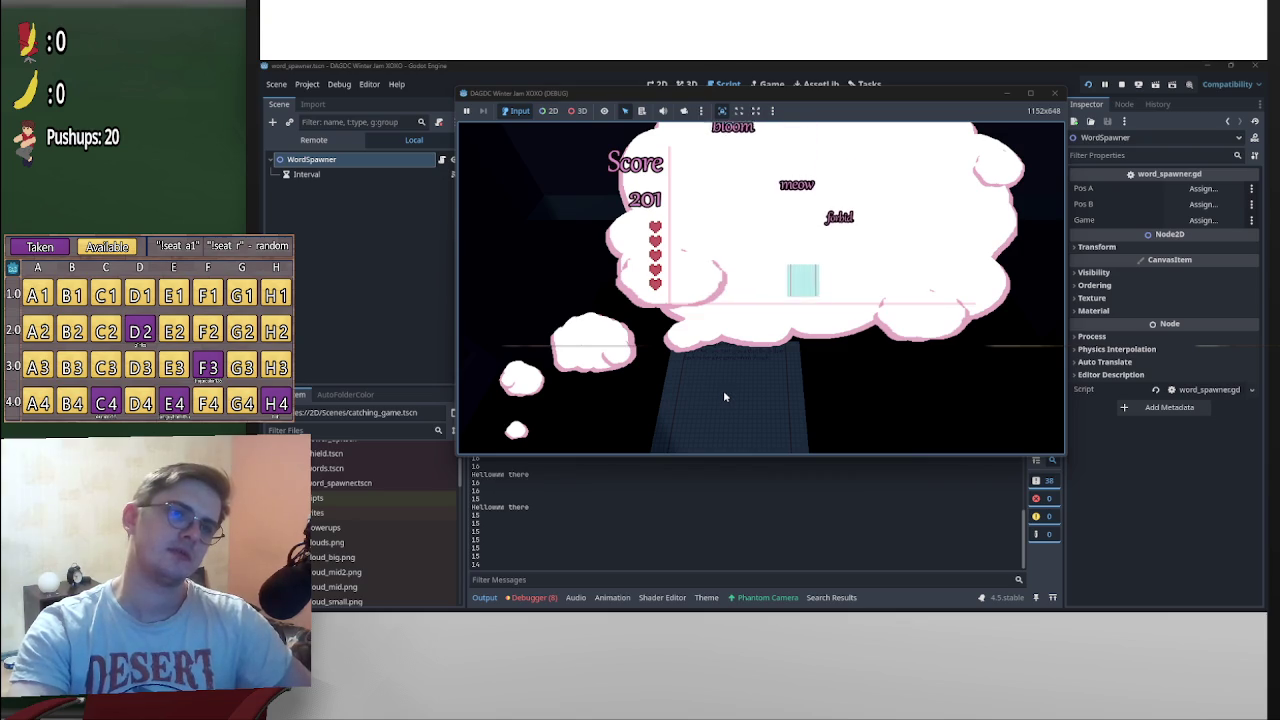
{"action": "key", "text": "Left"}
{"action": "key", "text": "Left"}
{"action": "key", "text": "Right"}
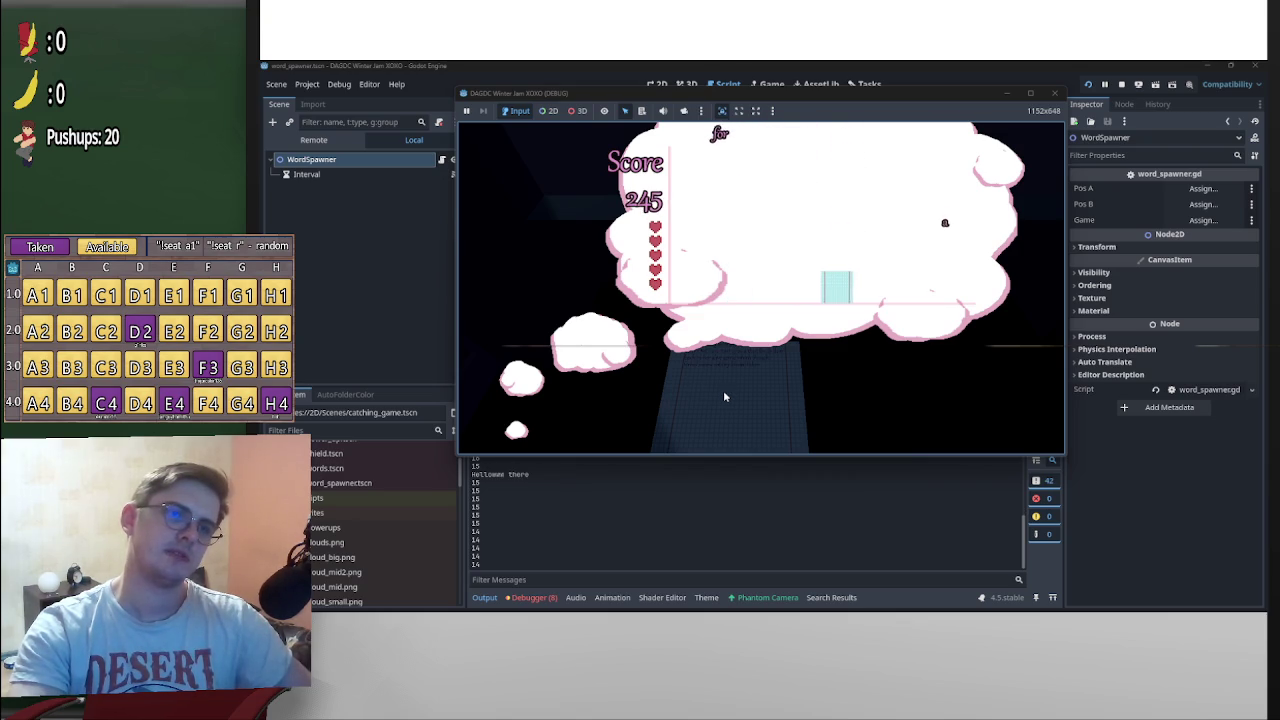
{"action": "key", "text": "Left"}
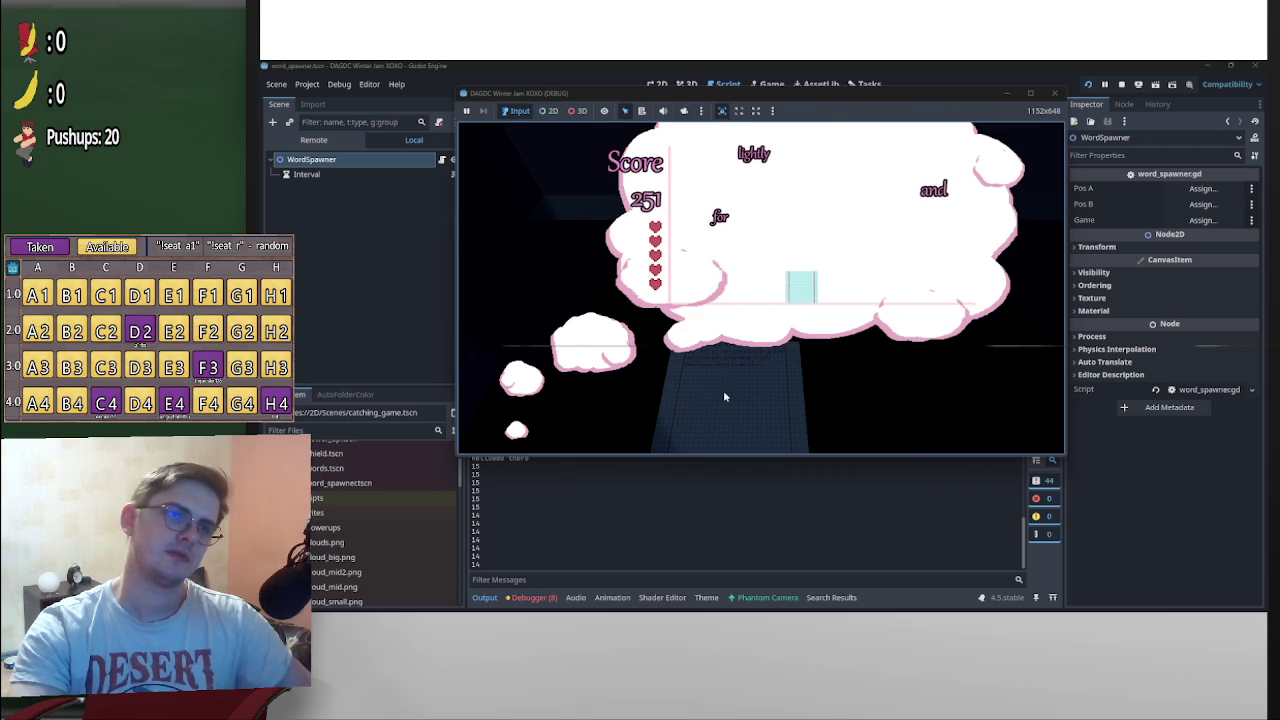
{"action": "key", "text": "Right"}
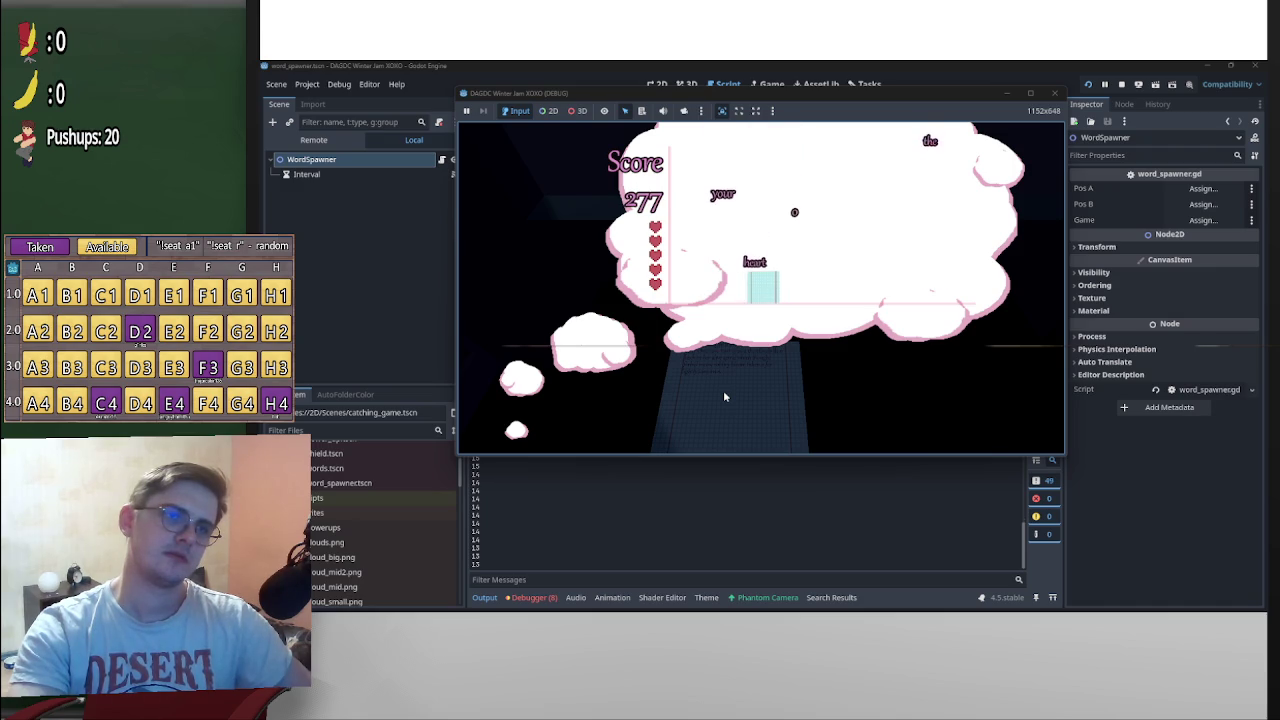
{"action": "key", "text": "Right"}
{"action": "key", "text": "Left"}
{"action": "key", "text": "Right"}
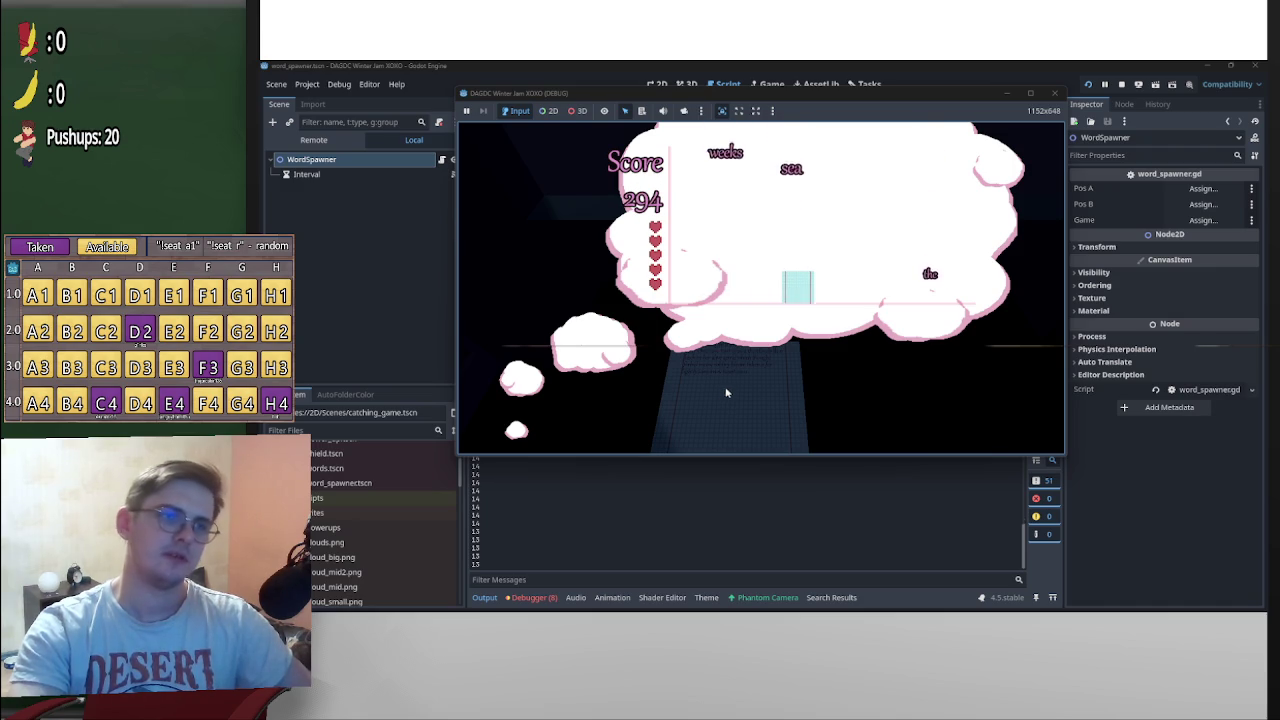
{"action": "key", "text": "Left"}
{"action": "key", "text": "Left"}
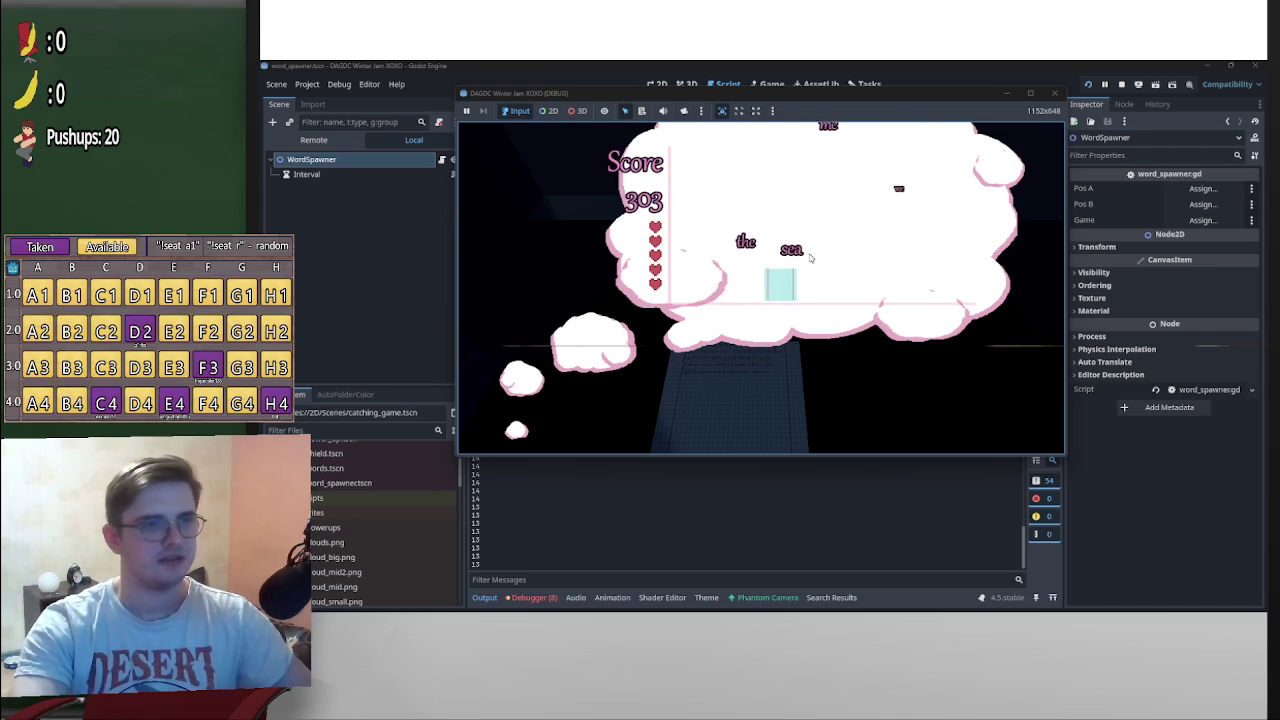
{"action": "key", "text": "Right"}
{"action": "key", "text": "Left"}
{"action": "key", "text": "Left"}
{"action": "key", "text": "Right"}
{"action": "key", "text": "Left"}
{"action": "key", "text": "Right"}
{"action": "key", "text": "Left"}
{"action": "key", "text": "Right"}
{"action": "key", "text": "Left"}
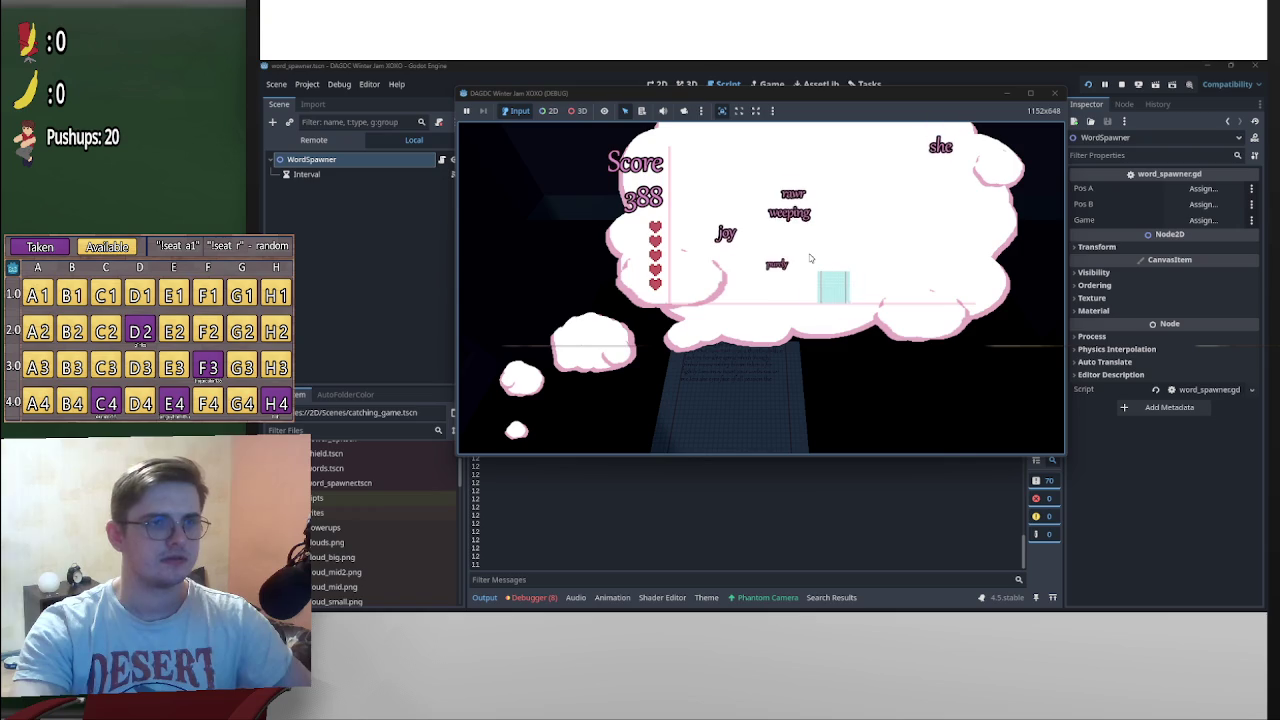
{"action": "key", "text": "Left"}
{"action": "key", "text": "Right"}
{"action": "key", "text": "Right"}
{"action": "key", "text": "Left"}
{"action": "key", "text": "Right"}
{"action": "key", "text": "Left"}
{"action": "key", "text": "Right"}
{"action": "key", "text": "Left"}
{"action": "key", "text": "Right"}
{"action": "key", "text": "Left"}
{"action": "key", "text": "Right"}
{"action": "key", "text": "Left"}
{"action": "key", "text": "Right"}
{"action": "key", "text": "Left"}
{"action": "key", "text": "Right"}
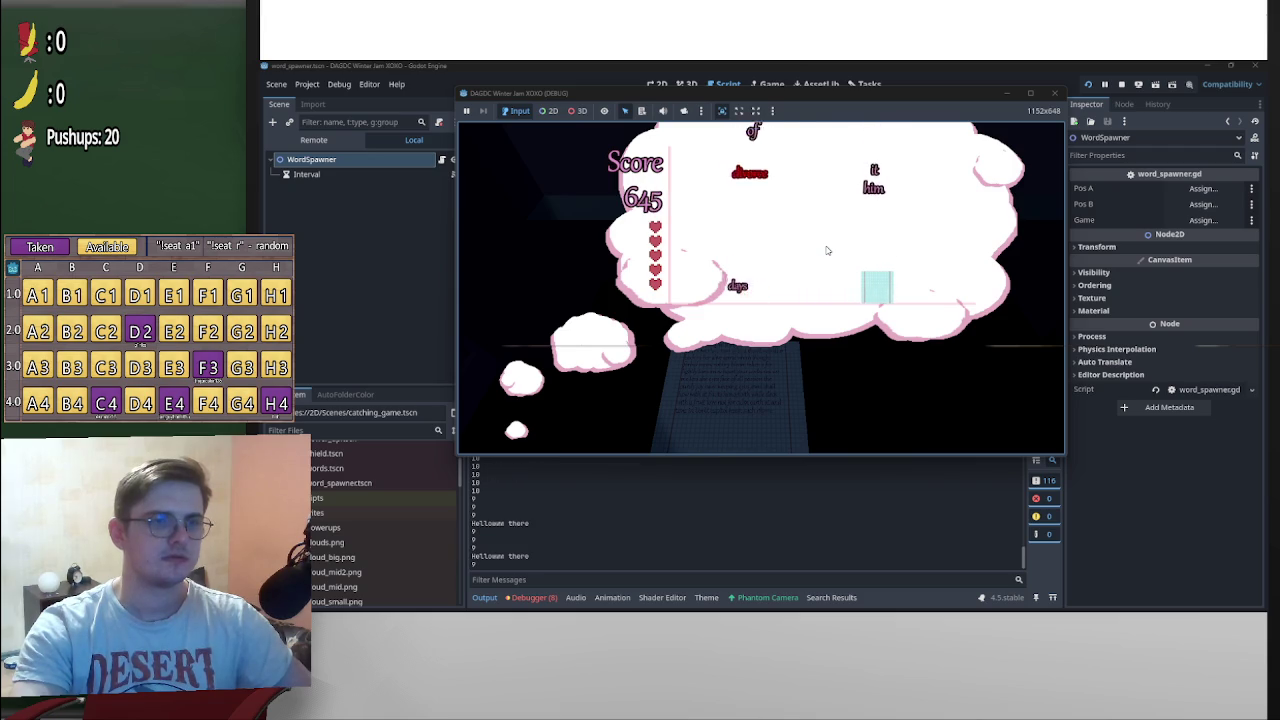
Slide the heart catcher left and right to collect words until the score hits 2953, then stop the game
{"action": "key", "text": "Left"}
{"action": "key", "text": "Left"}
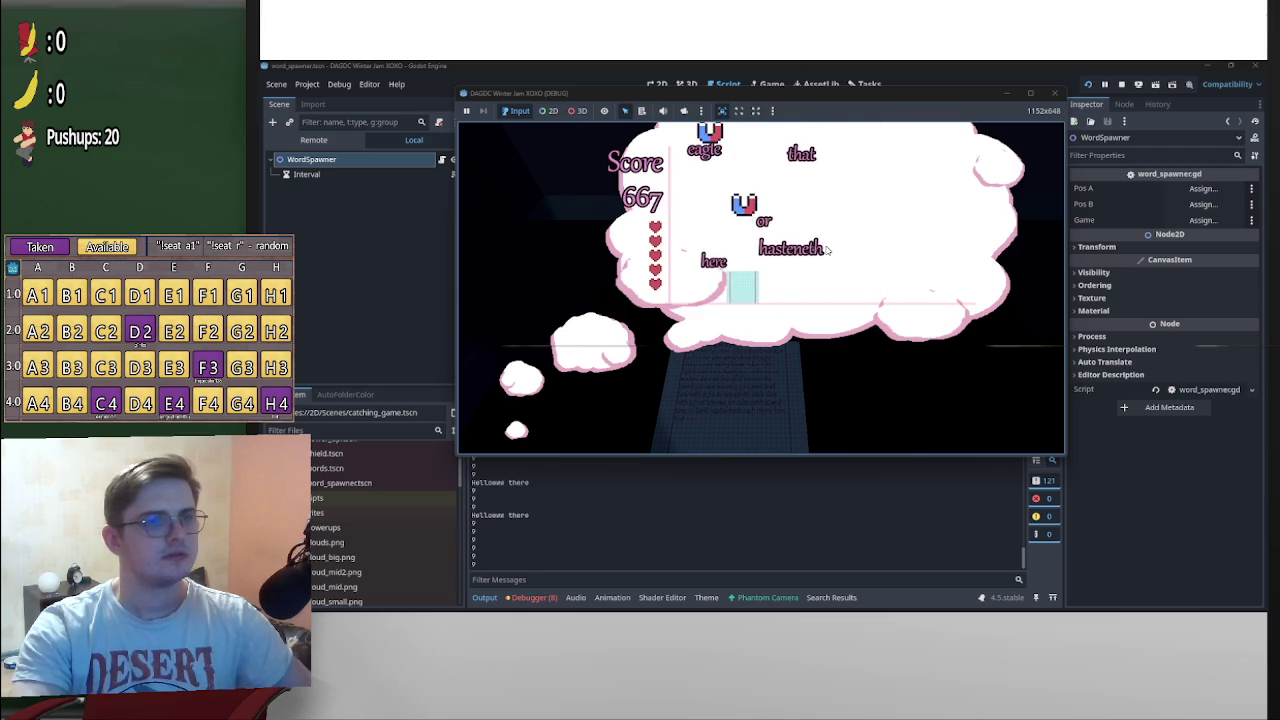
{"action": "key", "text": "Right"}
{"action": "key", "text": "Right"}
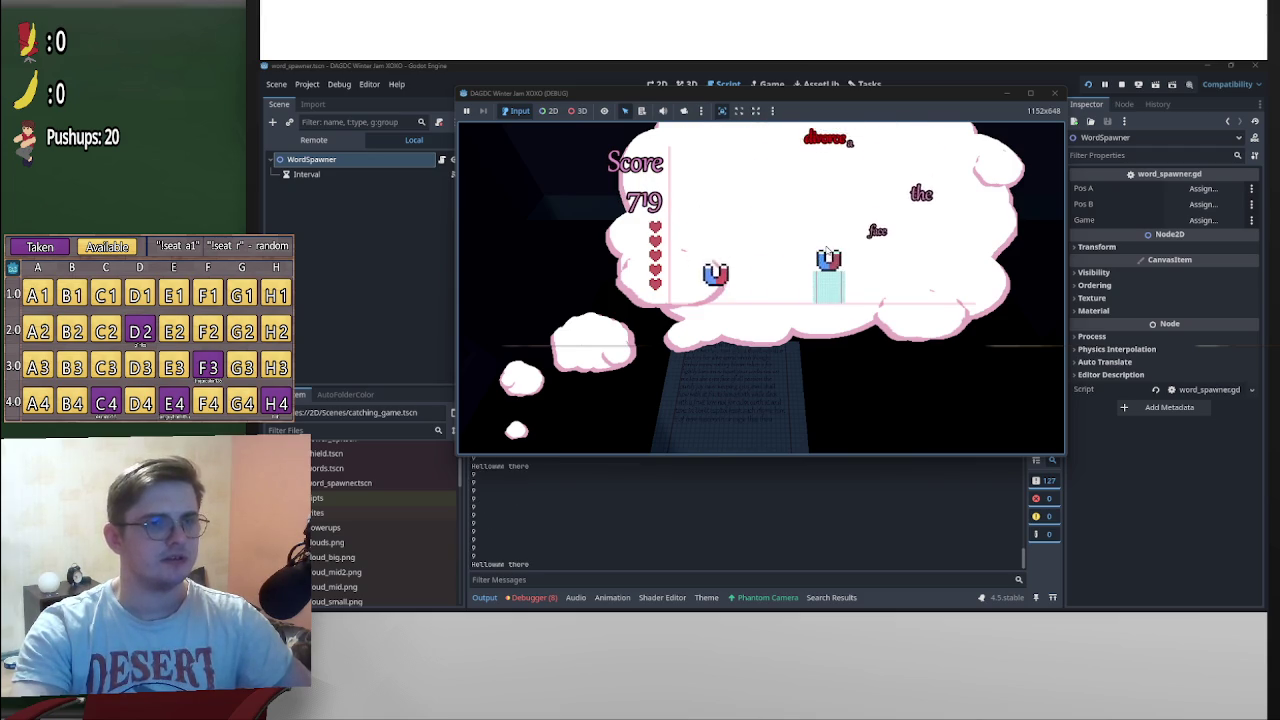
{"action": "key", "text": "Left"}
{"action": "key", "text": "Right"}
{"action": "key", "text": "Left"}
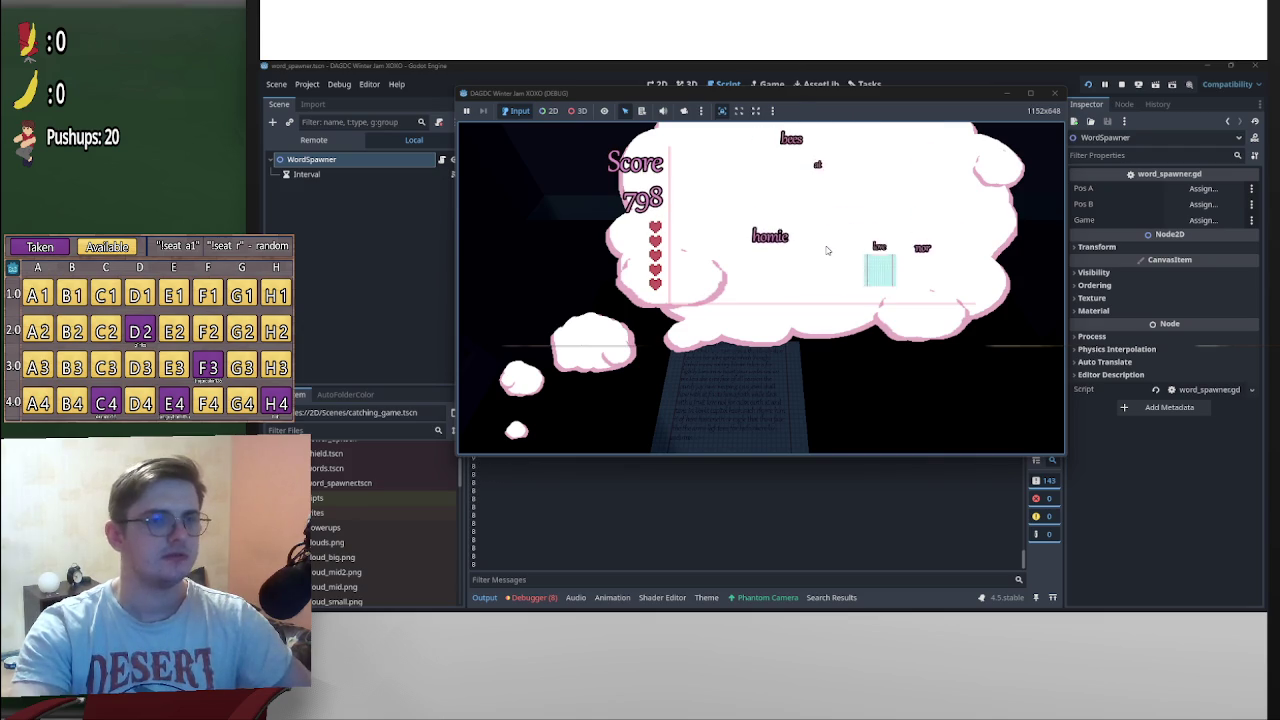
{"action": "key", "text": "Right"}
{"action": "key", "text": "Left"}
{"action": "key", "text": "Right"}
{"action": "key", "text": "Left"}
{"action": "key", "text": "Right"}
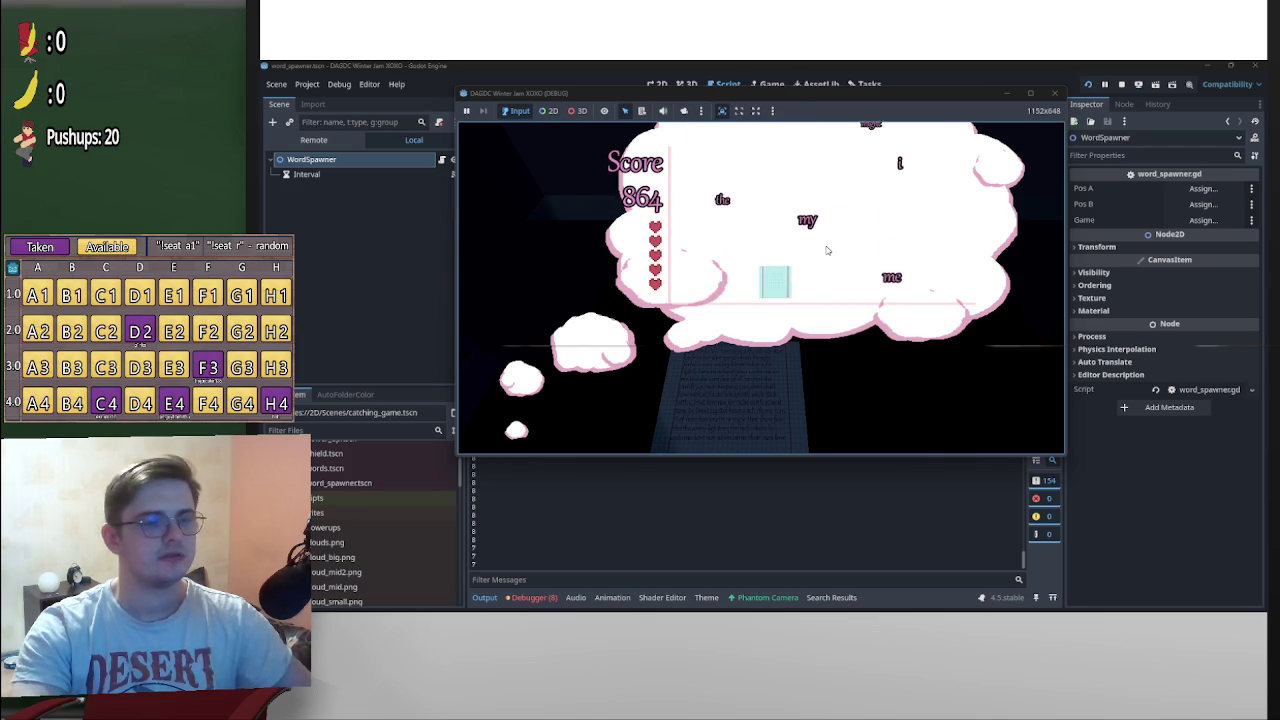
{"action": "key", "text": "Left"}
{"action": "key", "text": "Right"}
{"action": "key", "text": "Left"}
{"action": "key", "text": "Right"}
{"action": "key", "text": "Right"}
{"action": "key", "text": "Right"}
{"action": "key", "text": "Left"}
{"action": "key", "text": "Left"}
{"action": "key", "text": "Right"}
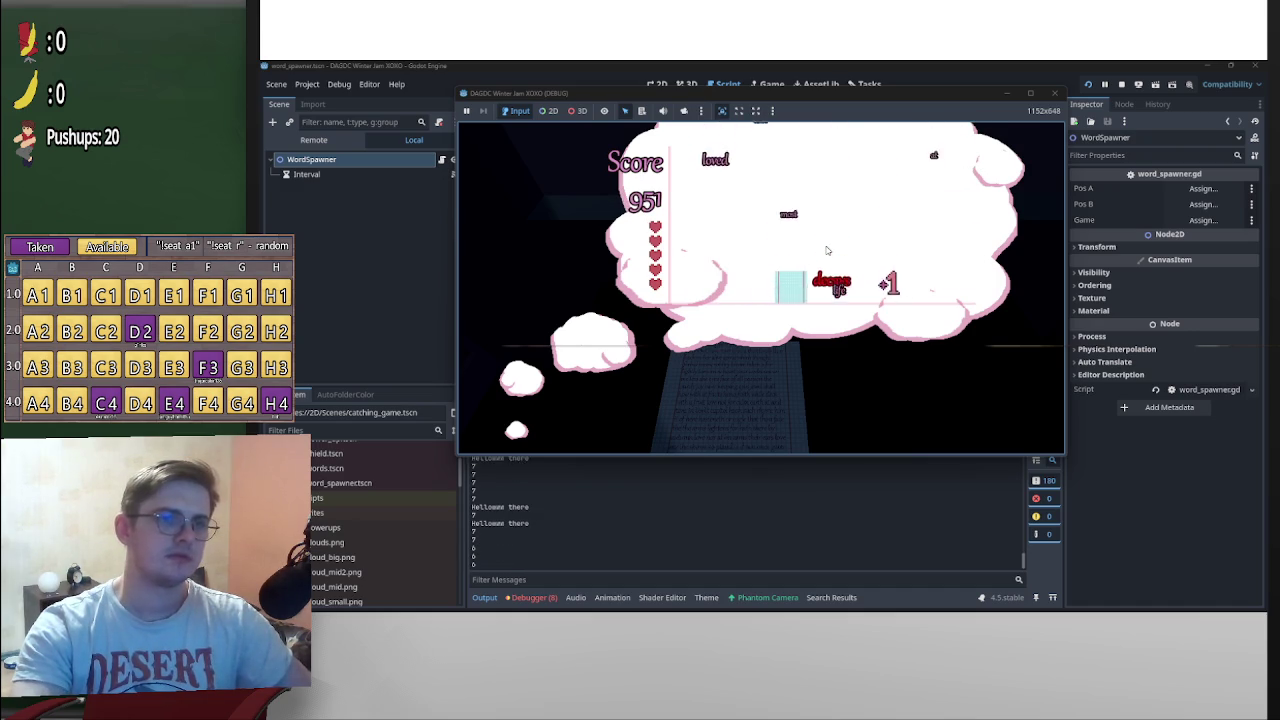
{"action": "key", "text": "Left"}
{"action": "key", "text": "Right"}
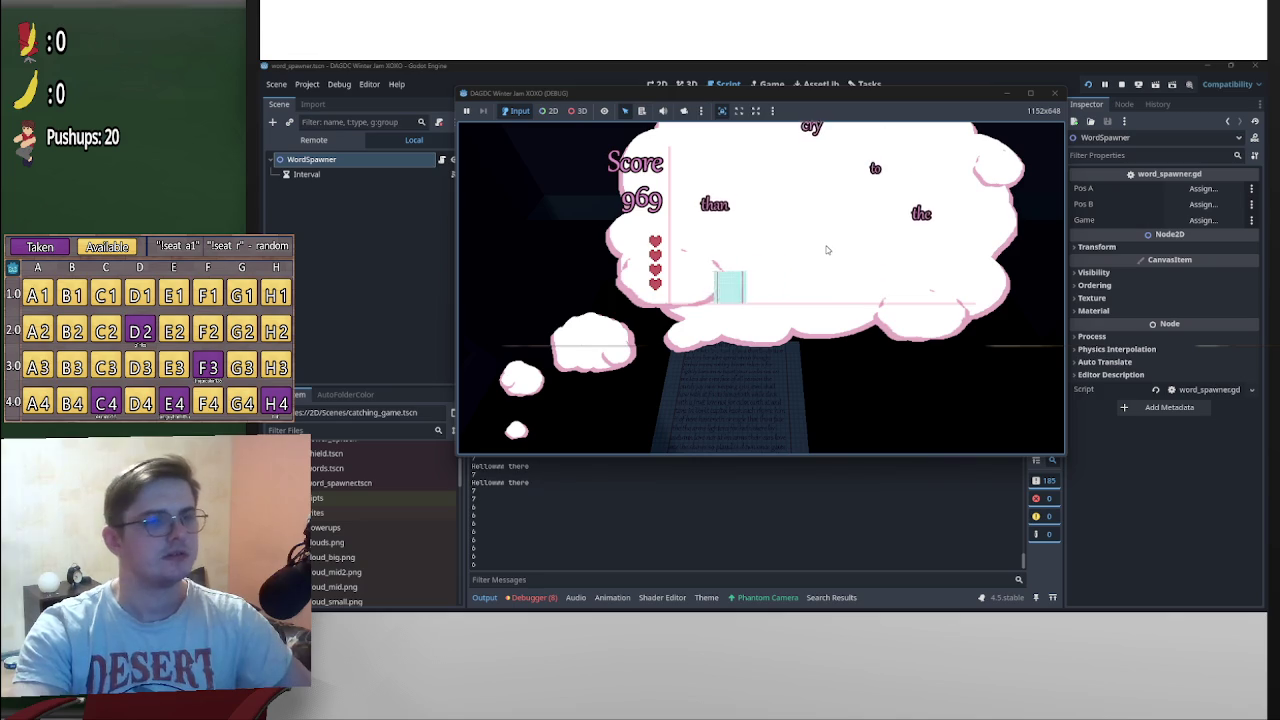
{"action": "key", "text": "Left"}
{"action": "key", "text": "Right"}
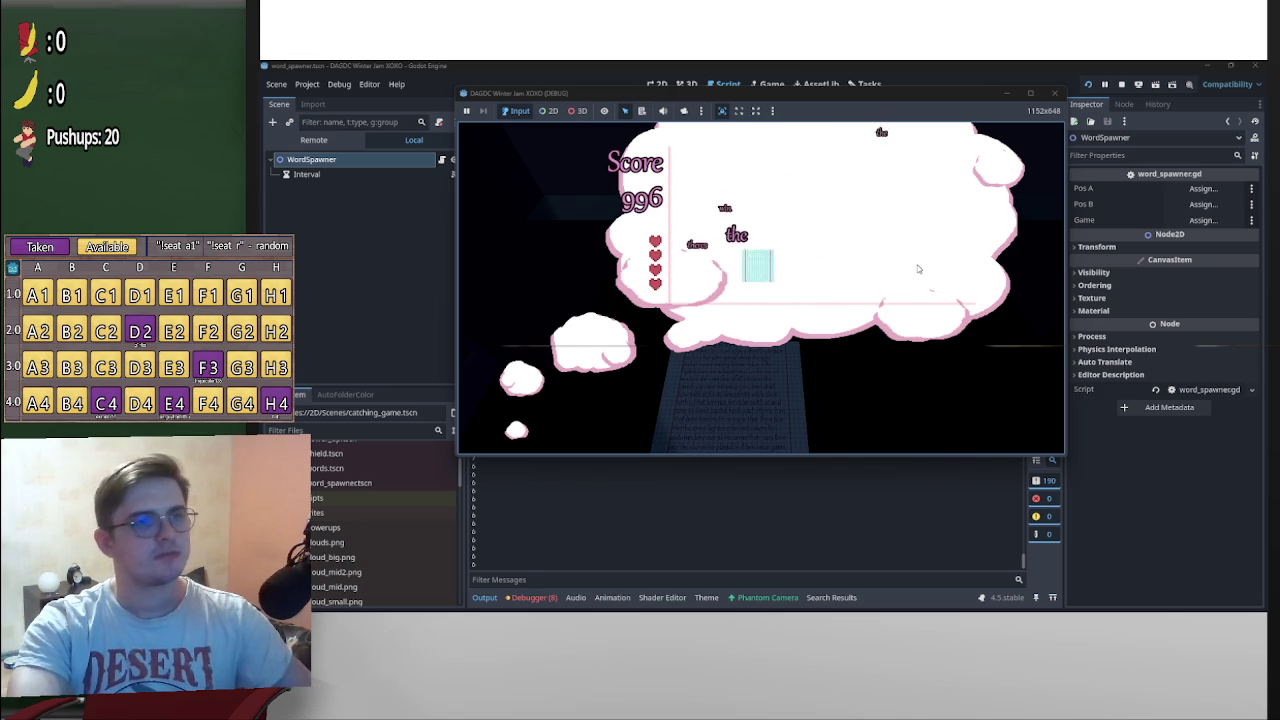
{"action": "key", "text": "Right"}
{"action": "key", "text": "Left"}
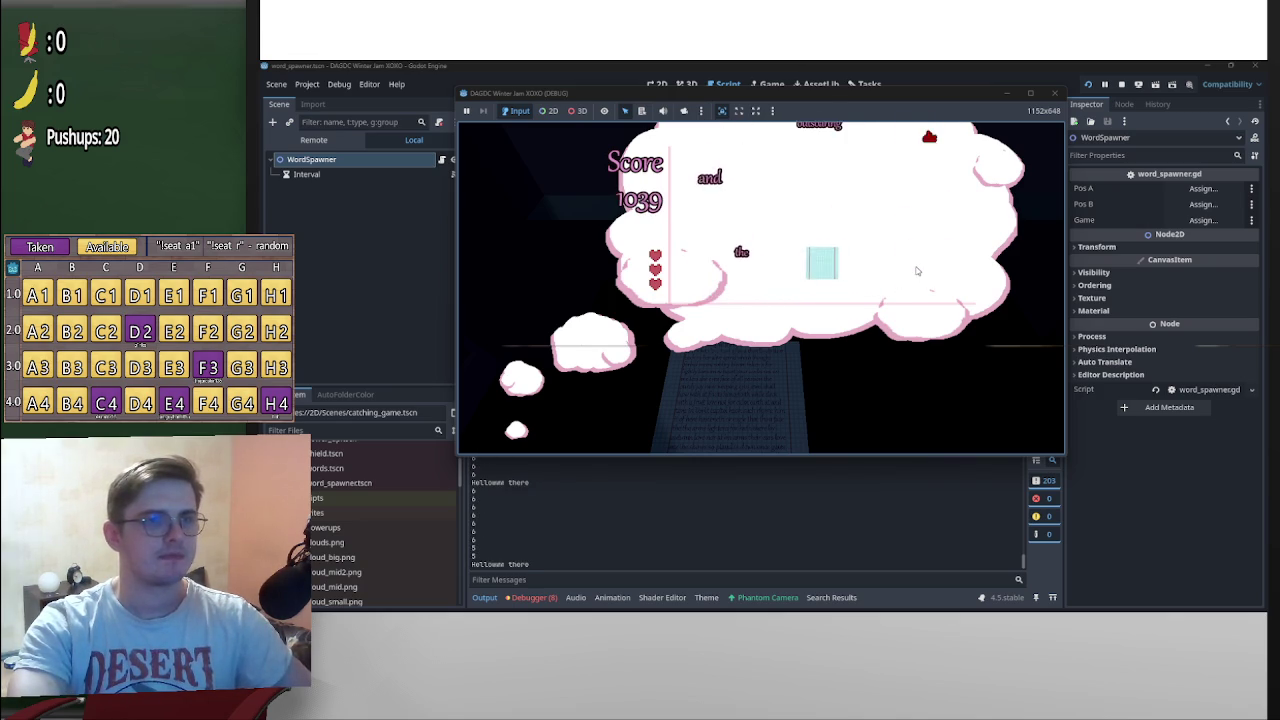
{"action": "key", "text": "Left"}
{"action": "key", "text": "Right"}
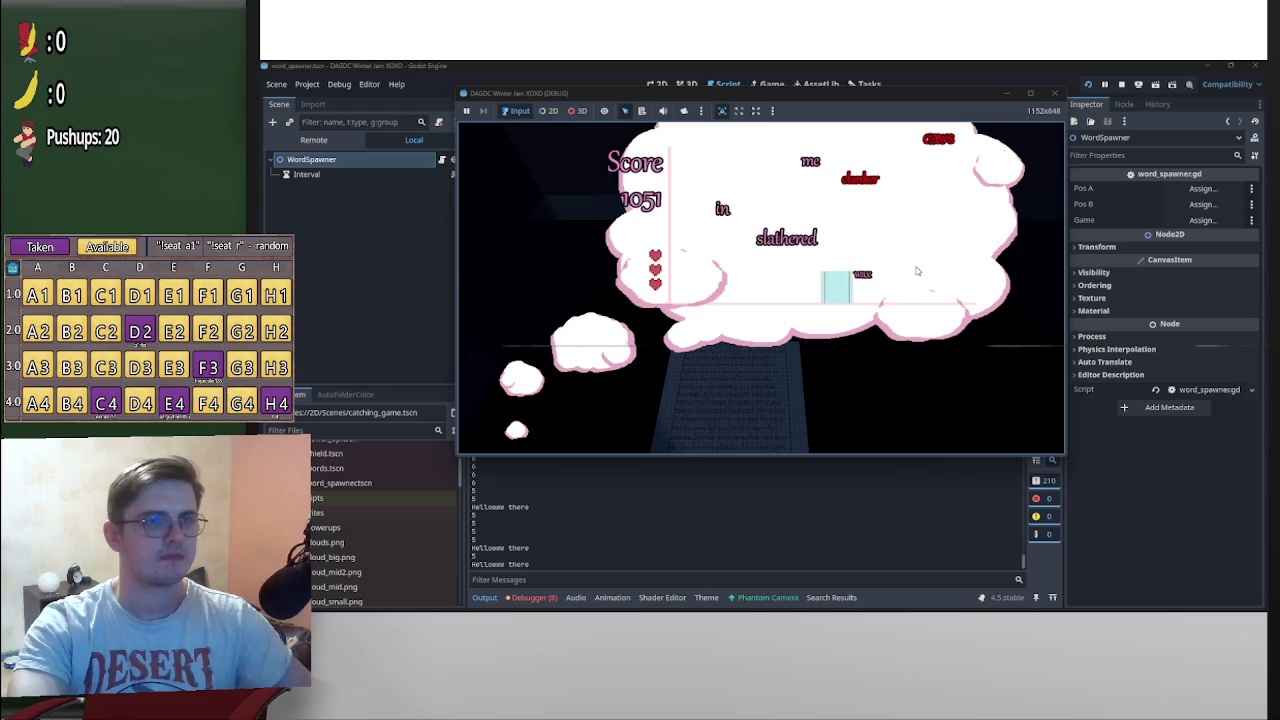
{"action": "key", "text": "Left"}
{"action": "key", "text": "Right"}
{"action": "key", "text": "Left"}
{"action": "key", "text": "Right"}
{"action": "key", "text": "Right"}
{"action": "key", "text": "Left"}
{"action": "key", "text": "Right"}
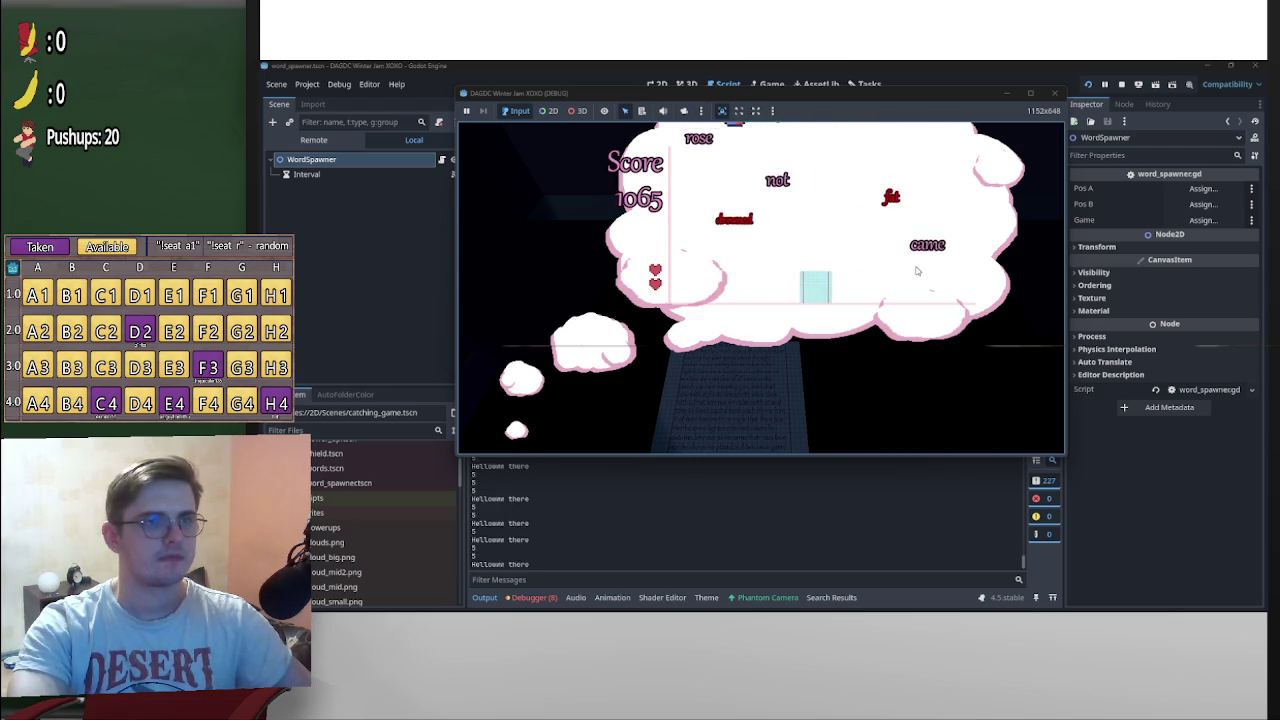
{"action": "key", "text": "Left"}
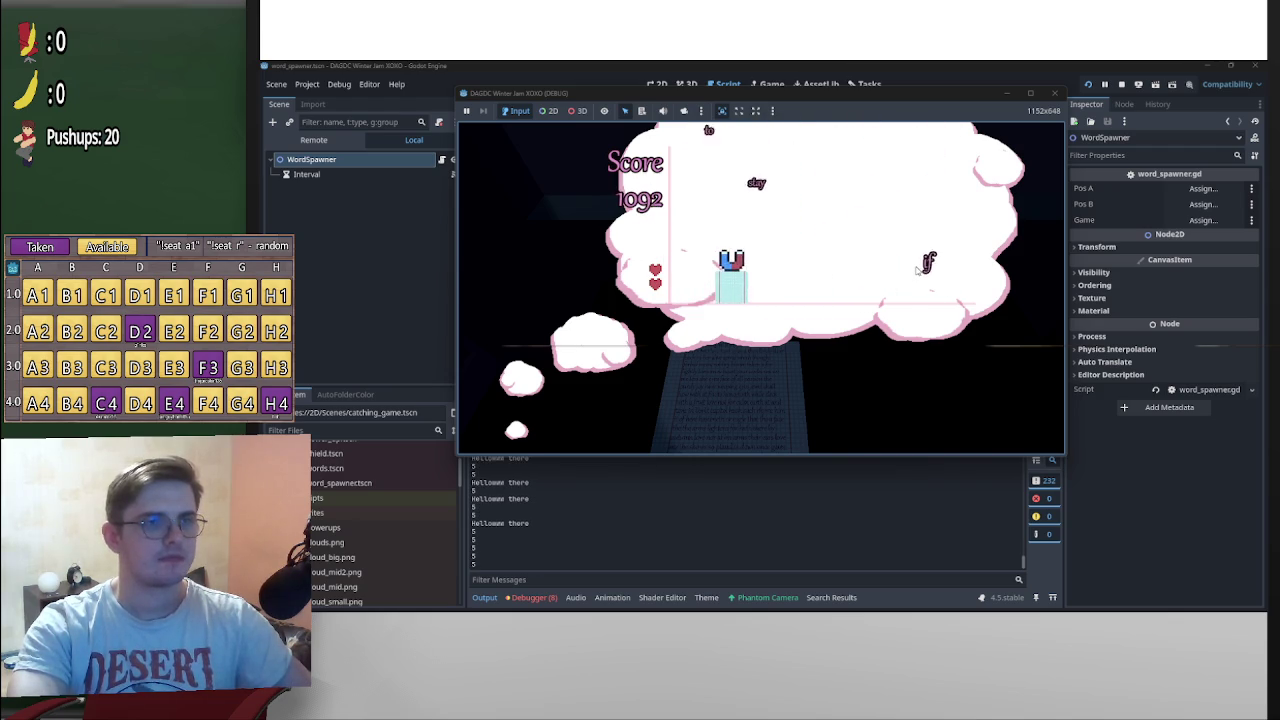
{"action": "key", "text": "Left"}
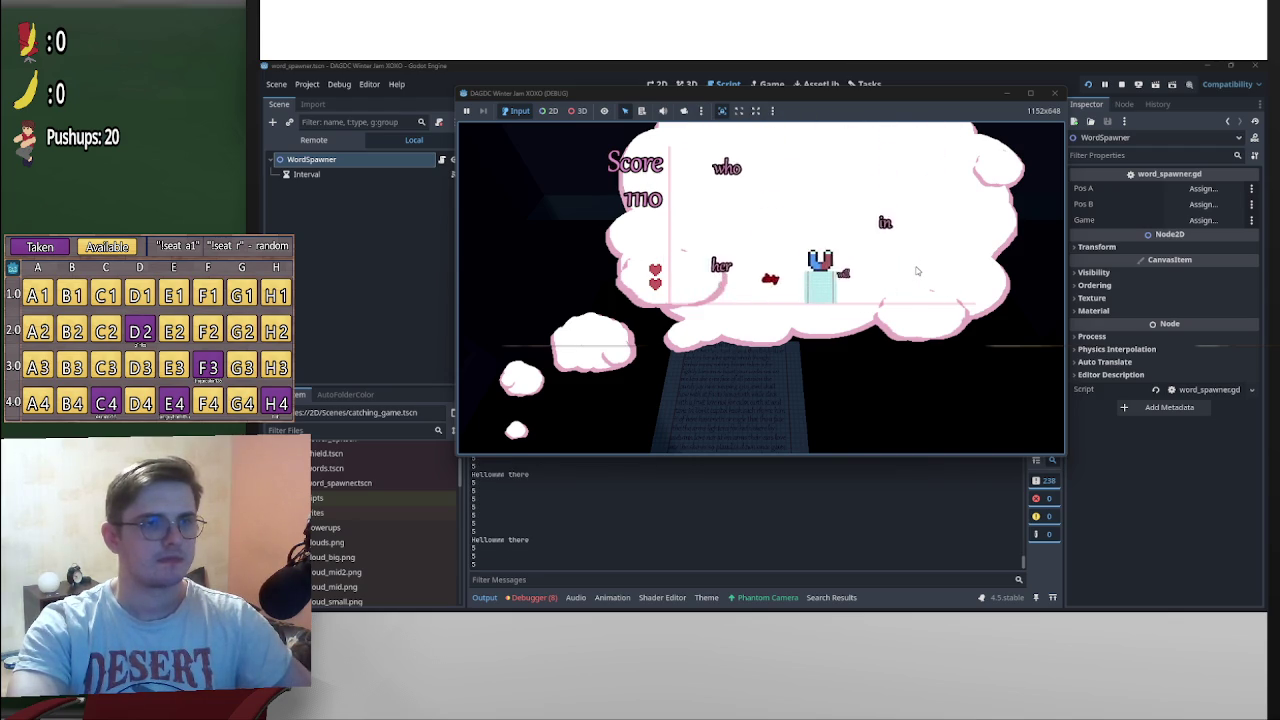
{"action": "key", "text": "Left"}
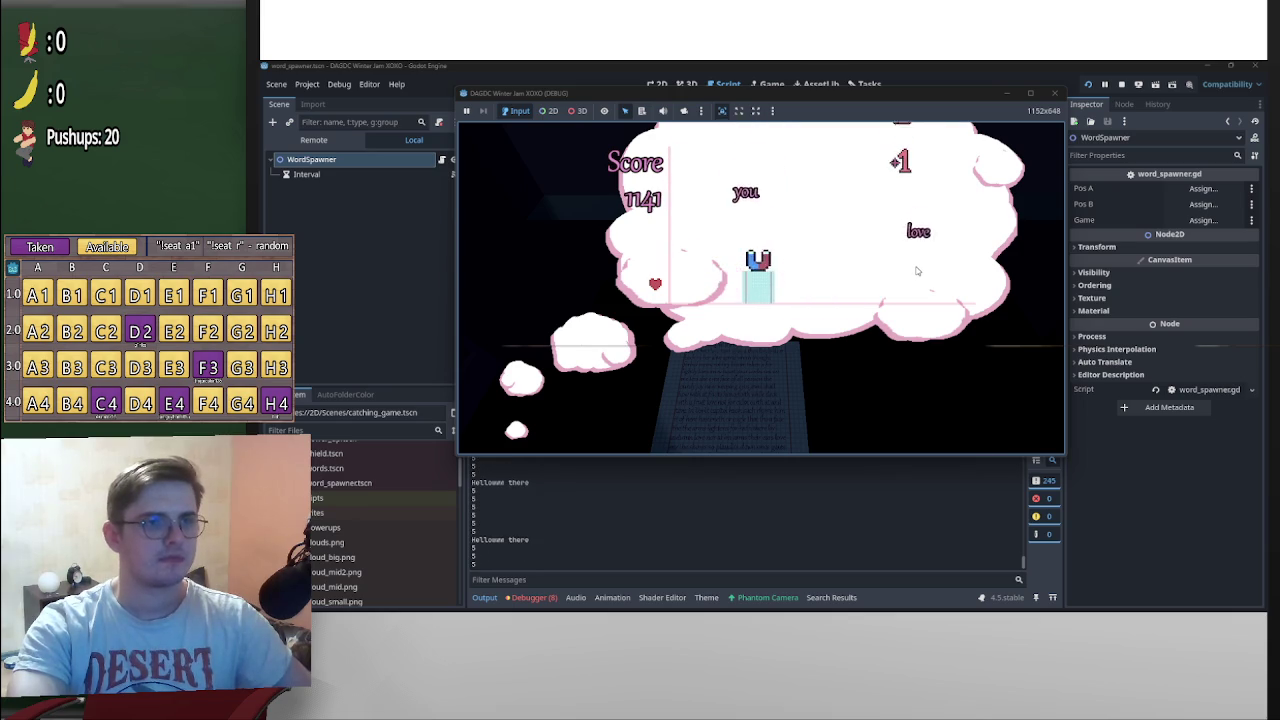
{"action": "key", "text": "Right"}
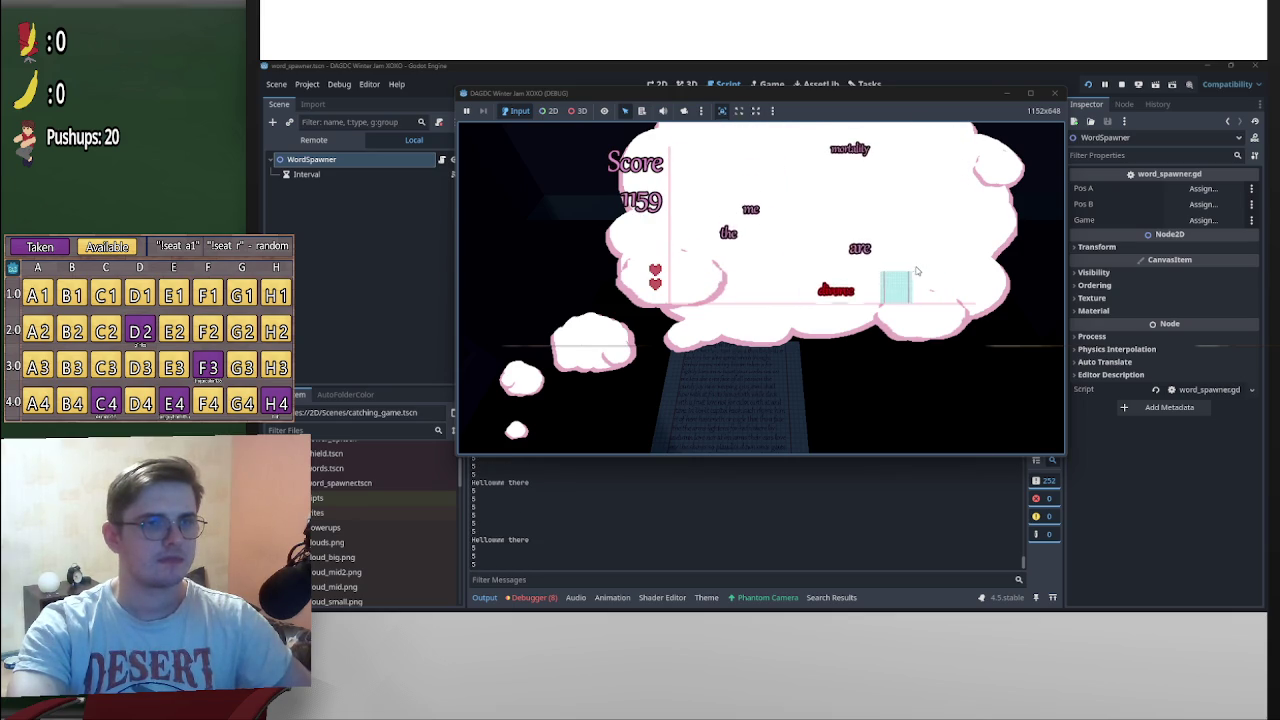
{"action": "key", "text": "Left"}
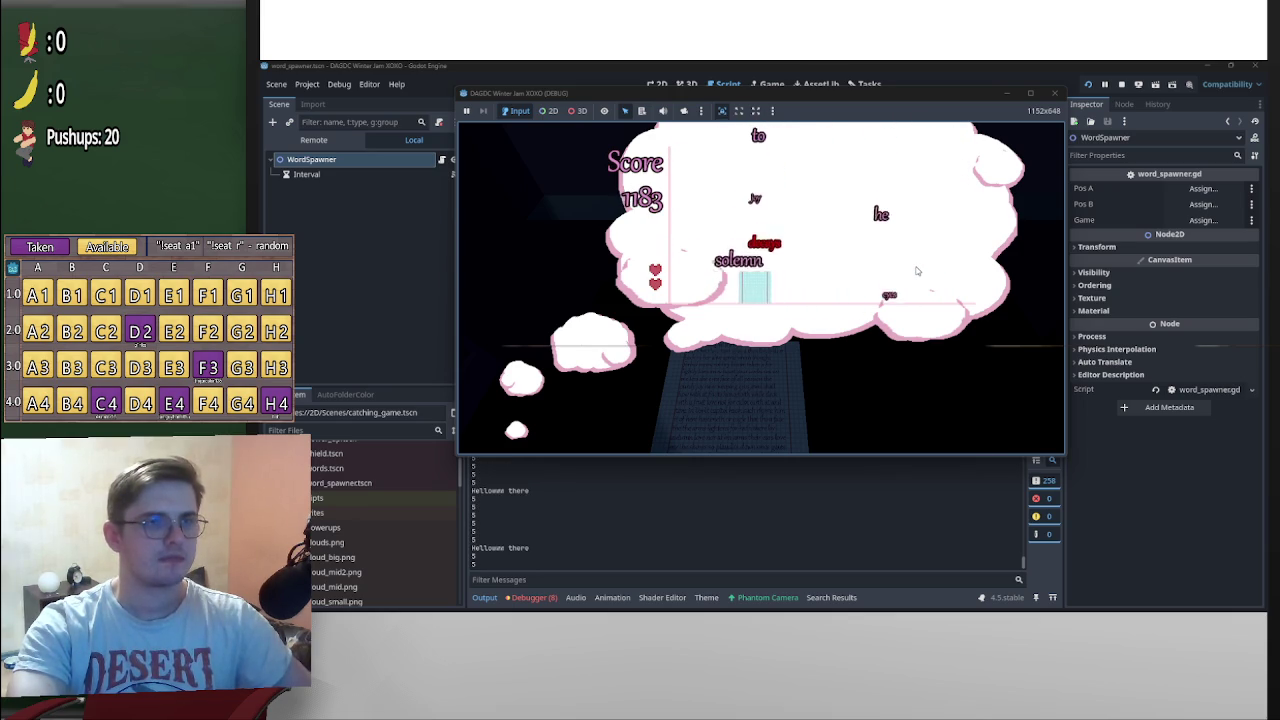
{"action": "key", "text": "Right"}
{"action": "key", "text": "Left"}
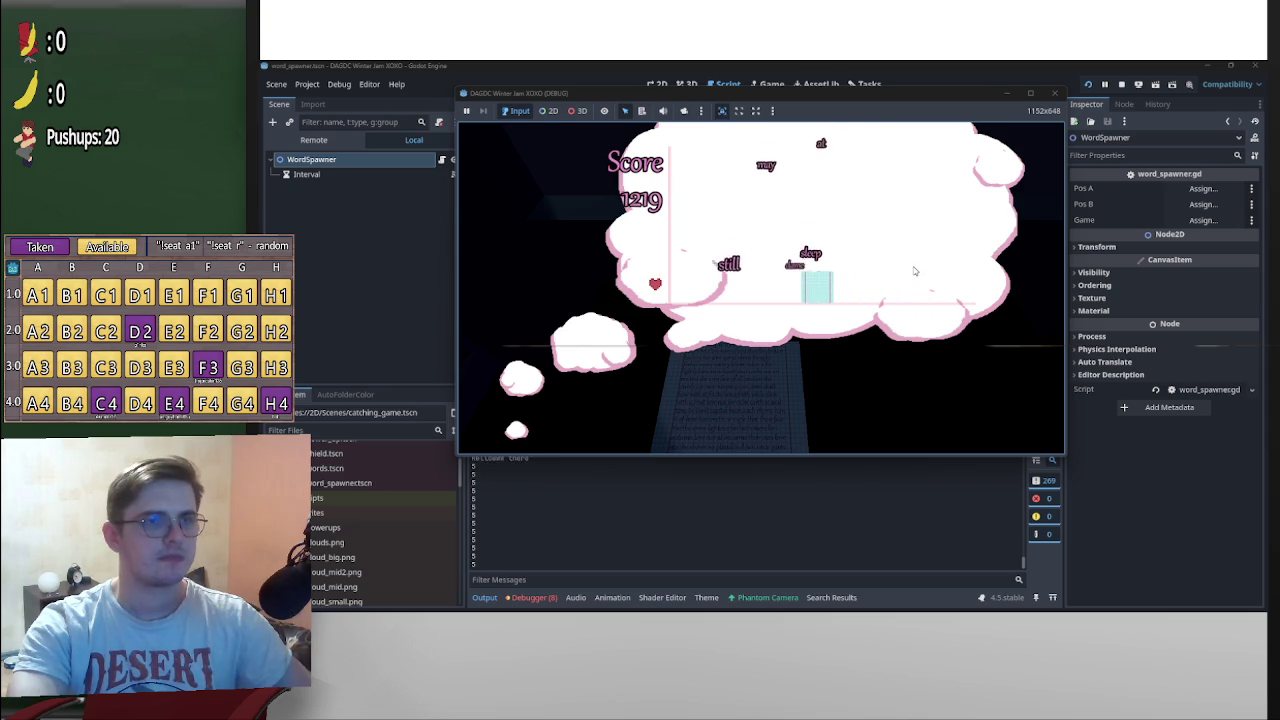
{"action": "key", "text": "Right"}
{"action": "key", "text": "Right"}
{"action": "key", "text": "Left"}
{"action": "key", "text": "Right"}
{"action": "key", "text": "Left"}
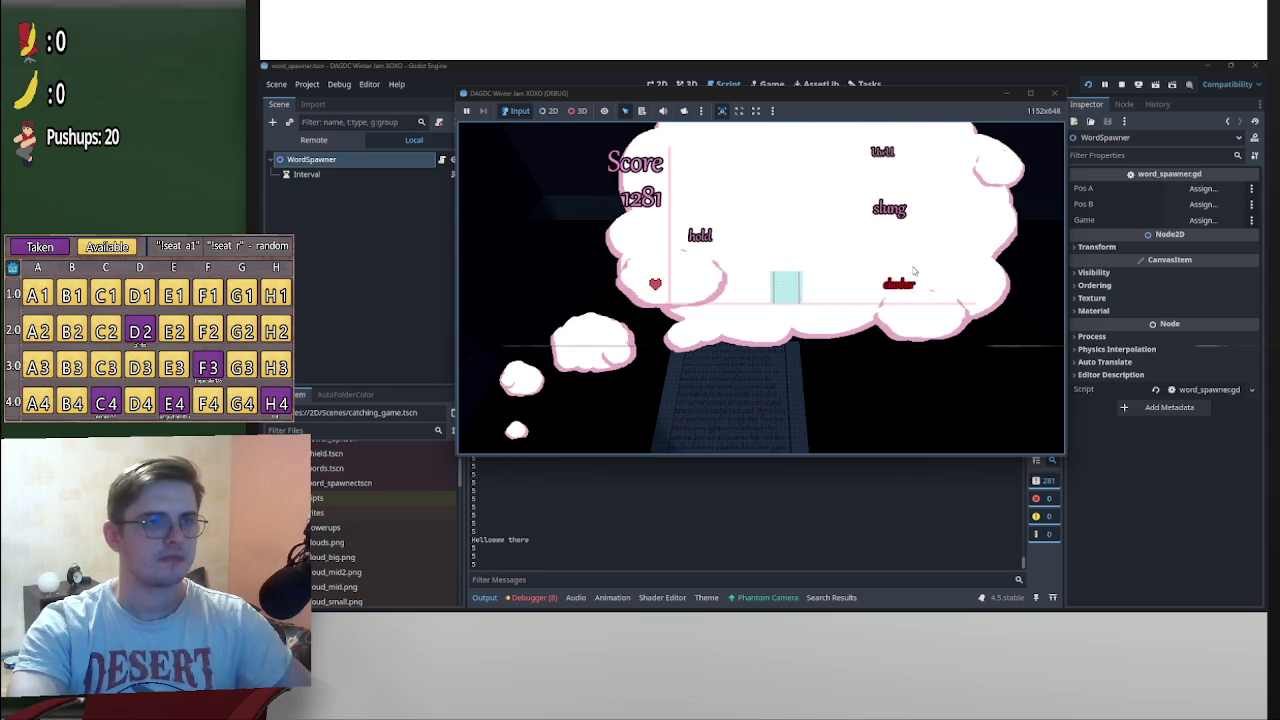
{"action": "key", "text": "Right"}
{"action": "key", "text": "Left"}
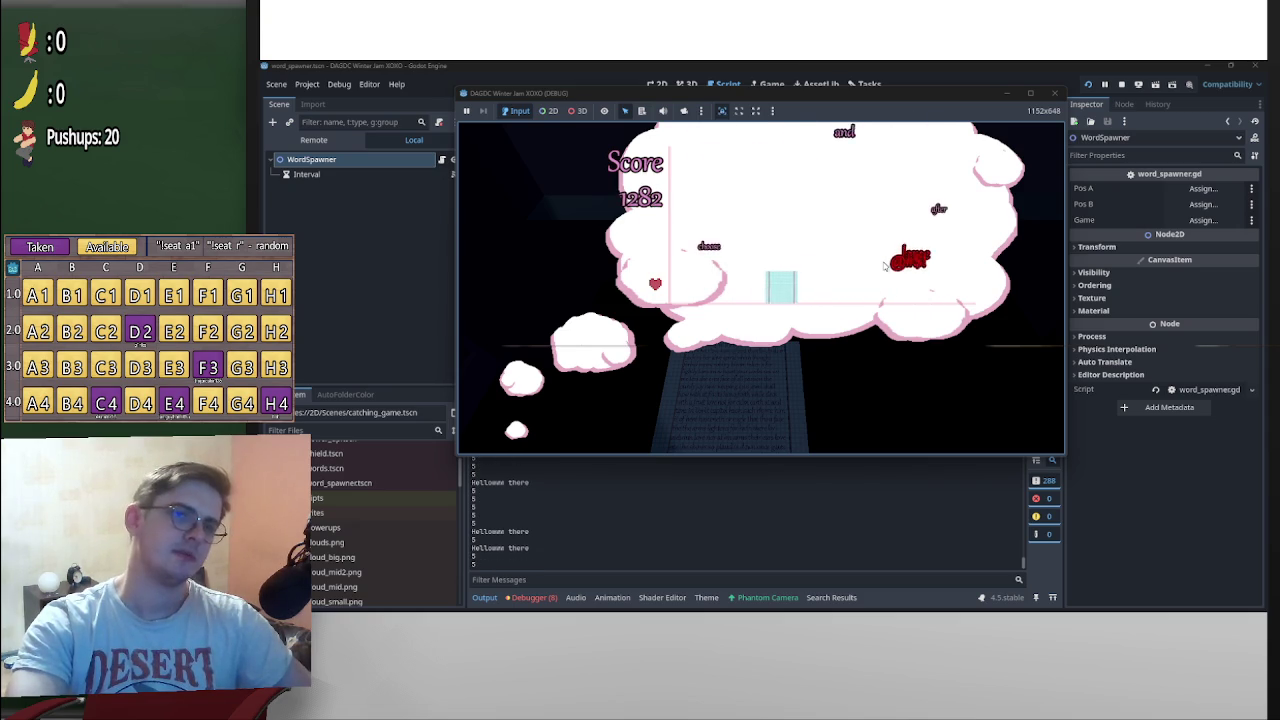
{"action": "key", "text": "Right"}
{"action": "key", "text": "Right"}
{"action": "key", "text": "Left"}
{"action": "key", "text": "Right"}
{"action": "key", "text": "Left"}
{"action": "key", "text": "Left"}
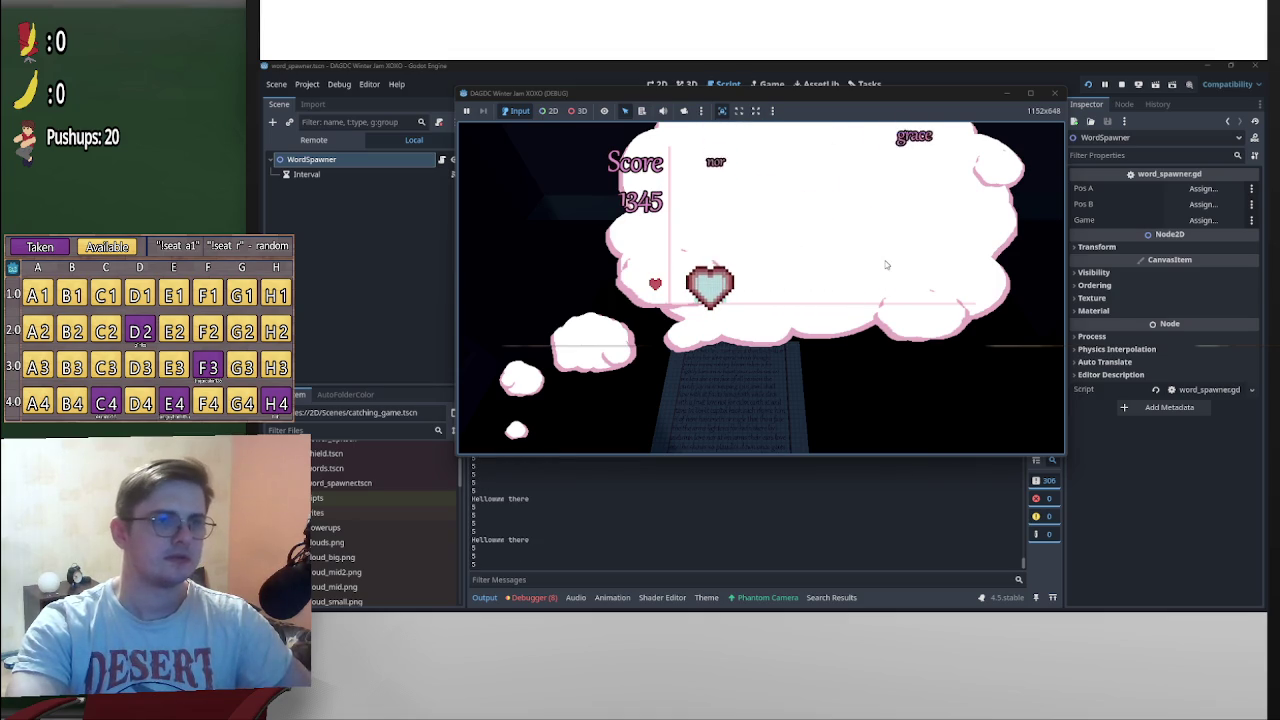
{"action": "key", "text": "Right"}
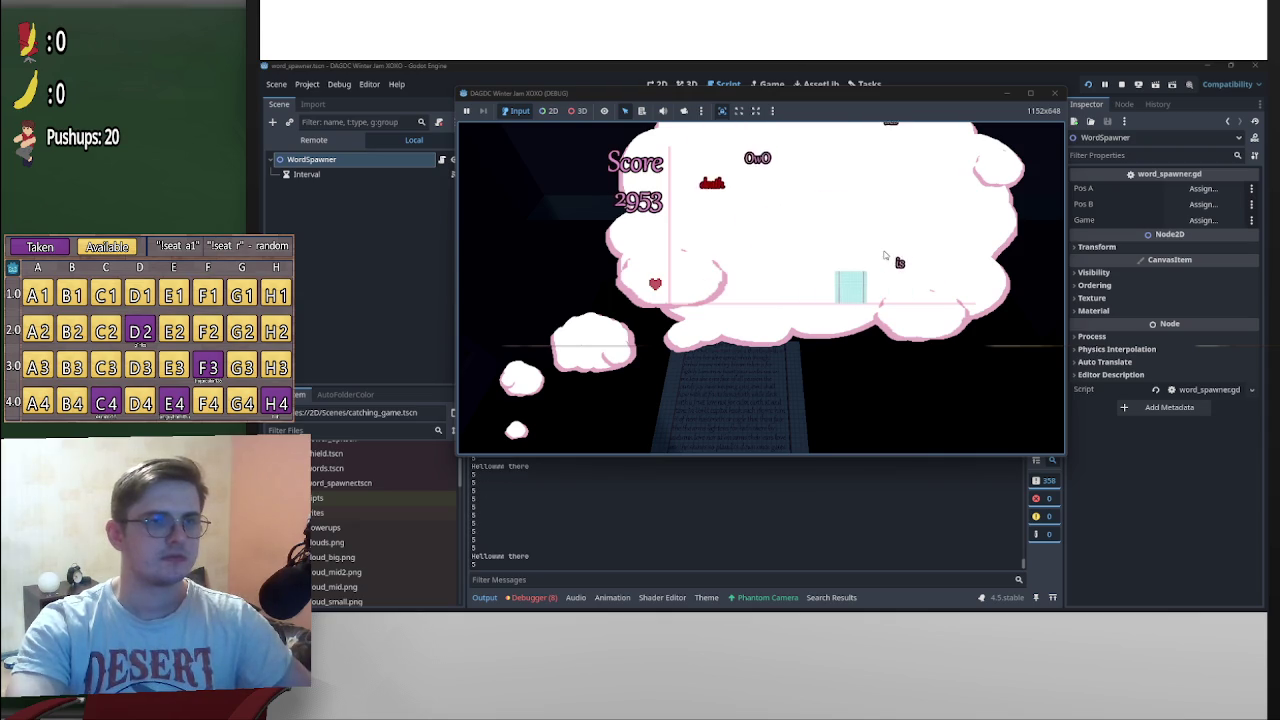
{"action": "left_click", "coordinate": [1121, 84]}
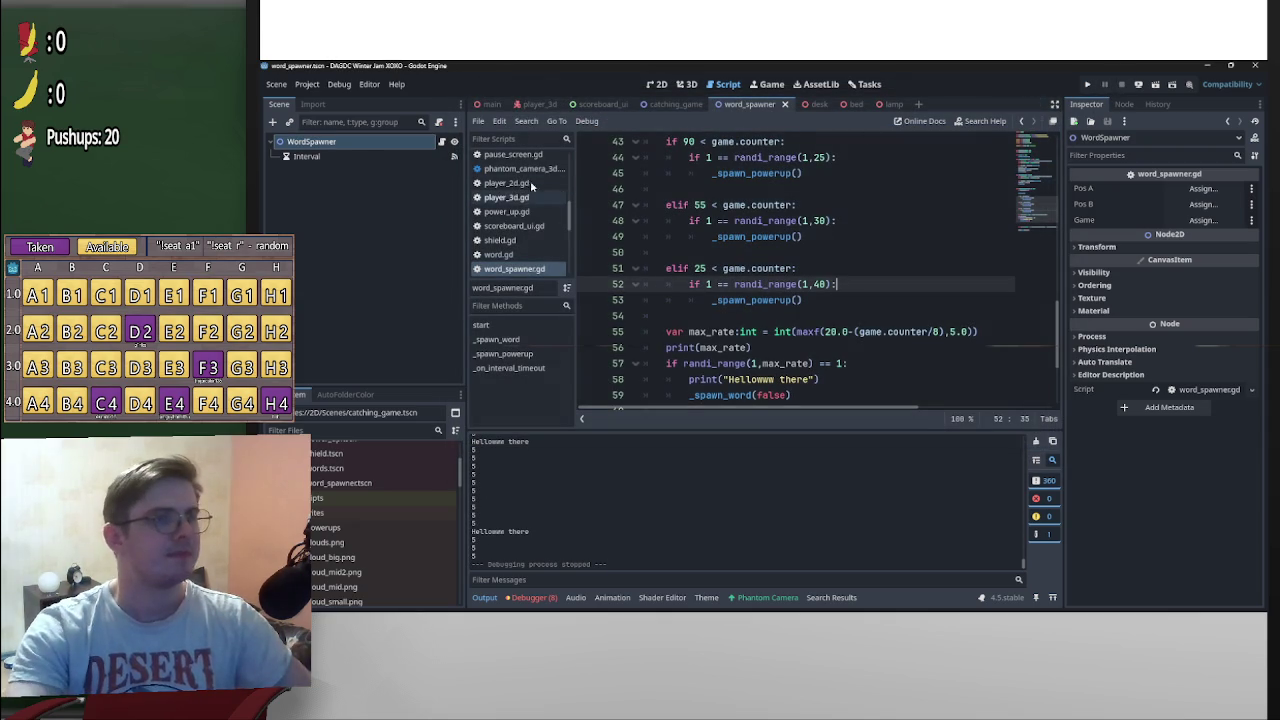
Open catching_game.gd, then Player2D's player_2d.gd script showing SPEED = 20 and MAX_SPEED = 270
{"action": "scroll", "coordinate": [401, 506], "scroll_direction": "up", "scroll_amount": 2}
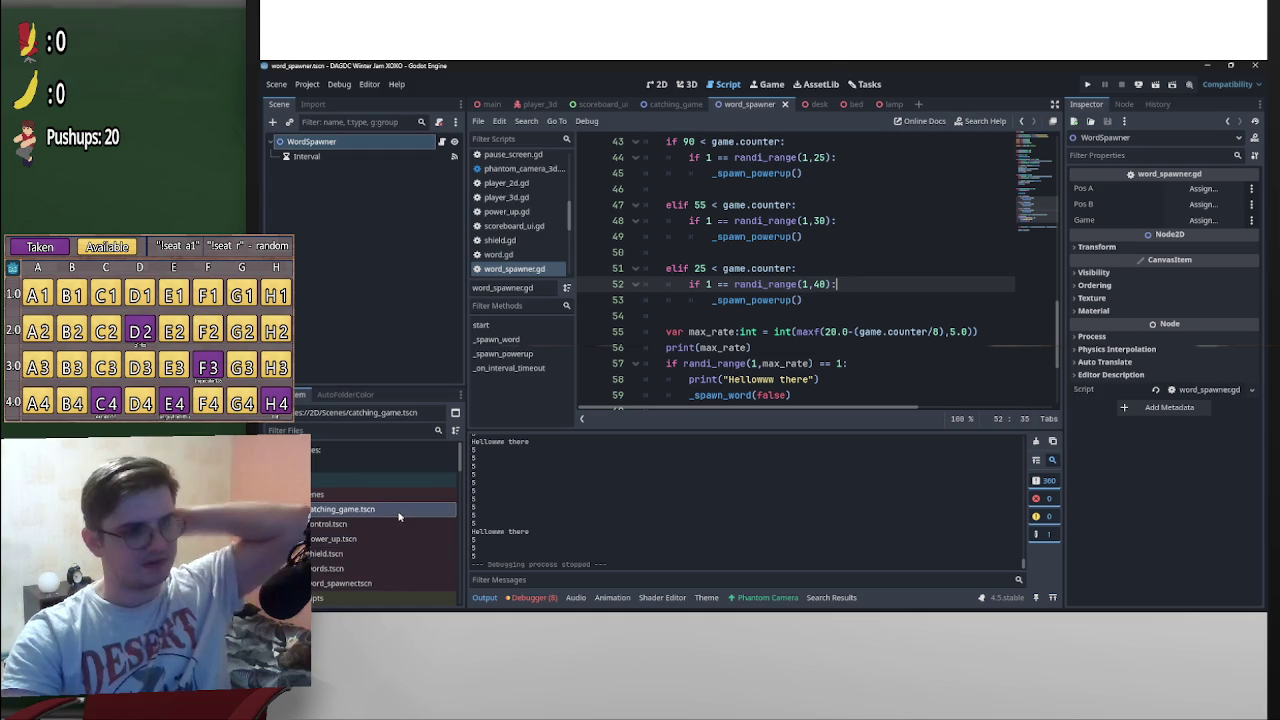
{"action": "scroll", "coordinate": [360, 535], "scroll_direction": "down", "scroll_amount": 3}
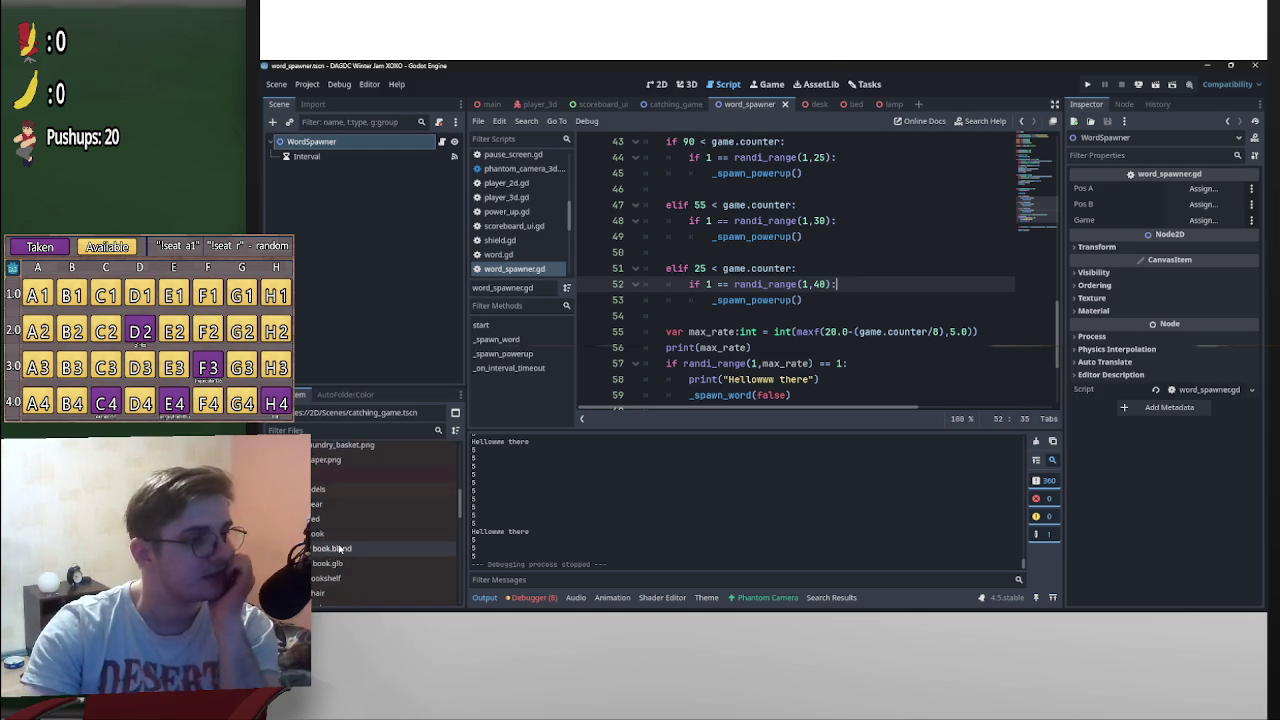
{"action": "scroll", "coordinate": [351, 542], "scroll_direction": "up", "scroll_amount": 3}
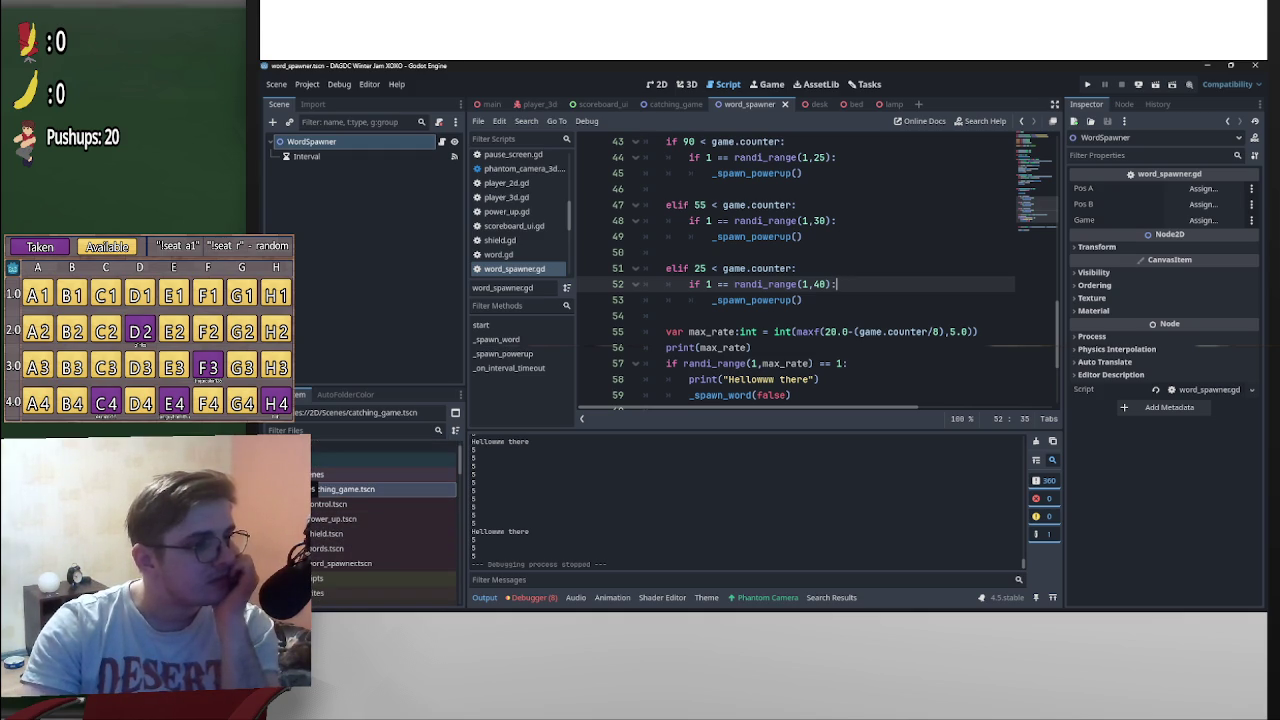
{"action": "left_click", "coordinate": [670, 104]}
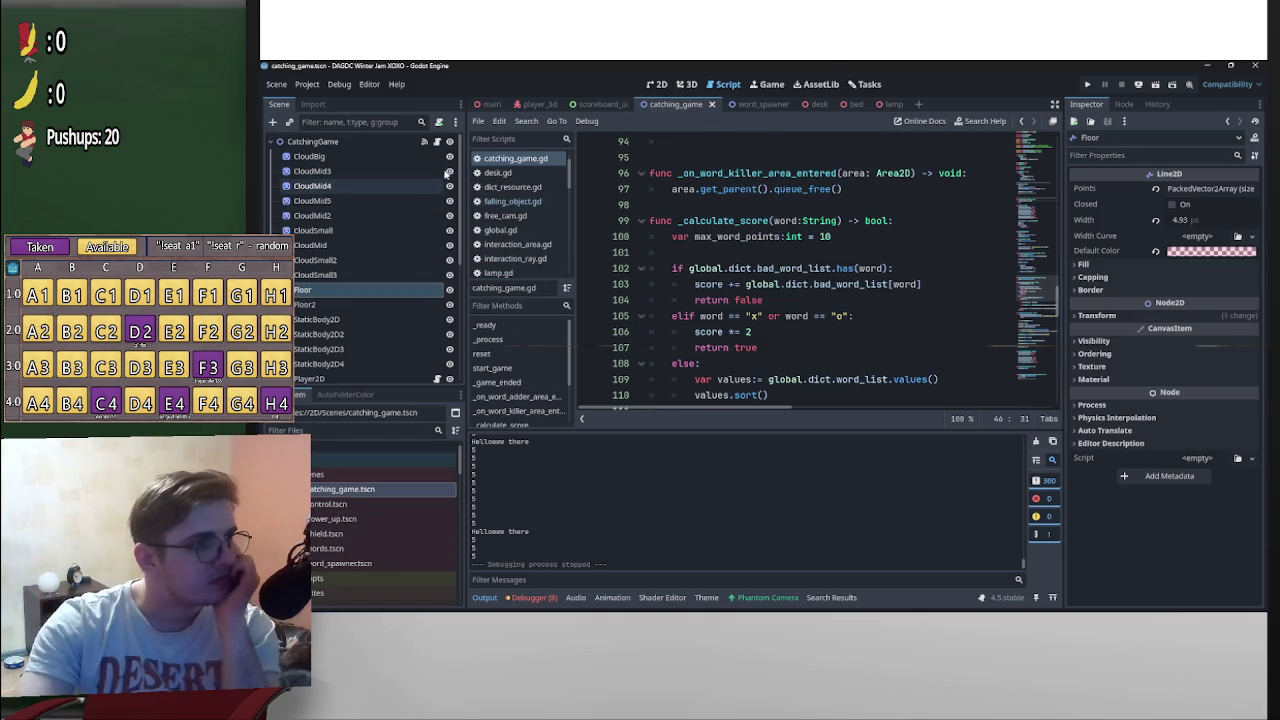
{"action": "scroll", "coordinate": [378, 333], "scroll_direction": "down", "scroll_amount": 3}
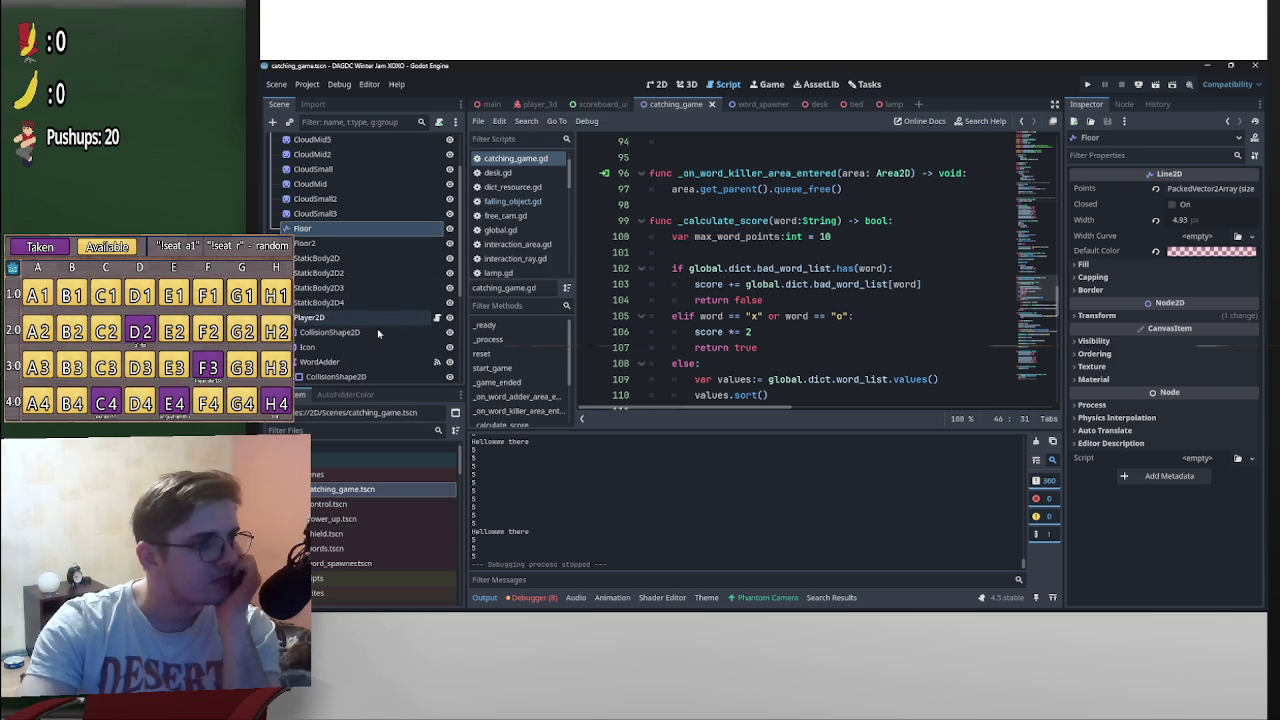
{"action": "left_click", "coordinate": [436, 317]}
{"action": "scroll", "coordinate": [917, 347], "scroll_direction": "up", "scroll_amount": 3}
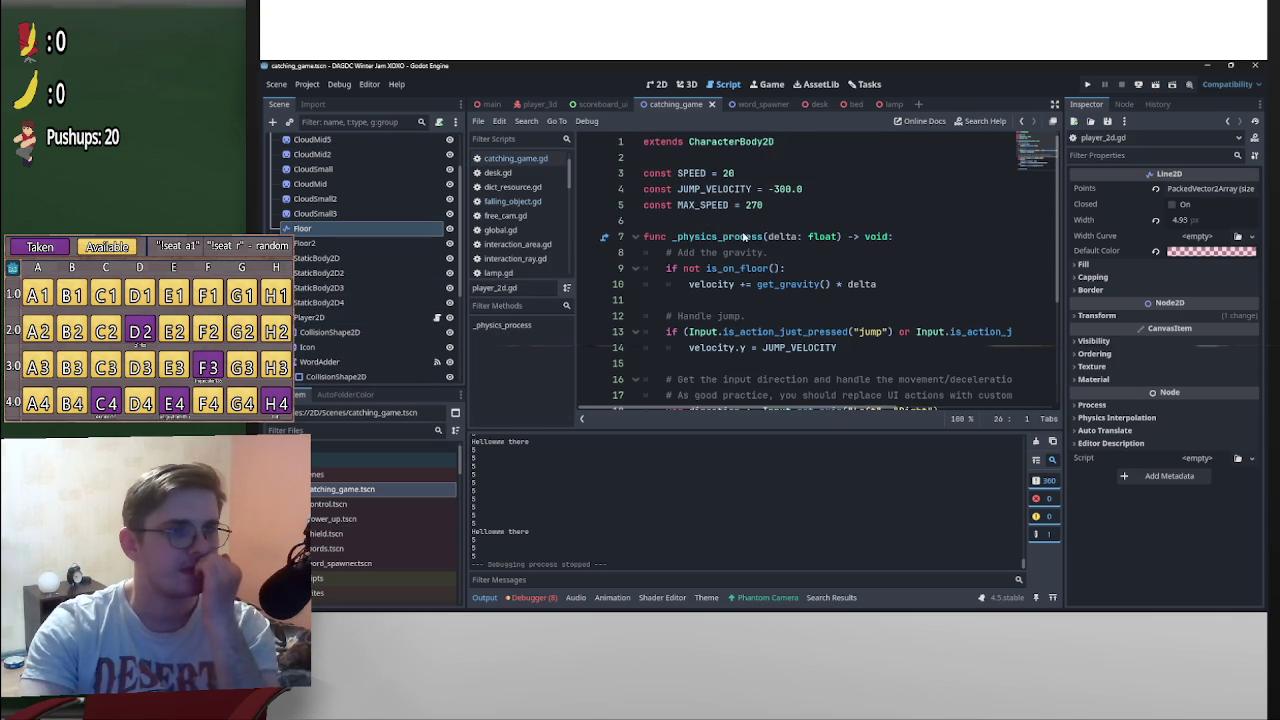
Change the SPEED constant from 20 to 30 and run the project
{"action": "double_click", "coordinate": [725, 174]}
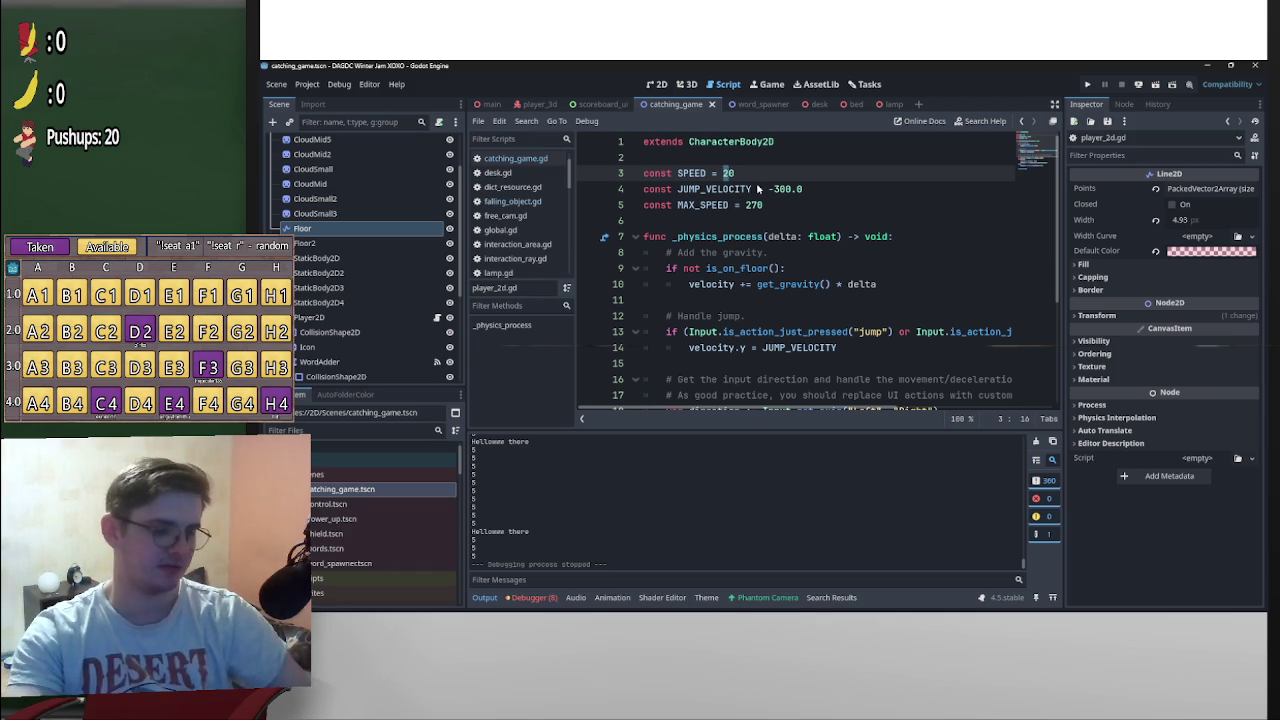
{"action": "left_click", "coordinate": [868, 148]}
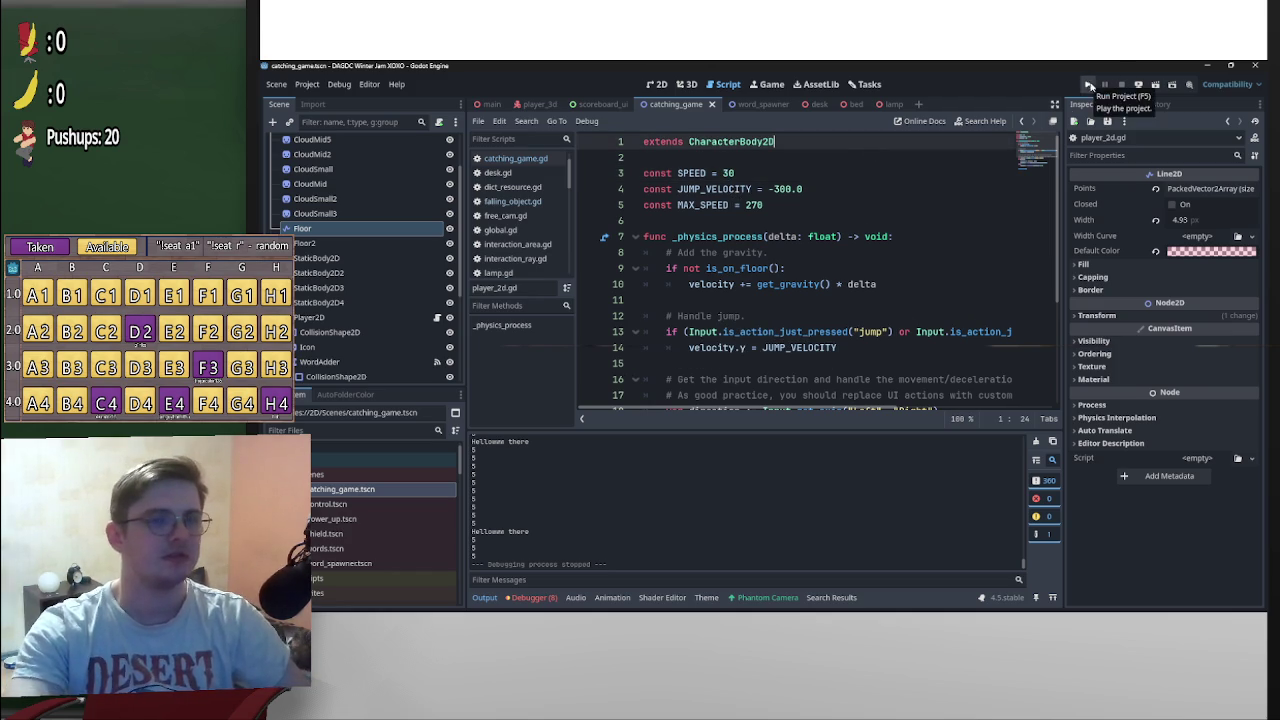
{"action": "left_click", "coordinate": [1088, 84]}
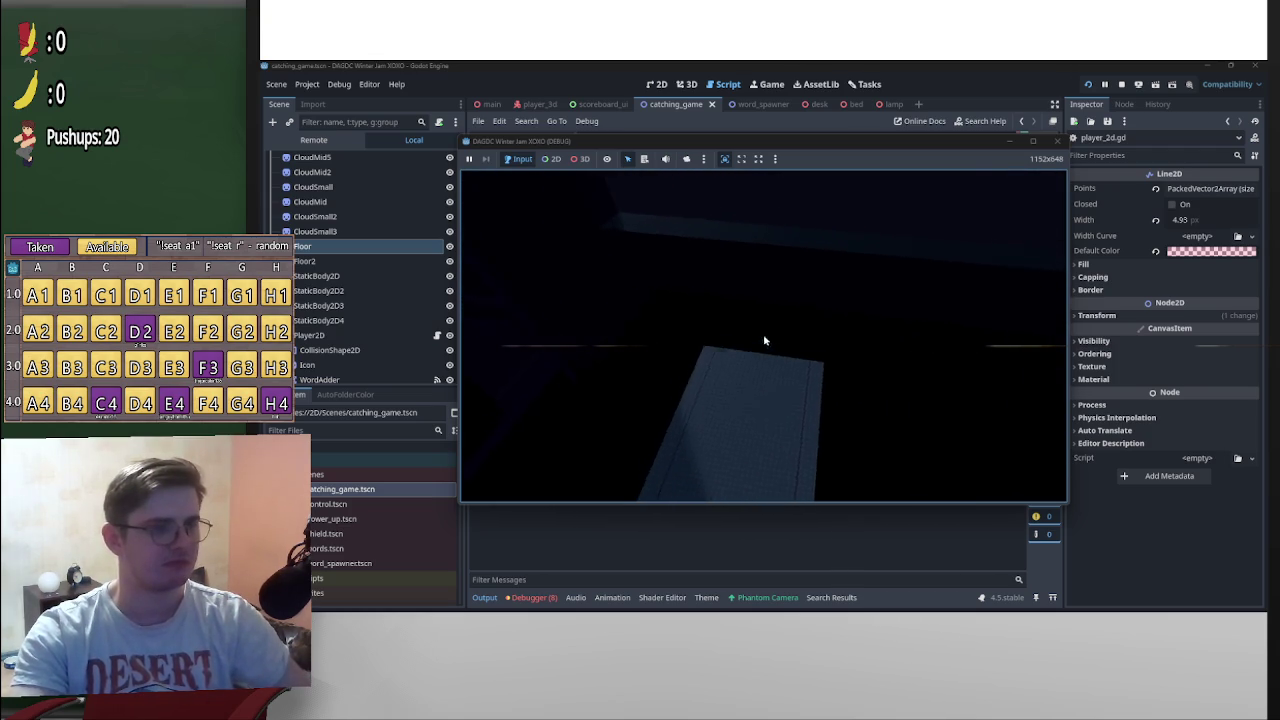
Start the minigame, test the faster catcher to a score of 5, then stop the run
{"action": "left_click", "coordinate": [852, 270]}
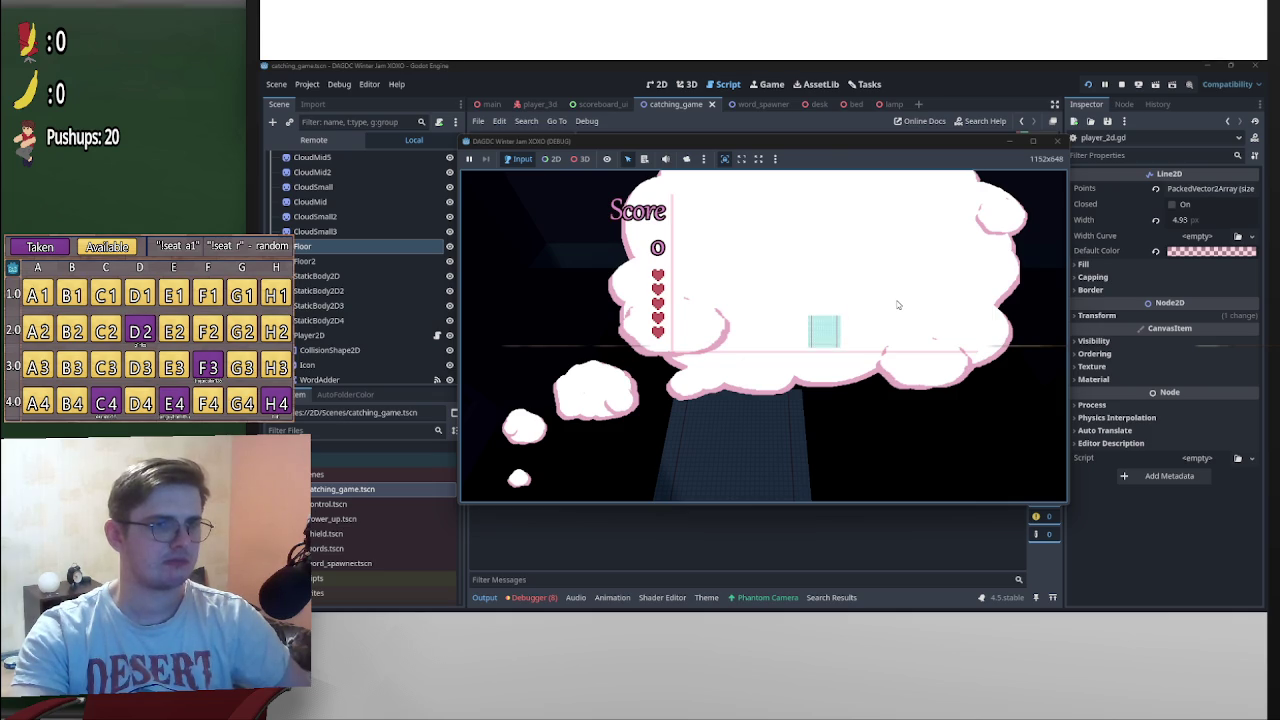
{"action": "key", "text": "Left"}
{"action": "key", "text": "Right"}
{"action": "key", "text": "Right"}
{"action": "key", "text": "Left"}
{"action": "key", "text": "Left"}
{"action": "key", "text": "Right"}
{"action": "key", "text": "Right"}
{"action": "key", "text": "Left"}
{"action": "key", "text": "Right"}
{"action": "key", "text": "Left"}
{"action": "left_click", "coordinate": [1121, 84]}
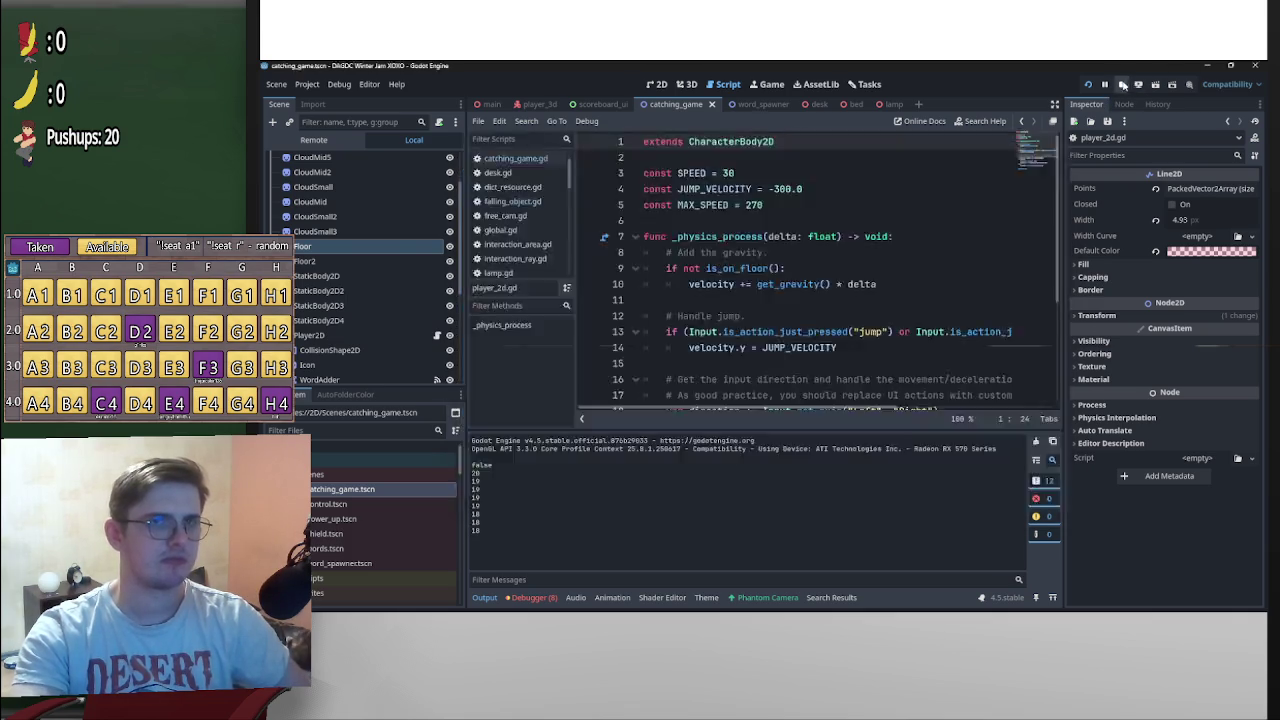
{"action": "left_click", "coordinate": [735, 173]}
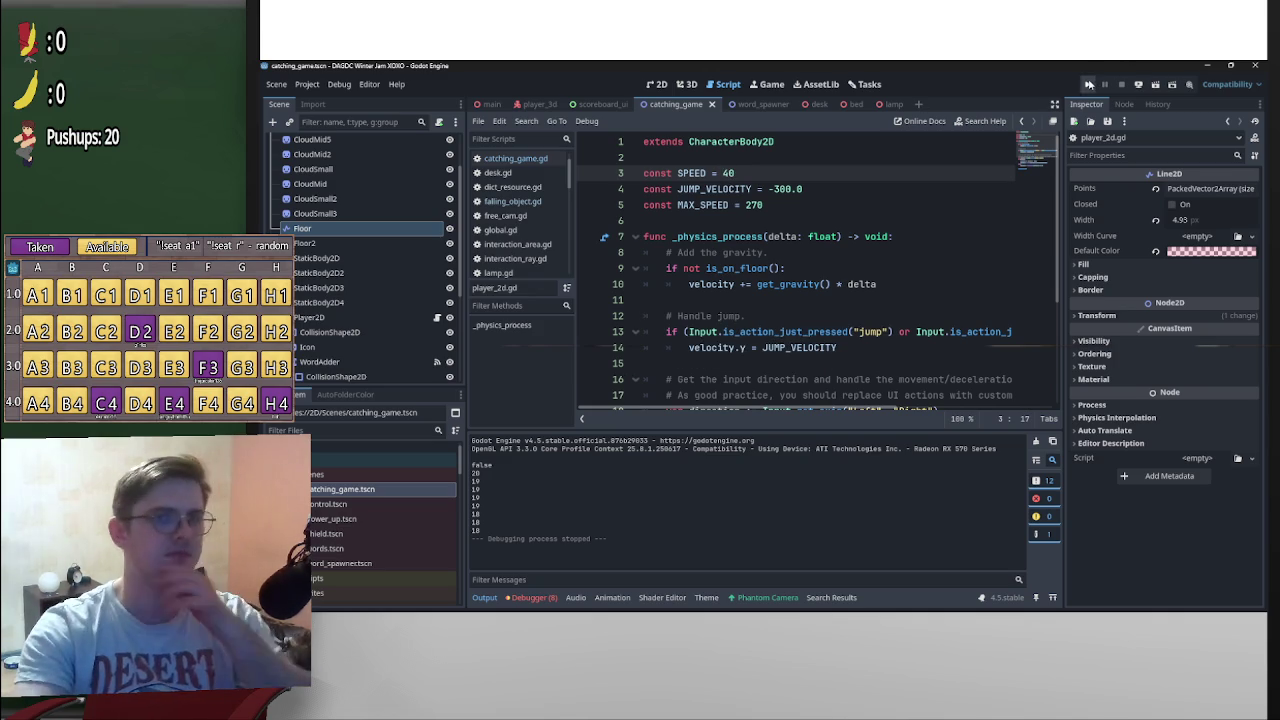
{"action": "left_click", "coordinate": [1089, 84]}
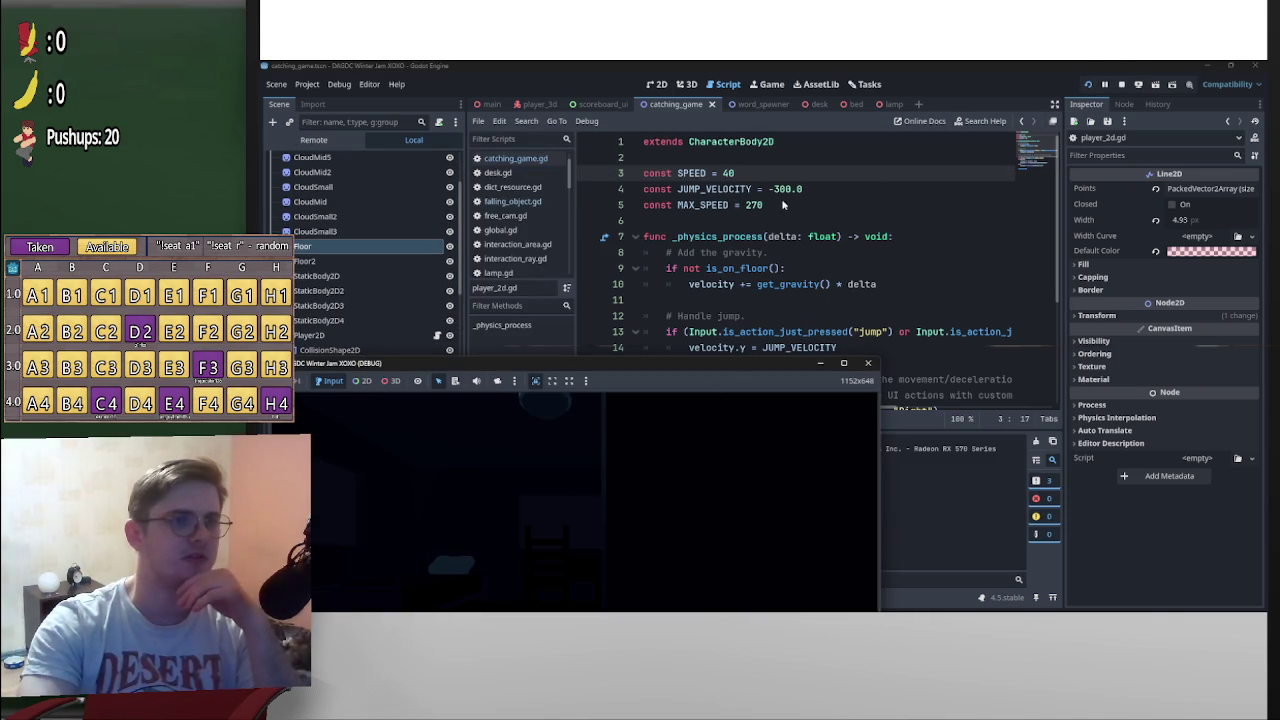
{"action": "left_click", "coordinate": [1121, 85]}
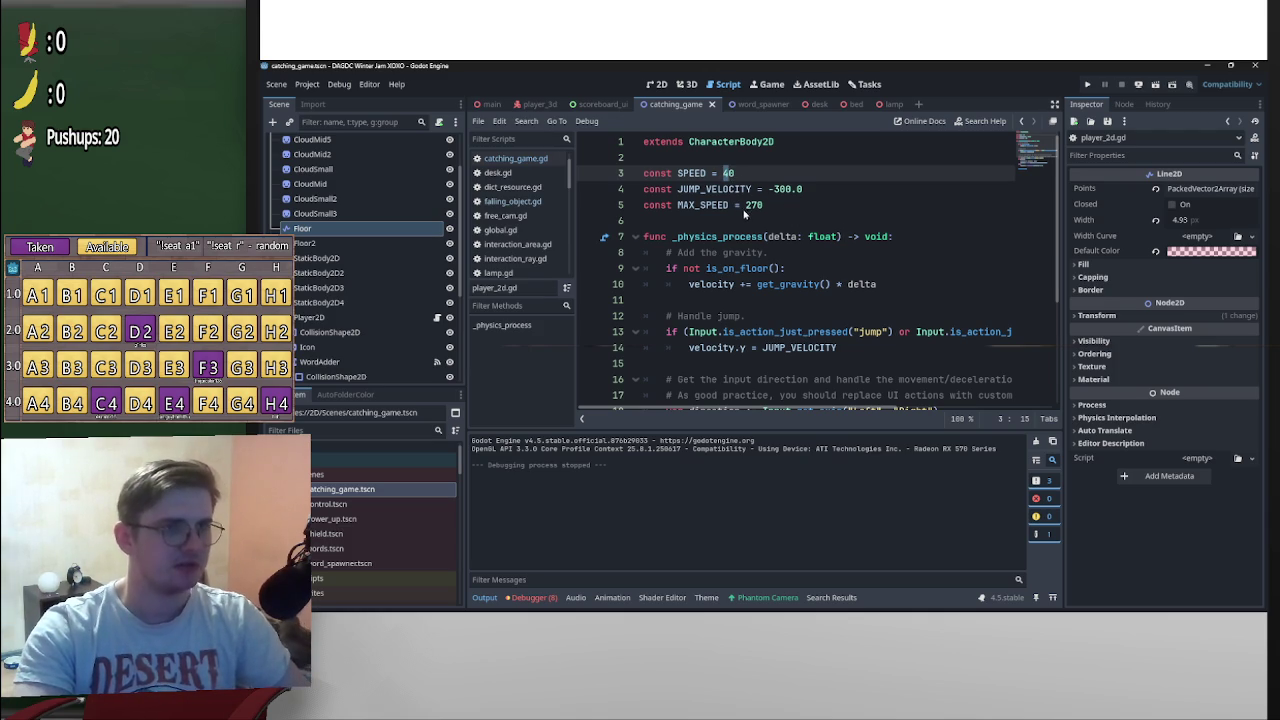
{"action": "left_click_drag", "start_coordinate": [746, 208], "coordinate": [758, 208]}
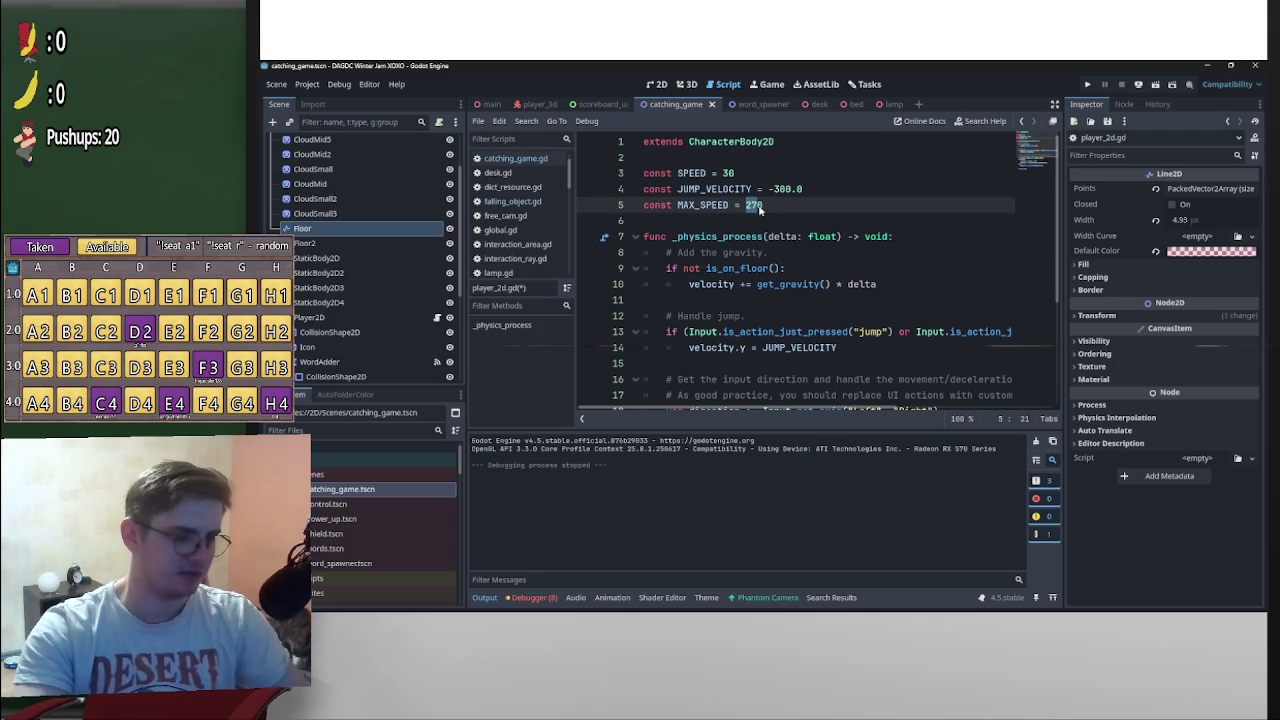
{"action": "type", "text": "300"}
{"action": "key", "text": "ctrl+s"}
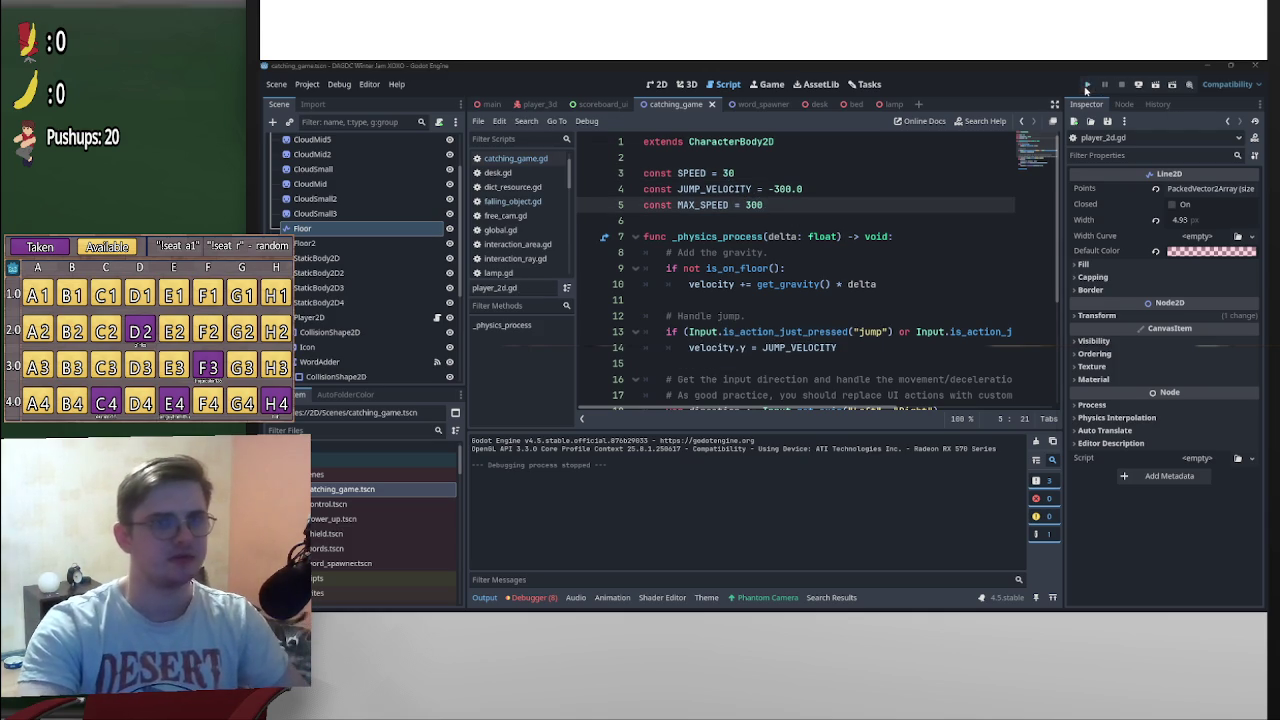
{"action": "left_click", "coordinate": [1088, 86]}
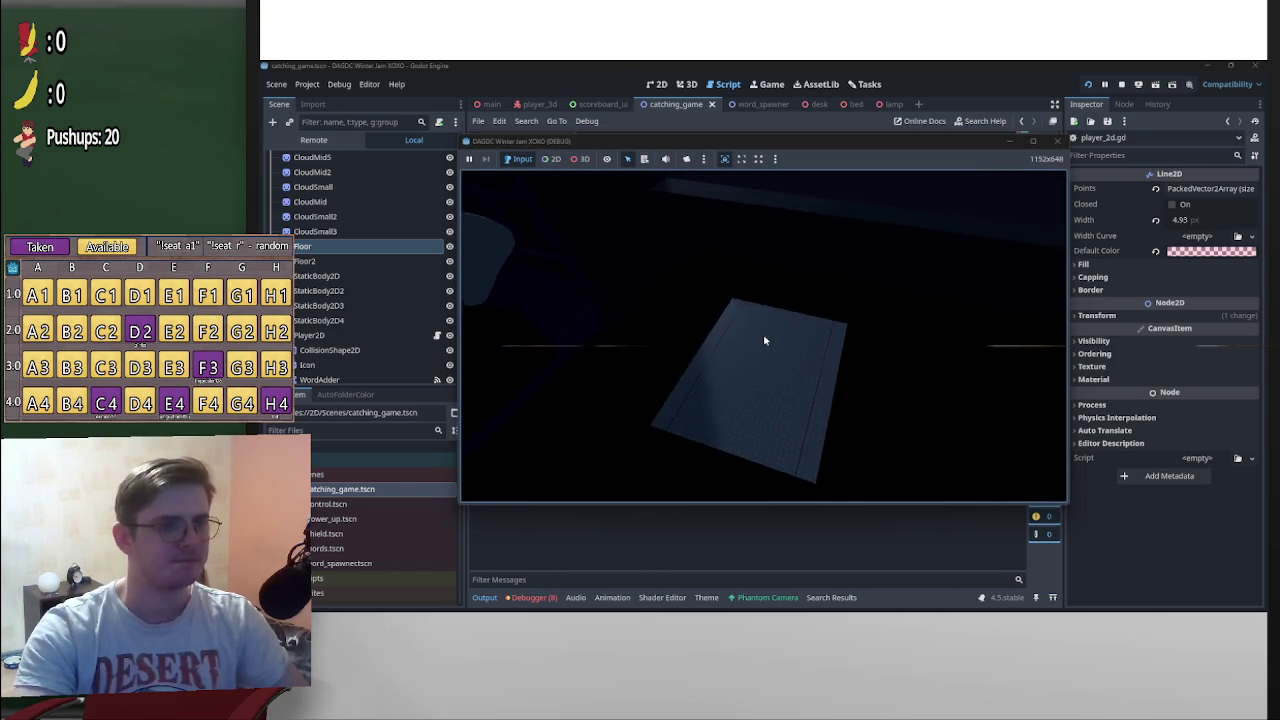
{"action": "left_click", "coordinate": [832, 274]}
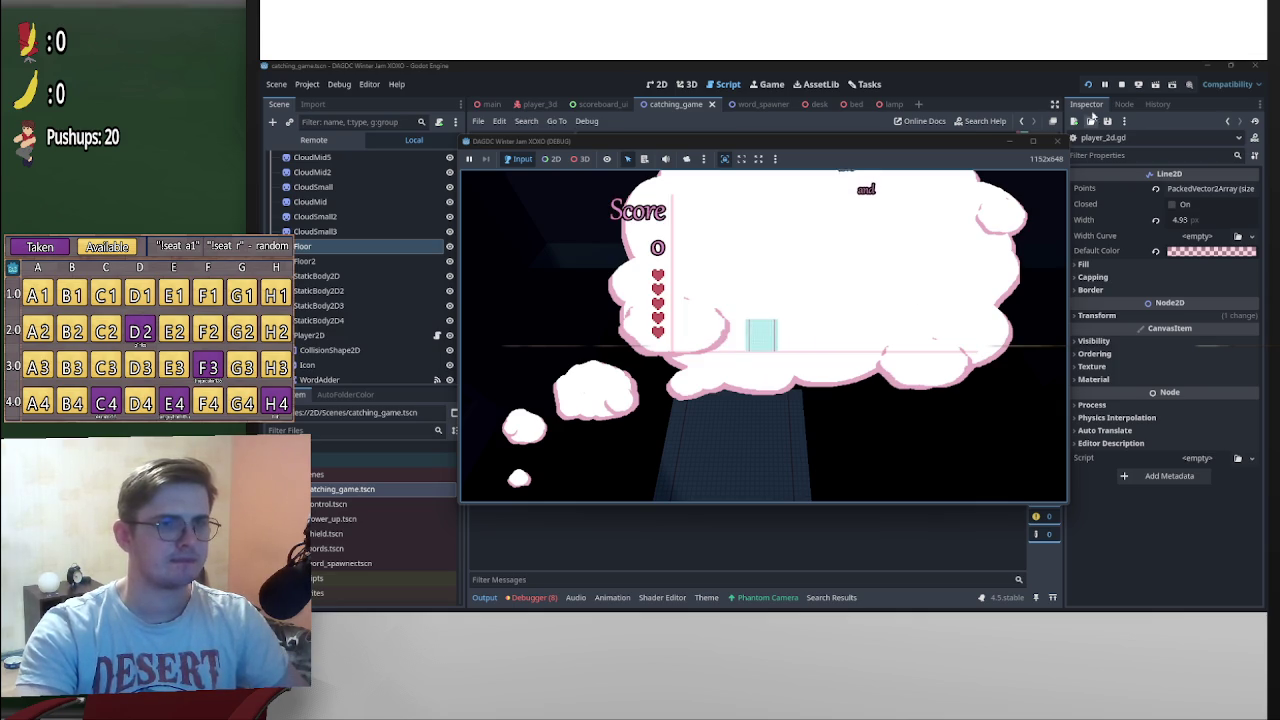
{"action": "left_click", "coordinate": [1120, 84]}
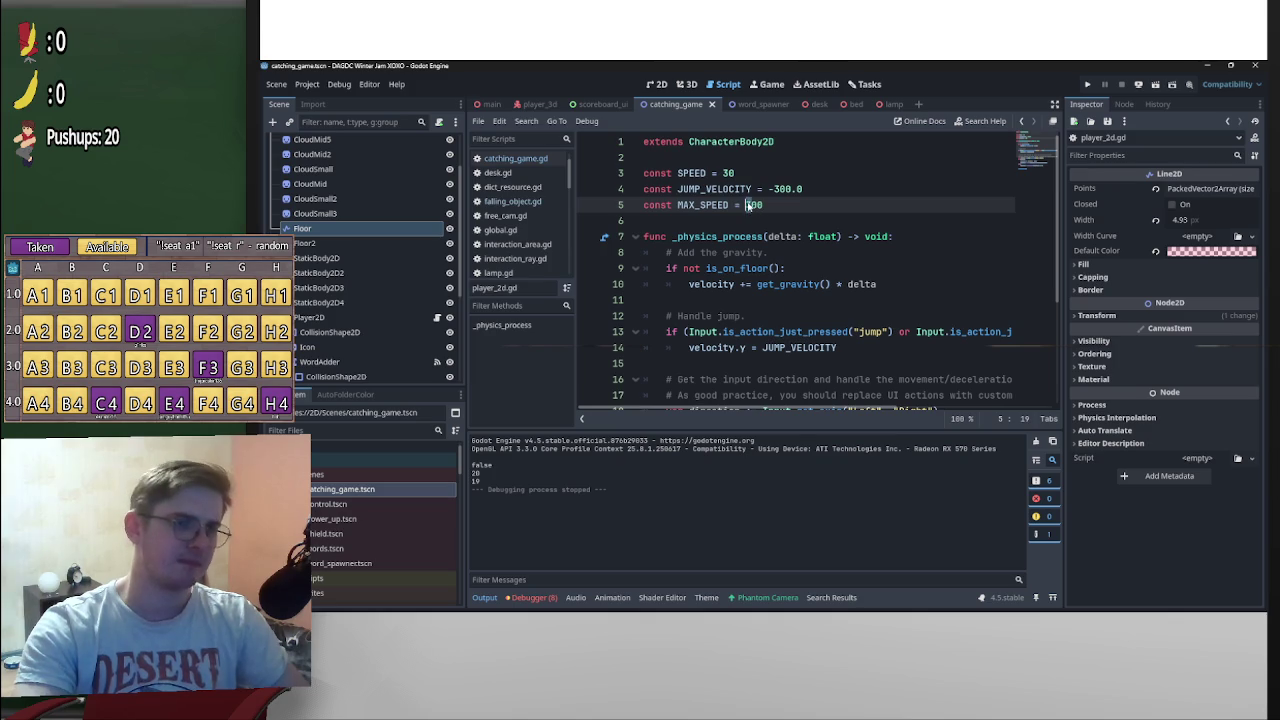
Edit the MAX_SPEED value, then close player_2d.gd and discard the change
{"action": "type", "text": "5"}
{"action": "left_click", "coordinate": [849, 182]}
{"action": "key", "text": "ctrl+w"}
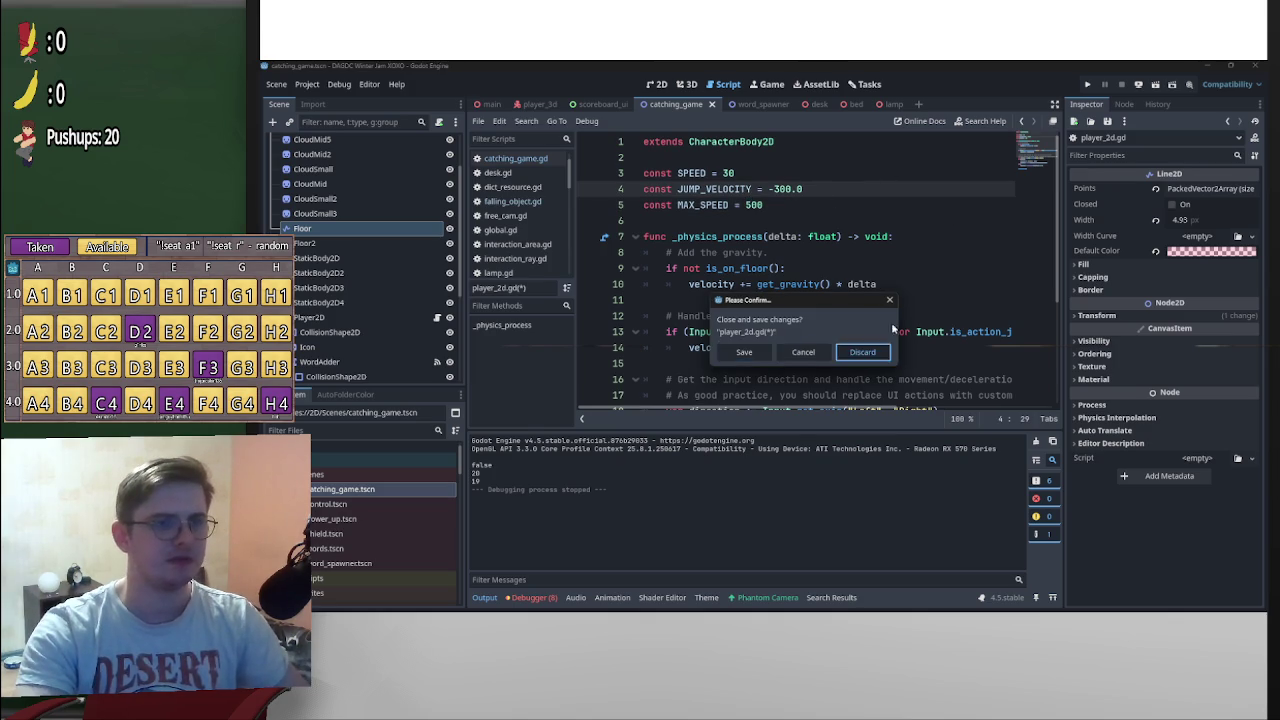
{"action": "left_click", "coordinate": [872, 347]}
Playtest the catching minigame with arrow keys and jumps to a score of 88, then stop the game
{"action": "left_click", "coordinate": [1087, 85]}
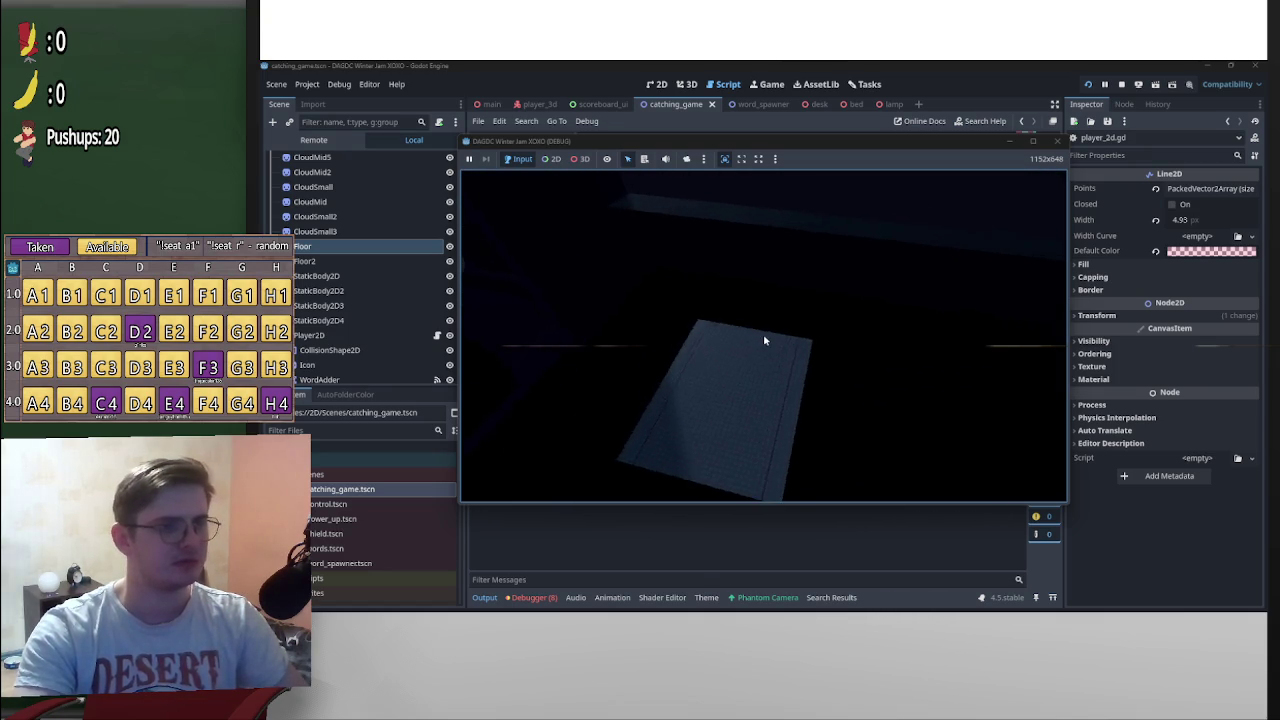
{"action": "left_click", "coordinate": [823, 271]}
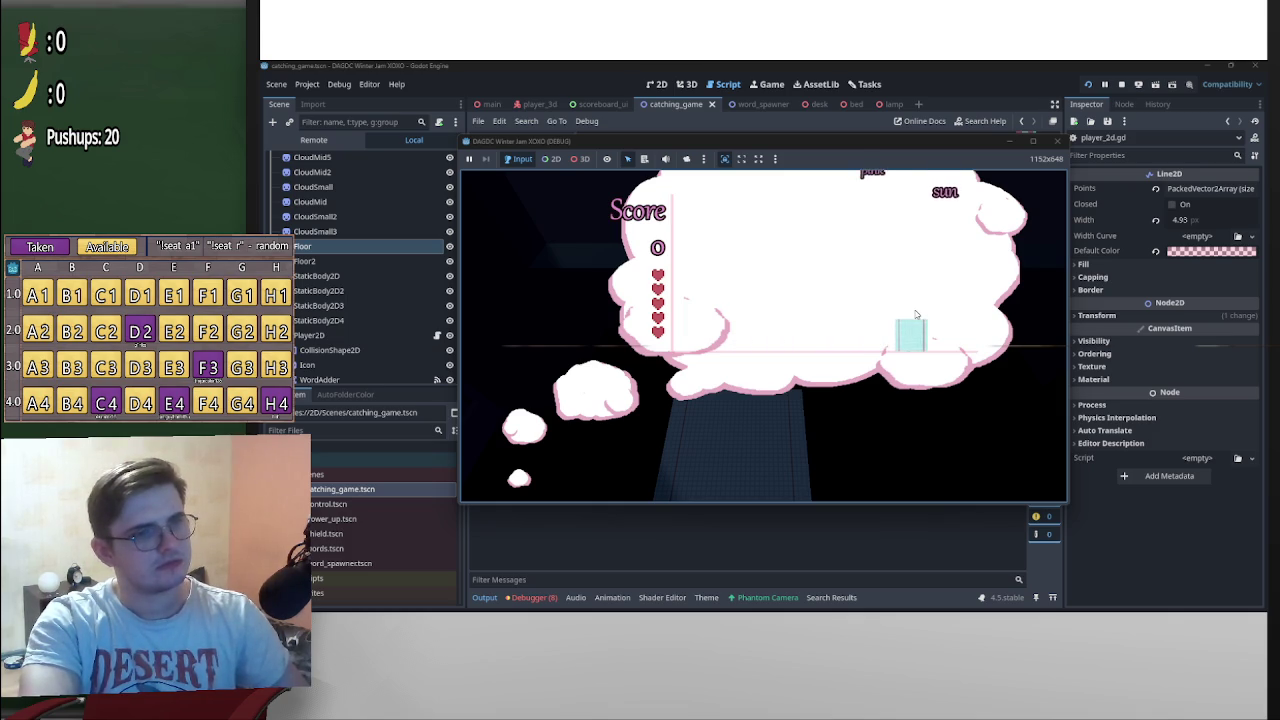
{"action": "key", "text": "Left"}
{"action": "key", "text": "Right"}
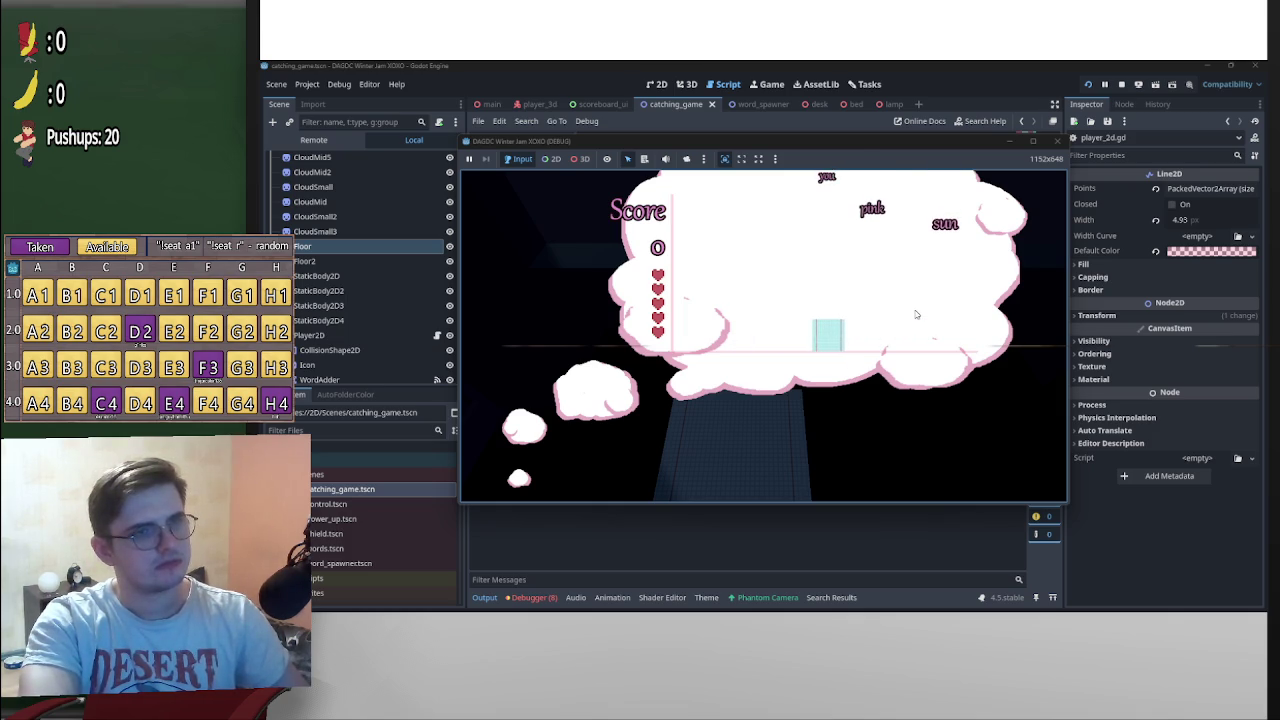
{"action": "key", "text": "space"}
{"action": "key", "text": "Left"}
{"action": "key", "text": "Right"}
{"action": "key", "text": "space"}
{"action": "key", "text": "Left"}
{"action": "key", "text": "Right"}
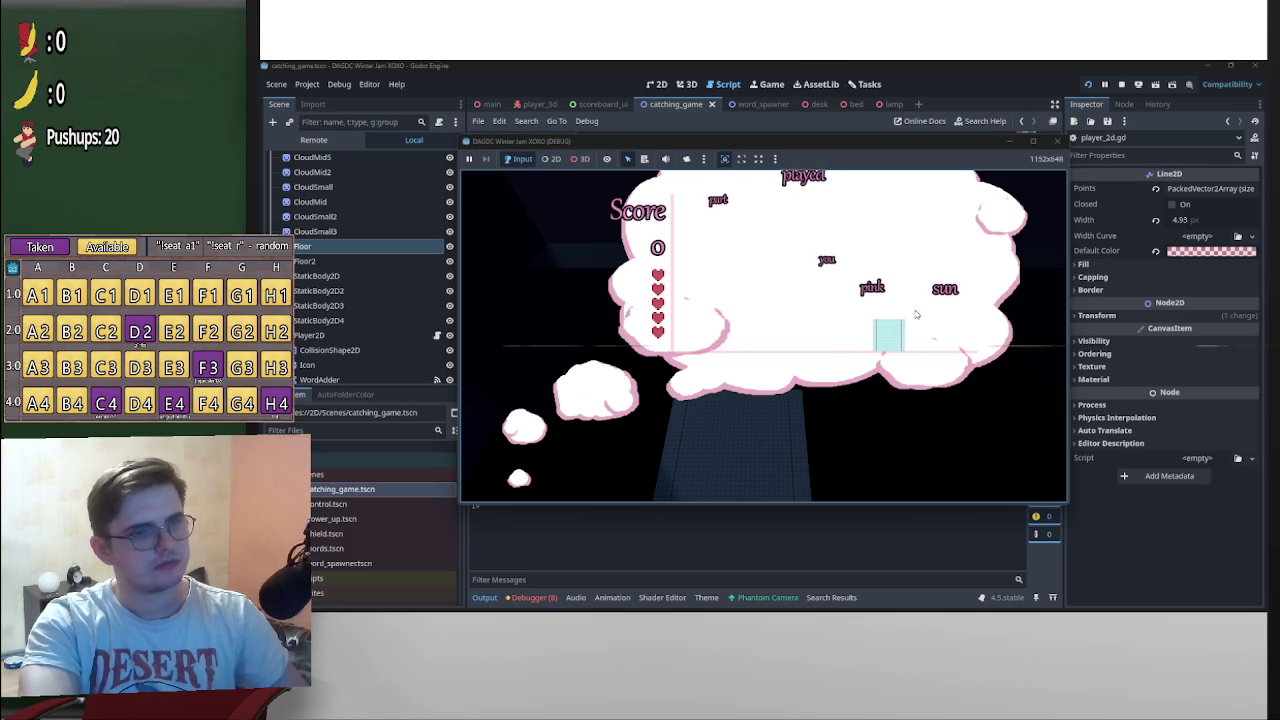
{"action": "key", "text": "Left"}
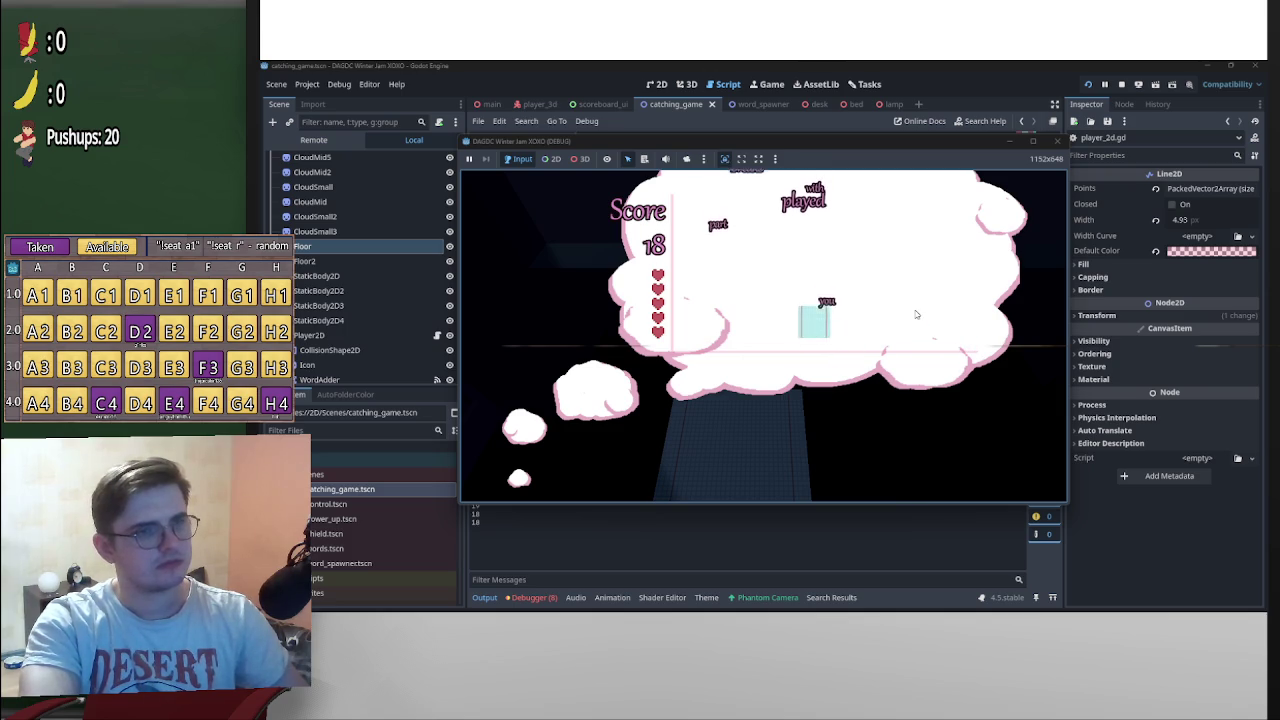
{"action": "key", "text": "Left"}
{"action": "key", "text": "Right"}
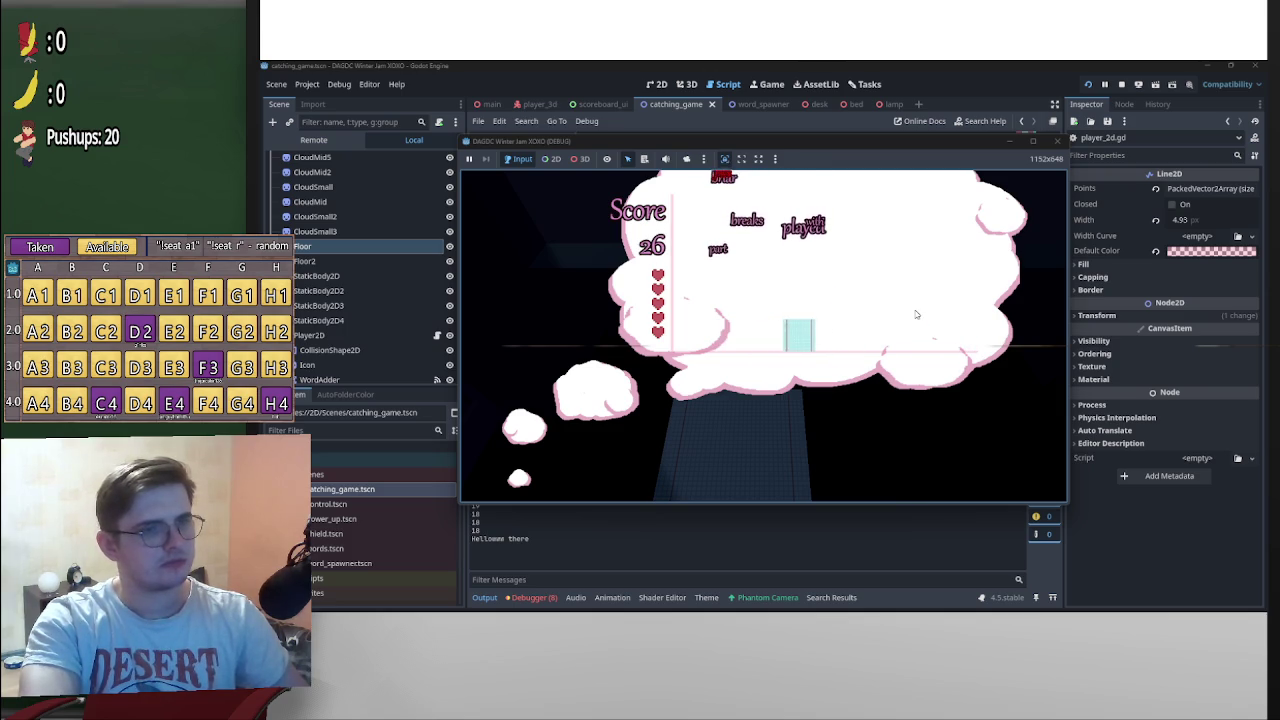
{"action": "key", "text": "Right"}
{"action": "key", "text": "Left"}
{"action": "key", "text": "Right"}
{"action": "key", "text": "Left"}
{"action": "key", "text": "Right"}
{"action": "key", "text": "Right"}
{"action": "key", "text": "Left"}
{"action": "key", "text": "Right"}
{"action": "key", "text": "Left"}
{"action": "key", "text": "Left"}
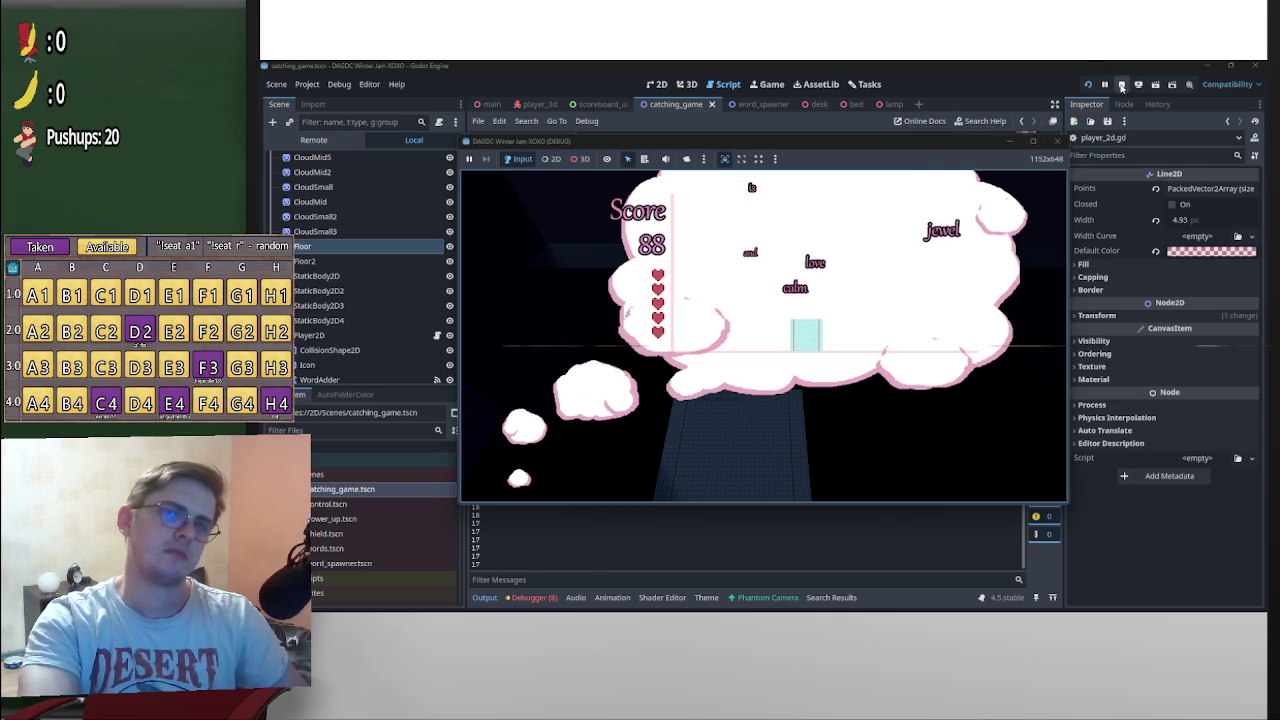
{"action": "left_click", "coordinate": [1121, 85]}
{"action": "scroll", "coordinate": [519, 245], "scroll_direction": "down", "scroll_amount": 5}
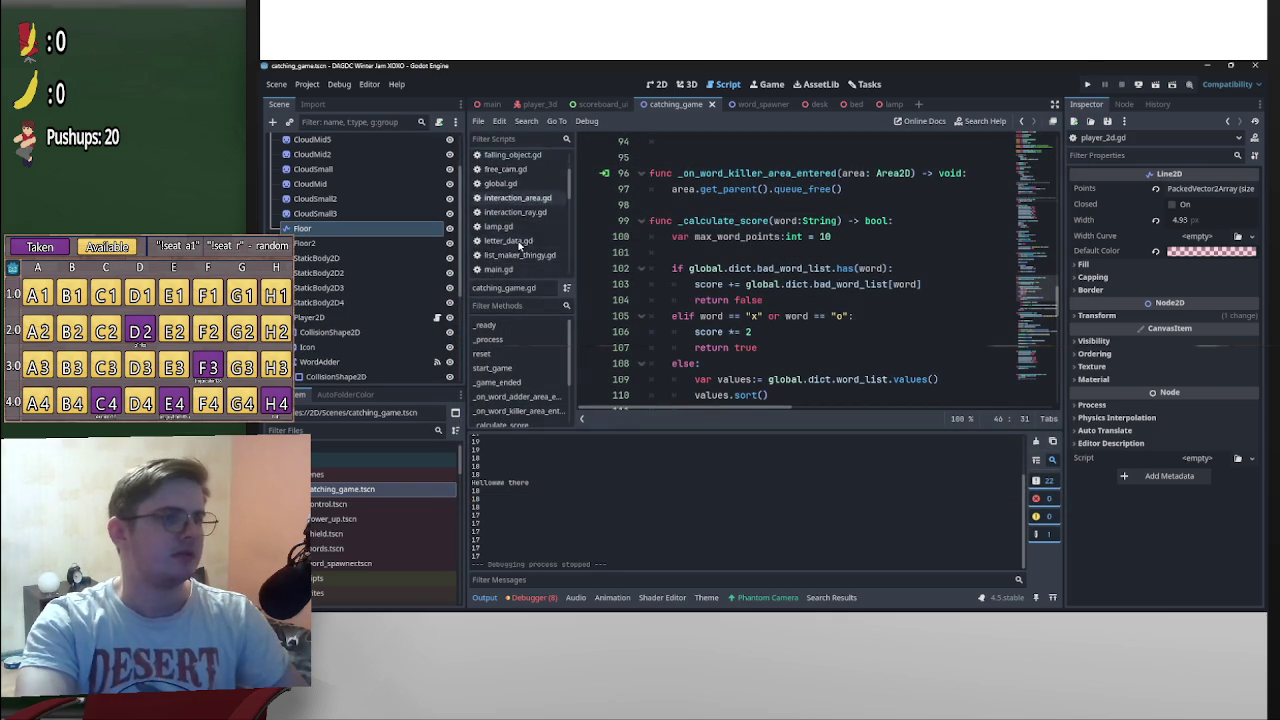
Change MAX_SPEED in player_2d.gd from 300 to 450 and run the project
{"action": "left_click", "coordinate": [437, 317]}
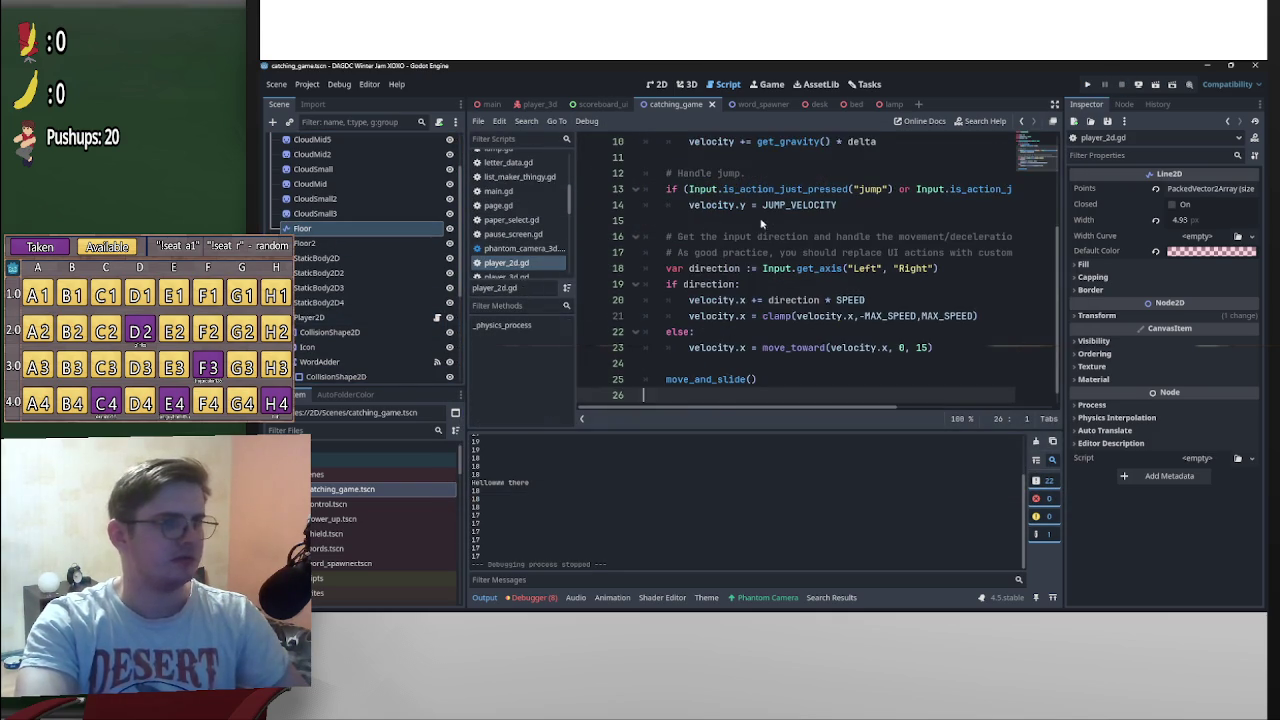
{"action": "left_click", "coordinate": [747, 205]}
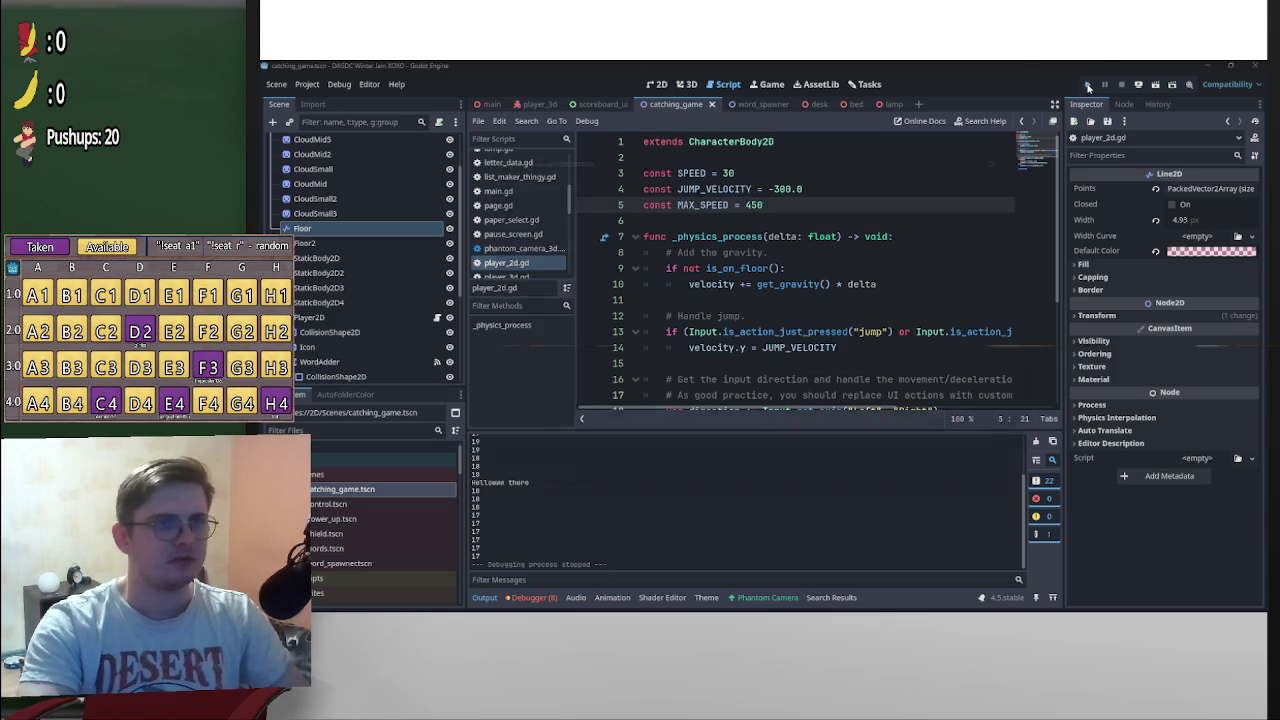
{"action": "left_click", "coordinate": [1088, 85]}
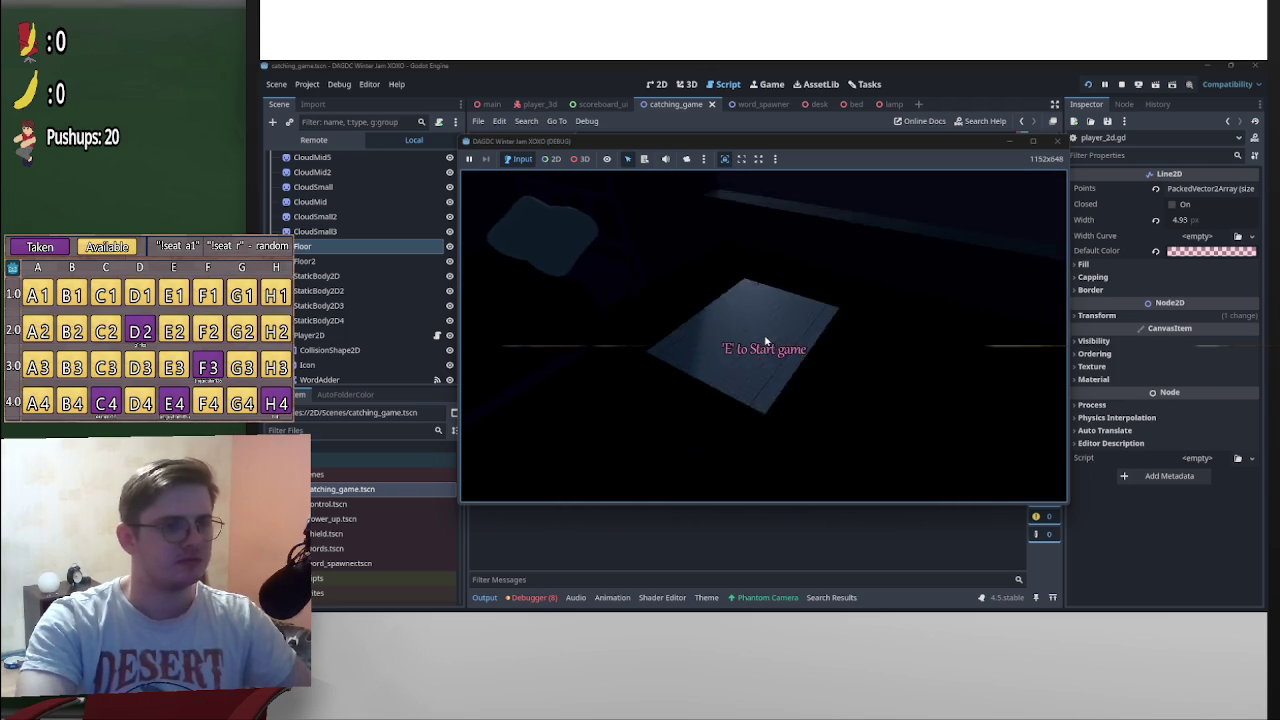
Enter the catching minigame with E, start a round, and catch words with the faster player, reaching 162
{"action": "key", "text": "e"}
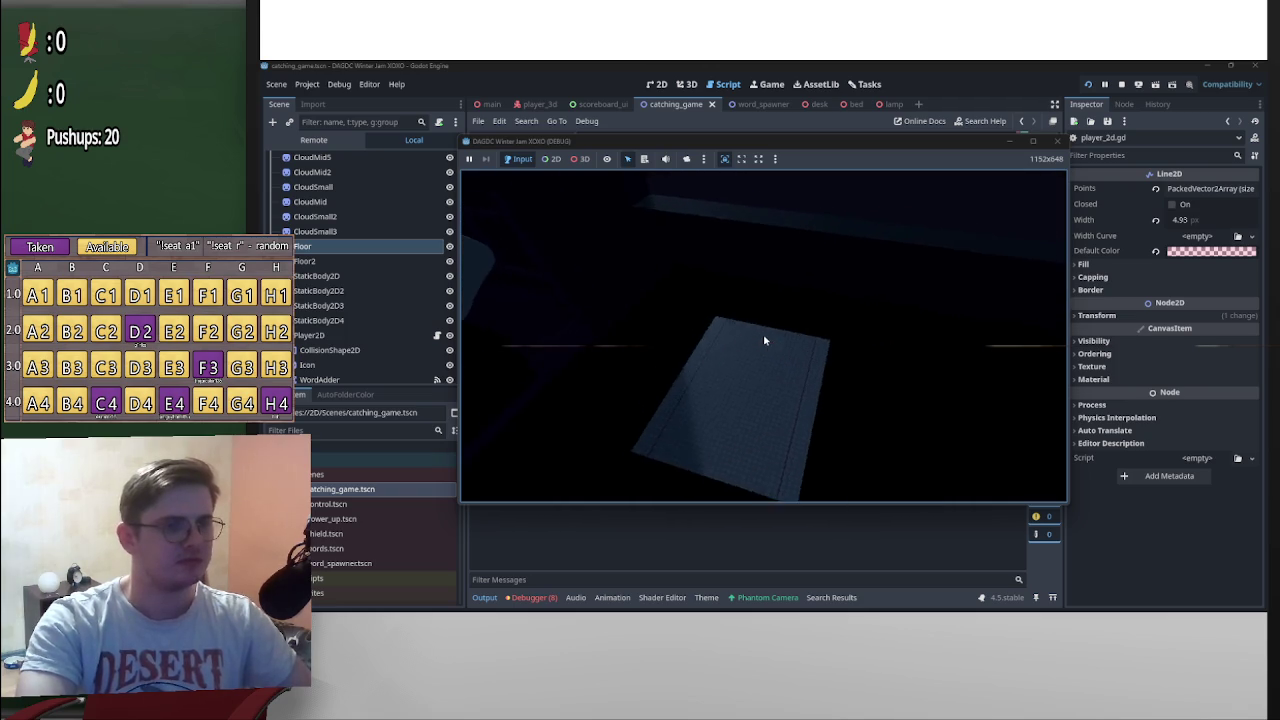
{"action": "left_click", "coordinate": [871, 278]}
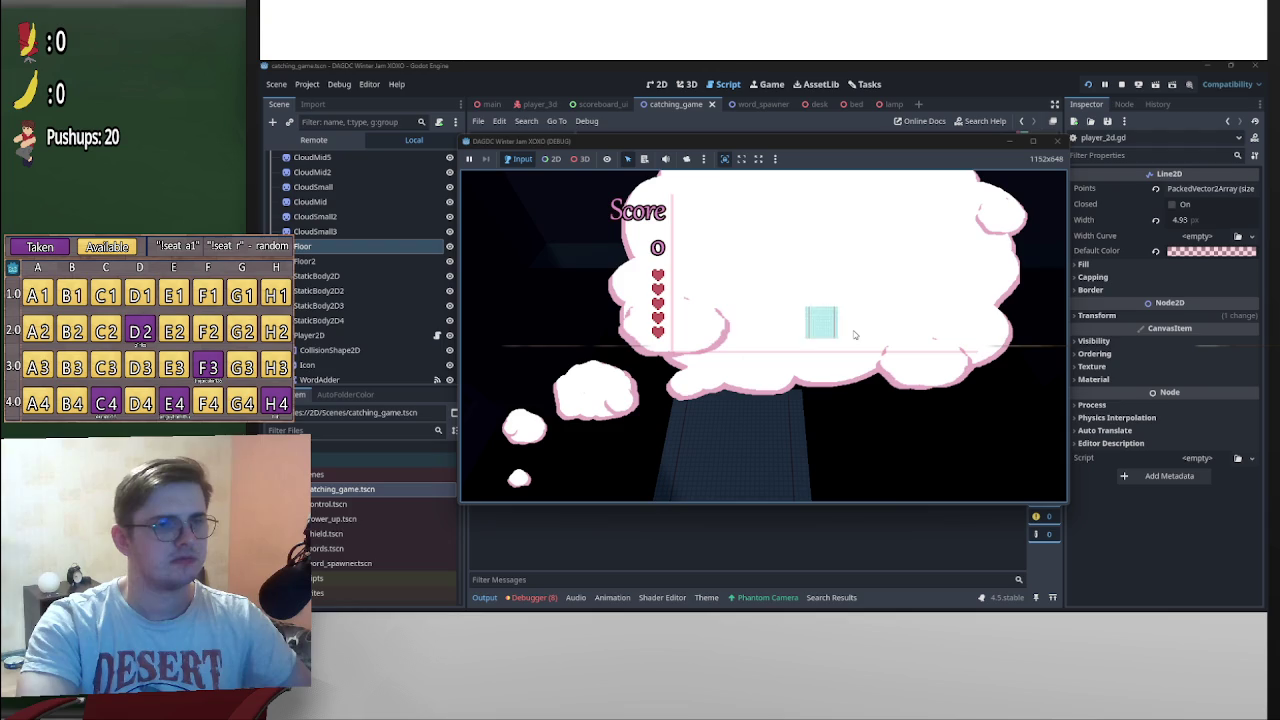
{"action": "key", "text": "Right"}
{"action": "key", "text": "Left"}
{"action": "key", "text": "Right"}
{"action": "key", "text": "Left"}
{"action": "key", "text": "Right"}
{"action": "key", "text": "Right"}
{"action": "key", "text": "Left"}
{"action": "key", "text": "Right"}
{"action": "key", "text": "Right"}
{"action": "key", "text": "Left"}
{"action": "key", "text": "Right"}
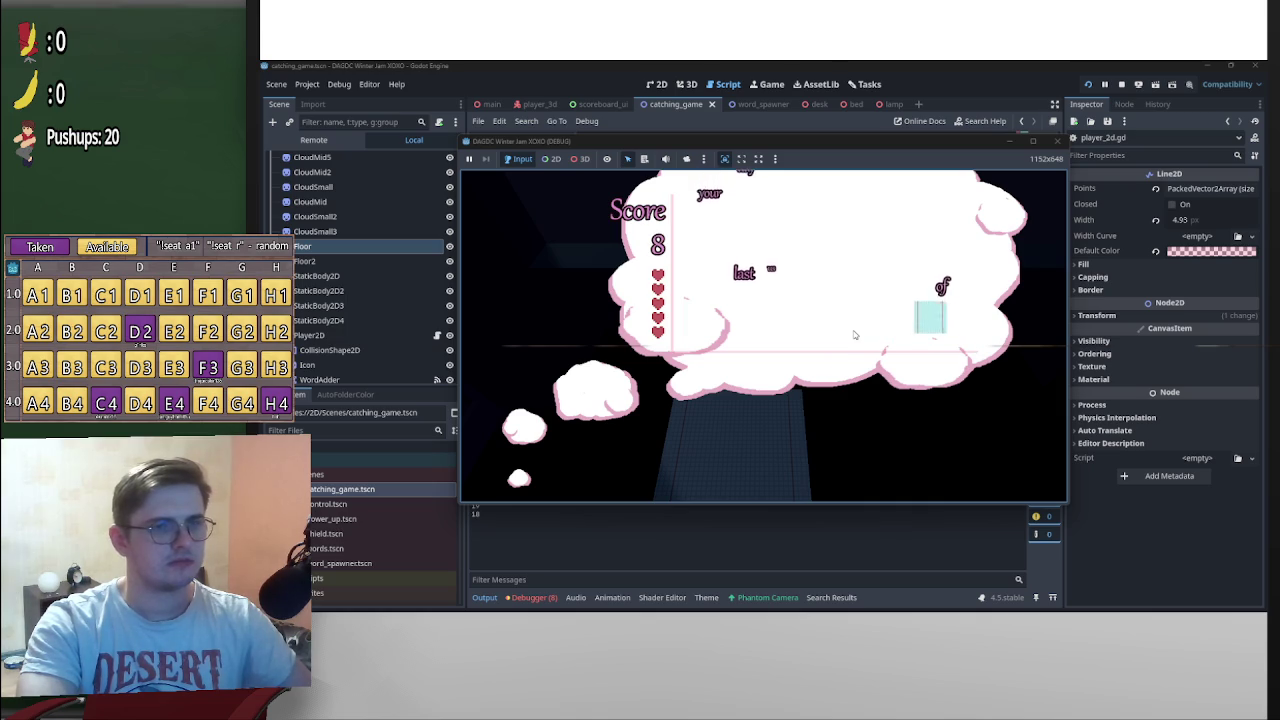
{"action": "key", "text": "Left"}
{"action": "key", "text": "Right"}
{"action": "key", "text": "Right"}
{"action": "key", "text": "Left"}
{"action": "key", "text": "Right"}
{"action": "key", "text": "Left"}
{"action": "key", "text": "Right"}
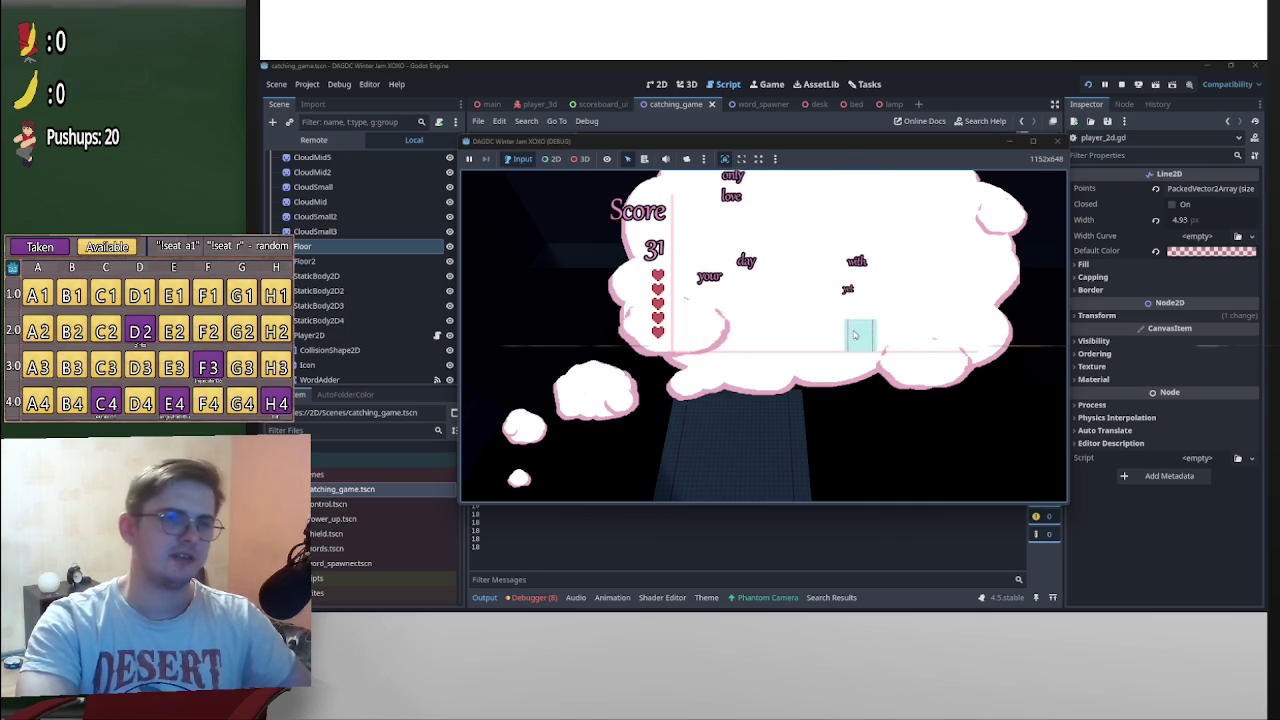
{"action": "key", "text": "Left"}
{"action": "key", "text": "Right"}
{"action": "key", "text": "Left"}
{"action": "key", "text": "Right"}
{"action": "key", "text": "Left"}
{"action": "key", "text": "Right"}
{"action": "key", "text": "Left"}
{"action": "key", "text": "Right"}
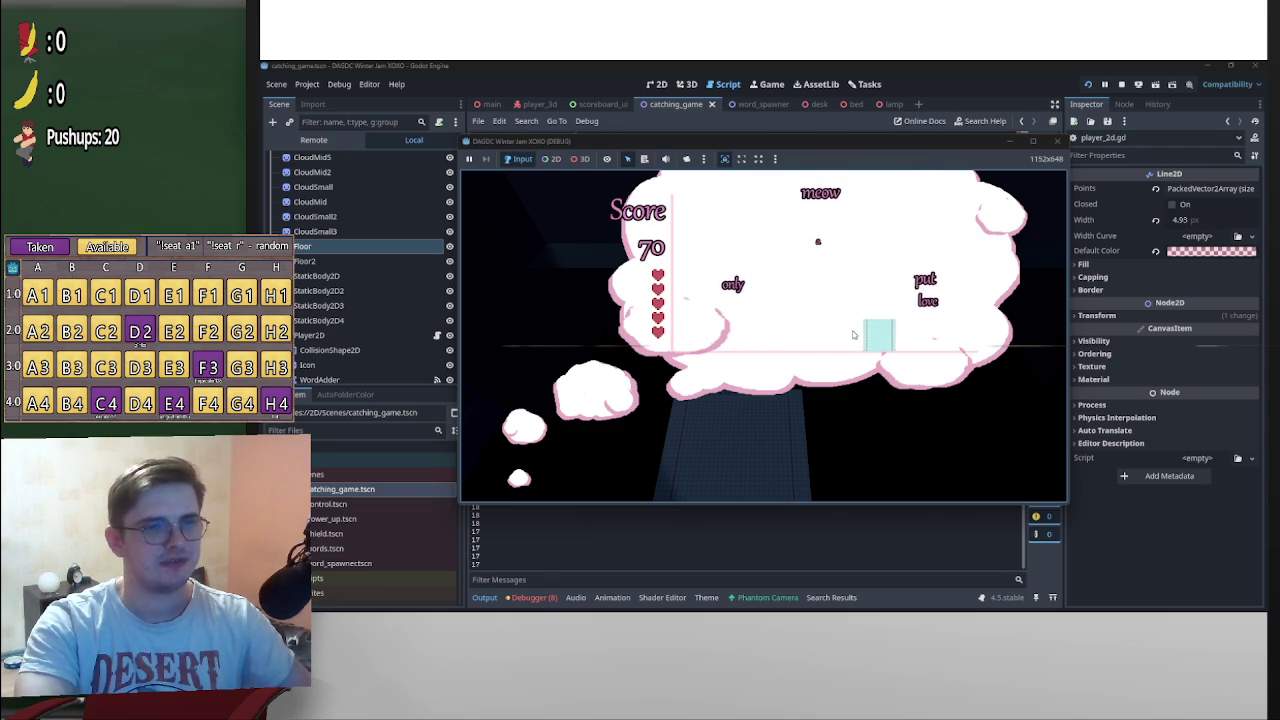
{"action": "key", "text": "Right"}
{"action": "key", "text": "Left"}
{"action": "key", "text": "Right"}
{"action": "key", "text": "Right"}
{"action": "key", "text": "Left"}
{"action": "key", "text": "Right"}
{"action": "key", "text": "Left"}
{"action": "key", "text": "Right"}
{"action": "key", "text": "Left"}
{"action": "key", "text": "Right"}
{"action": "key", "text": "Left"}
{"action": "key", "text": "Right"}
{"action": "key", "text": "Left"}
{"action": "key", "text": "Left"}
{"action": "key", "text": "Right"}
{"action": "key", "text": "Left"}
{"action": "key", "text": "Right"}
{"action": "key", "text": "Left"}
{"action": "key", "text": "Left"}
{"action": "key", "text": "Right"}
{"action": "key", "text": "Left"}
{"action": "key", "text": "Left"}
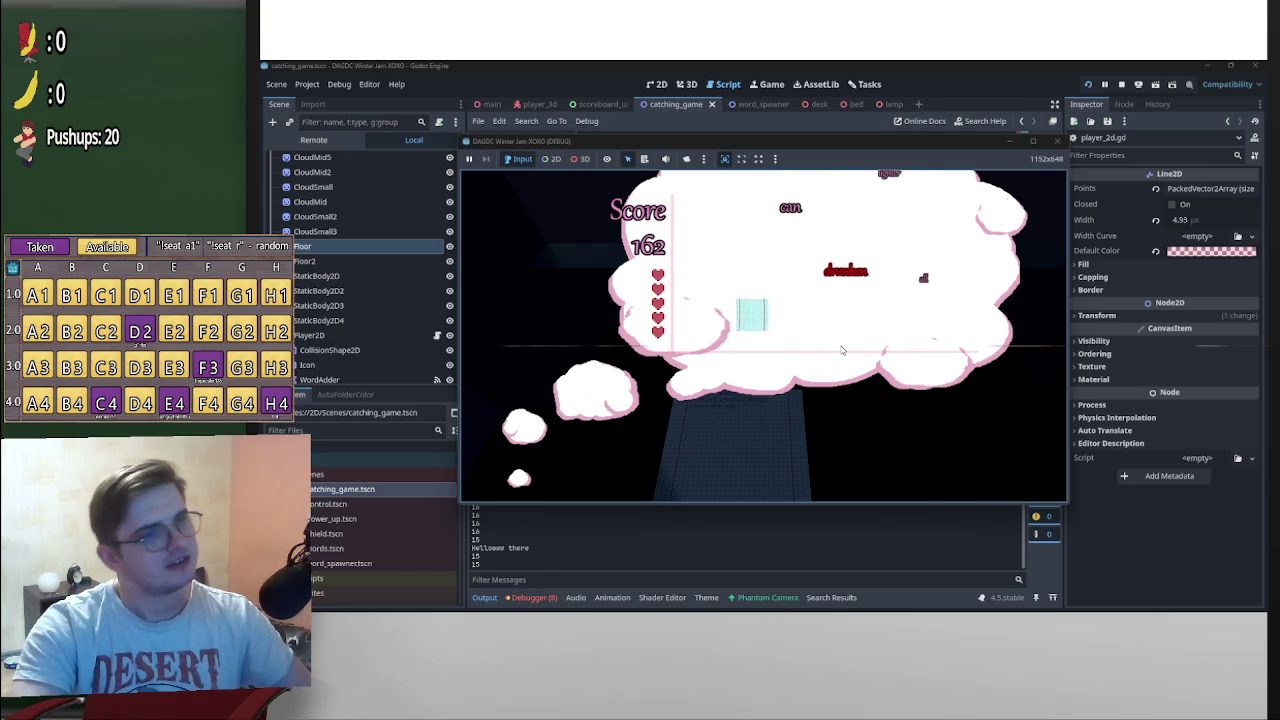
Steer the heart with the arrow keys to catch falling words, reaching a score of 4106, then stop the game
{"action": "key", "text": "Right"}
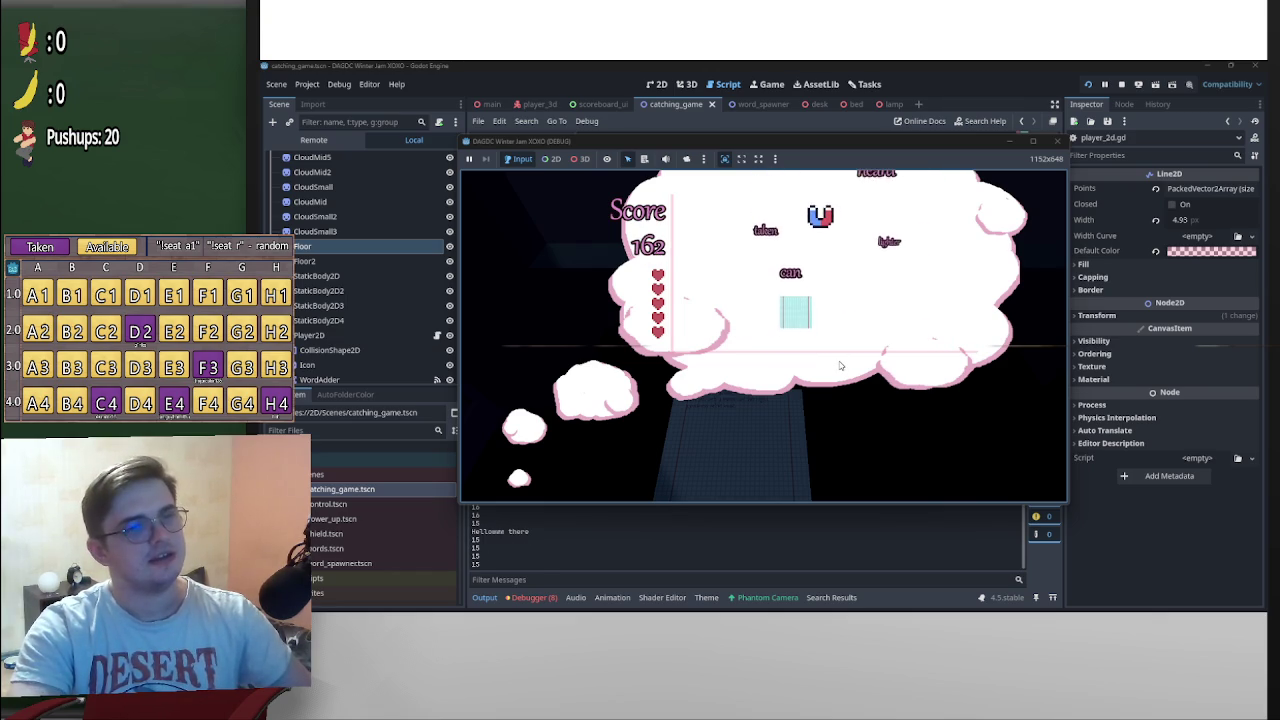
{"action": "key", "text": "Up"}
{"action": "key", "text": "Left"}
{"action": "key", "text": "Right"}
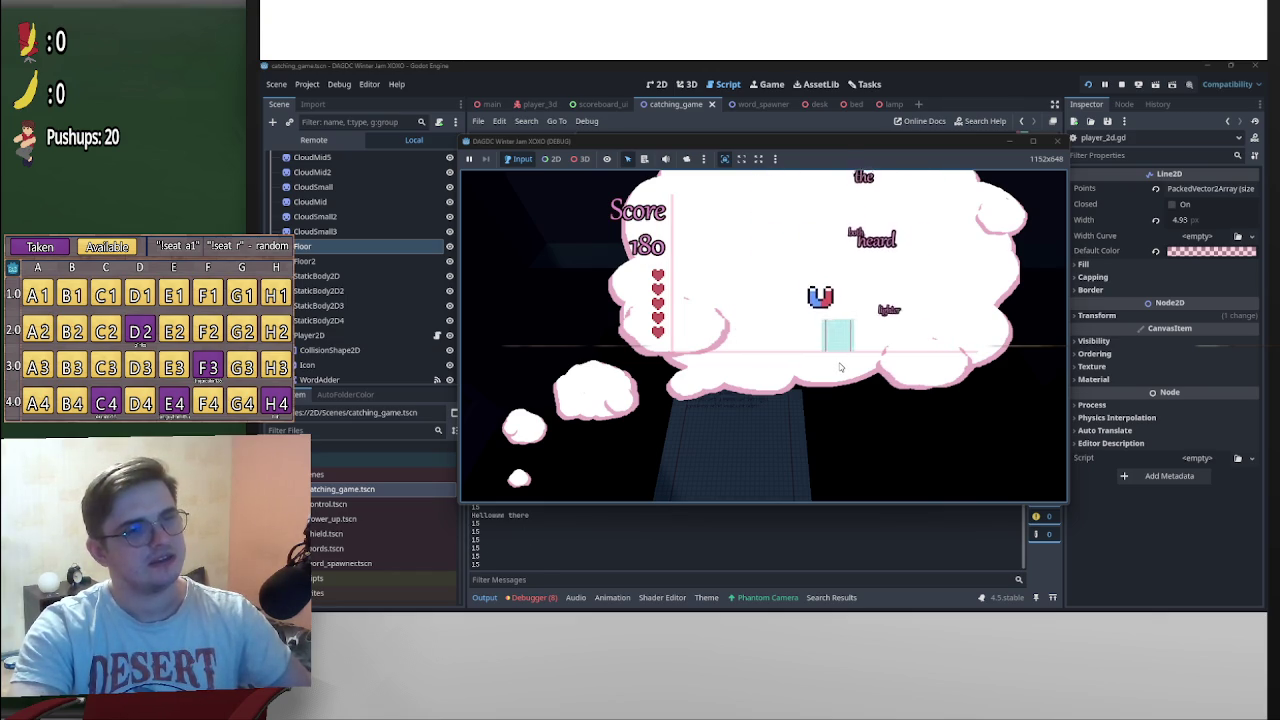
{"action": "key", "text": "Left"}
{"action": "key", "text": "Right"}
{"action": "key", "text": "Right"}
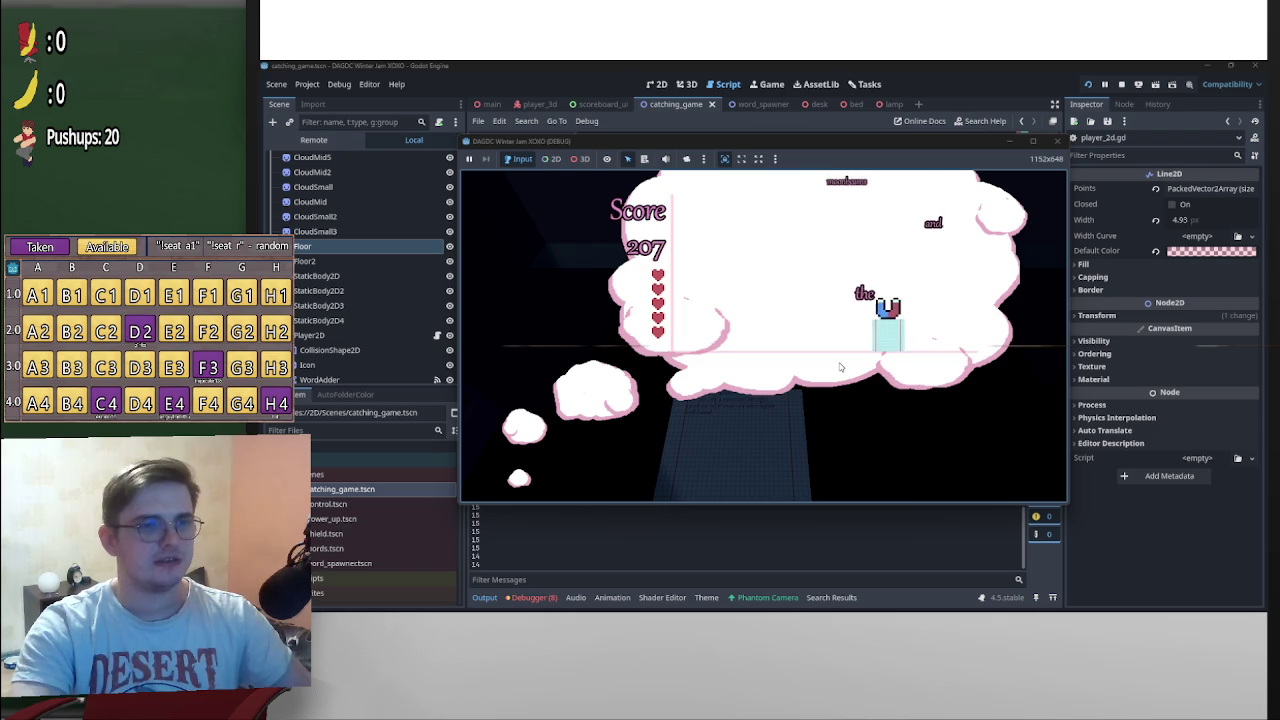
{"action": "key", "text": "Left"}
{"action": "key", "text": "Right"}
{"action": "key", "text": "Left"}
{"action": "key", "text": "Up"}
{"action": "key", "text": "Right"}
{"action": "key", "text": "Left"}
{"action": "key", "text": "Right"}
{"action": "key", "text": "Right"}
{"action": "key", "text": "Left"}
{"action": "key", "text": "Right"}
{"action": "key", "text": "Left"}
{"action": "key", "text": "Left"}
{"action": "key", "text": "Right"}
{"action": "key", "text": "Left"}
{"action": "key", "text": "Right"}
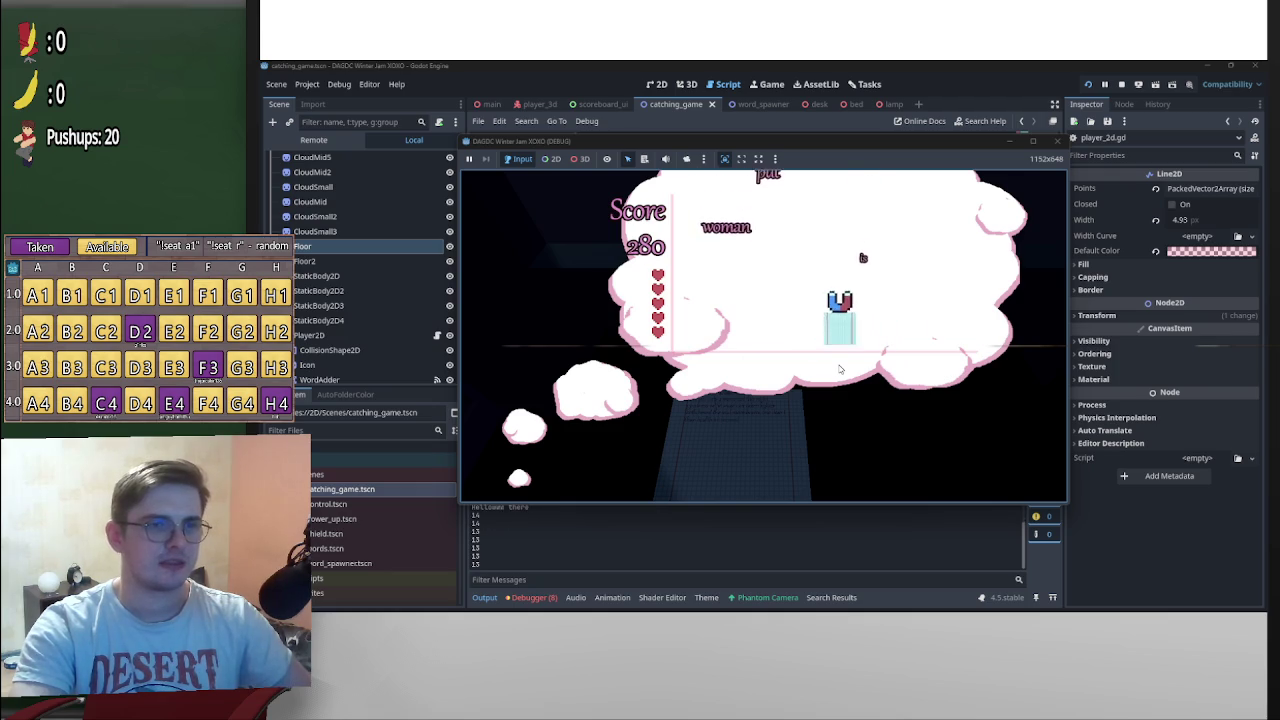
{"action": "key", "text": "Left"}
{"action": "key", "text": "Right"}
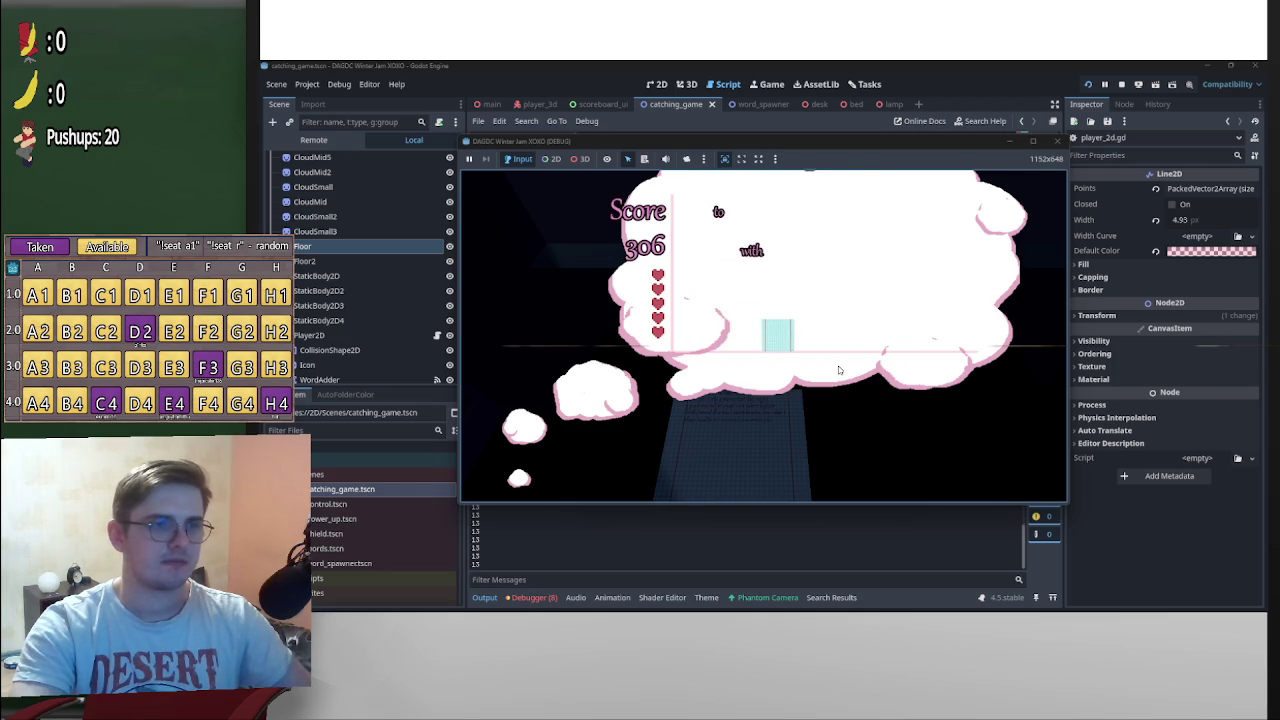
{"action": "key", "text": "Left"}
{"action": "key", "text": "Right"}
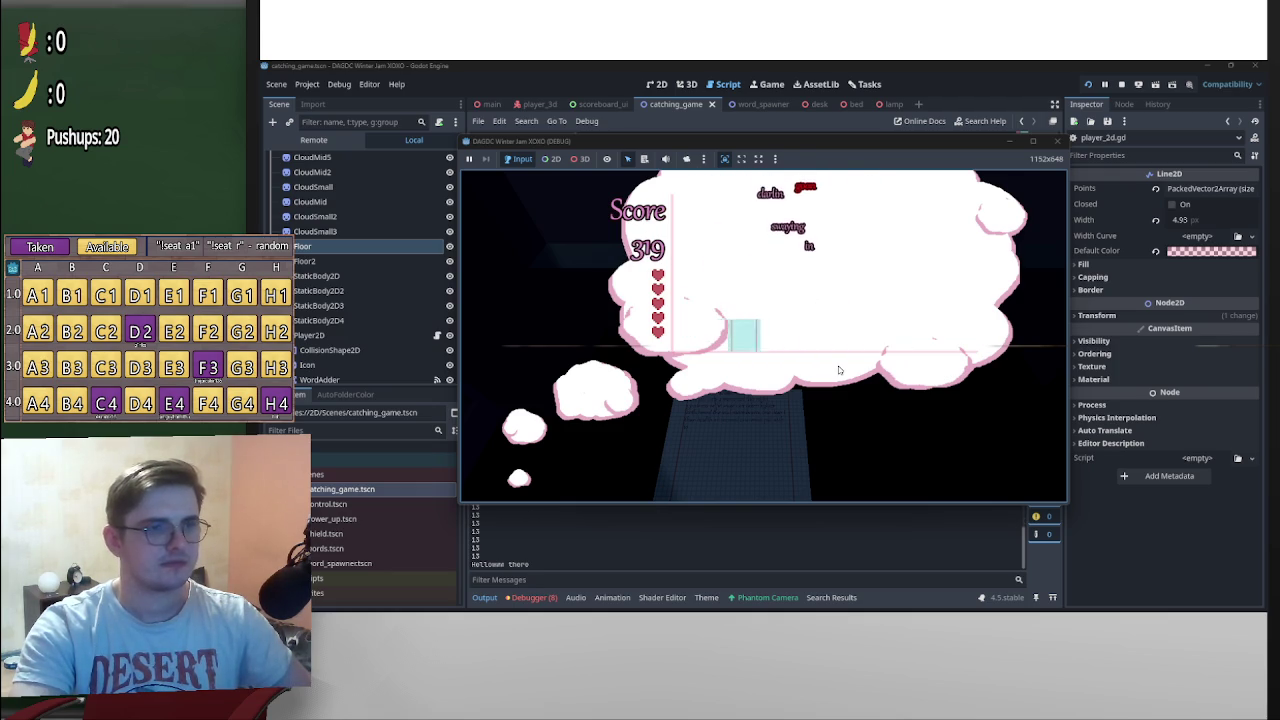
{"action": "key", "text": "Left"}
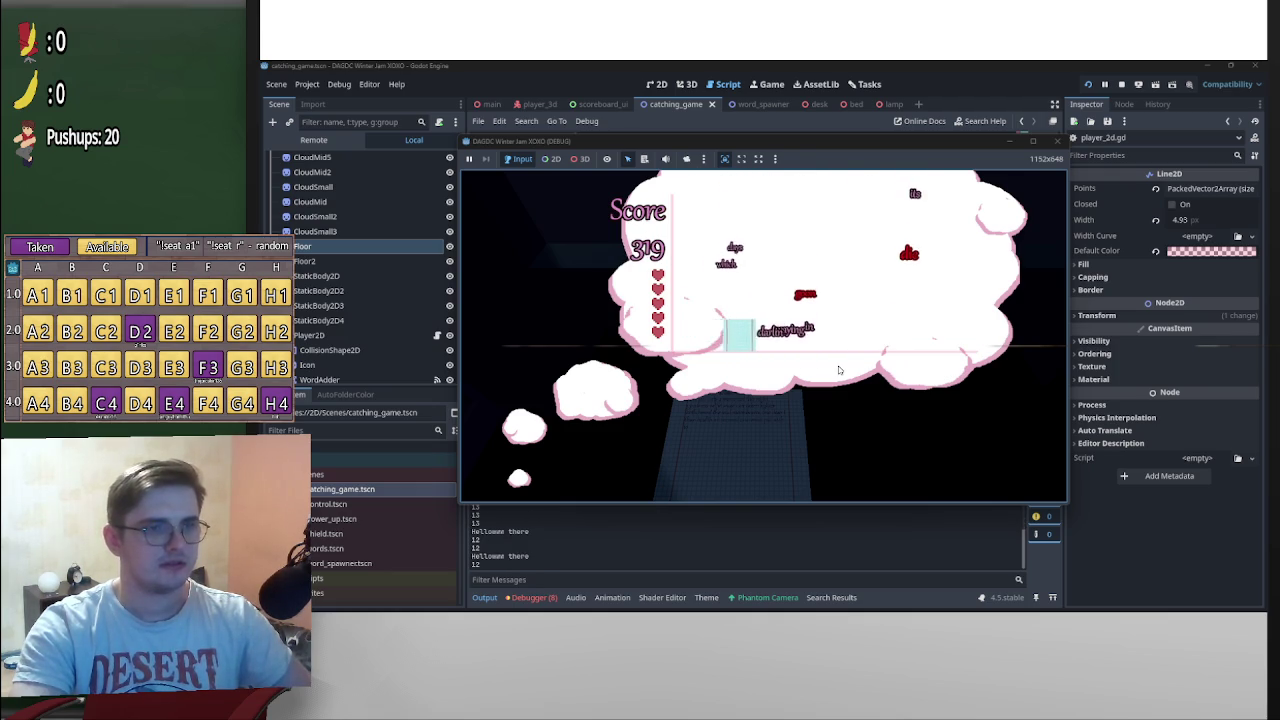
{"action": "key", "text": "Right"}
{"action": "key", "text": "Right"}
{"action": "key", "text": "Left"}
{"action": "key", "text": "Left"}
{"action": "key", "text": "Right"}
{"action": "key", "text": "Left"}
{"action": "key", "text": "Right"}
{"action": "key", "text": "Left"}
{"action": "key", "text": "Right"}
{"action": "key", "text": "Left"}
{"action": "key", "text": "Right"}
{"action": "key", "text": "Left"}
{"action": "key", "text": "Right"}
{"action": "key", "text": "Left"}
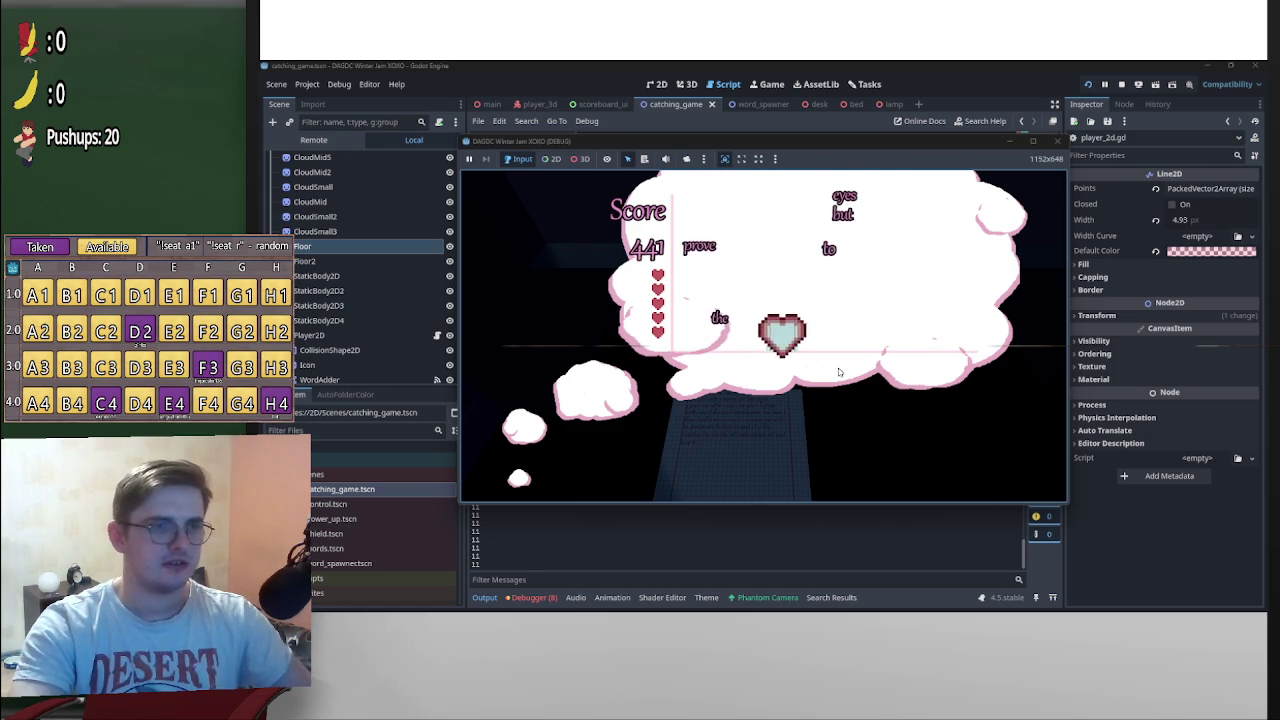
{"action": "key", "text": "Right"}
{"action": "key", "text": "Right"}
{"action": "key", "text": "Left"}
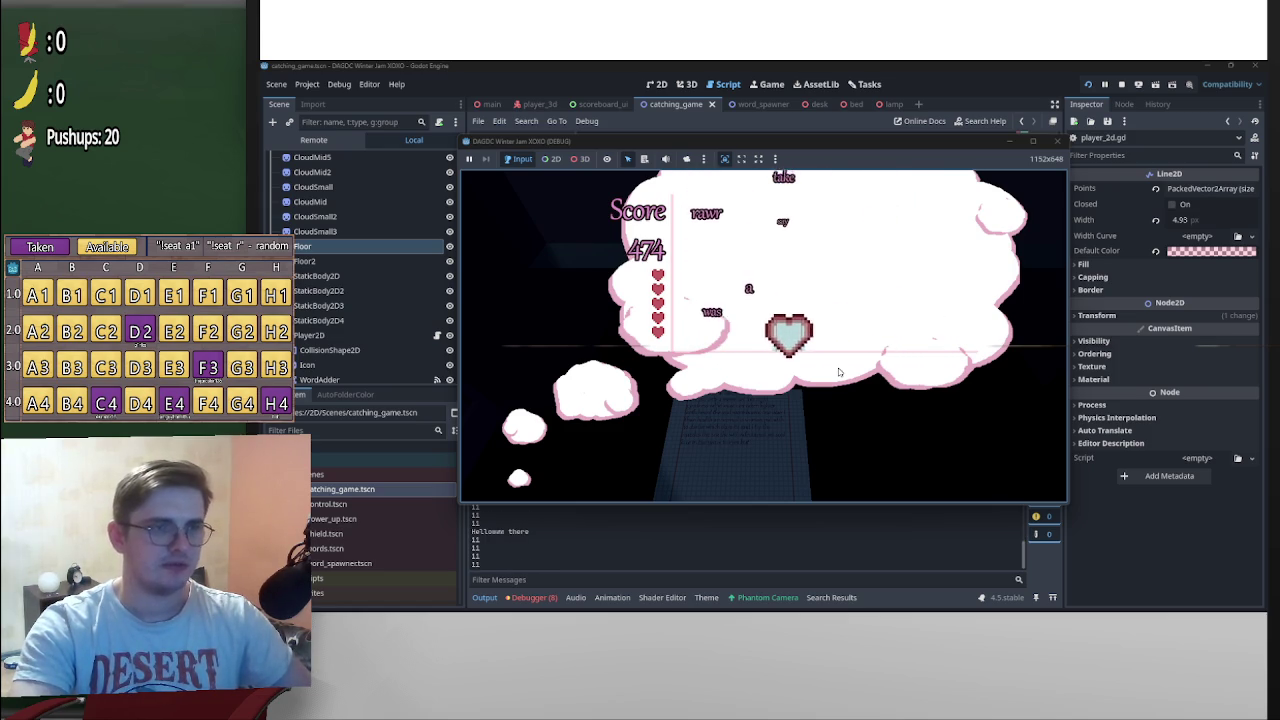
{"action": "key", "text": "Right"}
{"action": "key", "text": "Left"}
{"action": "key", "text": "Right"}
{"action": "key", "text": "Left"}
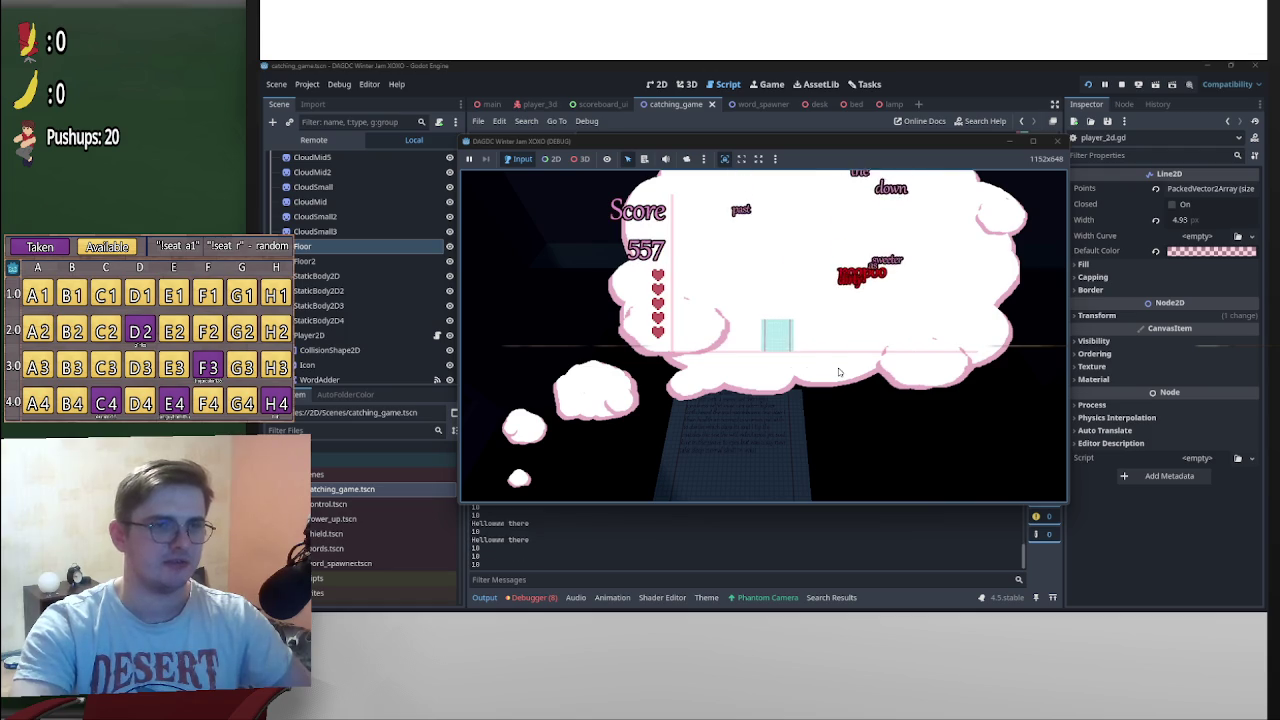
{"action": "key", "text": "Right"}
{"action": "key", "text": "Right"}
{"action": "key", "text": "Right"}
{"action": "key", "text": "Left"}
{"action": "key", "text": "Right"}
{"action": "key", "text": "Left"}
{"action": "key", "text": "Right"}
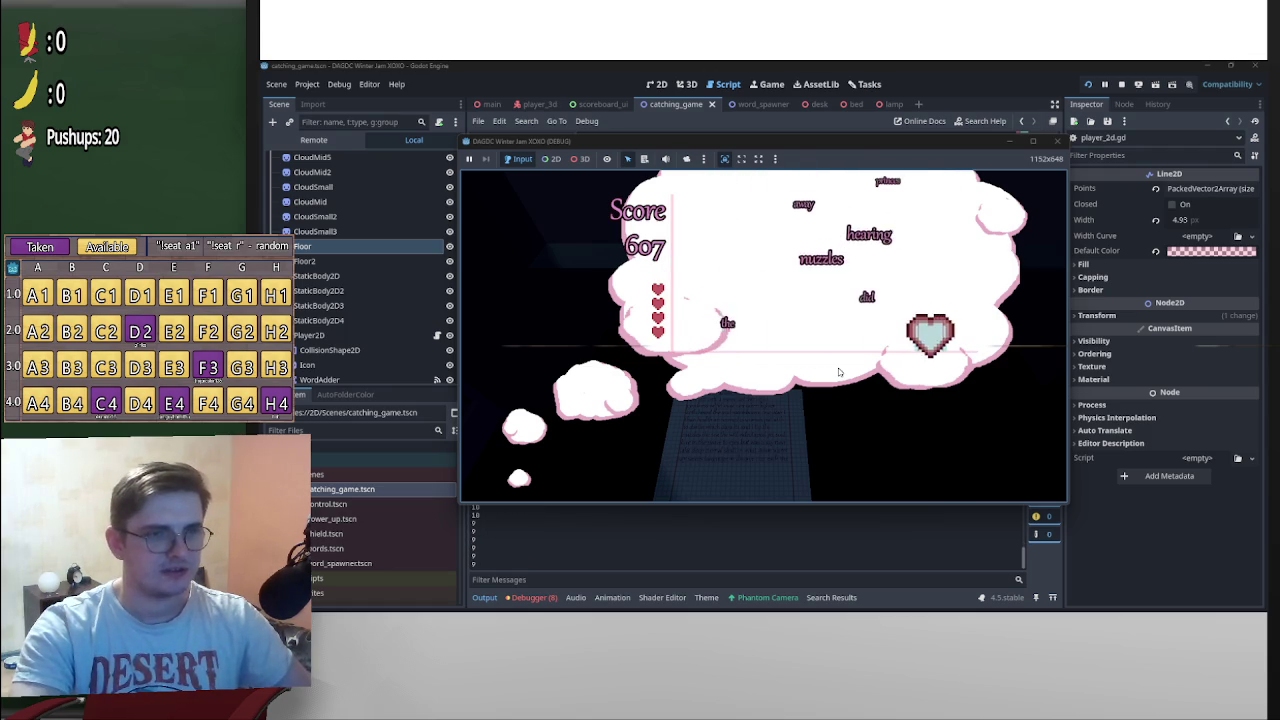
{"action": "key", "text": "Left"}
{"action": "key", "text": "Right"}
{"action": "key", "text": "Right"}
{"action": "key", "text": "Left"}
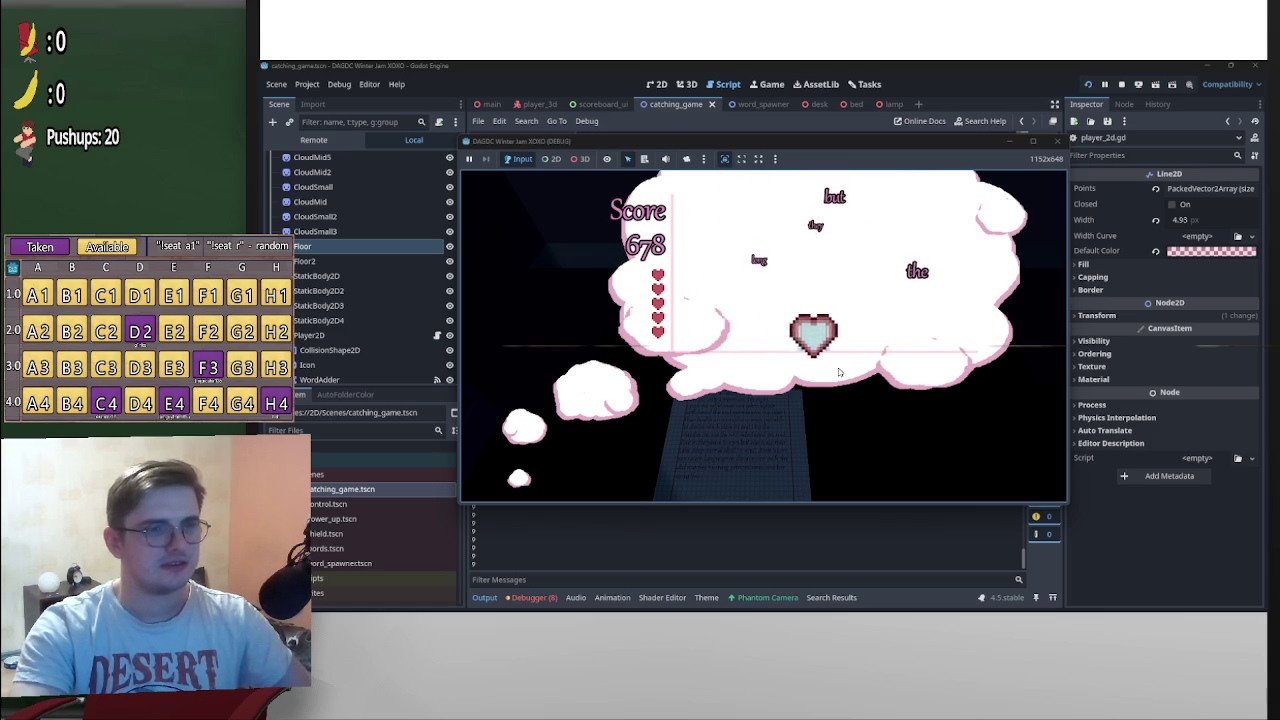
{"action": "key", "text": "Left"}
{"action": "key", "text": "Right"}
{"action": "key", "text": "Left"}
{"action": "key", "text": "Right"}
{"action": "key", "text": "Left"}
{"action": "key", "text": "Right"}
{"action": "key", "text": "Left"}
{"action": "key", "text": "Right"}
{"action": "key", "text": "Left"}
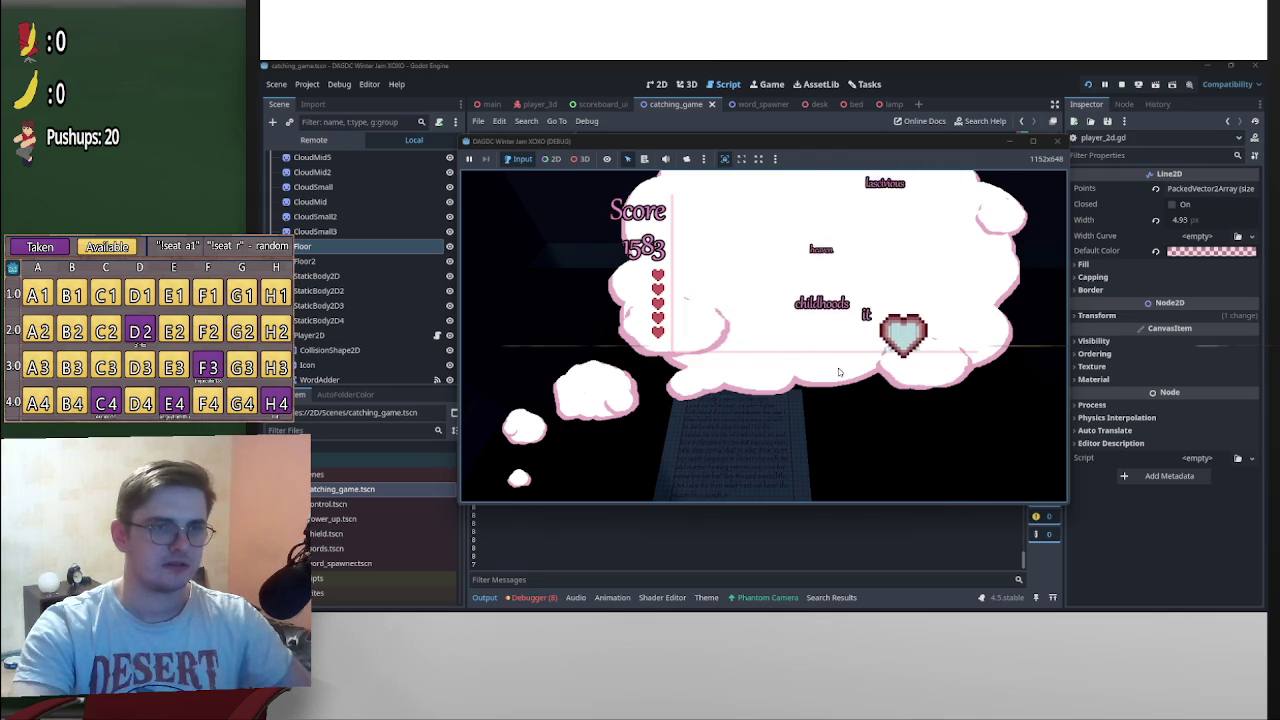
{"action": "key", "text": "Right"}
{"action": "key", "text": "Left"}
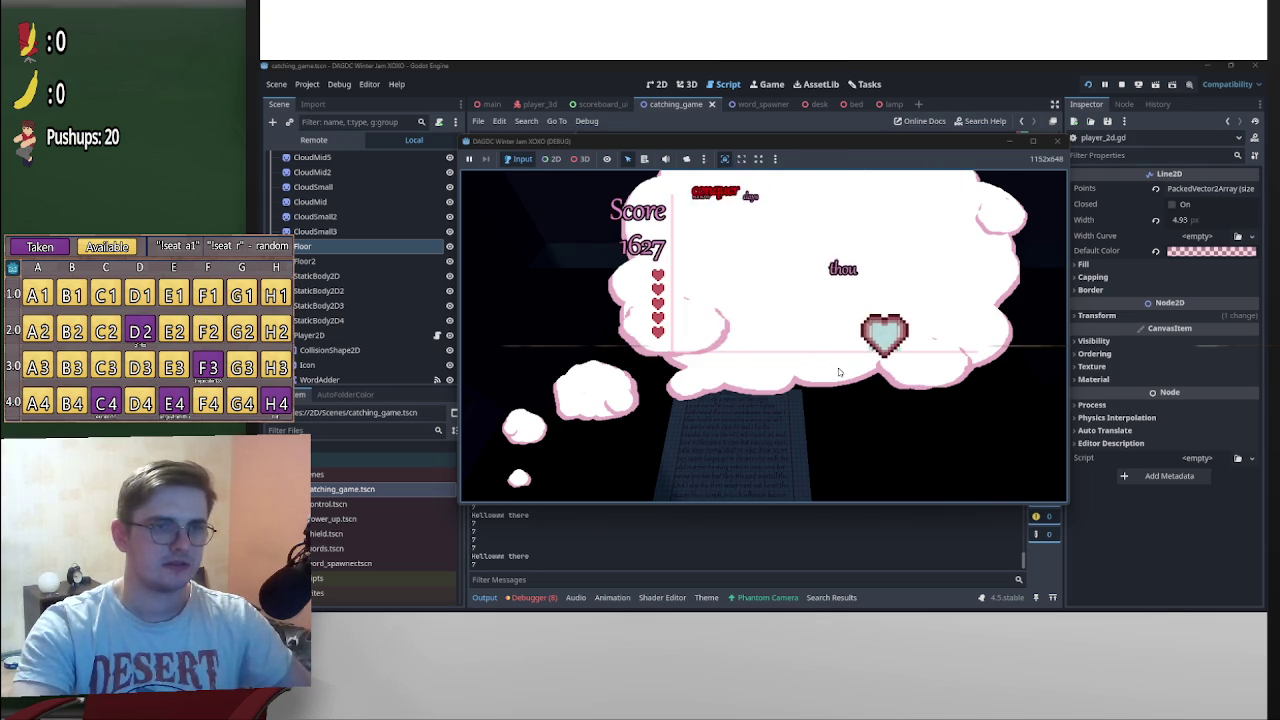
{"action": "key", "text": "Right"}
{"action": "key", "text": "Left"}
{"action": "key", "text": "Right"}
{"action": "key", "text": "Left"}
{"action": "key", "text": "Right"}
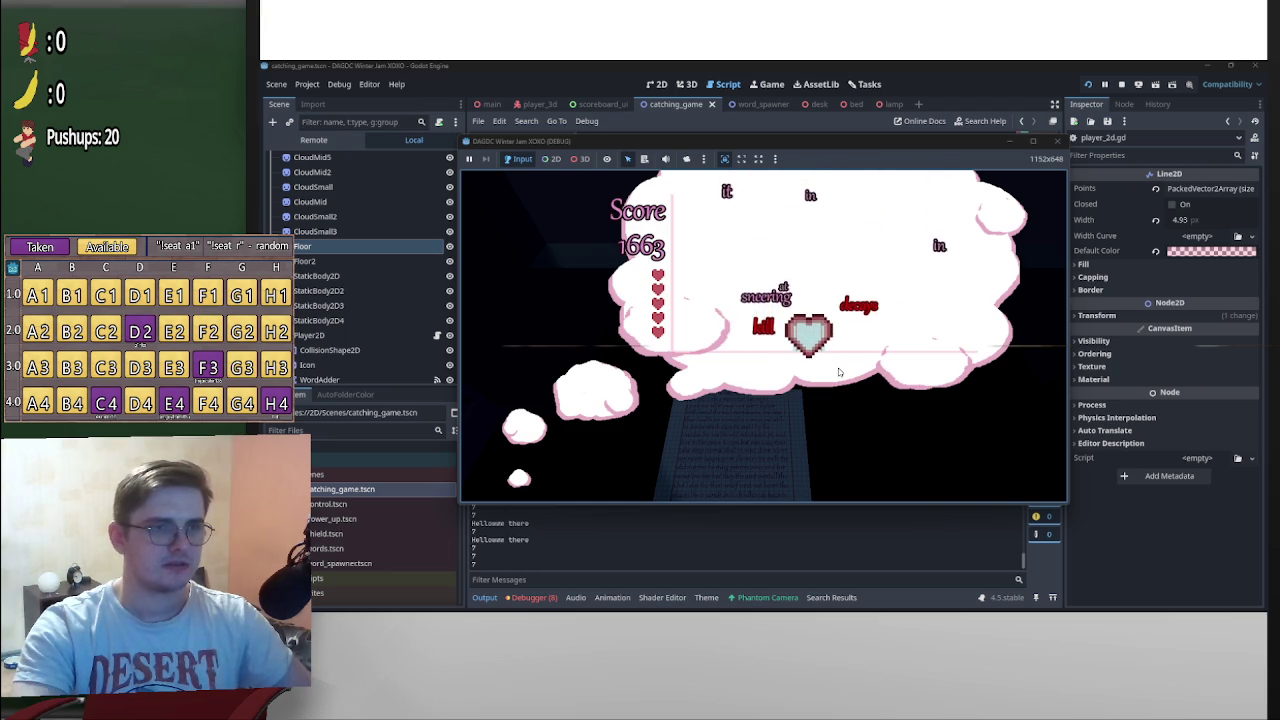
{"action": "key", "text": "Left"}
{"action": "key", "text": "Right"}
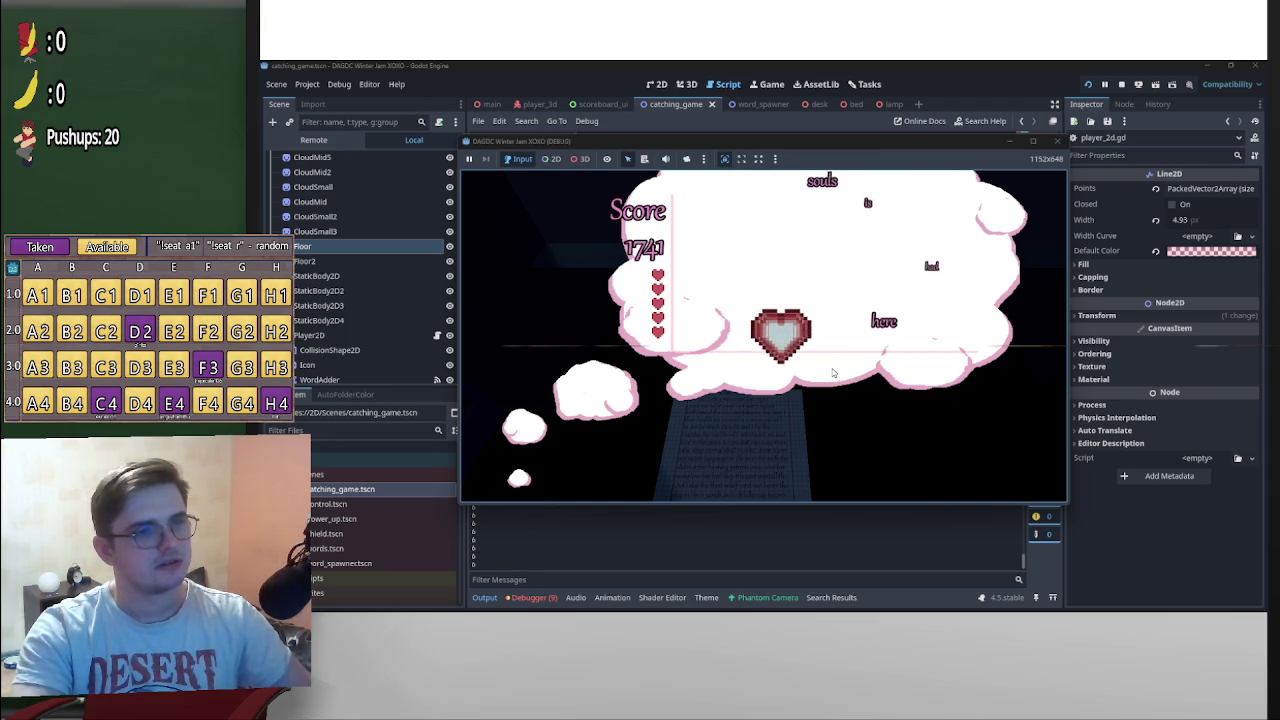
{"action": "key", "text": "Left"}
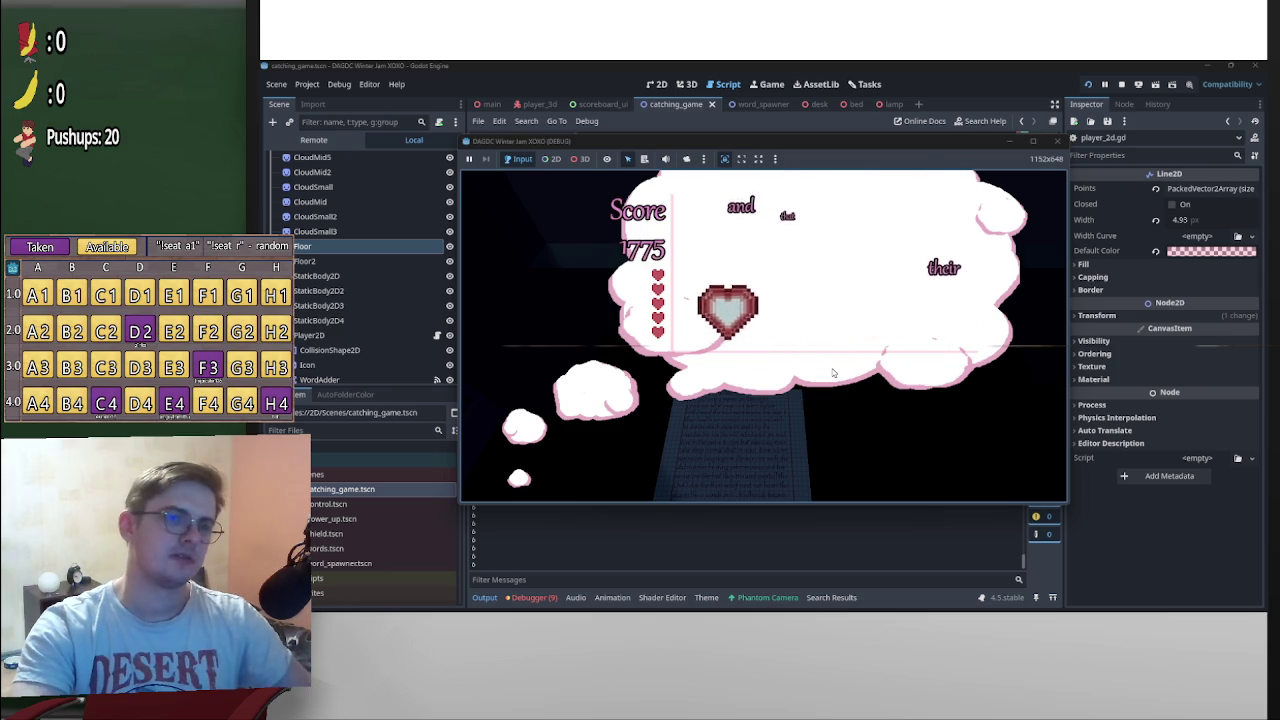
{"action": "key", "text": "Right"}
{"action": "key", "text": "Left"}
{"action": "key", "text": "Right"}
{"action": "key", "text": "Left"}
{"action": "key", "text": "Right"}
{"action": "key", "text": "Left"}
{"action": "key", "text": "Left"}
{"action": "key", "text": "Right"}
{"action": "key", "text": "Left"}
{"action": "key", "text": "Right"}
{"action": "key", "text": "Left"}
{"action": "key", "text": "Right"}
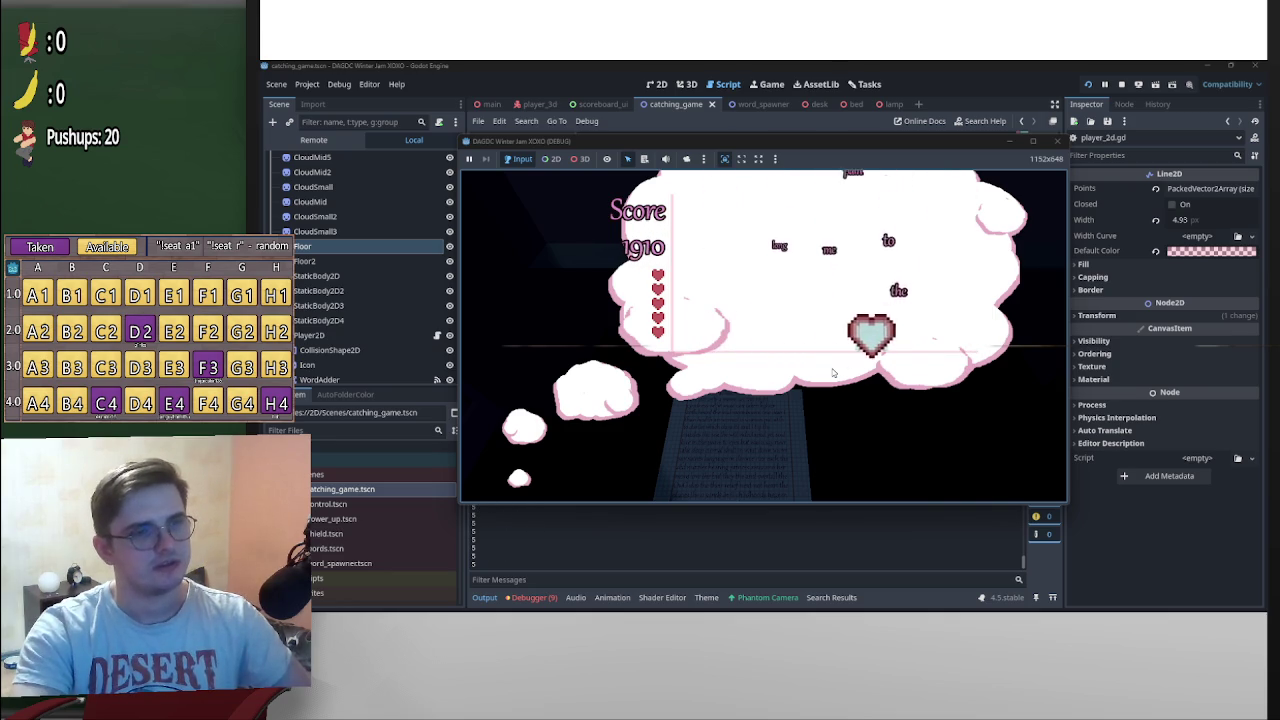
{"action": "key", "text": "Left"}
{"action": "key", "text": "Right"}
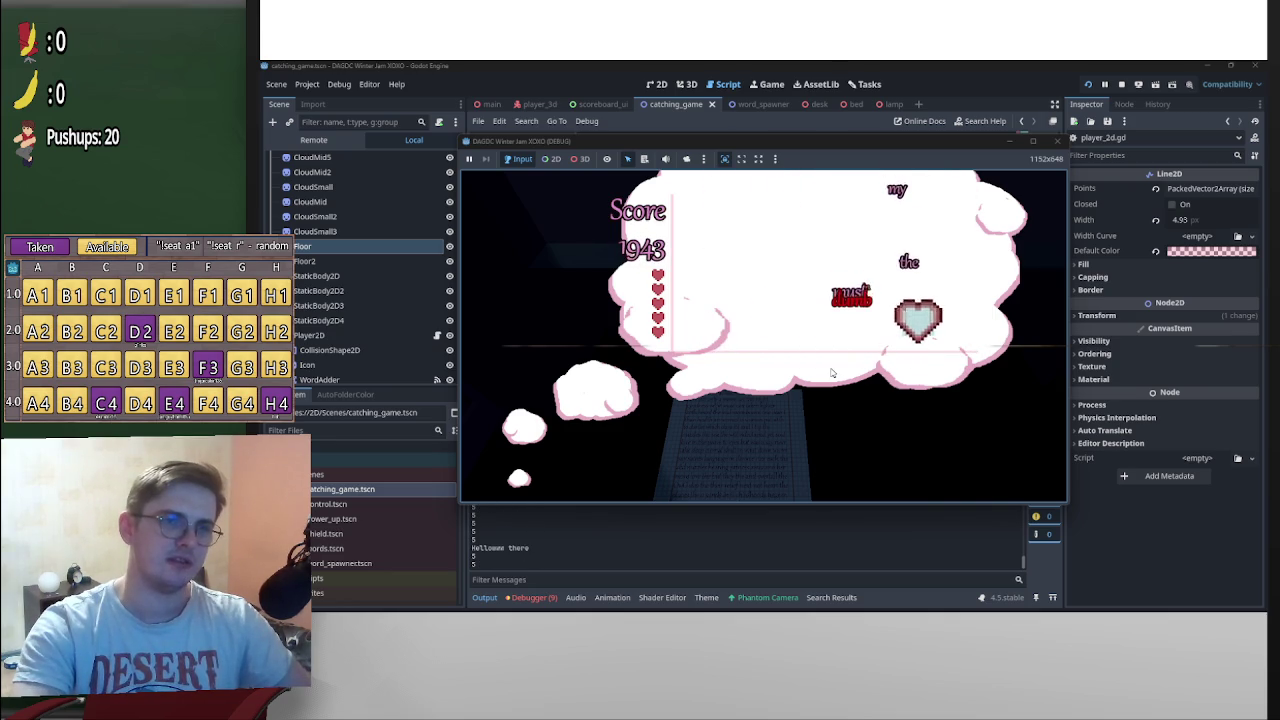
{"action": "key", "text": "Left"}
{"action": "key", "text": "Right"}
{"action": "key", "text": "Left"}
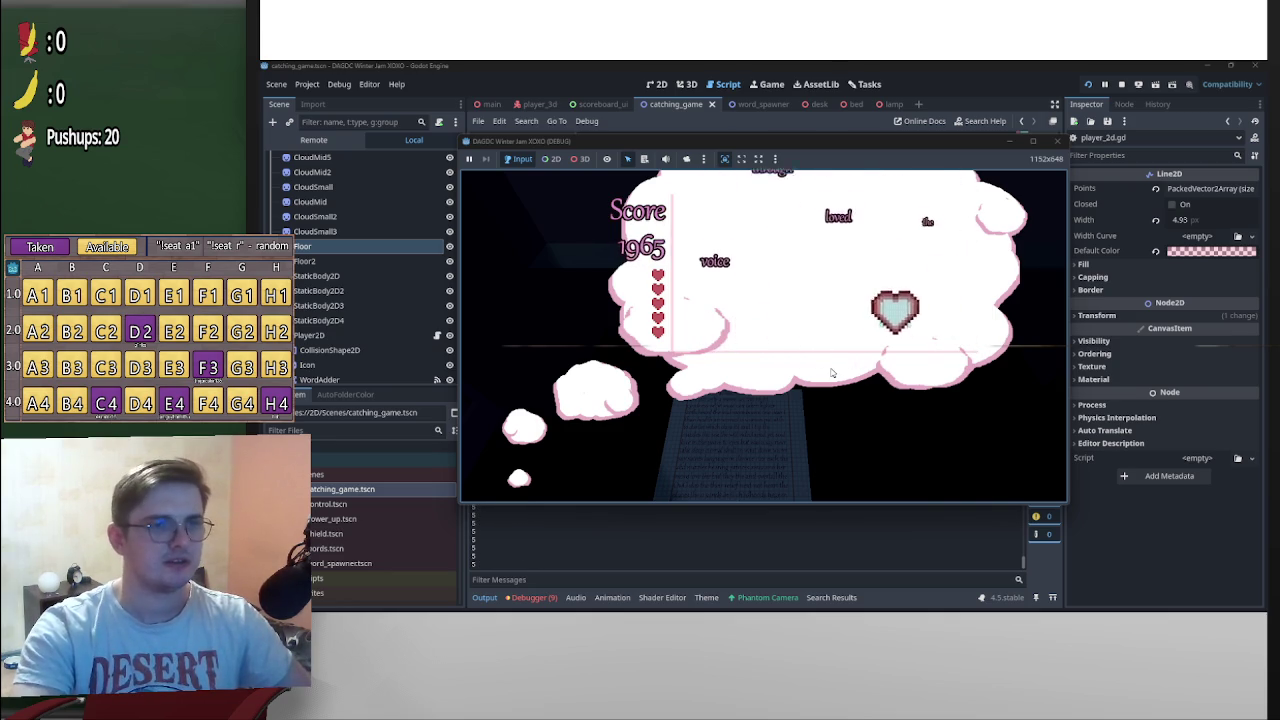
{"action": "key", "text": "Left"}
{"action": "key", "text": "Right"}
{"action": "key", "text": "Left"}
{"action": "key", "text": "Right"}
{"action": "key", "text": "Left"}
{"action": "key", "text": "Right"}
{"action": "key", "text": "Right"}
{"action": "key", "text": "Left"}
{"action": "key", "text": "Right"}
{"action": "key", "text": "Left"}
{"action": "key", "text": "Right"}
{"action": "key", "text": "Left"}
{"action": "key", "text": "Right"}
{"action": "key", "text": "Left"}
{"action": "key", "text": "Right"}
{"action": "key", "text": "Left"}
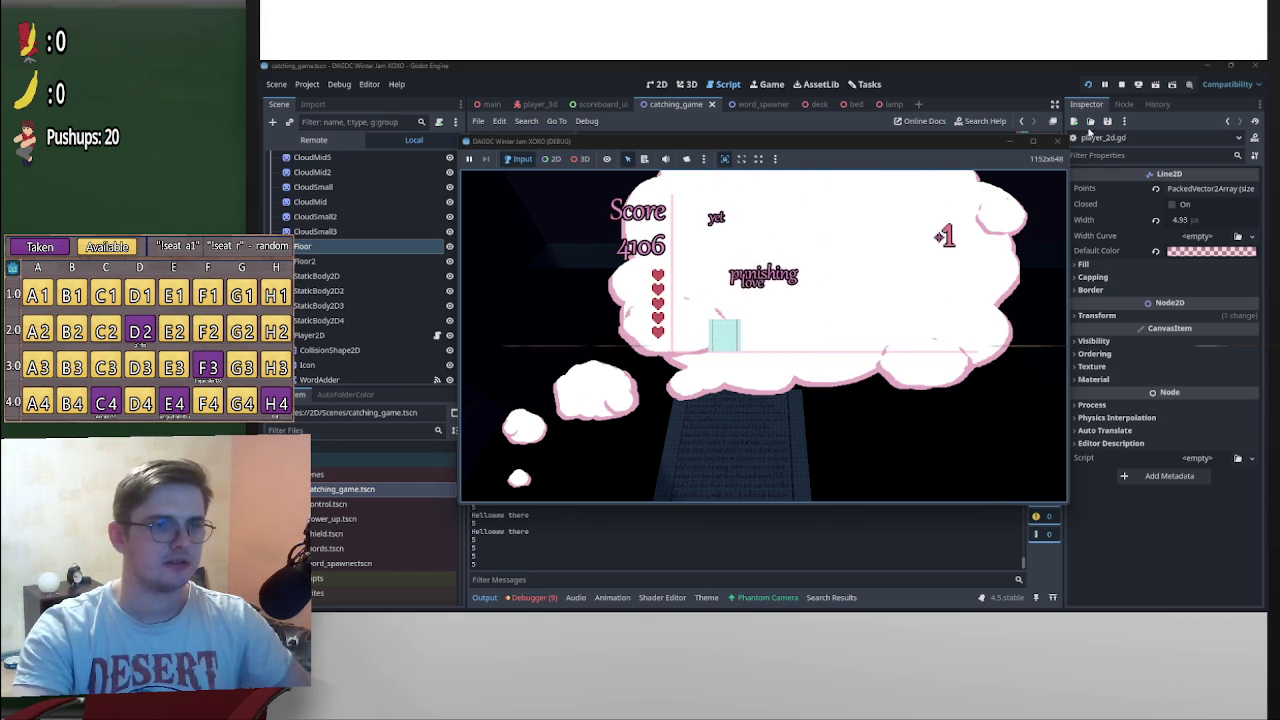
{"action": "key", "text": "F8"}
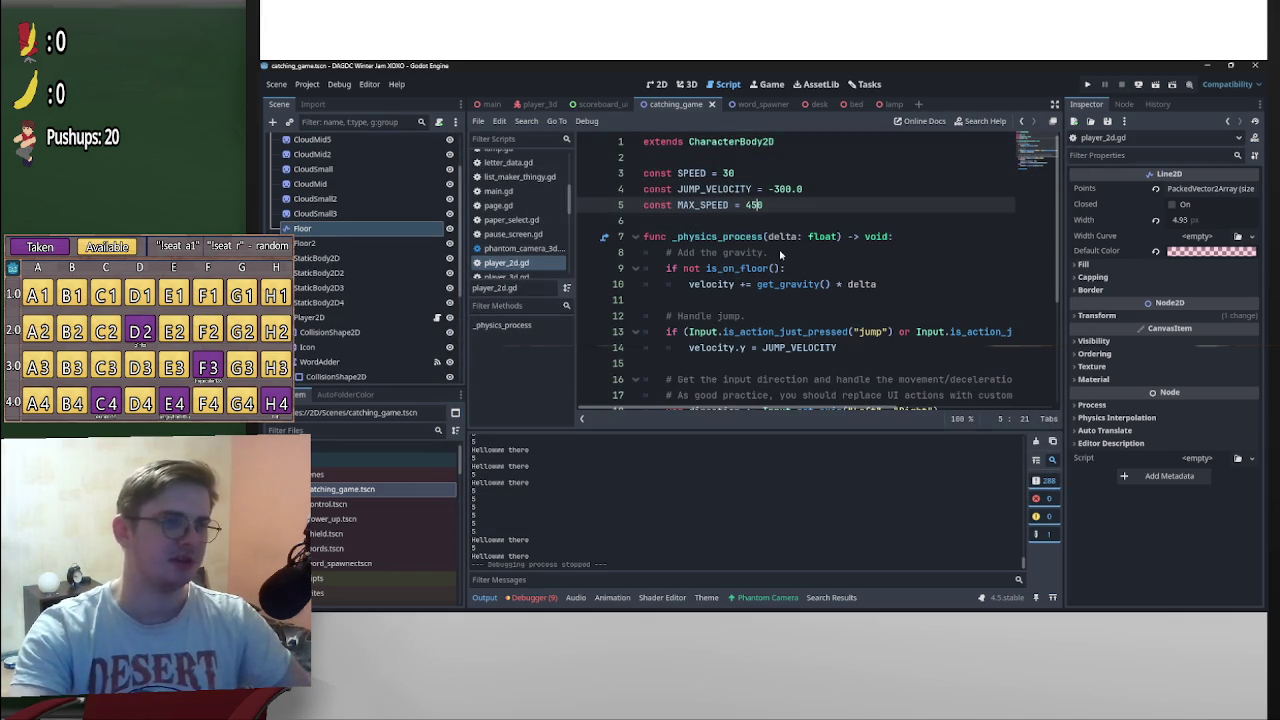
Add a SPEED_DECAY constant of 20 on line 6 of player_2d.gd and rename SPEED to SPEED_INCREASE
{"action": "key", "text": "Return"}
{"action": "type", "text": "const SPEED_DECAY"}
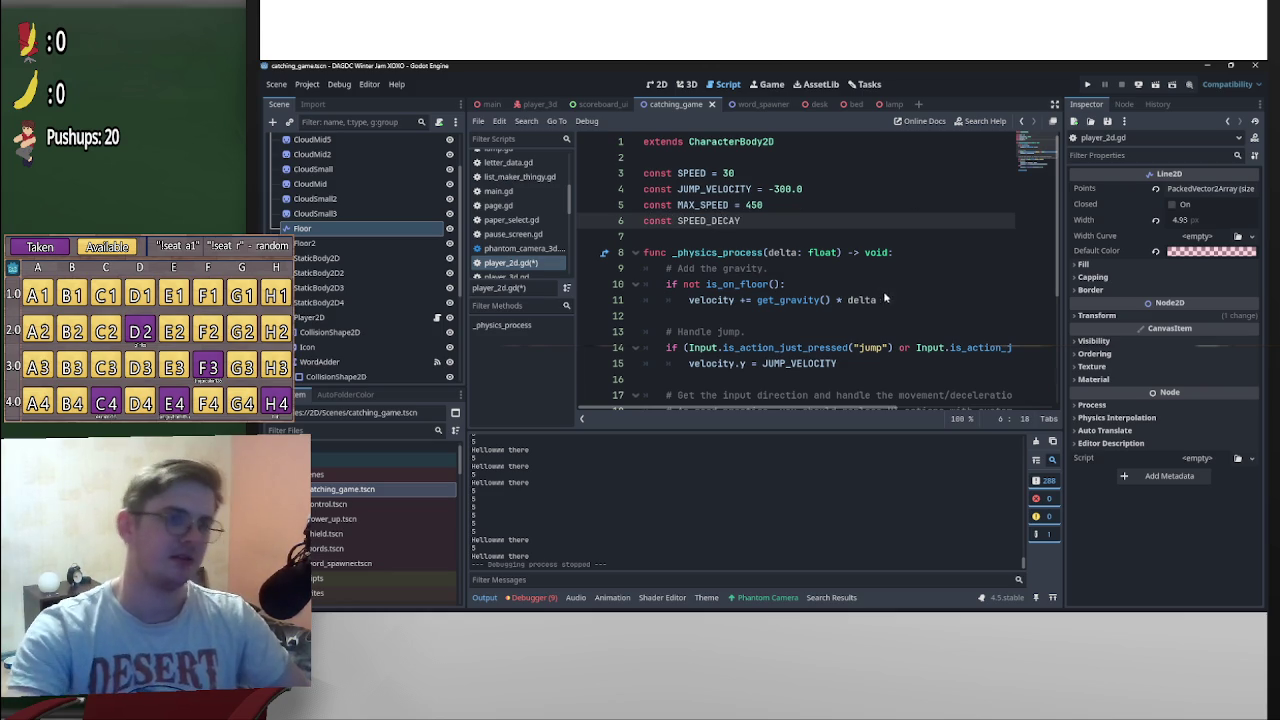
{"action": "scroll", "coordinate": [884, 298], "scroll_direction": "down", "scroll_amount": 4}
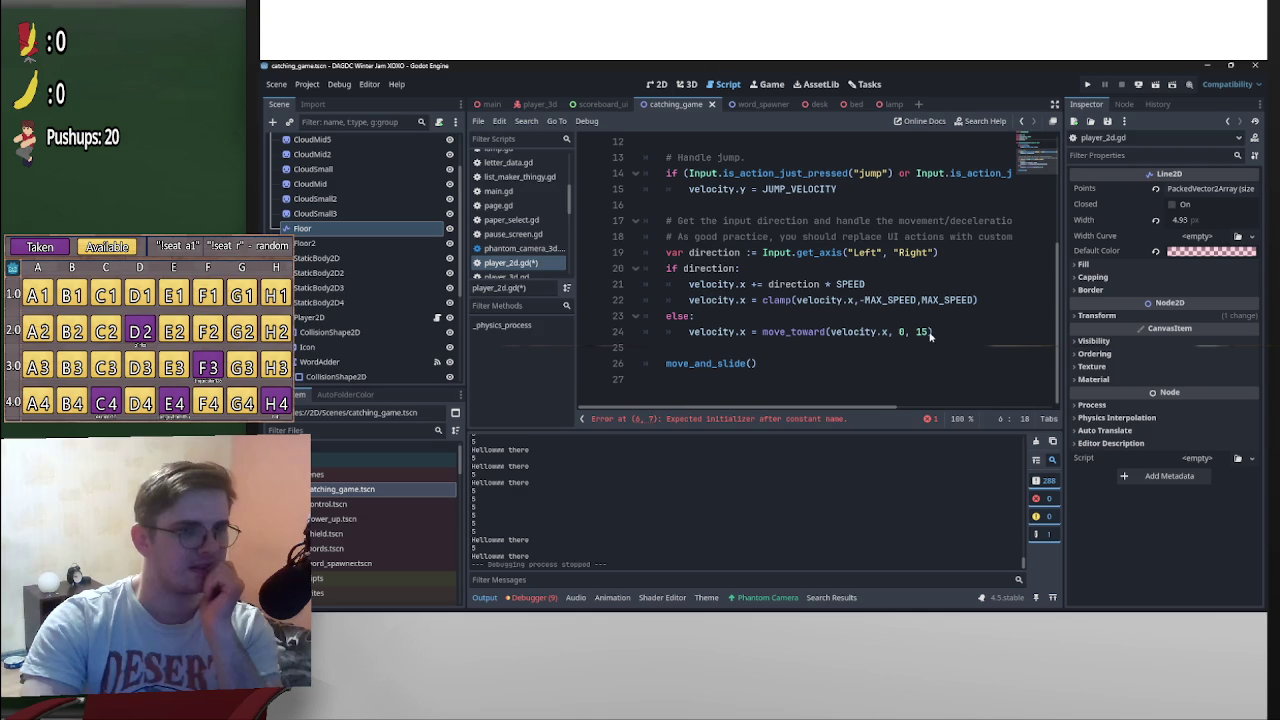
{"action": "scroll", "coordinate": [941, 350], "scroll_direction": "up", "scroll_amount": 4}
{"action": "scroll", "coordinate": [929, 334], "scroll_direction": "down", "scroll_amount": 4}
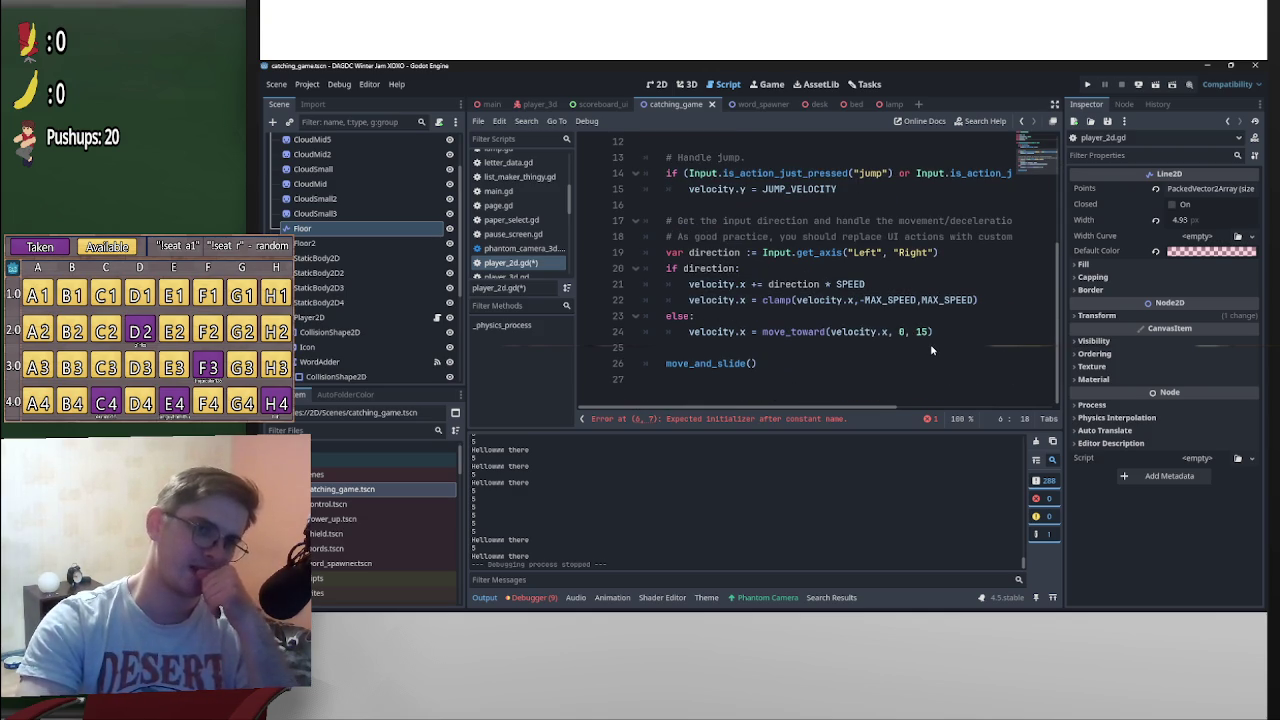
{"action": "scroll", "coordinate": [912, 318], "scroll_direction": "up", "scroll_amount": 4}
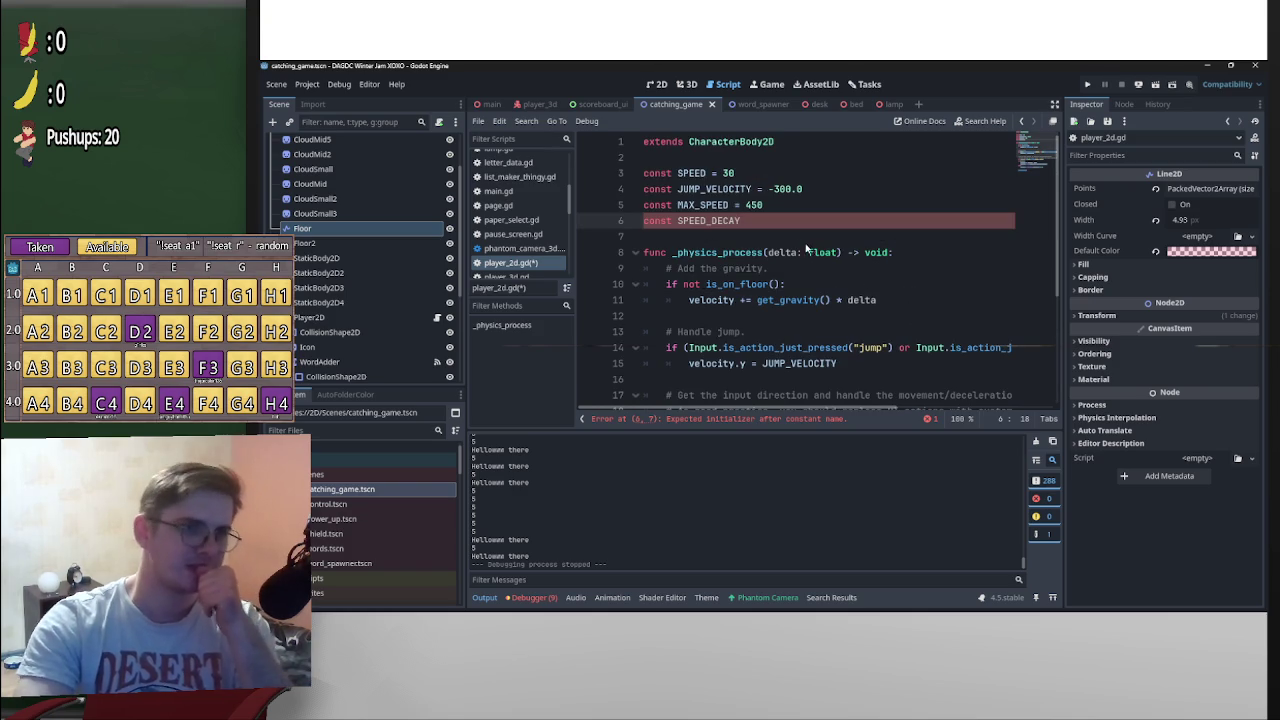
{"action": "type", "text": " =15"}
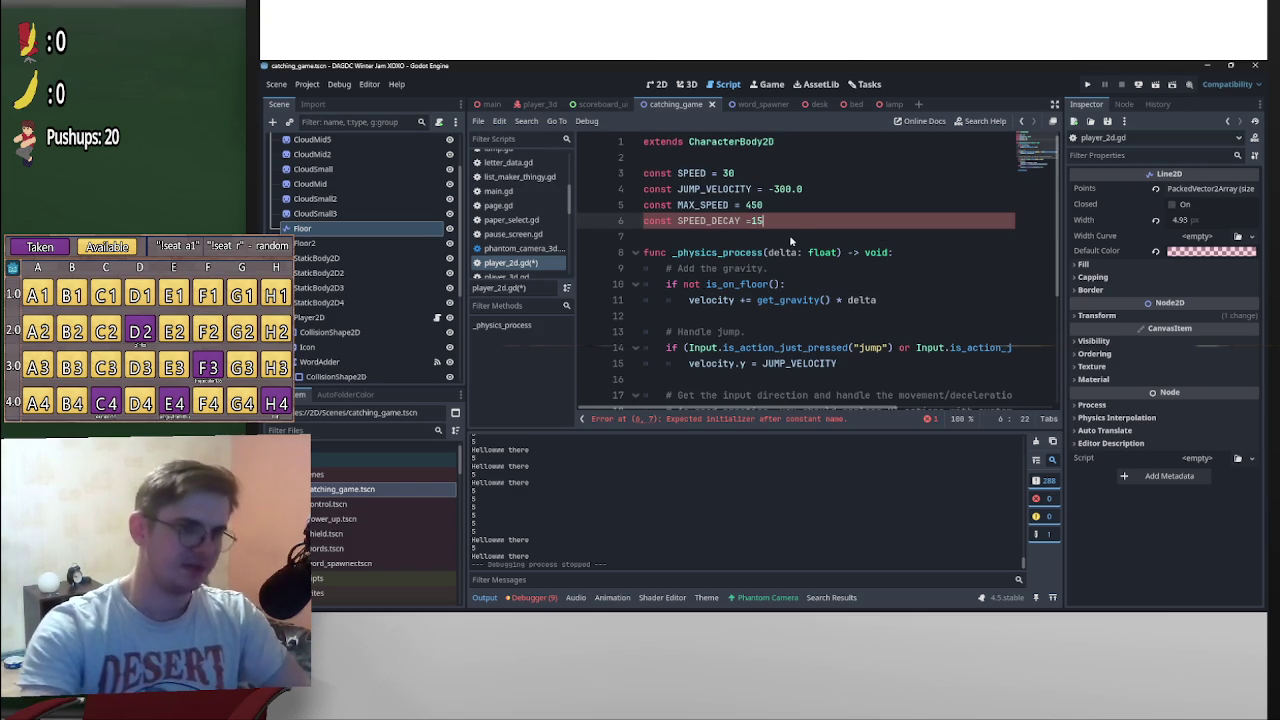
{"action": "left_click_drag", "start_coordinate": [758, 225], "coordinate": [768, 223]}
{"action": "type", "text": "20"}
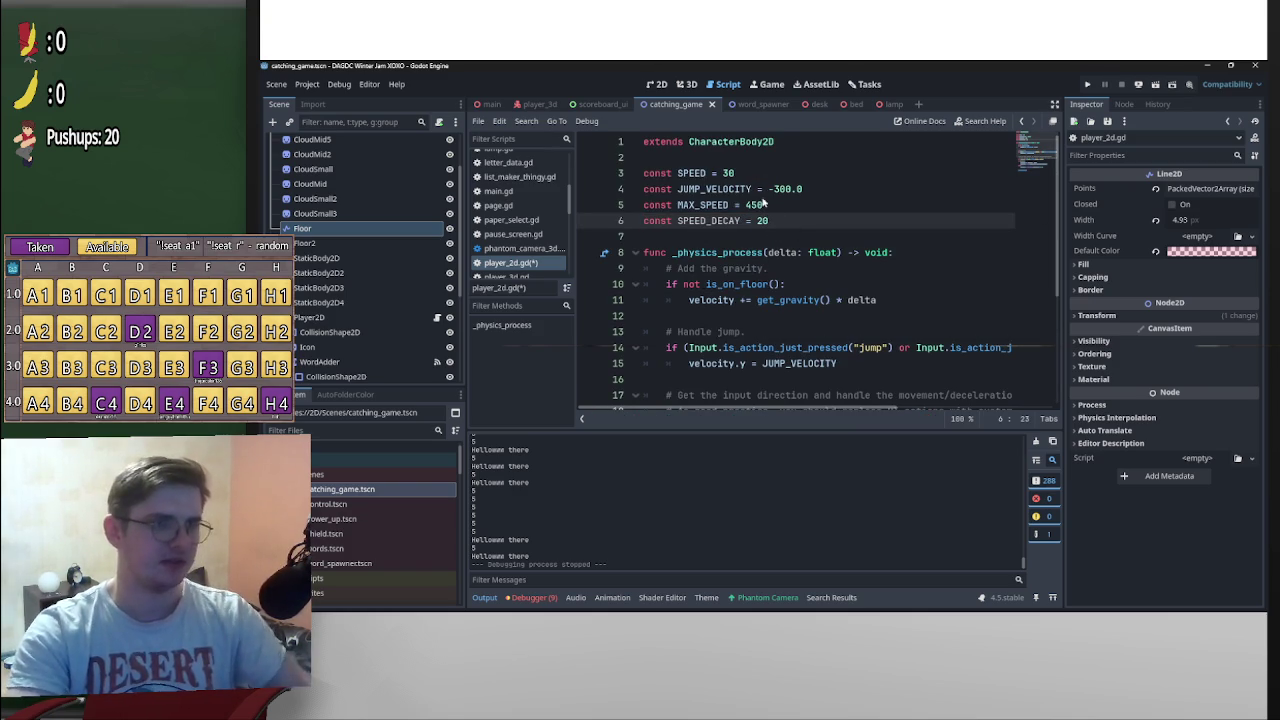
{"action": "left_click_drag", "start_coordinate": [724, 174], "coordinate": [729, 175]}
{"action": "type", "text": "_INCREASE"}
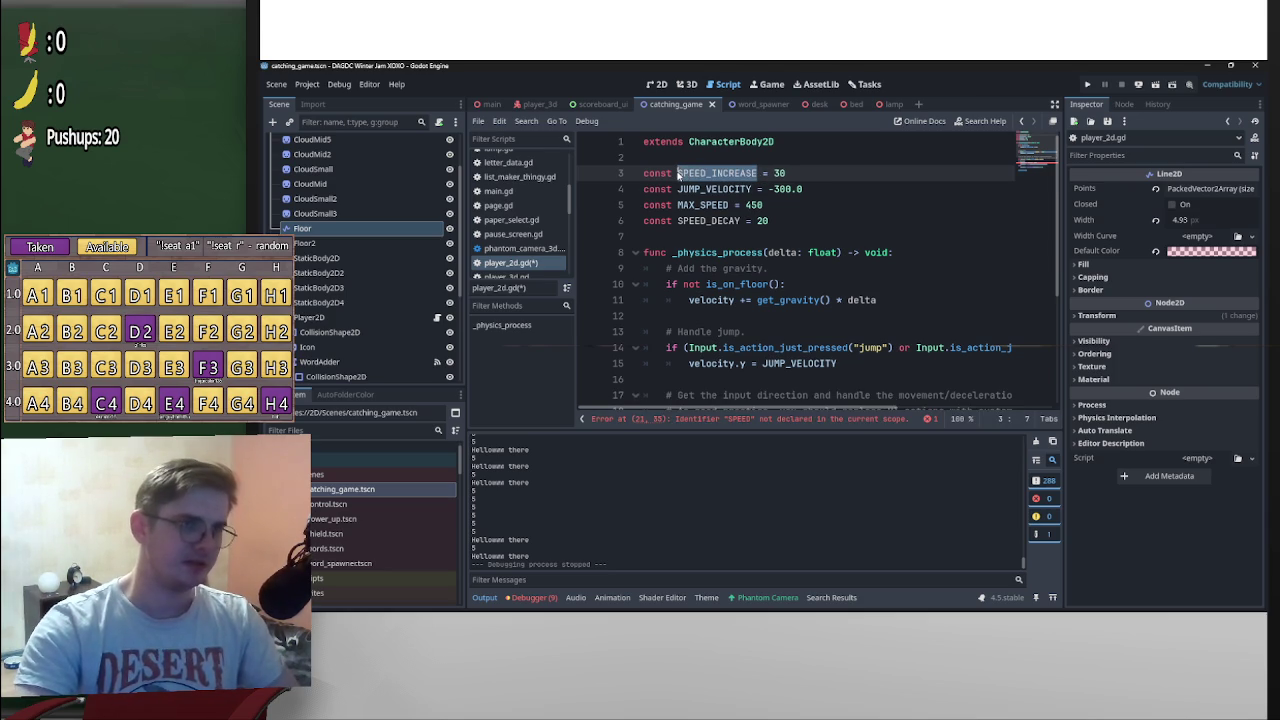
Replace the undeclared SPEED references on lines 21 and 24 with SPEED_DECAY
{"action": "scroll", "coordinate": [825, 282], "scroll_direction": "down", "scroll_amount": 2}
{"action": "left_click_drag", "start_coordinate": [868, 364], "coordinate": [838, 364]}
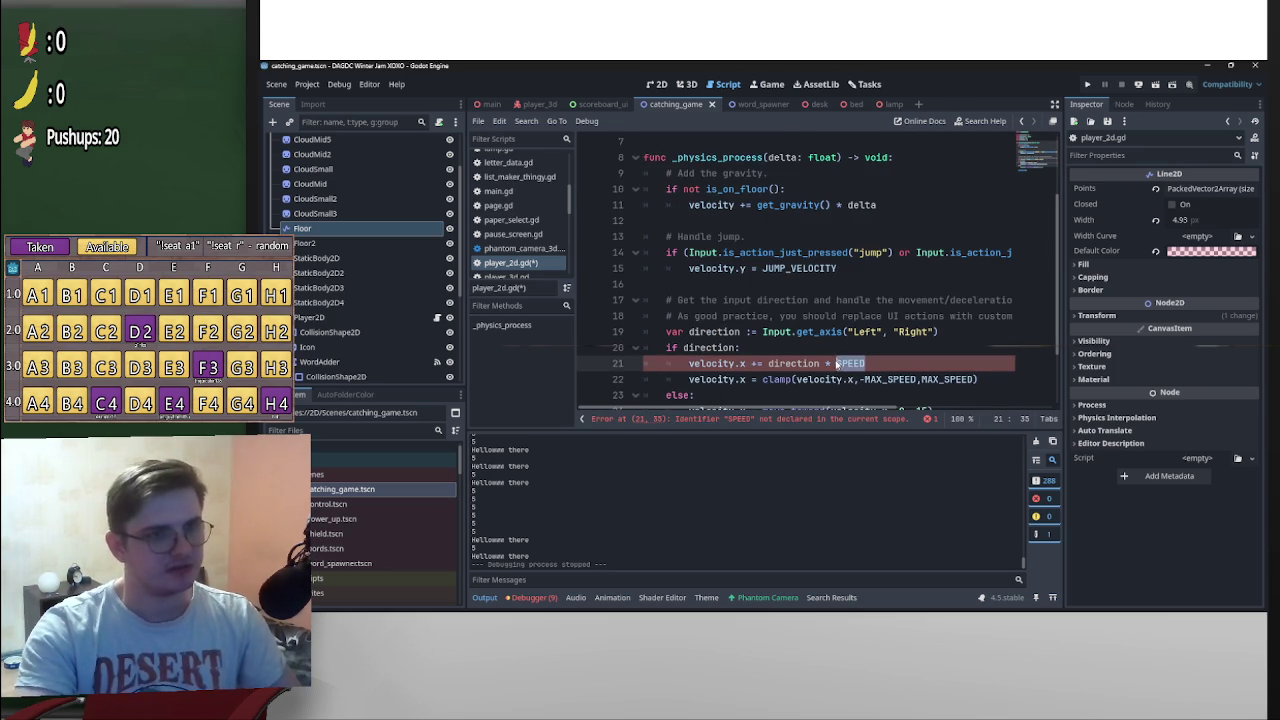
{"action": "scroll", "coordinate": [918, 363], "scroll_direction": "down", "scroll_amount": 2}
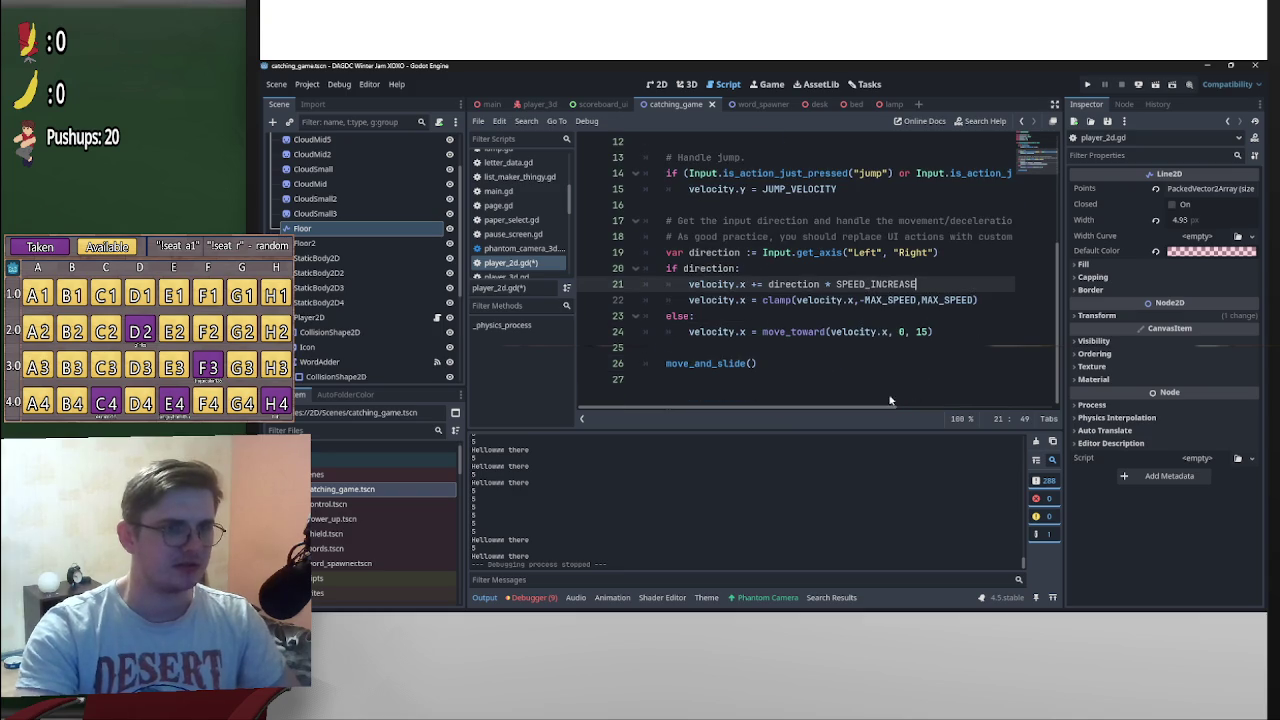
{"action": "double_click", "coordinate": [920, 332]}
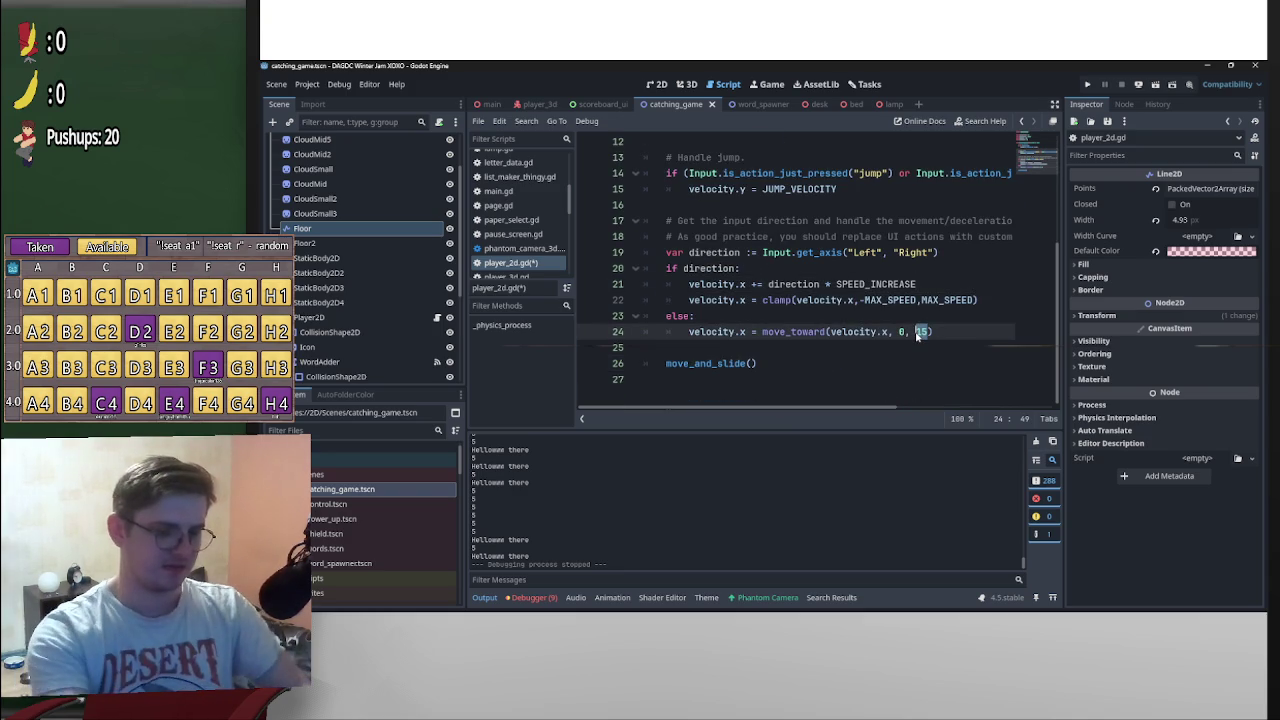
{"action": "type", "text": "SP"}
{"action": "key", "text": "Return"}
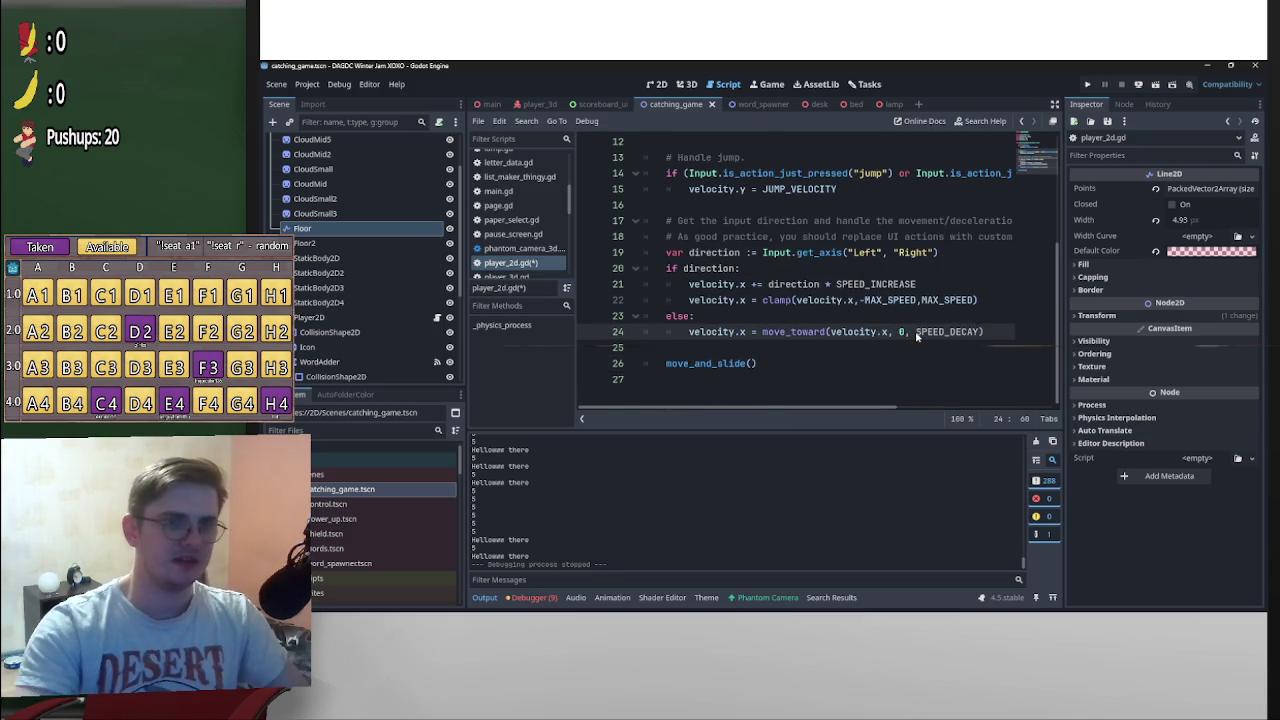
Set SPEED_INCREASE to 40 and SPEED_DECAY to 25, save the script, and run the game
{"action": "scroll", "coordinate": [900, 338], "scroll_direction": "up", "scroll_amount": 4}
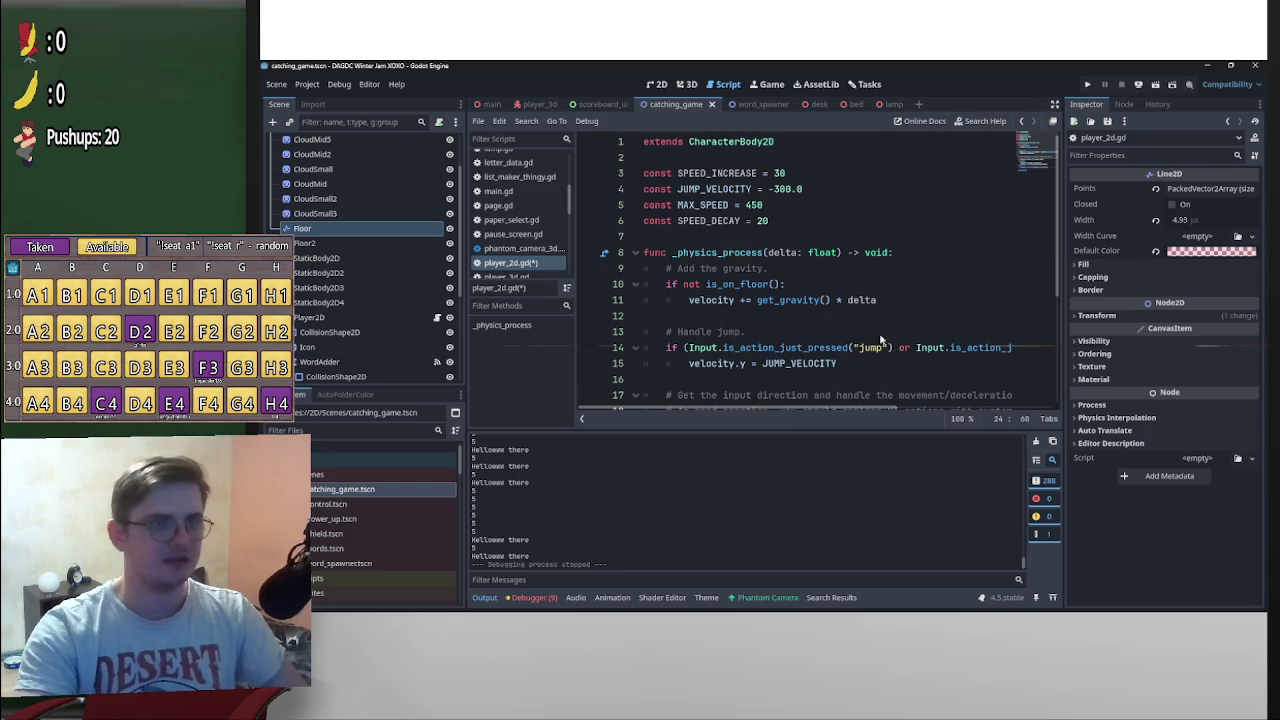
{"action": "double_click", "coordinate": [777, 174]}
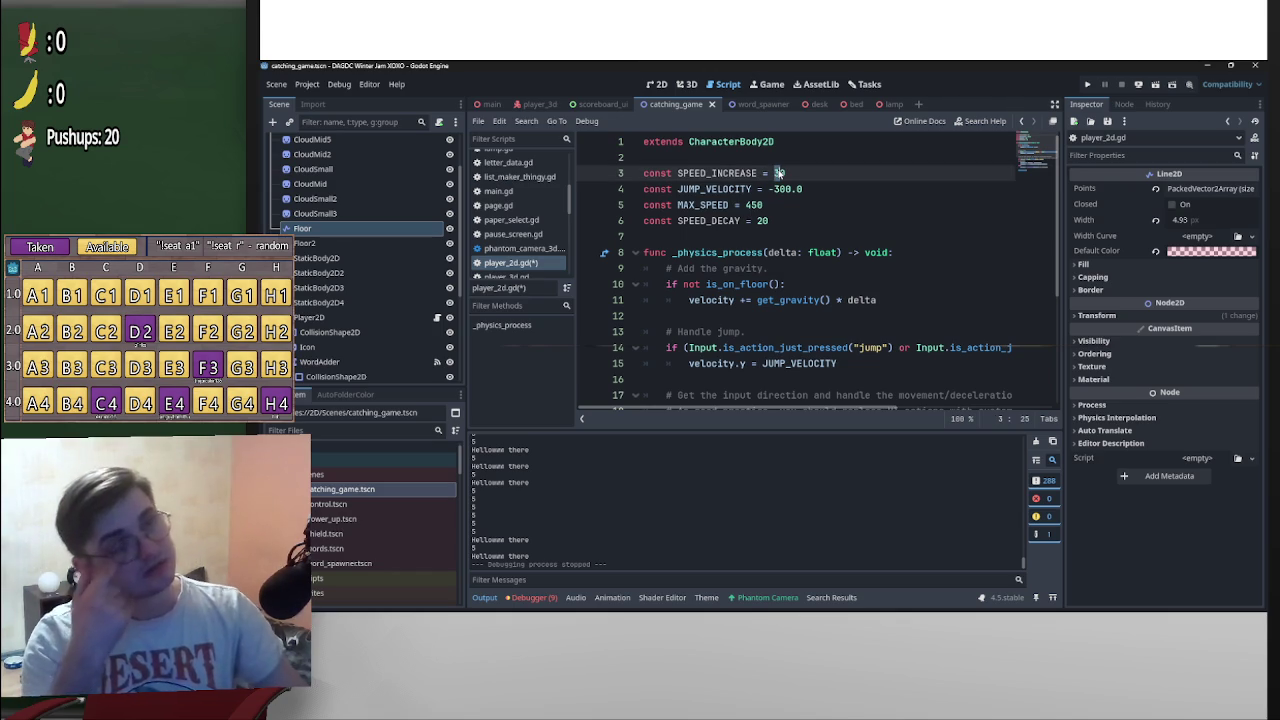
{"action": "type", "text": "4"}
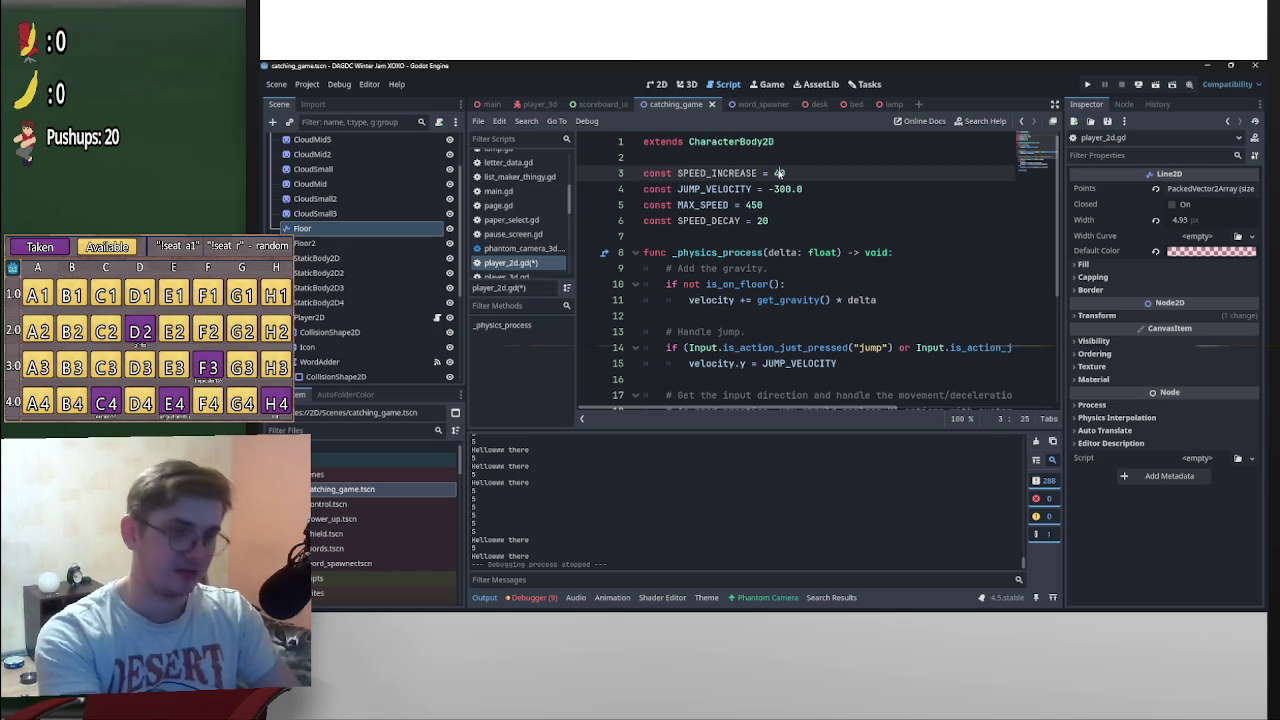
{"action": "key", "text": "ctrl+s"}
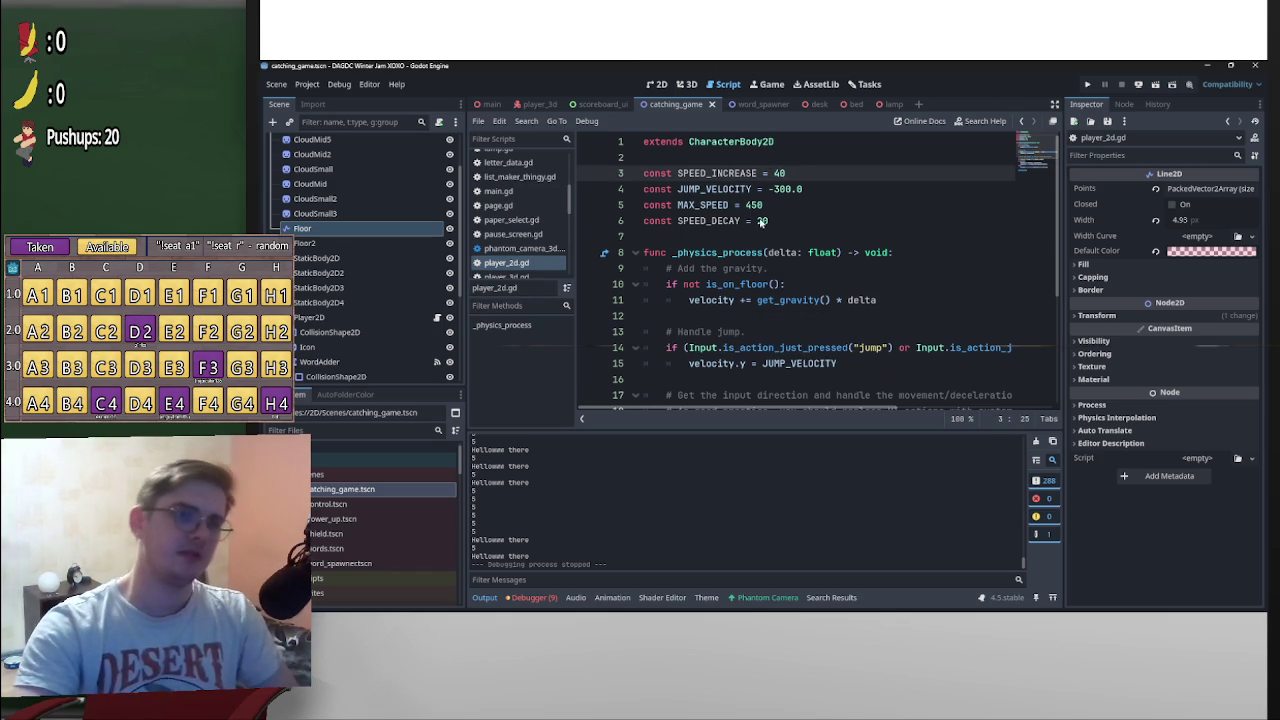
{"action": "left_click", "coordinate": [763, 221]}
{"action": "key", "text": "BackSpace"}
{"action": "type", "text": "5"}
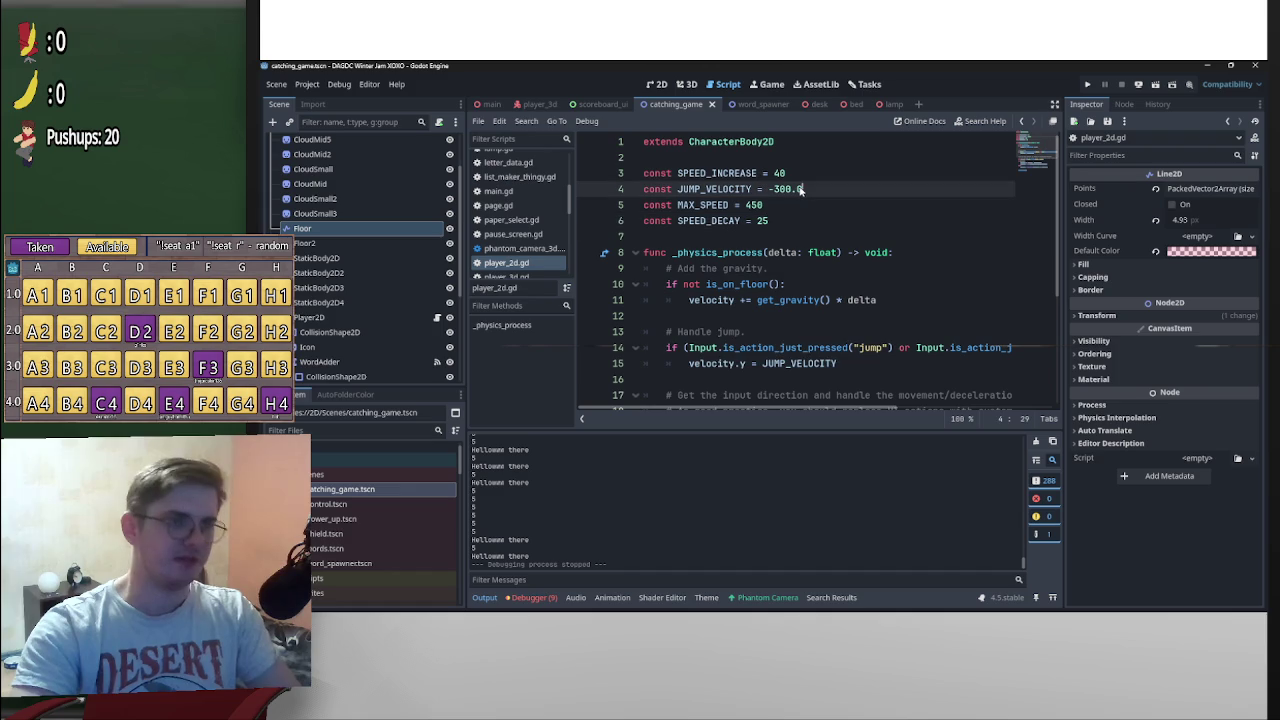
{"action": "left_click", "coordinate": [830, 189]}
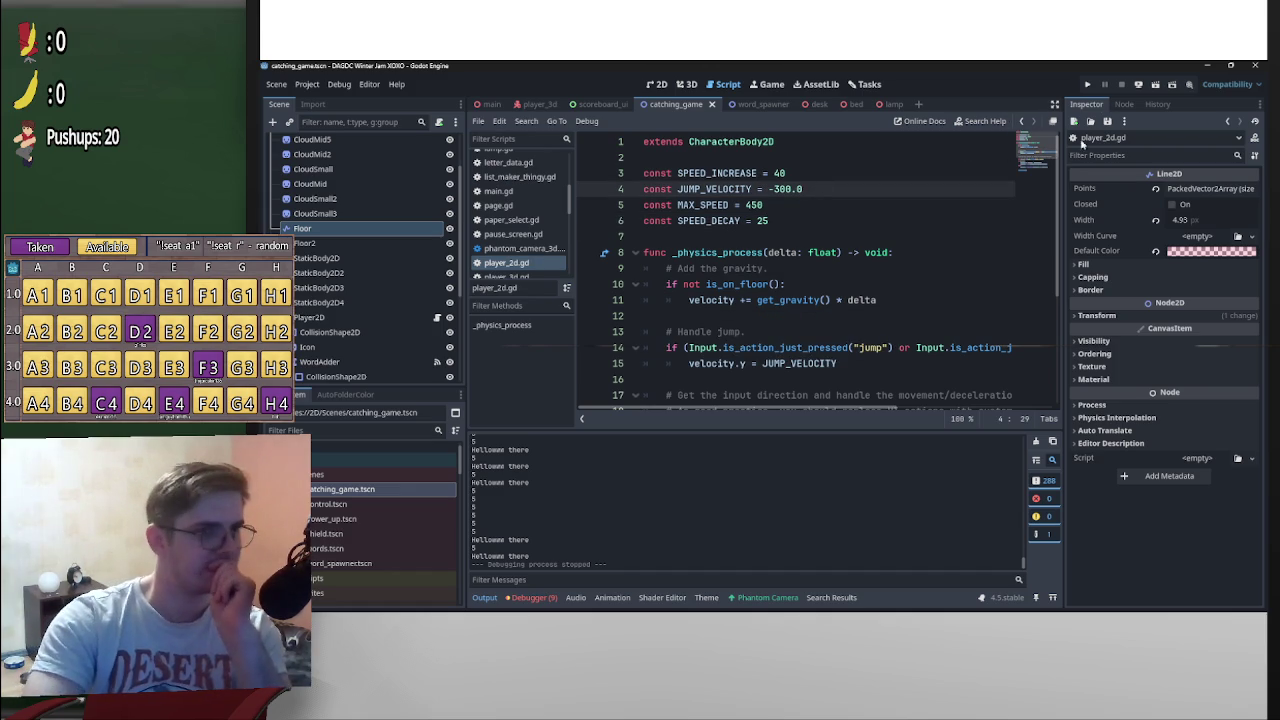
{"action": "left_click", "coordinate": [1088, 84]}
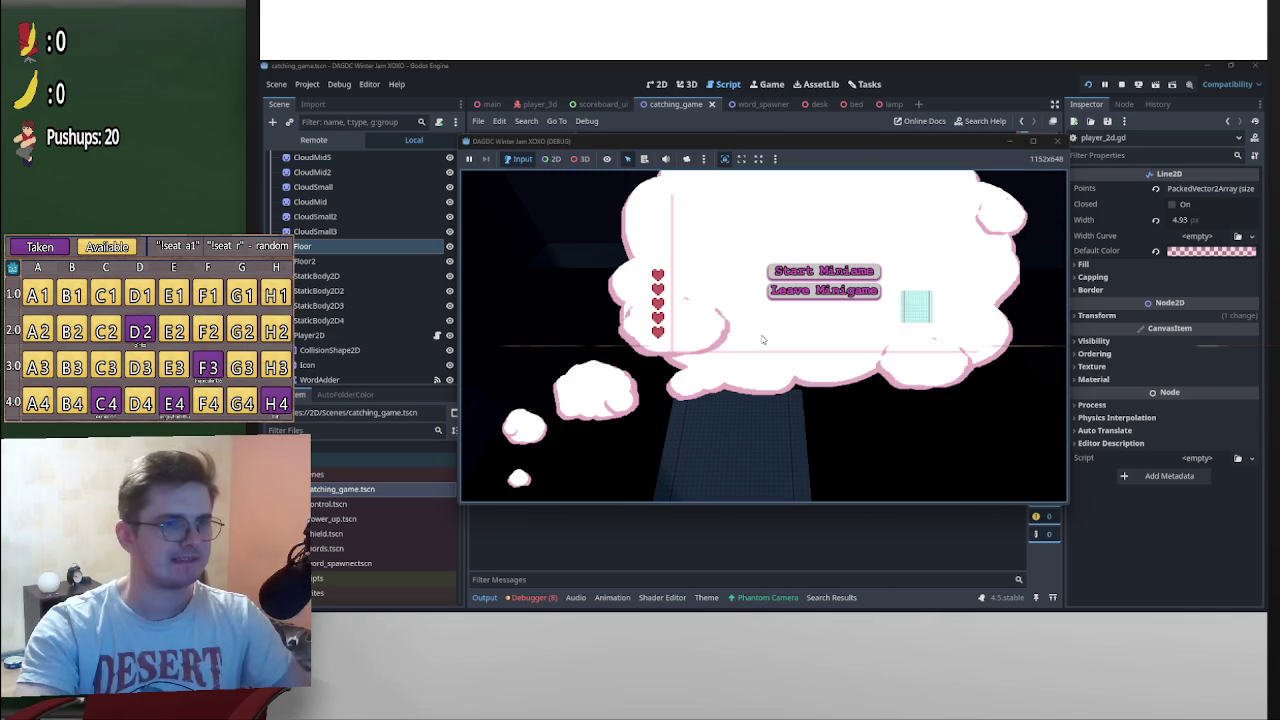
Start the word-catching minigame and steer the catcher left and right under falling words to score 675
{"action": "left_click", "coordinate": [836, 271]}
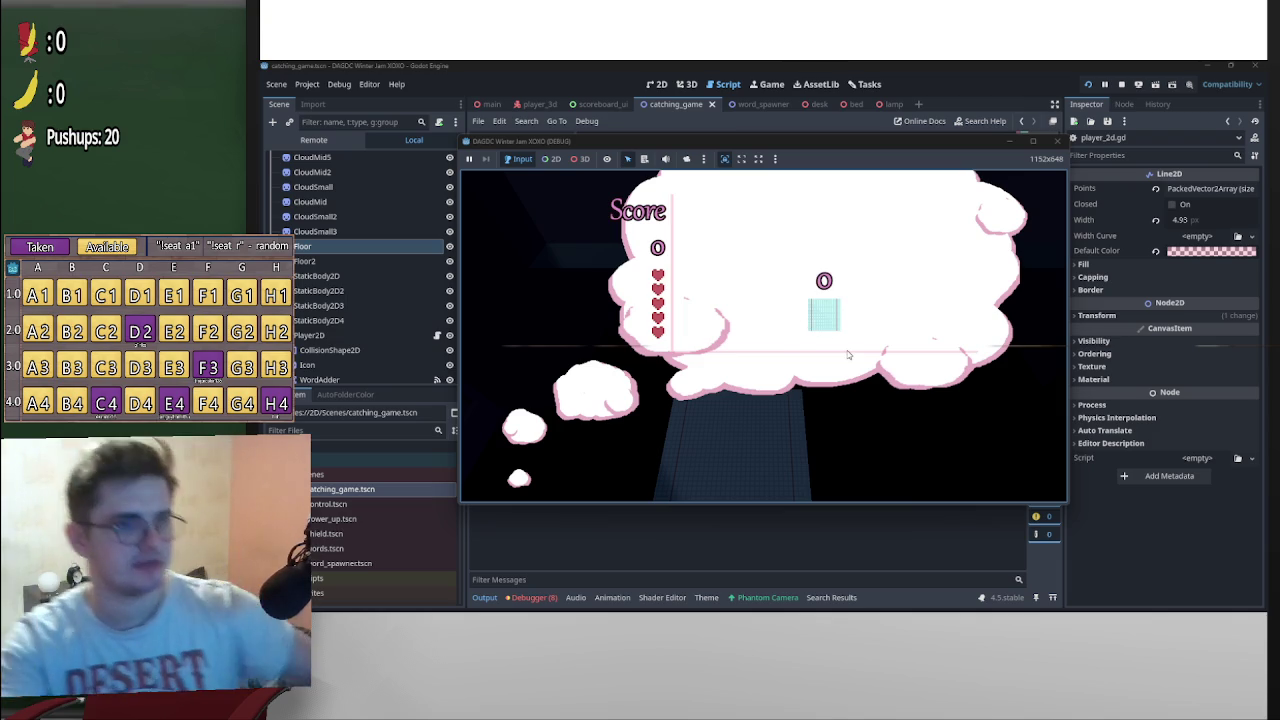
{"action": "key", "text": "Left"}
{"action": "key", "text": "Right"}
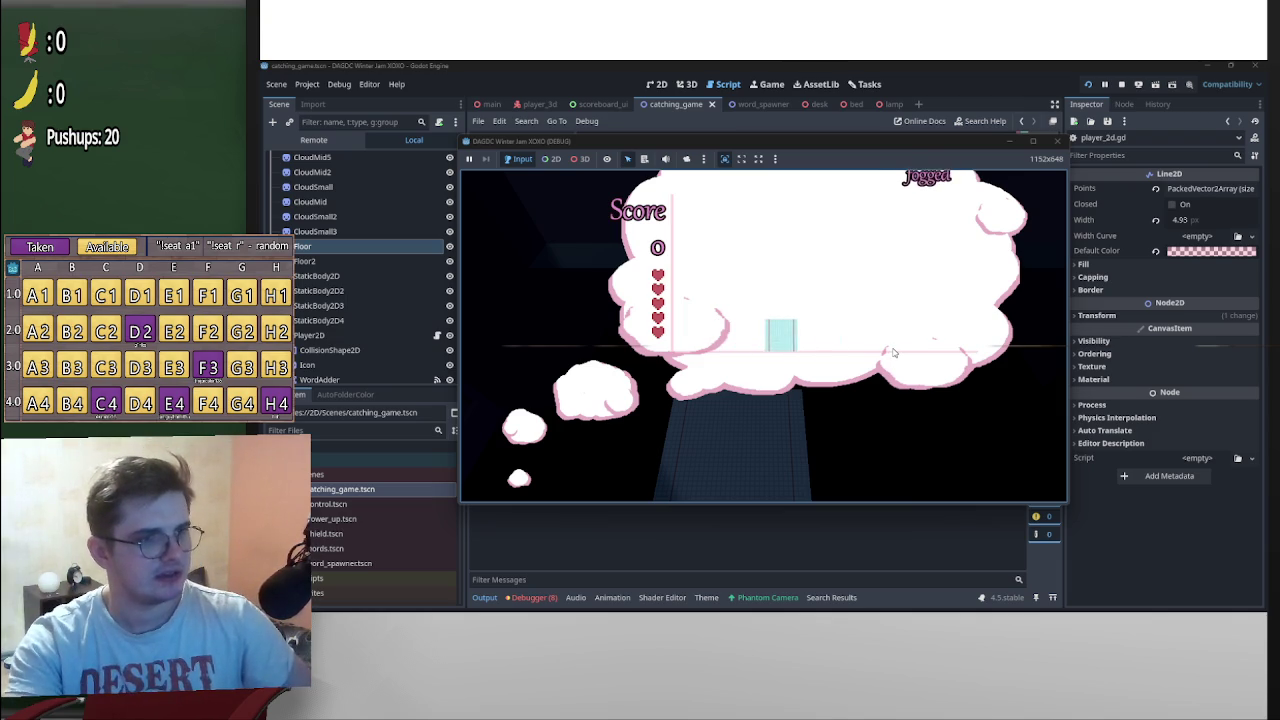
{"action": "key", "text": "Left"}
{"action": "key", "text": "Right"}
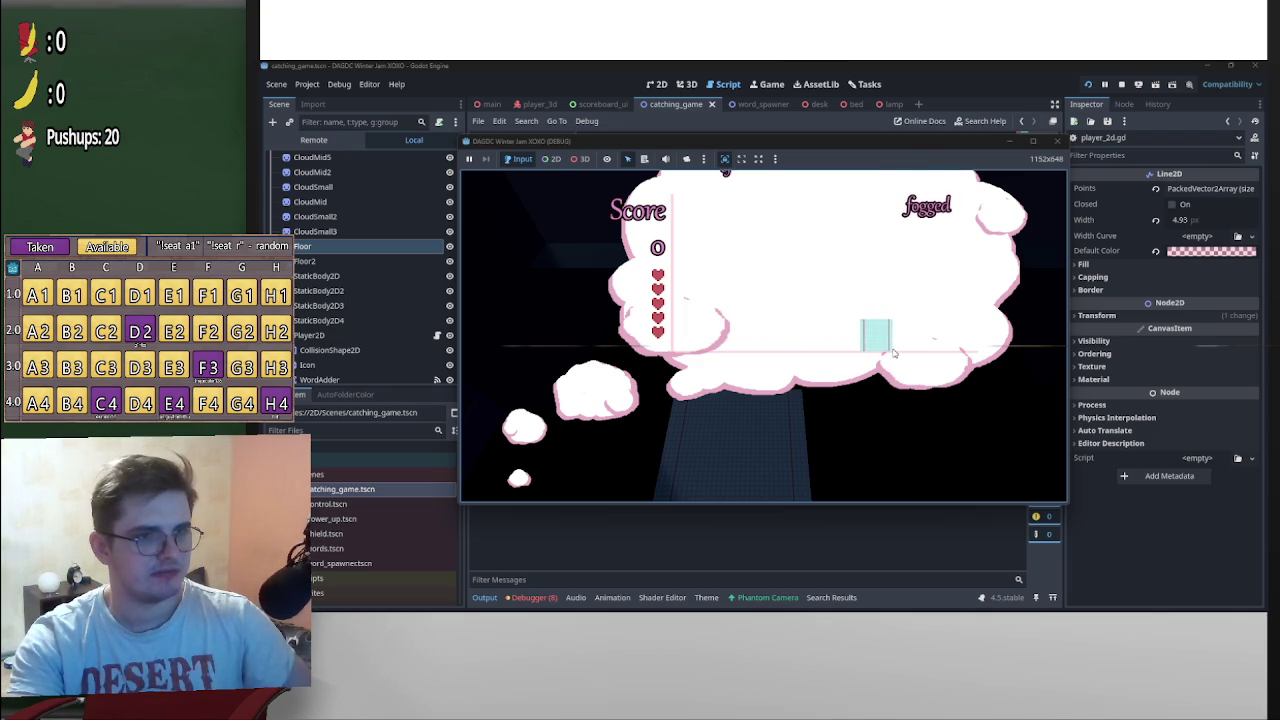
{"action": "key", "text": "Left"}
{"action": "key", "text": "Right"}
{"action": "key", "text": "Left"}
{"action": "key", "text": "Right"}
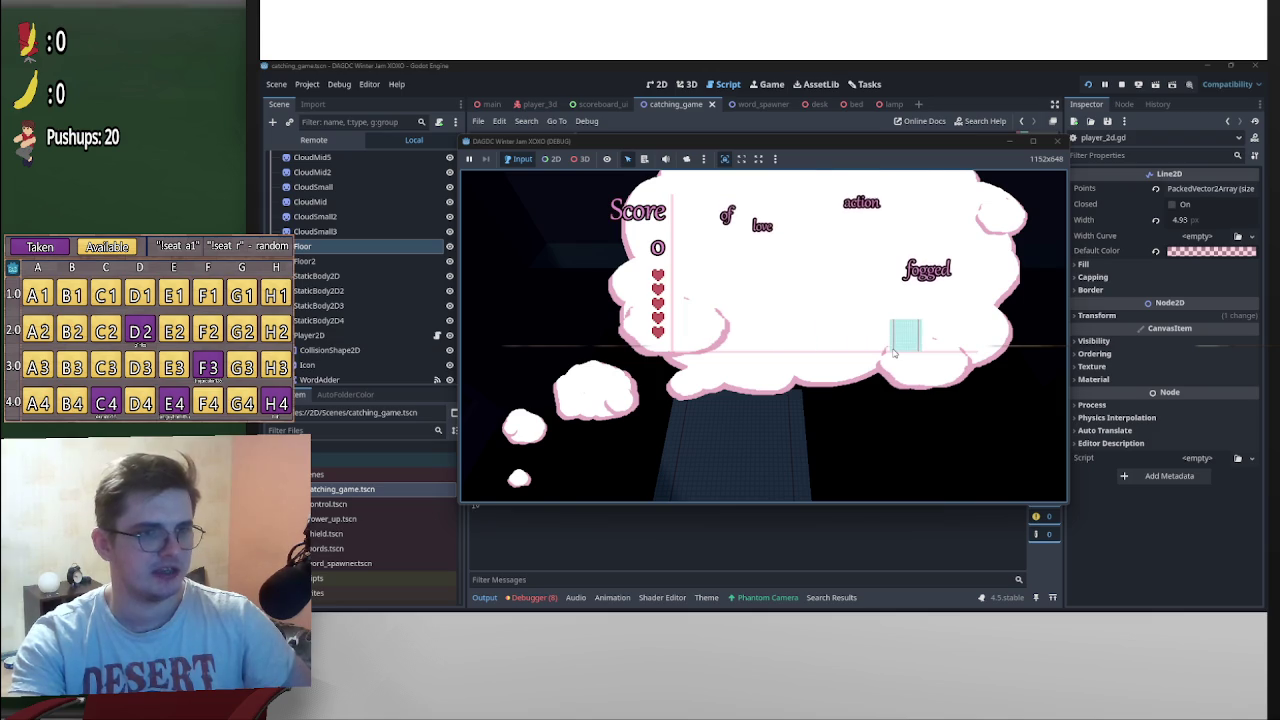
{"action": "key", "text": "Left"}
{"action": "key", "text": "Right"}
{"action": "key", "text": "Left"}
{"action": "key", "text": "Right"}
{"action": "key", "text": "Left"}
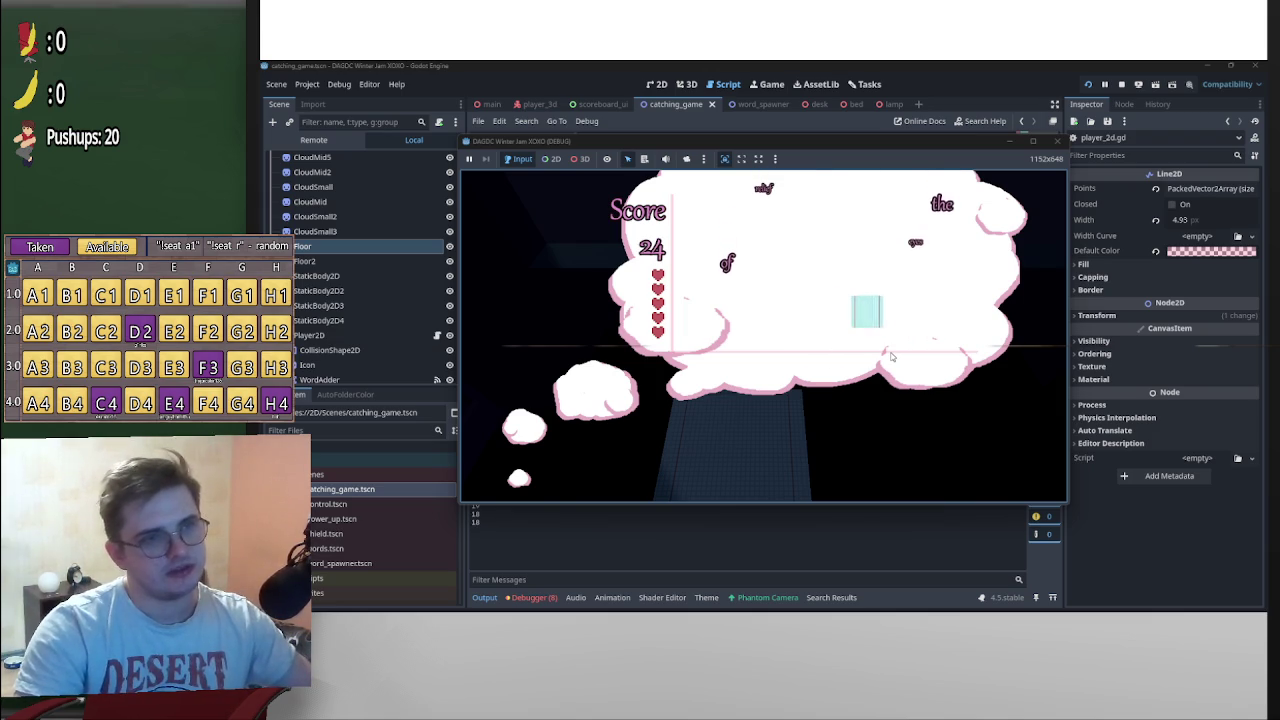
{"action": "key", "text": "Right"}
{"action": "key", "text": "Left"}
{"action": "key", "text": "Right"}
{"action": "key", "text": "Left"}
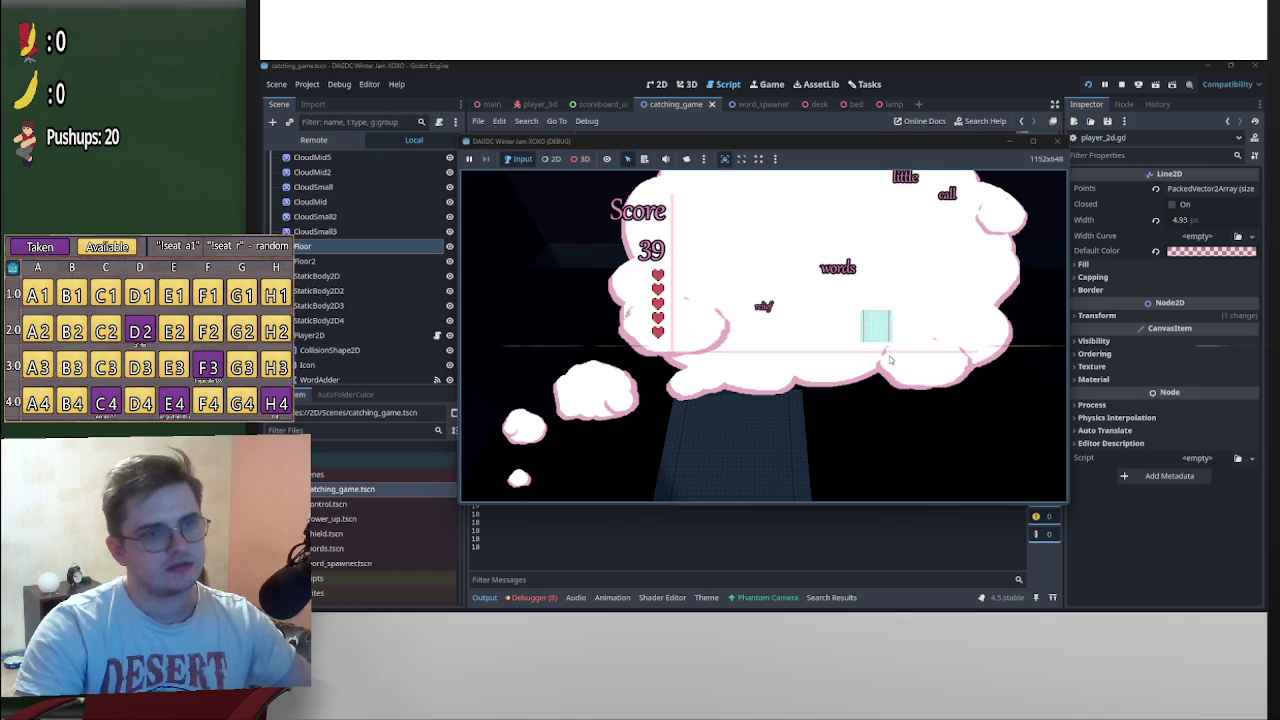
{"action": "key", "text": "Right"}
{"action": "key", "text": "Left"}
{"action": "key", "text": "Right"}
{"action": "key", "text": "Left"}
{"action": "key", "text": "Right"}
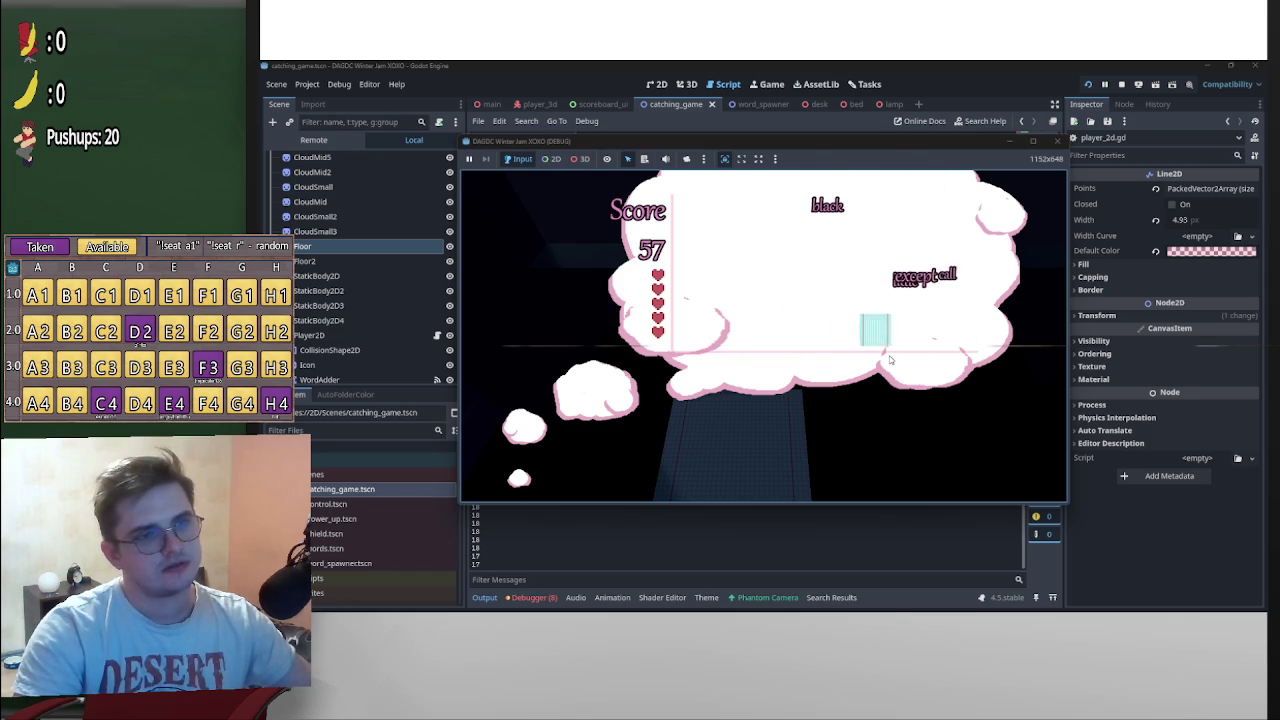
{"action": "key", "text": "Left"}
{"action": "key", "text": "Left"}
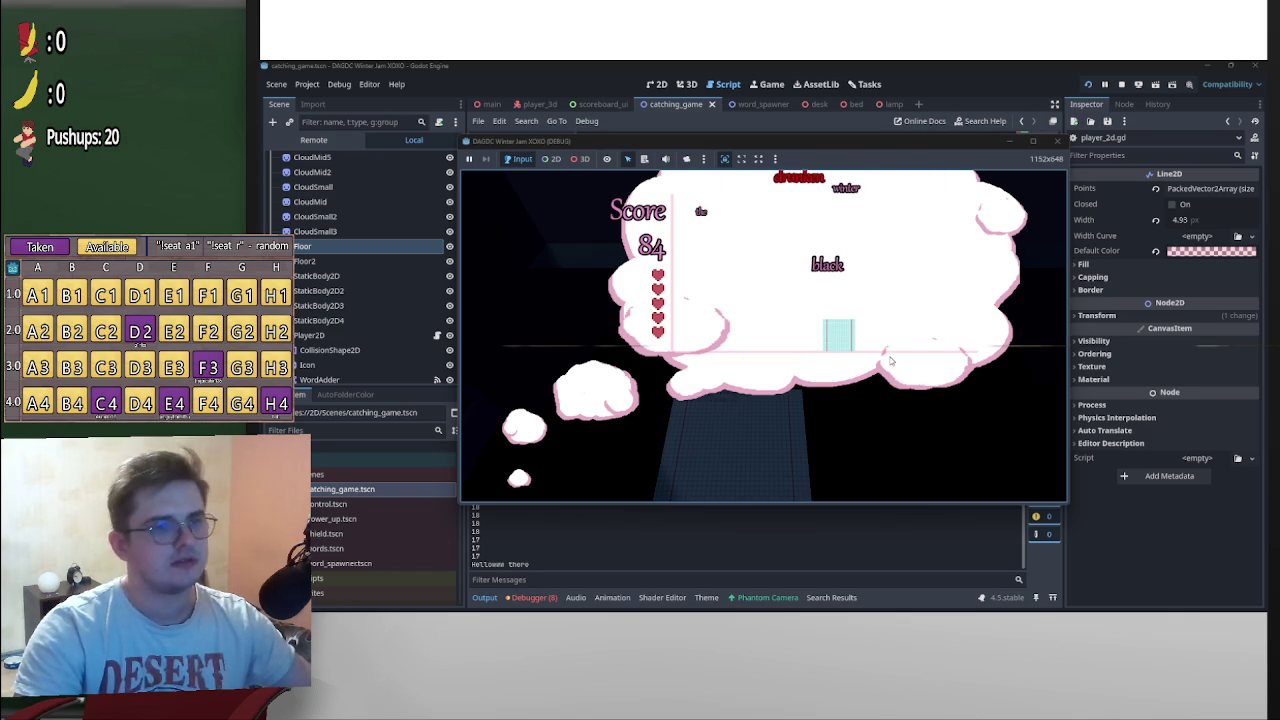
{"action": "key", "text": "Left"}
{"action": "key", "text": "Left"}
{"action": "key", "text": "Right"}
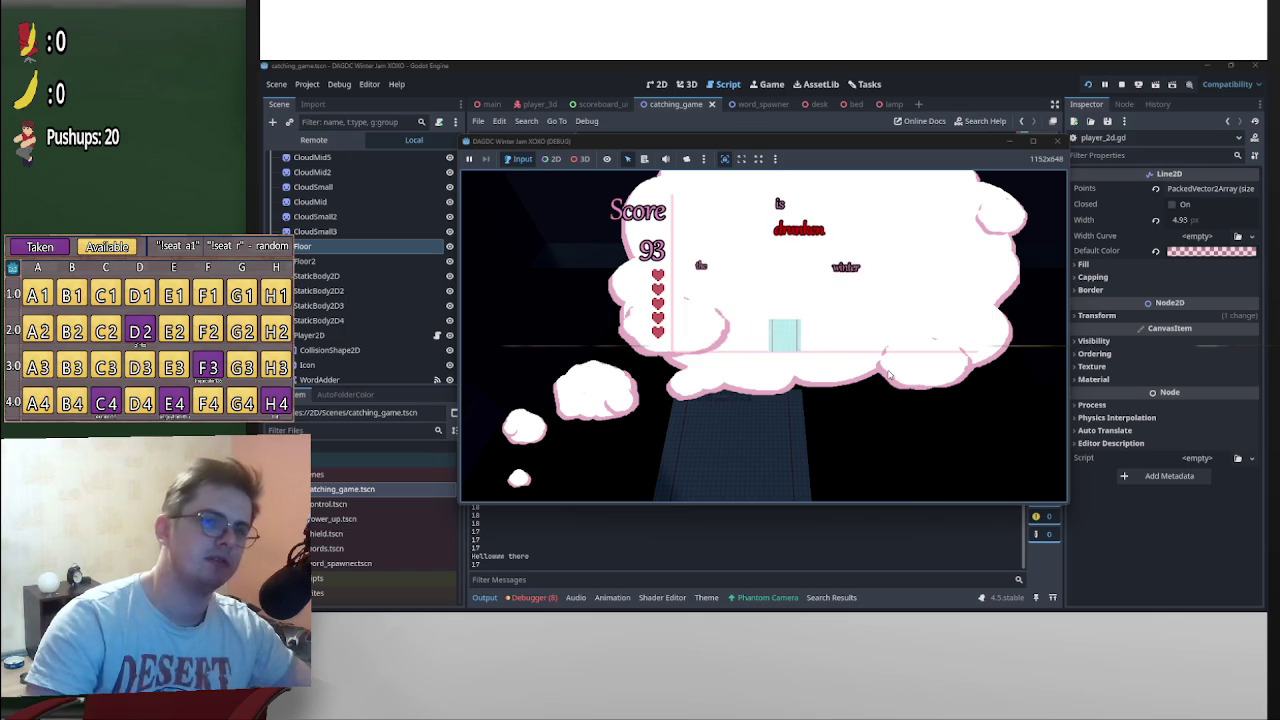
{"action": "key", "text": "Right"}
{"action": "key", "text": "Left"}
{"action": "key", "text": "Right"}
{"action": "key", "text": "Left"}
{"action": "key", "text": "Right"}
{"action": "key", "text": "Left"}
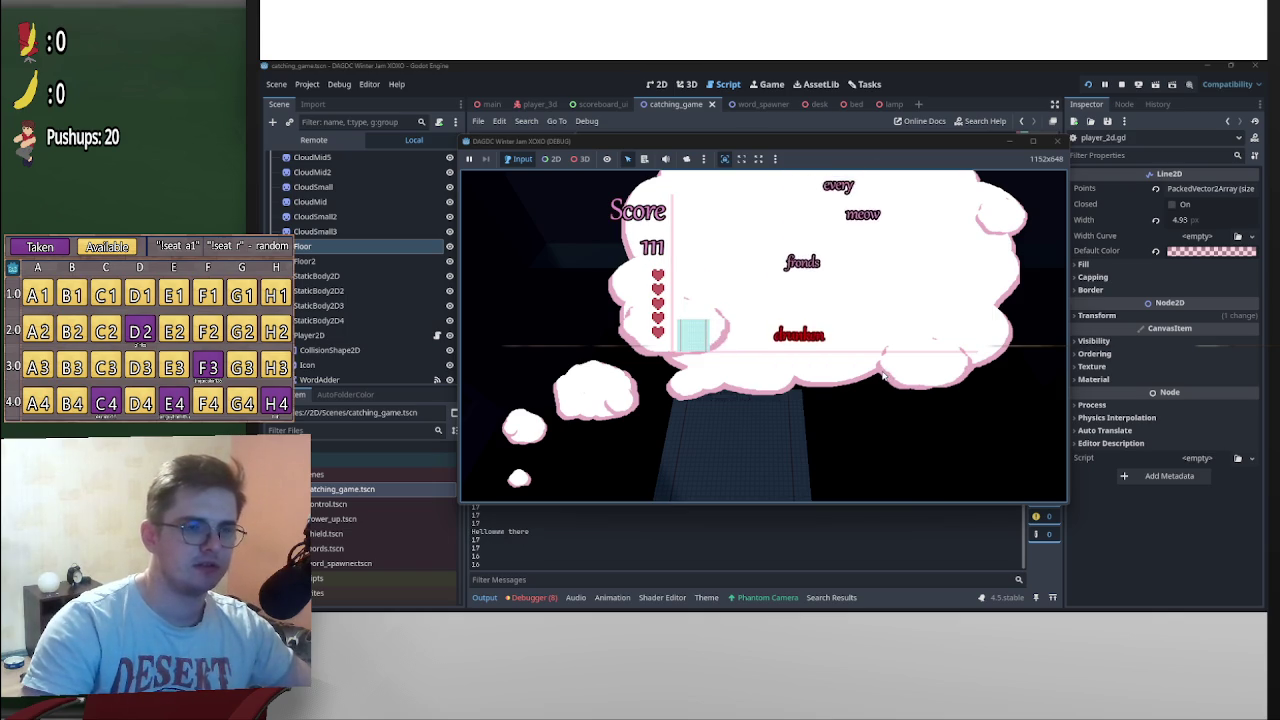
{"action": "key", "text": "Right"}
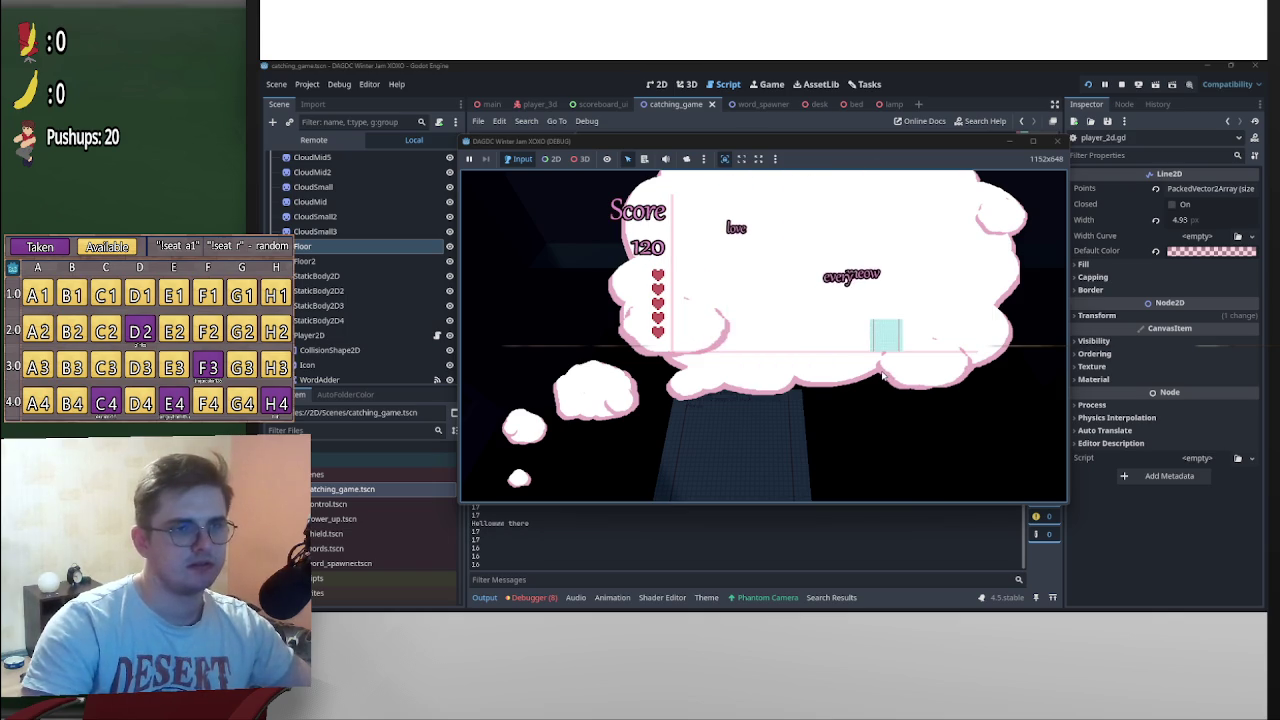
{"action": "key", "text": "Left"}
{"action": "key", "text": "Right"}
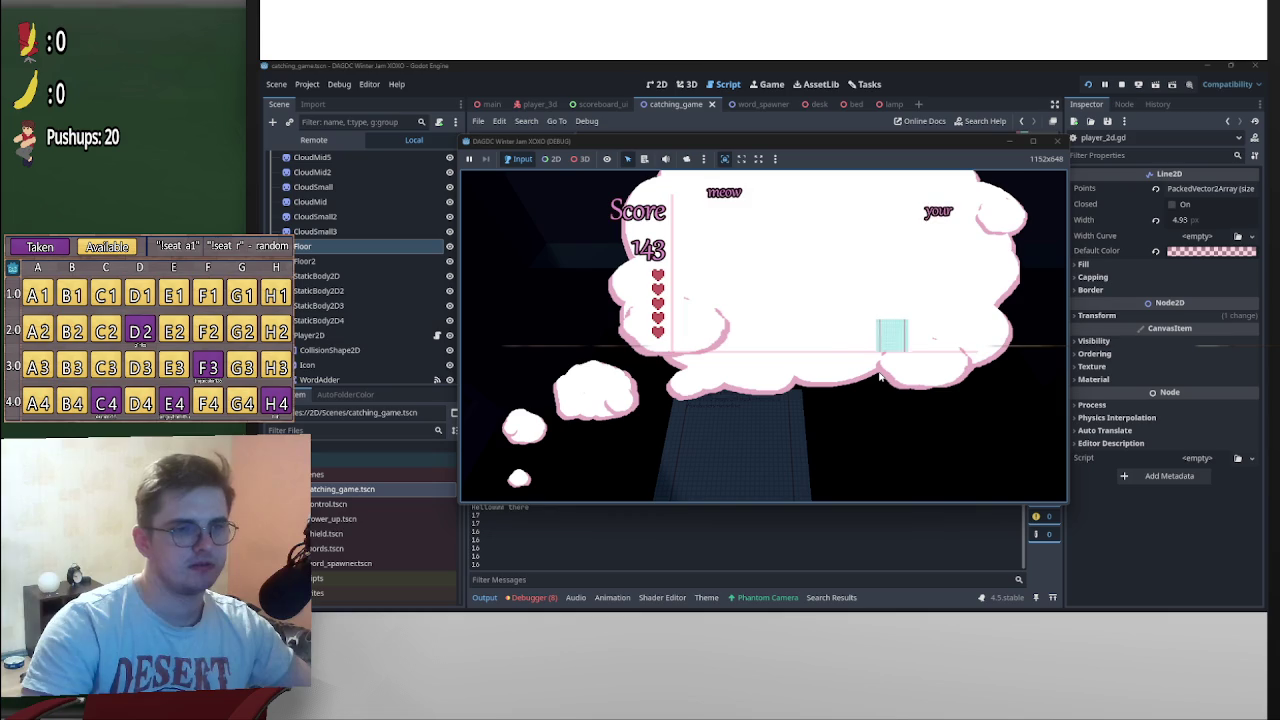
{"action": "key", "text": "Left"}
{"action": "key", "text": "Right"}
{"action": "key", "text": "Left"}
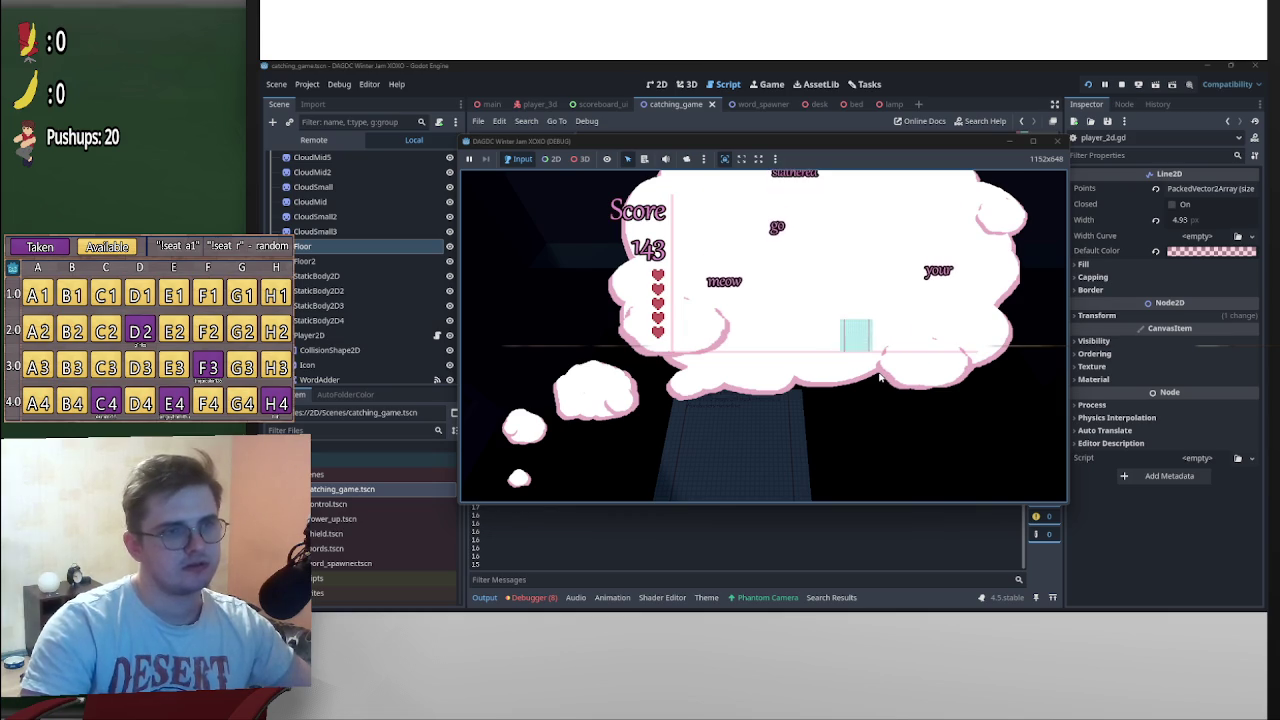
{"action": "key", "text": "Right"}
{"action": "key", "text": "Left"}
{"action": "key", "text": "Right"}
{"action": "key", "text": "Left"}
{"action": "key", "text": "Left"}
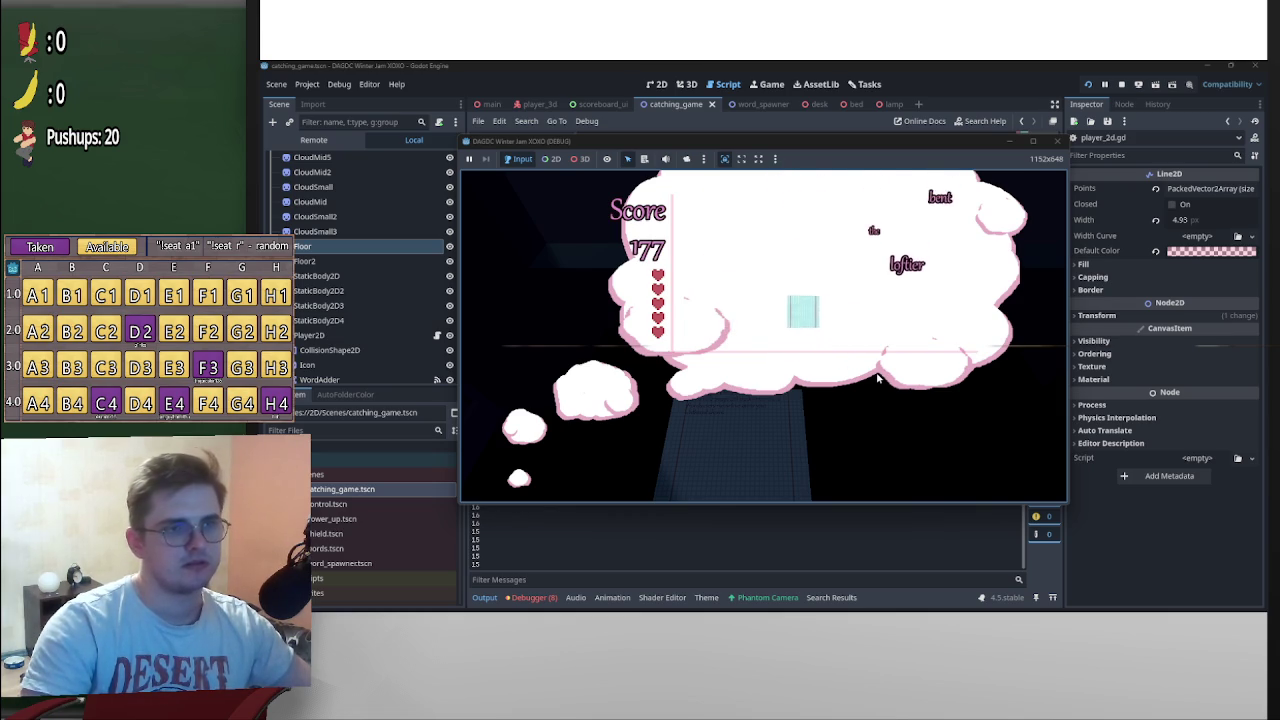
{"action": "key", "text": "Right"}
{"action": "key", "text": "Left"}
{"action": "key", "text": "Right"}
{"action": "key", "text": "Left"}
{"action": "key", "text": "Right"}
{"action": "key", "text": "Left"}
{"action": "key", "text": "Right"}
{"action": "key", "text": "Left"}
{"action": "key", "text": "Right"}
{"action": "key", "text": "Left"}
{"action": "key", "text": "Left"}
{"action": "key", "text": "Left"}
{"action": "key", "text": "Right"}
{"action": "key", "text": "Left"}
{"action": "key", "text": "Right"}
{"action": "key", "text": "Left"}
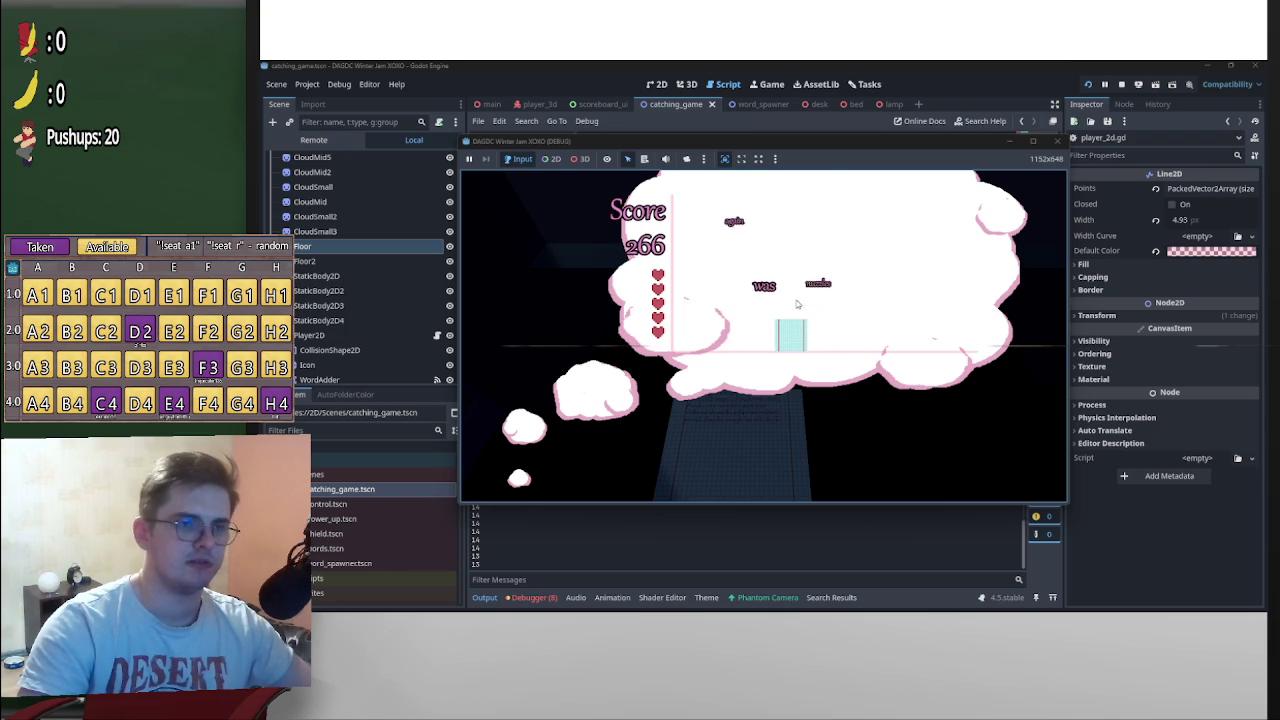
{"action": "key", "text": "Left"}
{"action": "key", "text": "Right"}
{"action": "key", "text": "Left"}
{"action": "key", "text": "Right"}
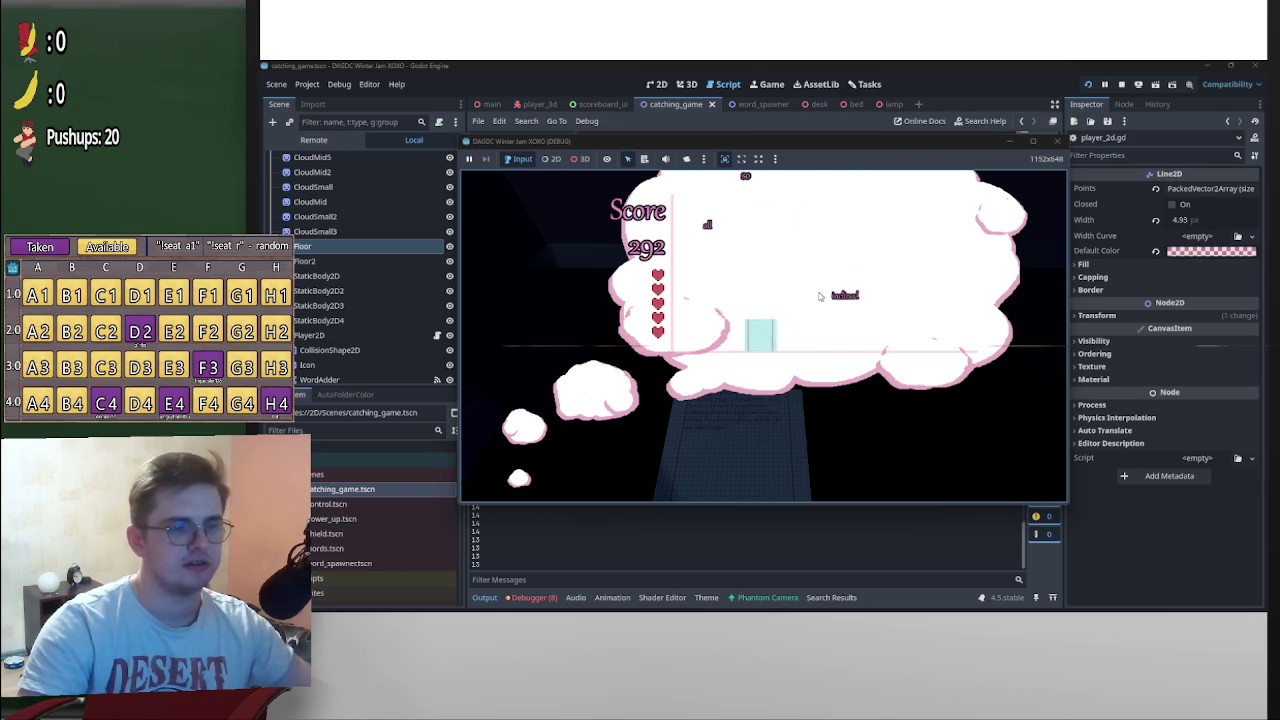
{"action": "key", "text": "Right"}
{"action": "key", "text": "Left"}
{"action": "key", "text": "Right"}
{"action": "key", "text": "Left"}
{"action": "key", "text": "Right"}
{"action": "key", "text": "Left"}
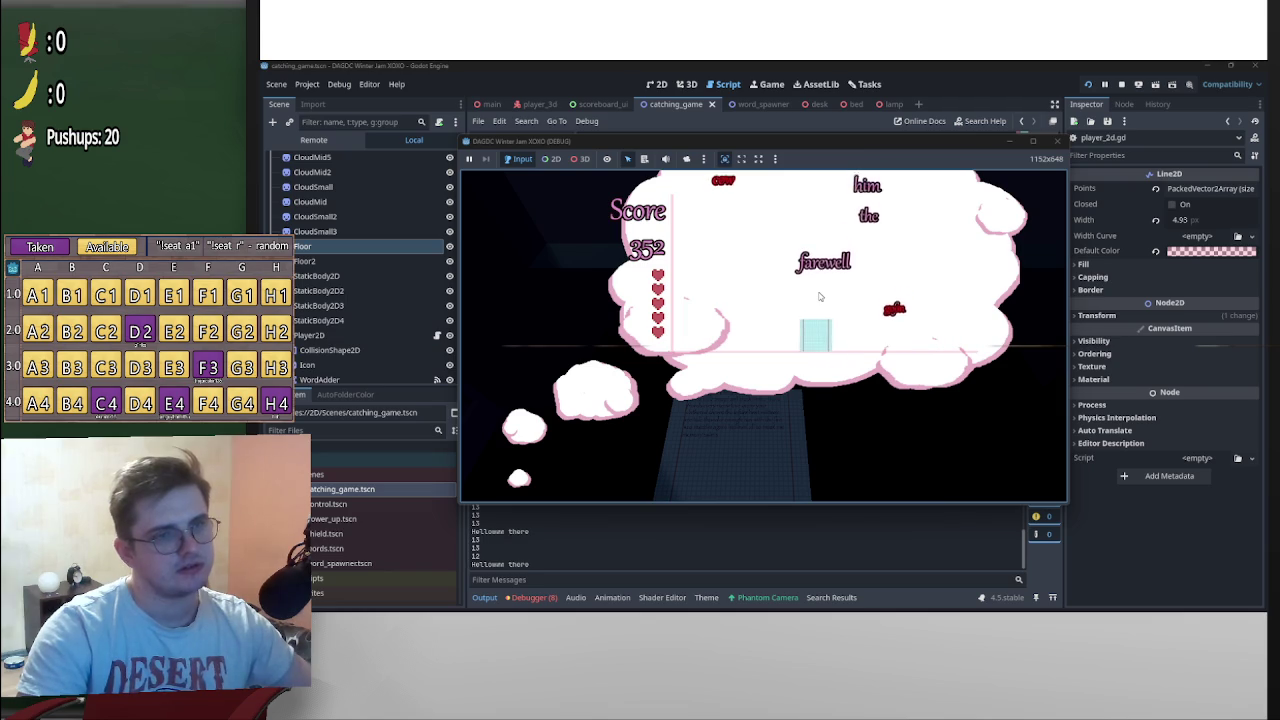
{"action": "key", "text": "Right"}
{"action": "key", "text": "Left"}
{"action": "key", "text": "Right"}
{"action": "key", "text": "Left"}
{"action": "key", "text": "Right"}
{"action": "key", "text": "Left"}
{"action": "key", "text": "Right"}
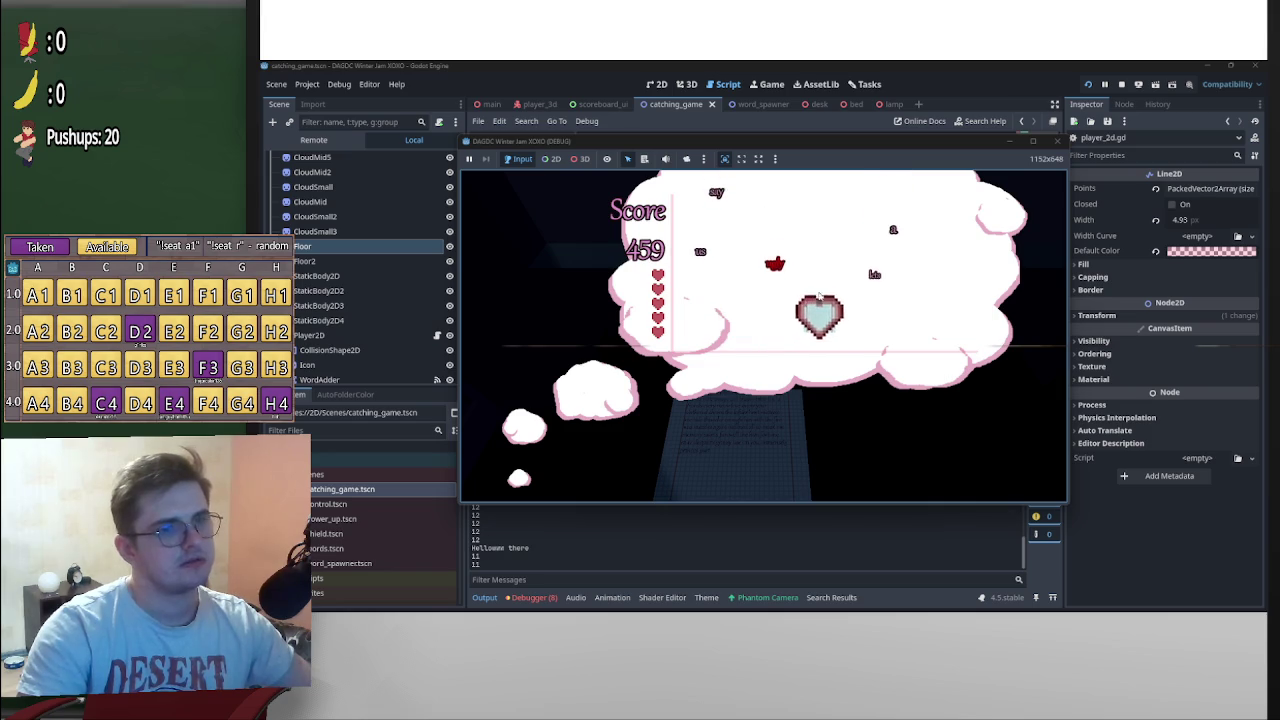
{"action": "key", "text": "Right"}
{"action": "key", "text": "Left"}
{"action": "key", "text": "Right"}
{"action": "key", "text": "Left"}
{"action": "key", "text": "Right"}
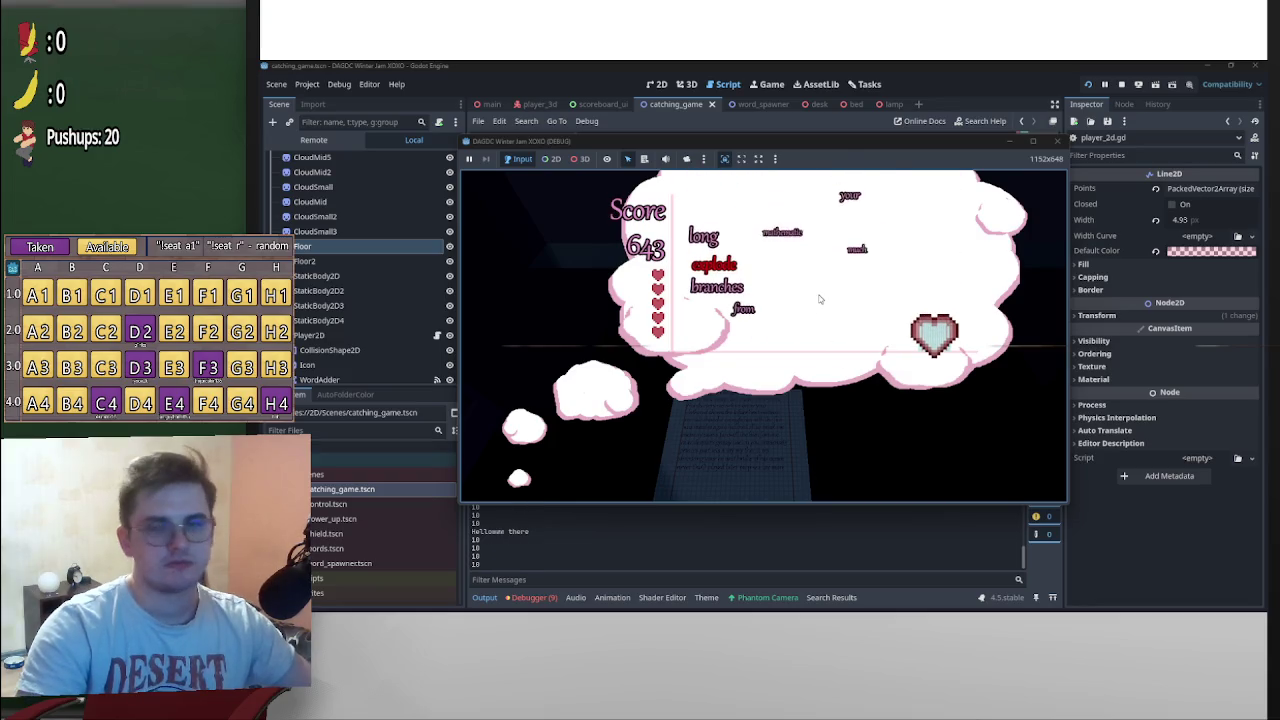
{"action": "key", "text": "Left"}
{"action": "key", "text": "Right"}
{"action": "key", "text": "Left"}
{"action": "key", "text": "Right"}
{"action": "key", "text": "Right"}
{"action": "key", "text": "Left"}
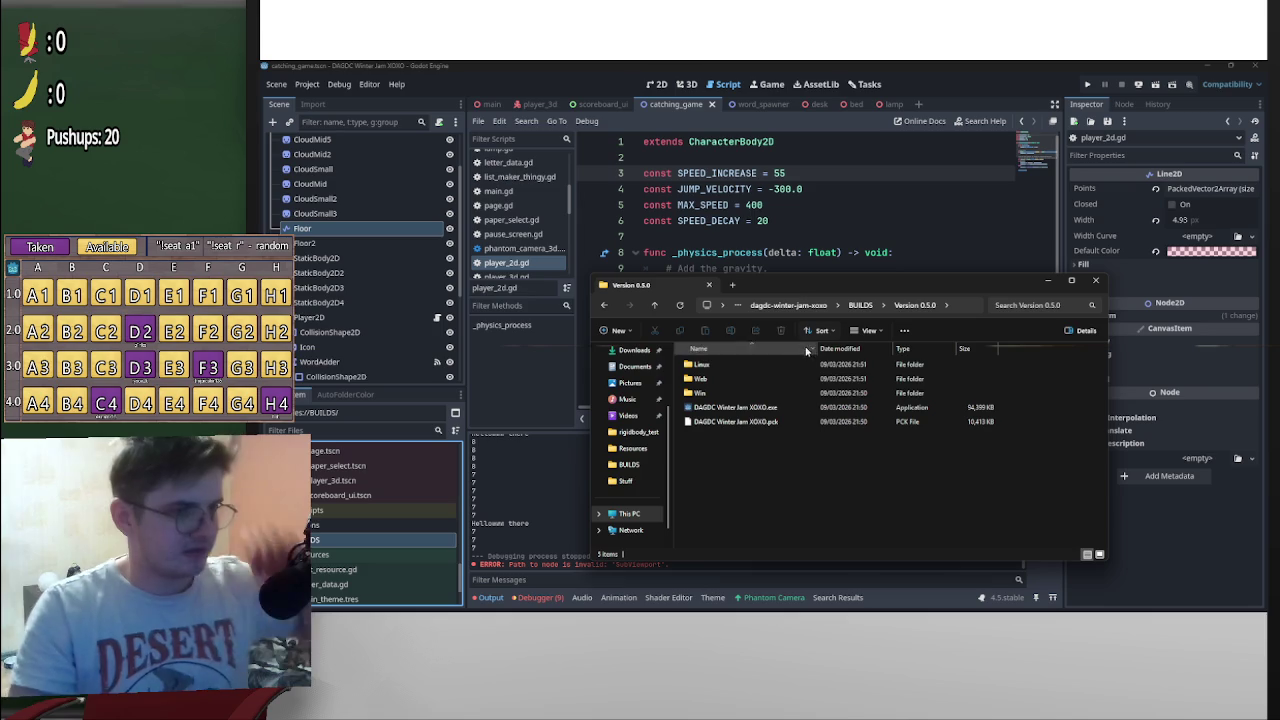
Delete the exe and pck files from the Version 0.5.0 folder
{"action": "double_click", "coordinate": [737, 380]}
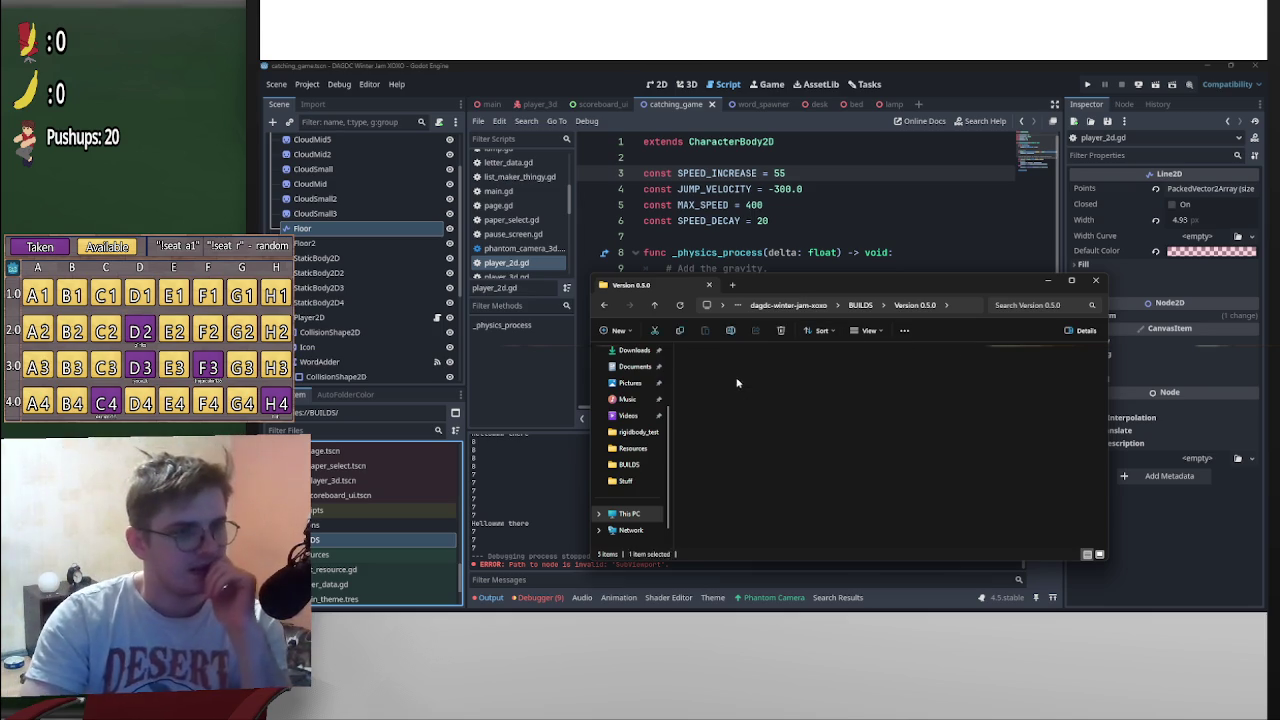
{"action": "key", "text": "alt+Left"}
{"action": "mouse_move", "coordinate": [772, 452]}
{"action": "left_mouse_down"}
{"action": "mouse_move", "coordinate": [749, 402]}
{"action": "mouse_move", "coordinate": [757, 423]}
{"action": "left_mouse_up"}
{"action": "key", "text": "Delete"}
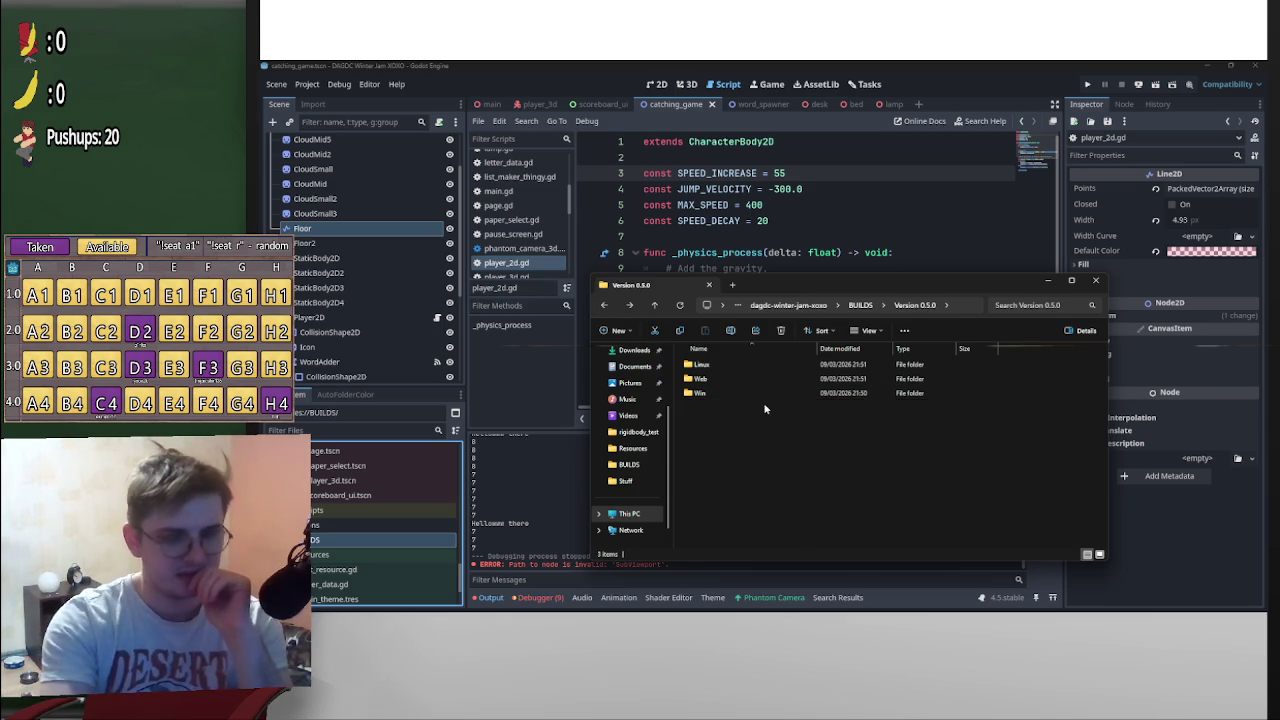
Compress the Web folder into Web.zip and check the archive's contents
{"action": "right_click", "coordinate": [745, 380]}
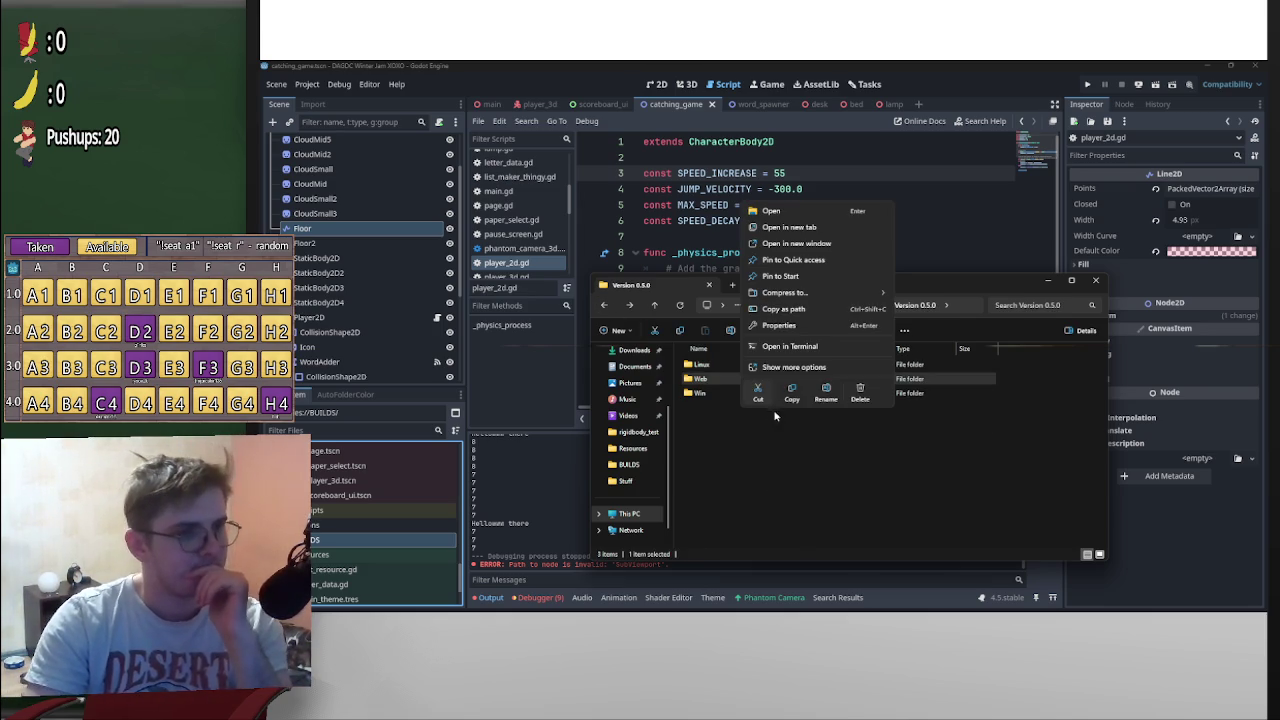
{"action": "mouse_move", "coordinate": [827, 293]}
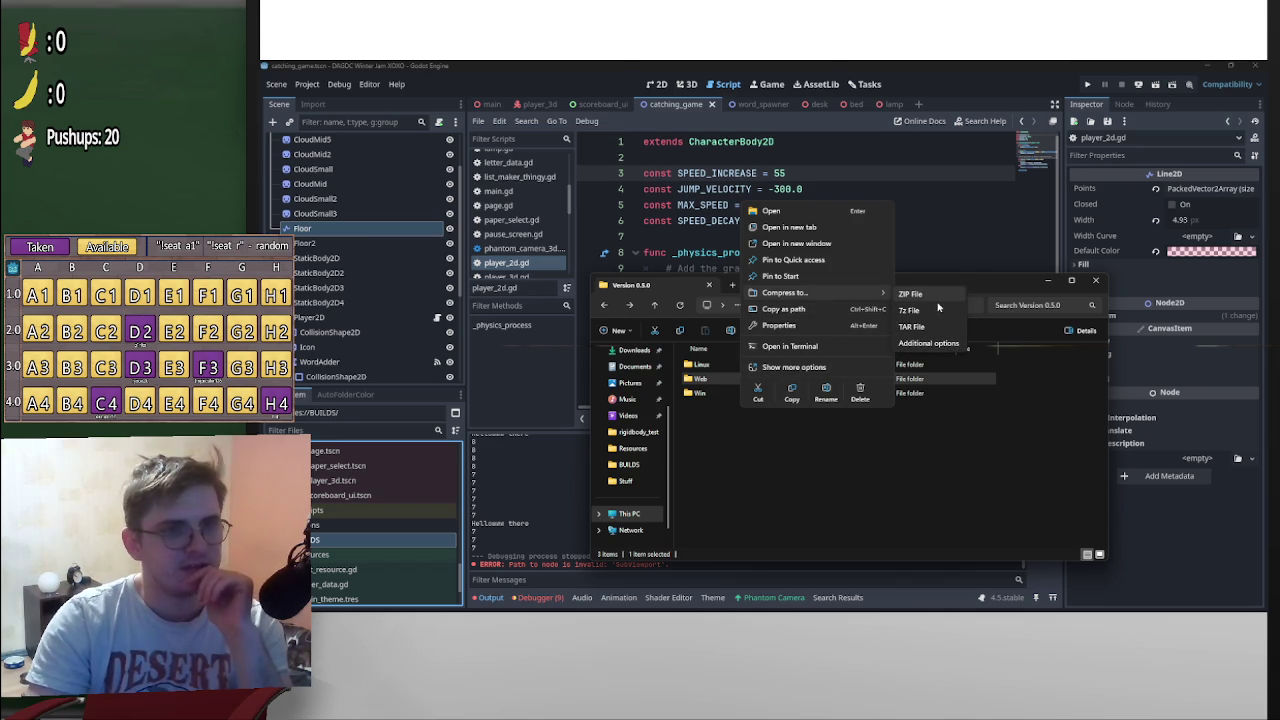
{"action": "left_click", "coordinate": [939, 303]}
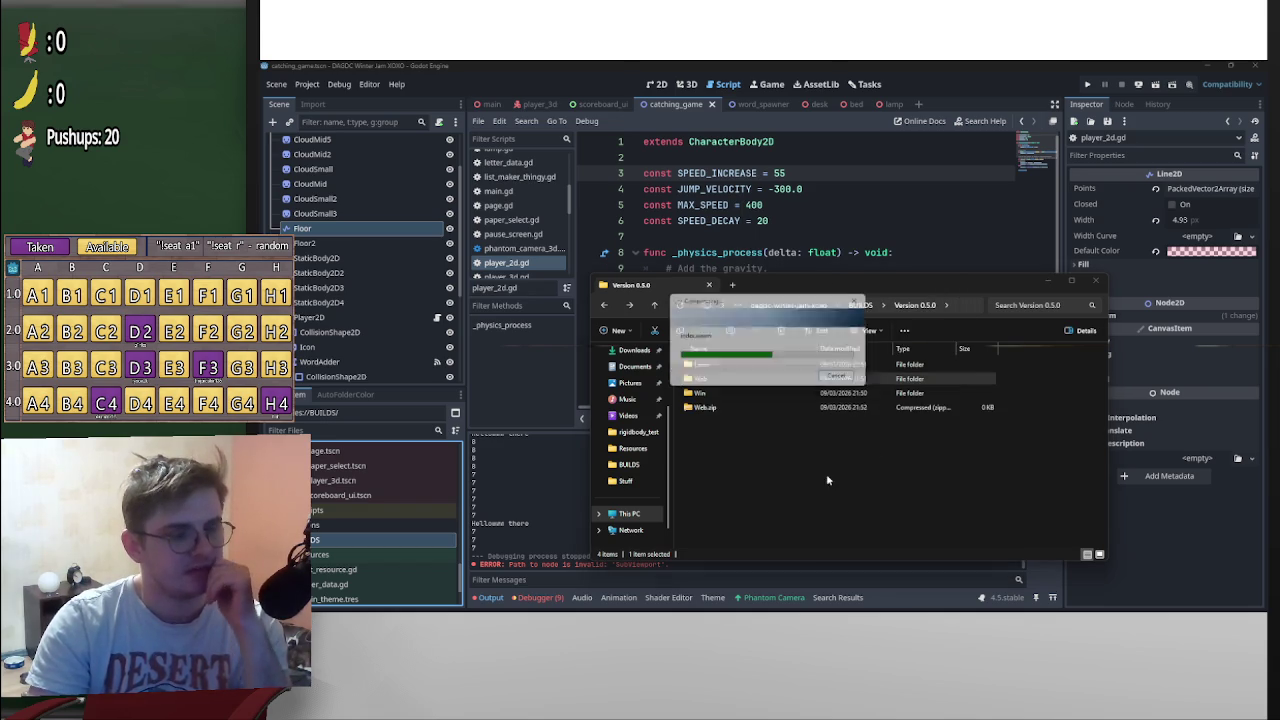
{"action": "double_click", "coordinate": [793, 409]}
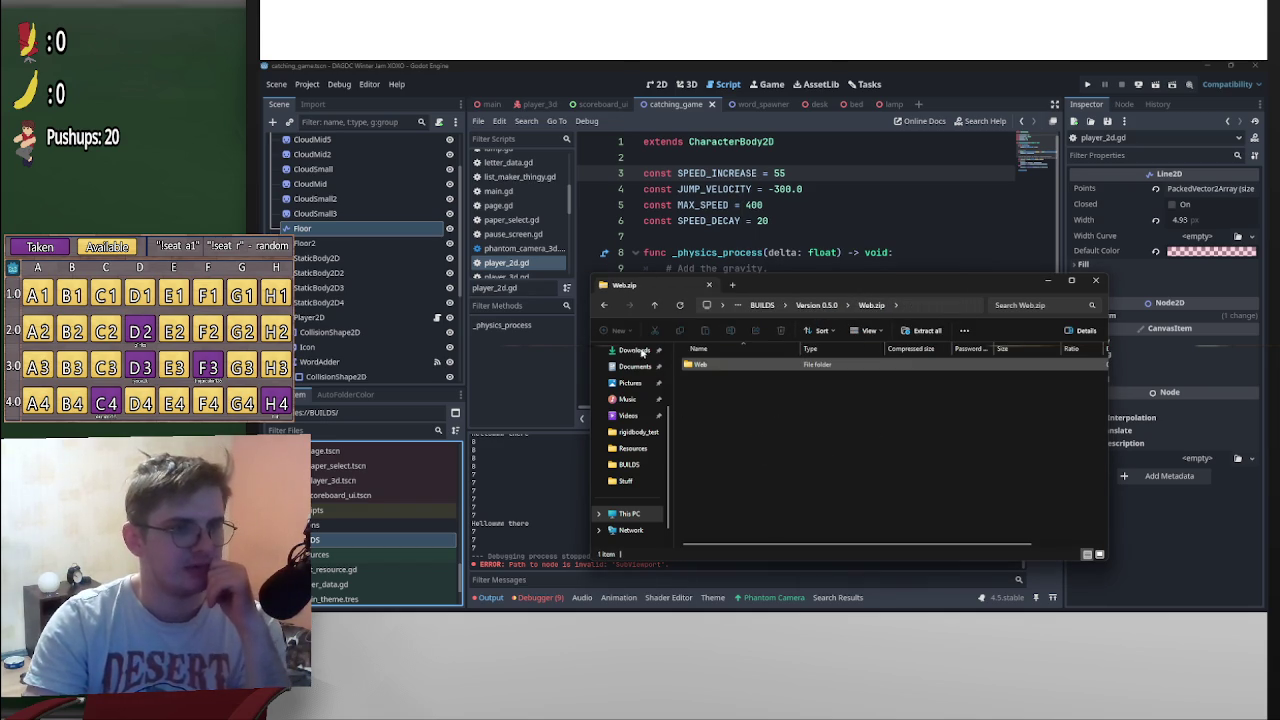
{"action": "left_click", "coordinate": [605, 305]}
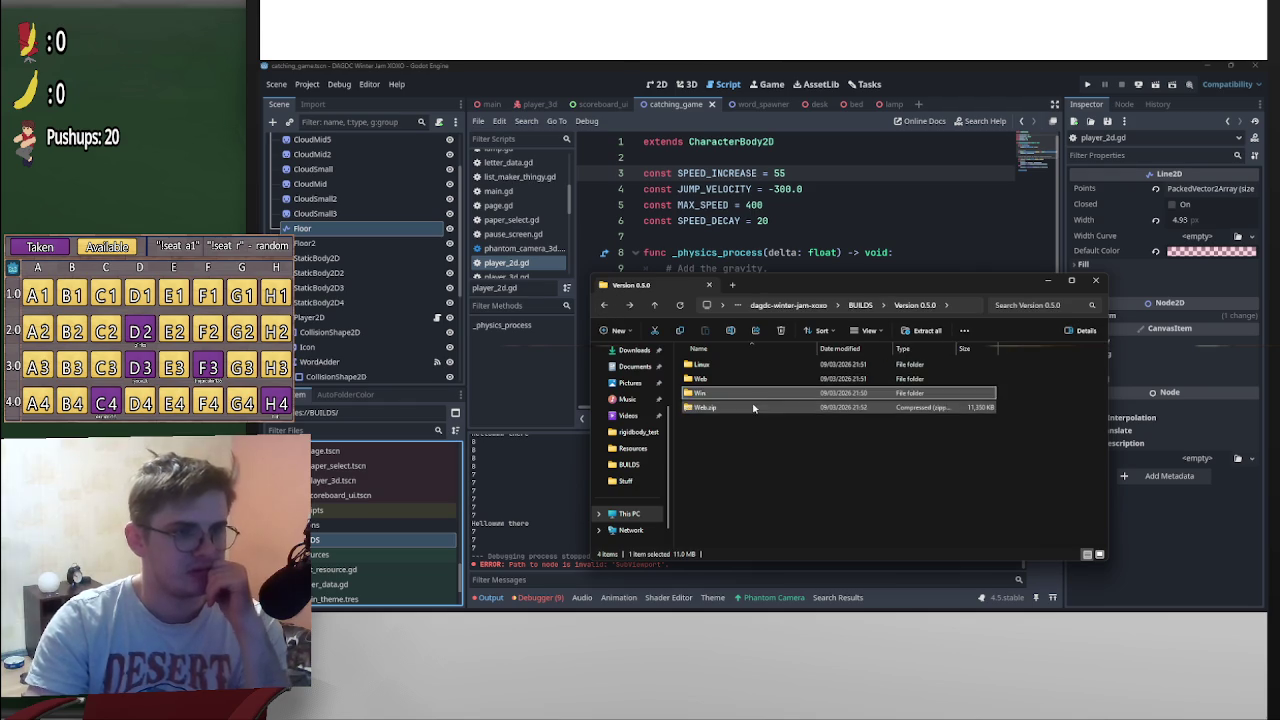
Open the Version 0.5.0 Web folder and select its build files
{"action": "key", "text": "Up"}
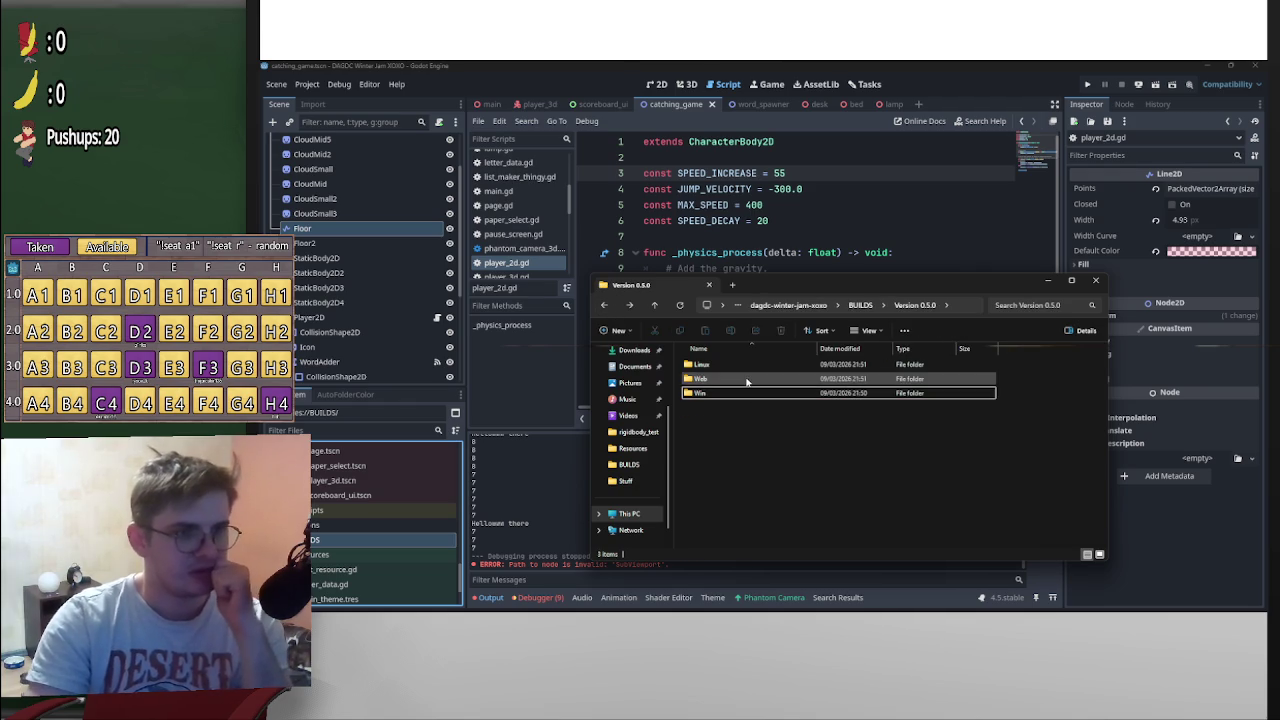
{"action": "key", "text": "Return"}
{"action": "left_click_drag", "start_coordinate": [776, 496], "coordinate": [690, 352]}
{"action": "right_click", "coordinate": [820, 403]}
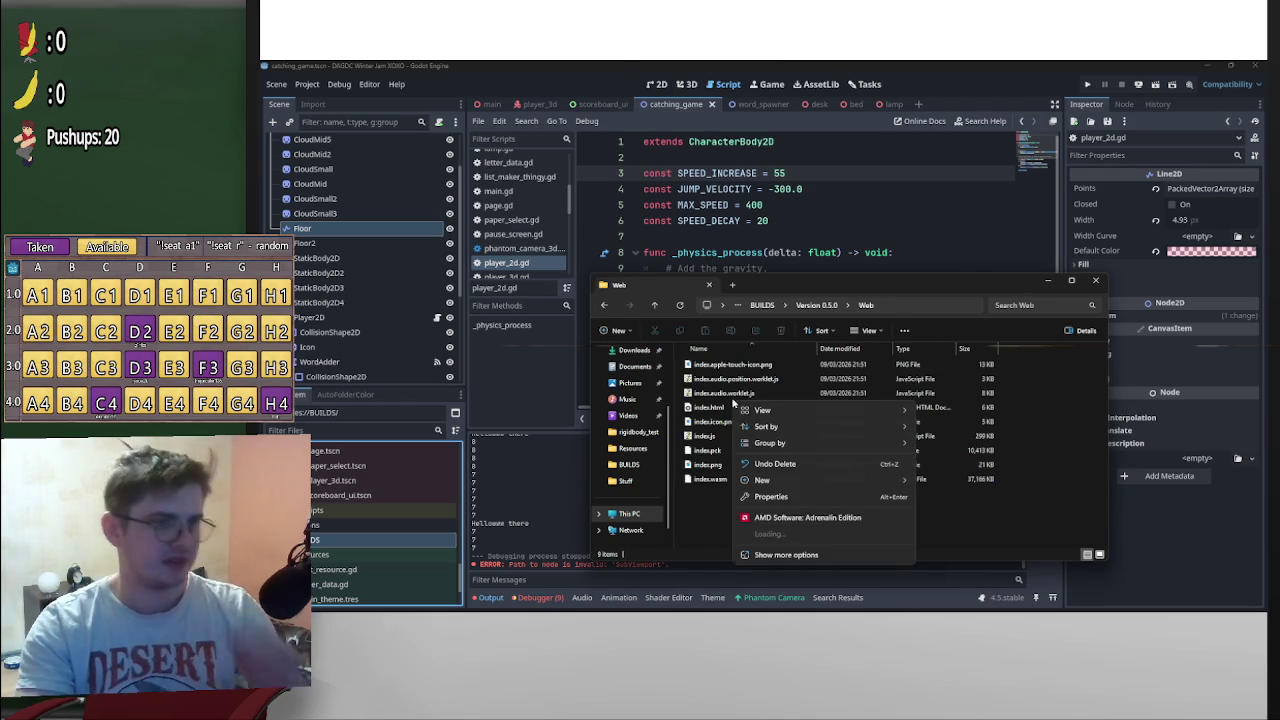
{"action": "left_click", "coordinate": [756, 519]}
{"action": "left_click_drag", "start_coordinate": [756, 519], "coordinate": [714, 402]}
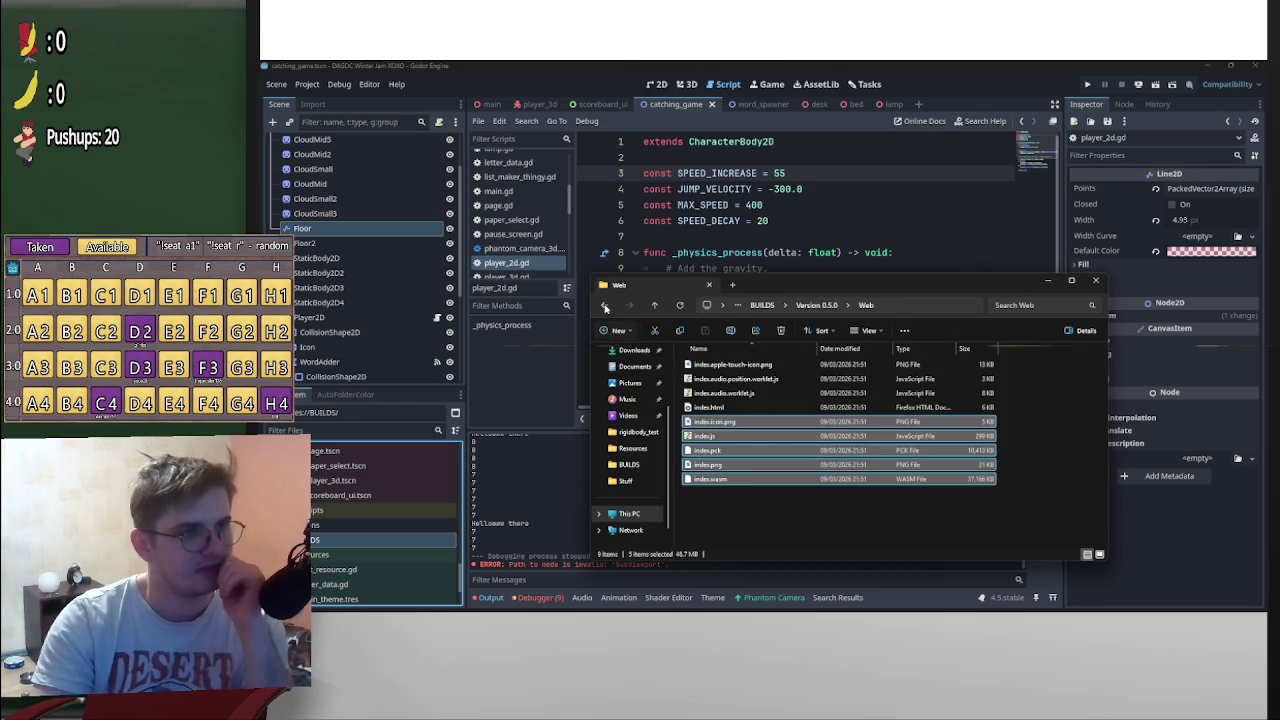
Browse the Jam Build web files in the BUILDS folder for comparison
{"action": "left_click", "coordinate": [605, 305]}
{"action": "left_click", "coordinate": [605, 305]}
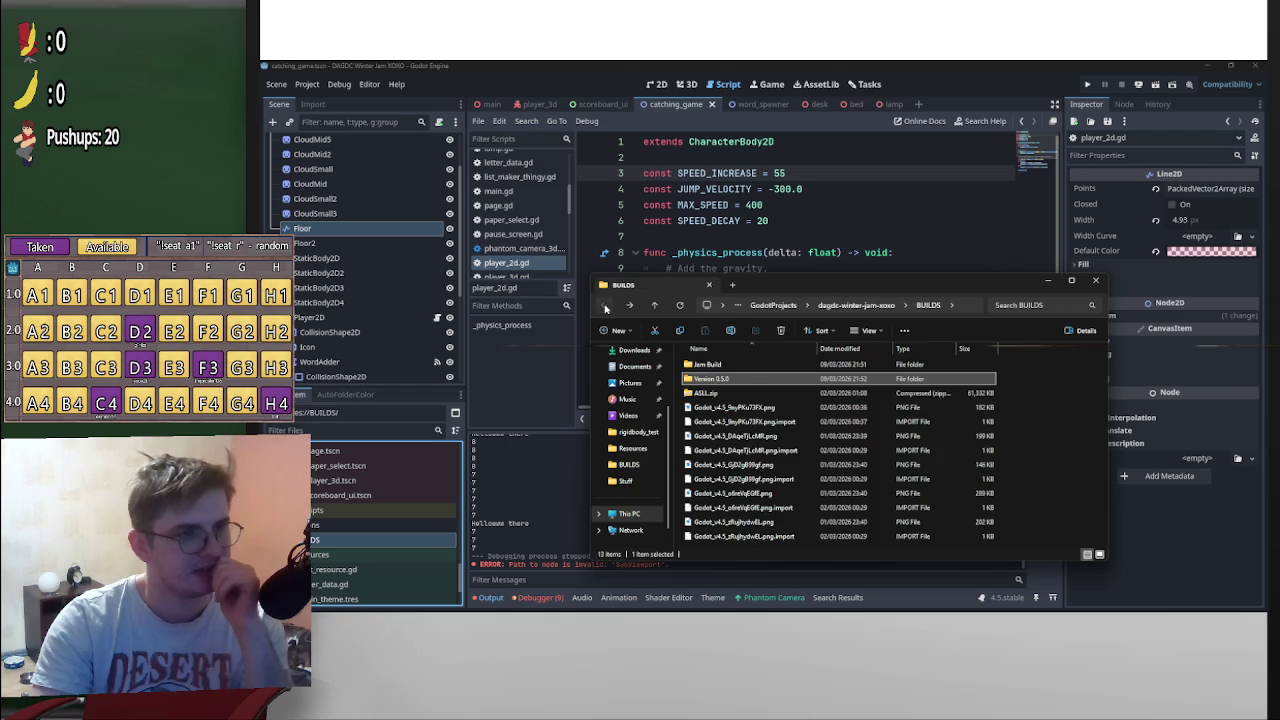
{"action": "double_click", "coordinate": [718, 365]}
{"action": "double_click", "coordinate": [714, 365]}
{"action": "scroll", "coordinate": [766, 428], "scroll_direction": "down", "scroll_amount": 3}
{"action": "scroll", "coordinate": [766, 428], "scroll_direction": "up", "scroll_amount": 3}
{"action": "scroll", "coordinate": [790, 415], "scroll_direction": "down", "scroll_amount": 2}
{"action": "scroll", "coordinate": [792, 412], "scroll_direction": "up", "scroll_amount": 3}
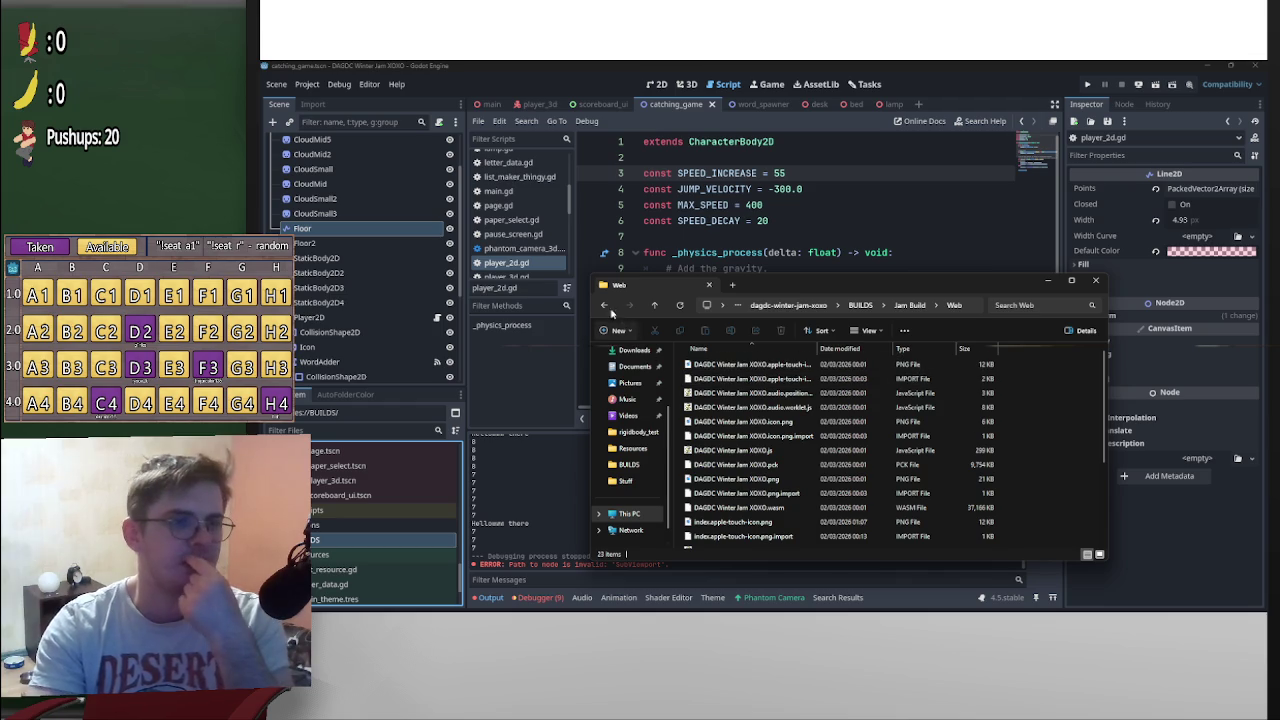
Return to the Version 0.5.0 Web build folder
{"action": "left_click", "coordinate": [605, 306]}
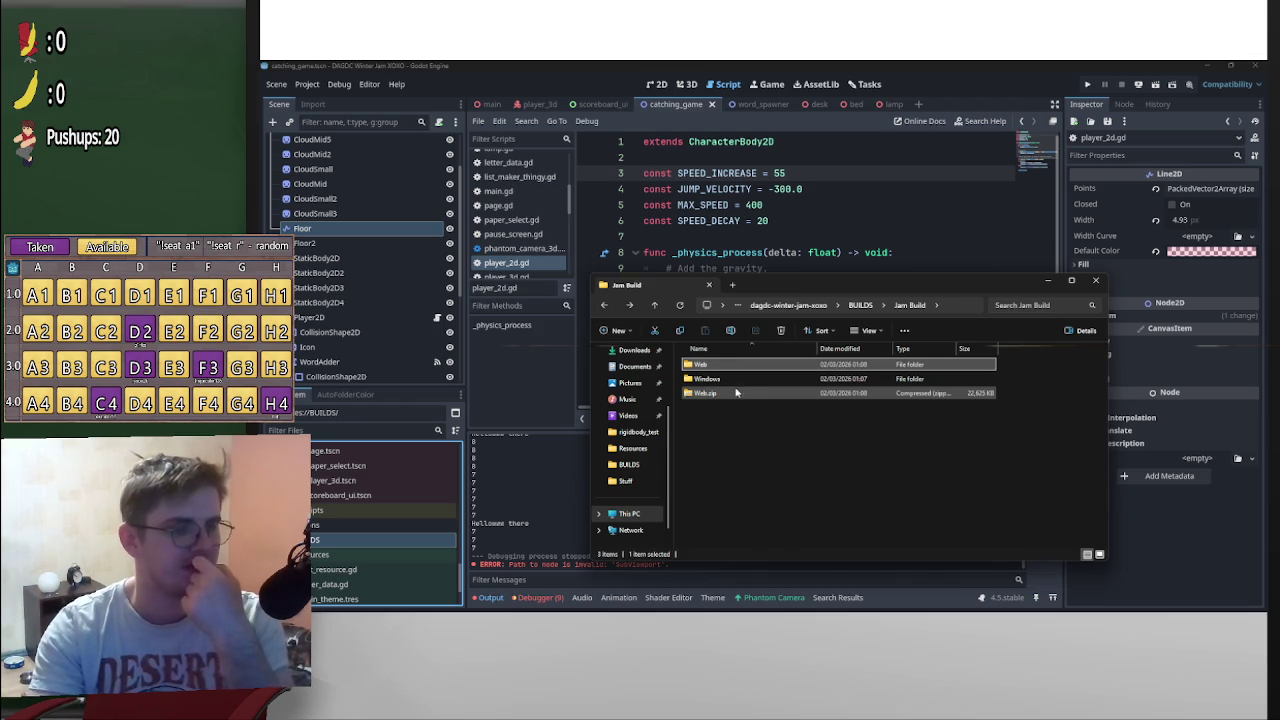
{"action": "left_click", "coordinate": [605, 306]}
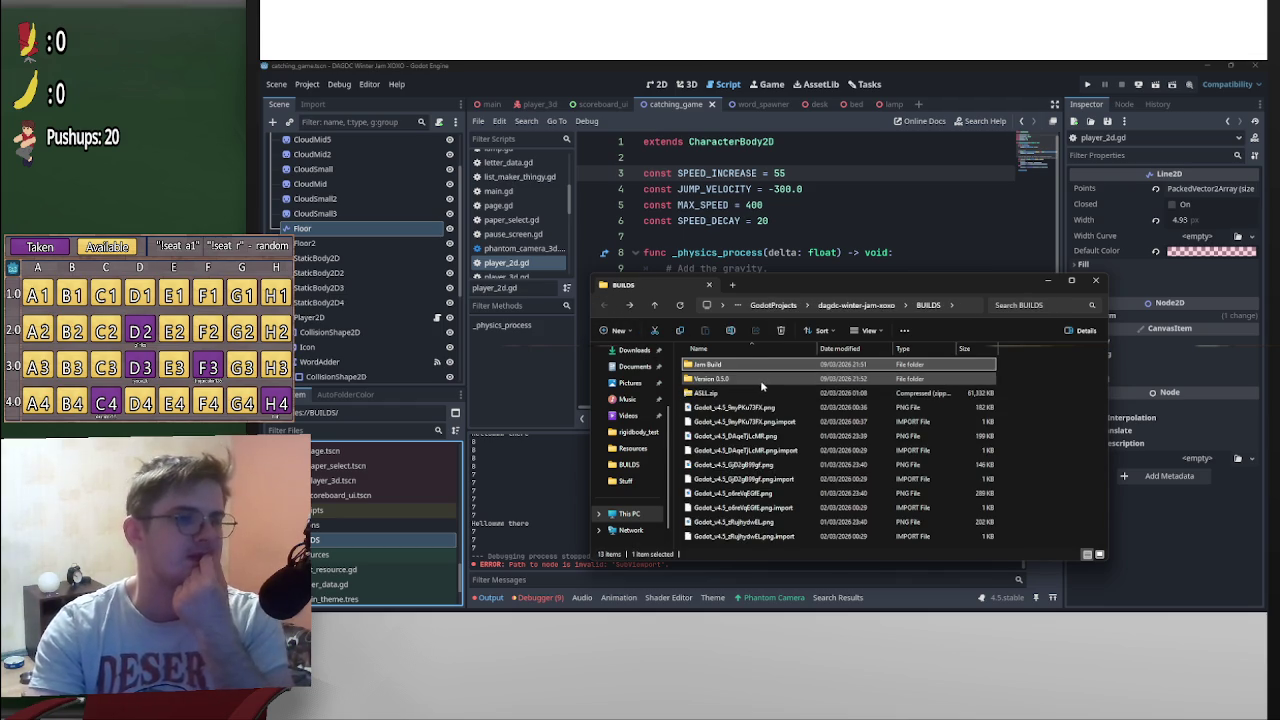
{"action": "double_click", "coordinate": [761, 380]}
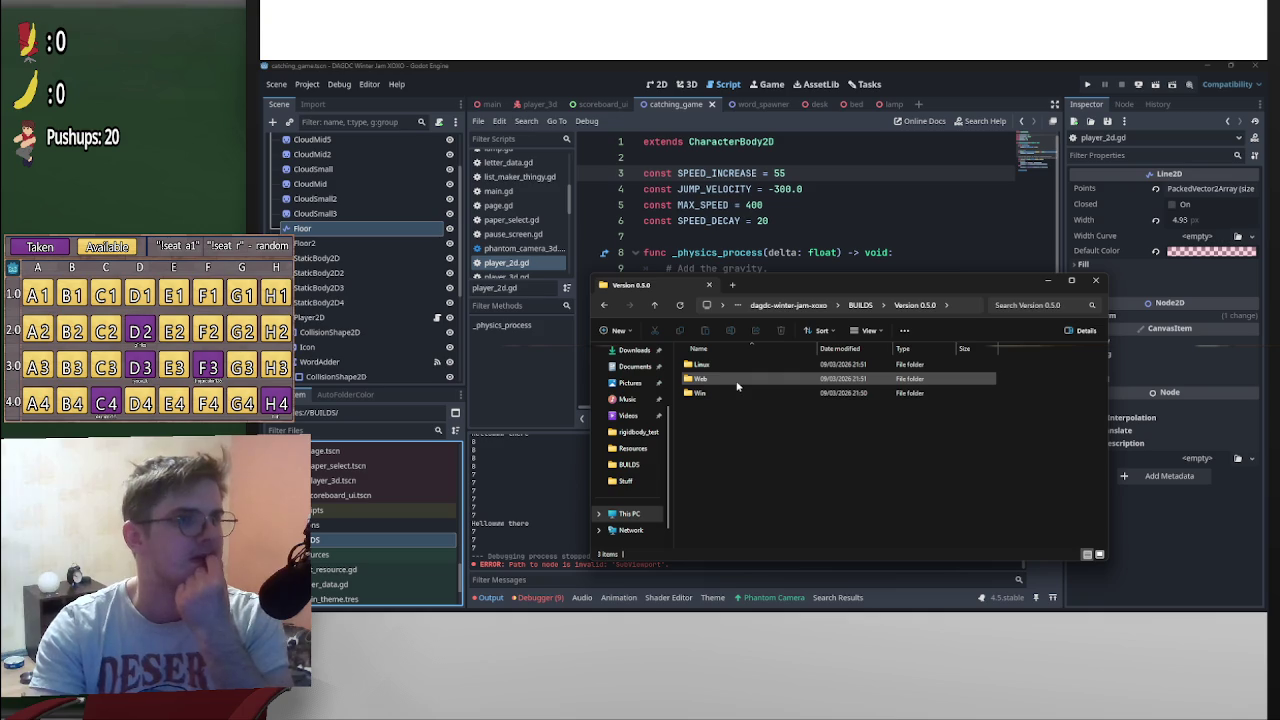
{"action": "double_click", "coordinate": [737, 384]}
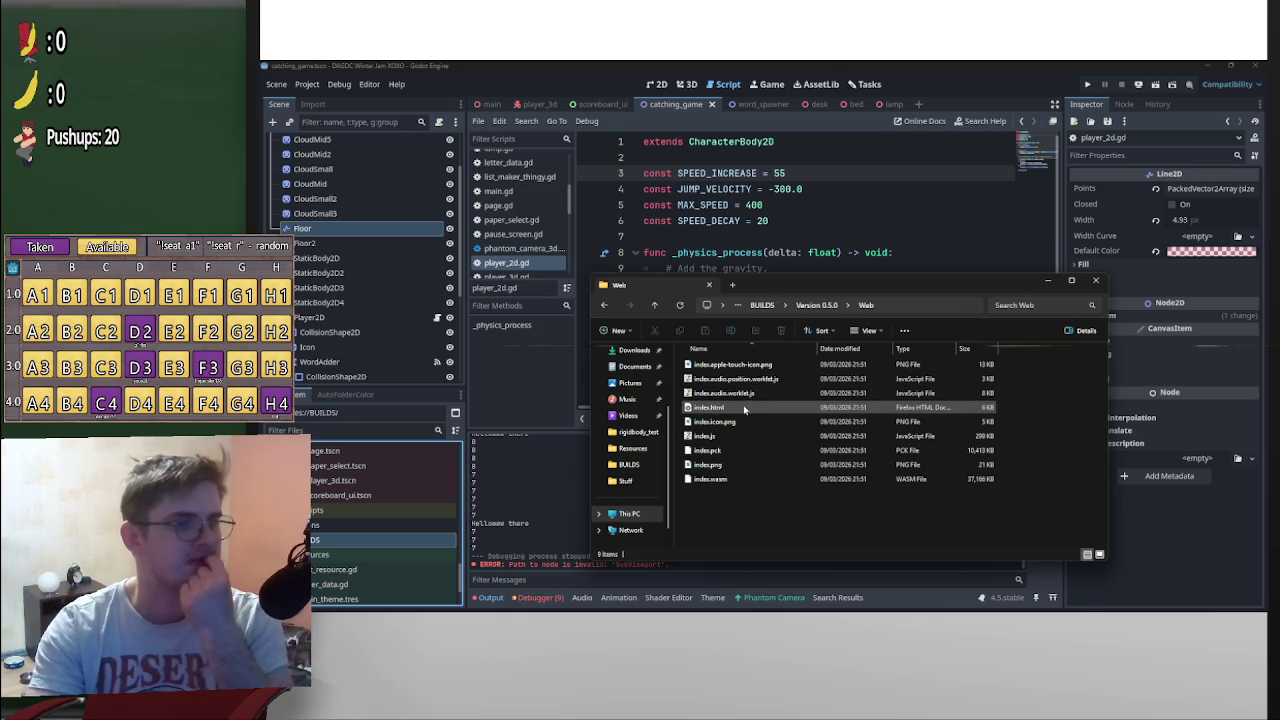
Launch index.html in the browser and close it after the NetworkError appears
{"action": "double_click", "coordinate": [743, 407]}
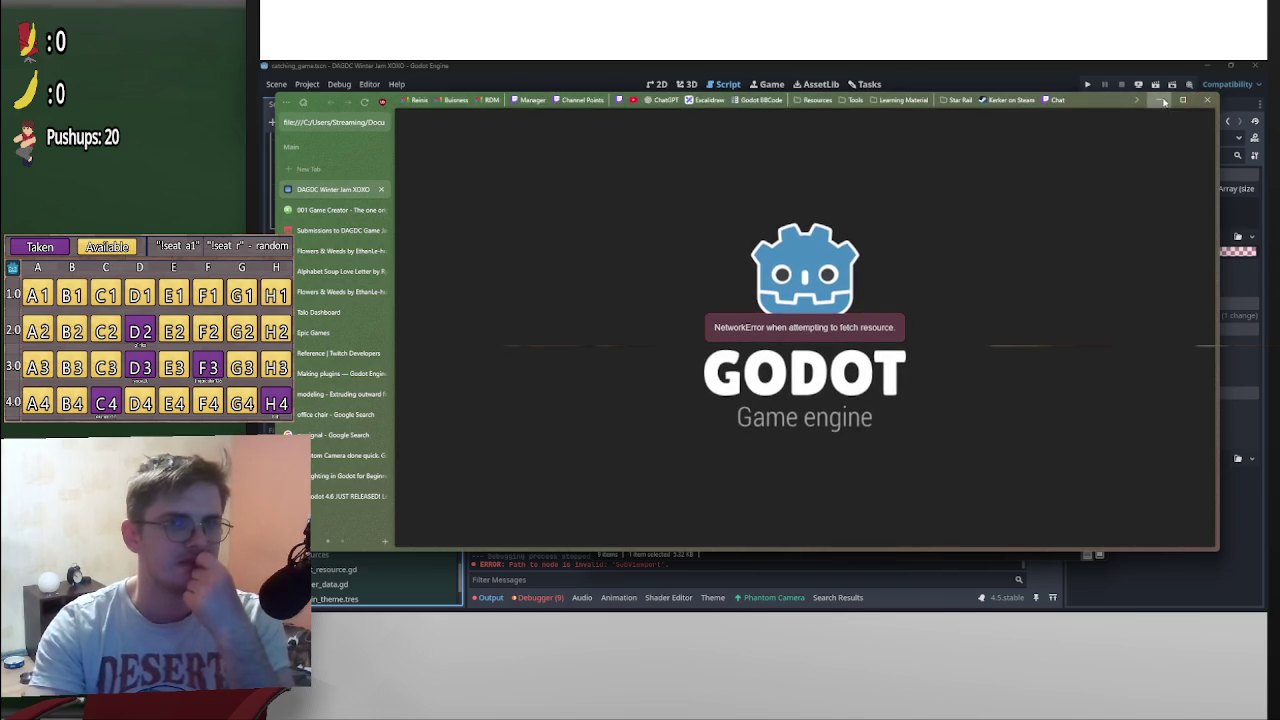
{"action": "left_click", "coordinate": [1163, 100]}
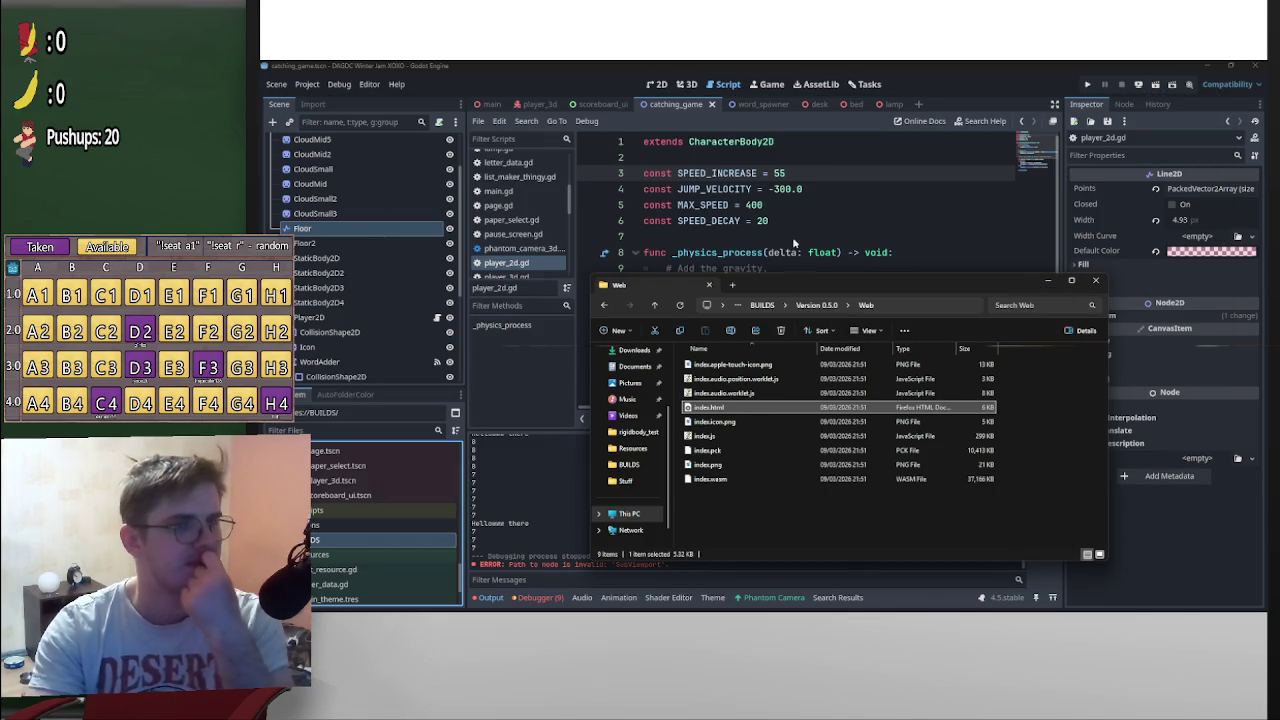
Export the Web (Runnable) preset as index.html, overwriting the existing file in Version 0.5.0 > Web
{"action": "left_click", "coordinate": [307, 84]}
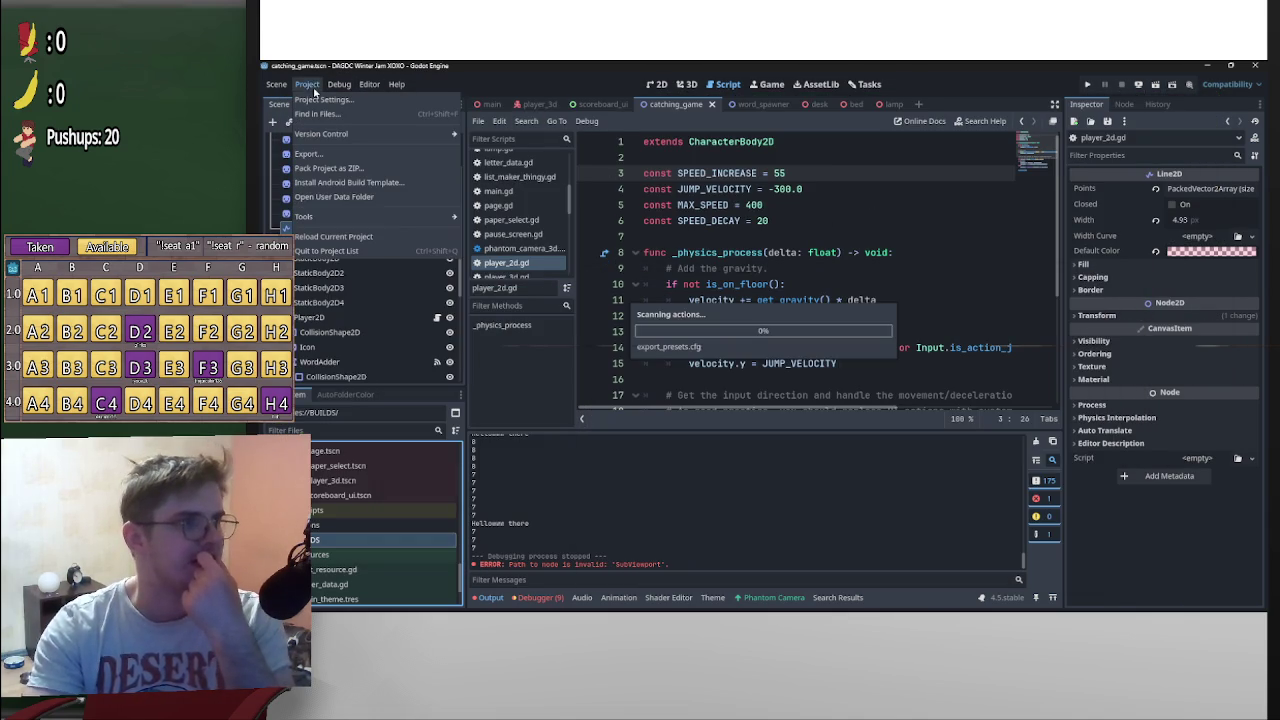
{"action": "left_click", "coordinate": [336, 157]}
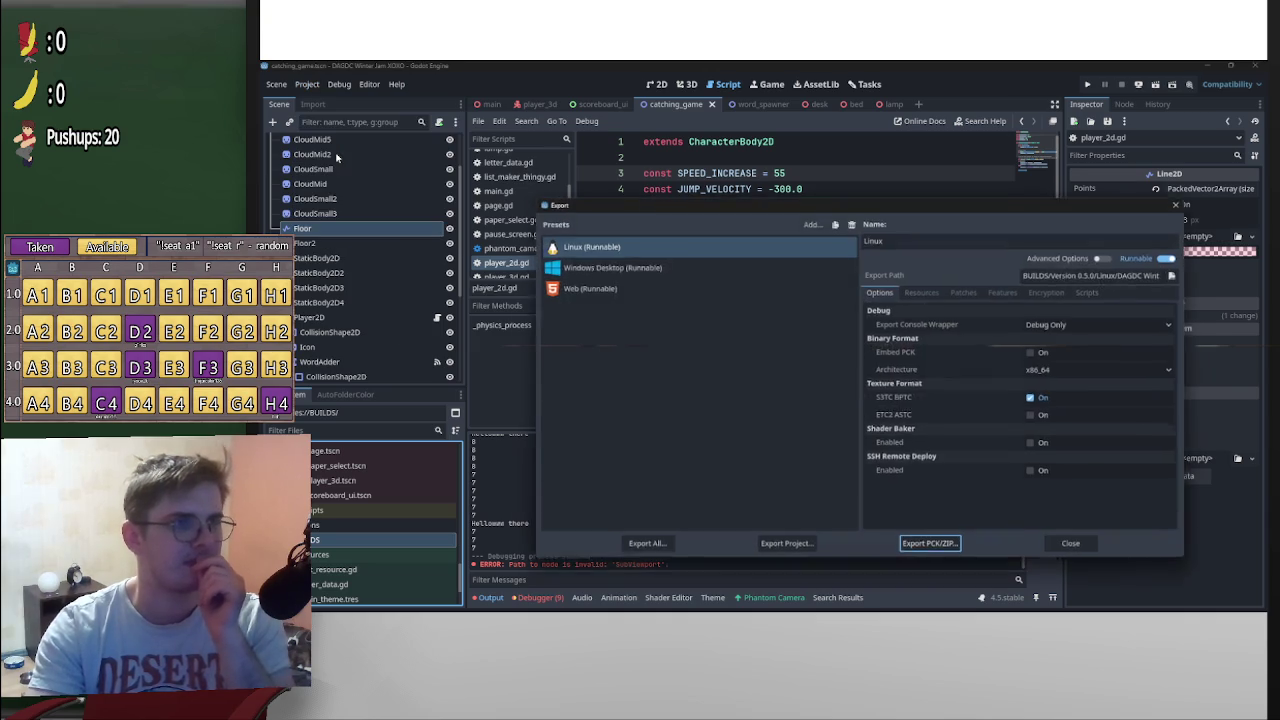
{"action": "left_click", "coordinate": [630, 290]}
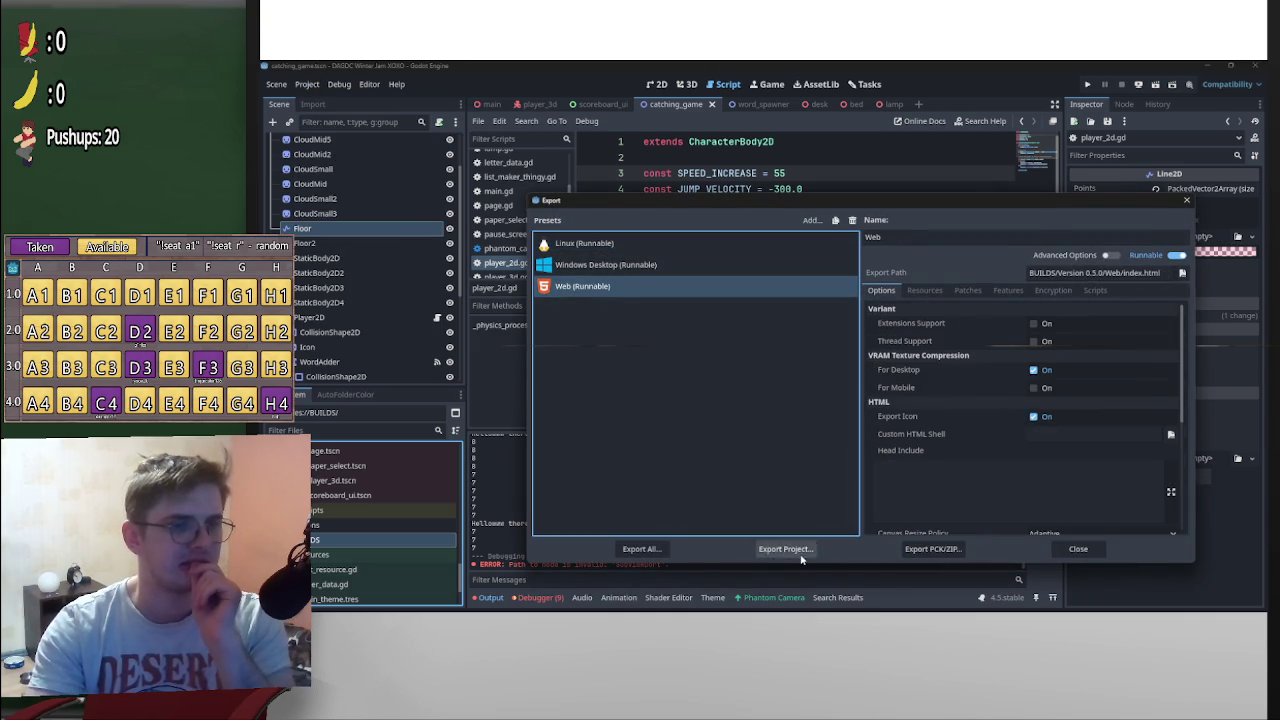
{"action": "left_click", "coordinate": [788, 550]}
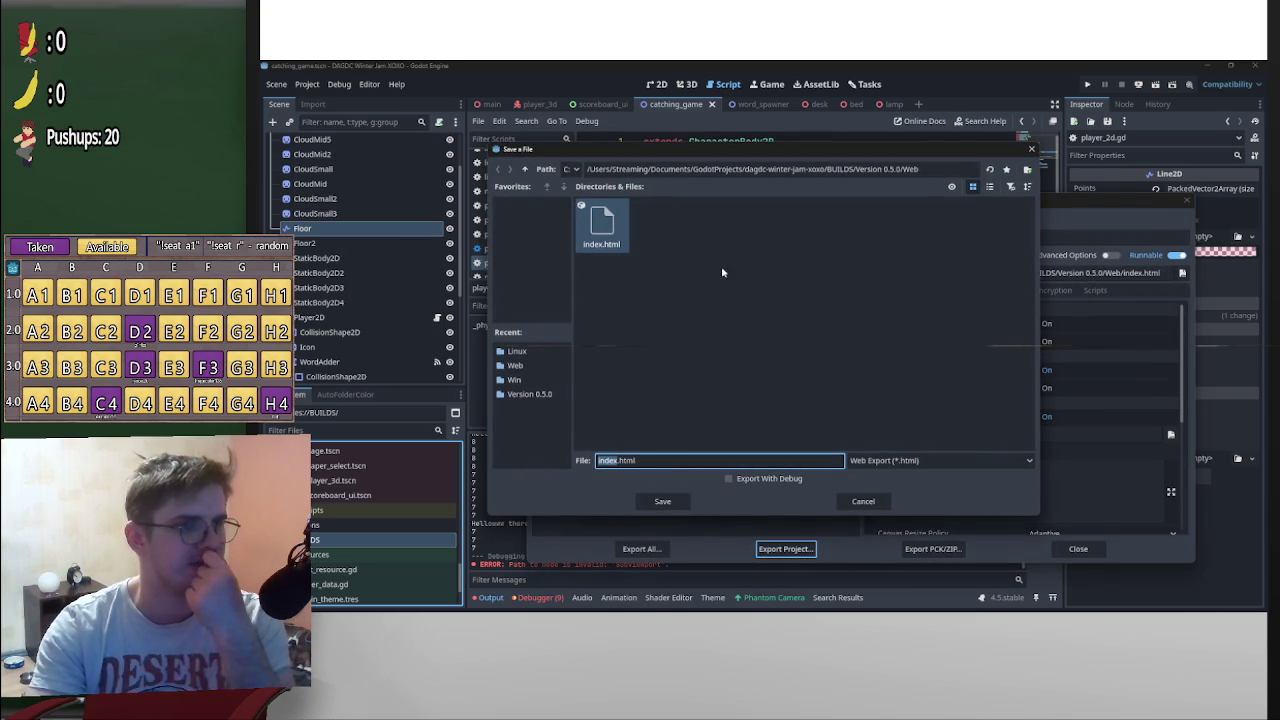
{"action": "left_click", "coordinate": [661, 502]}
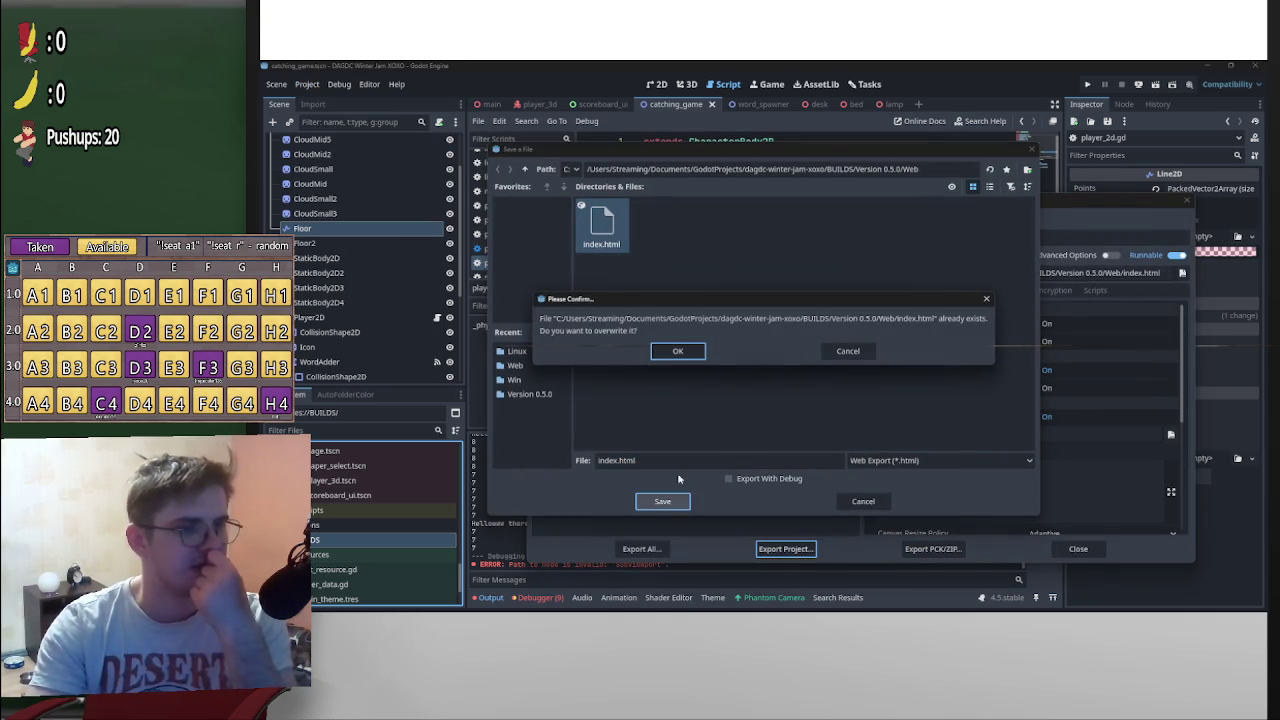
{"action": "left_click", "coordinate": [686, 356]}
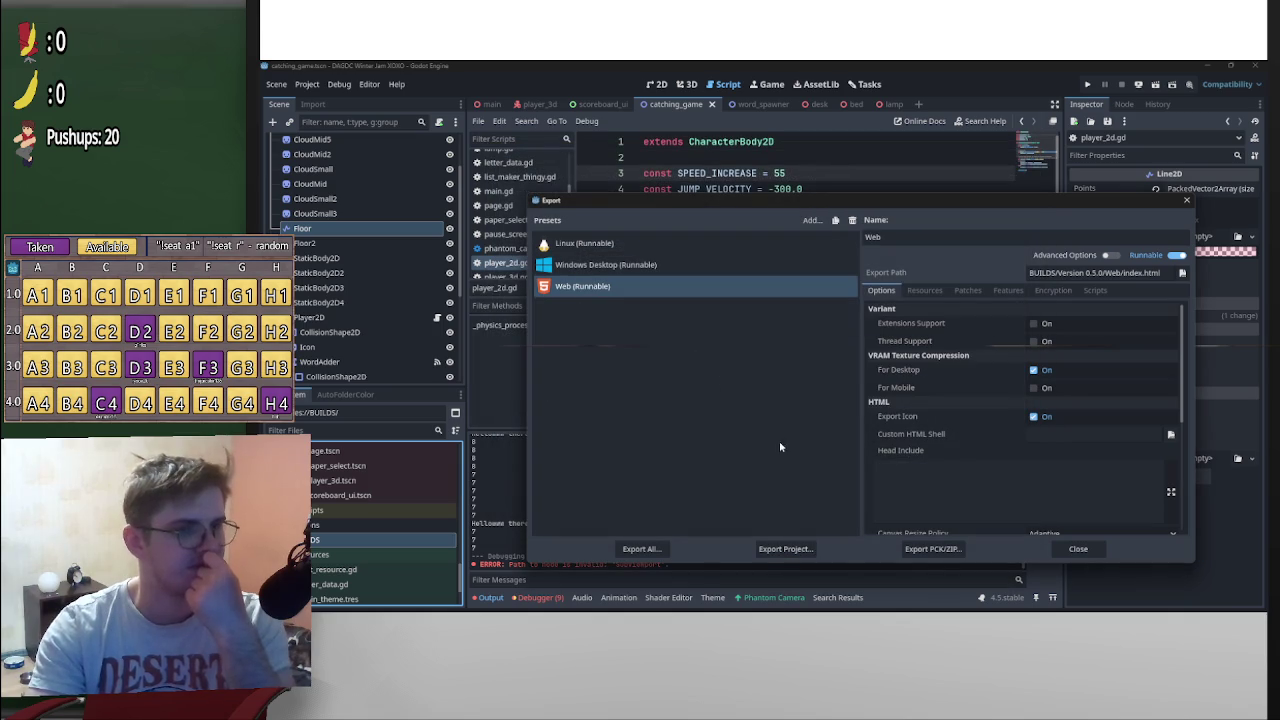
{"action": "left_click", "coordinate": [1184, 202]}
{"action": "mouse_move", "coordinate": [884, 598]}
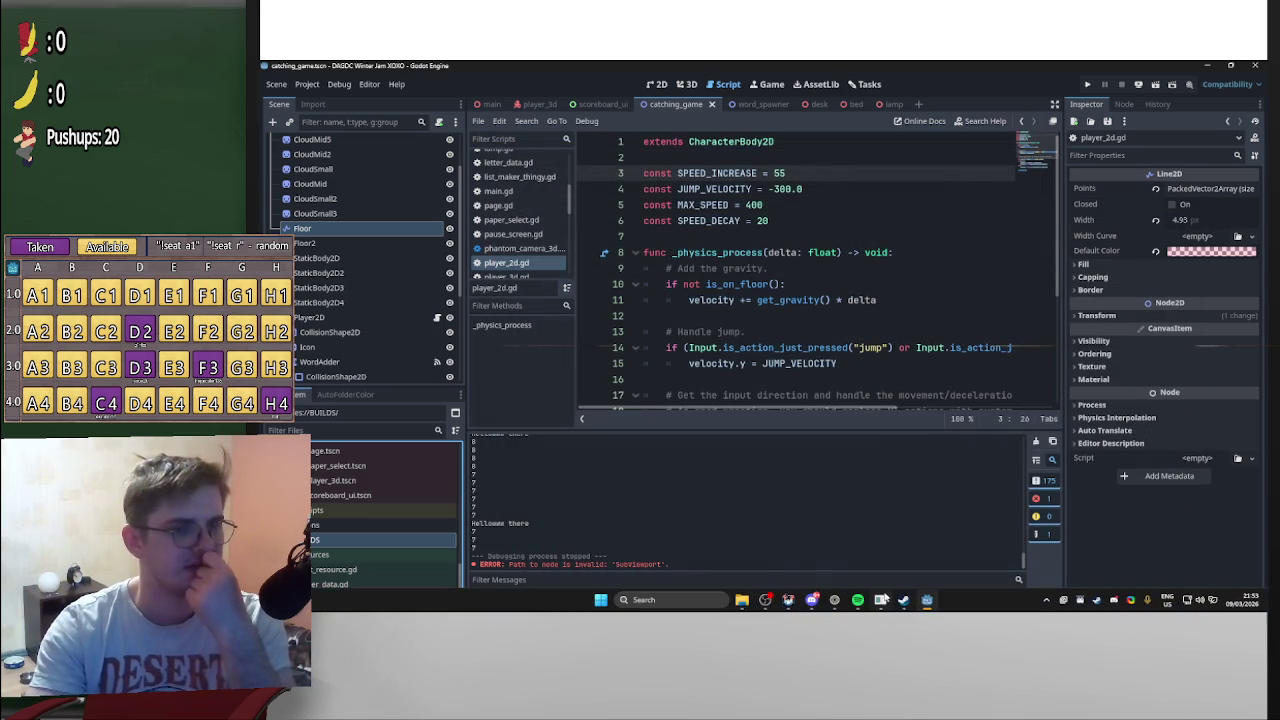
{"action": "left_click", "coordinate": [748, 601]}
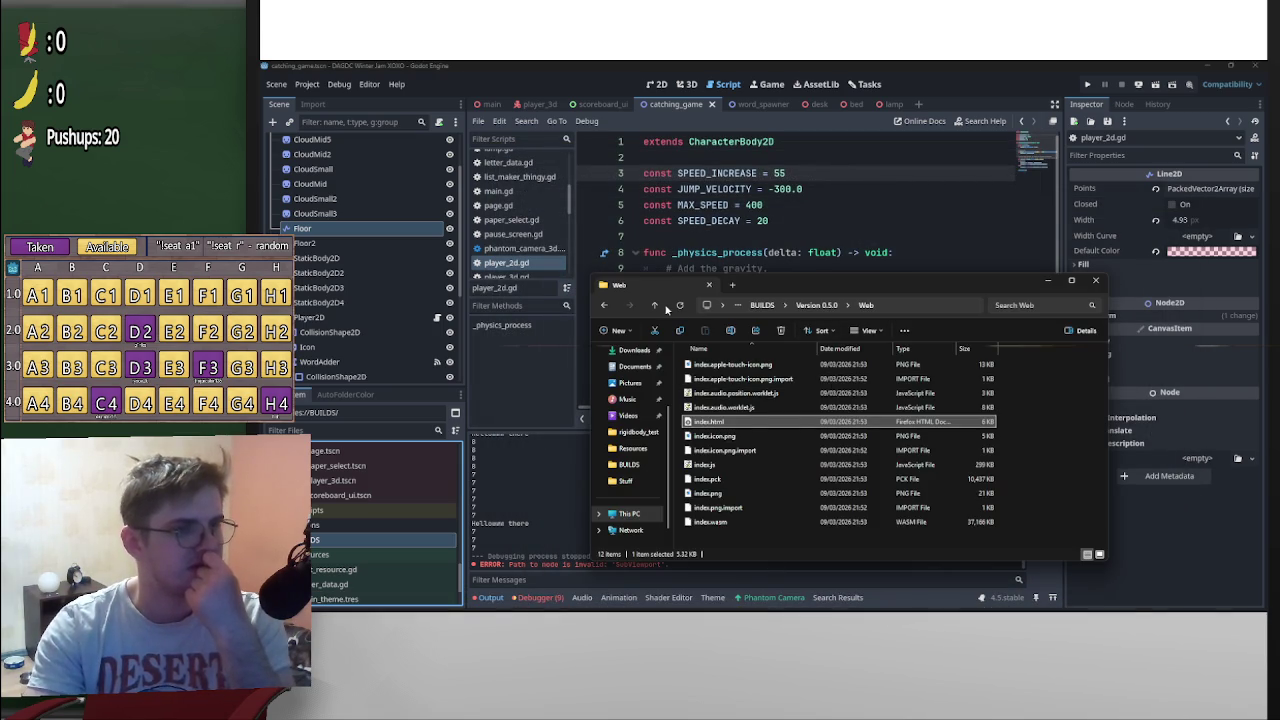
Zip all twelve exported web files into web.zip and move it up into Version 0.5.0
{"action": "mouse_move", "coordinate": [760, 545]}
{"action": "left_mouse_down"}
{"action": "mouse_move", "coordinate": [780, 430]}
{"action": "mouse_move", "coordinate": [728, 358]}
{"action": "left_mouse_up"}
{"action": "right_click", "coordinate": [763, 422]}
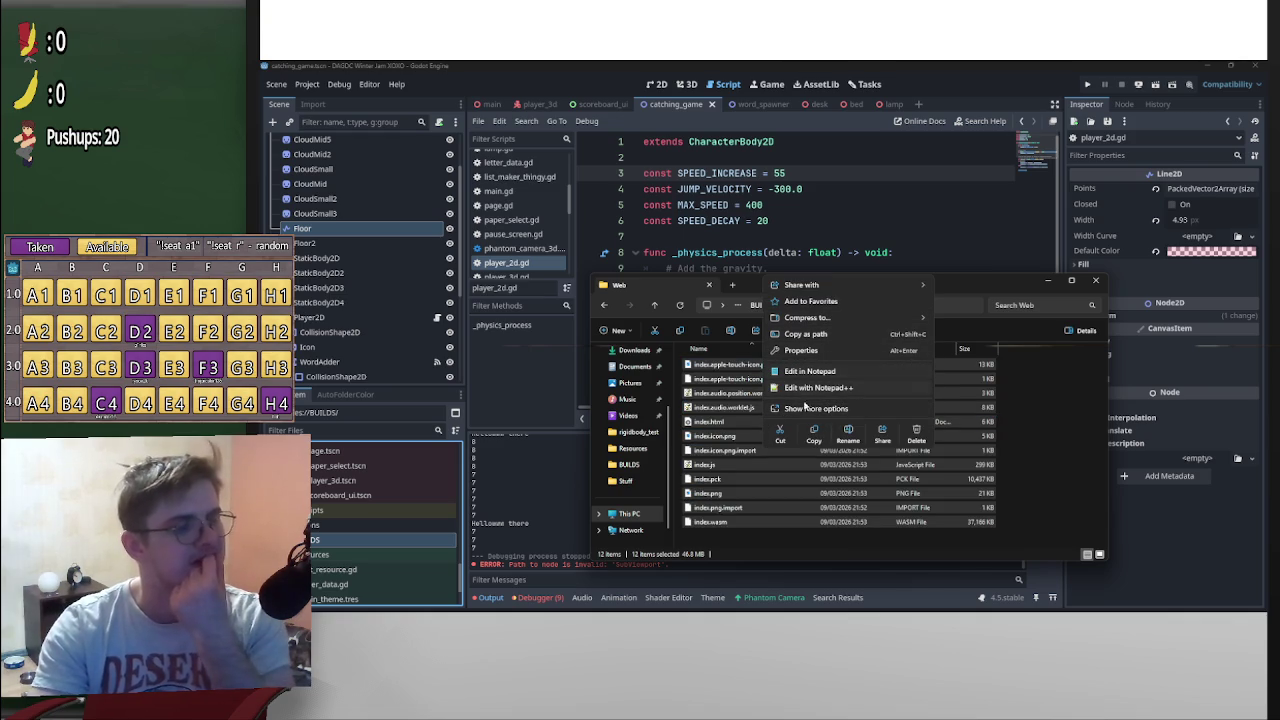
{"action": "mouse_move", "coordinate": [829, 318]}
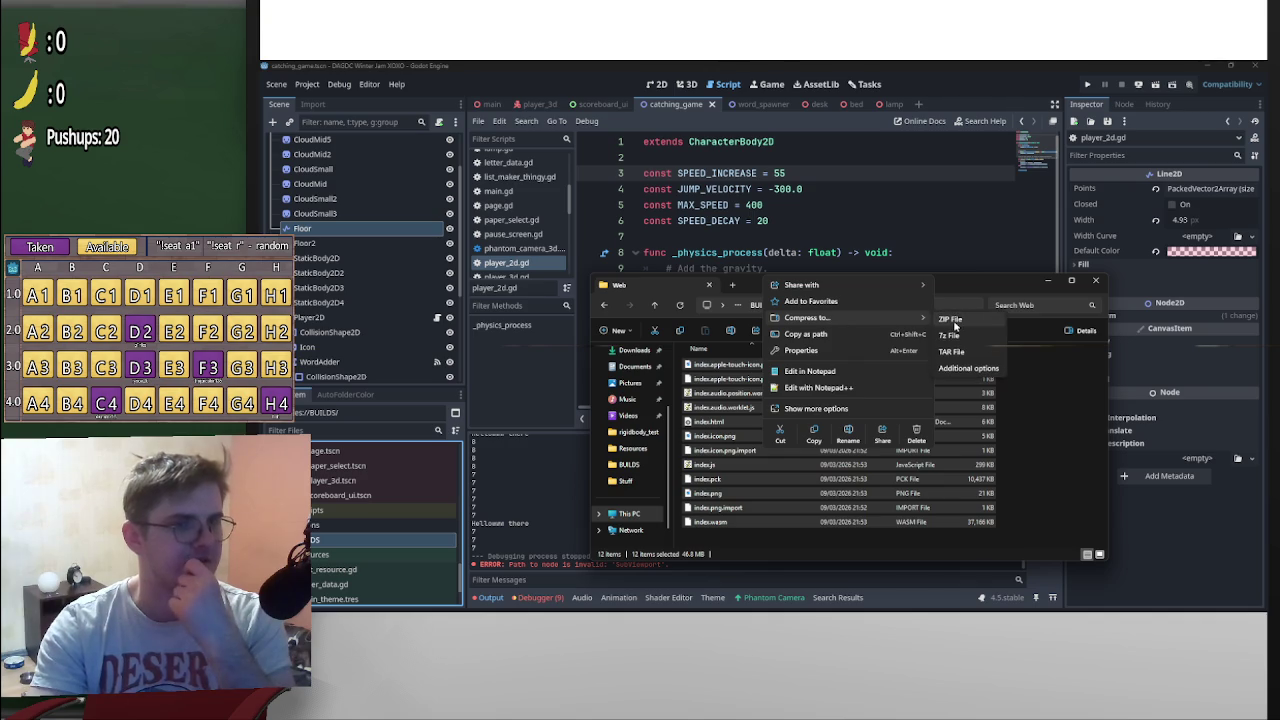
{"action": "left_click", "coordinate": [950, 320]}
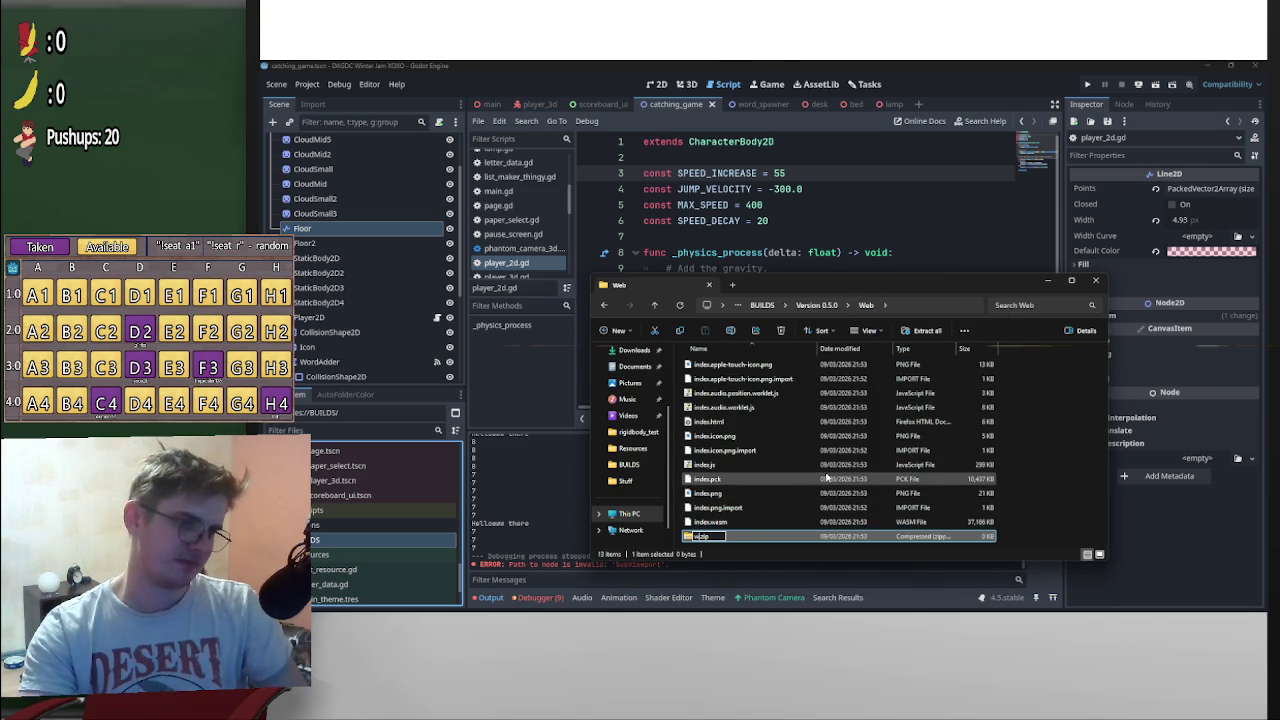
{"action": "type", "text": "eb"}
{"action": "key", "text": "Return"}
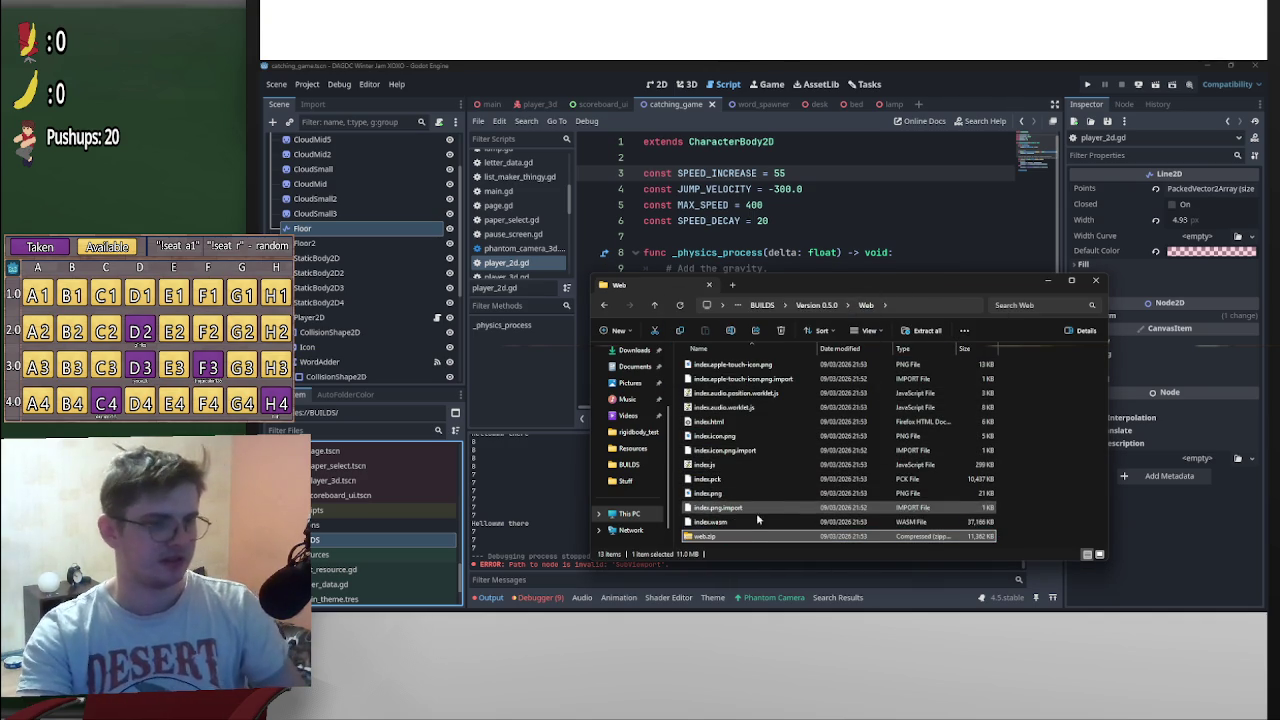
{"action": "left_click", "coordinate": [745, 538]}
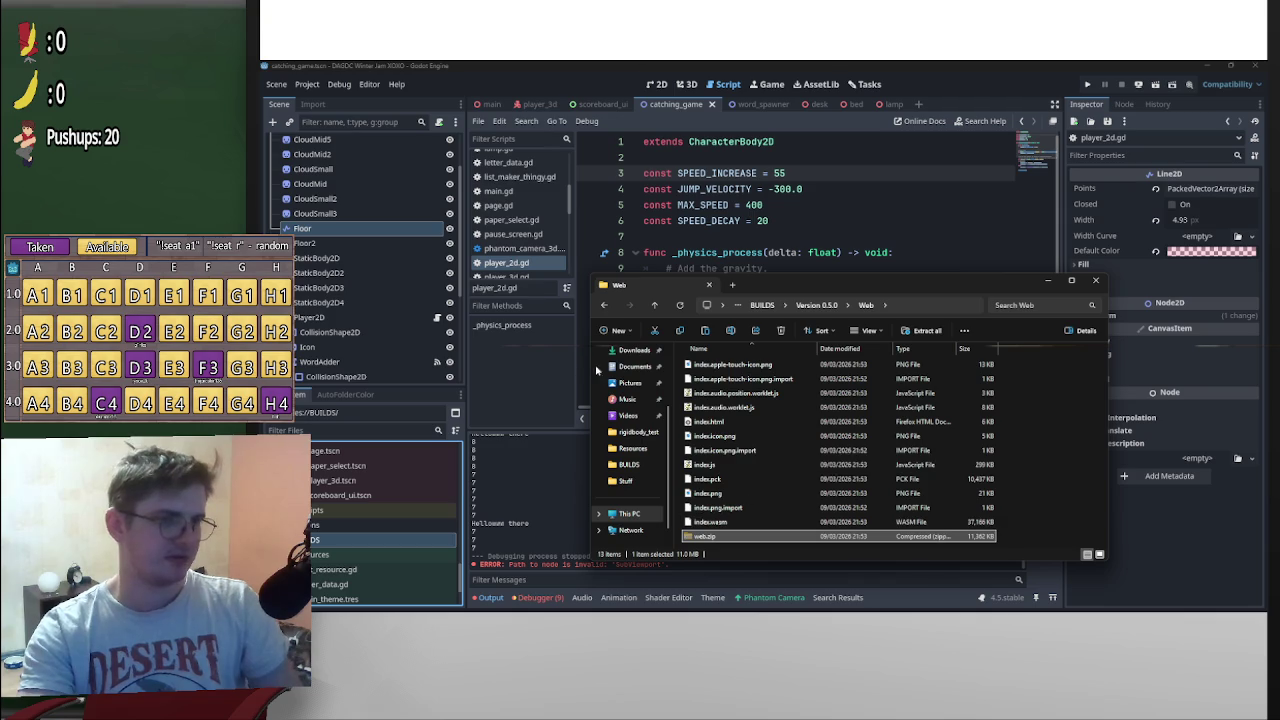
{"action": "left_click", "coordinate": [604, 305]}
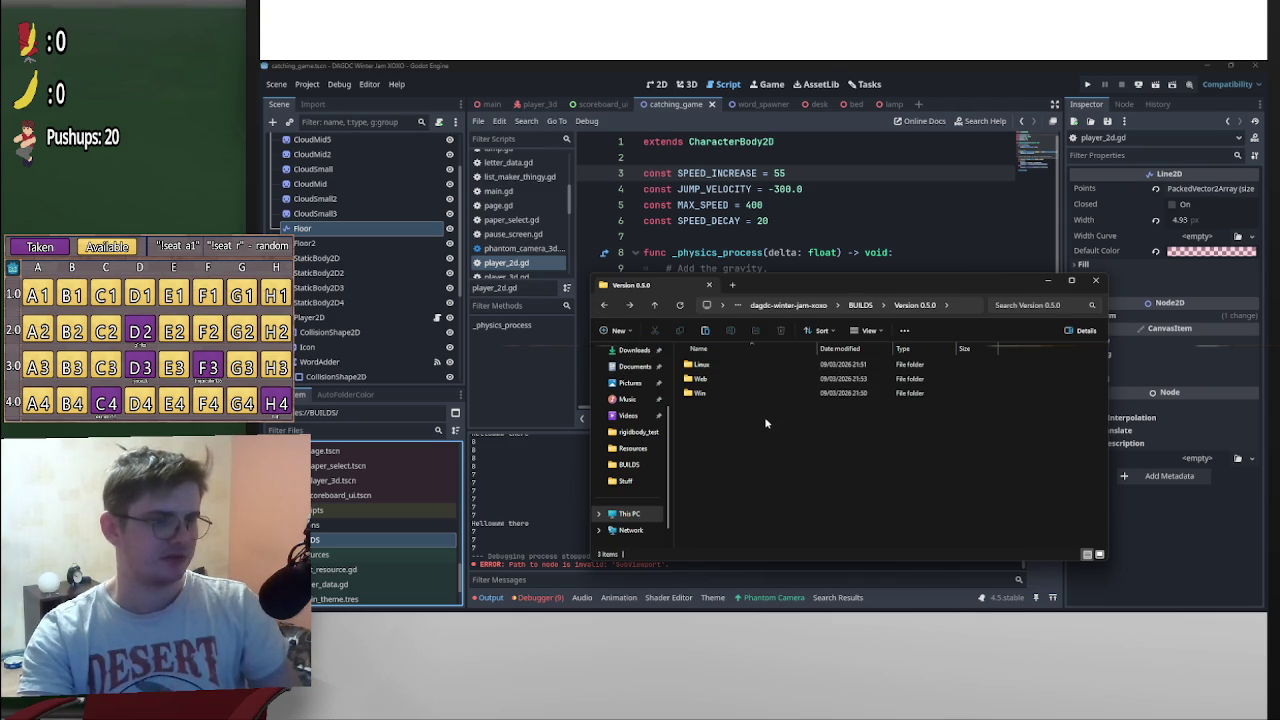
{"action": "key", "text": "ctrl+v"}
Compress the selected build folders, including Linux, into a ZIP archive named ASL - 0.5.0.zip
{"action": "left_click", "coordinate": [733, 366], "text": "ctrl"}
{"action": "right_click", "coordinate": [733, 366]}
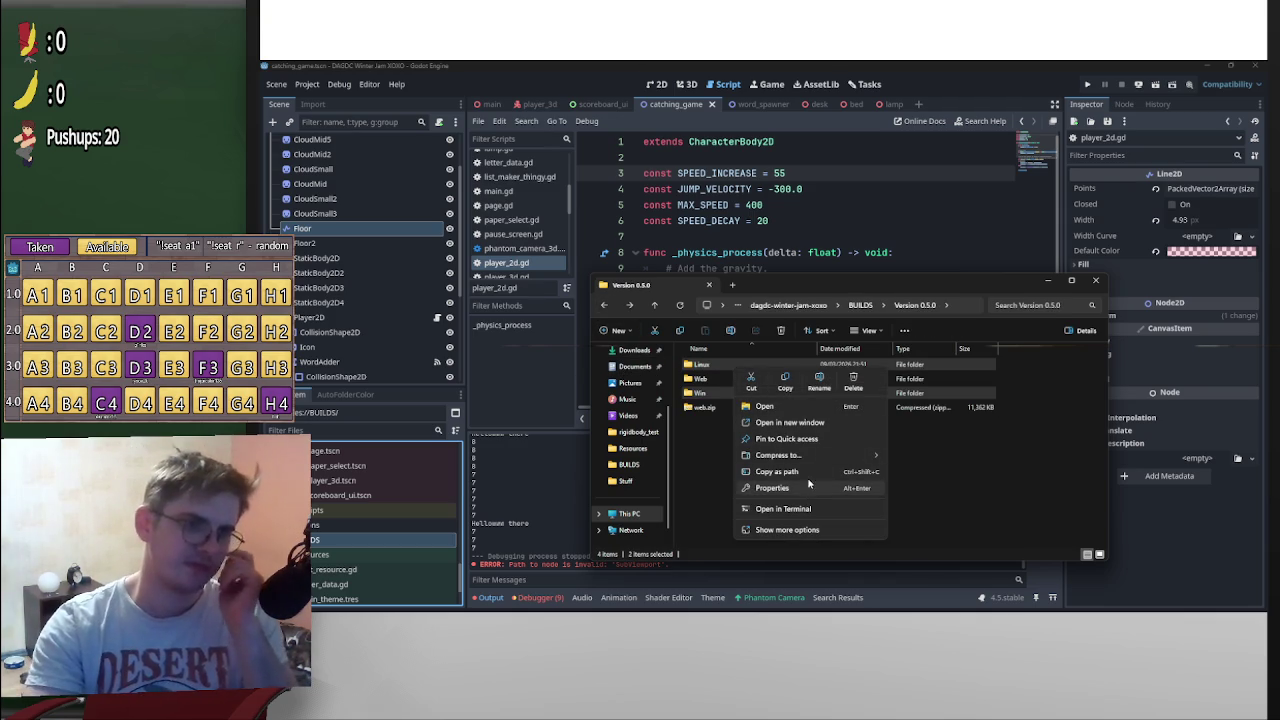
{"action": "mouse_move", "coordinate": [802, 460]}
{"action": "left_click", "coordinate": [910, 457]}
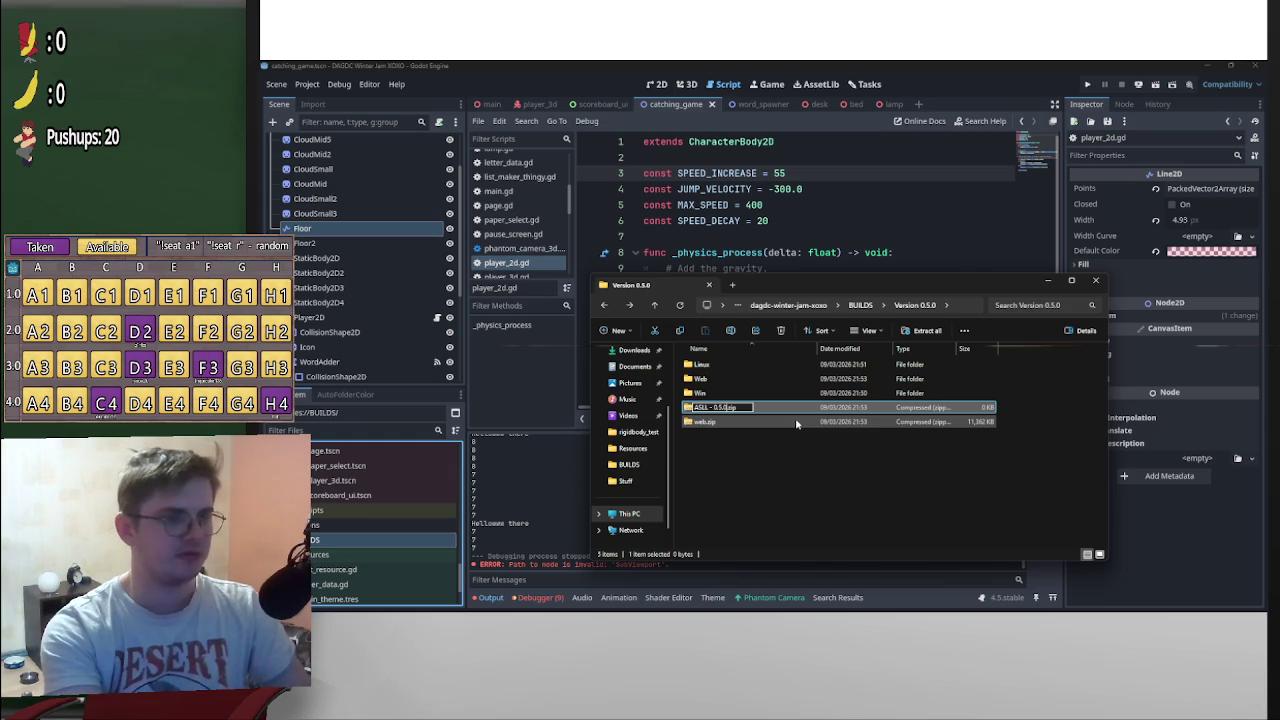
{"action": "left_click", "coordinate": [704, 411]}
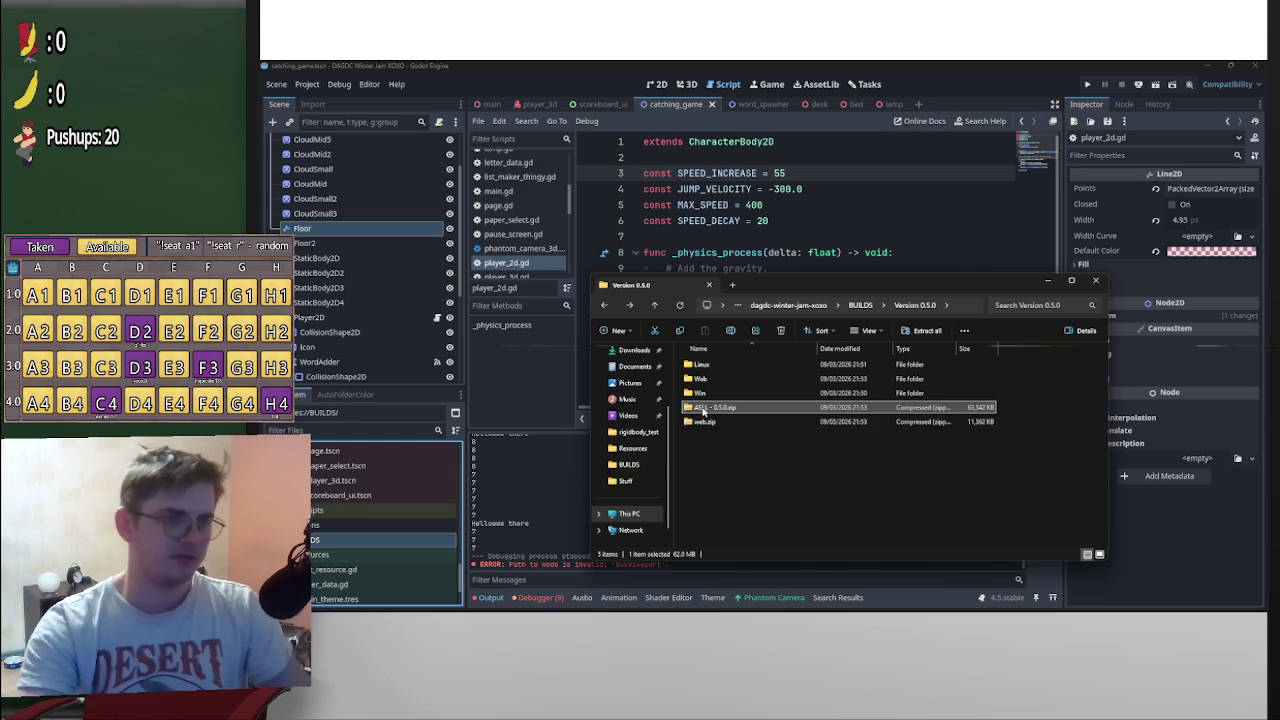
Rename the archive to ASLL Ver 0.5.0.zip and minimize Godot to reveal the desktop
{"action": "right_click", "coordinate": [713, 412]}
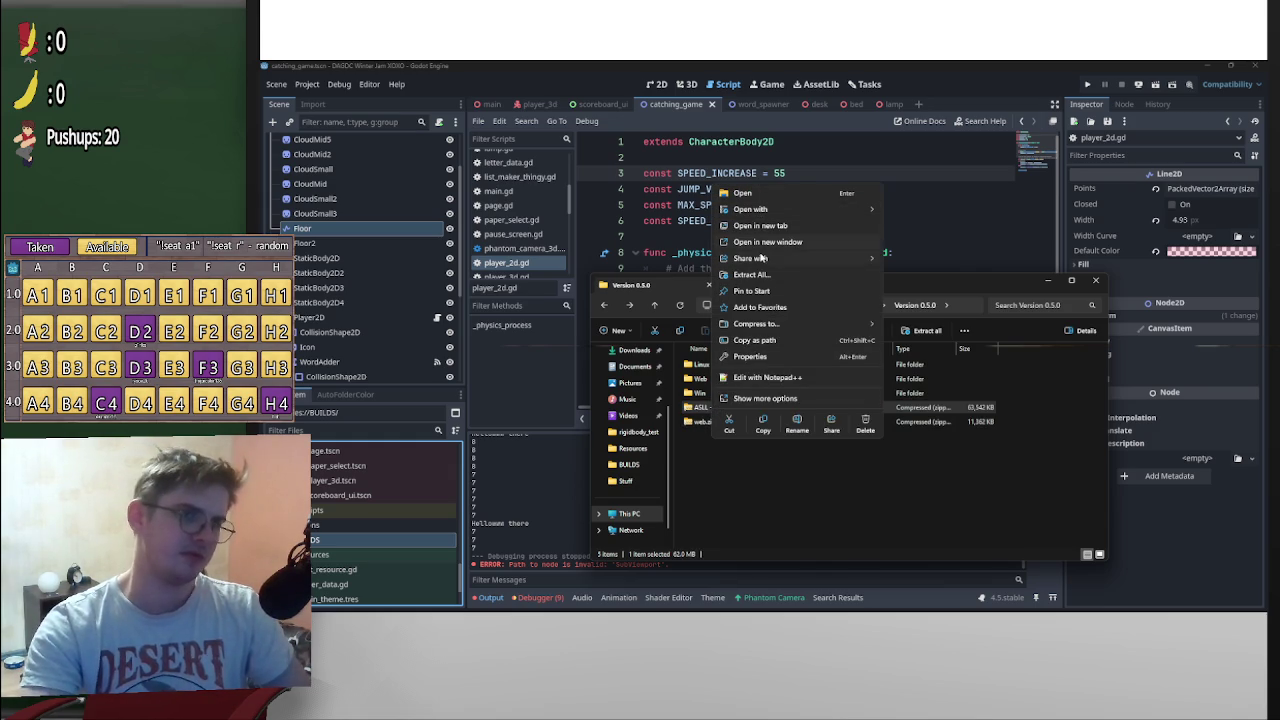
{"action": "left_click", "coordinate": [702, 415]}
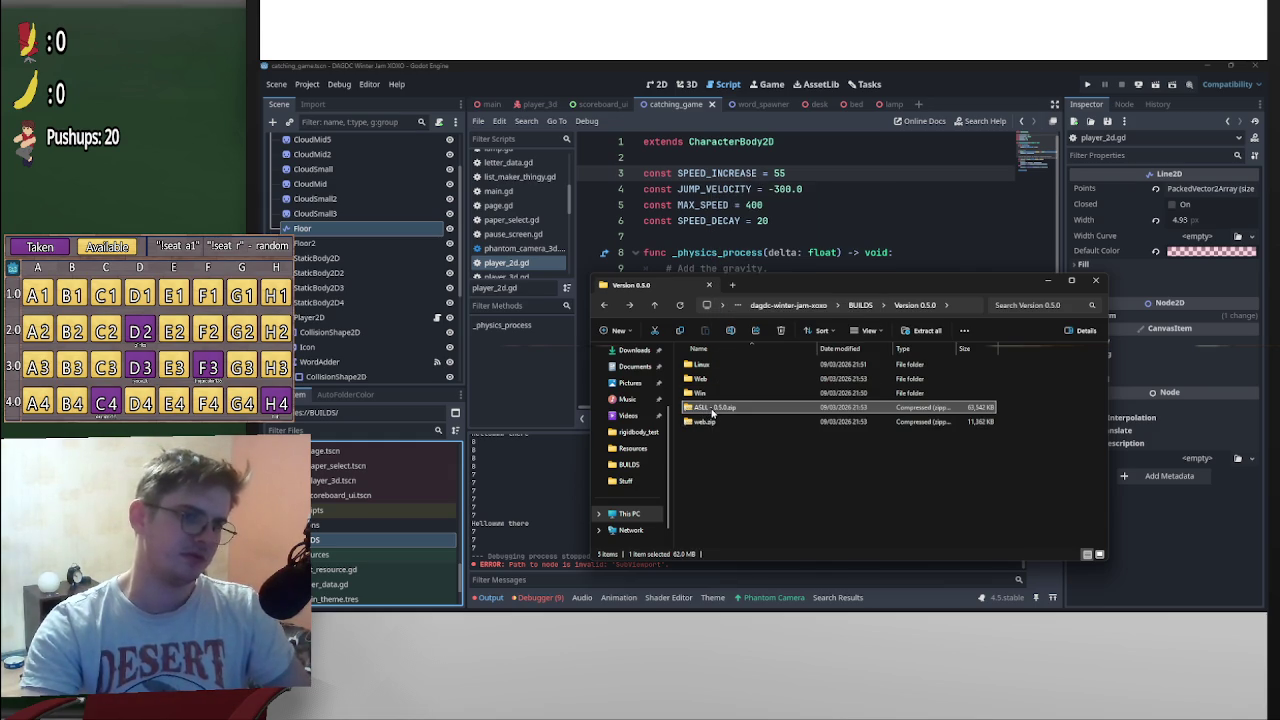
{"action": "left_click", "coordinate": [714, 411]}
{"action": "key", "text": "Left"}
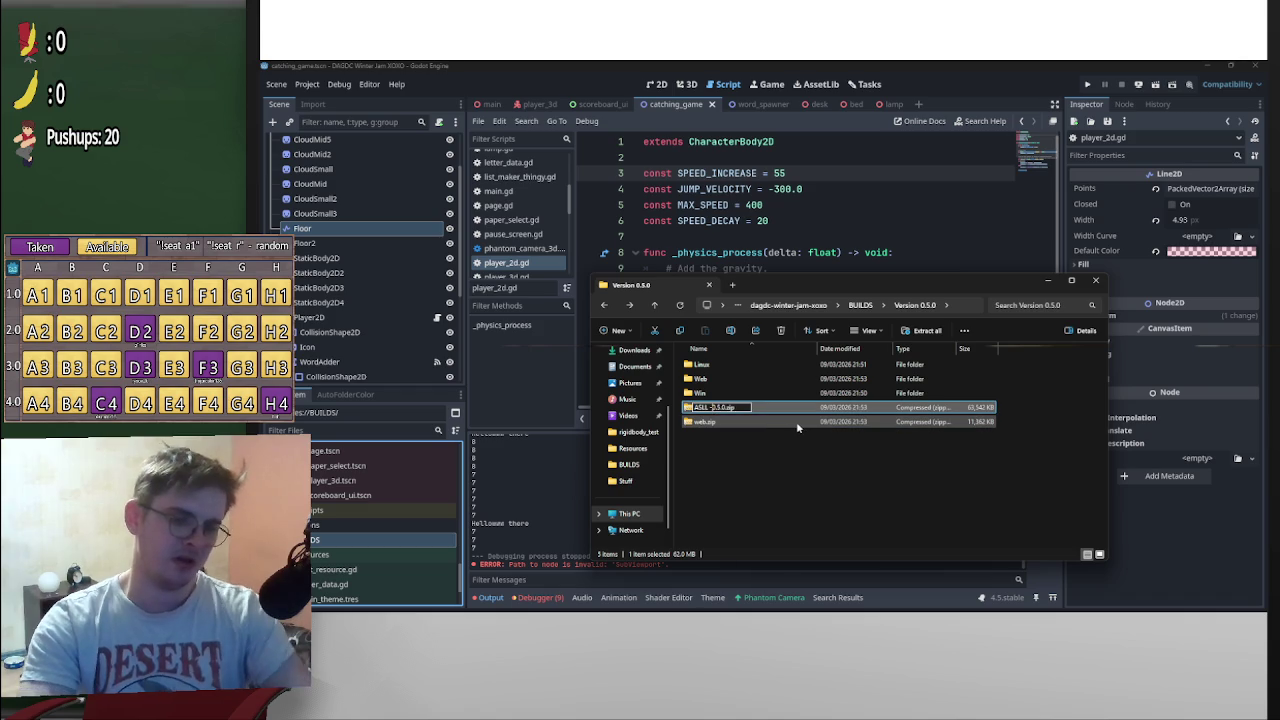
{"action": "key", "text": "Return"}
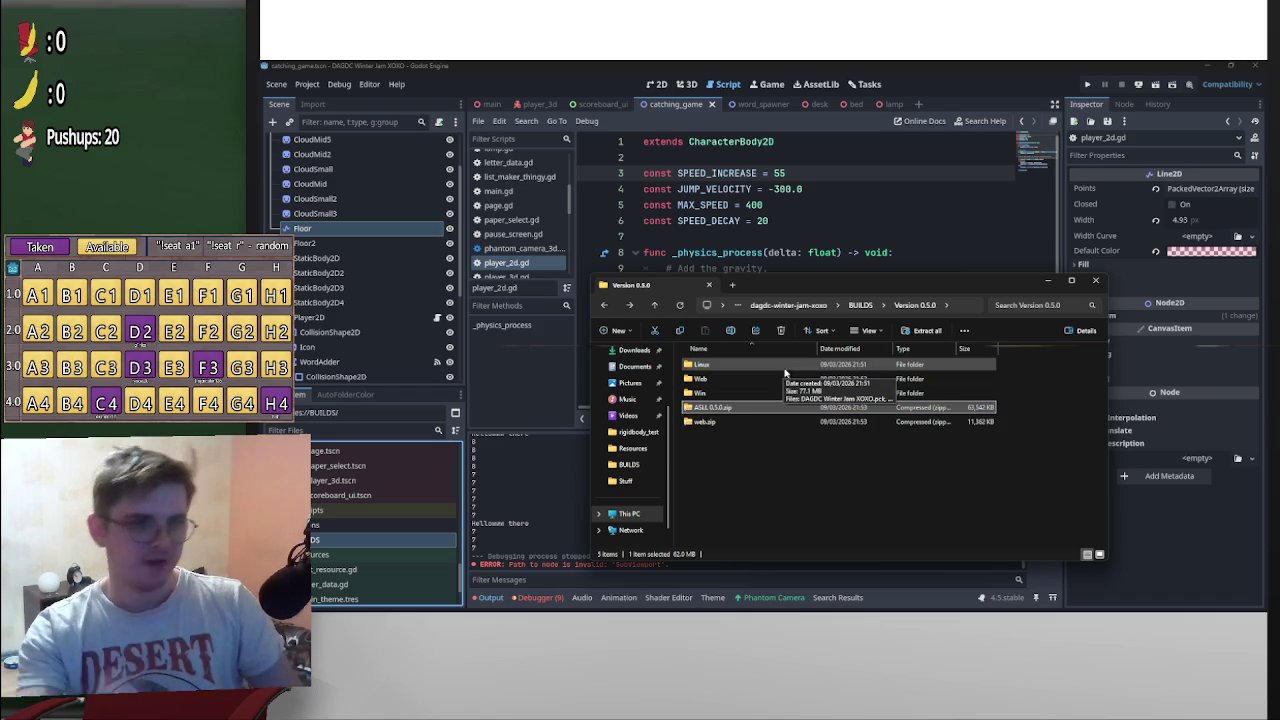
{"action": "left_click", "coordinate": [711, 410]}
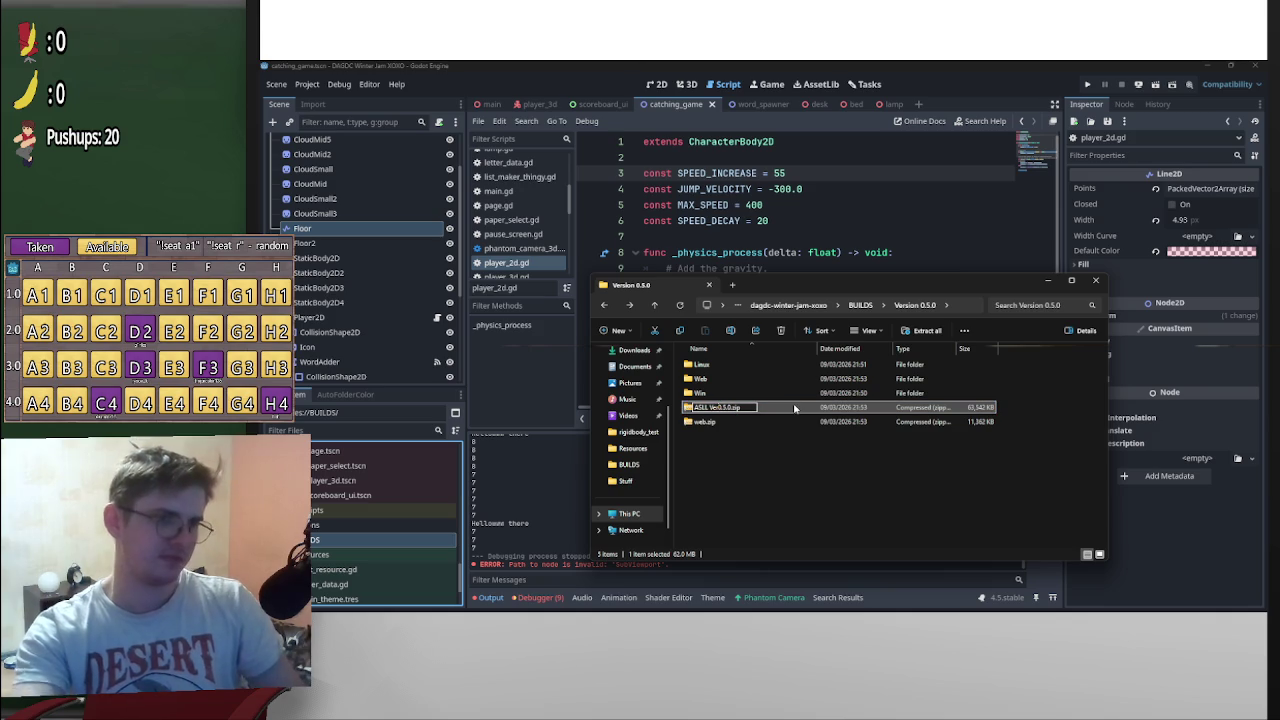
{"action": "left_click", "coordinate": [721, 409]}
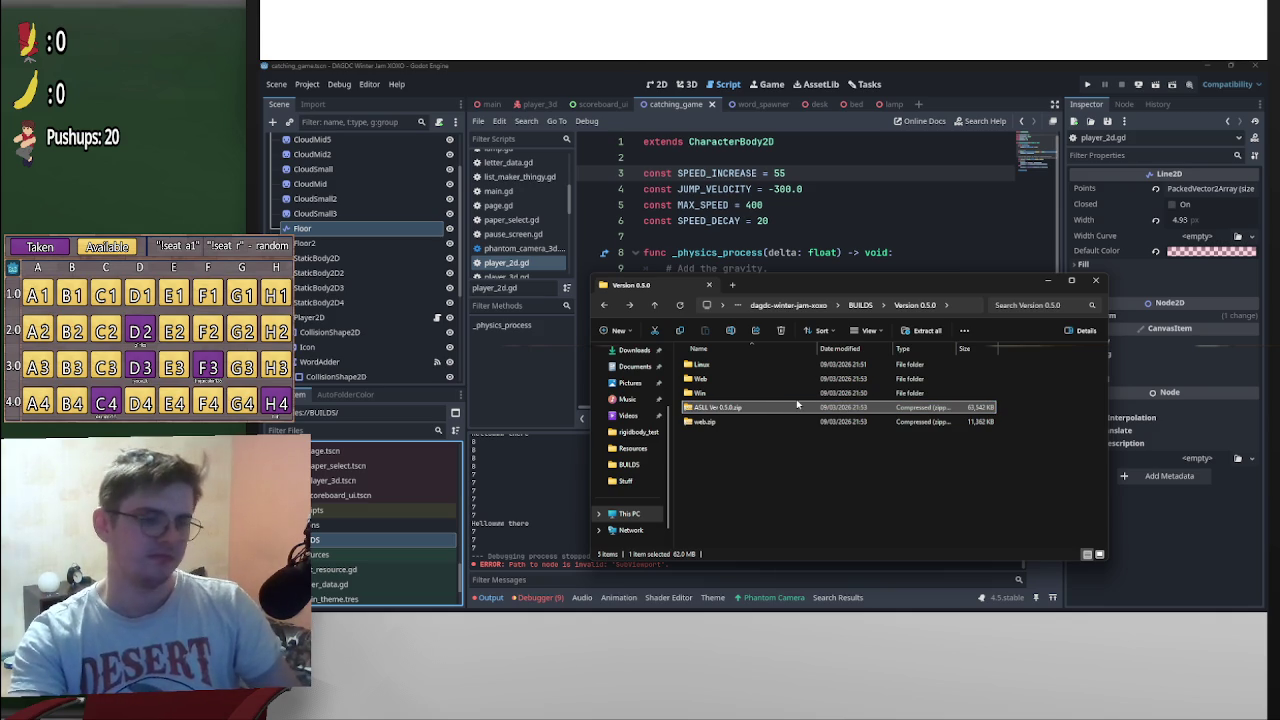
{"action": "left_click", "coordinate": [1210, 66]}
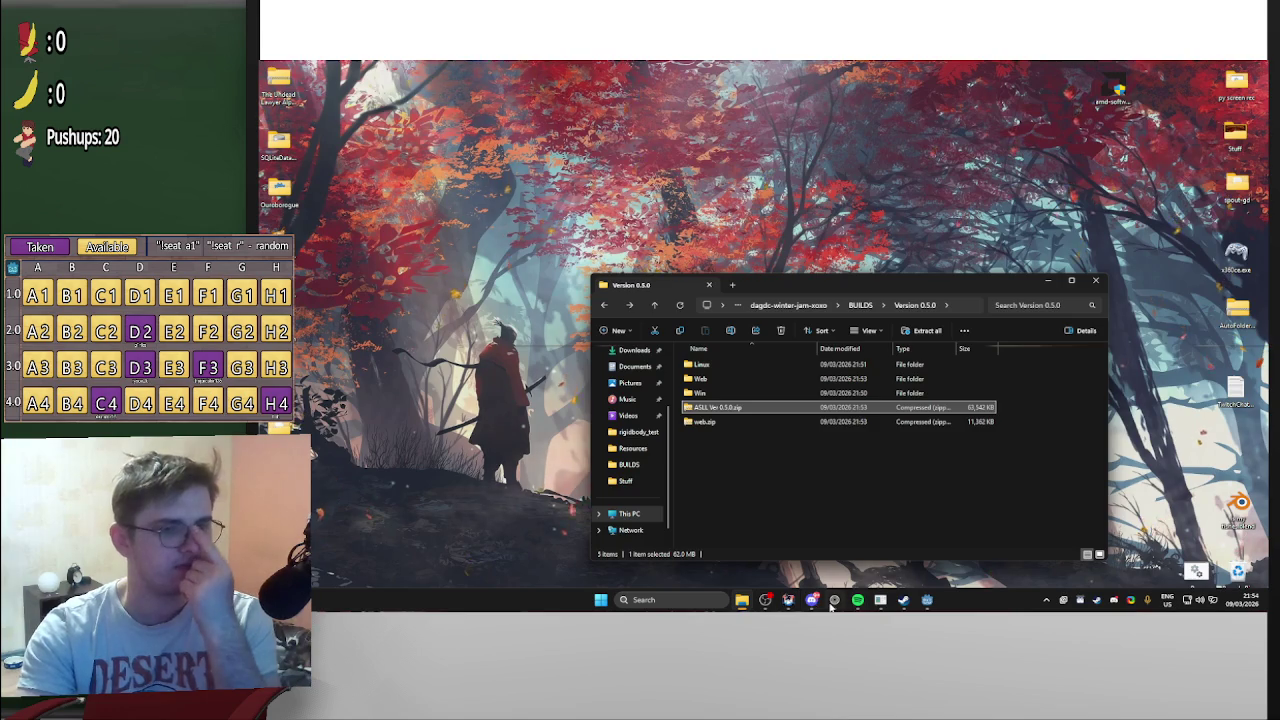
Bring up the game's itch.io page
{"action": "left_click", "coordinate": [832, 601]}
{"action": "scroll", "coordinate": [789, 537], "scroll_direction": "down", "scroll_amount": 5}
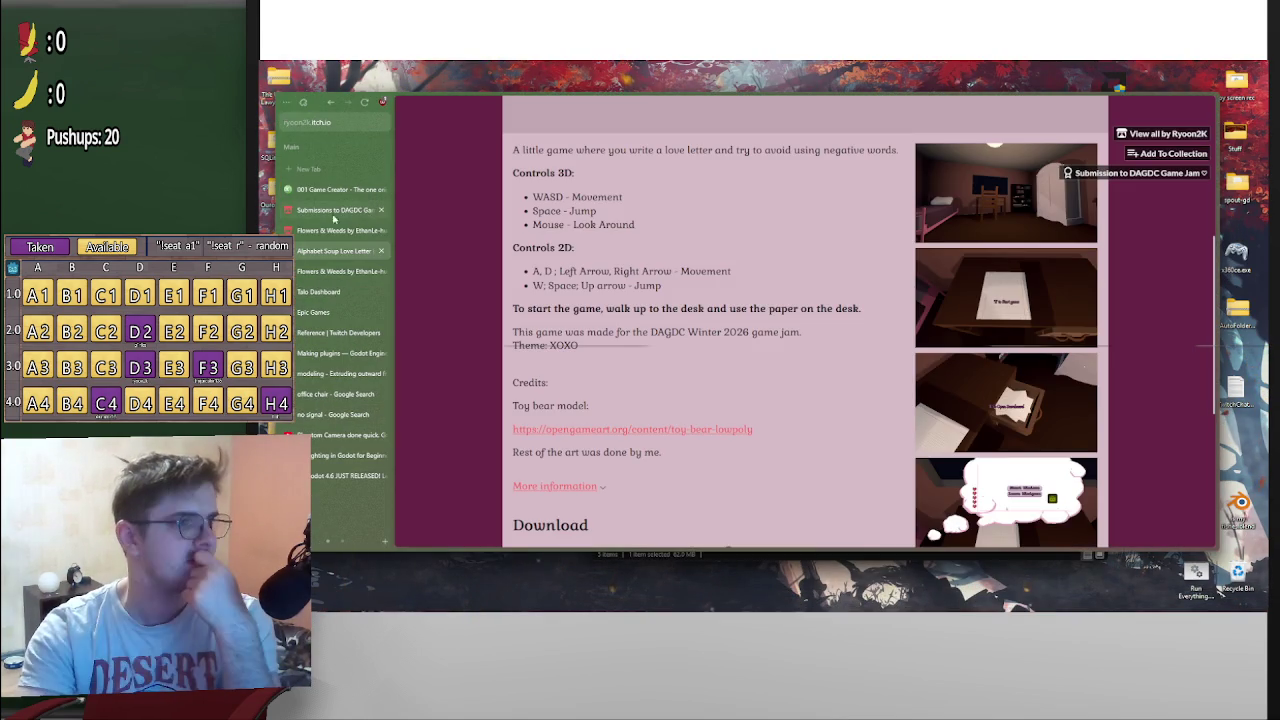
{"action": "scroll", "coordinate": [691, 376], "scroll_direction": "up", "scroll_amount": 5}
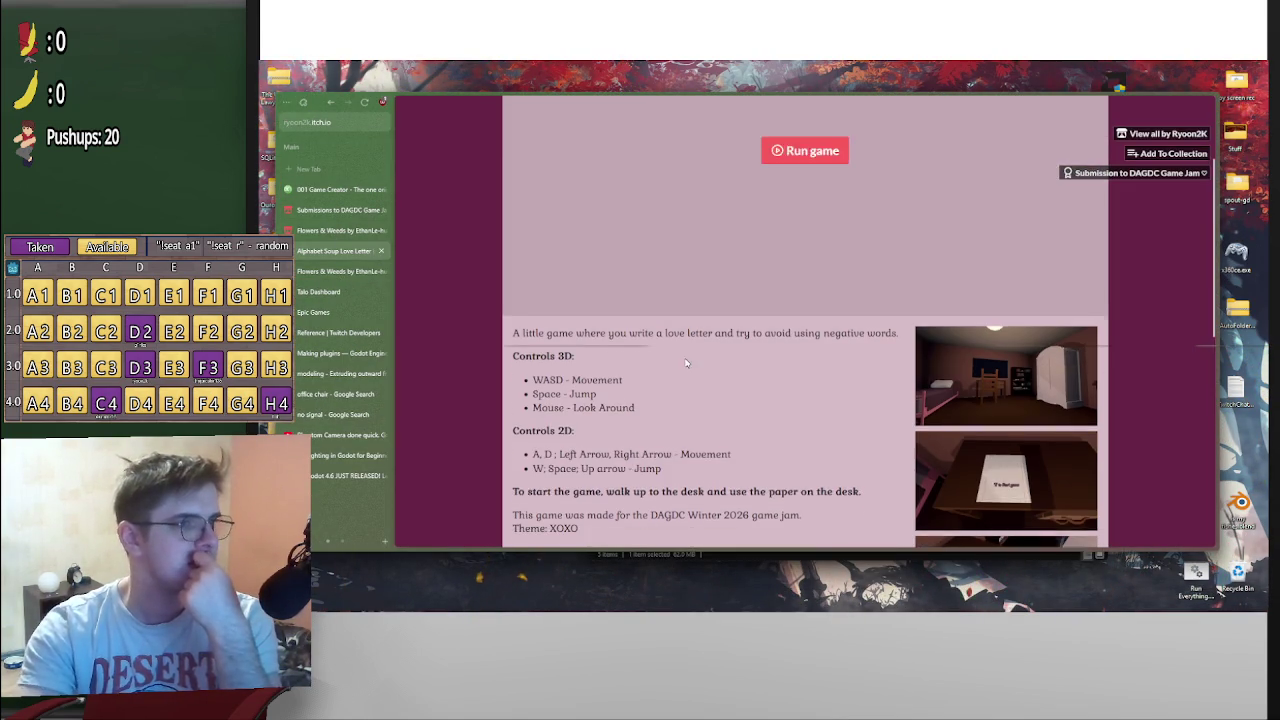
On the Edit game page, stop Web.zip playing in the browser and start a new upload
{"action": "left_click", "coordinate": [567, 112]}
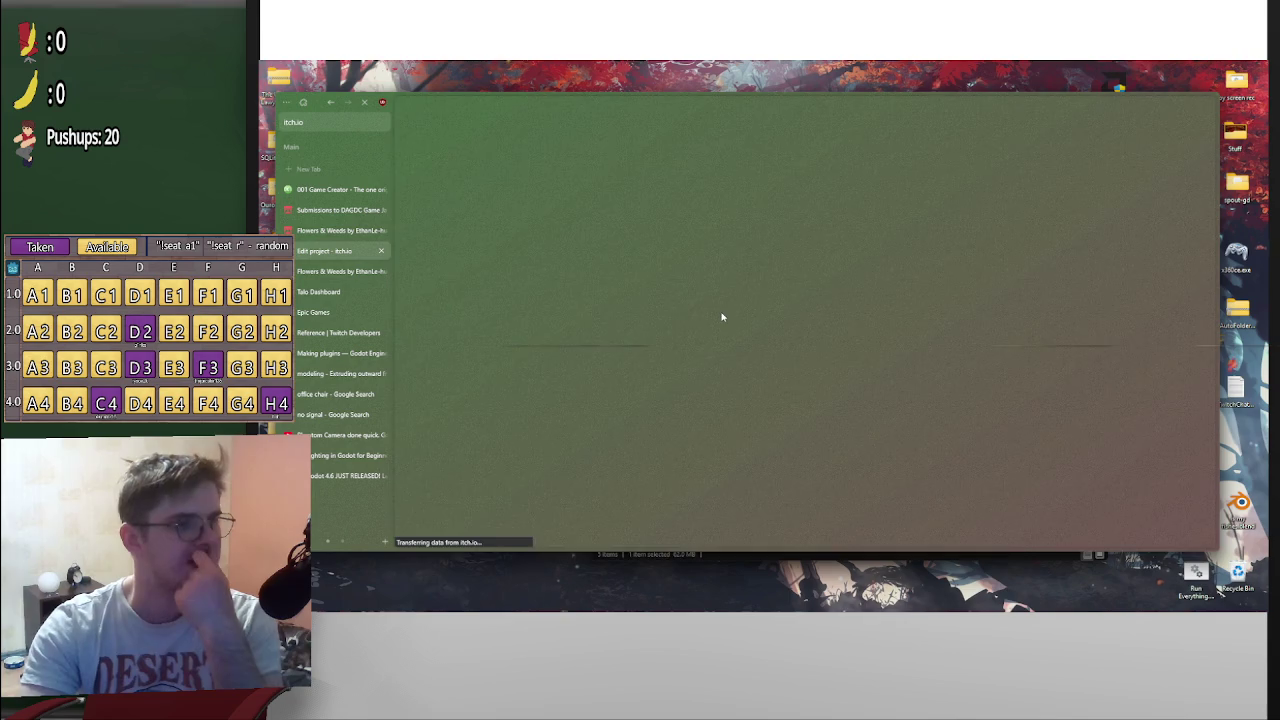
{"action": "scroll", "coordinate": [698, 364], "scroll_direction": "down", "scroll_amount": 5}
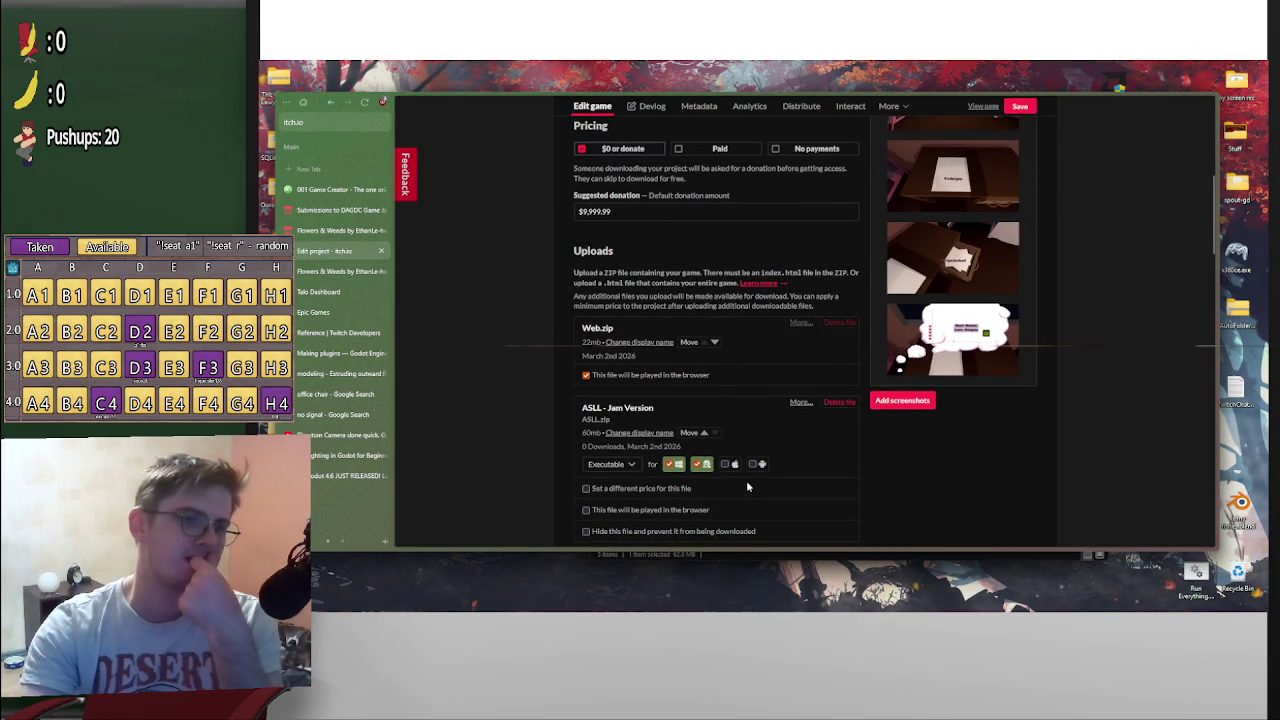
{"action": "scroll", "coordinate": [752, 488], "scroll_direction": "down", "scroll_amount": 2}
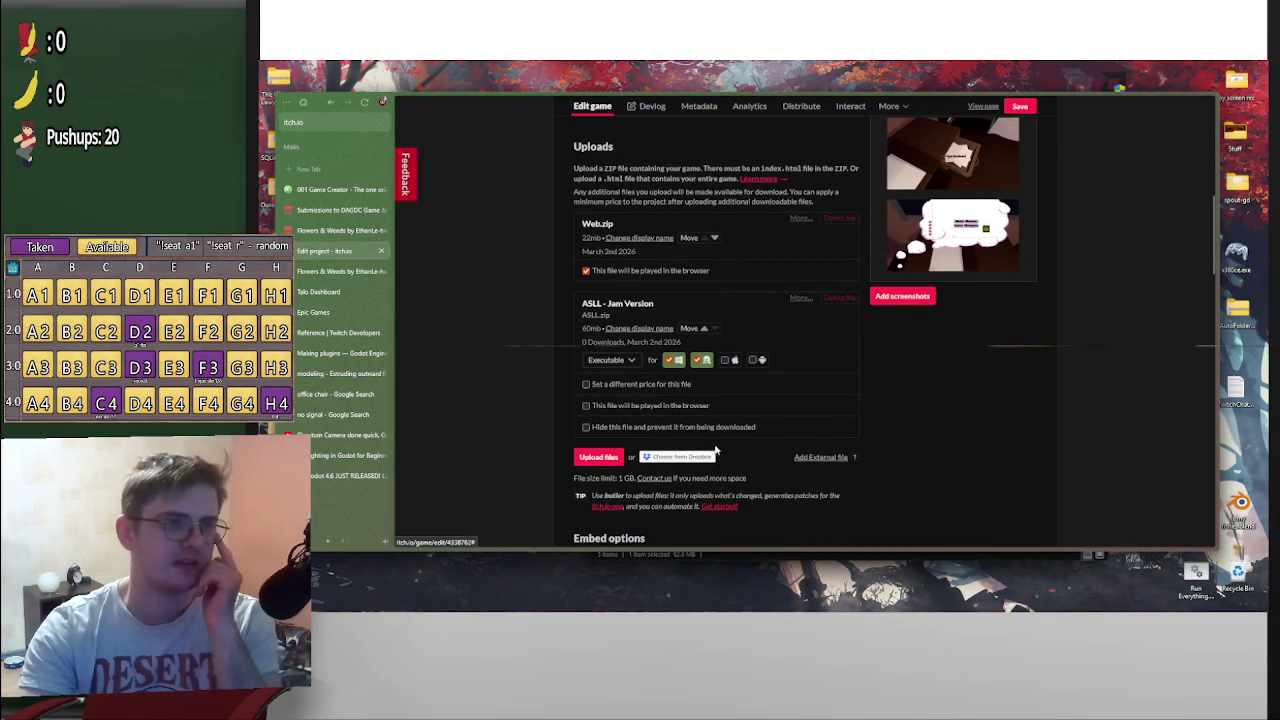
{"action": "scroll", "coordinate": [760, 440], "scroll_direction": "up", "scroll_amount": 1}
{"action": "scroll", "coordinate": [740, 432], "scroll_direction": "up", "scroll_amount": 2}
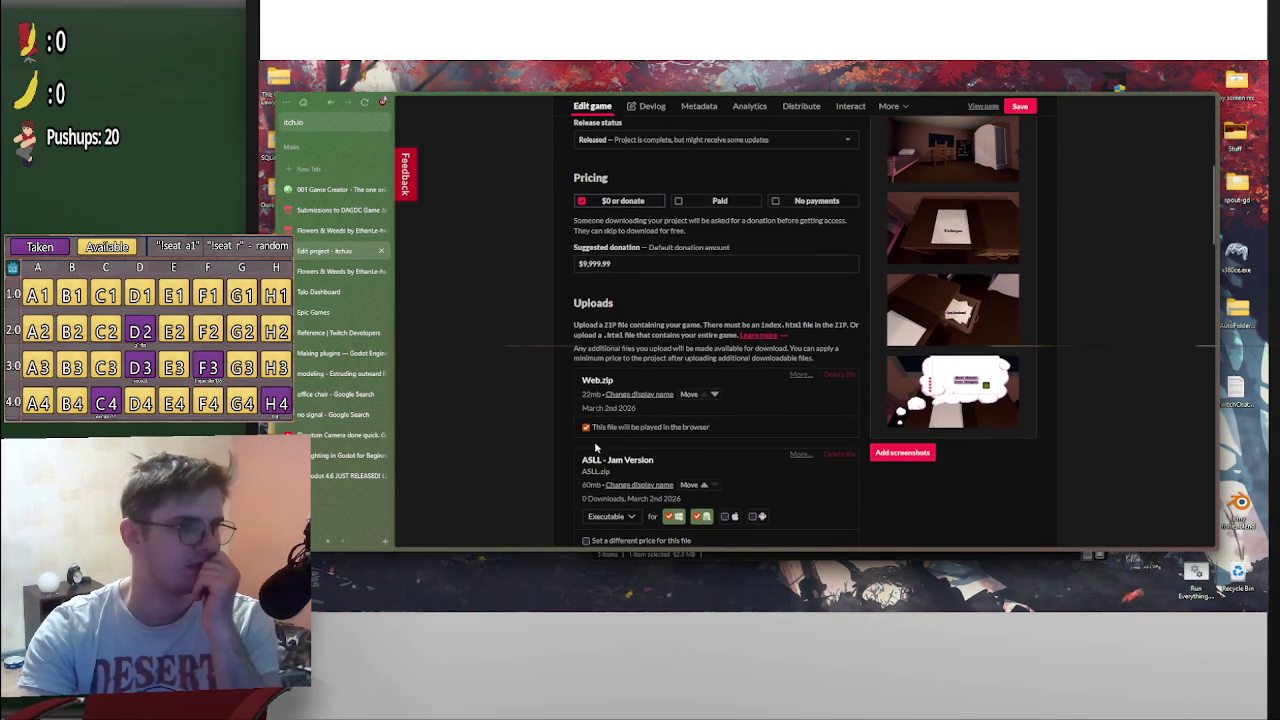
{"action": "left_click", "coordinate": [587, 427]}
{"action": "scroll", "coordinate": [640, 450], "scroll_direction": "down", "scroll_amount": 4}
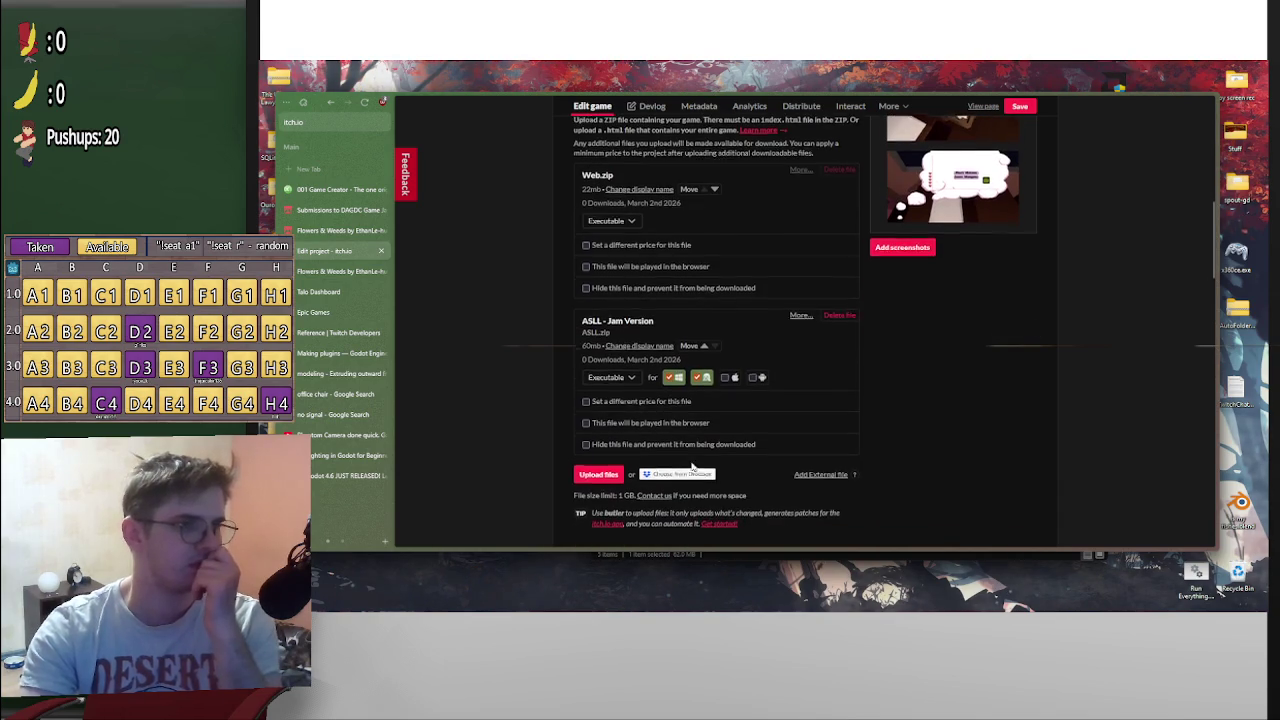
{"action": "left_click", "coordinate": [600, 471]}
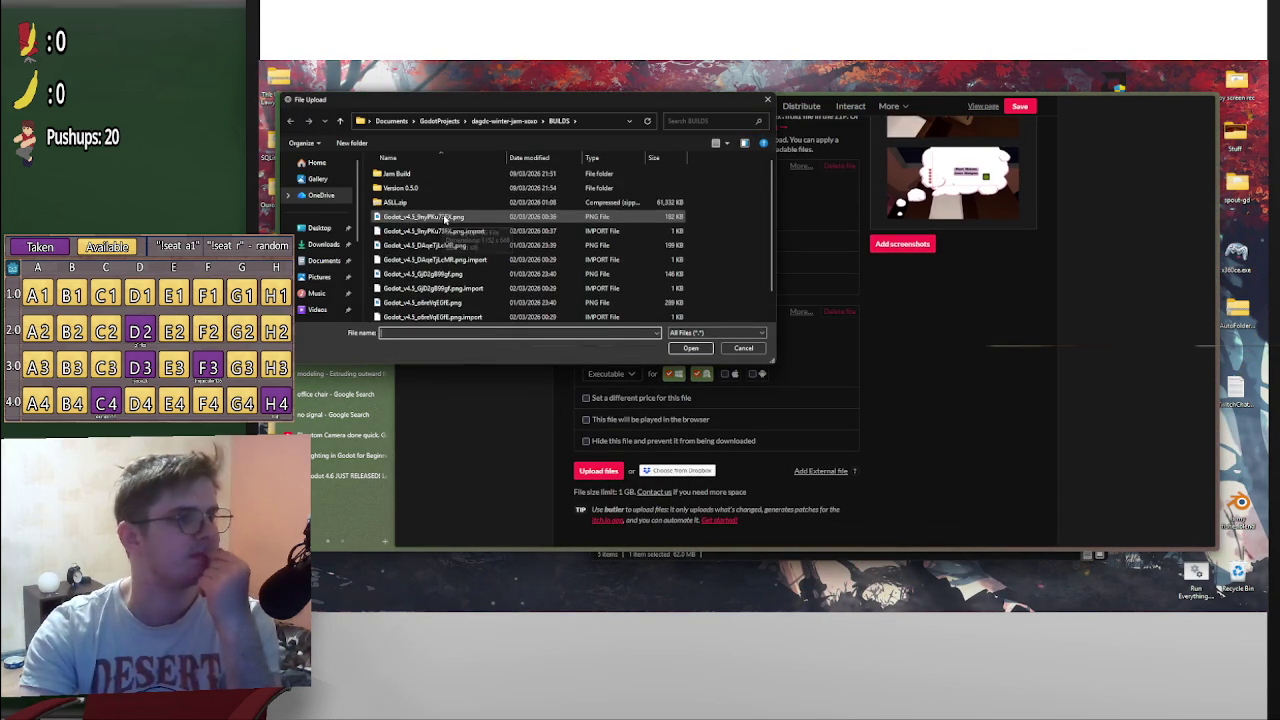
Upload web.zip from the BUILDS > Version 0.5.0 folder
{"action": "double_click", "coordinate": [430, 188]}
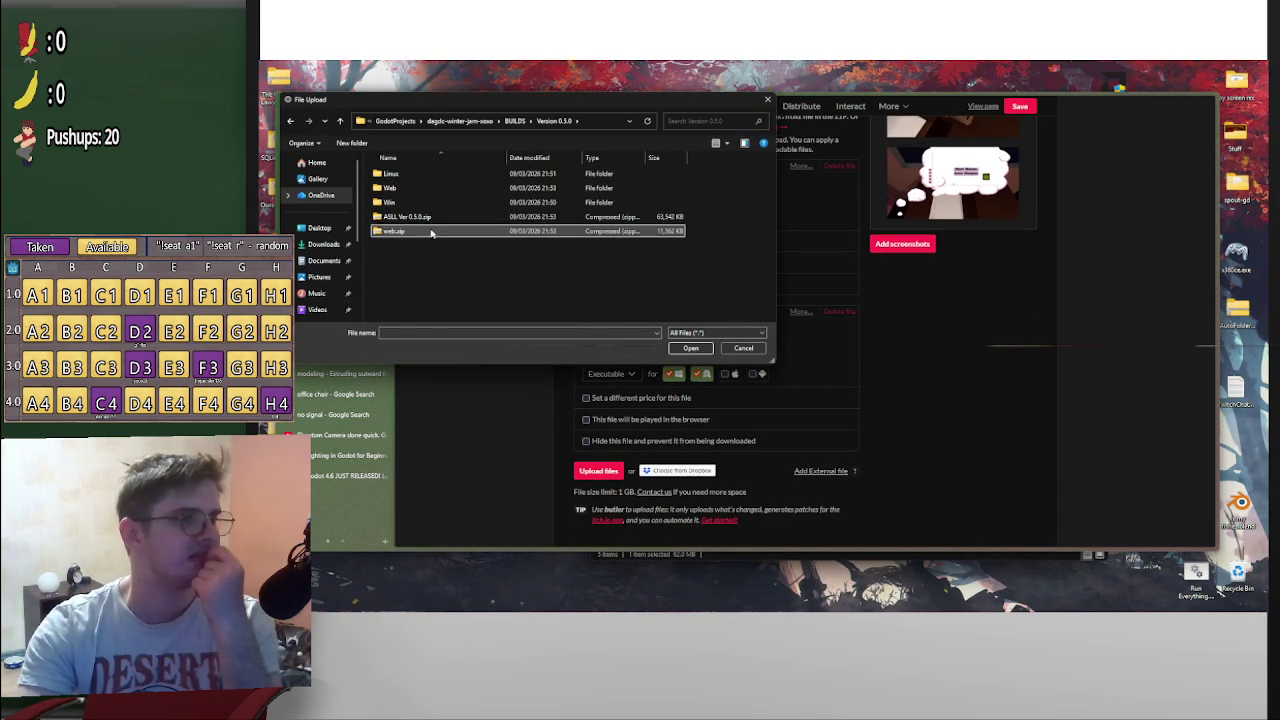
{"action": "double_click", "coordinate": [428, 231]}
{"action": "scroll", "coordinate": [623, 450], "scroll_direction": "down", "scroll_amount": 2}
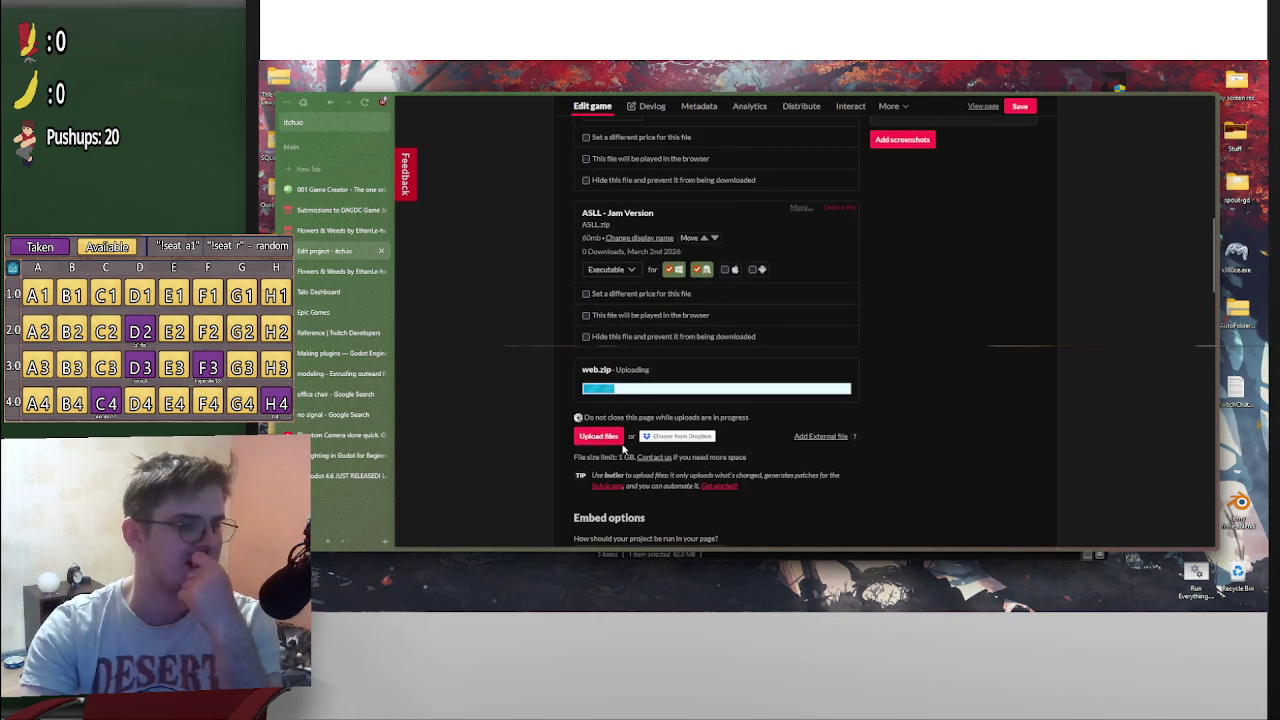
Start uploading ASLL Ver 0.5.0.zip as a second build
{"action": "left_click", "coordinate": [600, 437]}
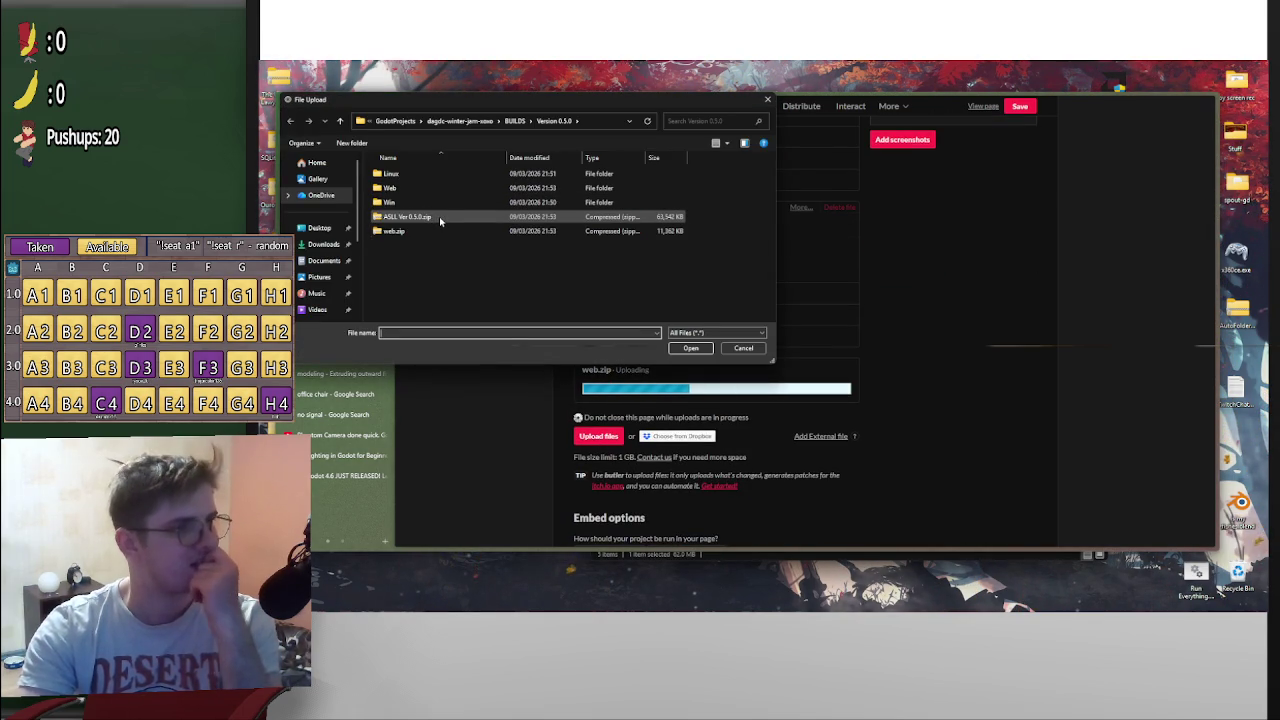
{"action": "double_click", "coordinate": [440, 220]}
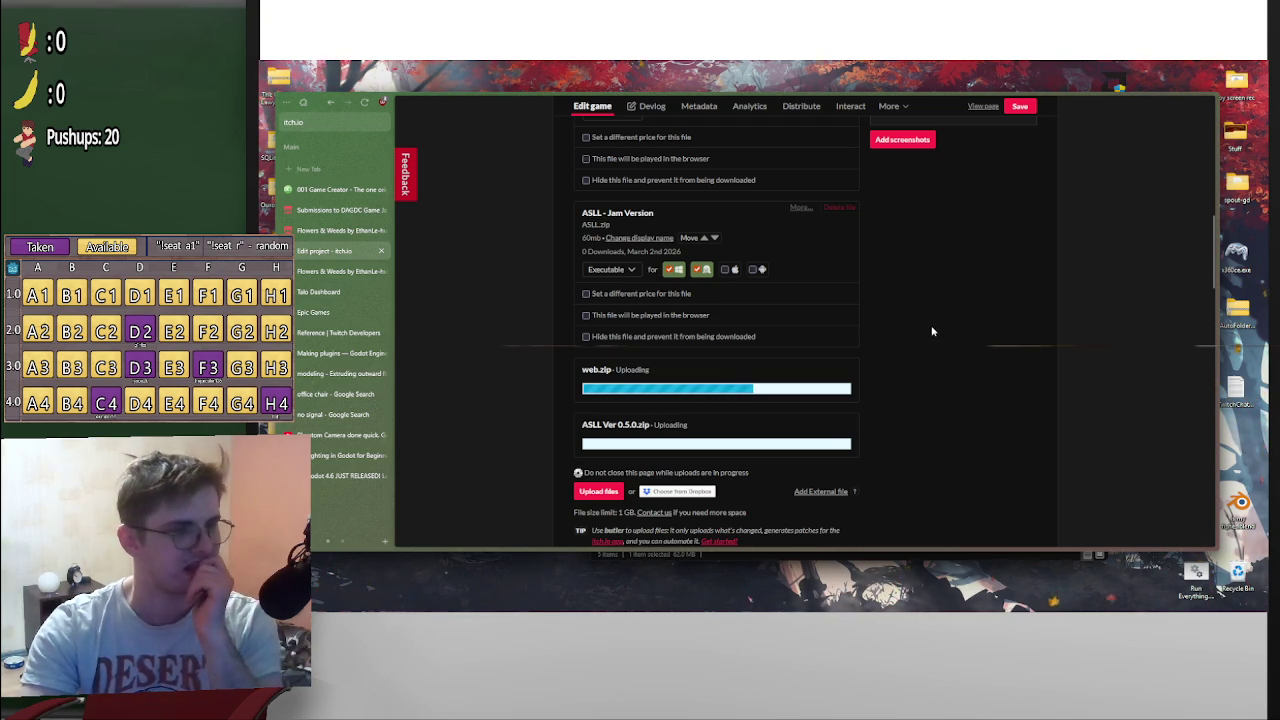
{"action": "scroll", "coordinate": [930, 342], "scroll_direction": "down", "scroll_amount": 2}
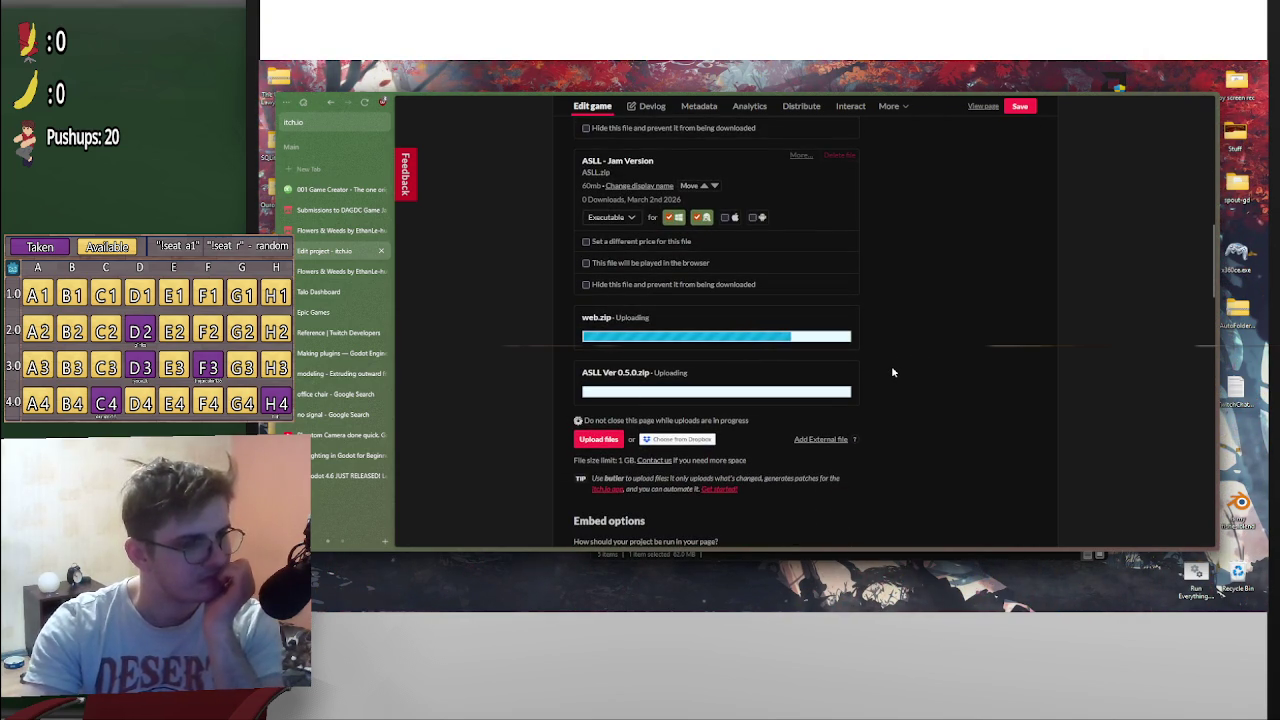
{"action": "scroll", "coordinate": [896, 371], "scroll_direction": "up", "scroll_amount": 2}
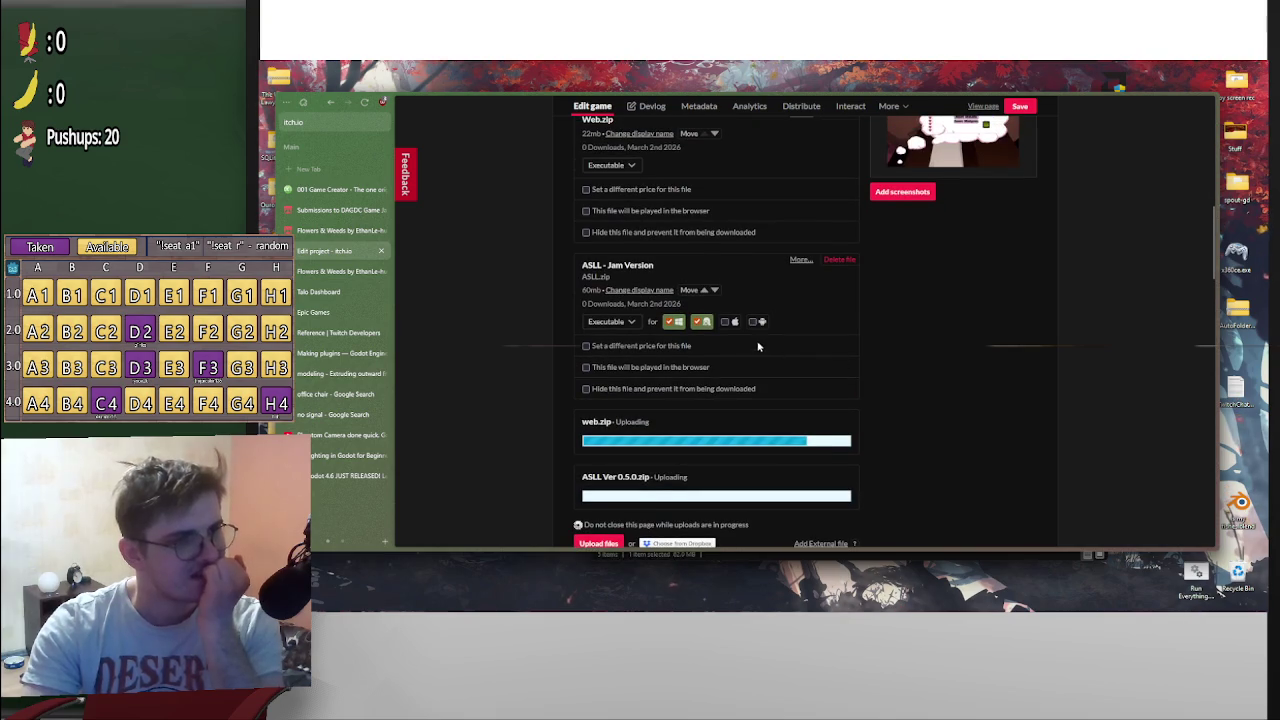
{"action": "scroll", "coordinate": [789, 347], "scroll_direction": "down", "scroll_amount": 1}
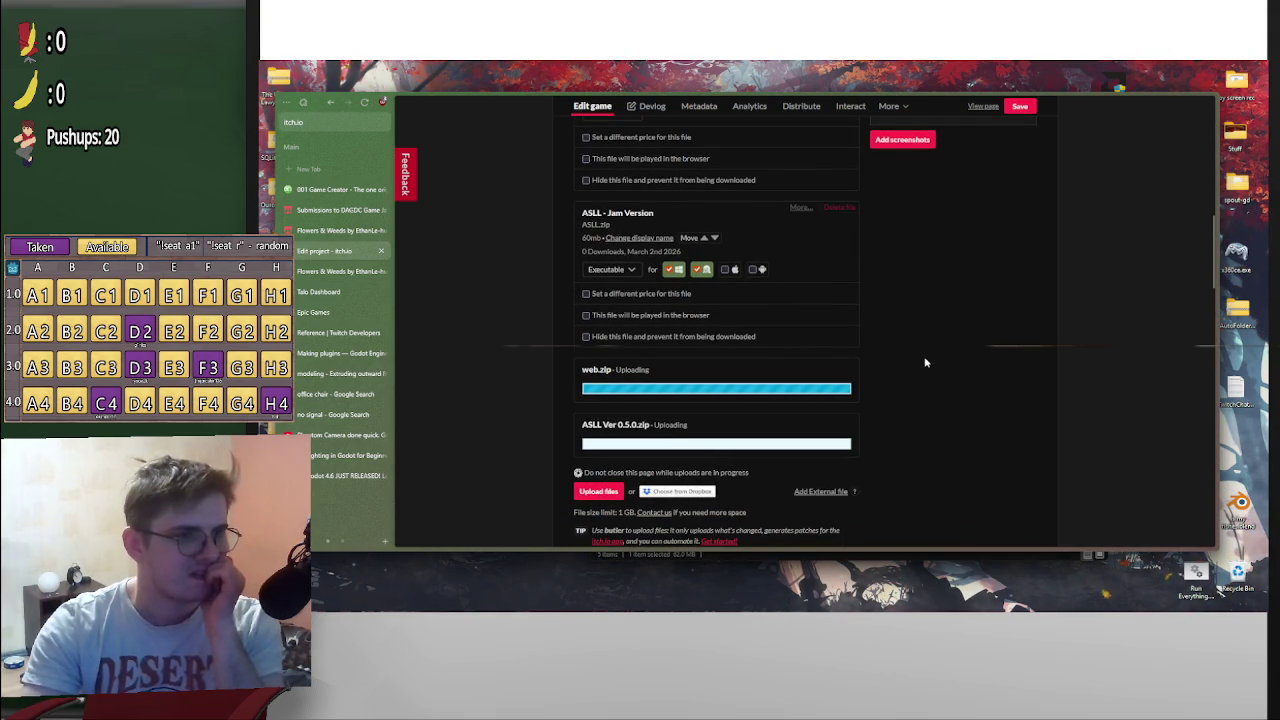
{"action": "scroll", "coordinate": [910, 364], "scroll_direction": "down", "scroll_amount": 4}
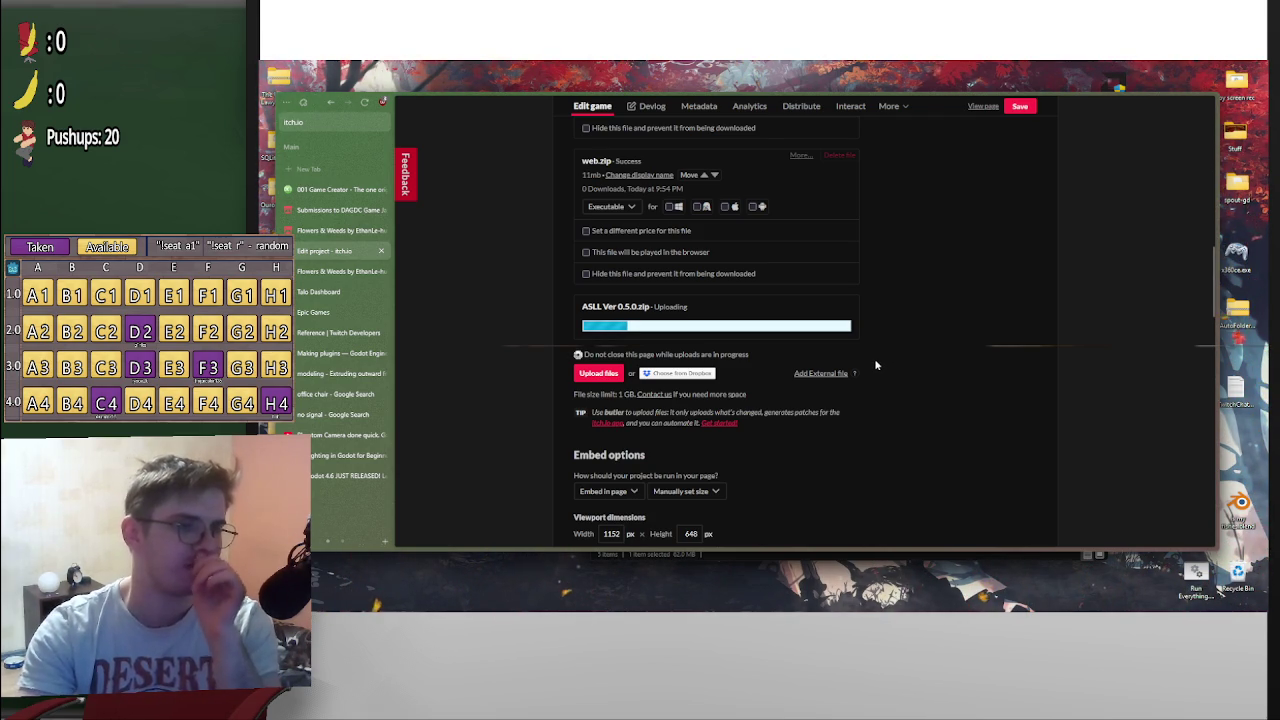
{"action": "scroll", "coordinate": [882, 362], "scroll_direction": "up", "scroll_amount": 2}
{"action": "scroll", "coordinate": [903, 378], "scroll_direction": "down", "scroll_amount": 1}
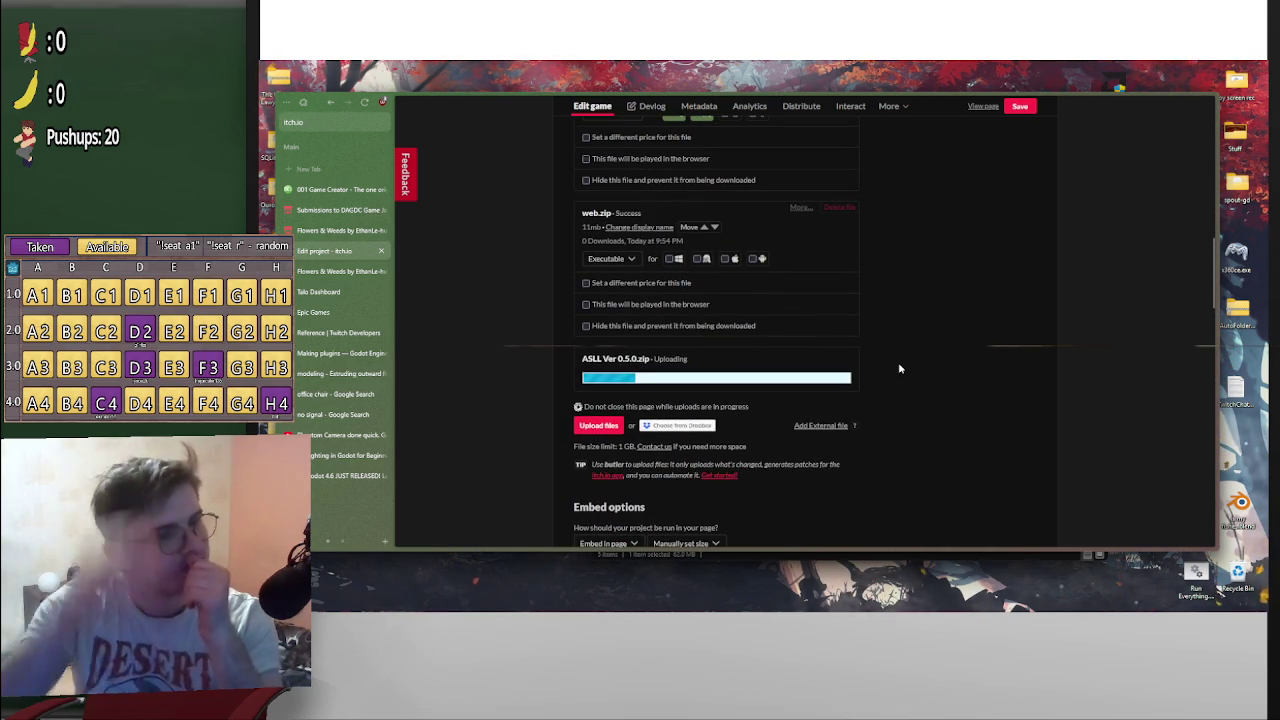
{"action": "scroll", "coordinate": [905, 340], "scroll_direction": "down", "scroll_amount": 3}
Set the new web.zip to be played in the browser
{"action": "scroll", "coordinate": [912, 330], "scroll_direction": "up", "scroll_amount": 3}
{"action": "scroll", "coordinate": [850, 370], "scroll_direction": "down", "scroll_amount": 3}
{"action": "scroll", "coordinate": [834, 410], "scroll_direction": "down", "scroll_amount": 3}
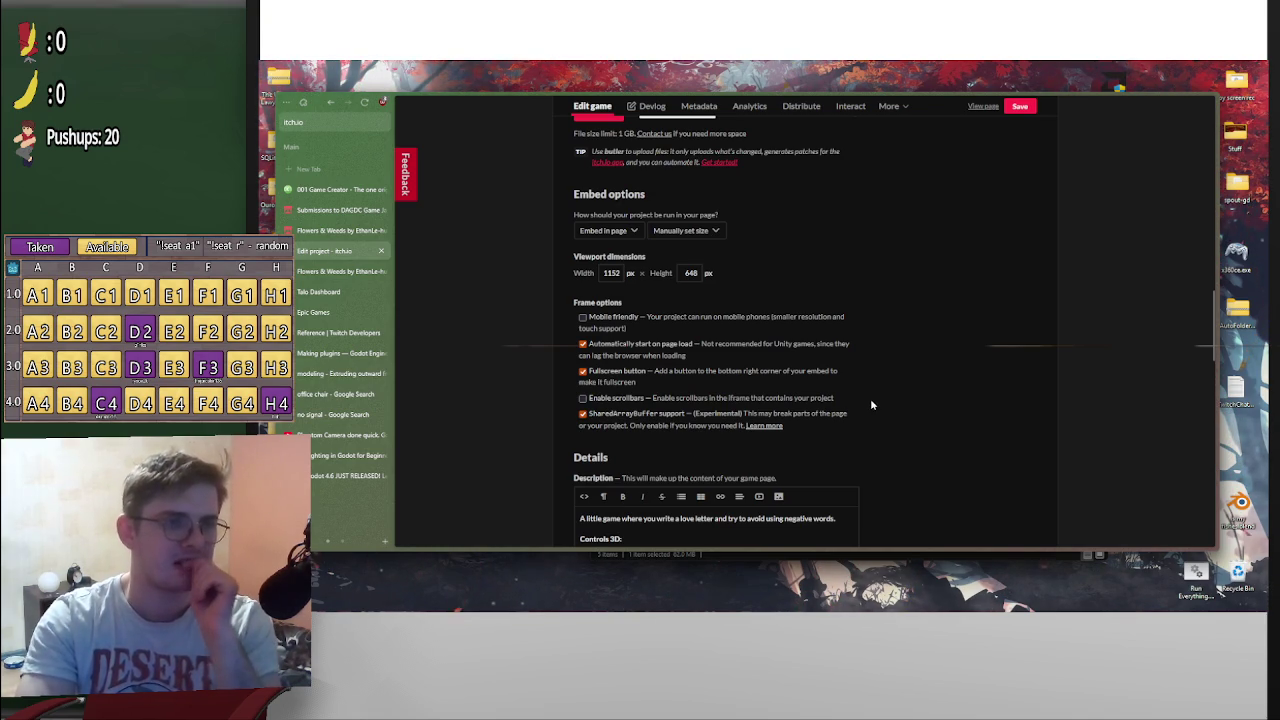
{"action": "scroll", "coordinate": [871, 405], "scroll_direction": "up", "scroll_amount": 4}
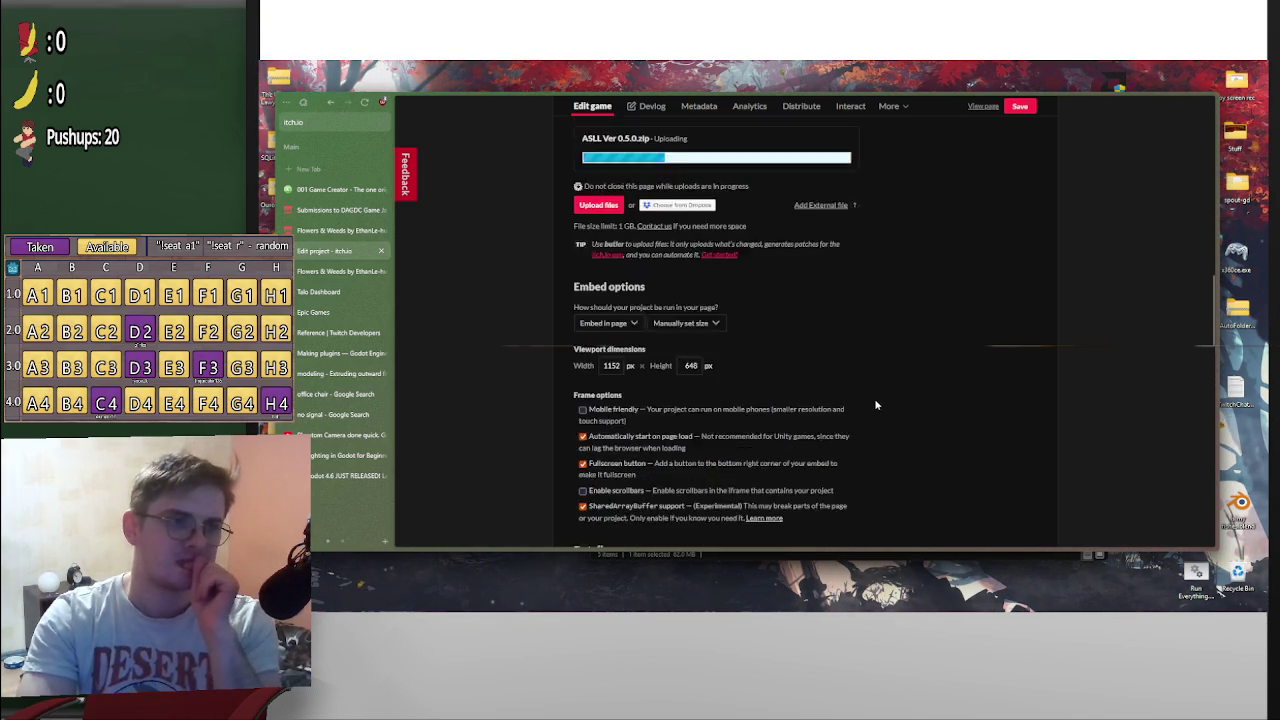
{"action": "scroll", "coordinate": [875, 404], "scroll_direction": "down", "scroll_amount": 2}
{"action": "scroll", "coordinate": [874, 400], "scroll_direction": "up", "scroll_amount": 3}
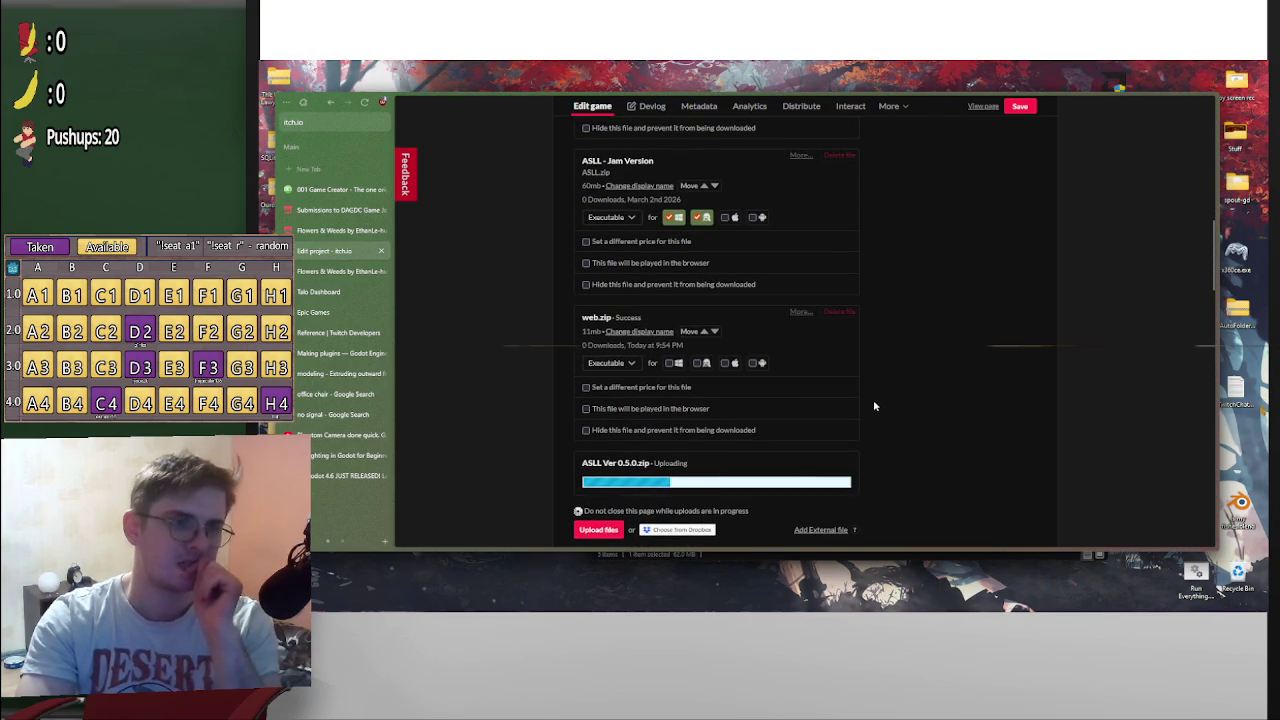
{"action": "scroll", "coordinate": [673, 421], "scroll_direction": "up", "scroll_amount": 1}
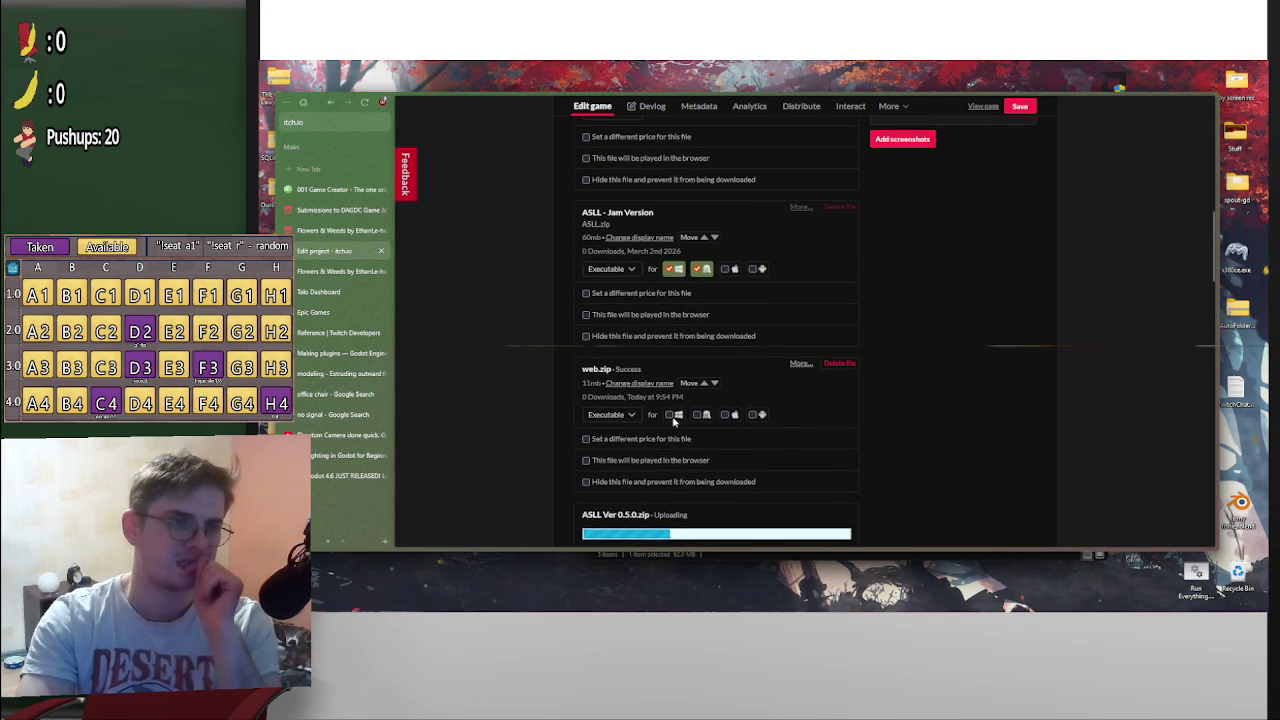
{"action": "left_click", "coordinate": [587, 461]}
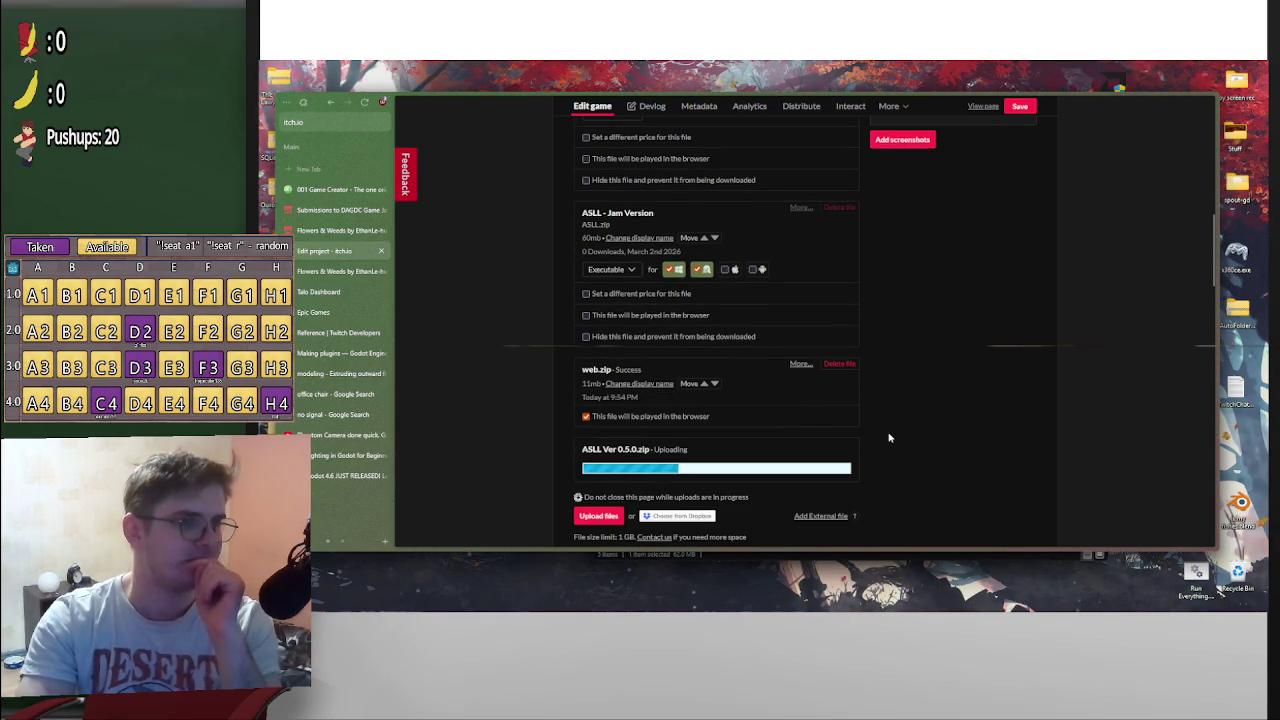
Monitor the Uploads list until ASLL Ver 0.5.0.zip shows 62 MB with Success
{"action": "scroll", "coordinate": [889, 436], "scroll_direction": "up", "scroll_amount": 2}
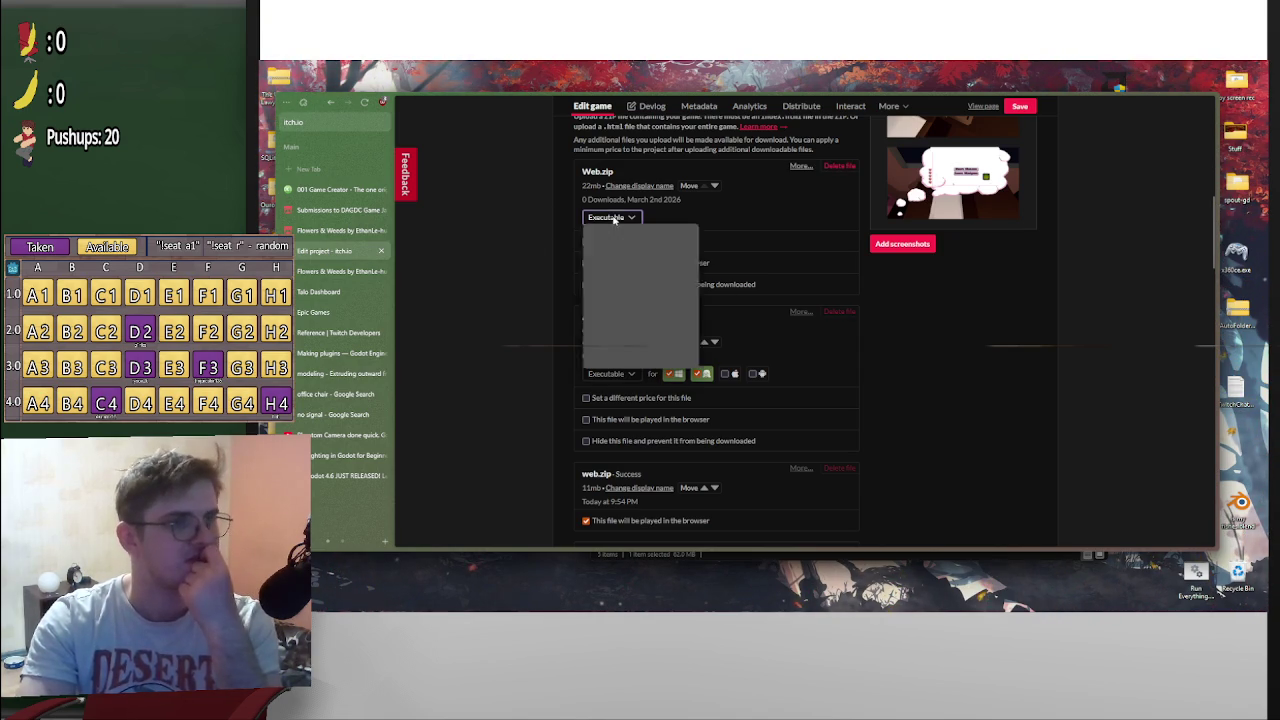
{"action": "scroll", "coordinate": [898, 371], "scroll_direction": "down", "scroll_amount": 1}
{"action": "scroll", "coordinate": [880, 367], "scroll_direction": "down", "scroll_amount": 1}
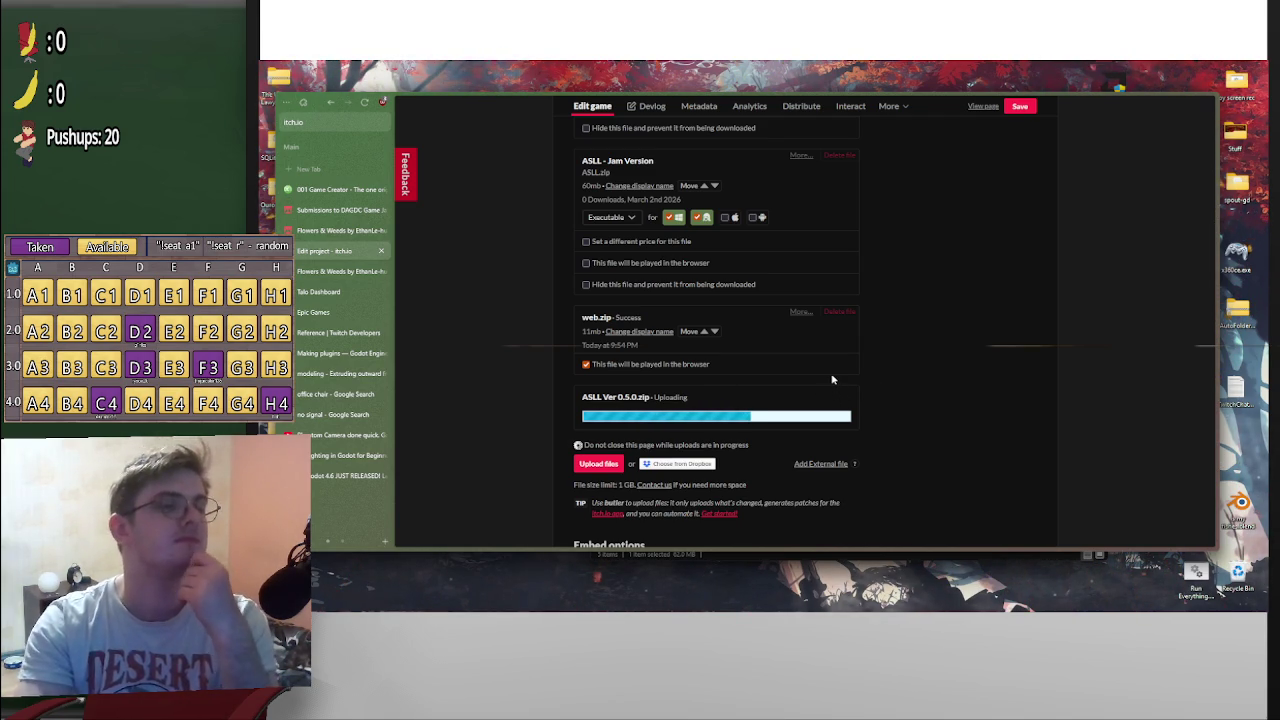
{"action": "scroll", "coordinate": [831, 379], "scroll_direction": "down", "scroll_amount": 1}
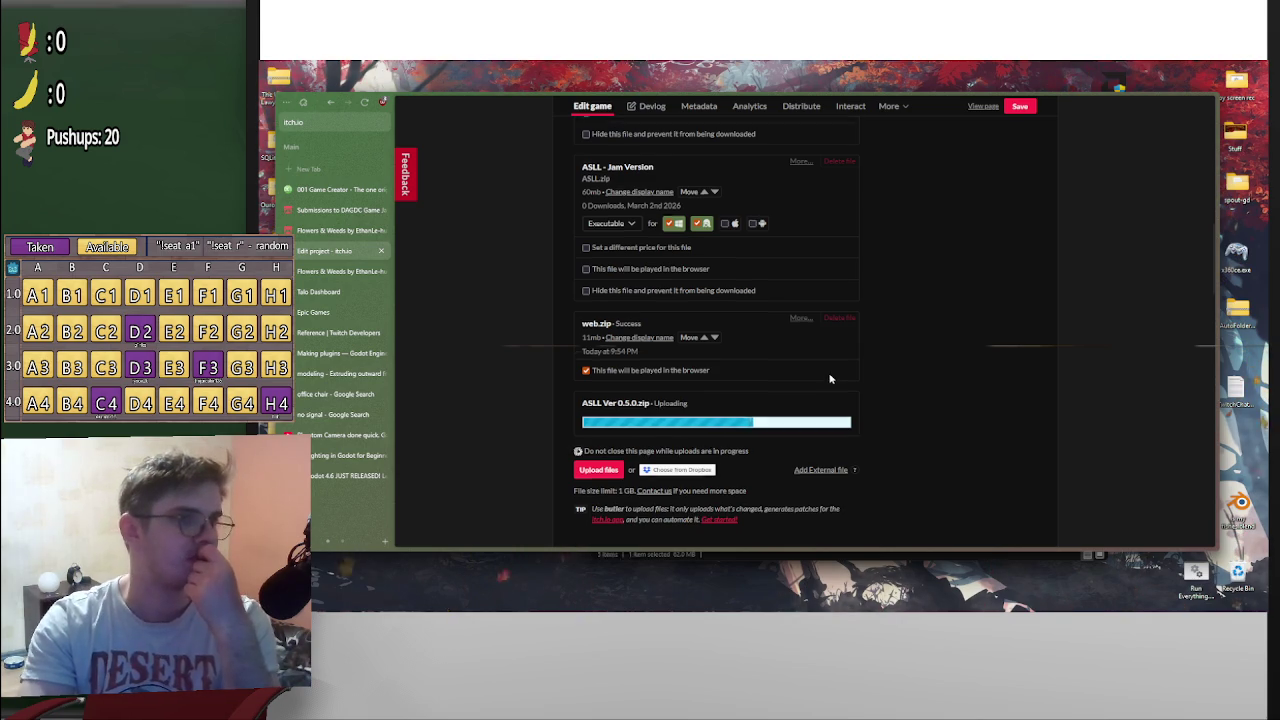
{"action": "scroll", "coordinate": [829, 374], "scroll_direction": "up", "scroll_amount": 5}
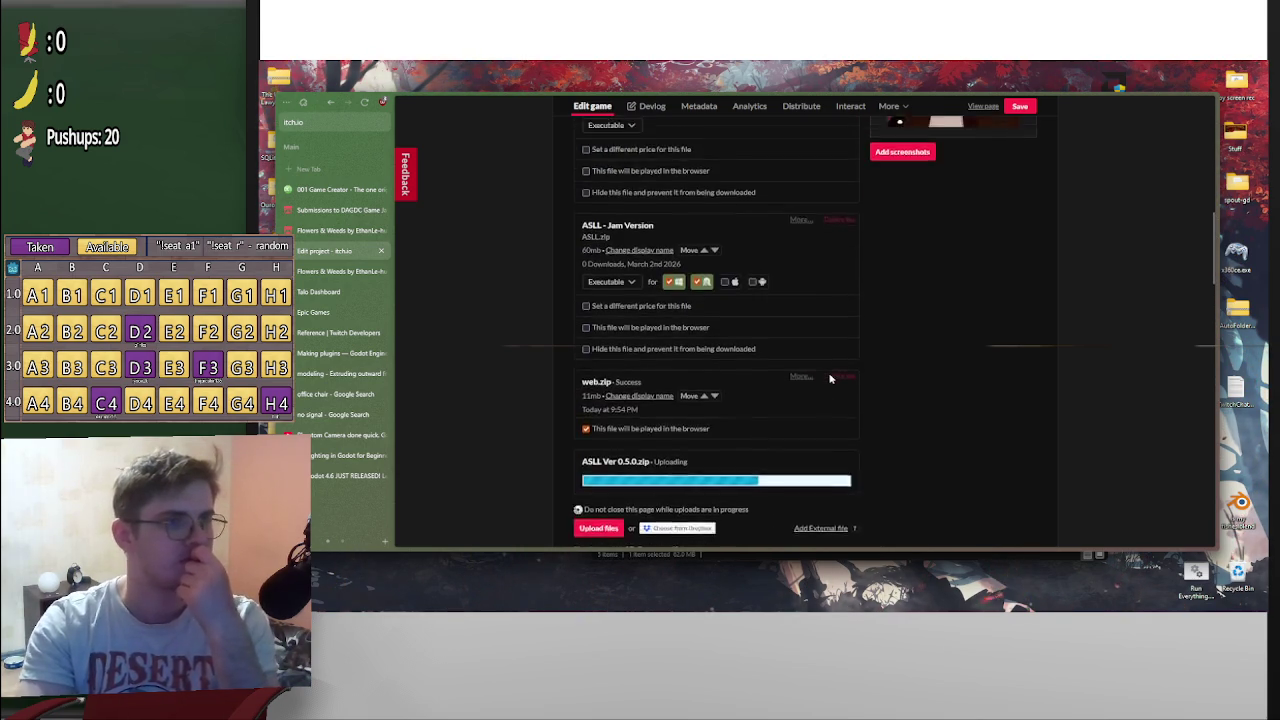
{"action": "scroll", "coordinate": [580, 366], "scroll_direction": "down", "scroll_amount": 3}
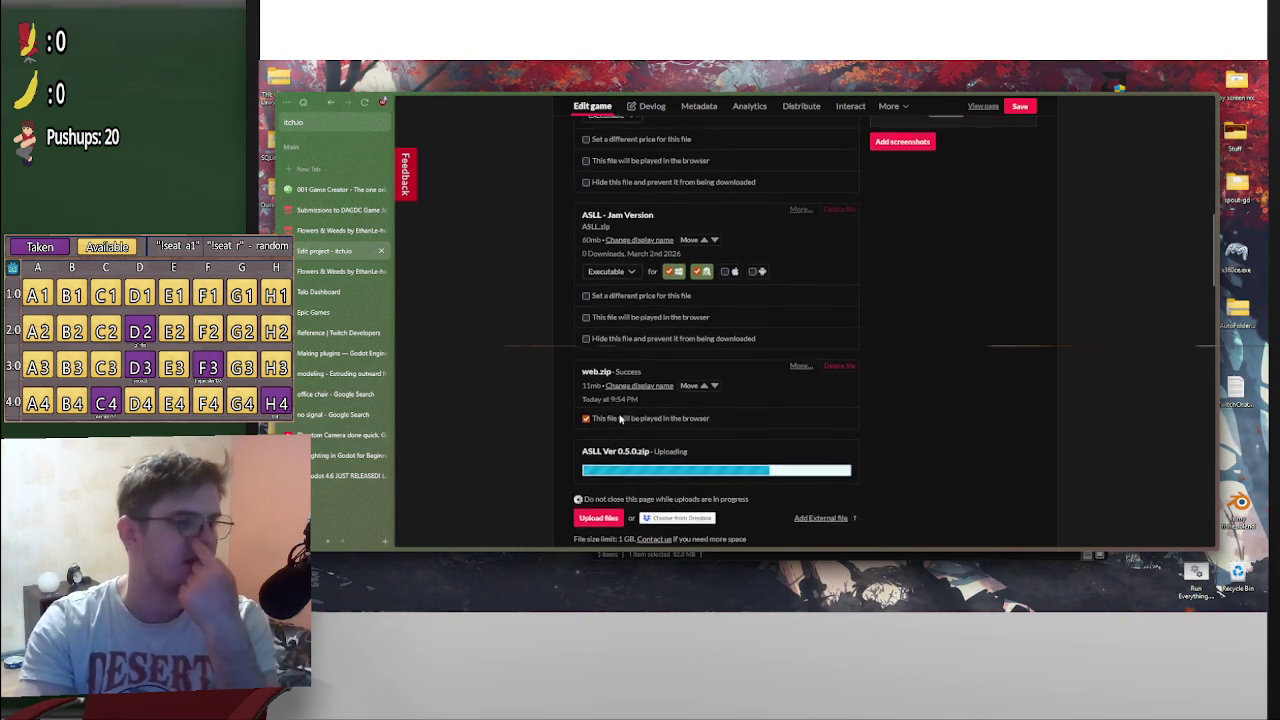
{"action": "scroll", "coordinate": [594, 242], "scroll_direction": "up", "scroll_amount": 3}
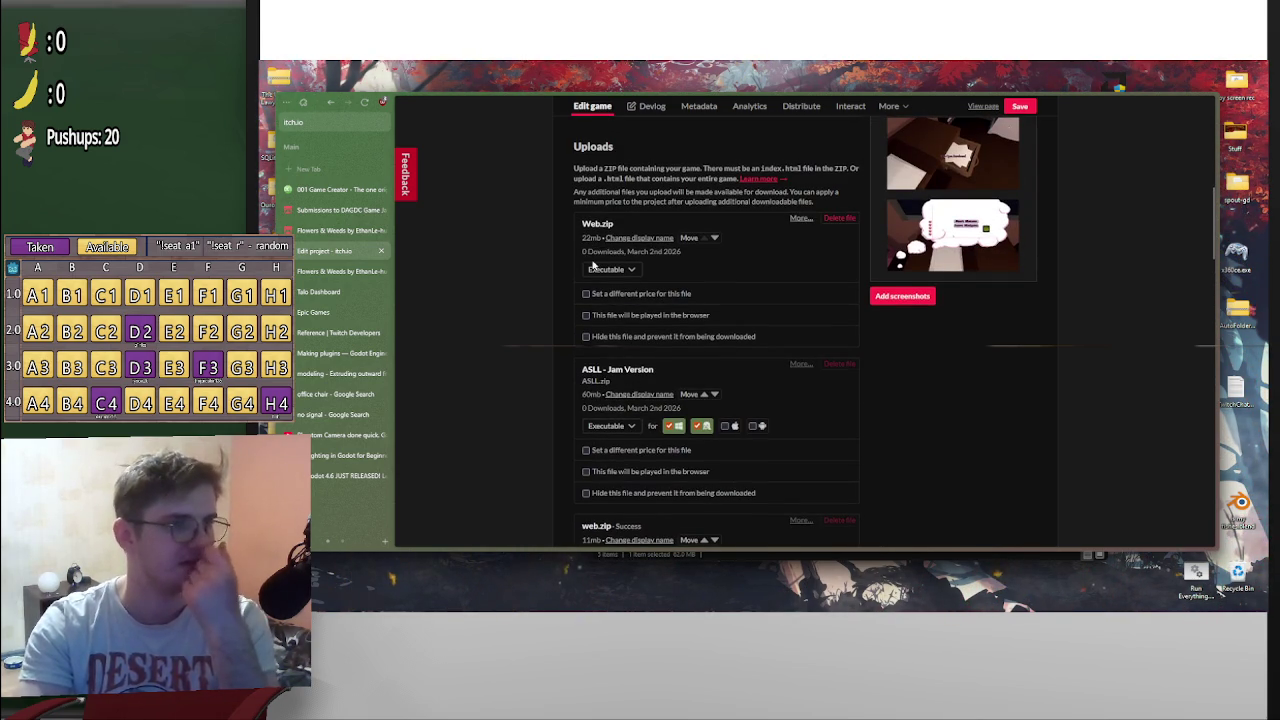
{"action": "scroll", "coordinate": [614, 420], "scroll_direction": "down", "scroll_amount": 2}
{"action": "scroll", "coordinate": [604, 396], "scroll_direction": "up", "scroll_amount": 3}
{"action": "scroll", "coordinate": [604, 396], "scroll_direction": "up", "scroll_amount": 1}
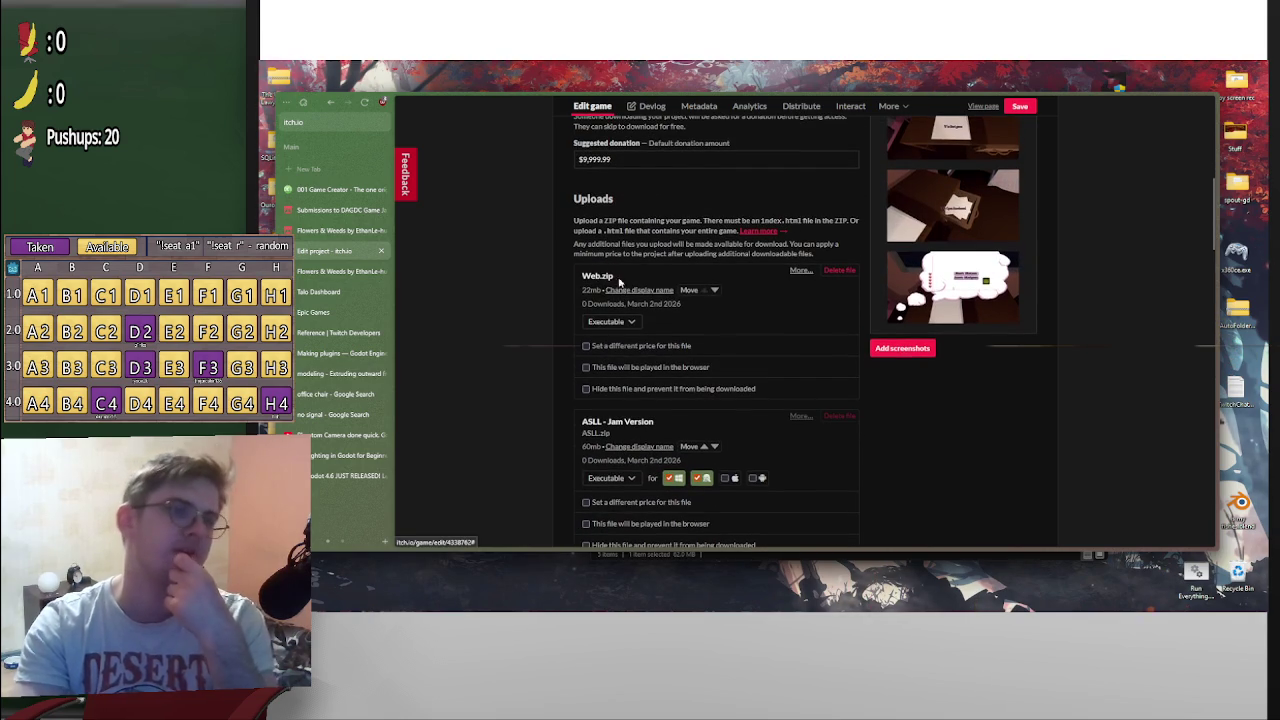
{"action": "scroll", "coordinate": [628, 311], "scroll_direction": "down", "scroll_amount": 3}
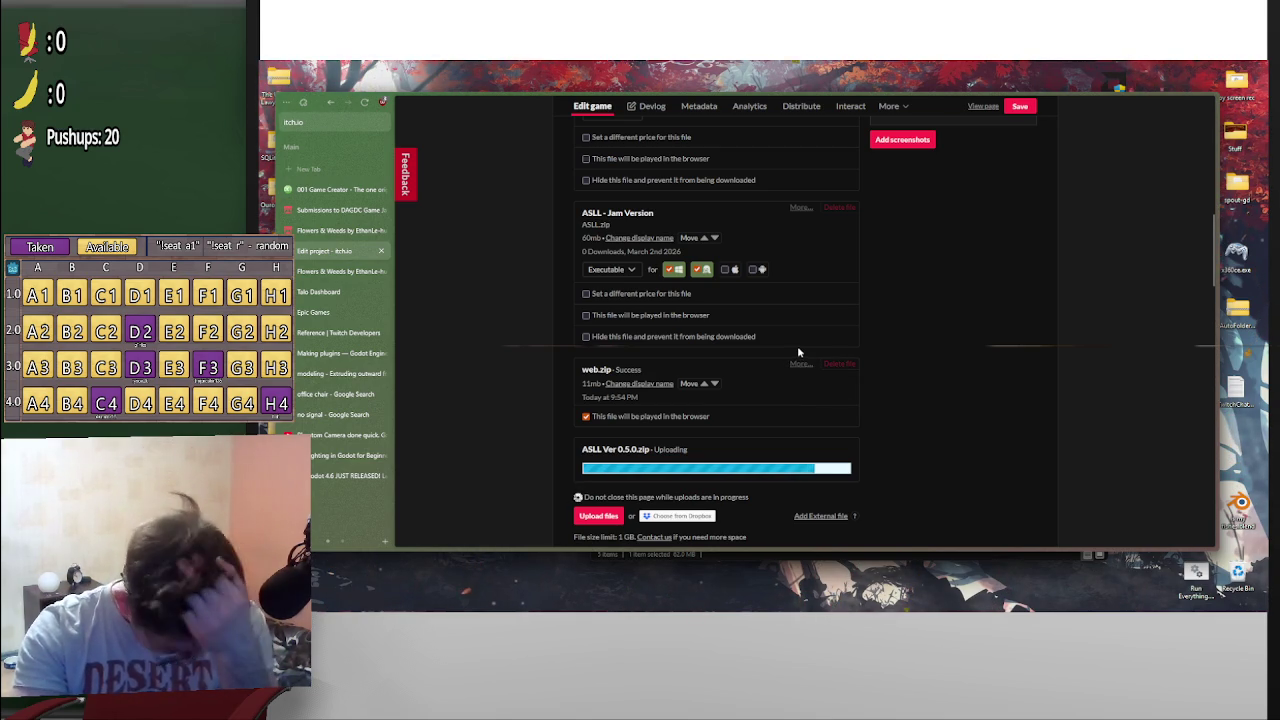
{"action": "scroll", "coordinate": [843, 374], "scroll_direction": "up", "scroll_amount": 2}
{"action": "scroll", "coordinate": [730, 279], "scroll_direction": "down", "scroll_amount": 2}
{"action": "scroll", "coordinate": [597, 290], "scroll_direction": "up", "scroll_amount": 3}
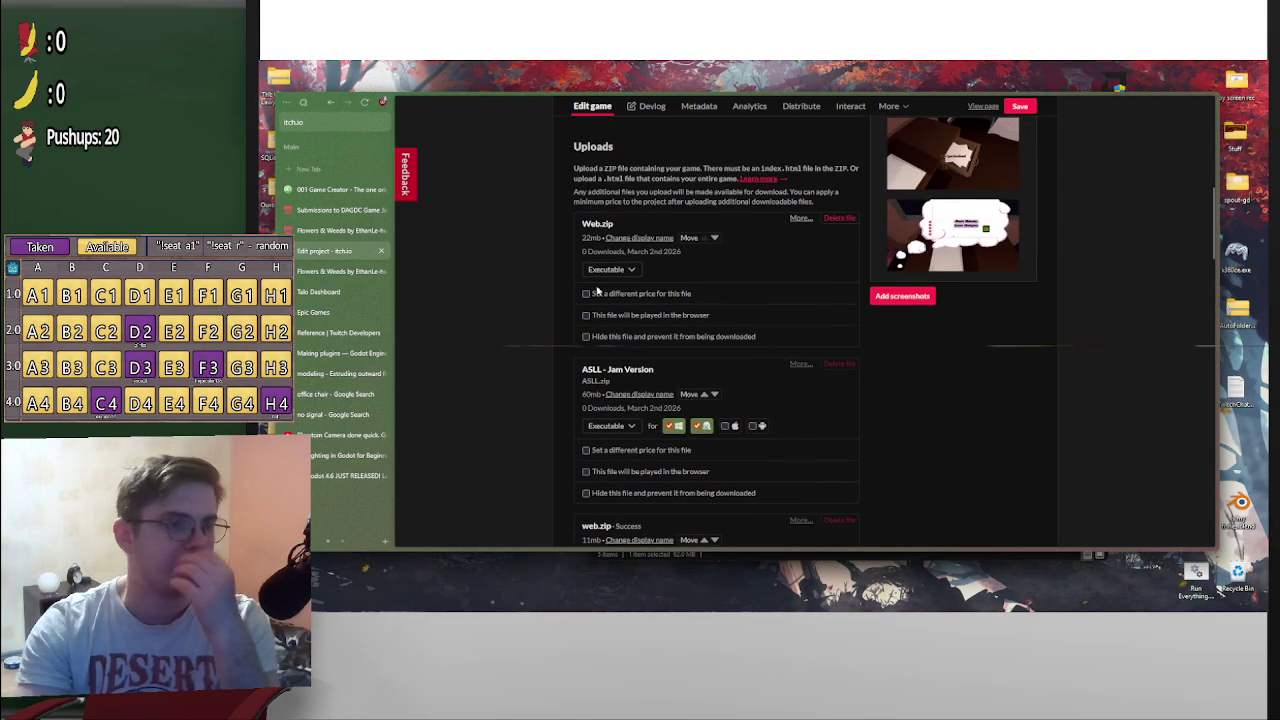
{"action": "scroll", "coordinate": [601, 242], "scroll_direction": "down", "scroll_amount": 3}
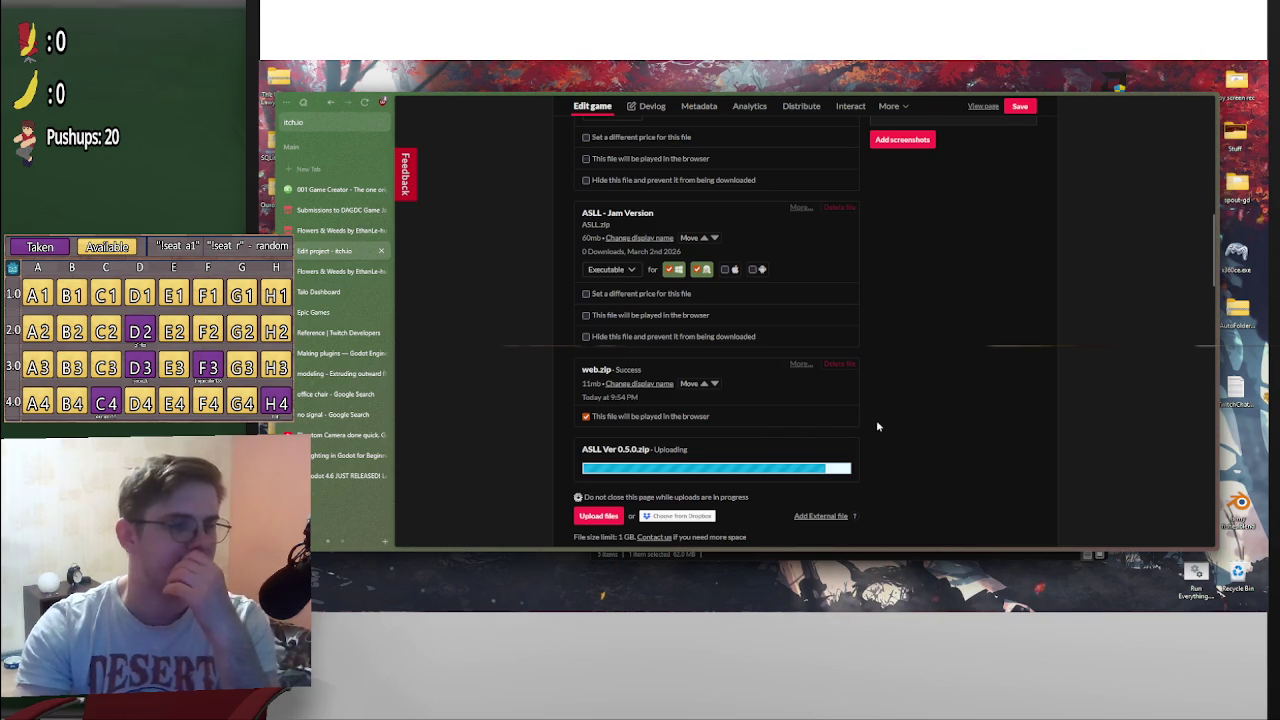
{"action": "scroll", "coordinate": [819, 313], "scroll_direction": "up", "scroll_amount": 3}
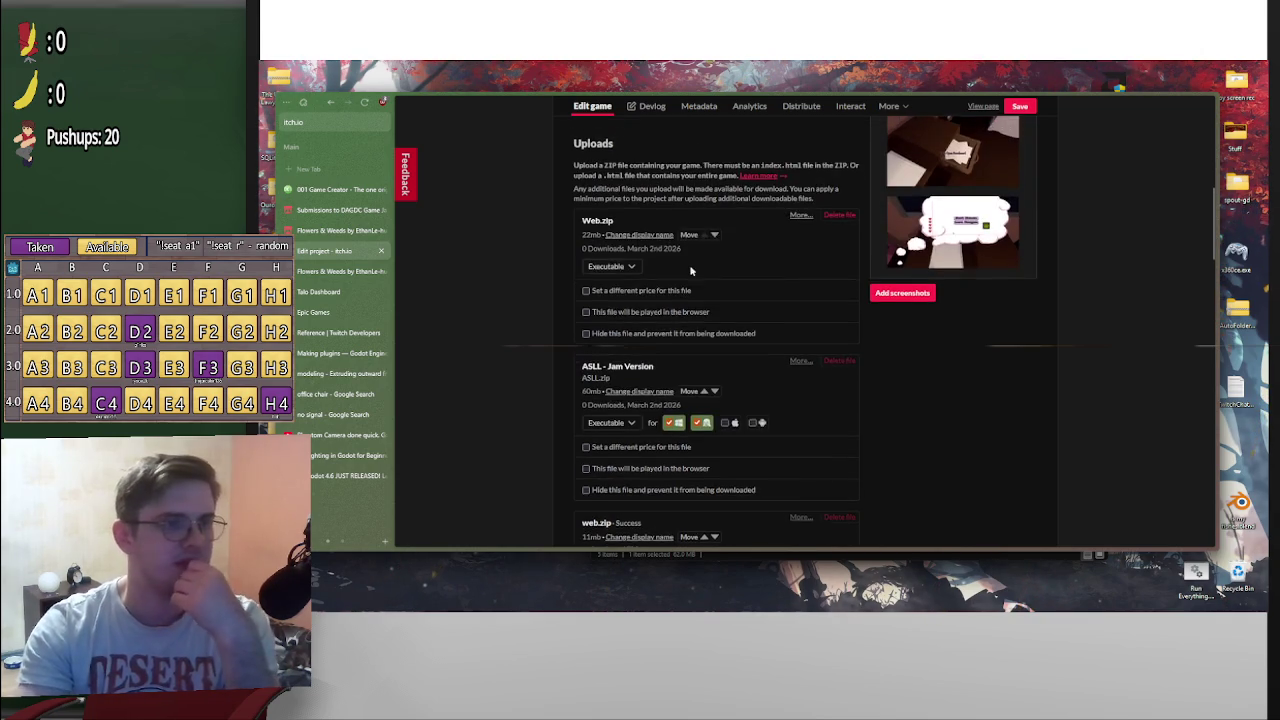
{"action": "scroll", "coordinate": [860, 370], "scroll_direction": "down", "scroll_amount": 3}
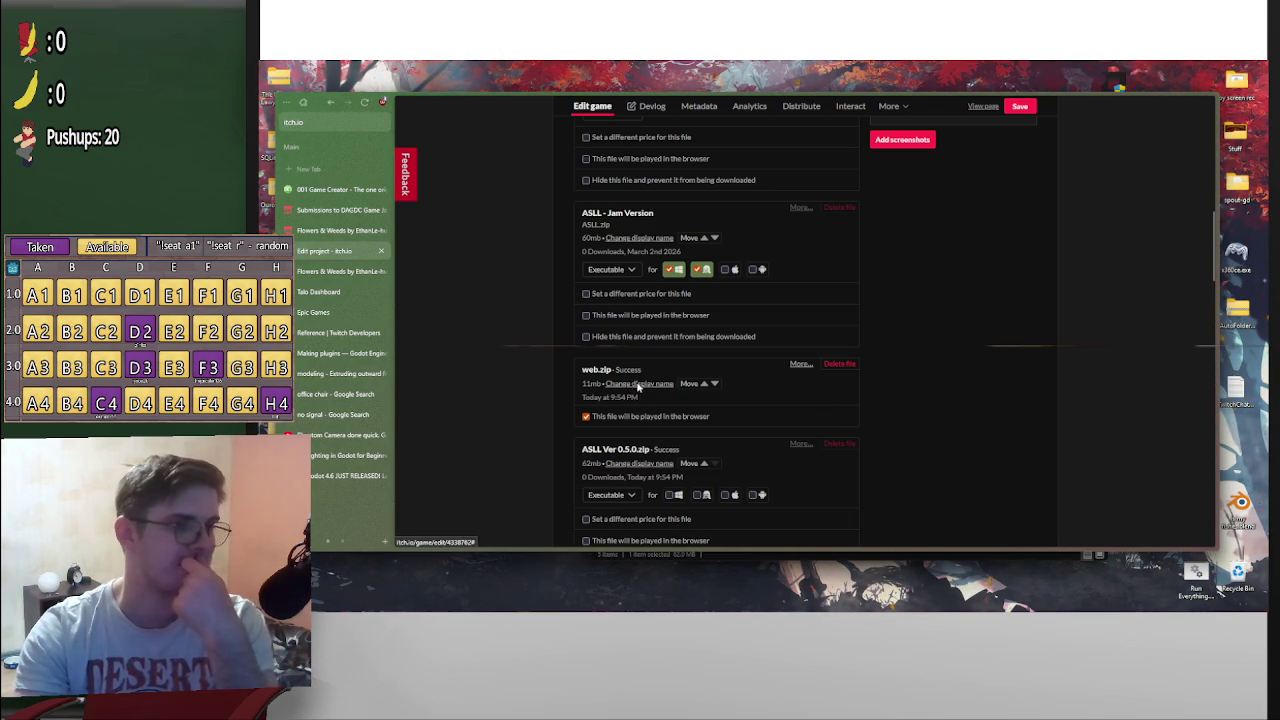
{"action": "scroll", "coordinate": [962, 179], "scroll_direction": "up", "scroll_amount": 5}
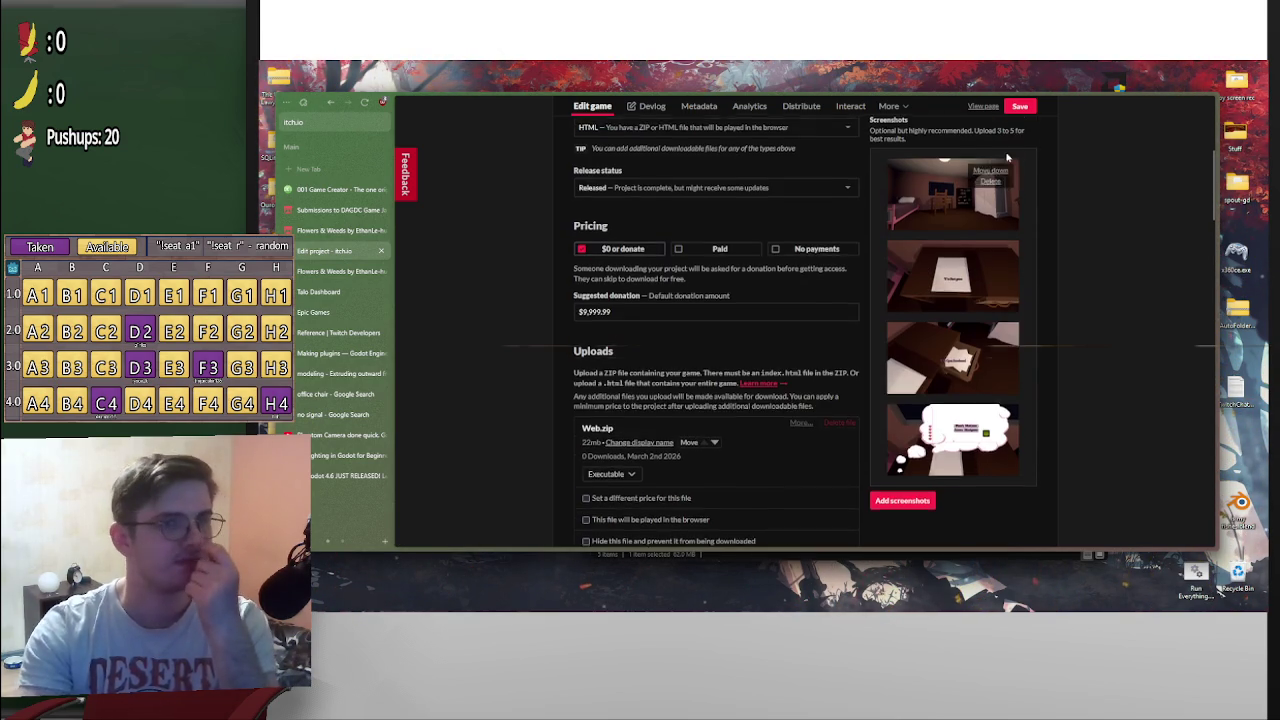
Save the game page changes and open its public page
{"action": "left_click", "coordinate": [1019, 106]}
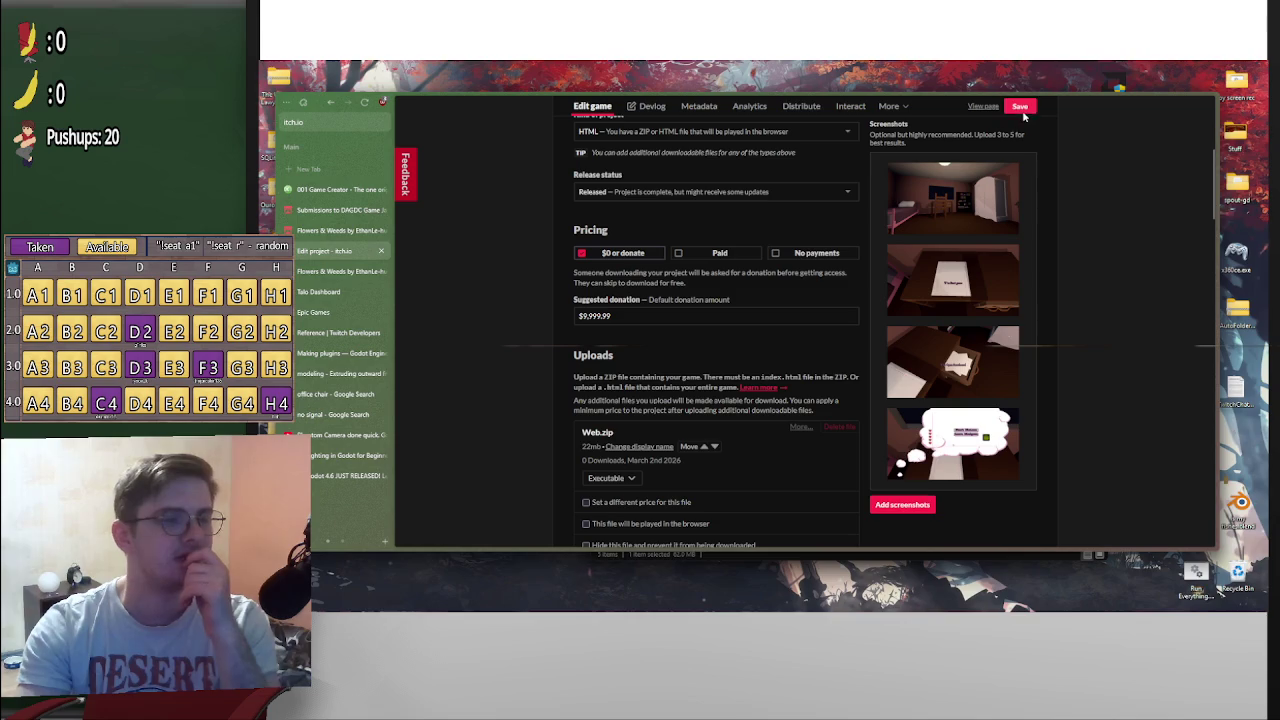
{"action": "scroll", "coordinate": [800, 257], "scroll_direction": "up", "scroll_amount": 4}
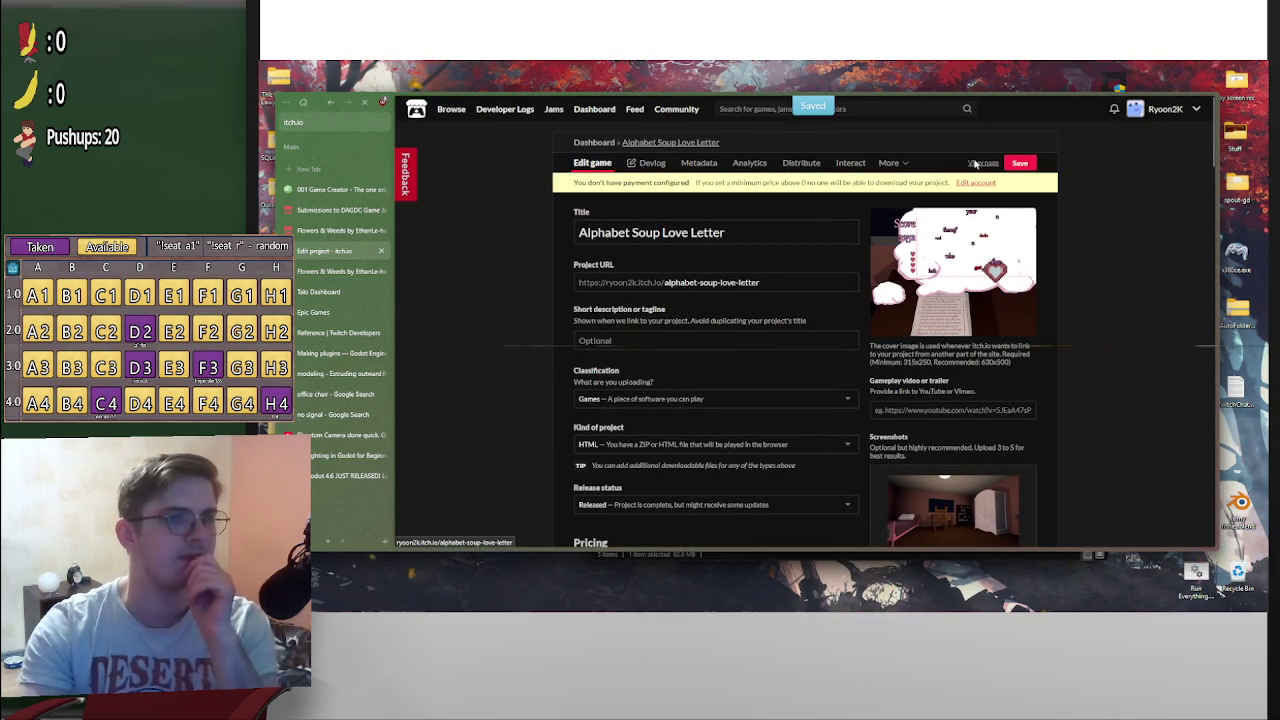
{"action": "left_click", "coordinate": [975, 163]}
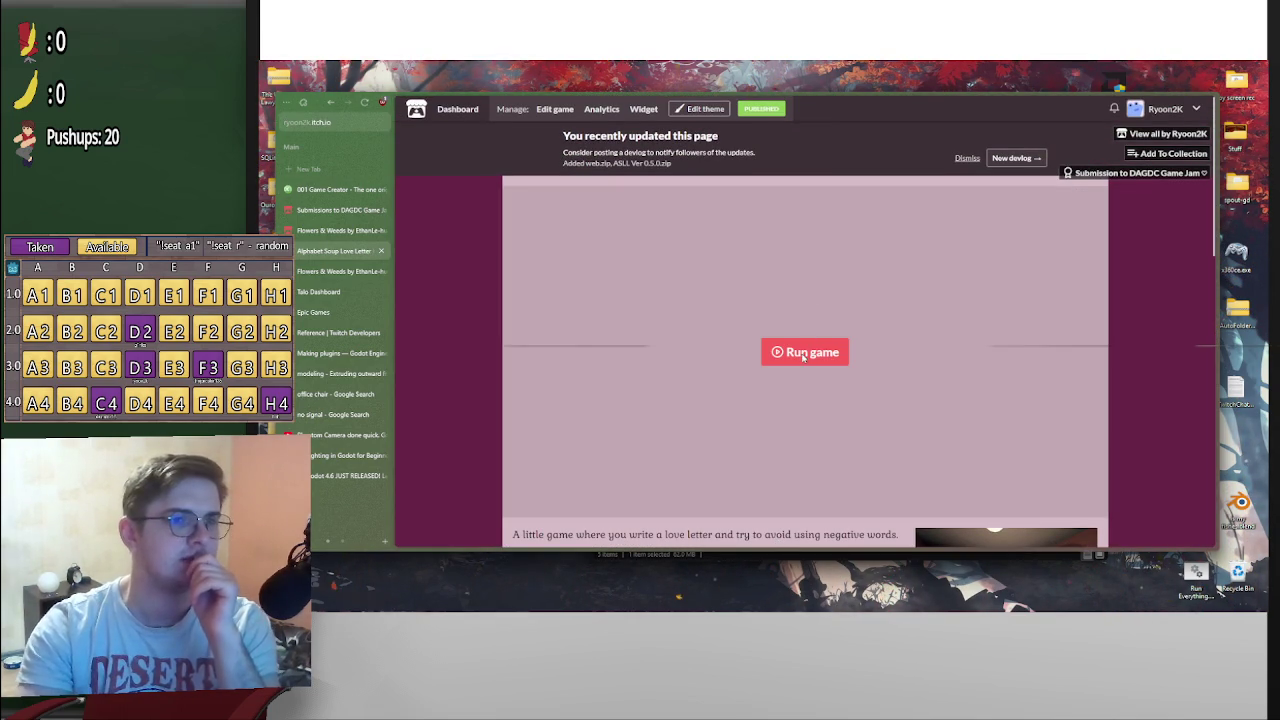
Run the web build and toggle the pause screen several times with P
{"action": "left_click", "coordinate": [803, 353]}
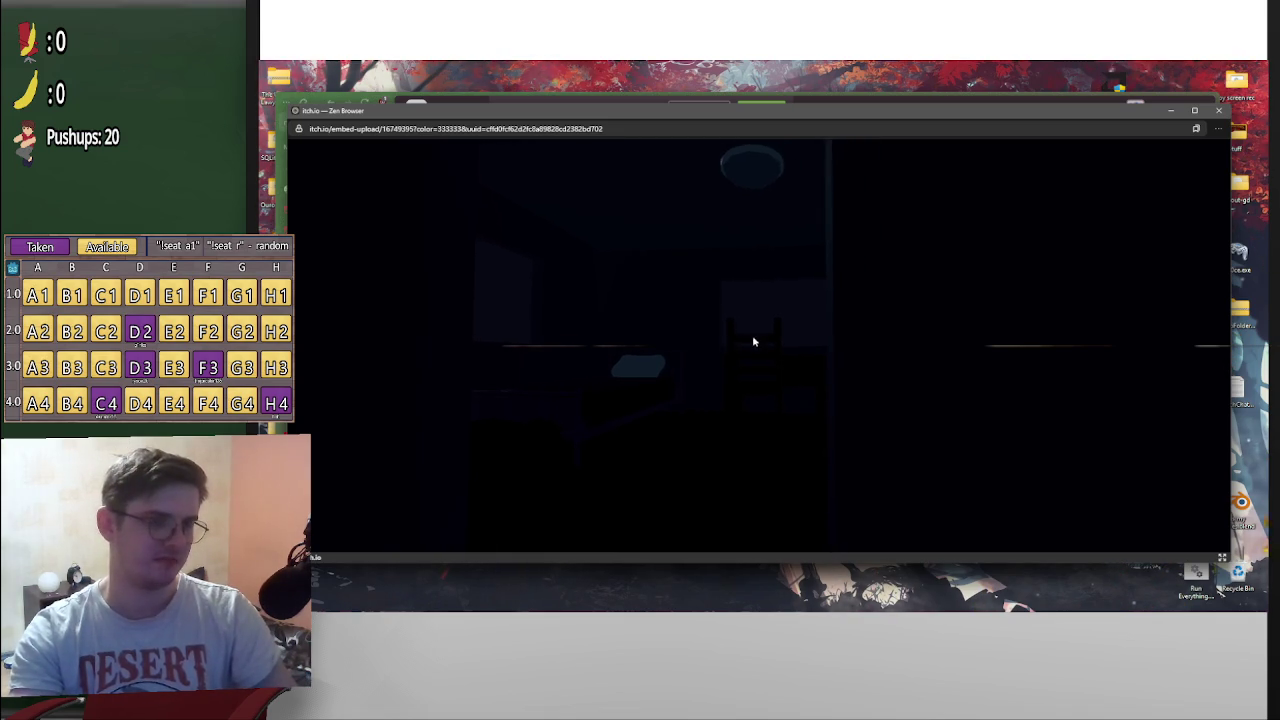
{"action": "key", "text": "p"}
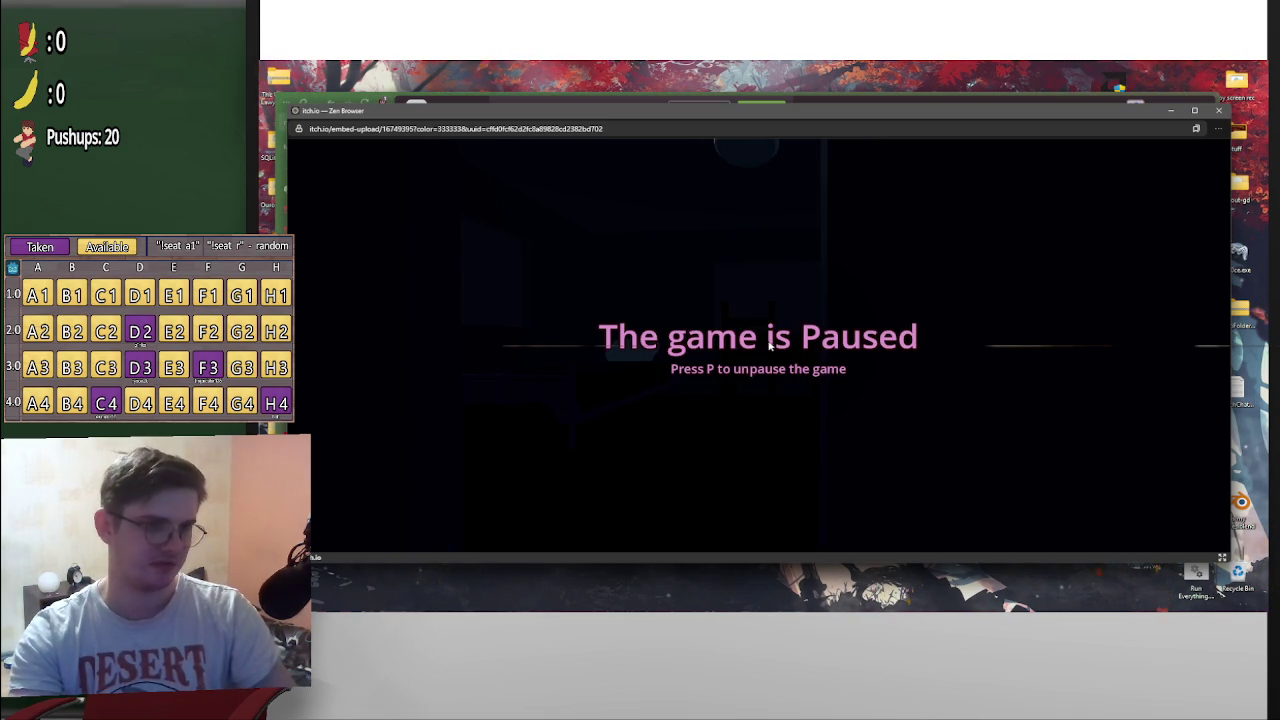
{"action": "key", "text": "p"}
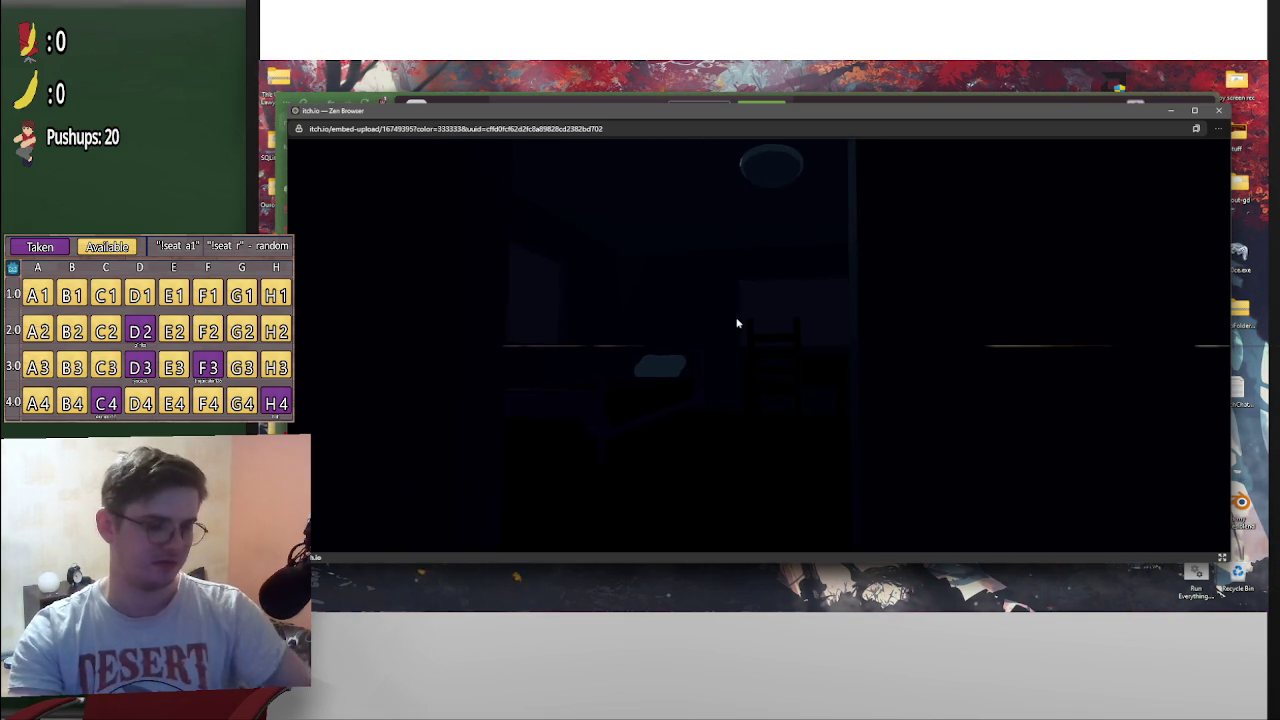
{"action": "key", "text": "p"}
{"action": "key", "text": "p"}
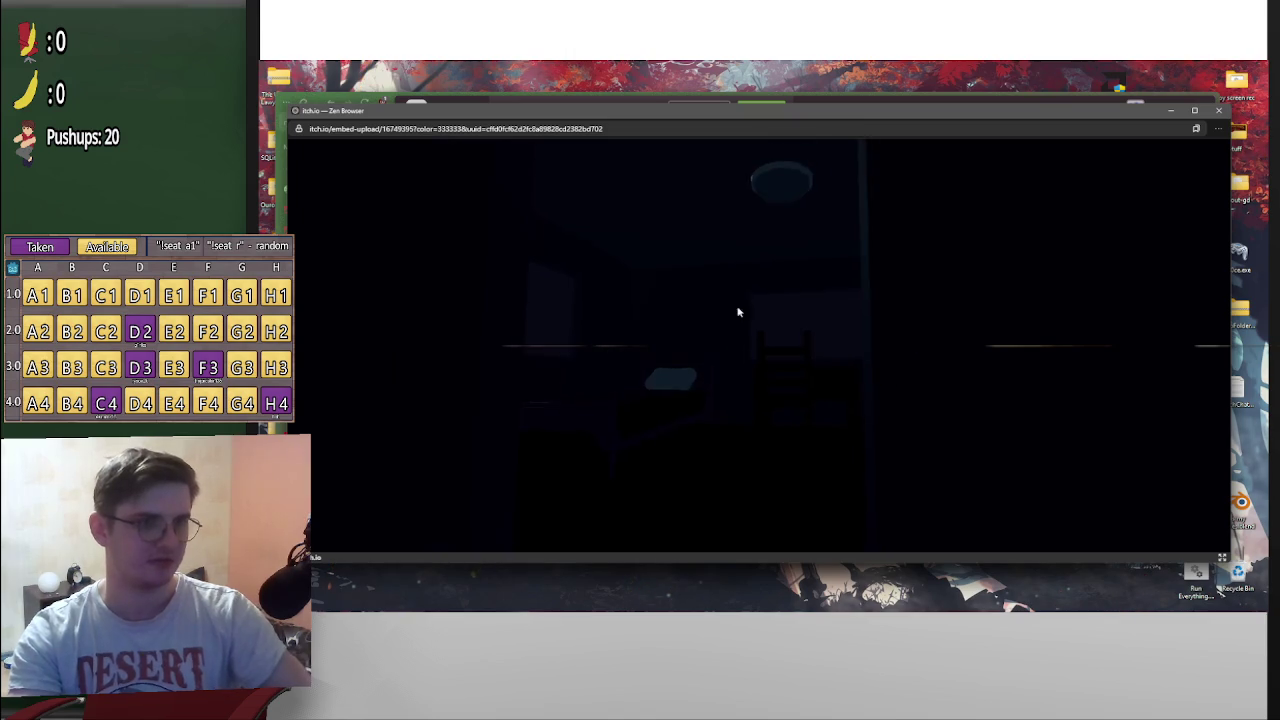
{"action": "key", "text": "p"}
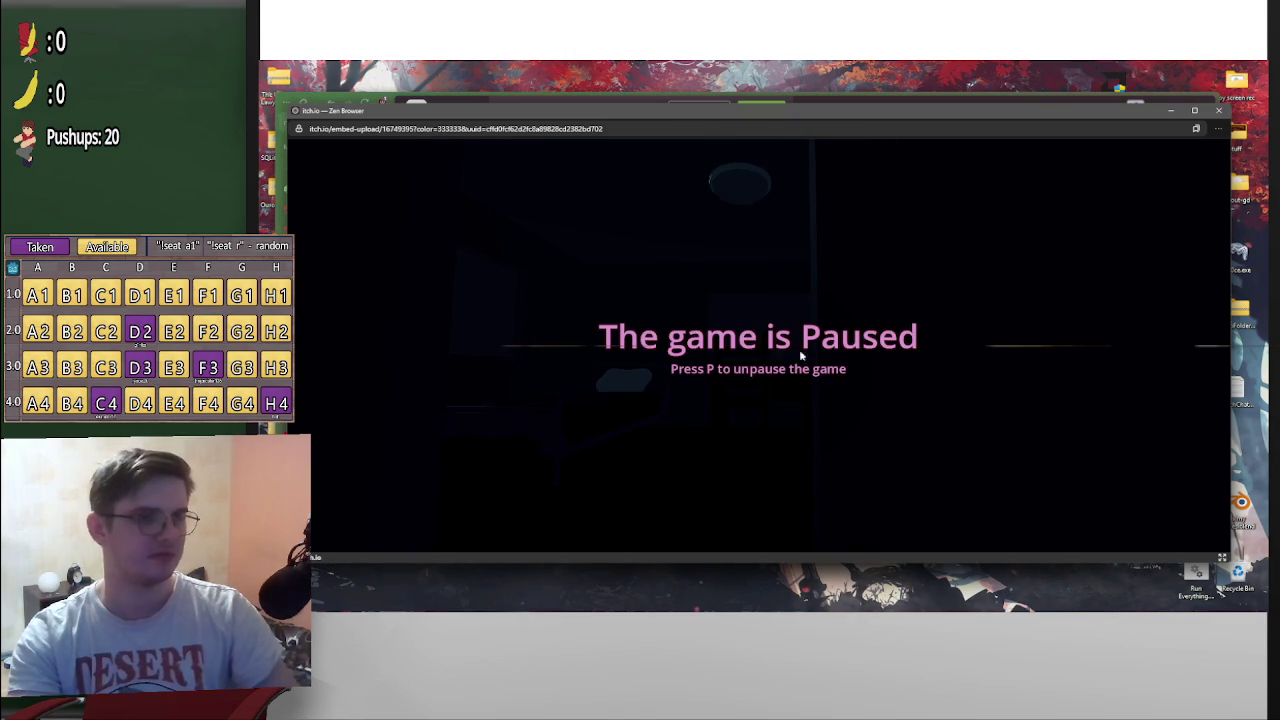
{"action": "key", "text": "p"}
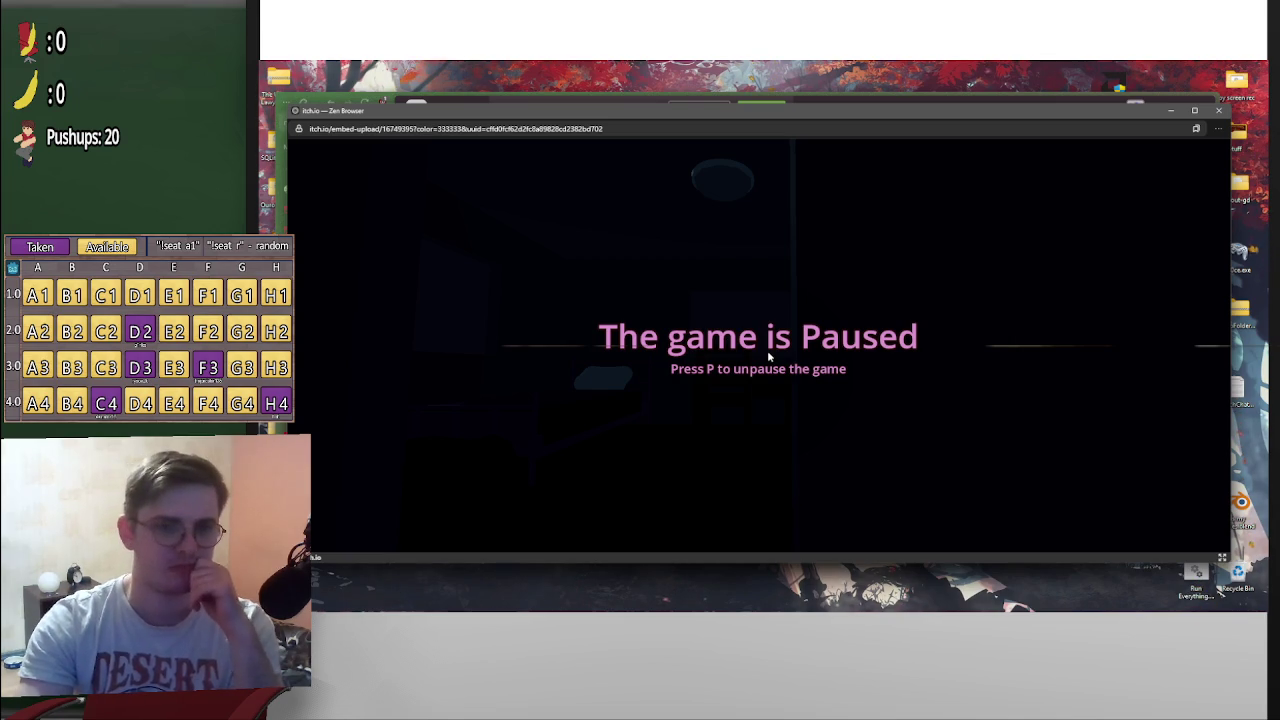
Close the game popup and return to the Godot window
{"action": "left_click", "coordinate": [1220, 111]}
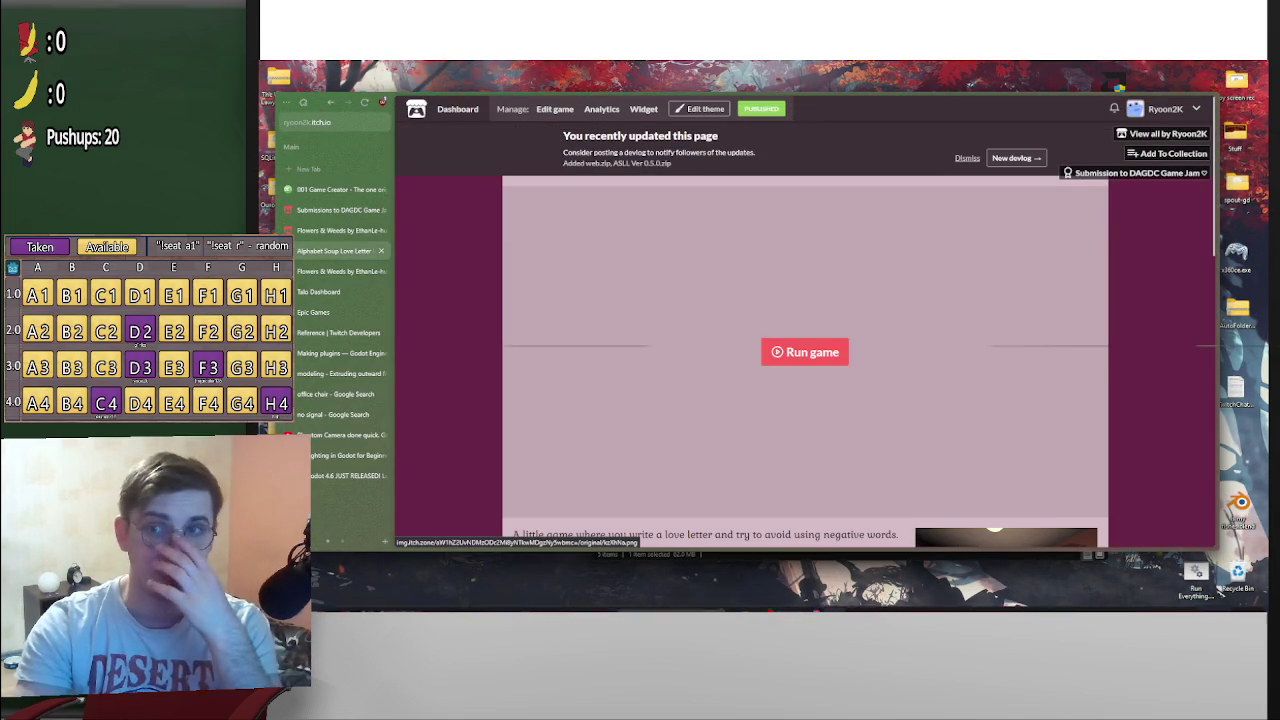
{"action": "mouse_move", "coordinate": [880, 600]}
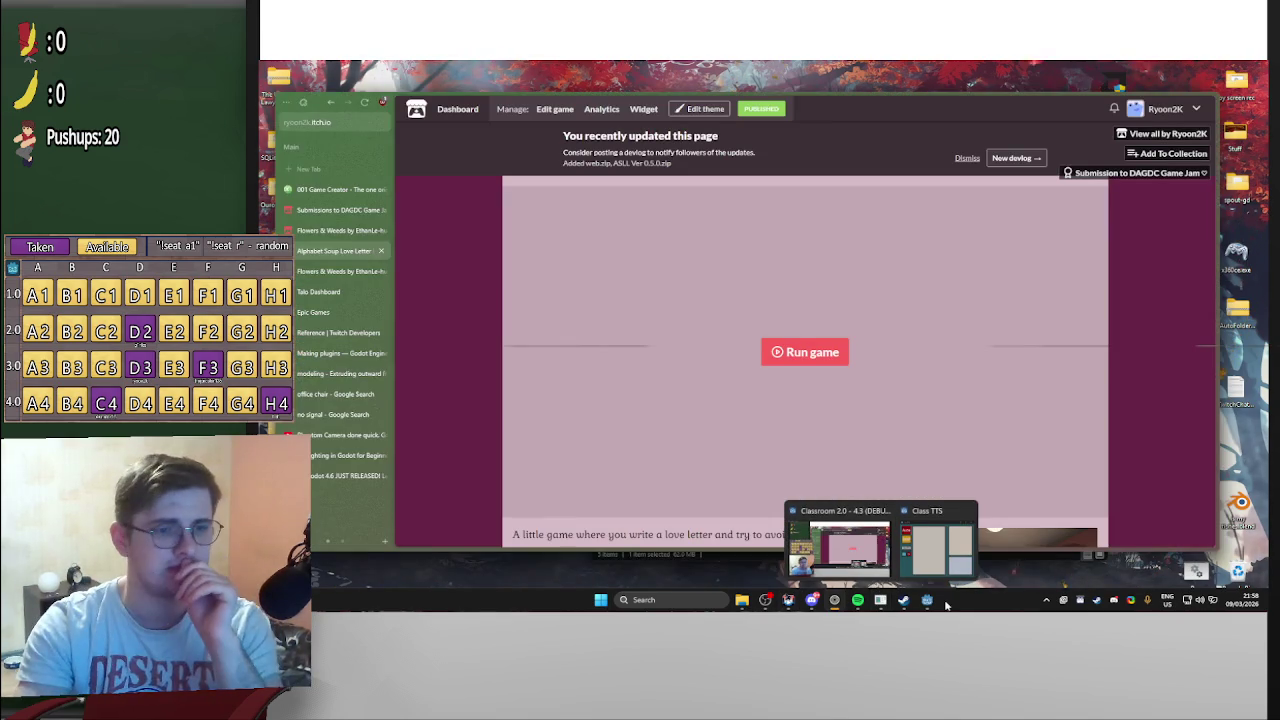
{"action": "mouse_move", "coordinate": [927, 600]}
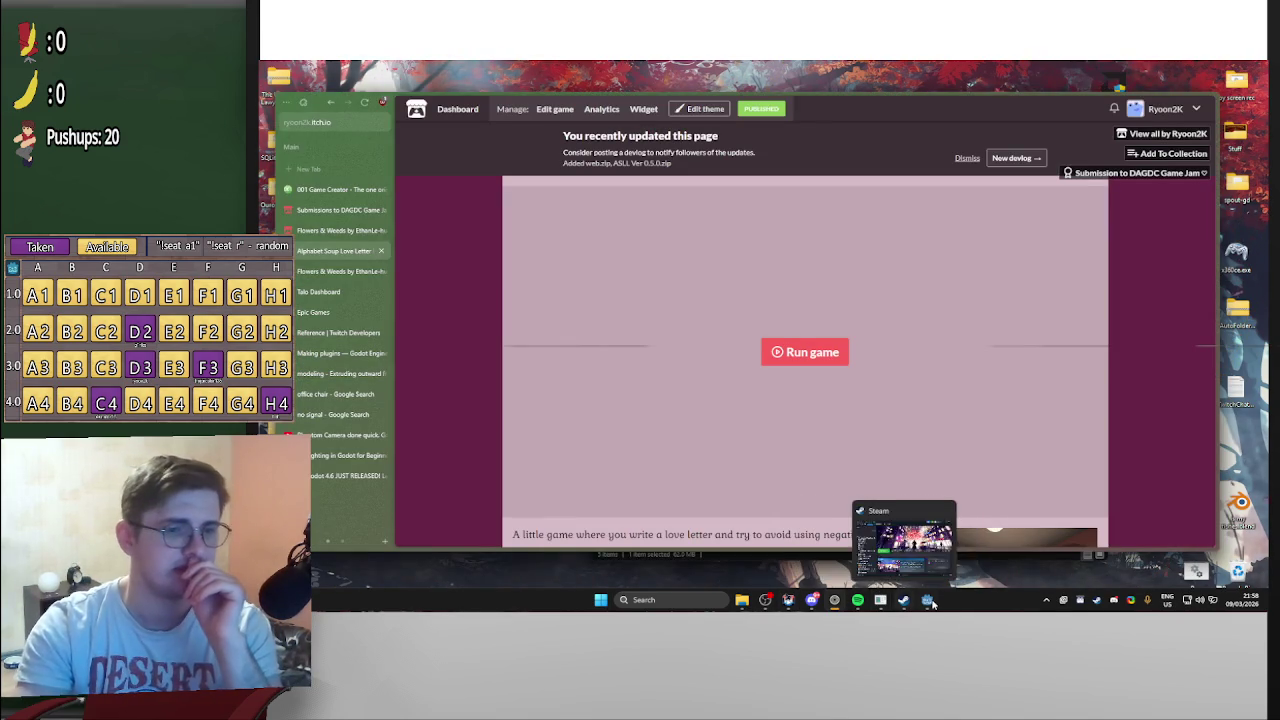
{"action": "mouse_move", "coordinate": [940, 567]}
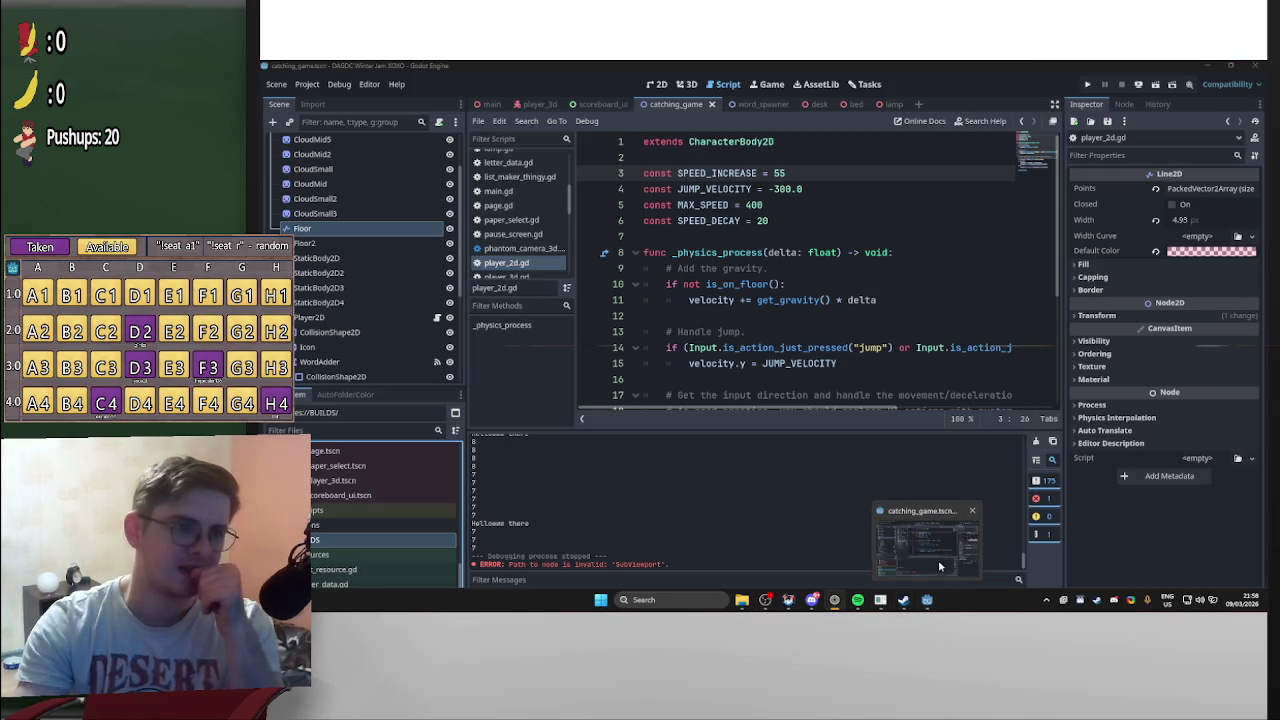
Bring the Godot editor back to the front
{"action": "left_click", "coordinate": [922, 549]}
{"action": "scroll", "coordinate": [782, 316], "scroll_direction": "down", "scroll_amount": 4}
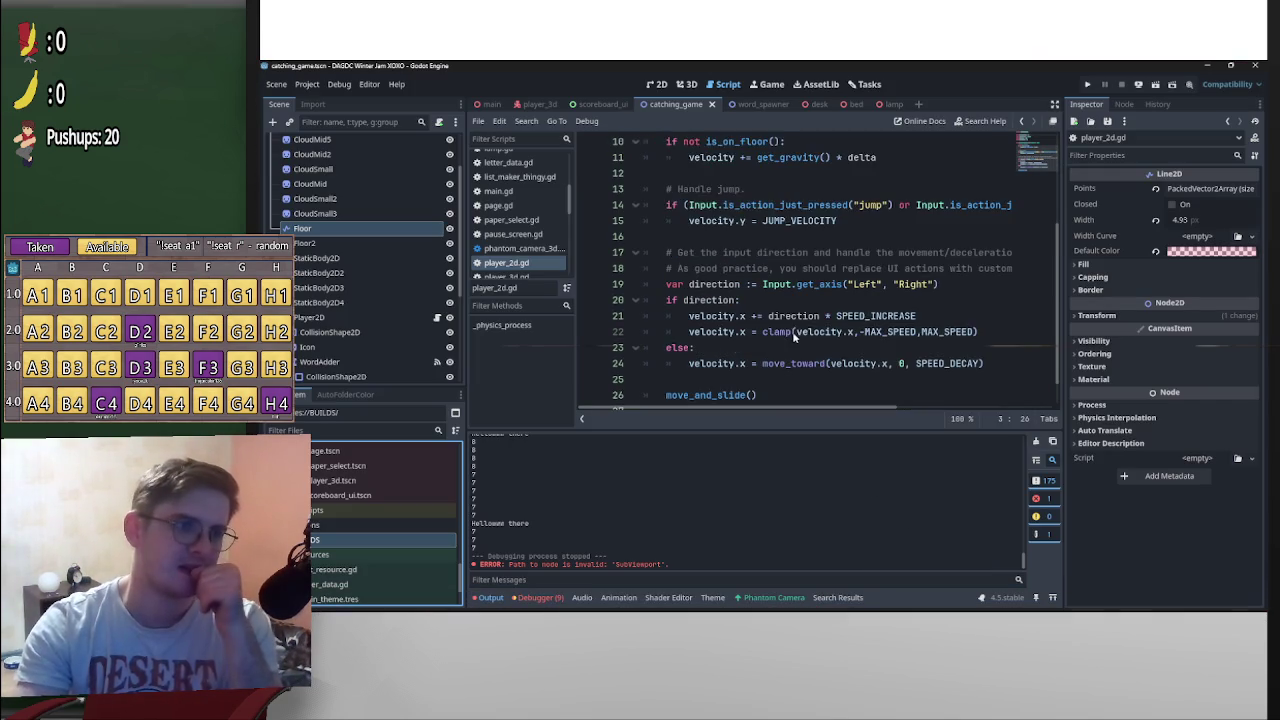
{"action": "scroll", "coordinate": [820, 363], "scroll_direction": "up", "scroll_amount": 3}
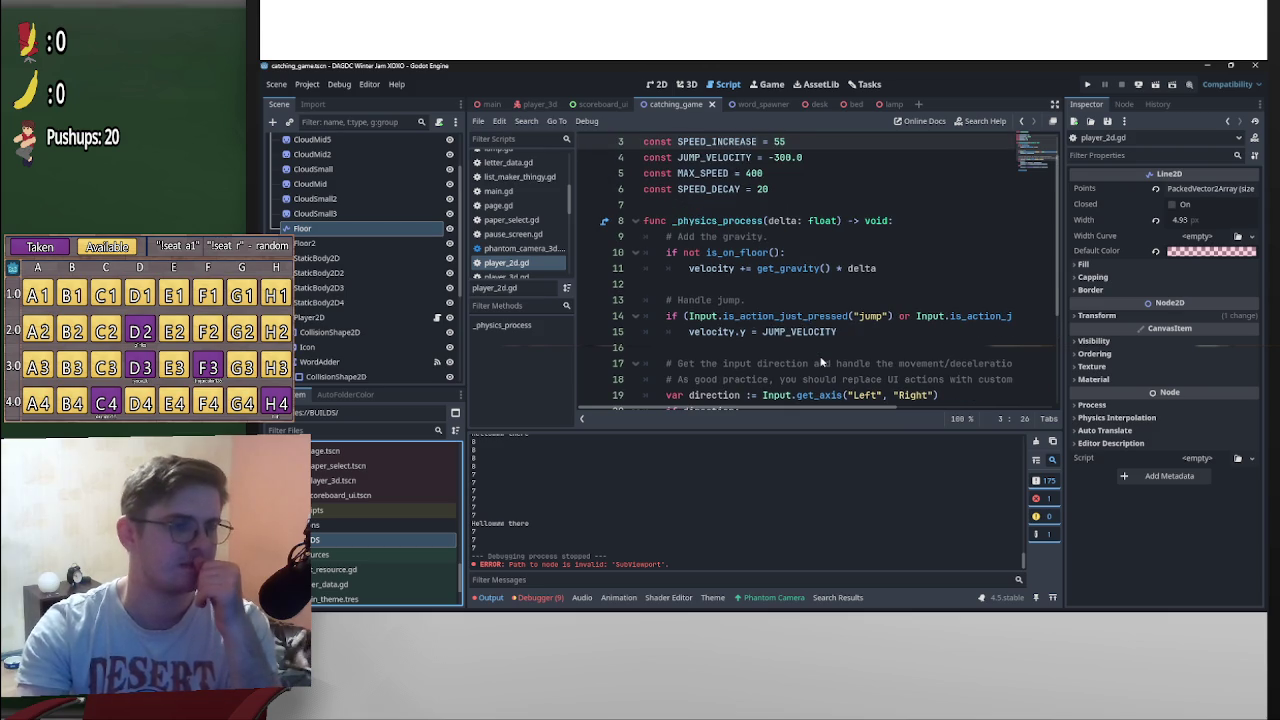
{"action": "scroll", "coordinate": [820, 363], "scroll_direction": "down", "scroll_amount": 2}
{"action": "scroll", "coordinate": [824, 370], "scroll_direction": "down", "scroll_amount": 1}
{"action": "scroll", "coordinate": [830, 374], "scroll_direction": "up", "scroll_amount": 3}
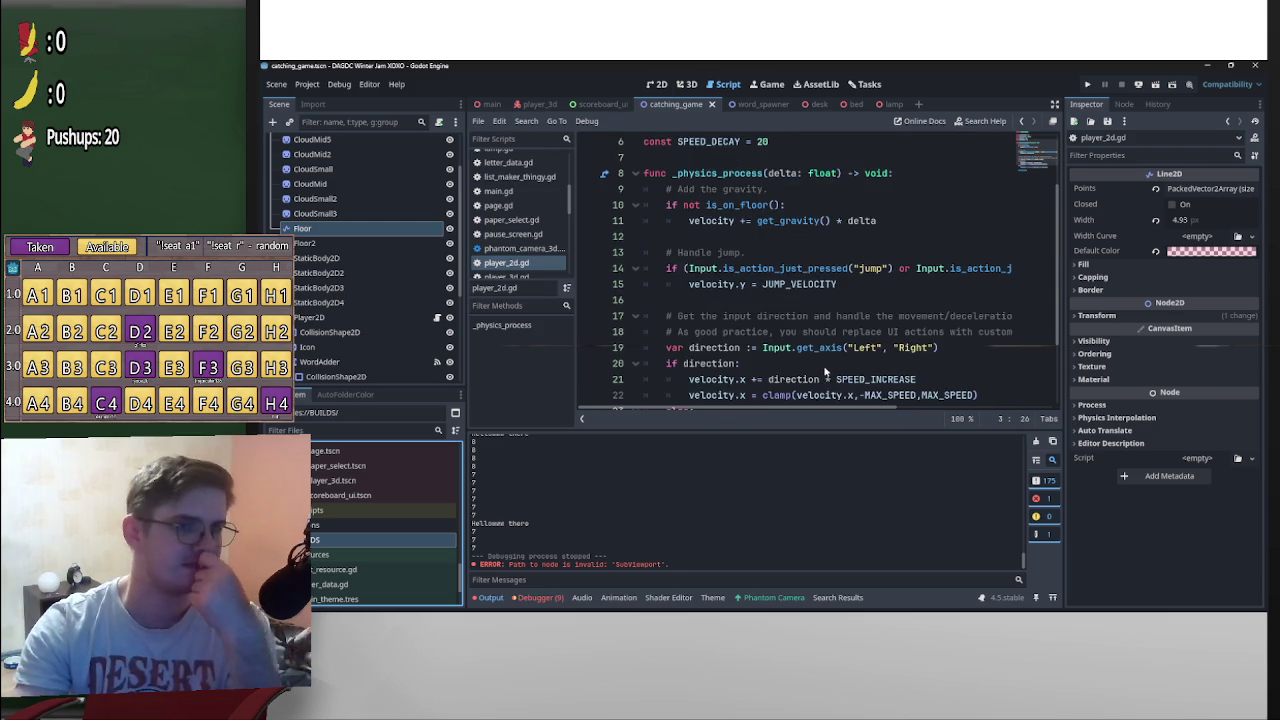
{"action": "scroll", "coordinate": [837, 377], "scroll_direction": "up", "scroll_amount": 2}
{"action": "scroll", "coordinate": [867, 370], "scroll_direction": "down", "scroll_amount": 4}
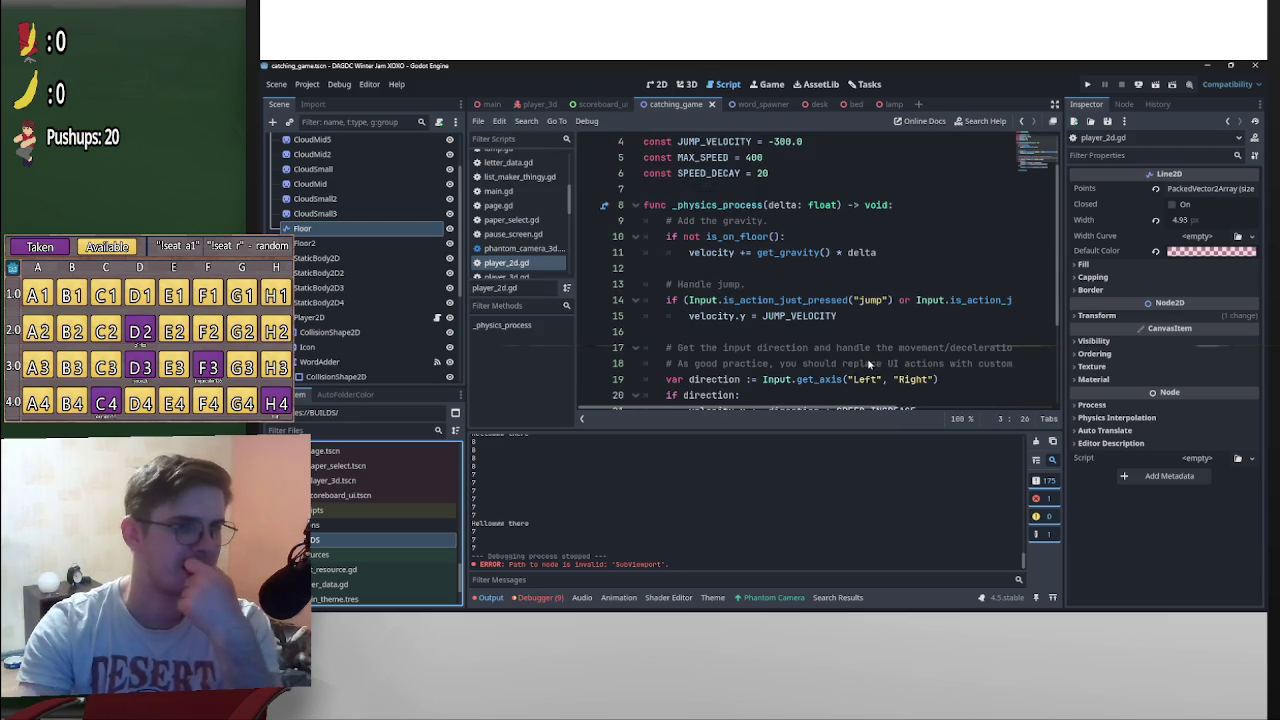
{"action": "scroll", "coordinate": [885, 357], "scroll_direction": "up", "scroll_amount": 2}
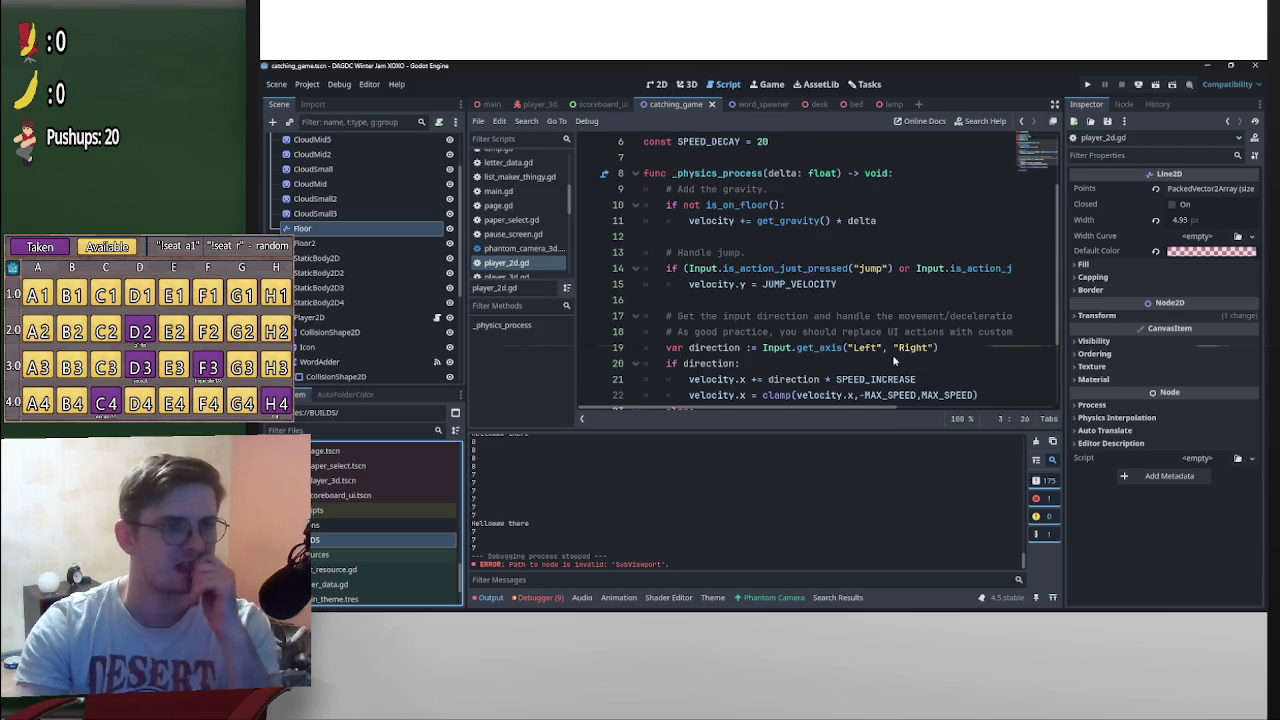
{"action": "scroll", "coordinate": [840, 290], "scroll_direction": "down", "scroll_amount": 1}
{"action": "scroll", "coordinate": [940, 375], "scroll_direction": "down", "scroll_amount": 1}
{"action": "scroll", "coordinate": [966, 371], "scroll_direction": "up", "scroll_amount": 1}
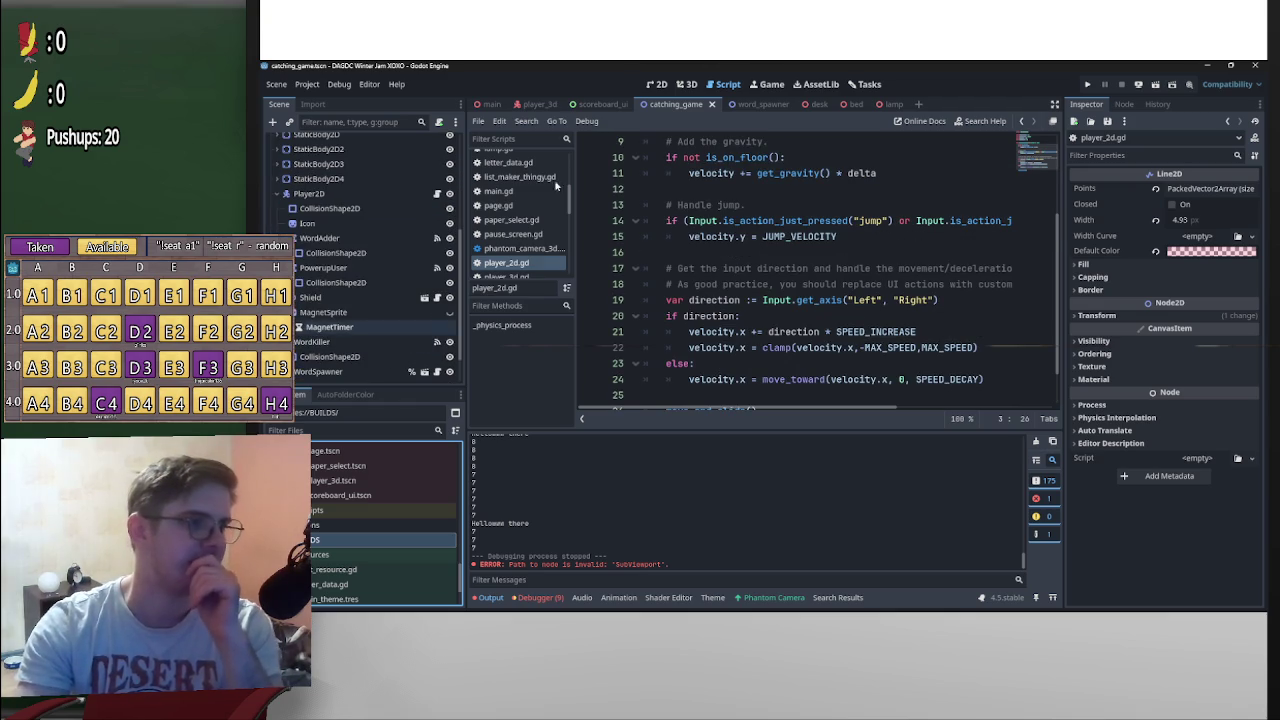
Switch to the main scene and open pause_screen.gd from the UI node
{"action": "left_click", "coordinate": [488, 105]}
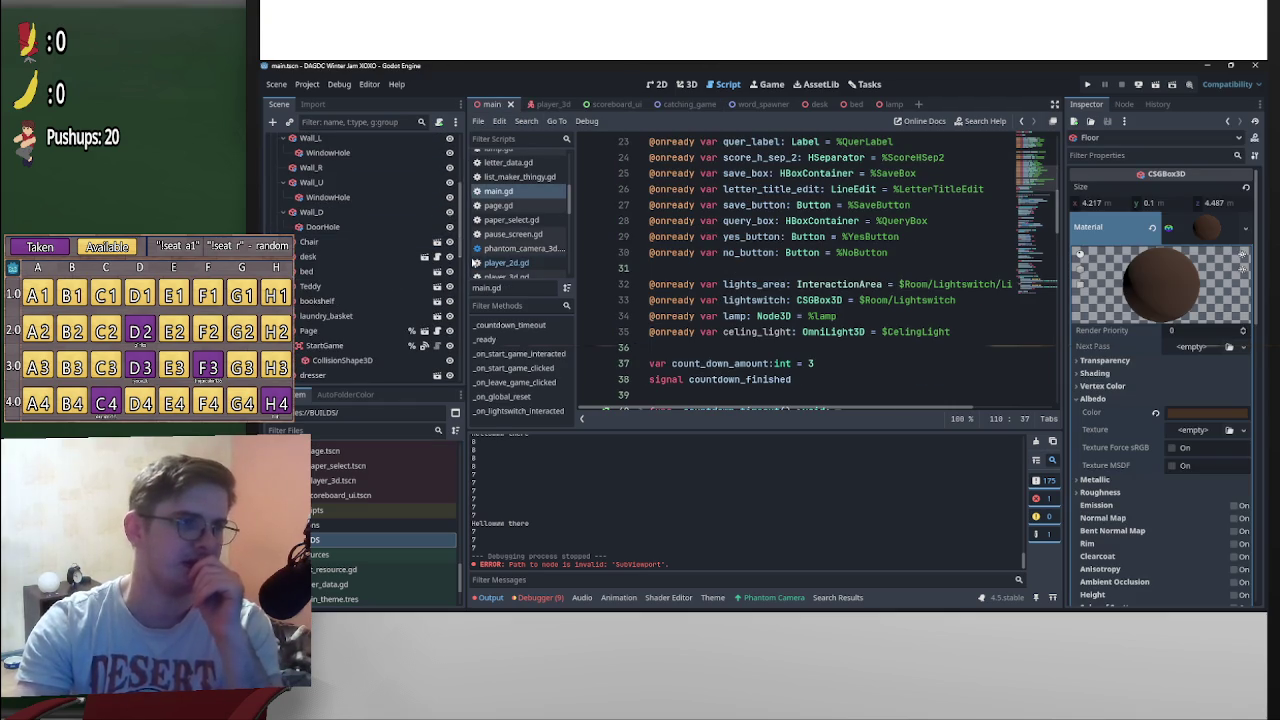
{"action": "scroll", "coordinate": [460, 285], "scroll_direction": "down", "scroll_amount": 5}
{"action": "scroll", "coordinate": [450, 260], "scroll_direction": "down", "scroll_amount": 3}
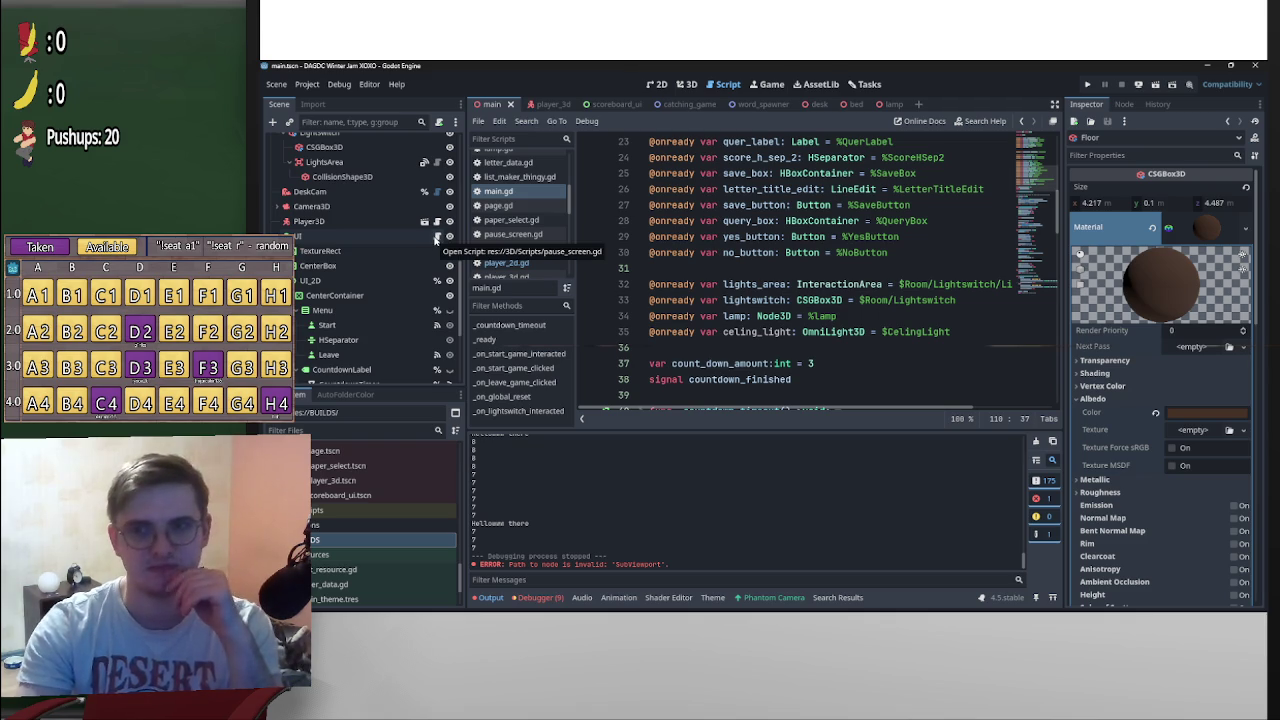
{"action": "left_click", "coordinate": [437, 238]}
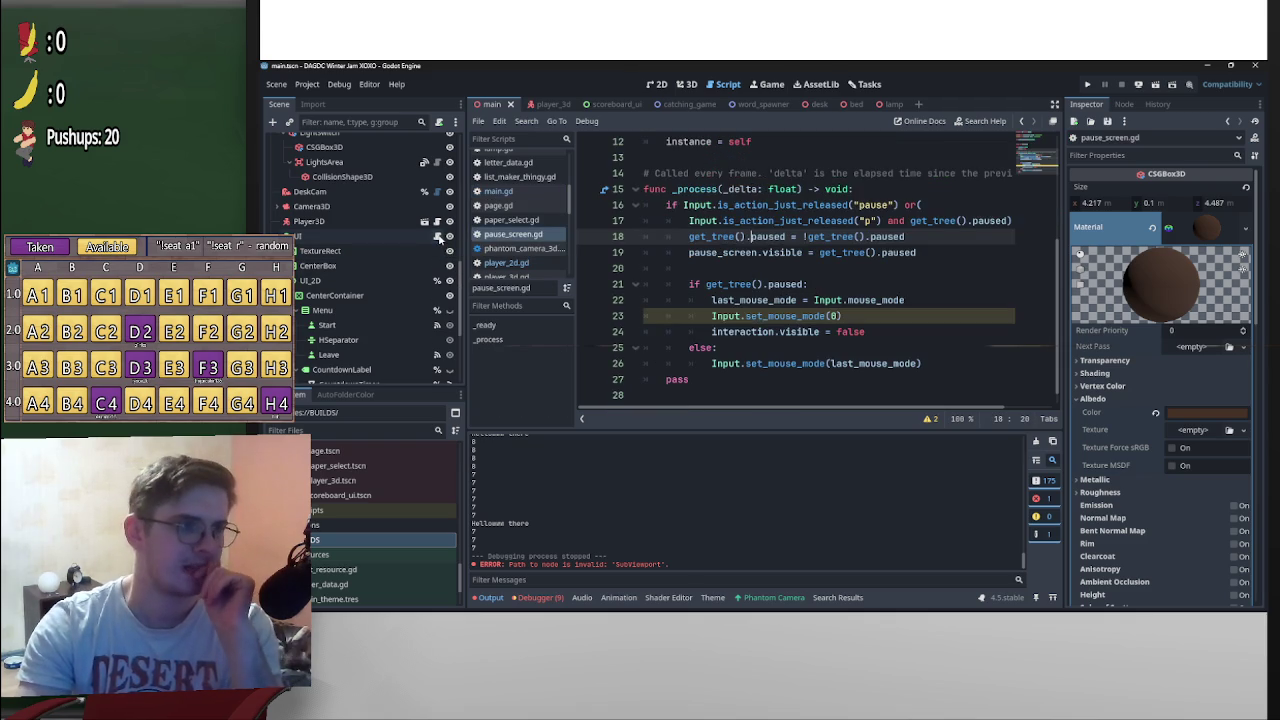
{"action": "scroll", "coordinate": [769, 350], "scroll_direction": "up", "scroll_amount": 4}
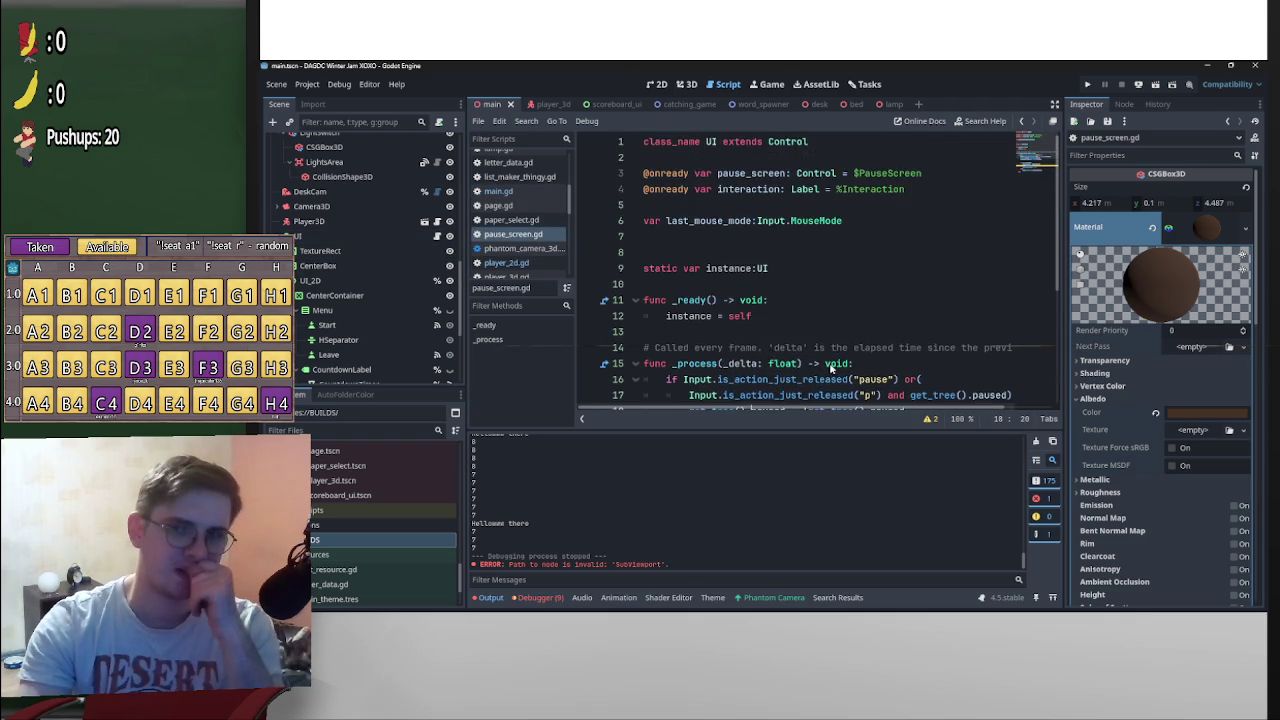
{"action": "scroll", "coordinate": [830, 368], "scroll_direction": "down", "scroll_amount": 3}
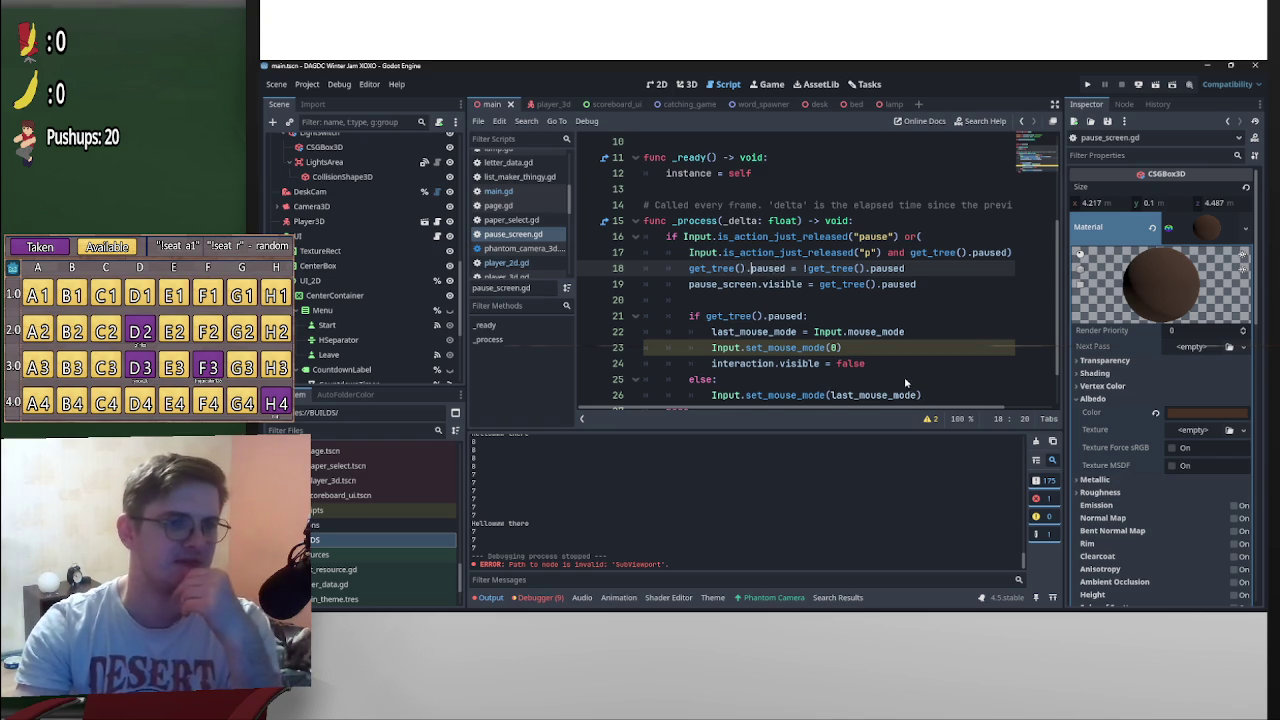
{"action": "scroll", "coordinate": [906, 382], "scroll_direction": "down", "scroll_amount": 1}
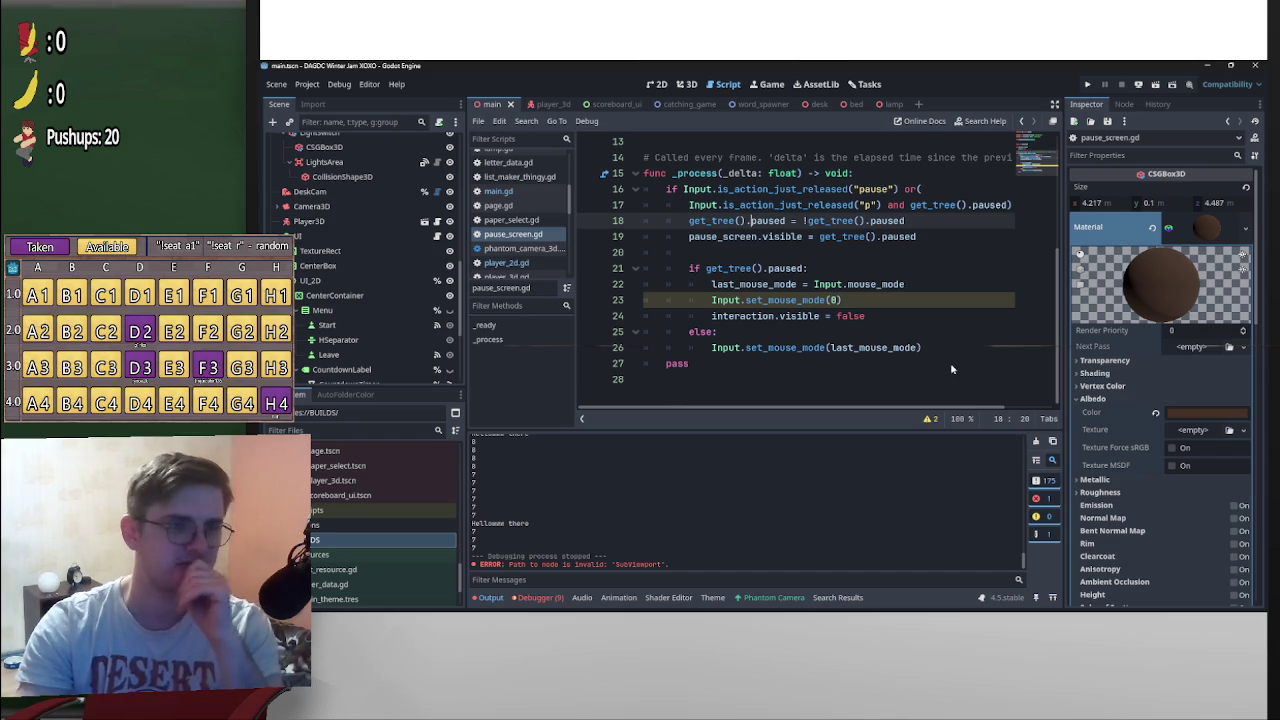
{"action": "left_click", "coordinate": [725, 348]}
{"action": "left_click", "coordinate": [935, 352], "text": "shift"}
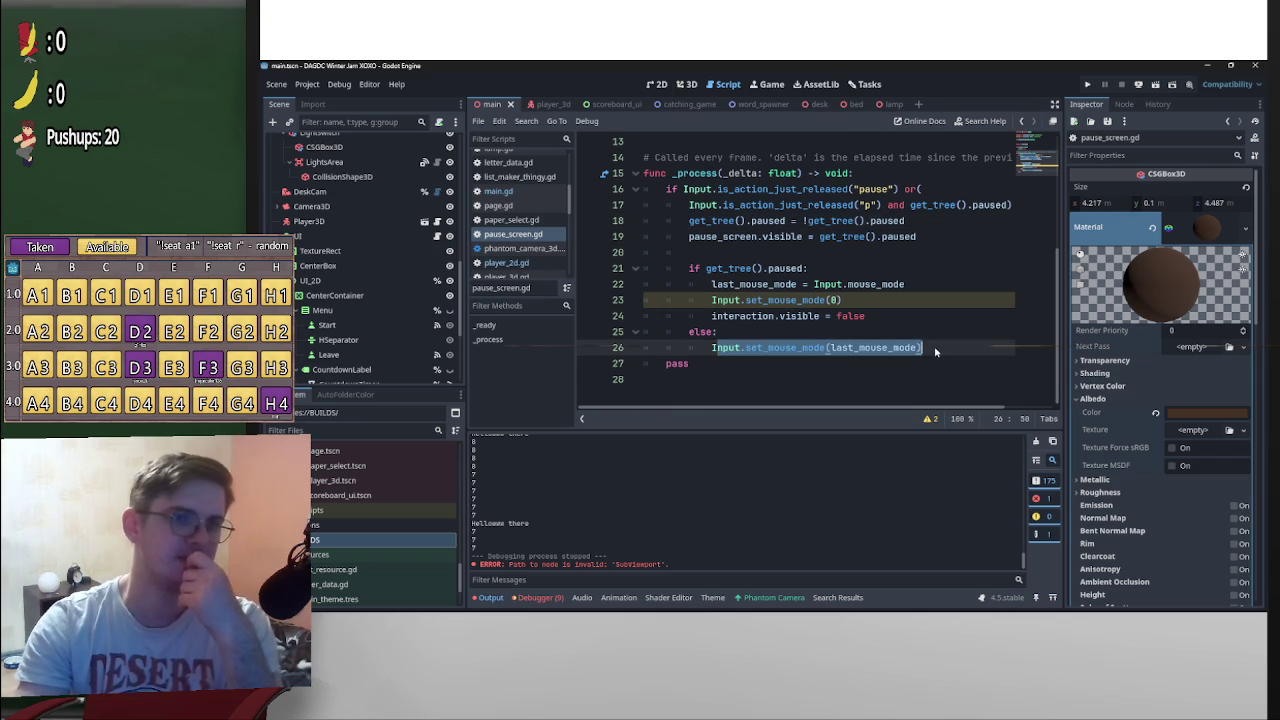
{"action": "left_click", "coordinate": [848, 349]}
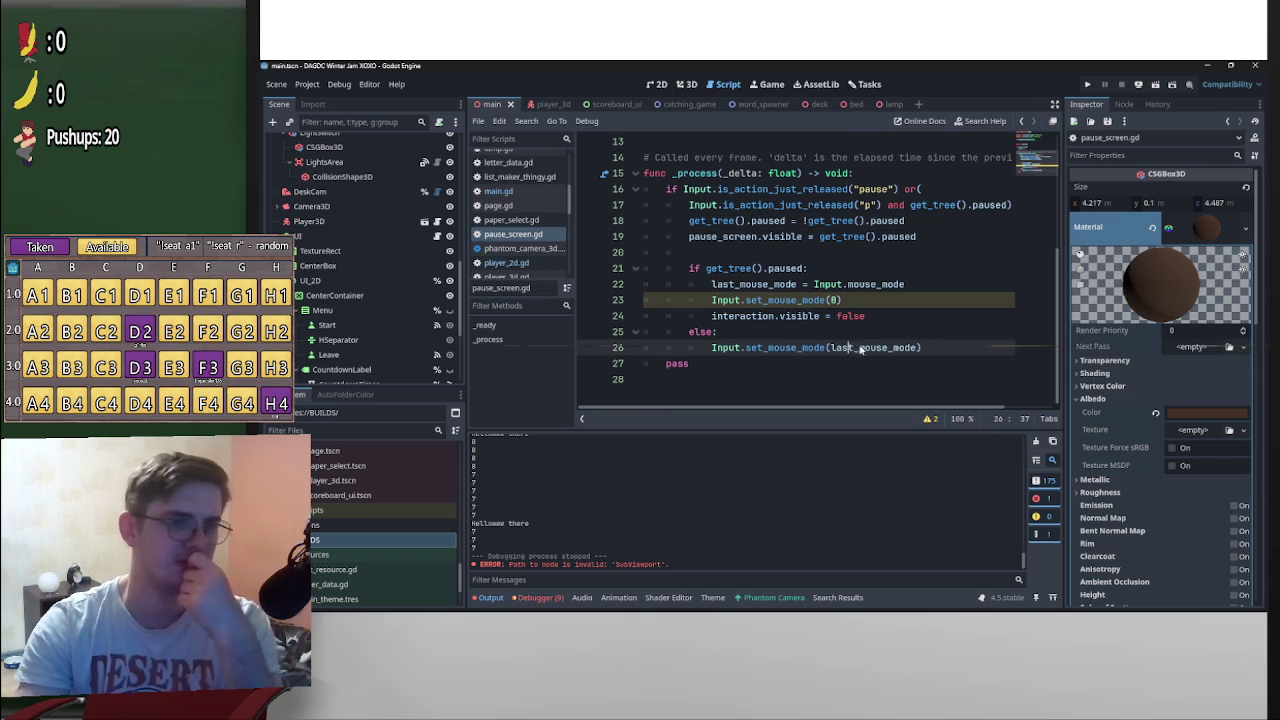
{"action": "scroll", "coordinate": [939, 380], "scroll_direction": "up", "scroll_amount": 3}
{"action": "scroll", "coordinate": [940, 383], "scroll_direction": "up", "scroll_amount": 1}
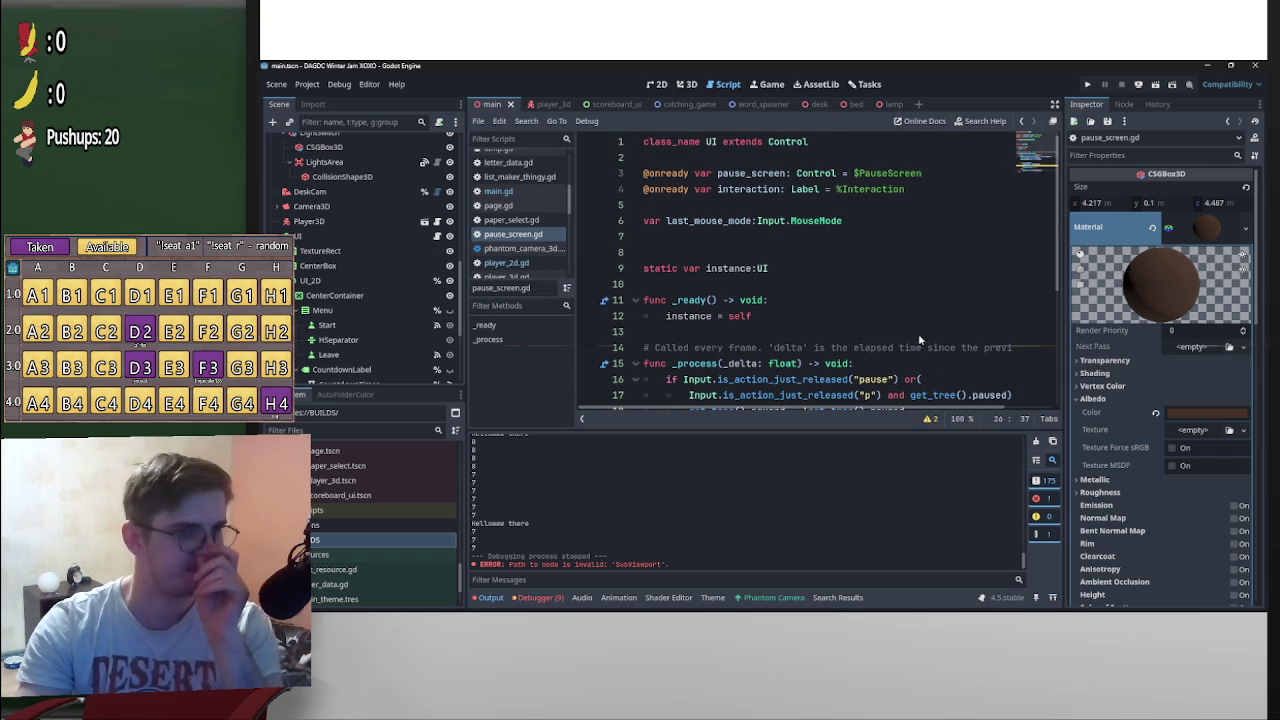
{"action": "scroll", "coordinate": [920, 340], "scroll_direction": "down", "scroll_amount": 3}
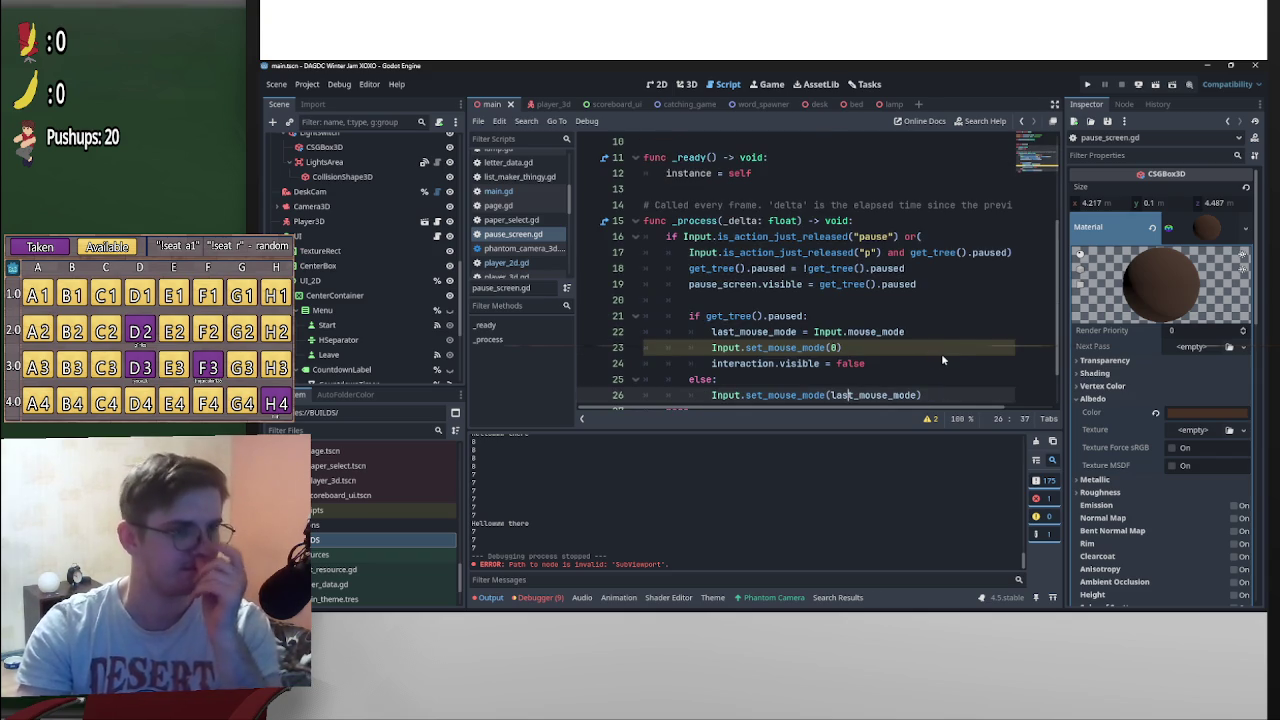
{"action": "scroll", "coordinate": [940, 356], "scroll_direction": "down", "scroll_amount": 1}
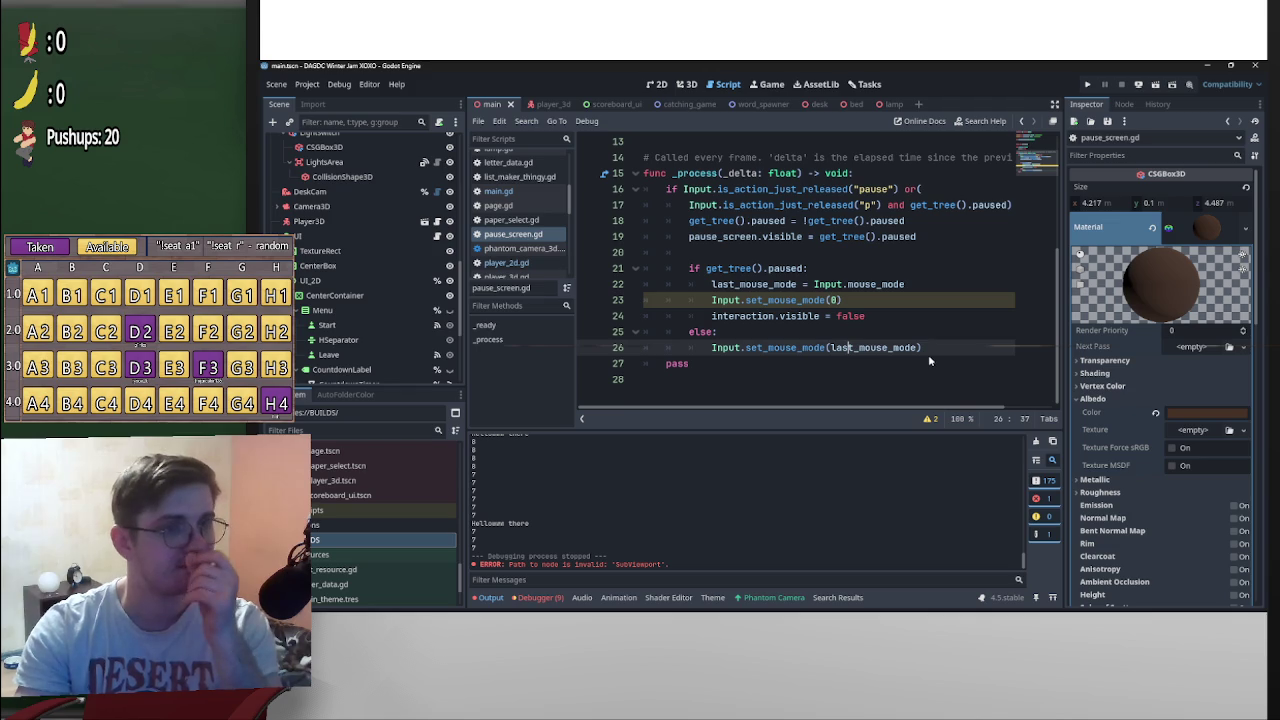
{"action": "left_click", "coordinate": [848, 347]}
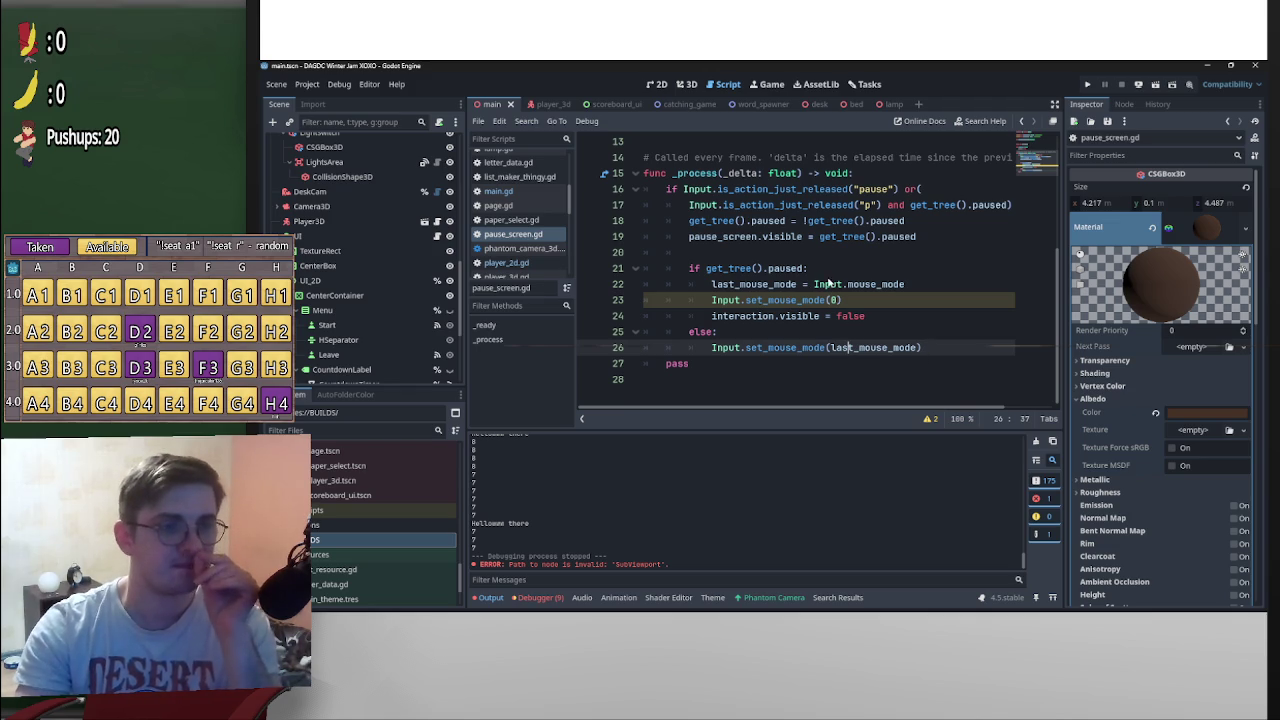
{"action": "scroll", "coordinate": [879, 330], "scroll_direction": "up", "scroll_amount": 1}
{"action": "scroll", "coordinate": [870, 340], "scroll_direction": "down", "scroll_amount": 1}
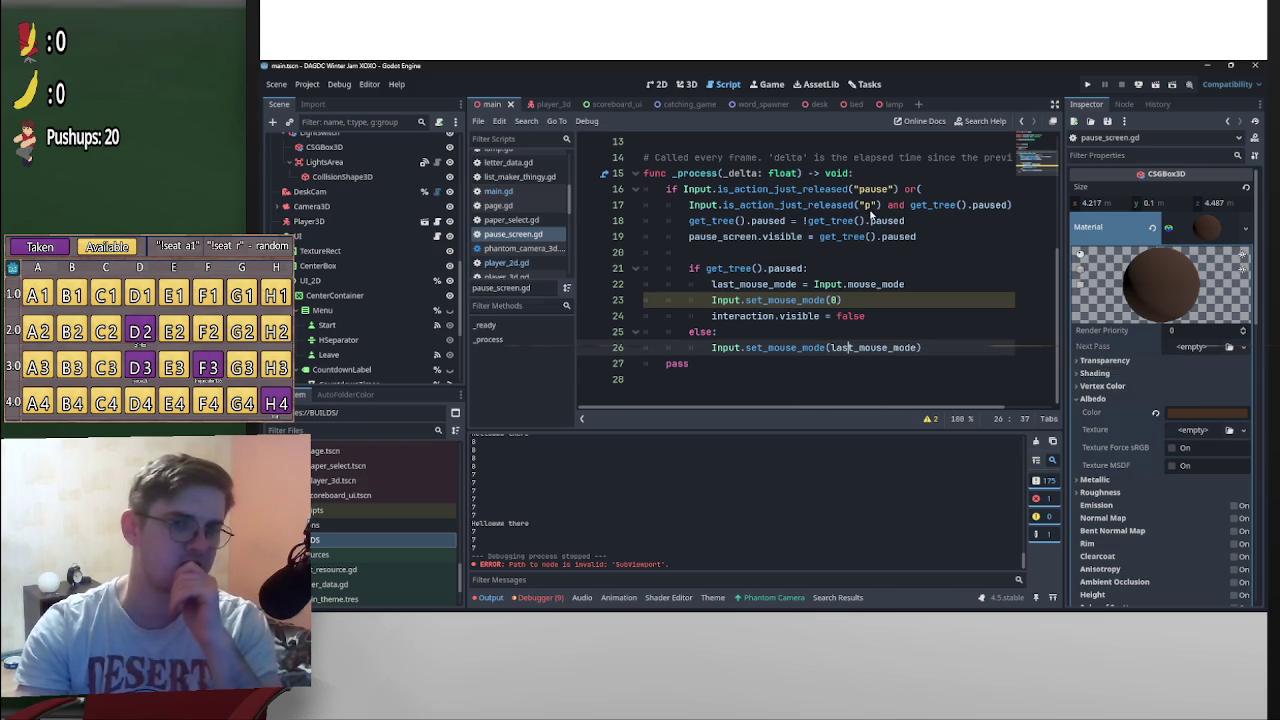
{"action": "scroll", "coordinate": [875, 351], "scroll_direction": "up", "scroll_amount": 2}
{"action": "scroll", "coordinate": [875, 351], "scroll_direction": "down", "scroll_amount": 2}
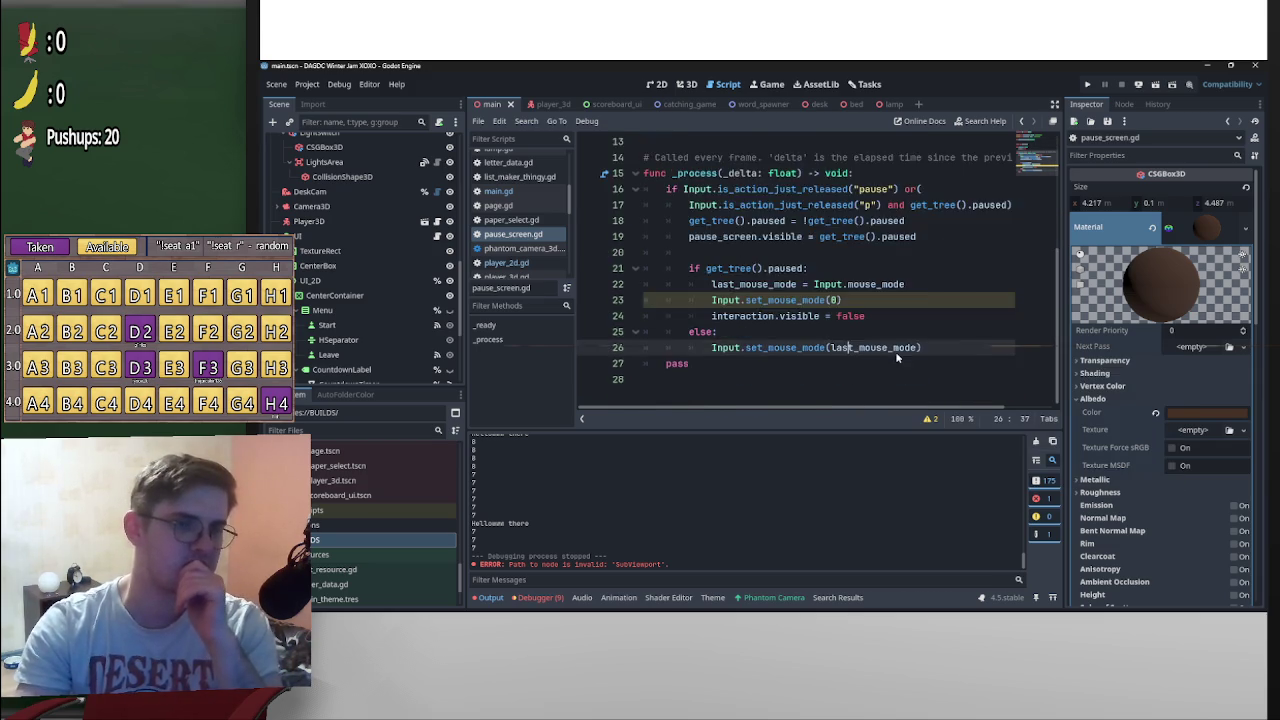
{"action": "scroll", "coordinate": [895, 351], "scroll_direction": "up", "scroll_amount": 3}
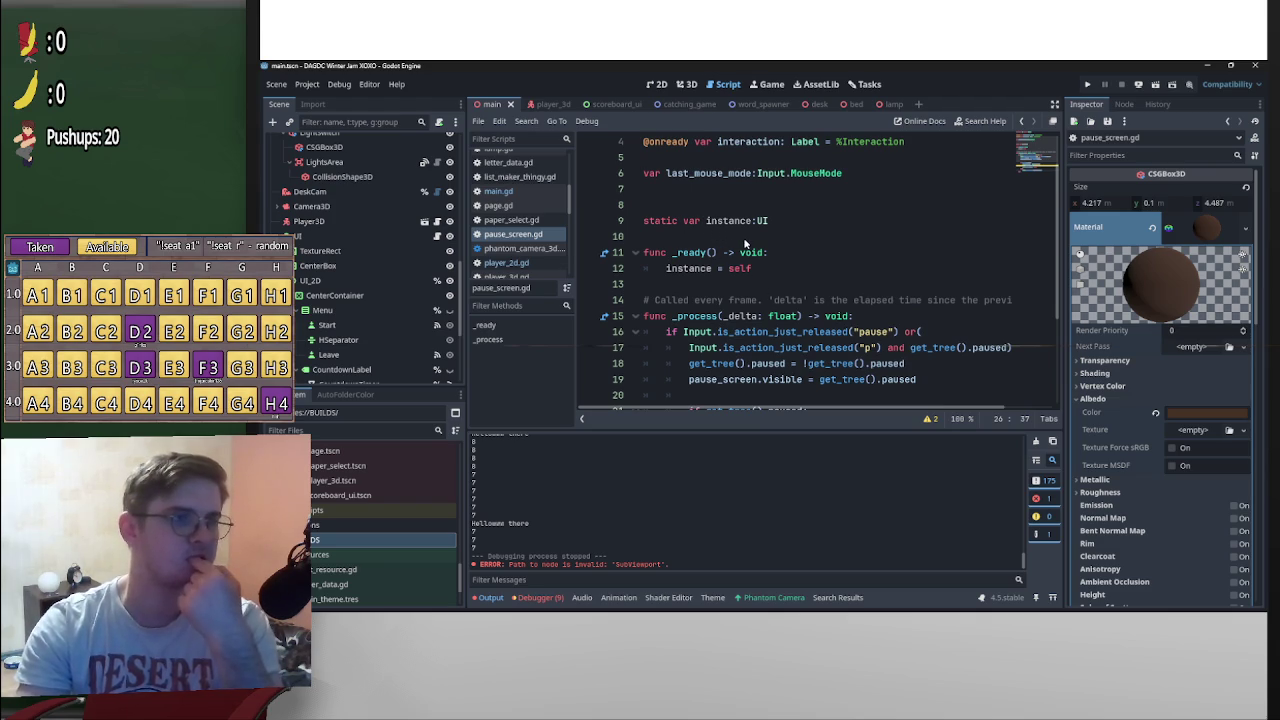
{"action": "scroll", "coordinate": [1059, 291], "scroll_direction": "down", "scroll_amount": 2}
{"action": "scroll", "coordinate": [1059, 291], "scroll_direction": "up", "scroll_amount": 3}
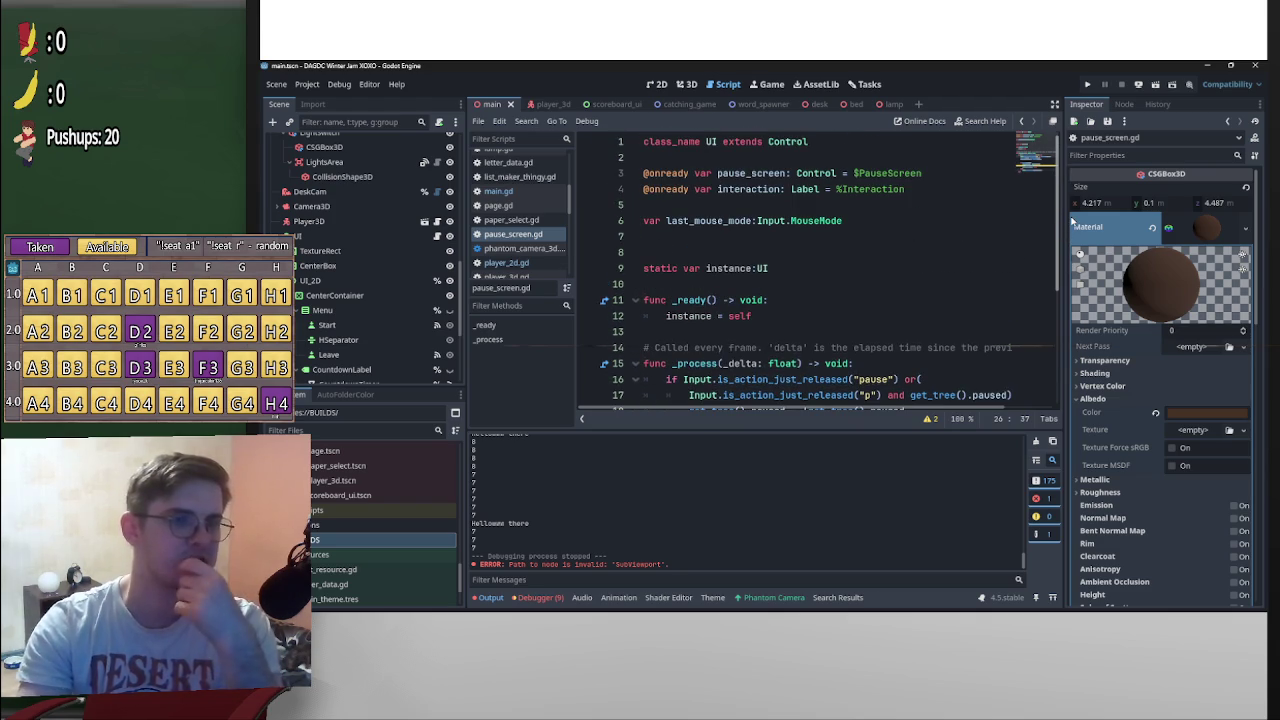
{"action": "scroll", "coordinate": [1038, 395], "scroll_direction": "down", "scroll_amount": 4}
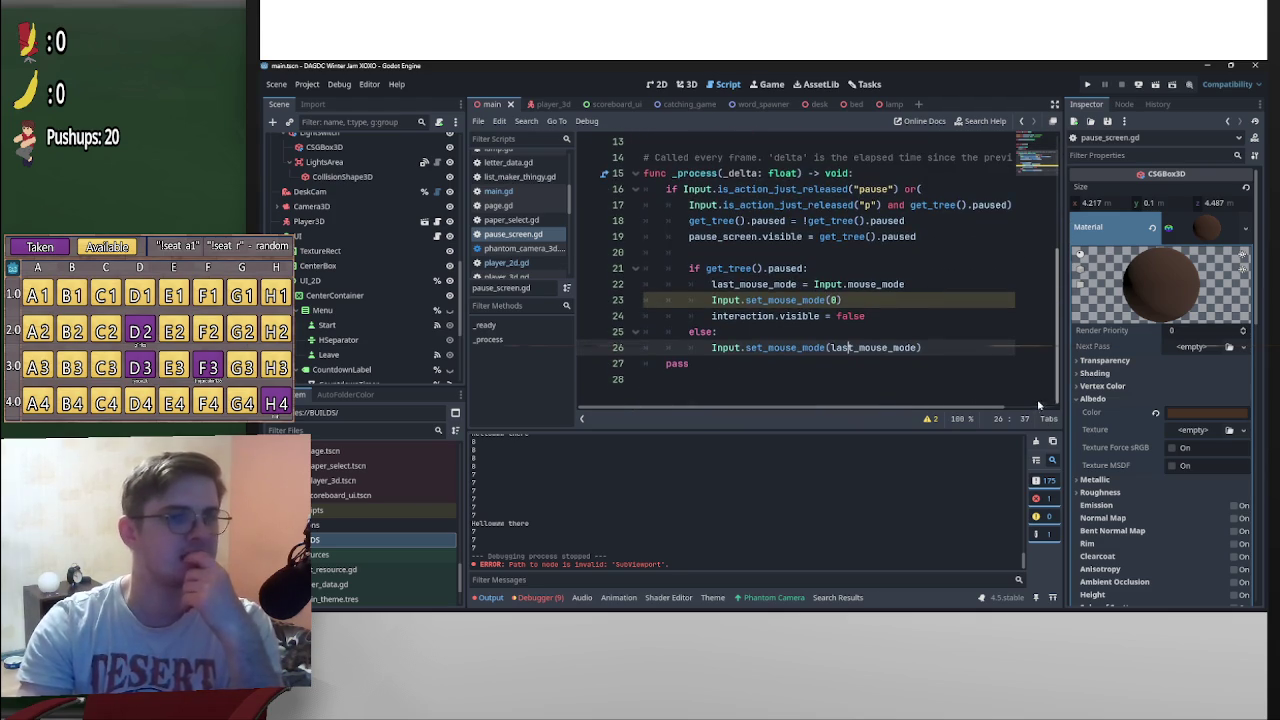
{"action": "scroll", "coordinate": [1060, 233], "scroll_direction": "up", "scroll_amount": 4}
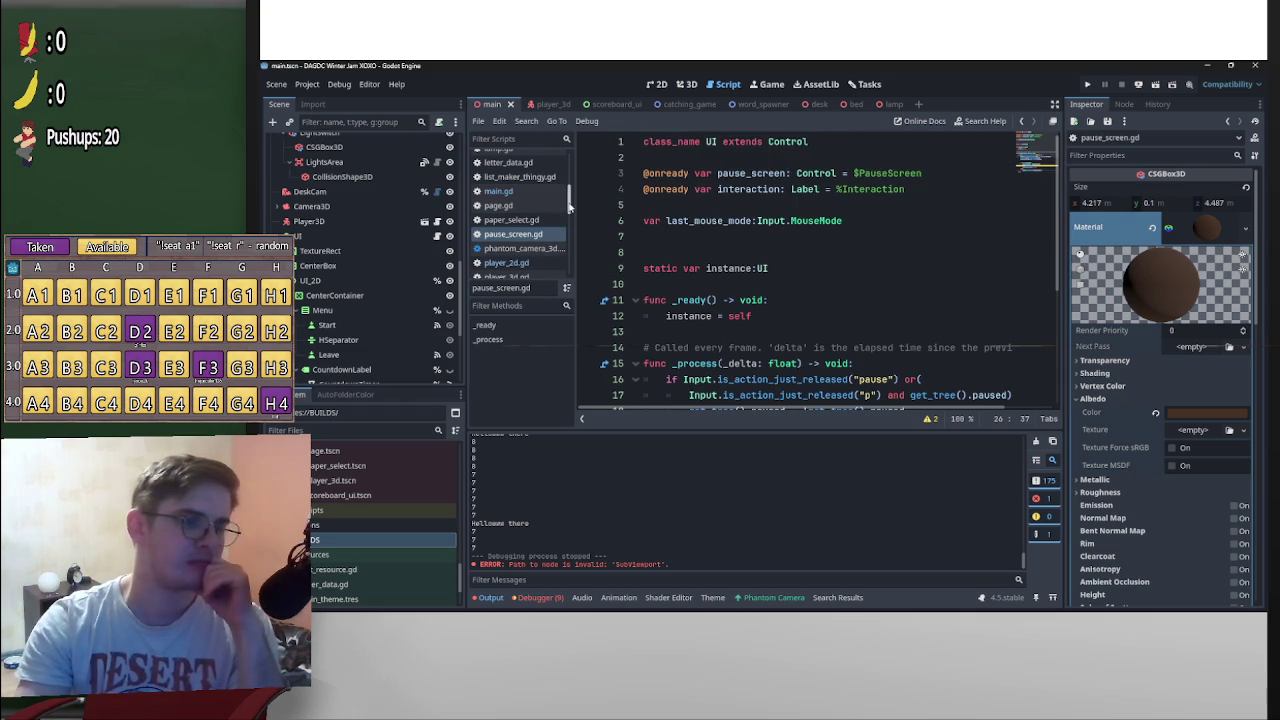
{"action": "scroll", "coordinate": [569, 205], "scroll_direction": "up", "scroll_amount": 5}
{"action": "scroll", "coordinate": [460, 222], "scroll_direction": "up", "scroll_amount": 5}
{"action": "scroll", "coordinate": [460, 222], "scroll_direction": "up", "scroll_amount": 5}
{"action": "left_click", "coordinate": [307, 84]}
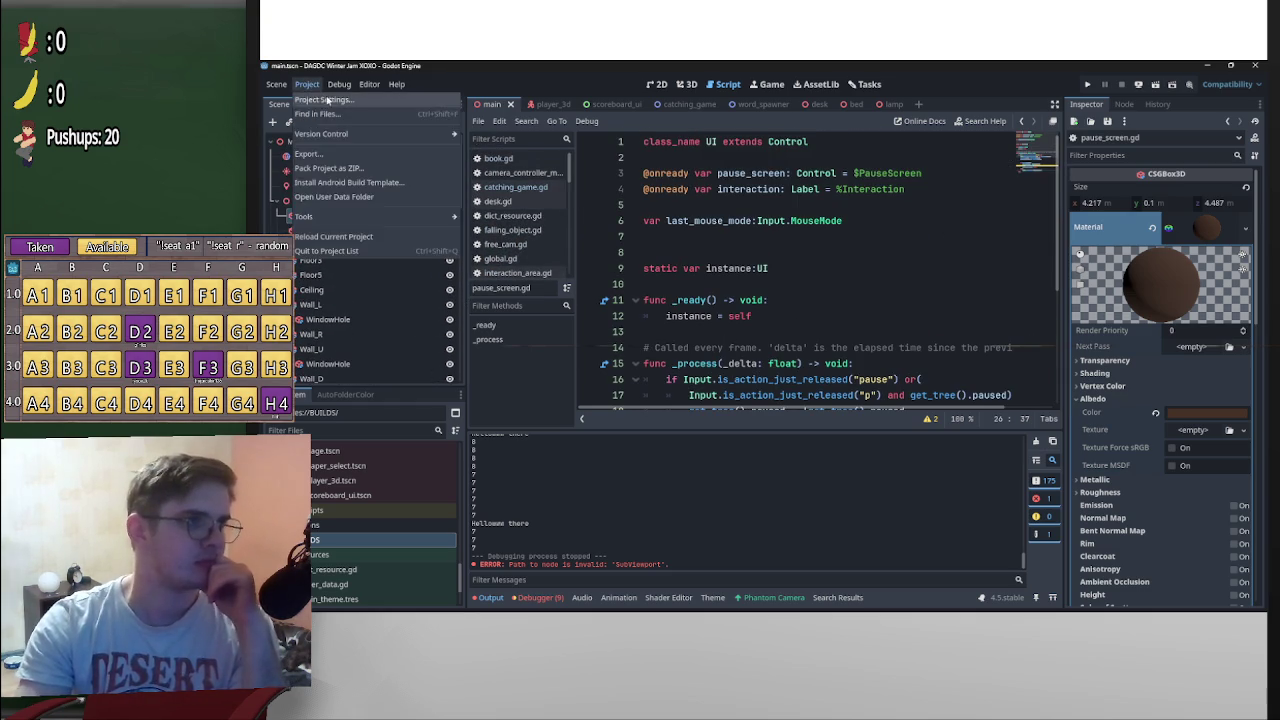
{"action": "left_click", "coordinate": [330, 100]}
{"action": "left_click", "coordinate": [1071, 149]}
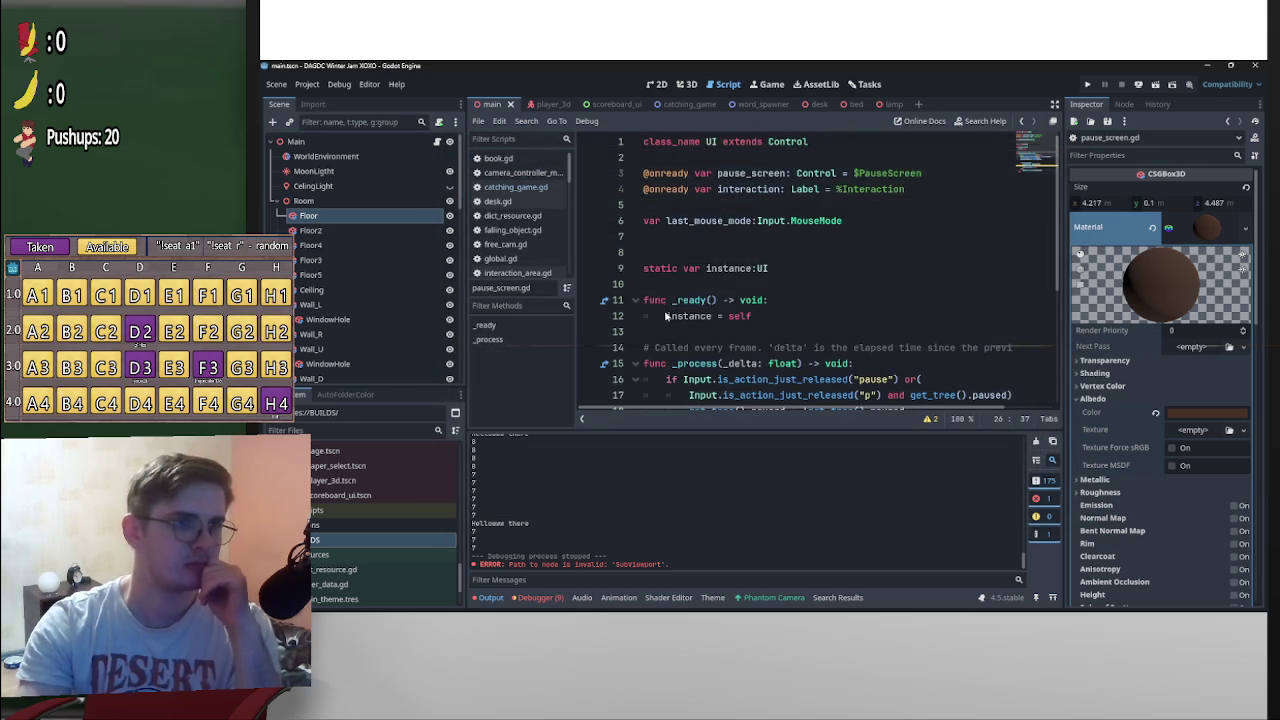
{"action": "scroll", "coordinate": [669, 322], "scroll_direction": "down", "scroll_amount": 3}
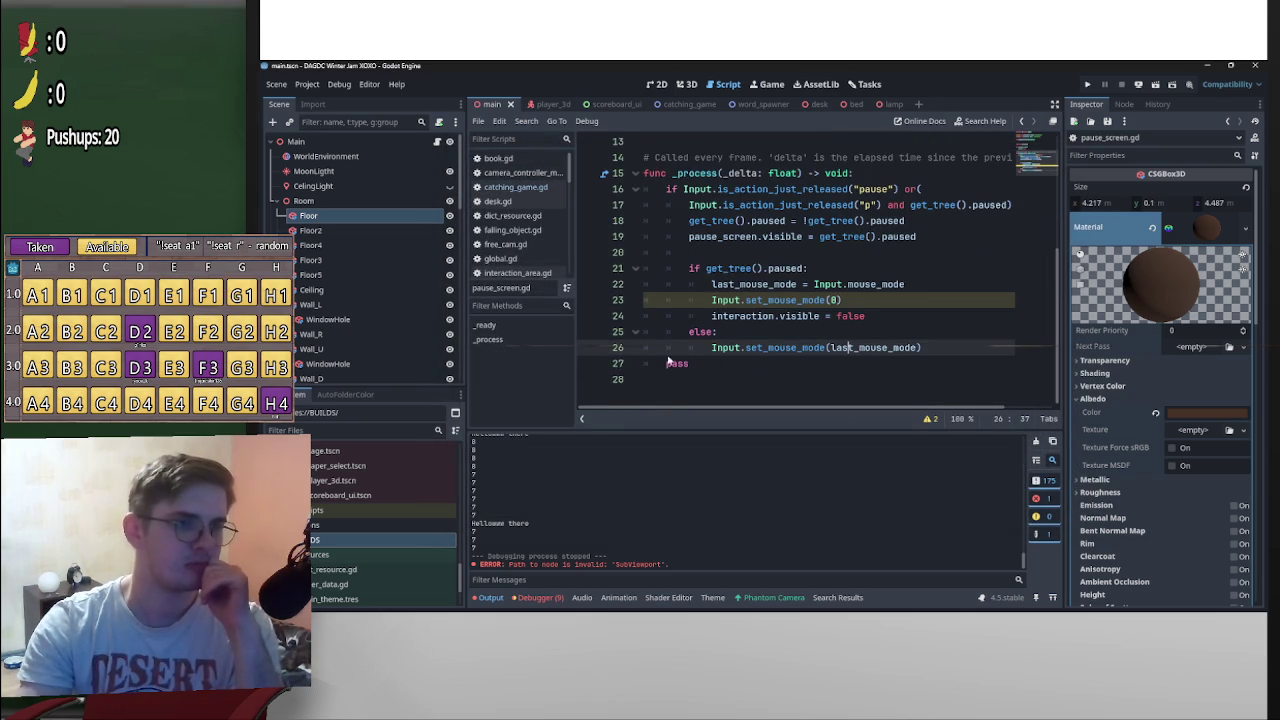
{"action": "left_click", "coordinate": [312, 88]}
{"action": "left_click", "coordinate": [323, 101]}
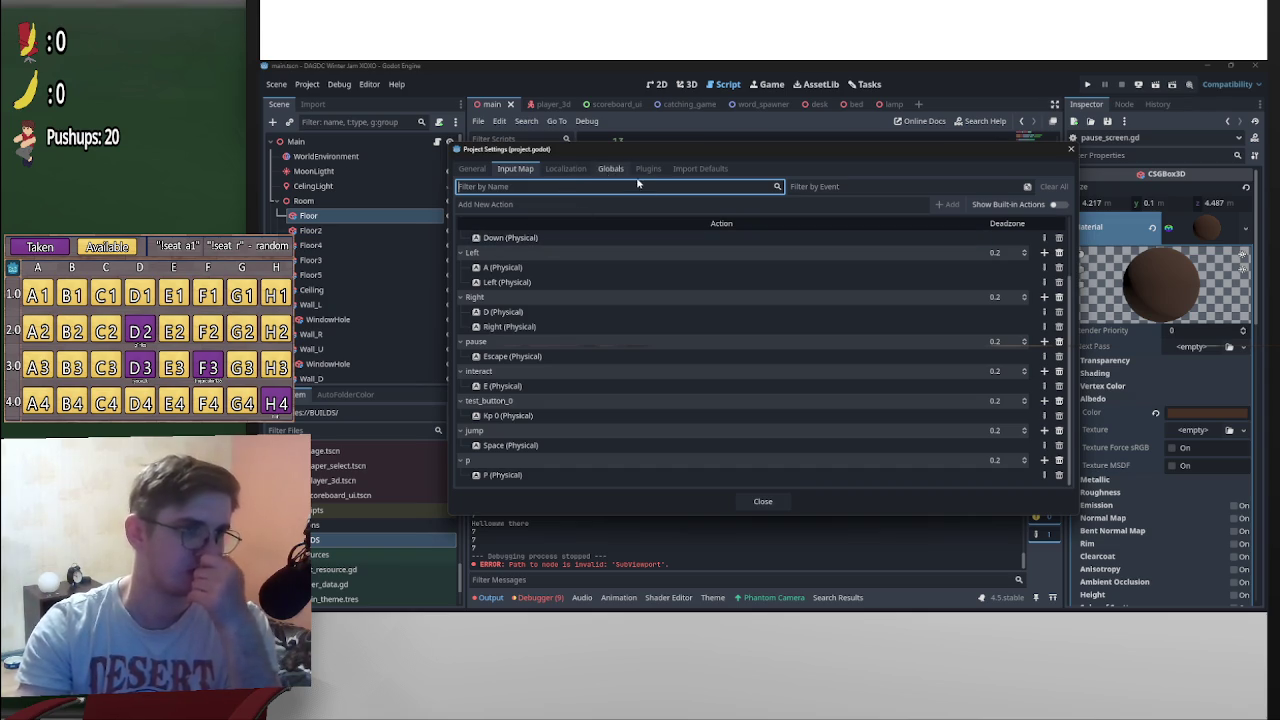
{"action": "left_click", "coordinate": [611, 170]}
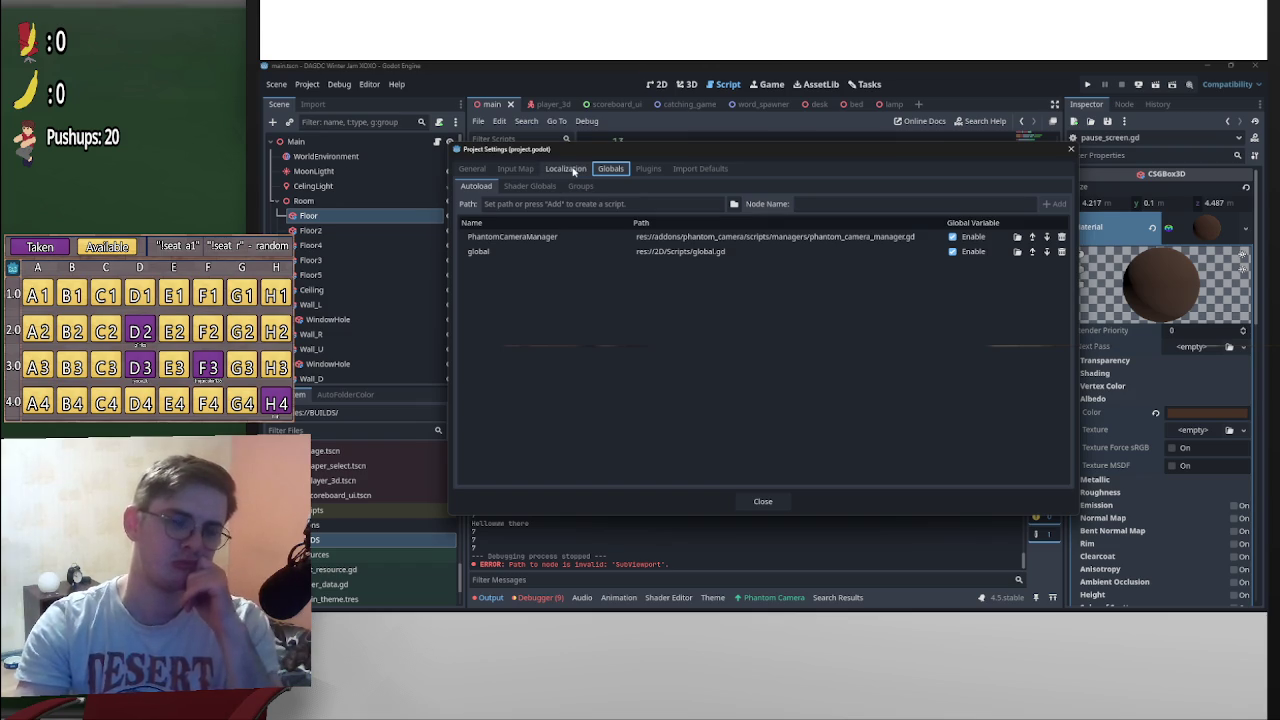
{"action": "left_click", "coordinate": [786, 500]}
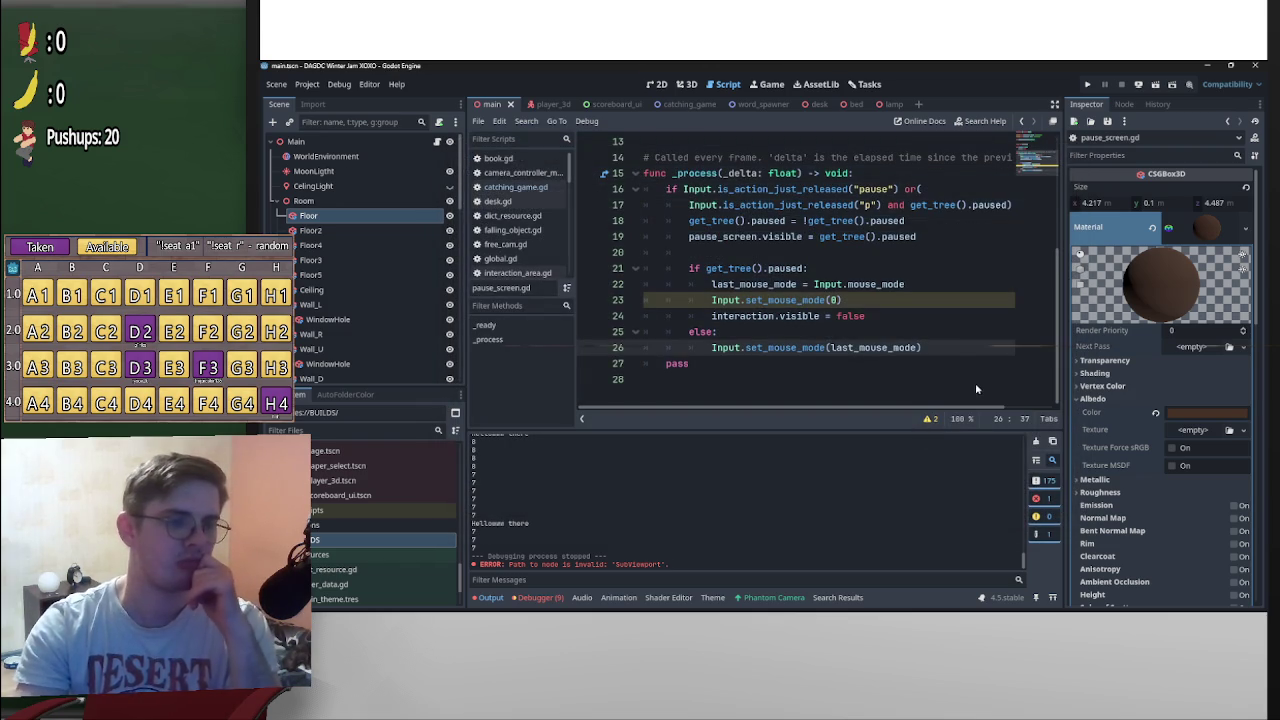
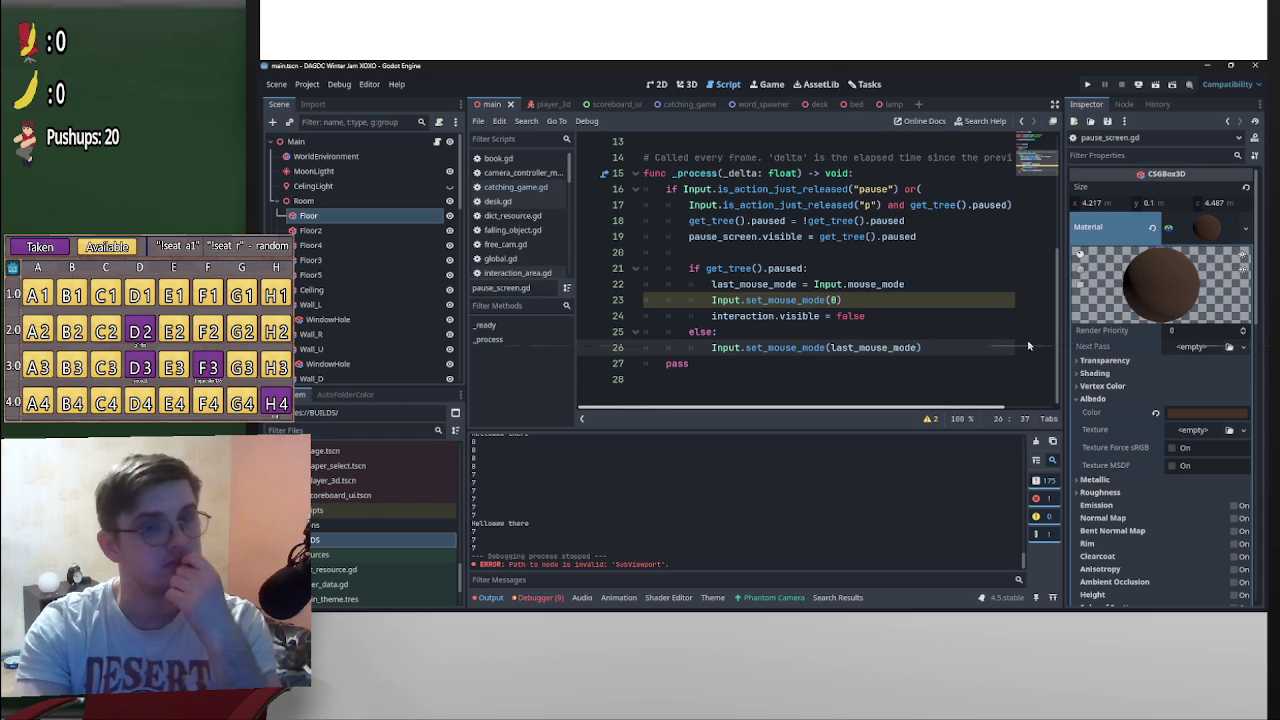
Delete the extra 'or' p-key condition on lines 16–17 of pause_screen.gd
{"action": "scroll", "coordinate": [1048, 262], "scroll_direction": "up", "scroll_amount": 3}
{"action": "scroll", "coordinate": [1048, 262], "scroll_direction": "up", "scroll_amount": 1}
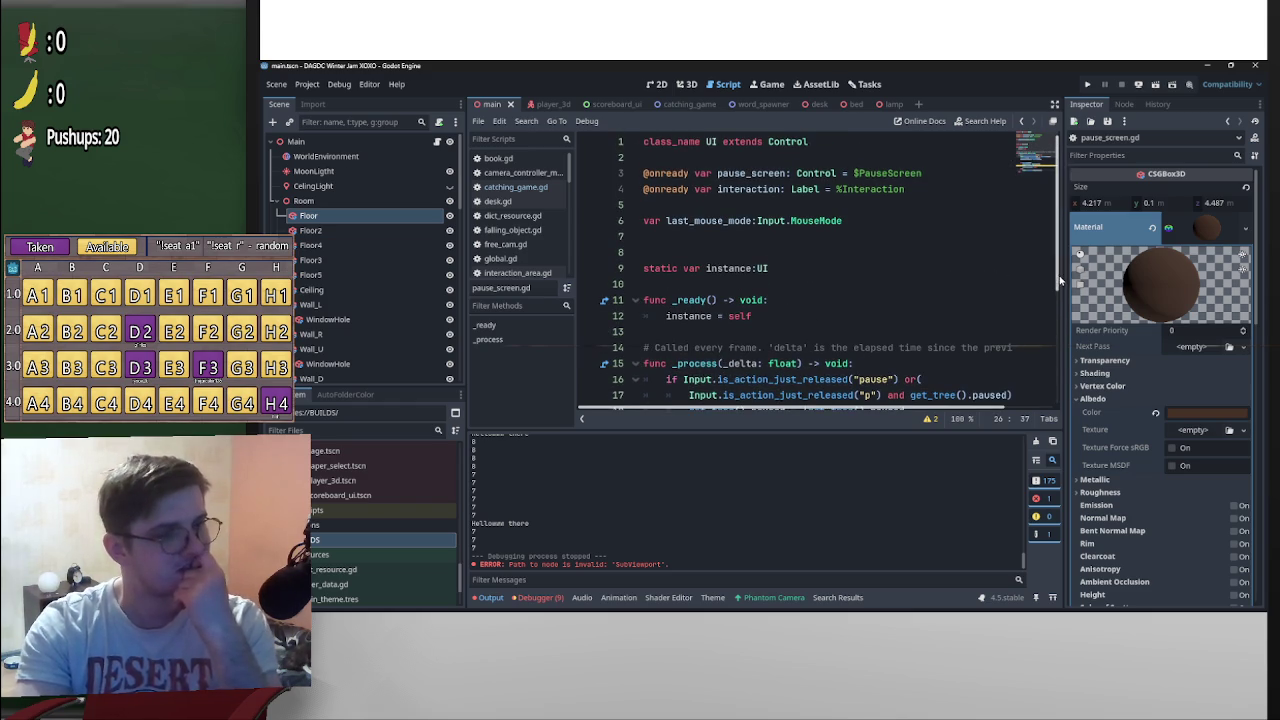
{"action": "scroll", "coordinate": [1050, 282], "scroll_direction": "down", "scroll_amount": 4}
{"action": "scroll", "coordinate": [1046, 291], "scroll_direction": "up", "scroll_amount": 4}
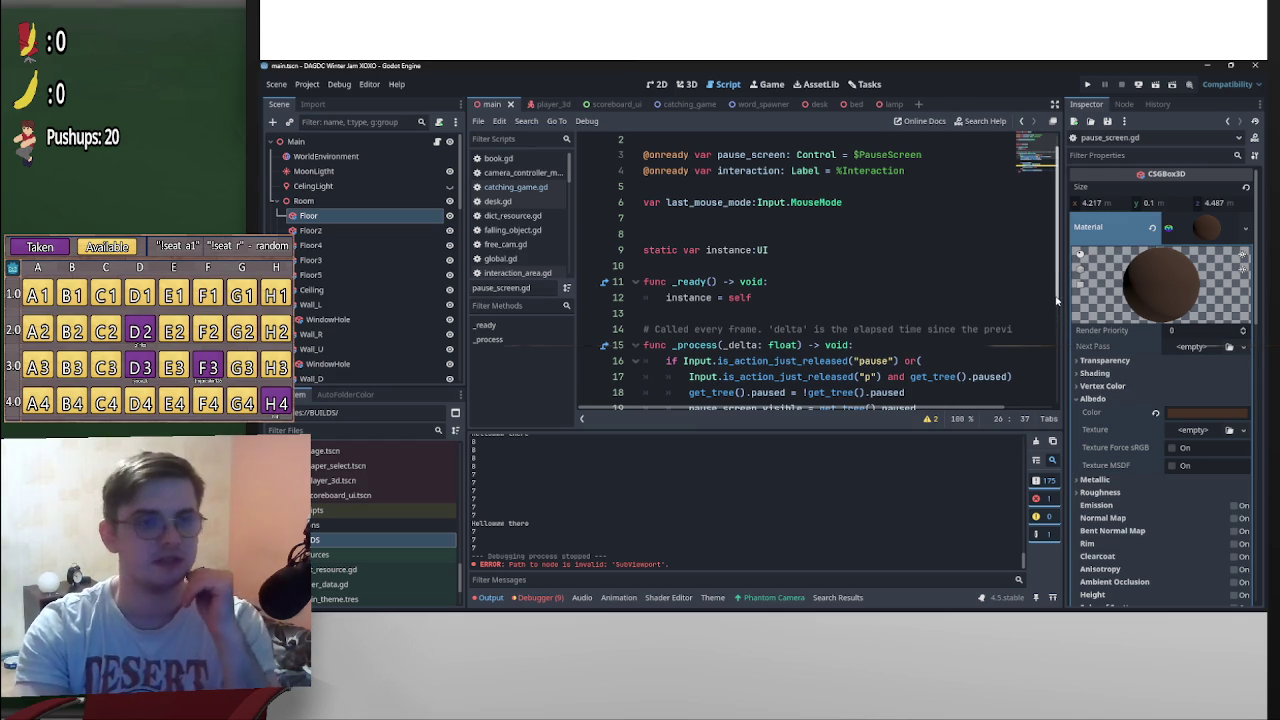
{"action": "left_click_drag", "start_coordinate": [1057, 297], "coordinate": [1027, 422]}
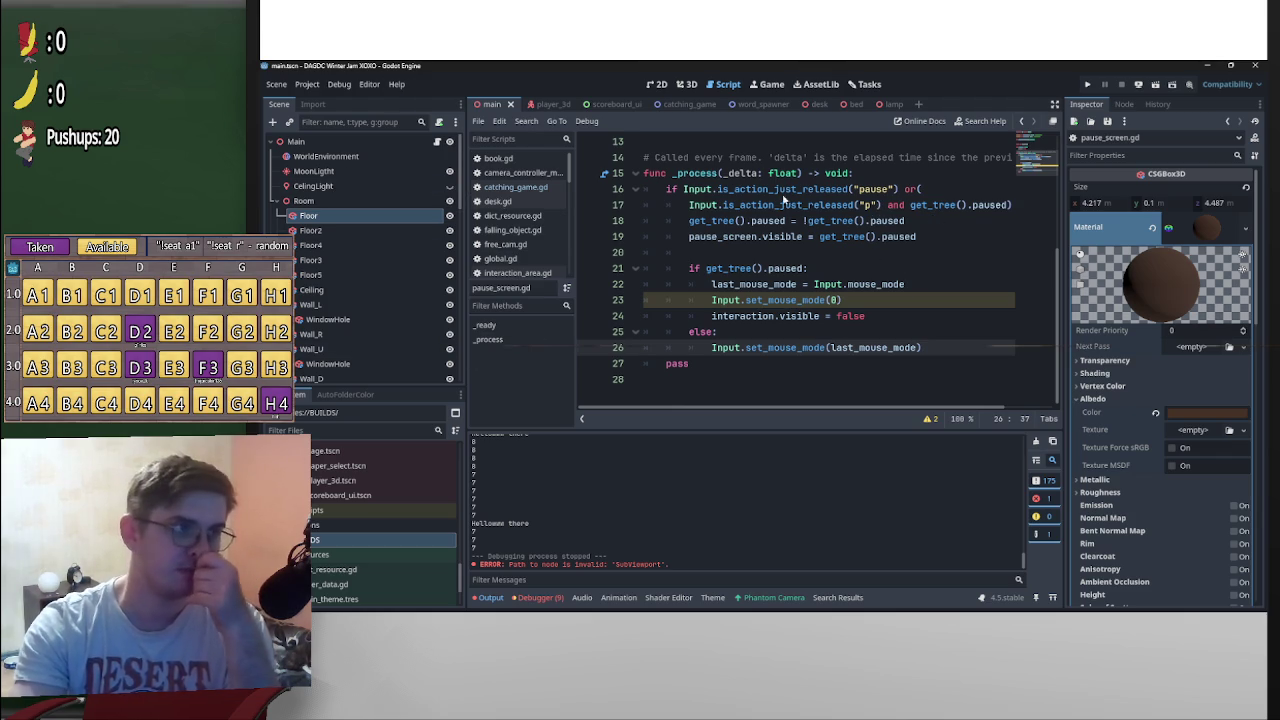
{"action": "left_click_drag", "start_coordinate": [1012, 203], "coordinate": [880, 190]}
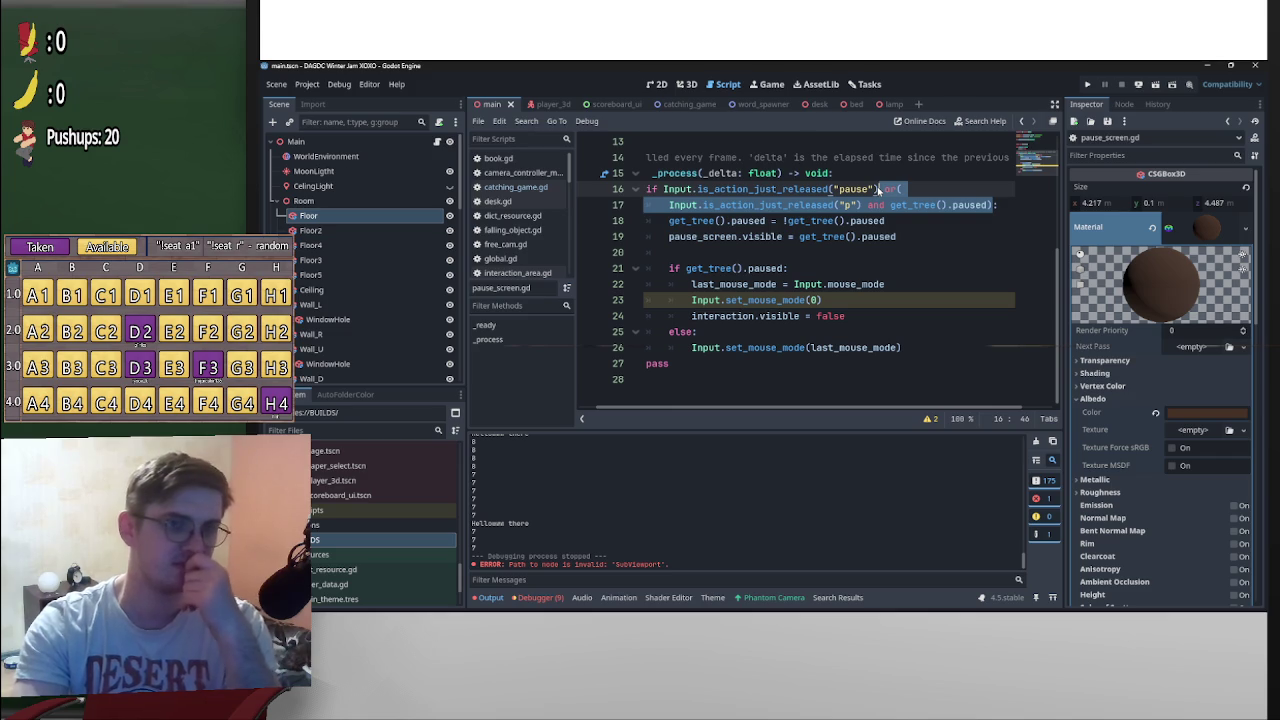
{"action": "key", "text": "BackSpace"}
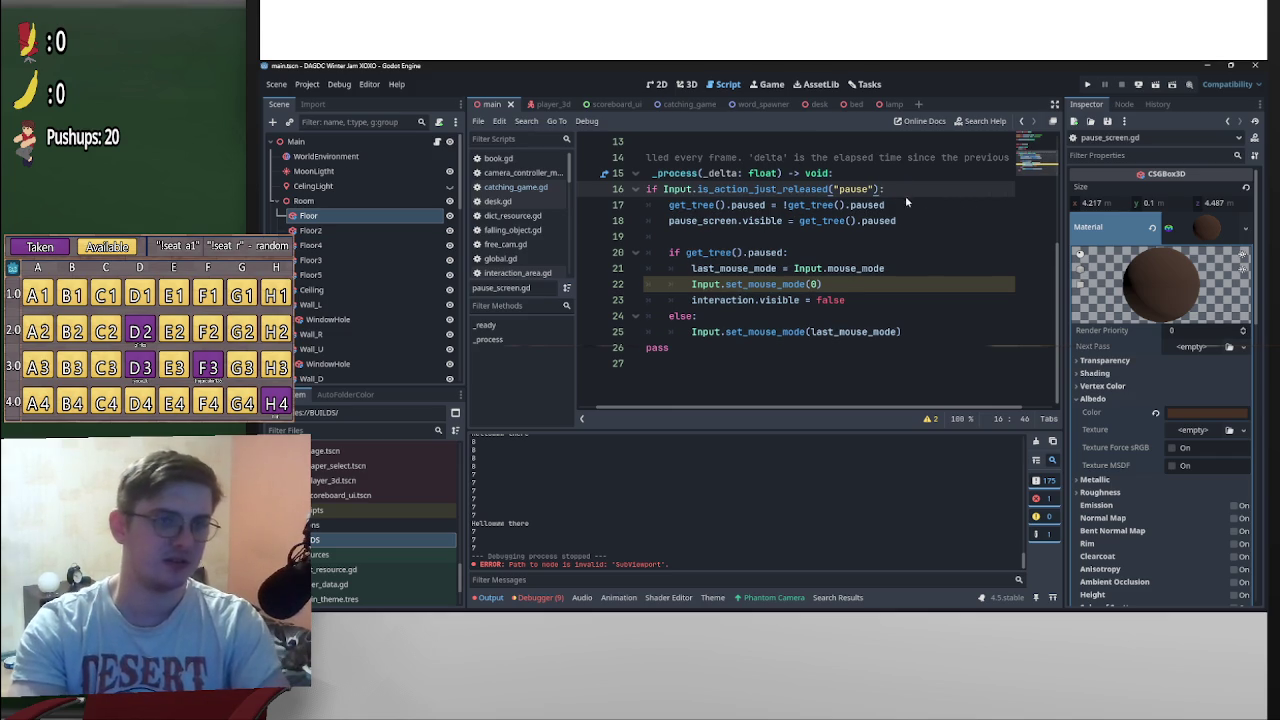
{"action": "scroll", "coordinate": [885, 360], "scroll_direction": "up", "scroll_amount": 1}
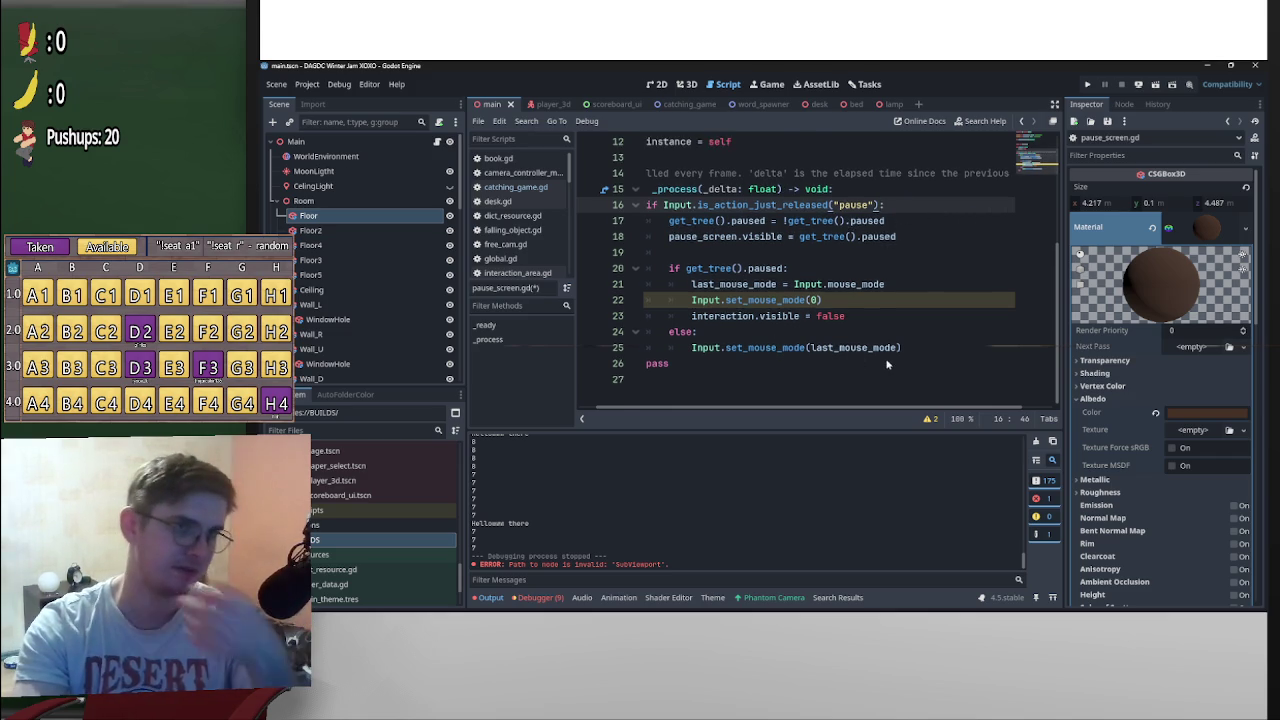
{"action": "scroll", "coordinate": [425, 356], "scroll_direction": "down", "scroll_amount": 5}
{"action": "scroll", "coordinate": [425, 356], "scroll_direction": "down", "scroll_amount": 5}
{"action": "scroll", "coordinate": [459, 366], "scroll_direction": "down", "scroll_amount": 2}
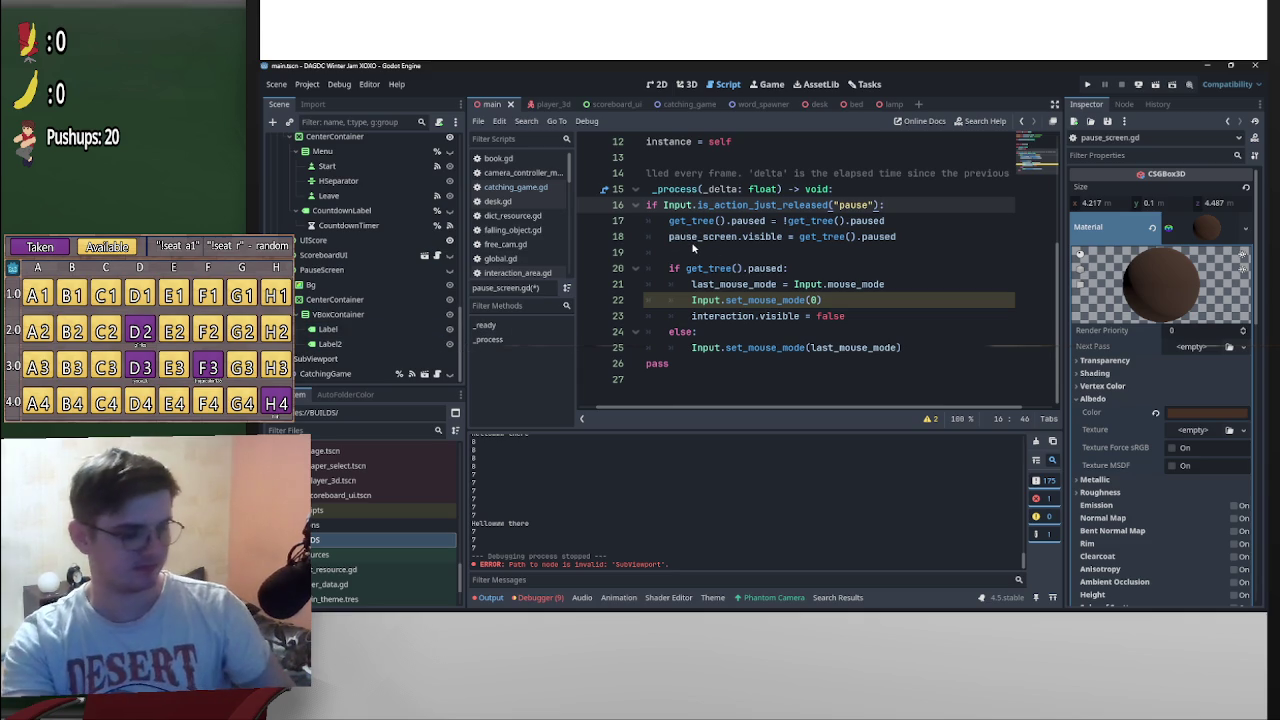
Change Label2's text to 'Press ESC to unpause the game' and save
{"action": "left_click", "coordinate": [366, 344]}
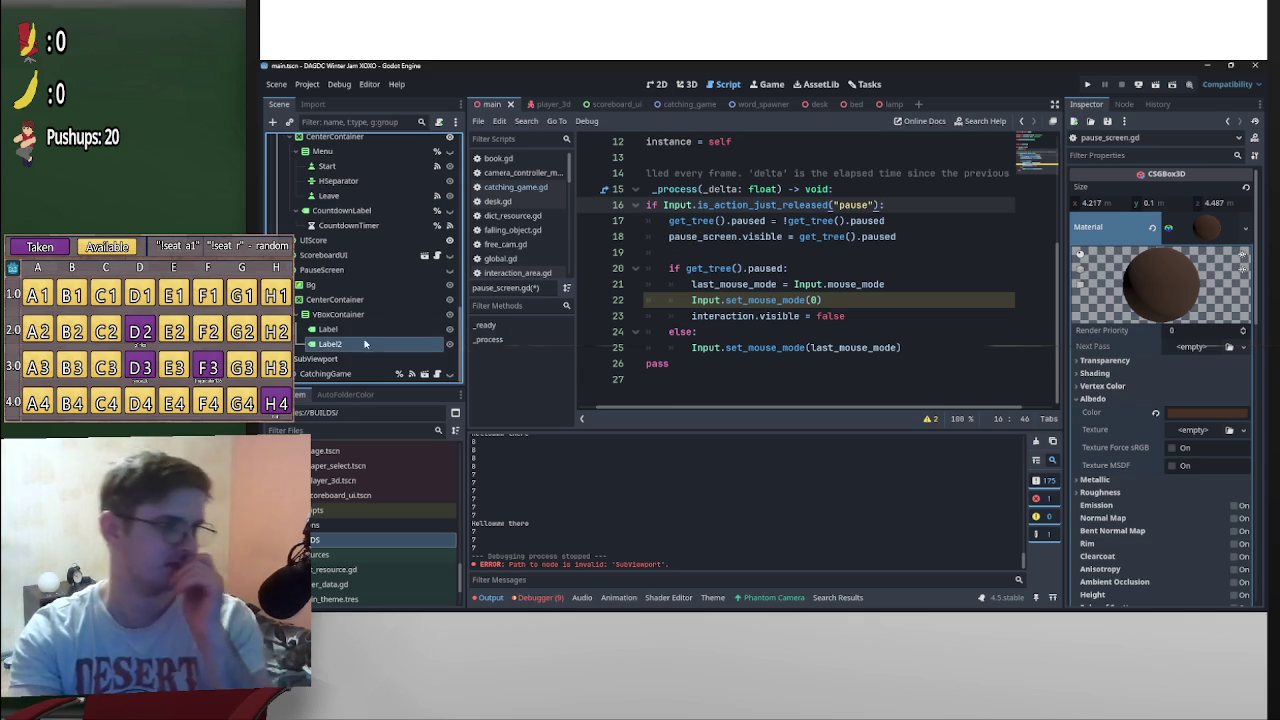
{"action": "double_click", "coordinate": [1096, 204]}
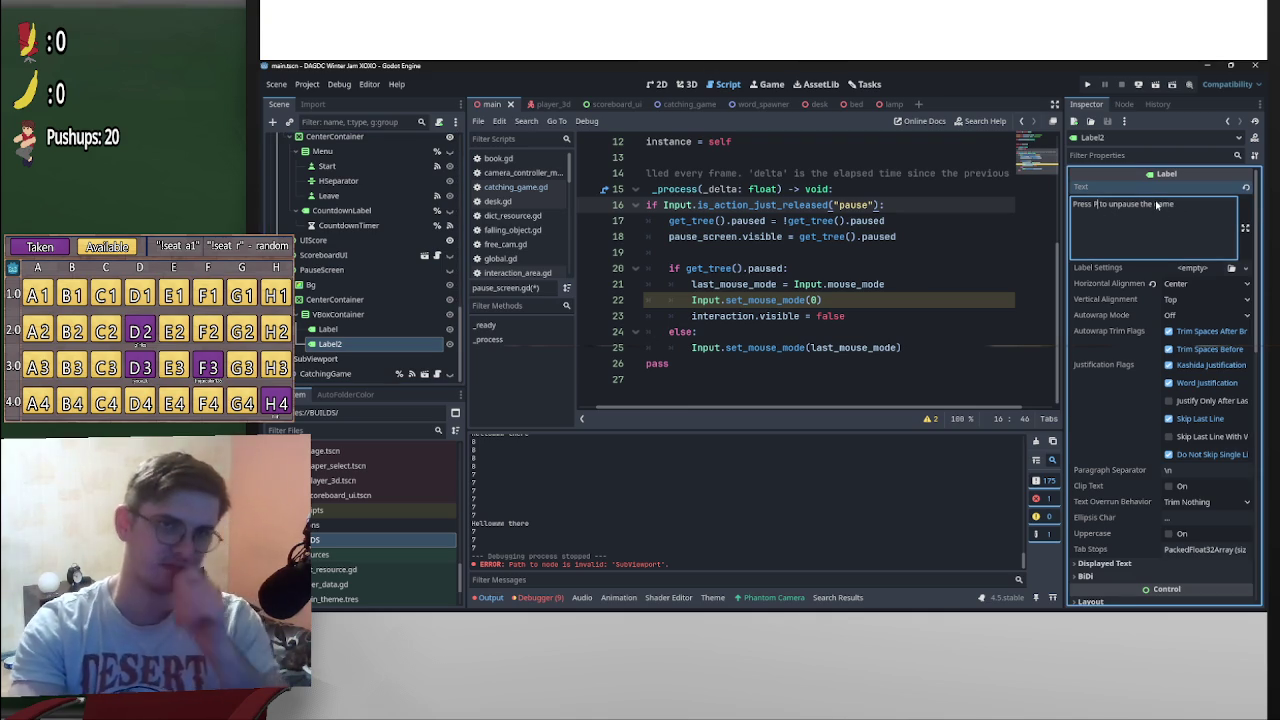
{"action": "type", "text": "EsC"}
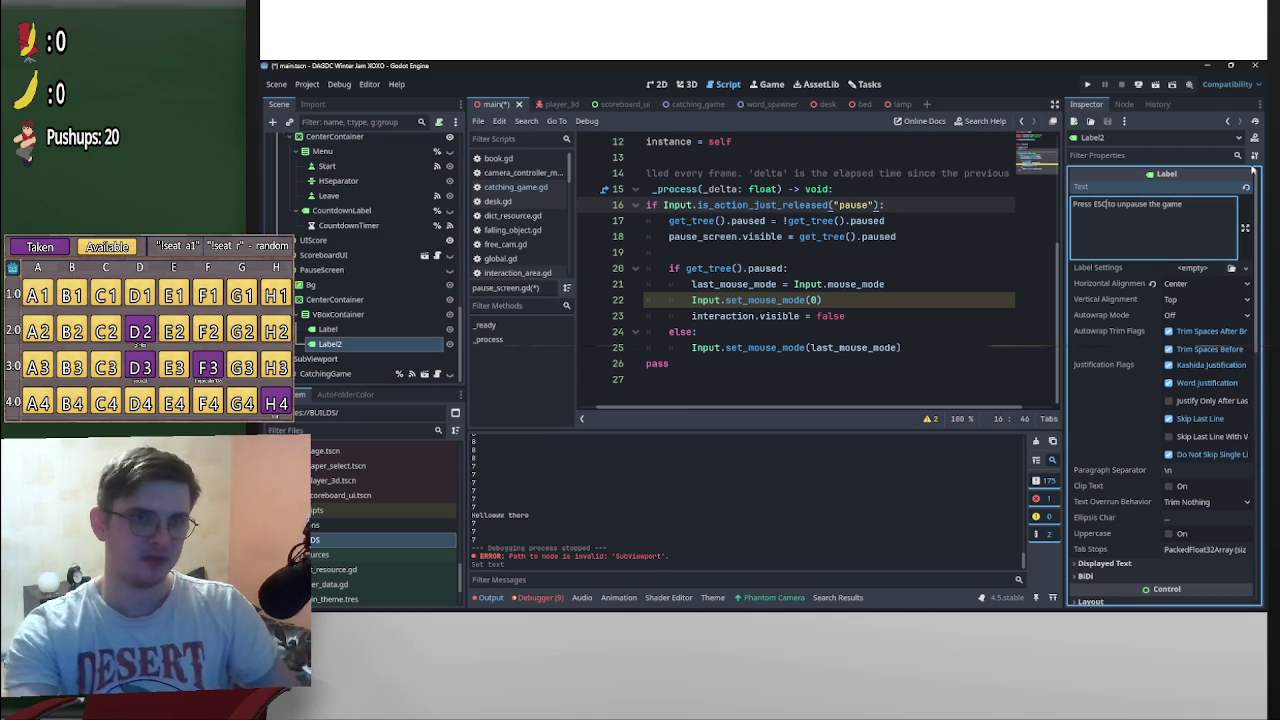
{"action": "key", "text": "ctrl+s"}
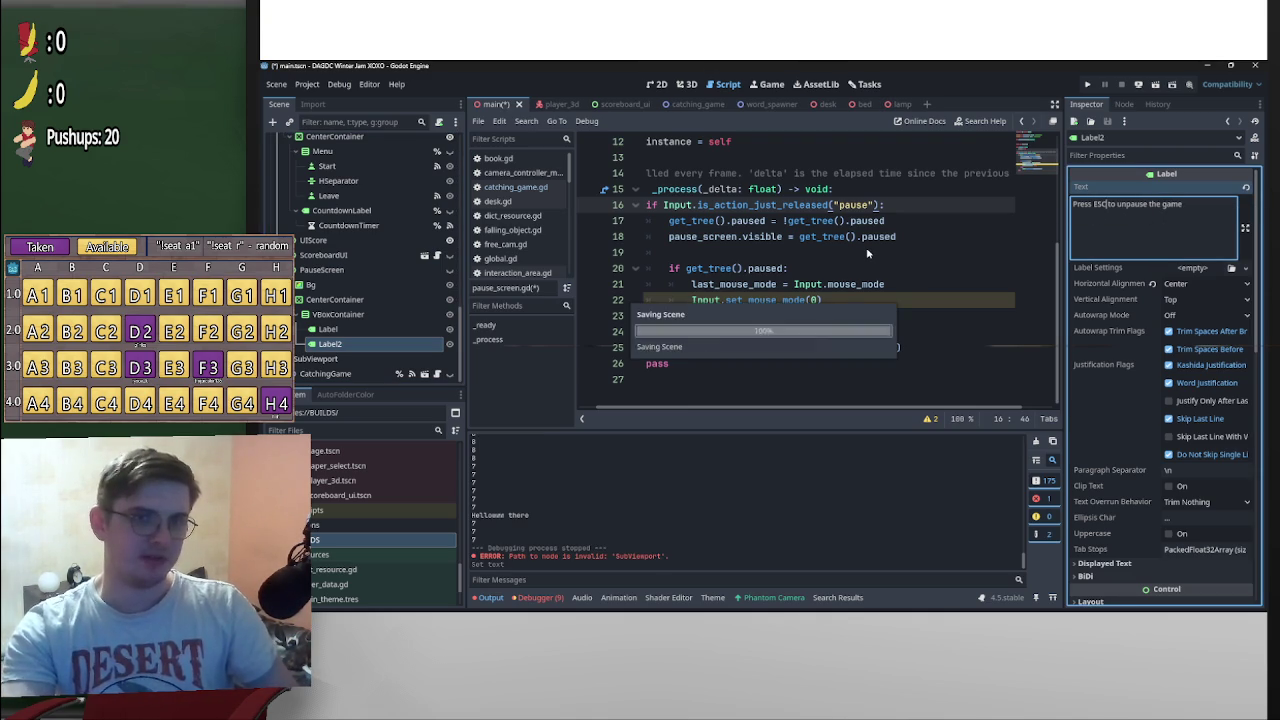
Duplicate Label2 to create Label3 in the VBoxContainer
{"action": "left_click", "coordinate": [855, 205]}
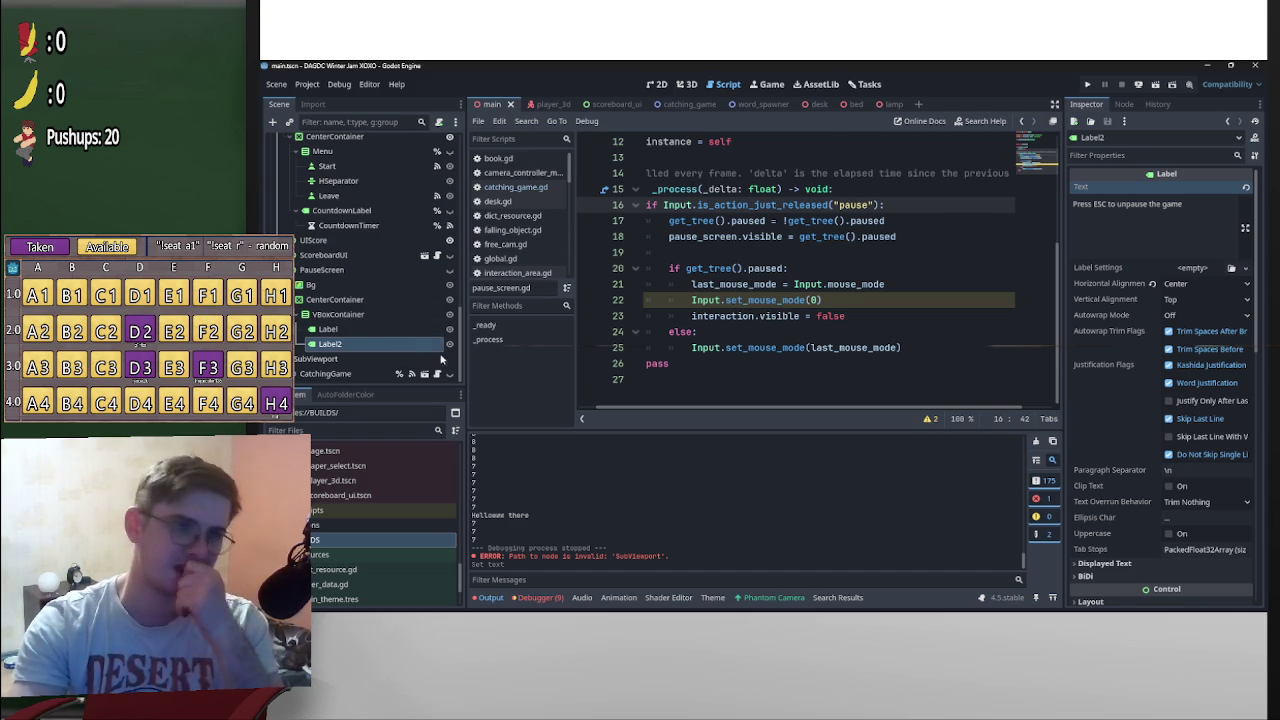
{"action": "left_click", "coordinate": [350, 343]}
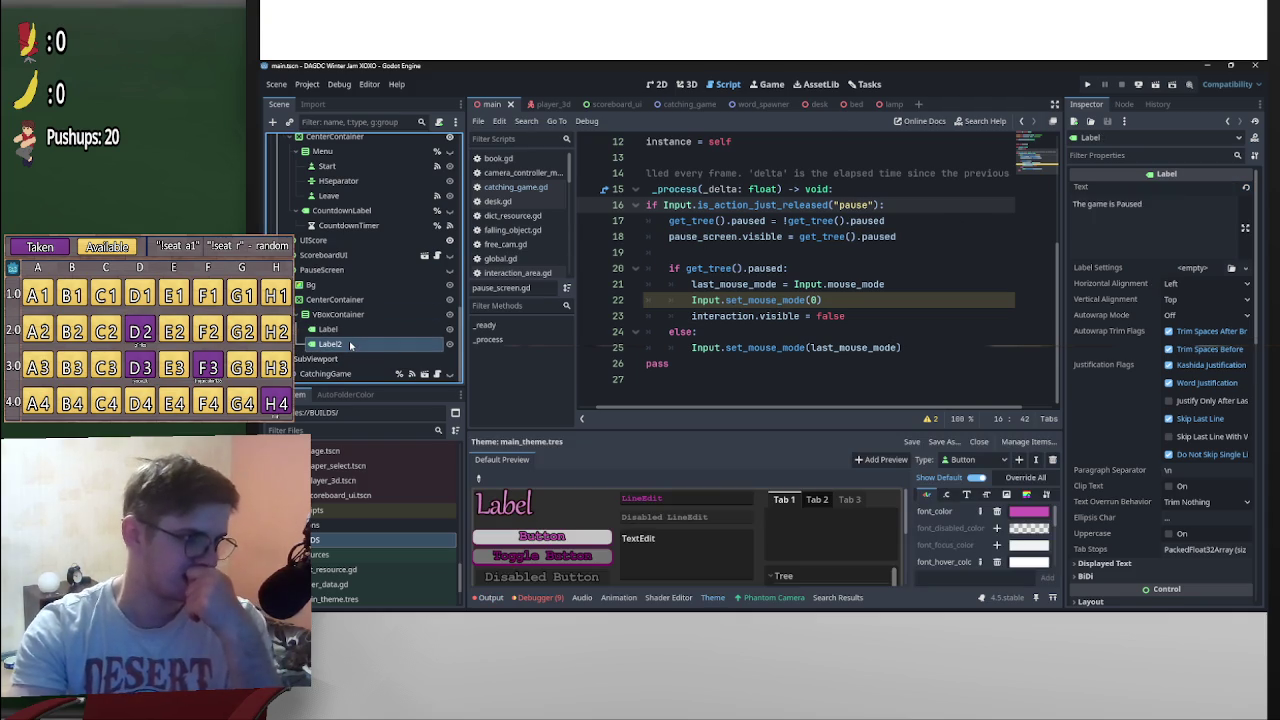
{"action": "key", "text": "ctrl+d"}
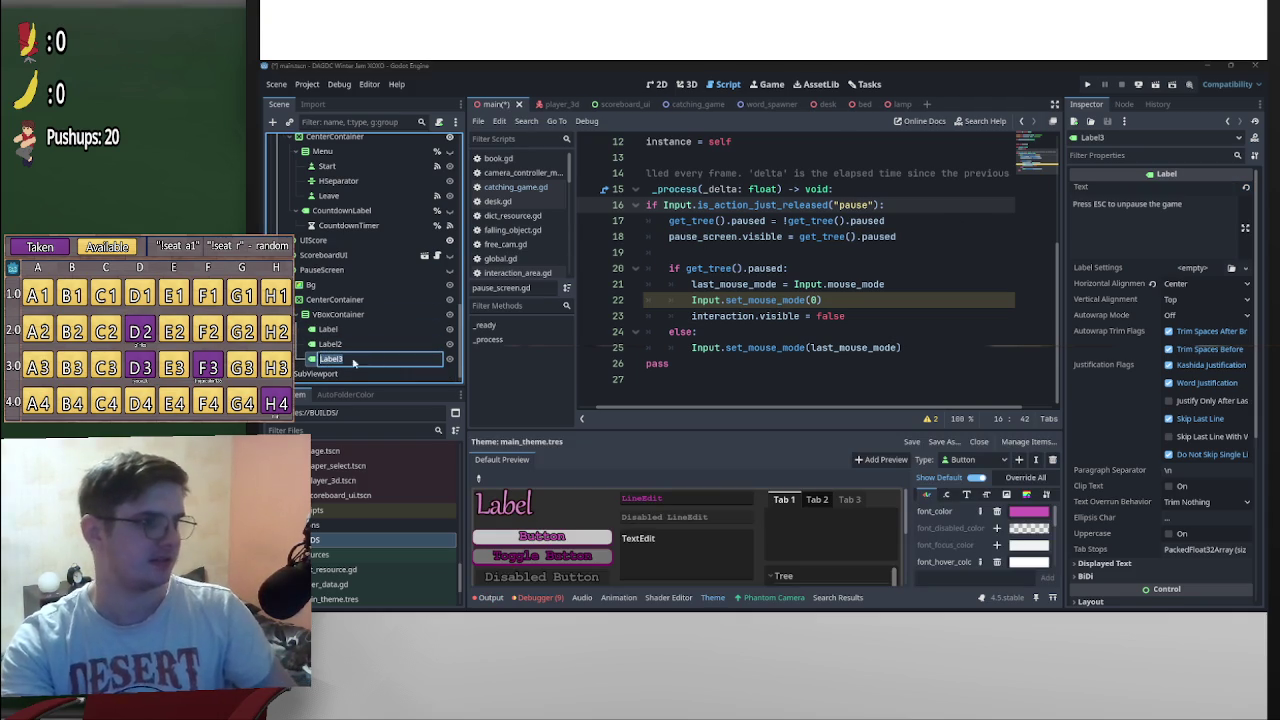
Change the duplicated Label3's node type to Button
{"action": "right_click", "coordinate": [321, 362]}
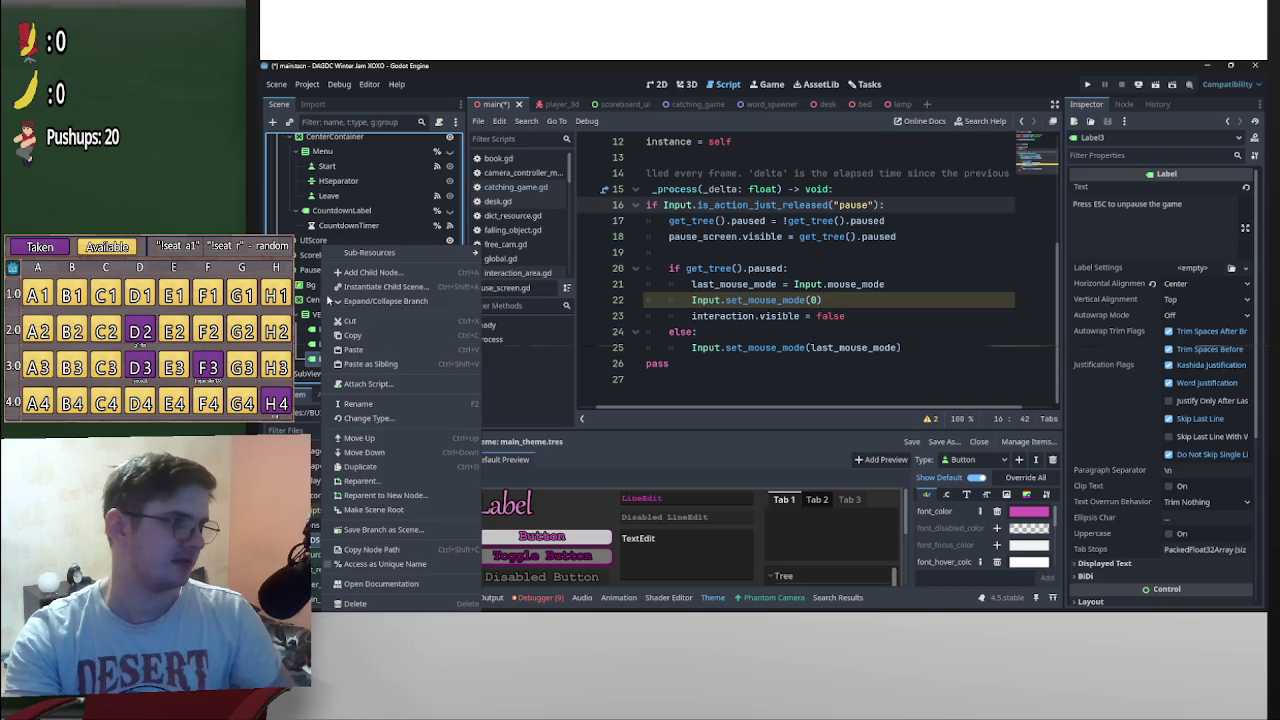
{"action": "left_click", "coordinate": [394, 420]}
{"action": "type", "text": "Butto"}
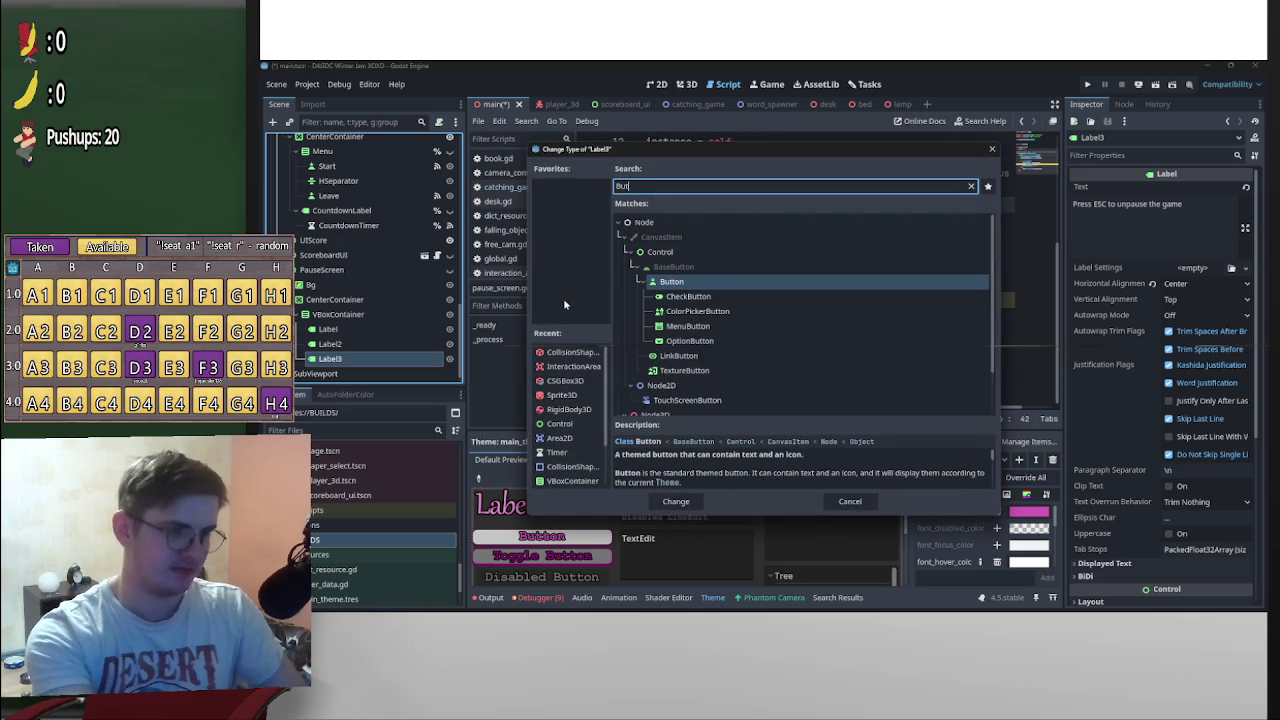
{"action": "key", "text": "Return"}
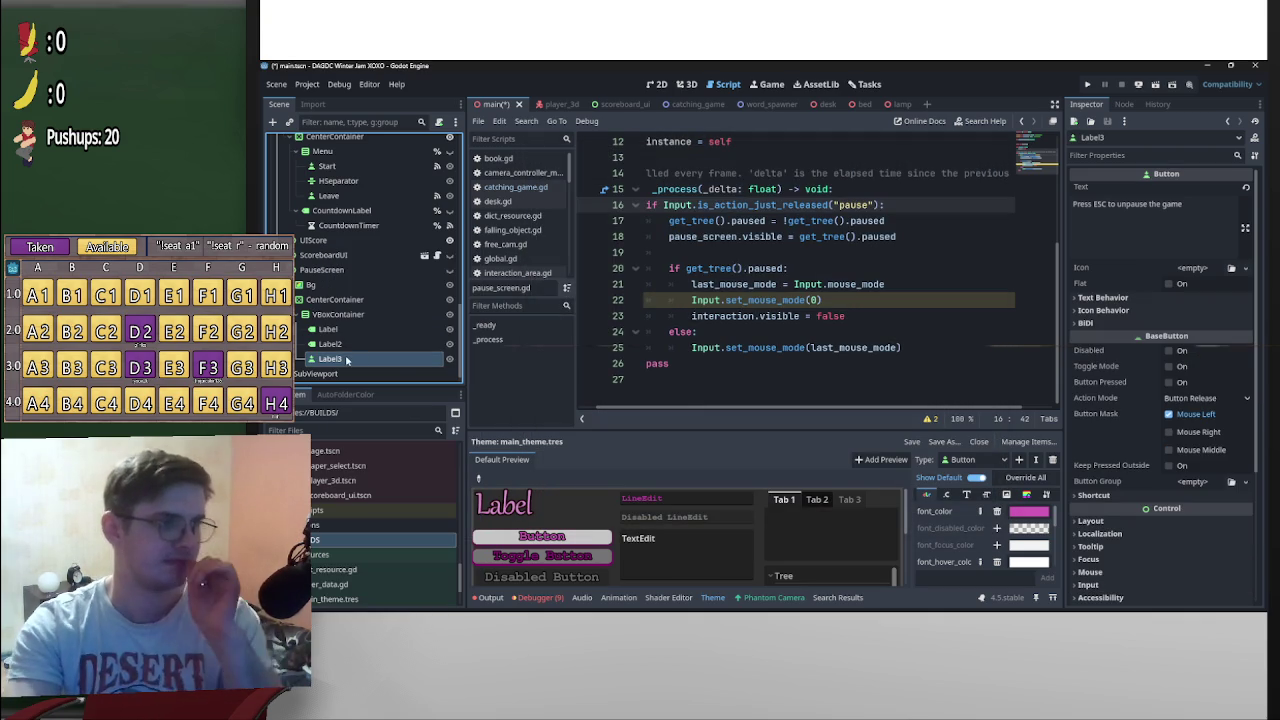
Rename the new Button node to Resume and show the 2D scene view
{"action": "double_click", "coordinate": [349, 360]}
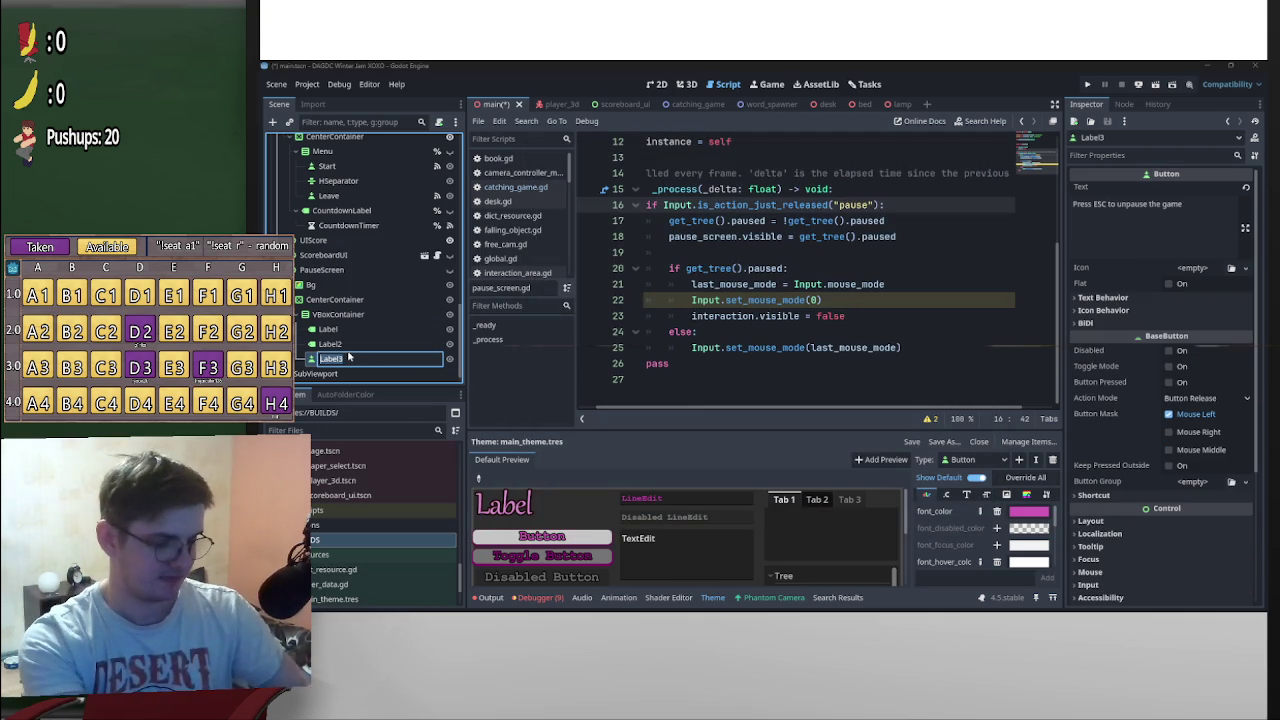
{"action": "type", "text": "B"}
{"action": "type", "text": "Resume"}
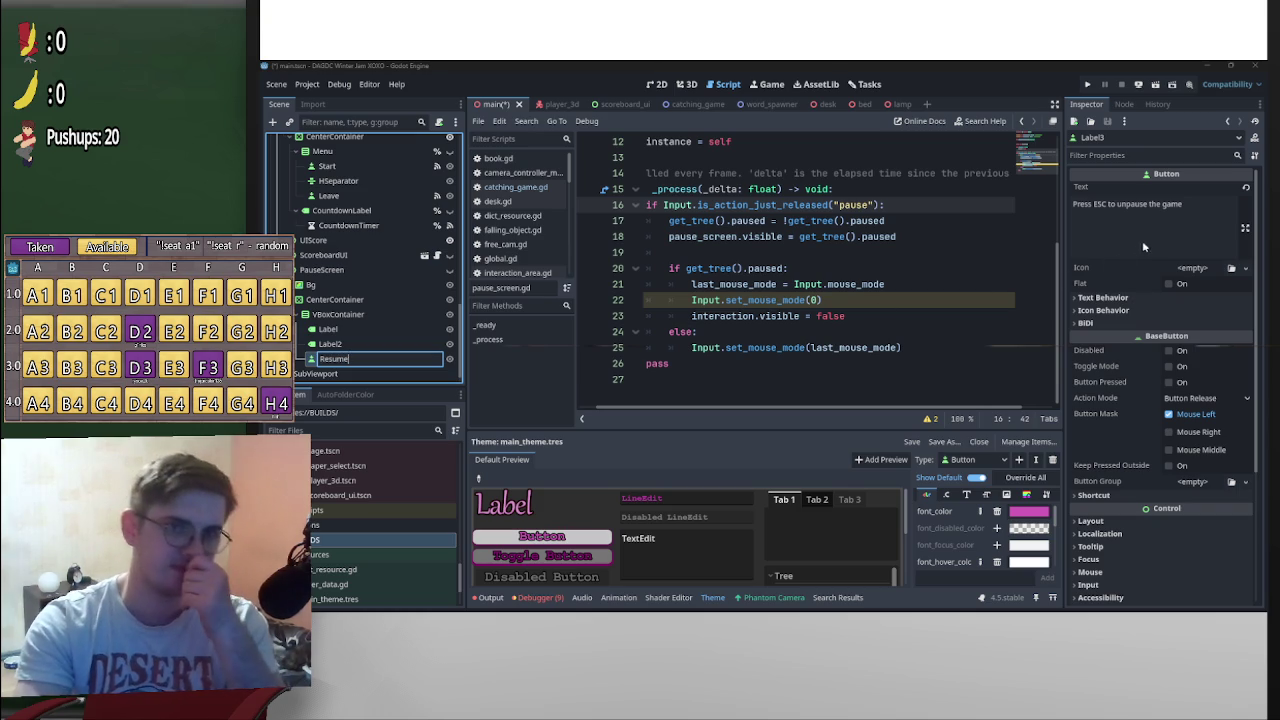
{"action": "key", "text": "Return"}
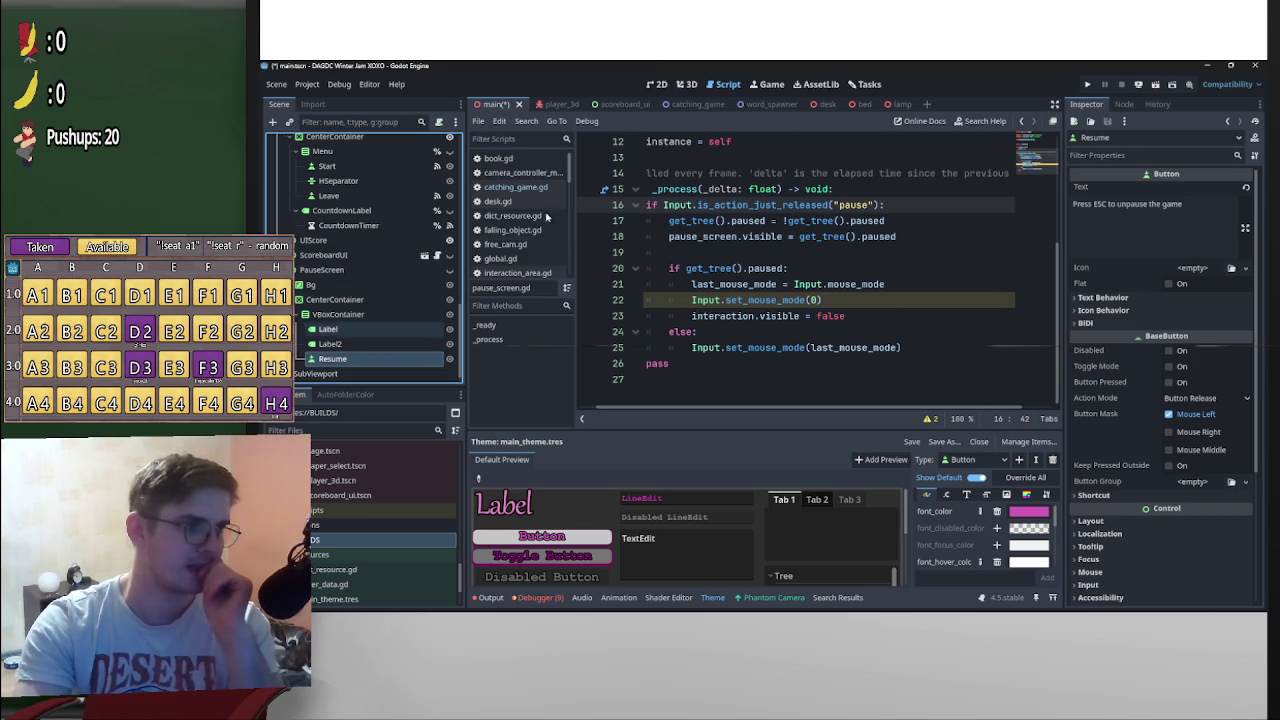
{"action": "left_click", "coordinate": [685, 88]}
{"action": "left_click", "coordinate": [657, 85]}
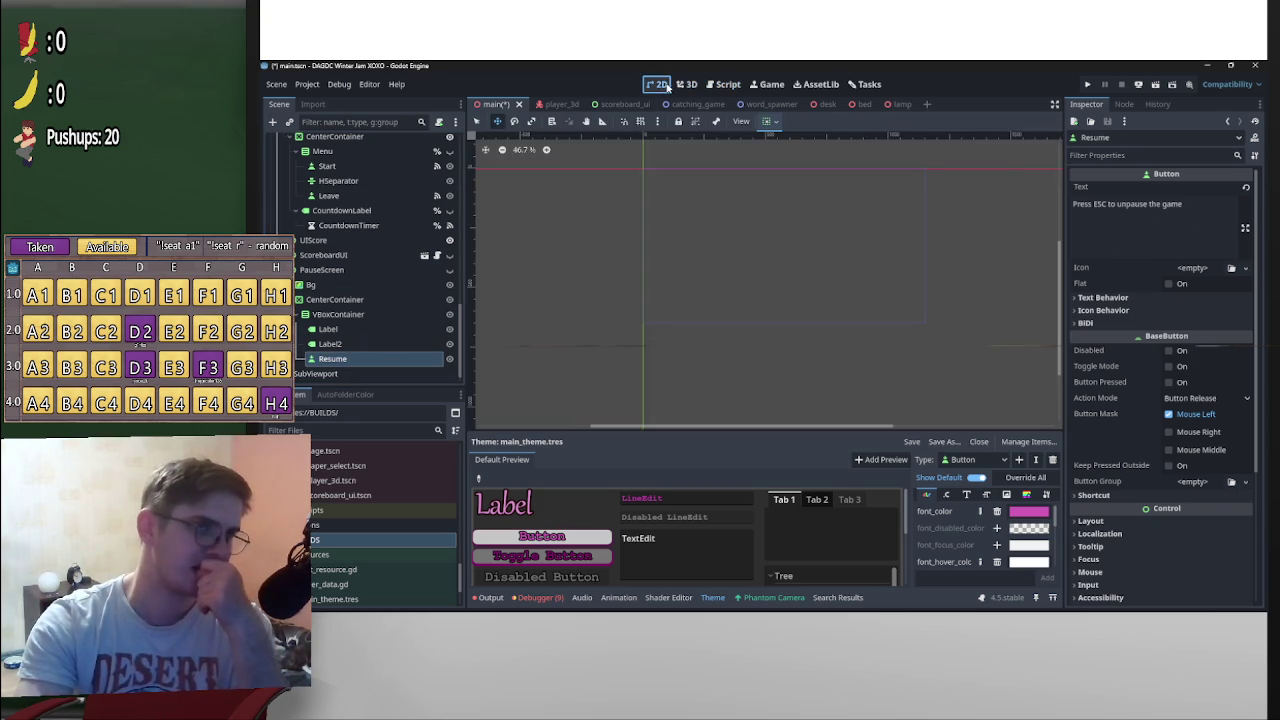
Replace the button's Text property with 'Resume The Game'
{"action": "scroll", "coordinate": [429, 290], "scroll_direction": "up", "scroll_amount": 5}
{"action": "scroll", "coordinate": [493, 274], "scroll_direction": "up", "scroll_amount": 3}
{"action": "scroll", "coordinate": [493, 274], "scroll_direction": "down", "scroll_amount": 4}
{"action": "scroll", "coordinate": [435, 287], "scroll_direction": "down", "scroll_amount": 4}
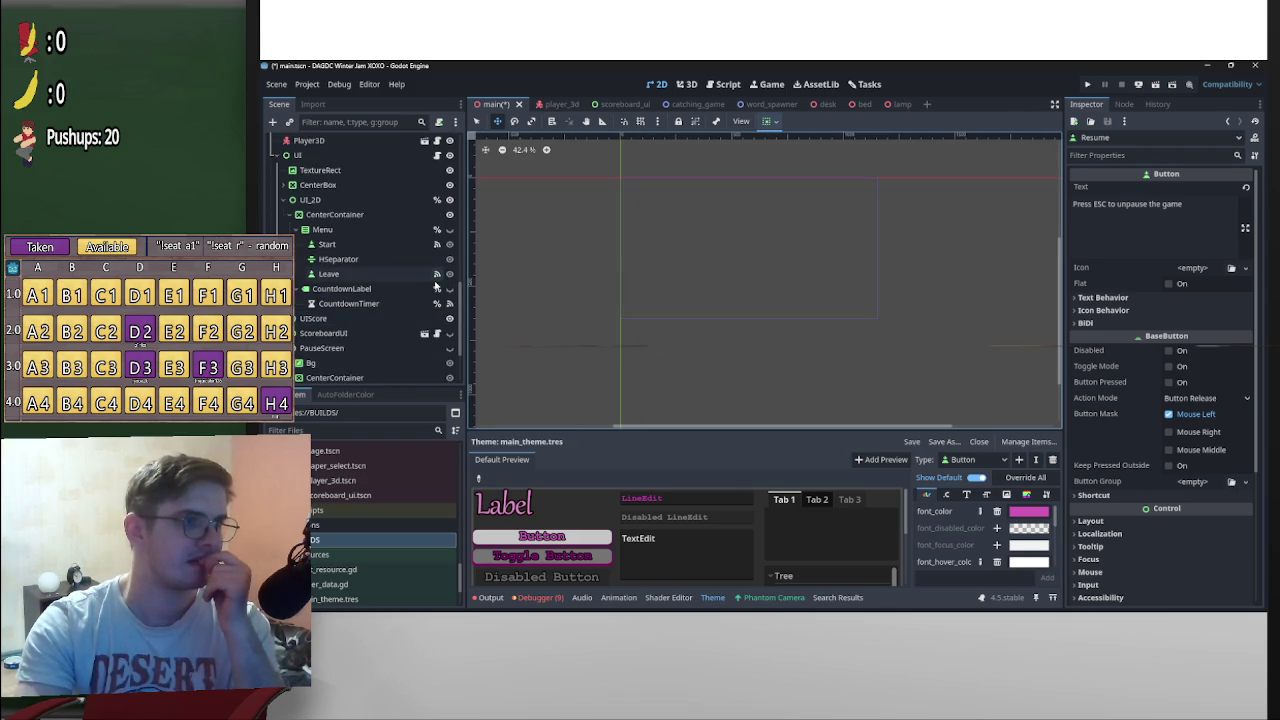
{"action": "scroll", "coordinate": [775, 276], "scroll_direction": "up", "scroll_amount": 12}
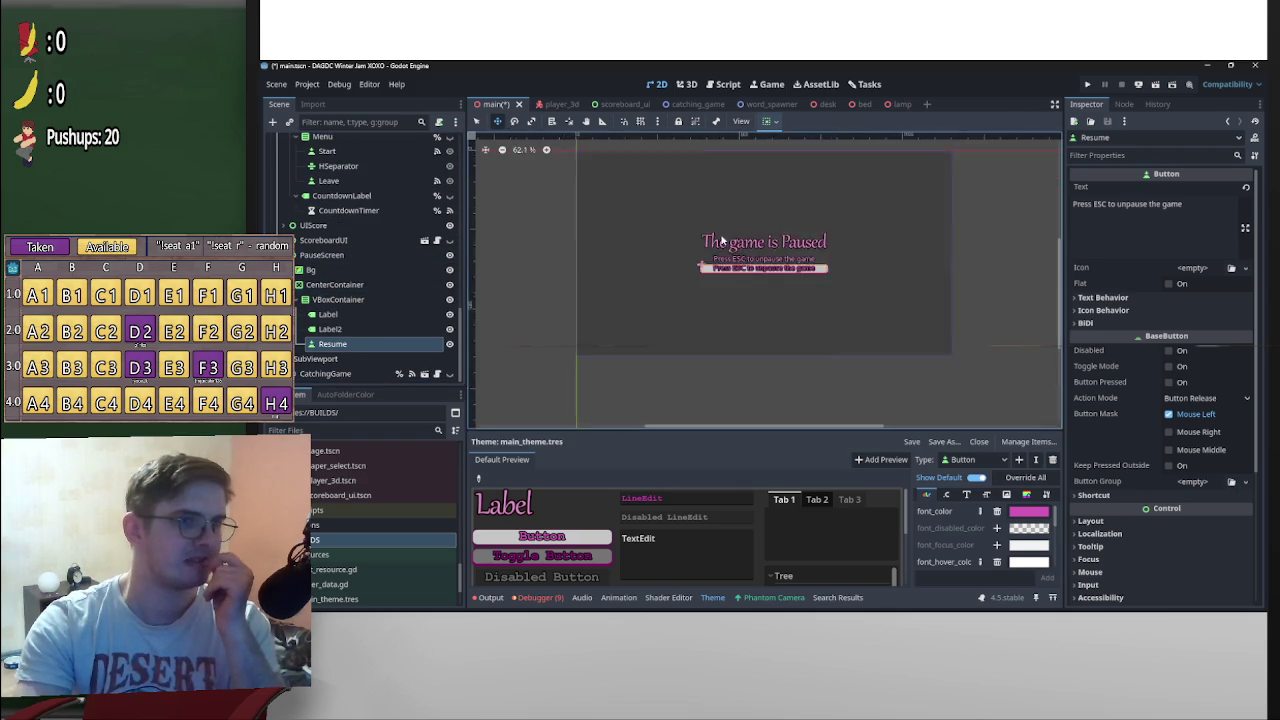
{"action": "scroll", "coordinate": [665, 258], "scroll_direction": "up", "scroll_amount": 2}
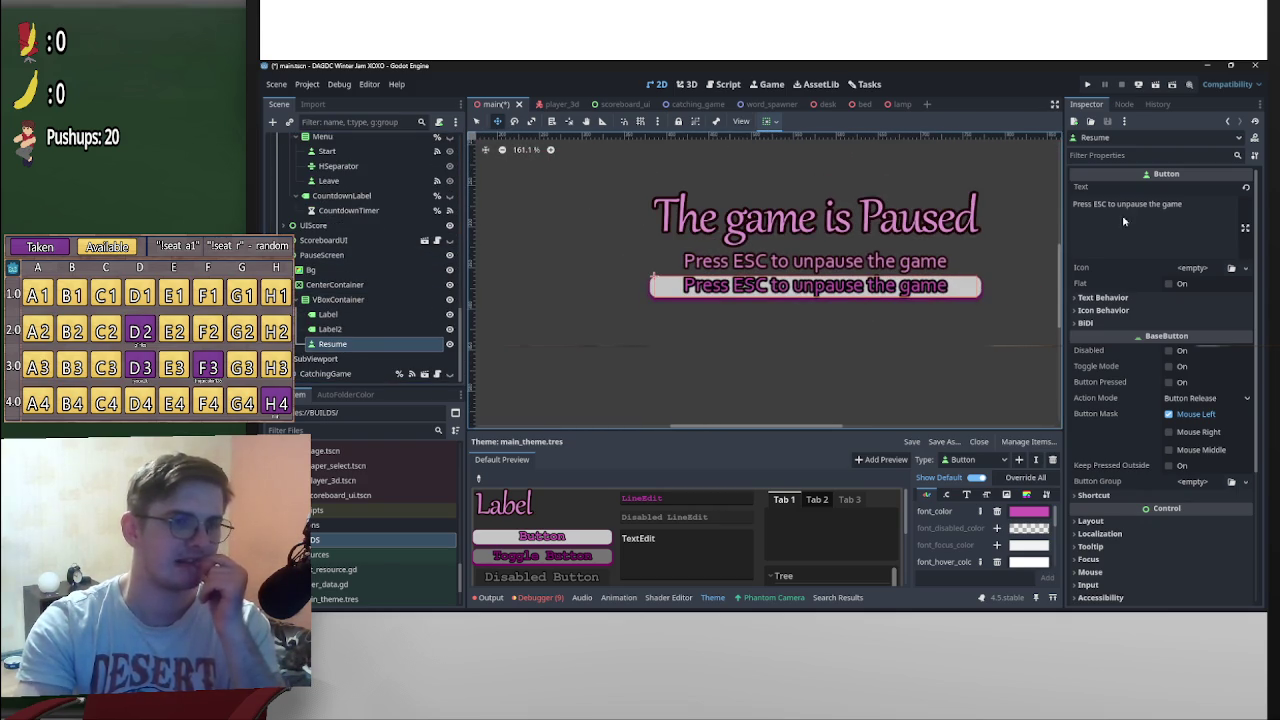
{"action": "left_click_drag", "start_coordinate": [1192, 208], "coordinate": [1073, 203]}
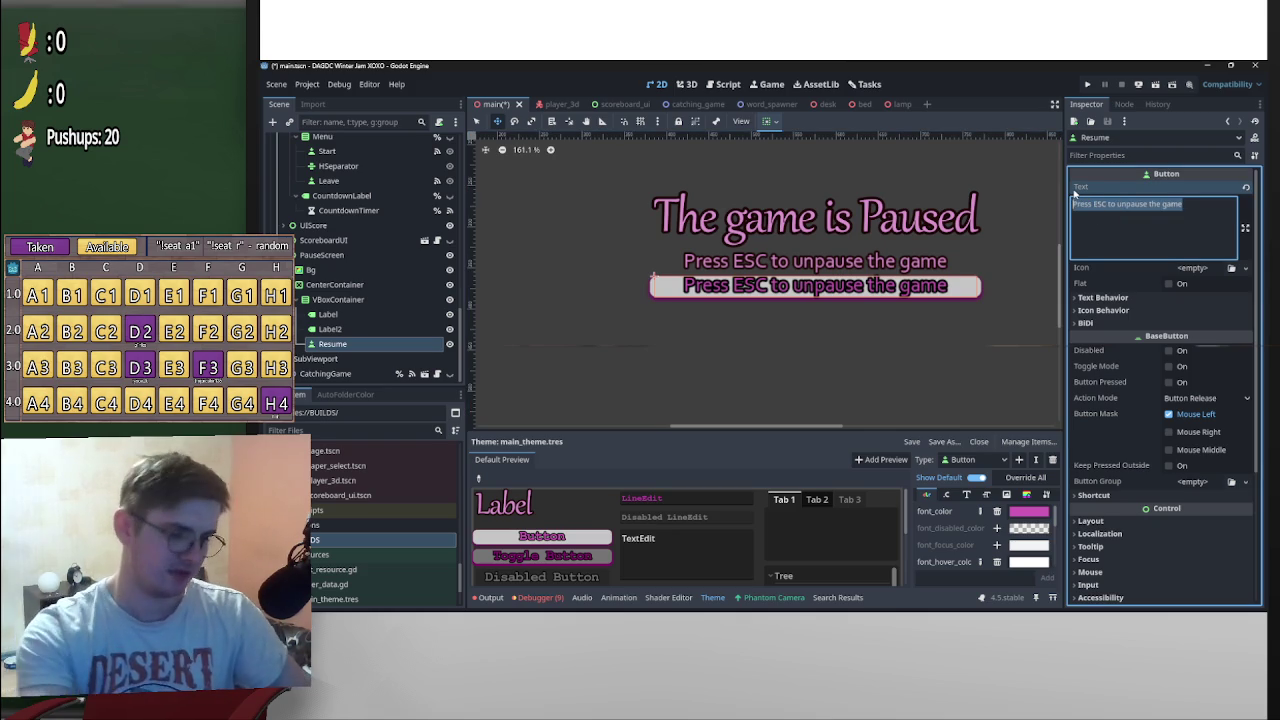
{"action": "type", "text": "Resume the g"}
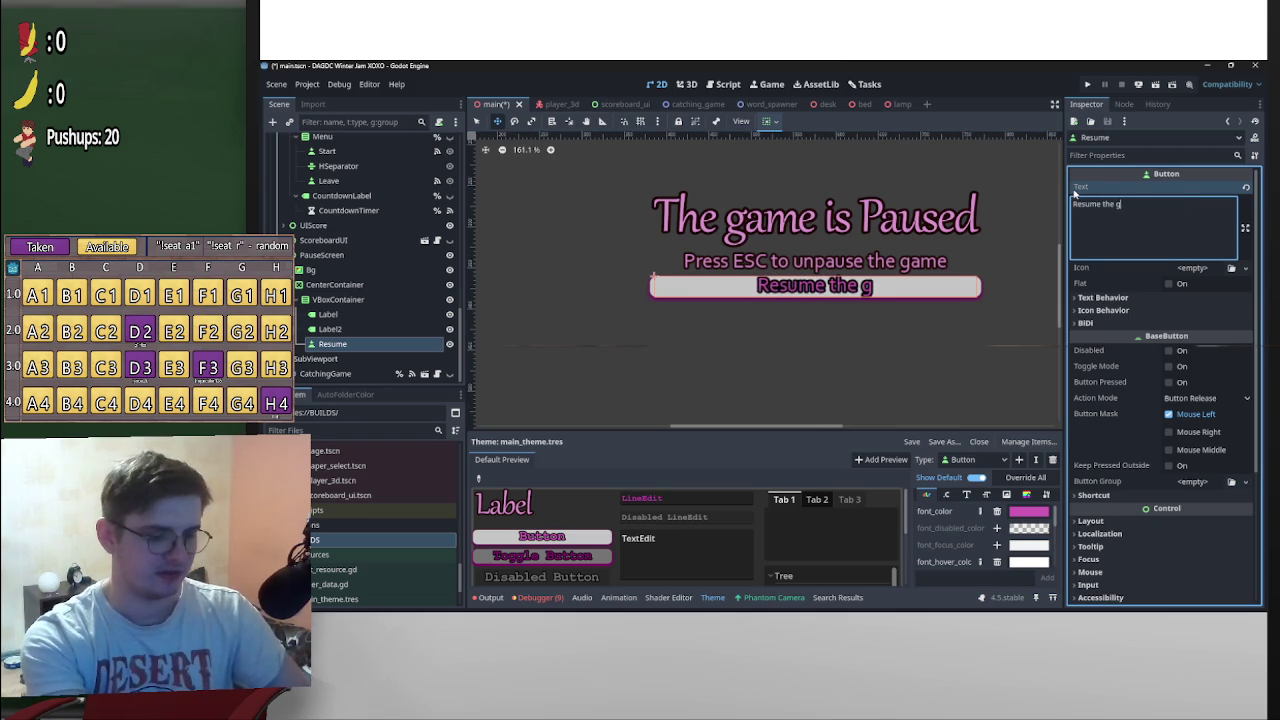
{"action": "type", "text": "ame"}
{"action": "key", "text": "BackSpace"}
{"action": "key", "text": "BackSpace"}
{"action": "key", "text": "BackSpace"}
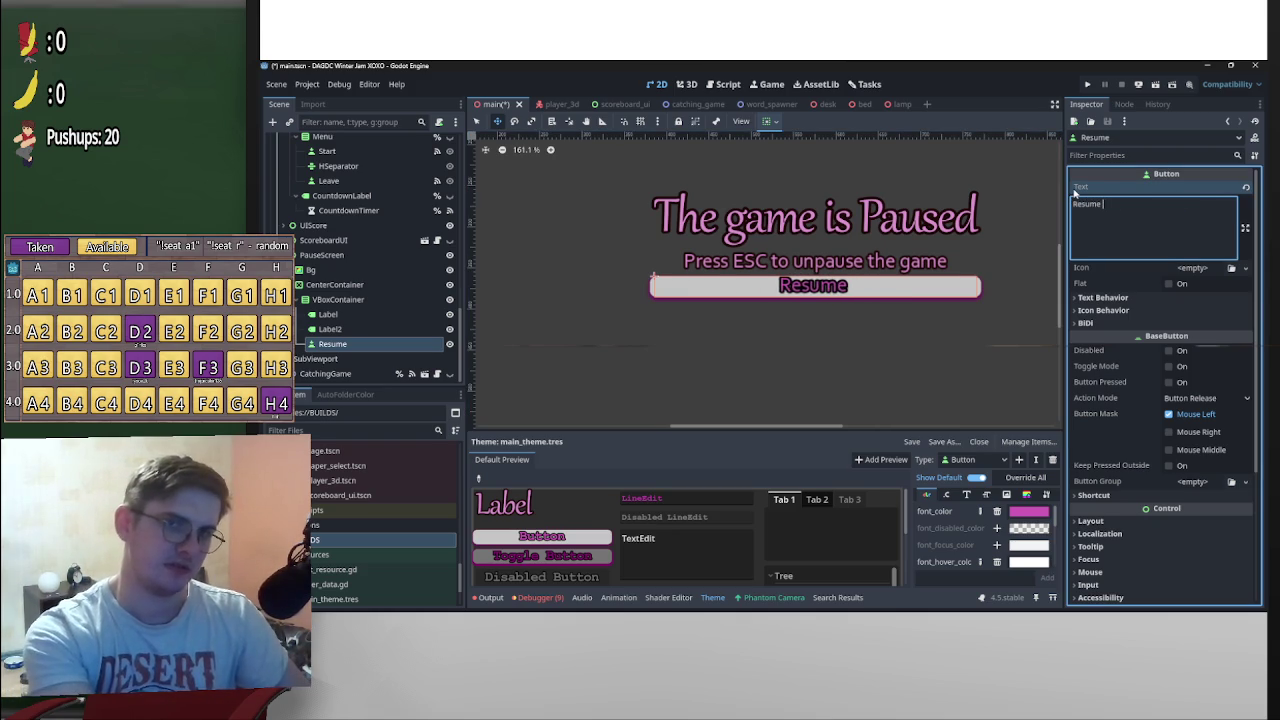
{"action": "type", "text": "The Game"}
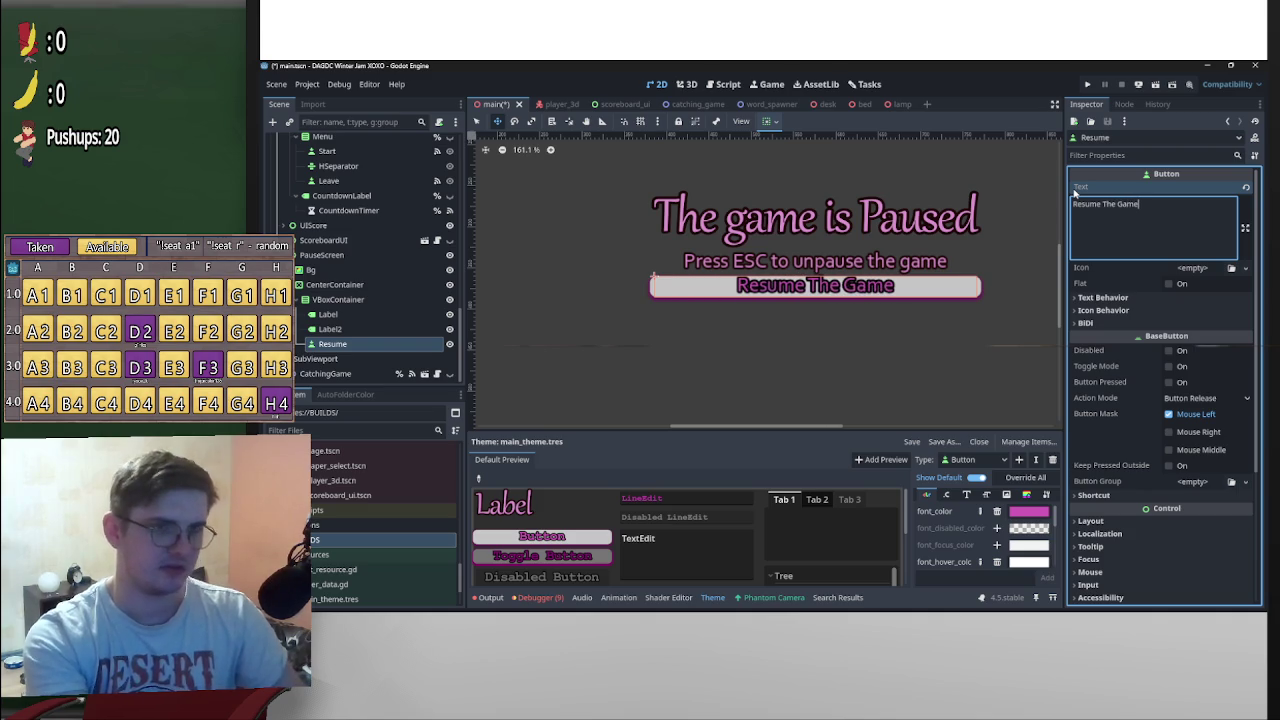
Trim the button text to 'Resume' and centre it horizontally in its container
{"action": "left_click", "coordinate": [872, 282]}
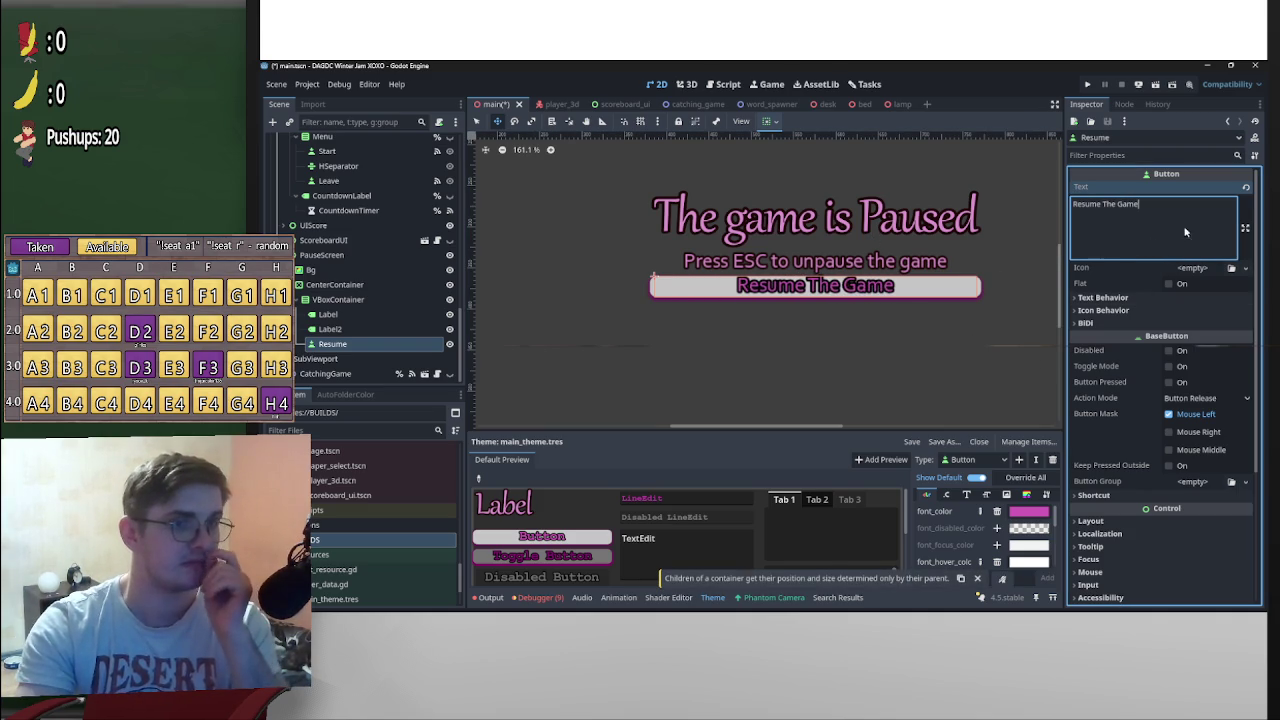
{"action": "left_click", "coordinate": [1100, 208], "text": "shift"}
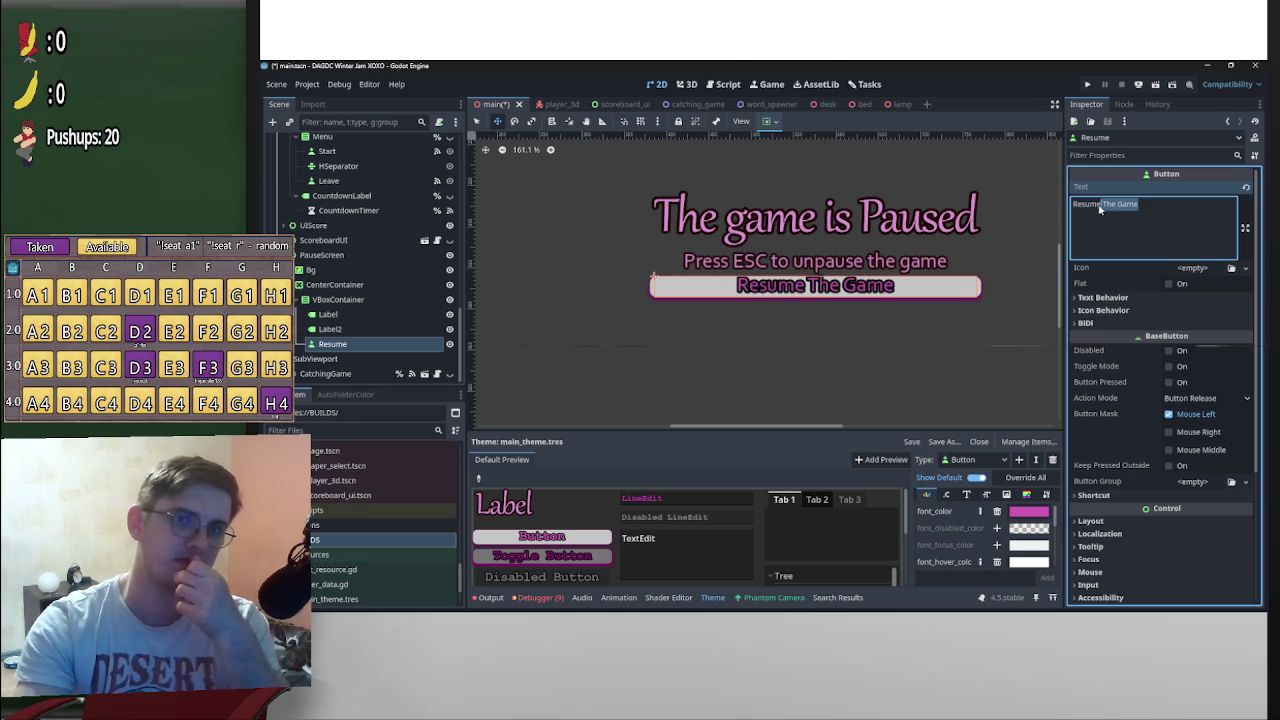
{"action": "key", "text": "BackSpace"}
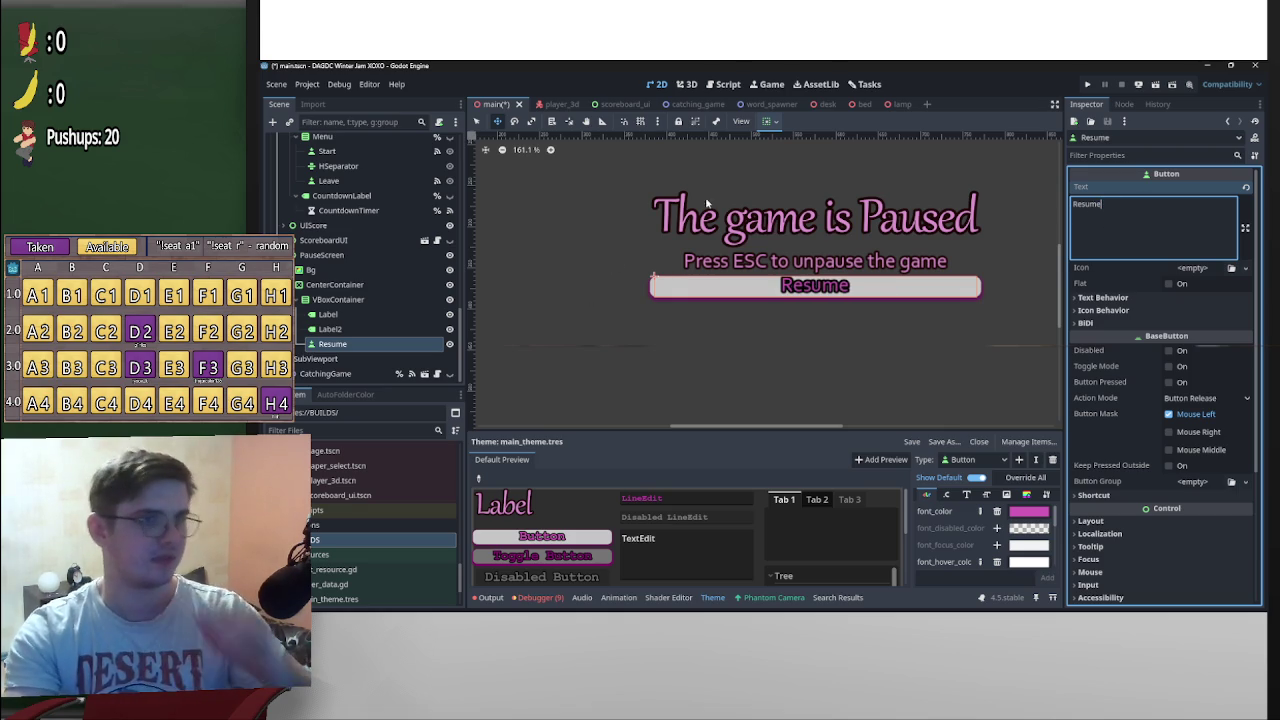
{"action": "left_click", "coordinate": [767, 122]}
{"action": "left_click", "coordinate": [792, 160]}
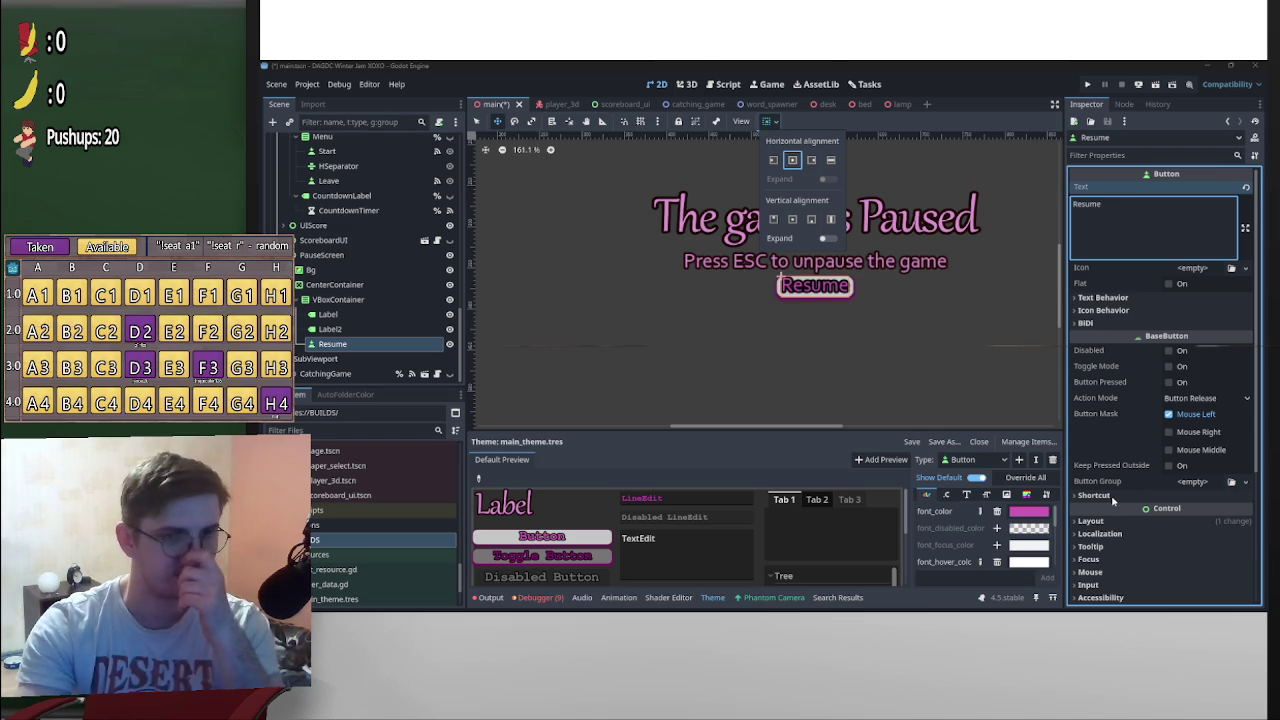
Enable the Resume button's Theme Overrides > Font Sizes > Font Size override
{"action": "left_click", "coordinate": [1116, 524]}
{"action": "left_click", "coordinate": [1116, 524]}
{"action": "scroll", "coordinate": [1117, 500], "scroll_direction": "down", "scroll_amount": 5}
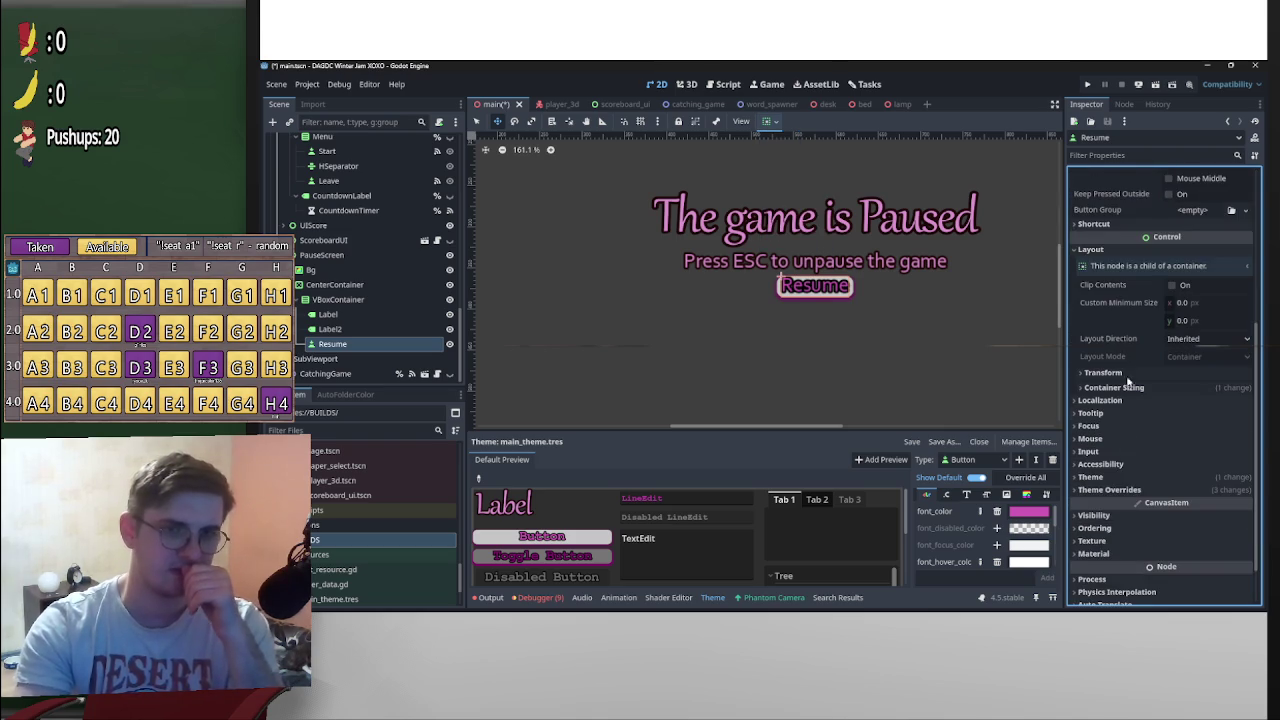
{"action": "left_click", "coordinate": [1118, 490]}
{"action": "scroll", "coordinate": [1143, 464], "scroll_direction": "down", "scroll_amount": 3}
{"action": "left_click", "coordinate": [1115, 405]}
{"action": "left_click", "coordinate": [1126, 420]}
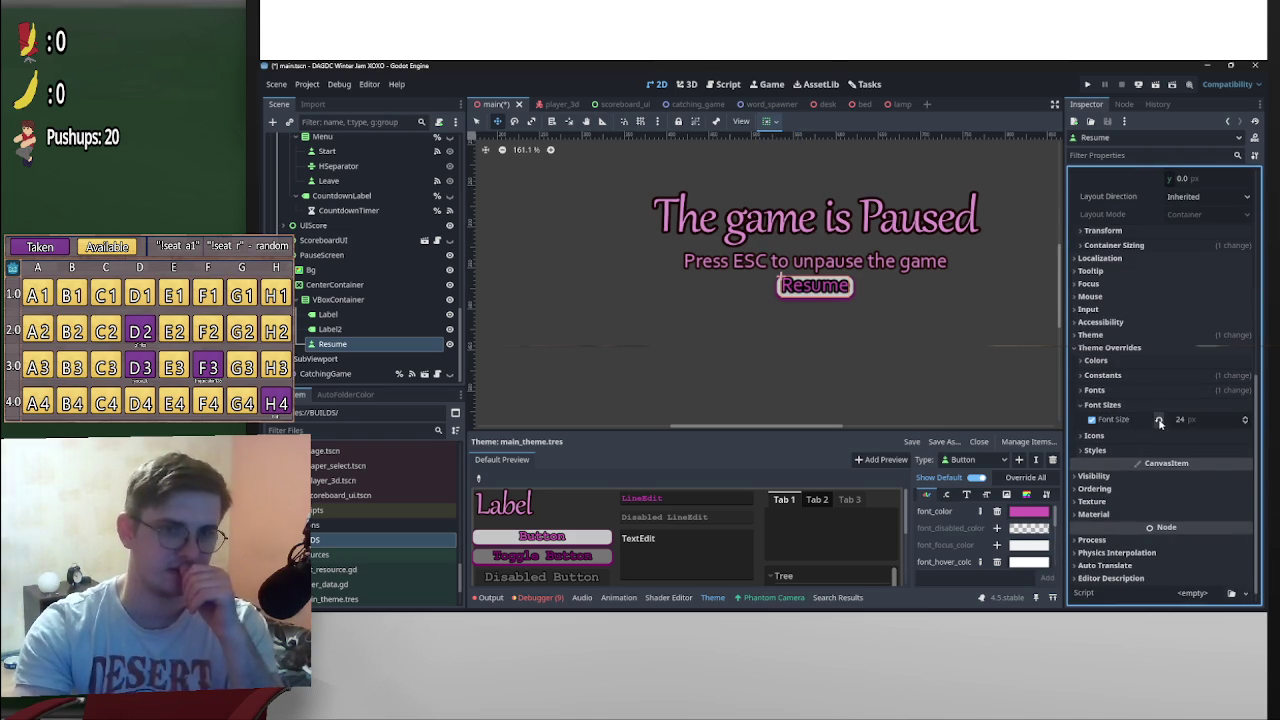
{"action": "left_click", "coordinate": [1093, 420]}
Try a 20 px font size, then revert the override to 24 px
{"action": "left_click", "coordinate": [1210, 420]}
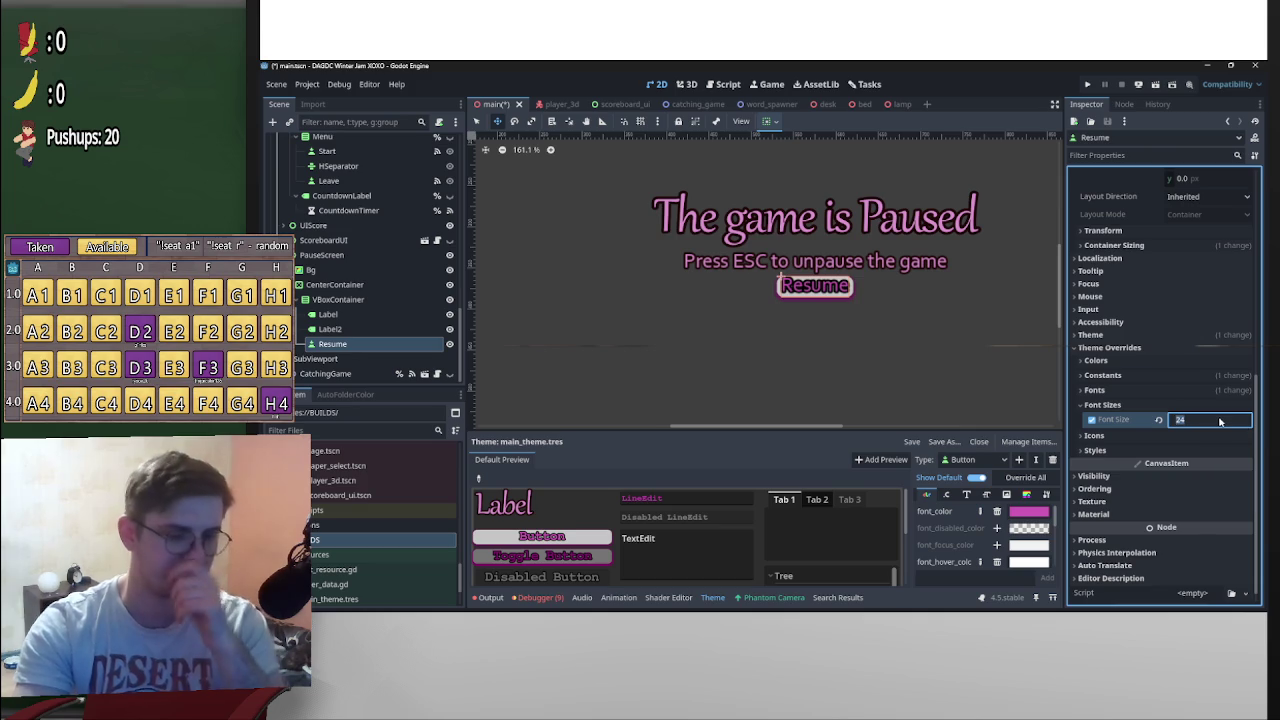
{"action": "type", "text": "20"}
{"action": "key", "text": "Return"}
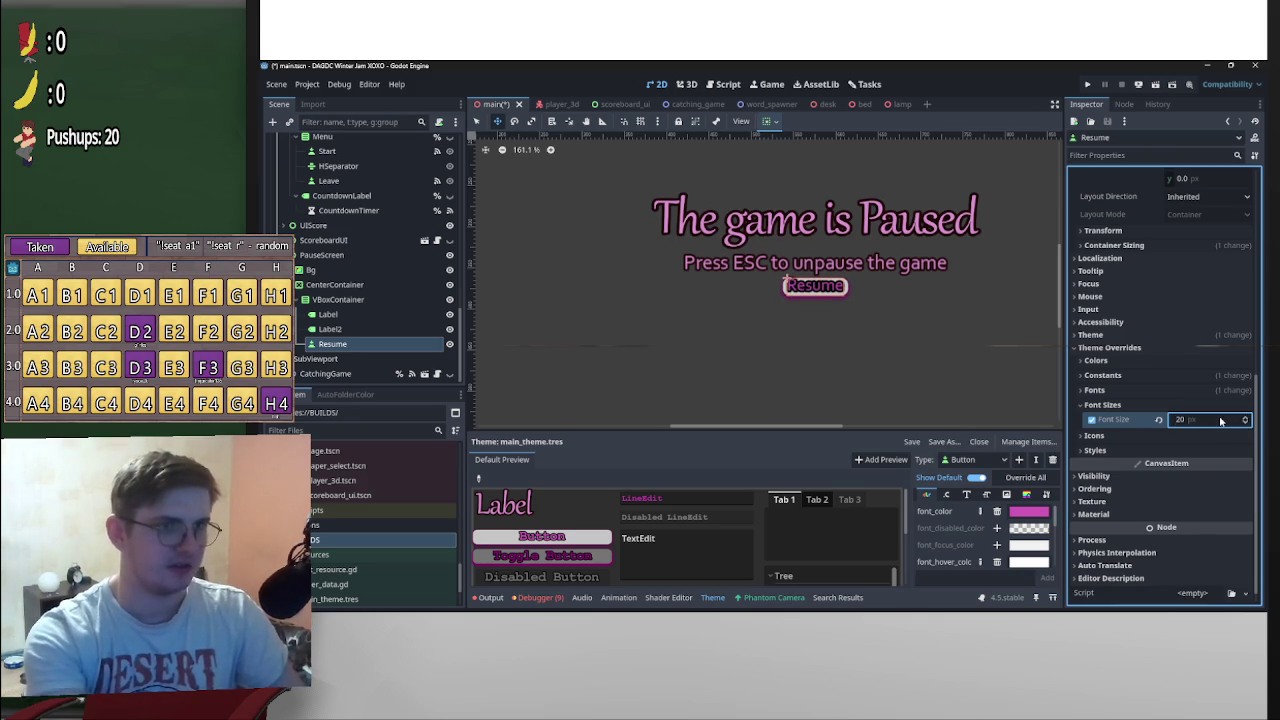
{"action": "key", "text": "ctrl+z"}
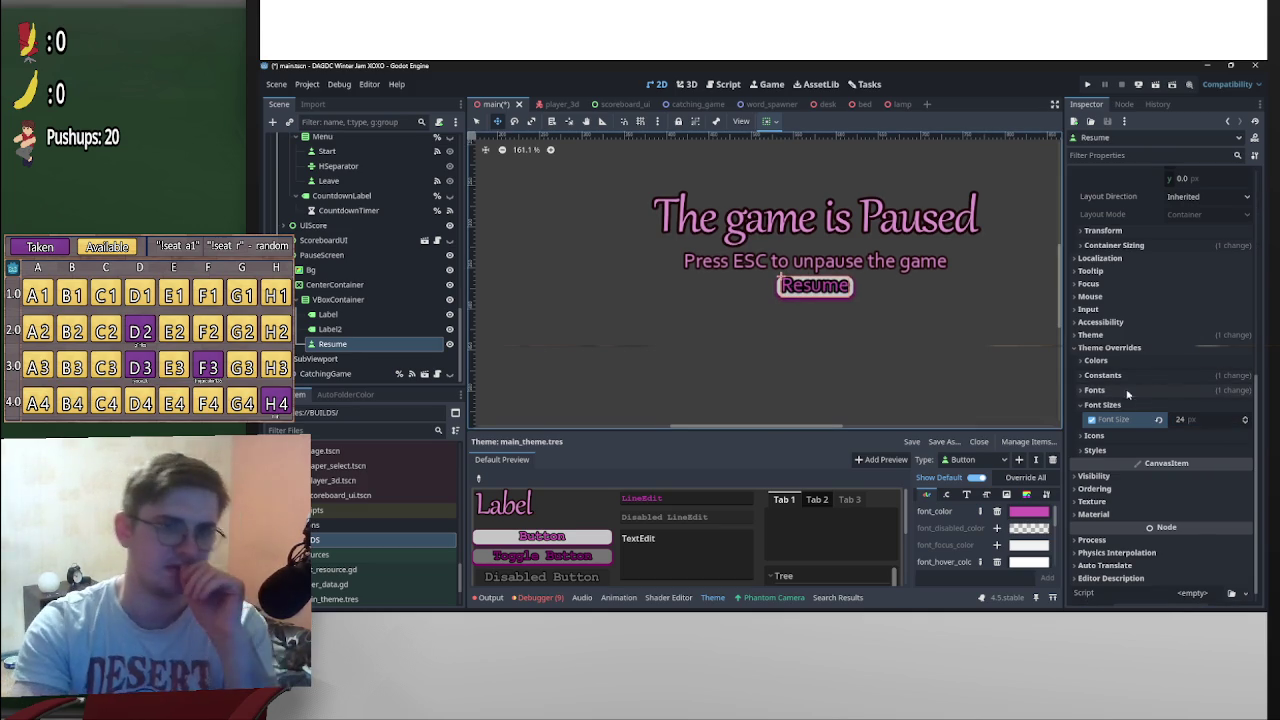
{"action": "scroll", "coordinate": [843, 331], "scroll_direction": "up", "scroll_amount": 2}
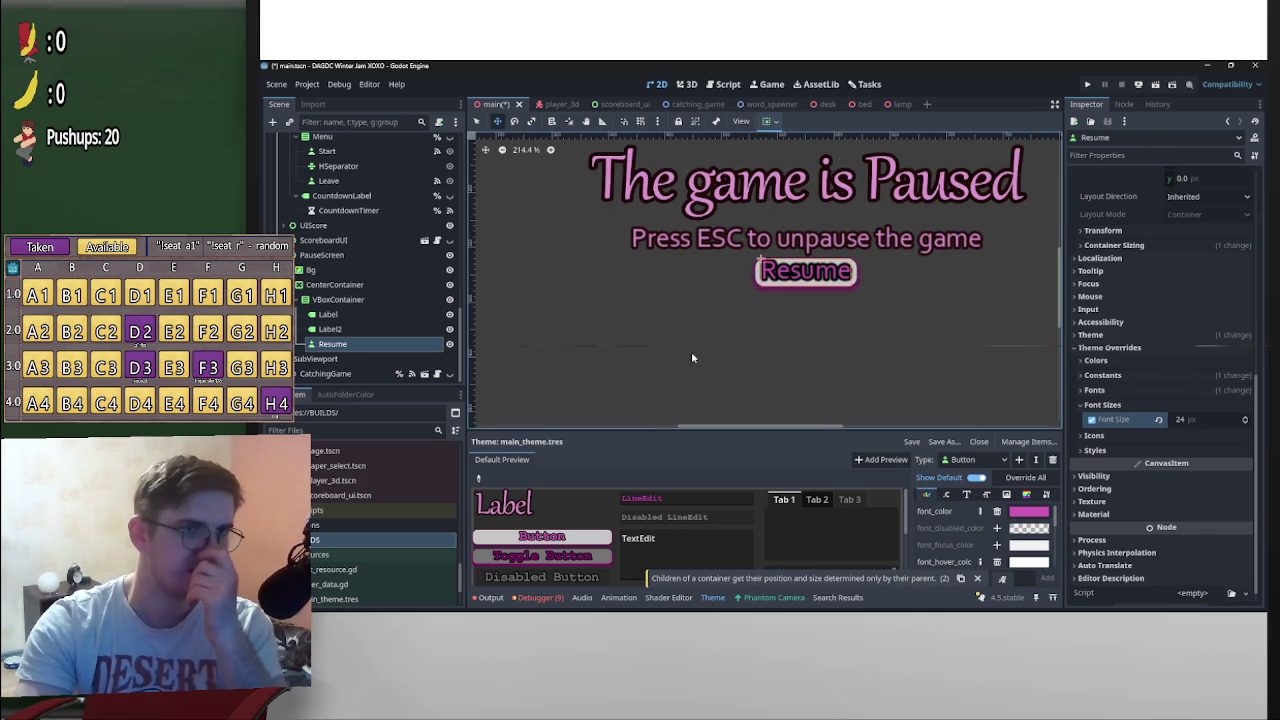
{"action": "scroll", "coordinate": [877, 395], "scroll_direction": "down", "scroll_amount": 4}
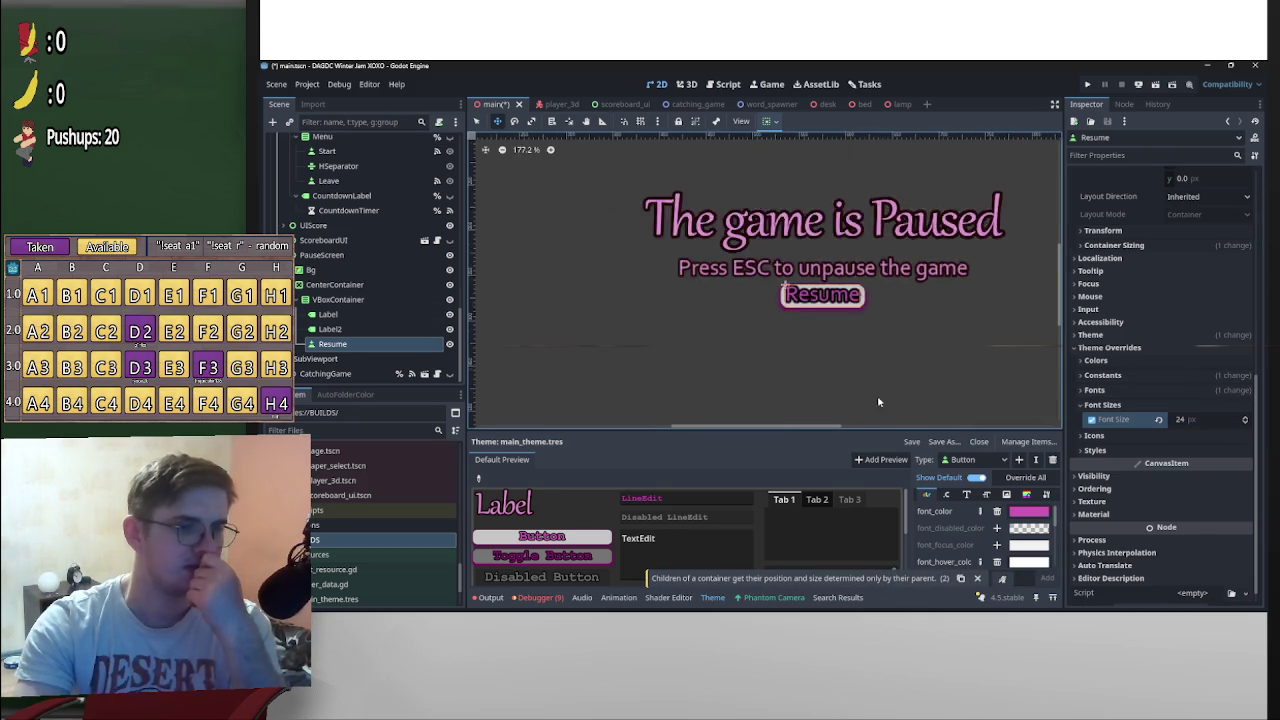
{"action": "left_click", "coordinate": [816, 312]}
Raise the Button hover StyleBoxFlat's top expand margin to 4 px and save
{"action": "scroll", "coordinate": [816, 312], "scroll_direction": "up", "scroll_amount": 10}
{"action": "left_click", "coordinate": [812, 305]}
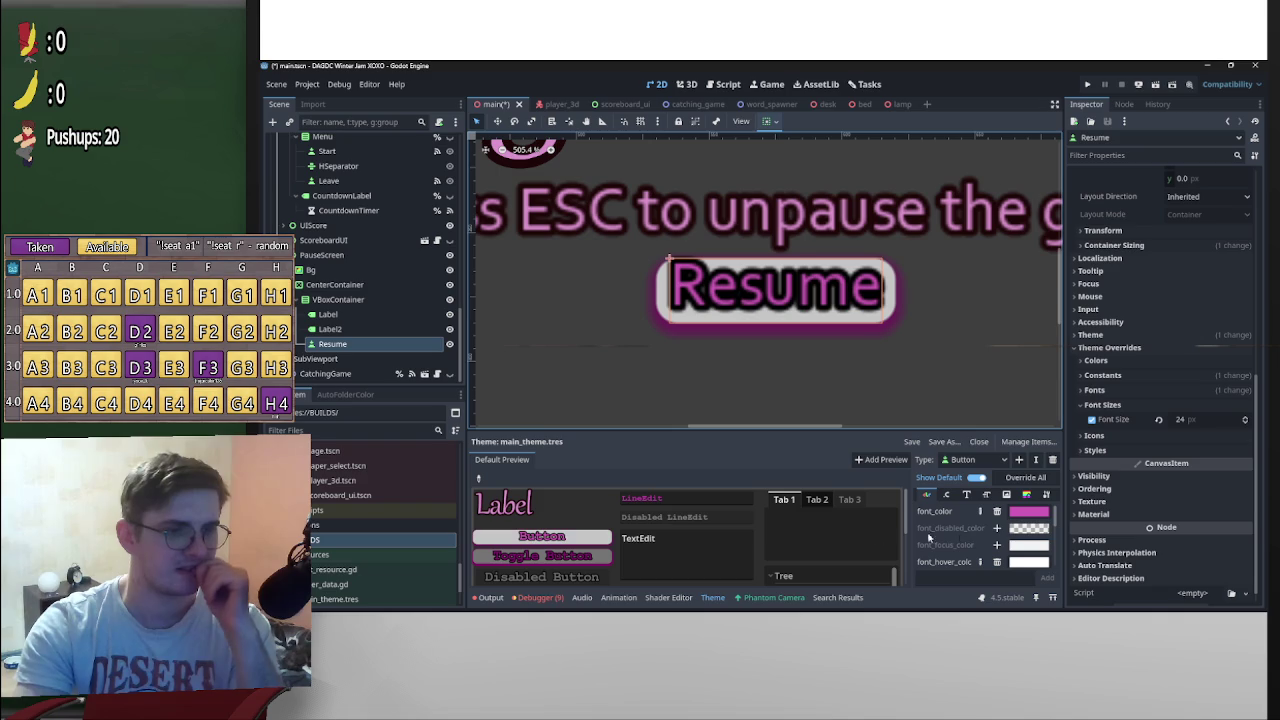
{"action": "left_click", "coordinate": [1026, 494]}
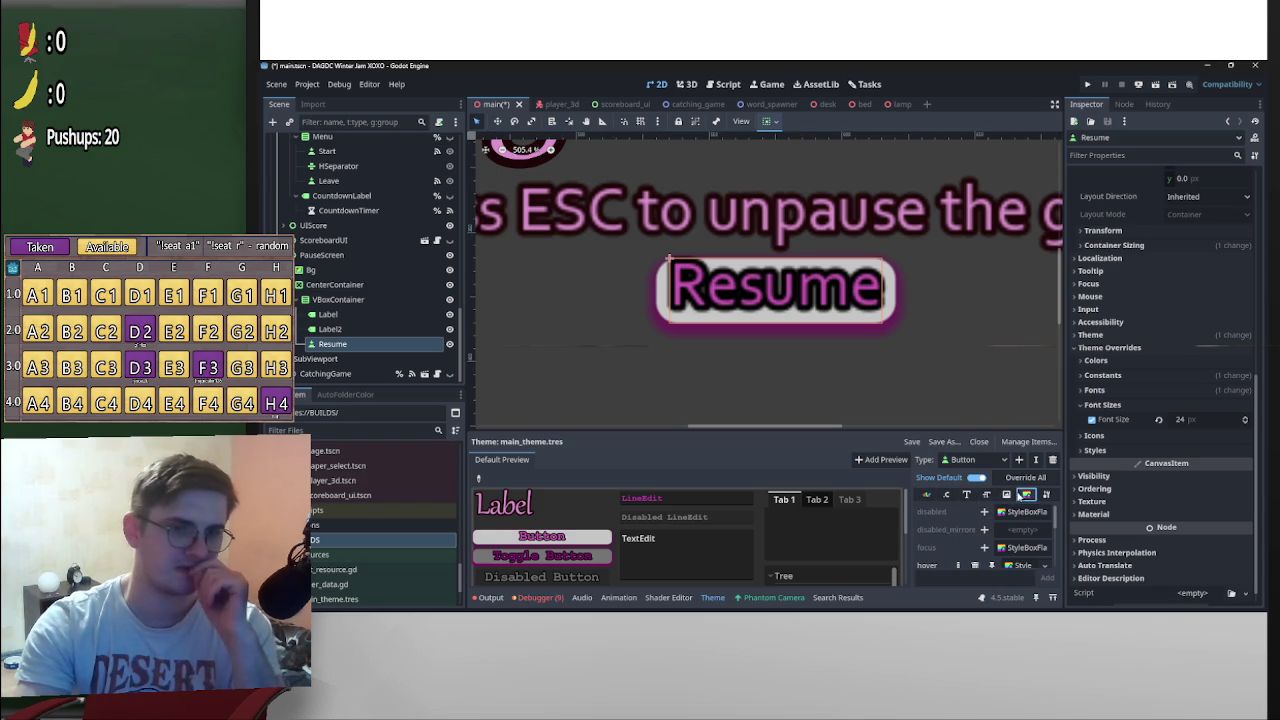
{"action": "scroll", "coordinate": [955, 541], "scroll_direction": "up", "scroll_amount": 2}
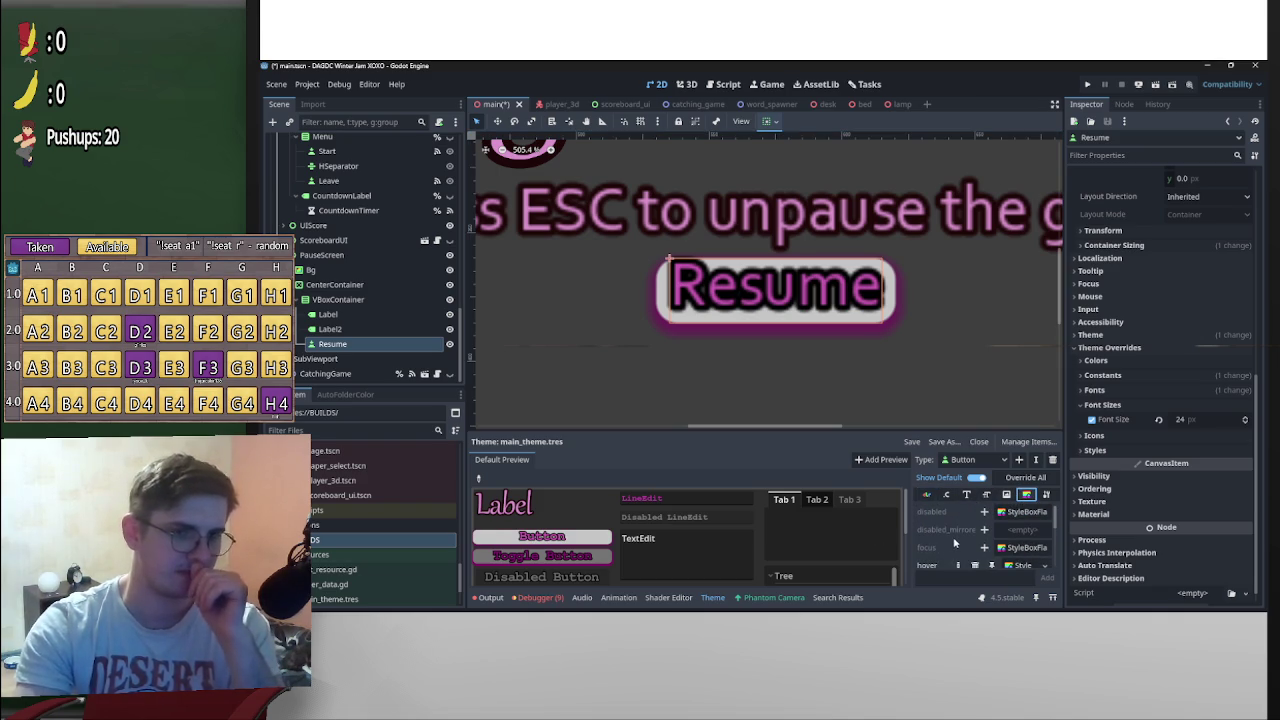
{"action": "scroll", "coordinate": [1020, 520], "scroll_direction": "down", "scroll_amount": 2}
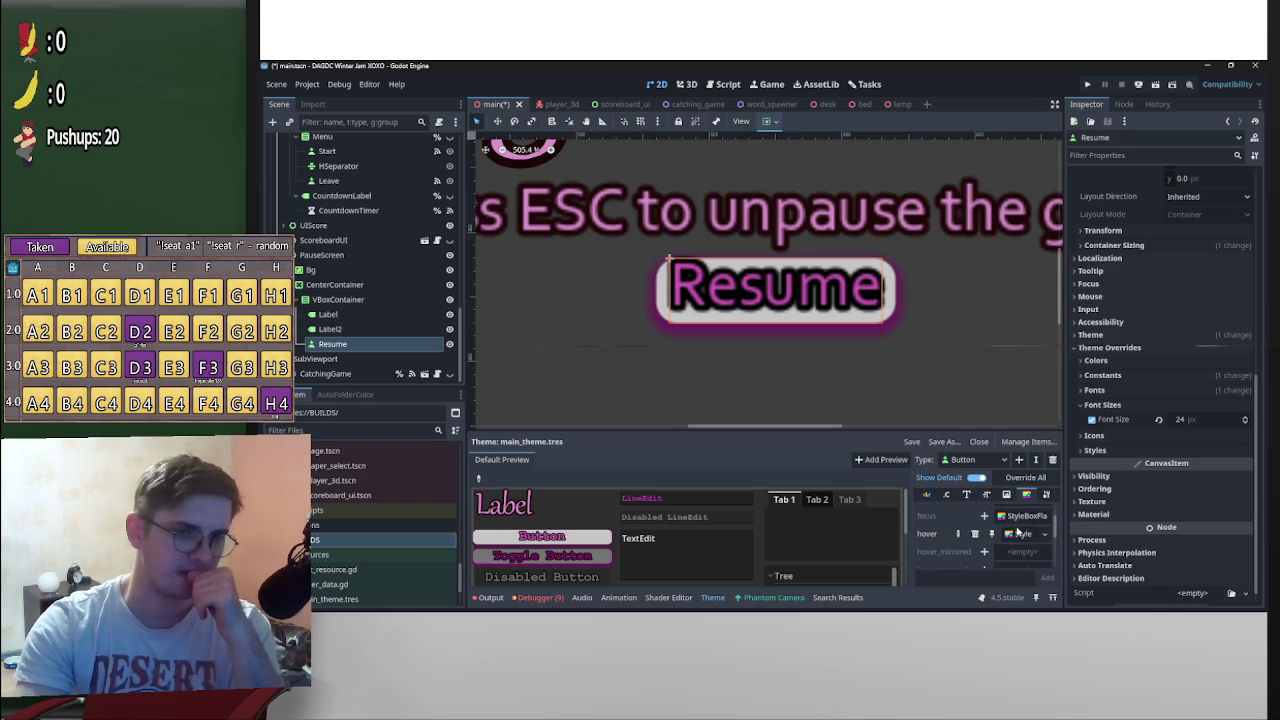
{"action": "left_click", "coordinate": [1020, 533]}
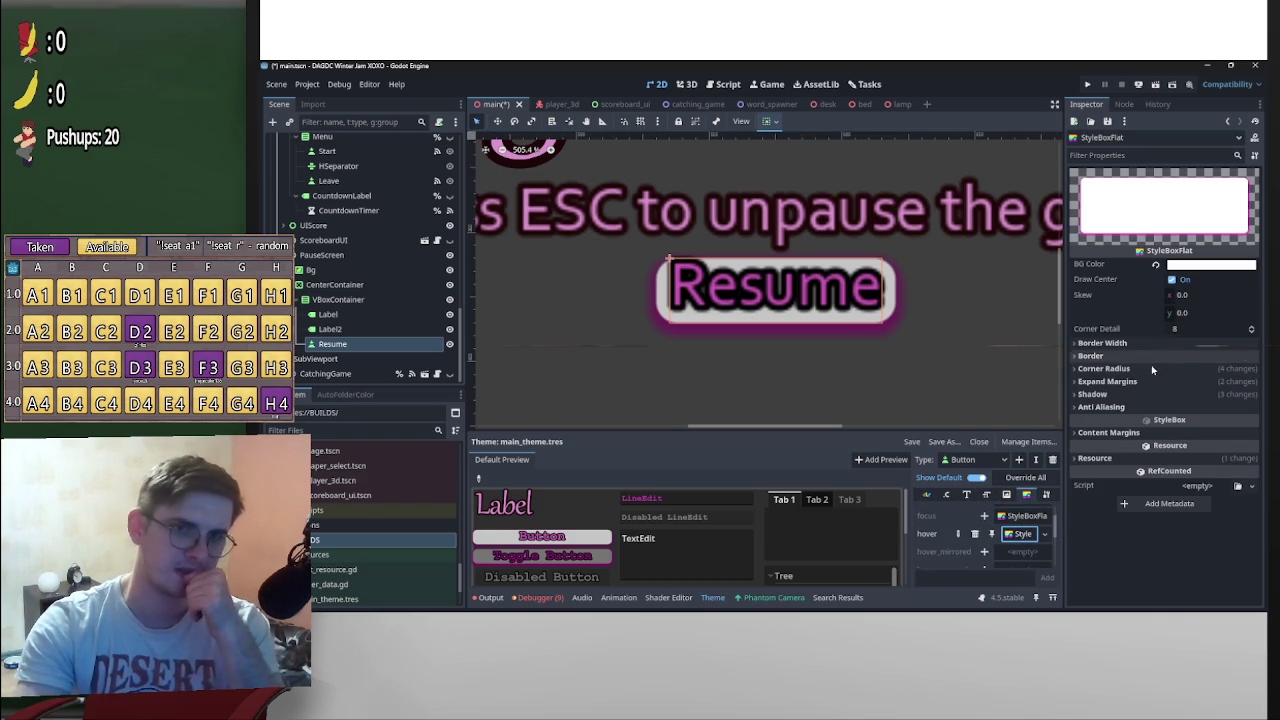
{"action": "left_click", "coordinate": [1127, 343]}
{"action": "left_click", "coordinate": [1127, 343]}
{"action": "double_click", "coordinate": [1121, 368]}
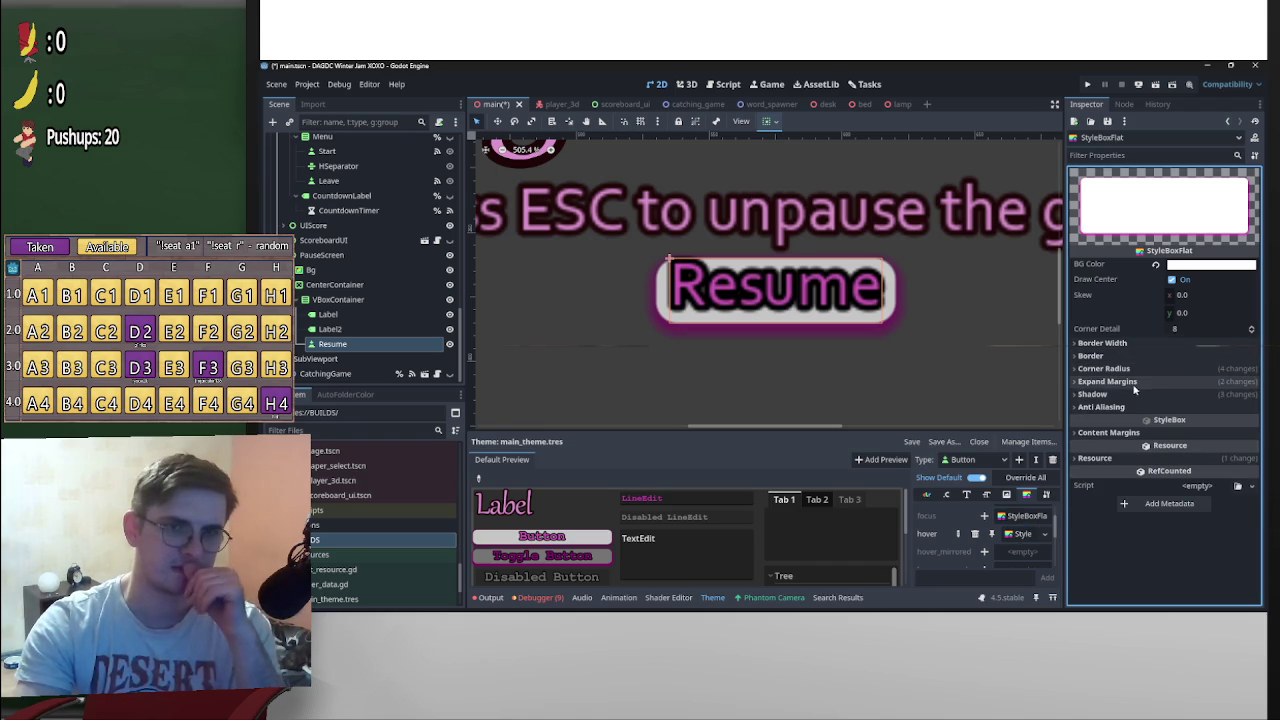
{"action": "left_click", "coordinate": [1107, 382]}
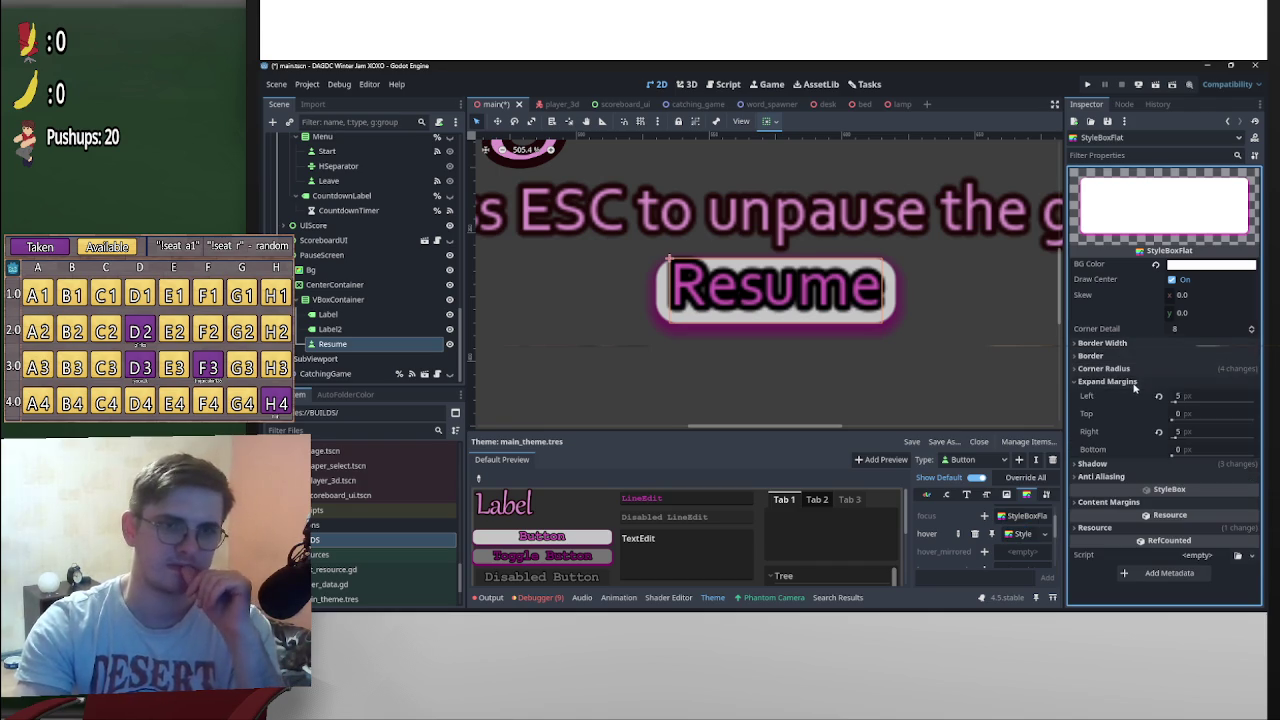
{"action": "left_click", "coordinate": [1175, 418]}
{"action": "left_click_drag", "start_coordinate": [1175, 420], "coordinate": [1180, 424]}
{"action": "left_click", "coordinate": [1027, 380]}
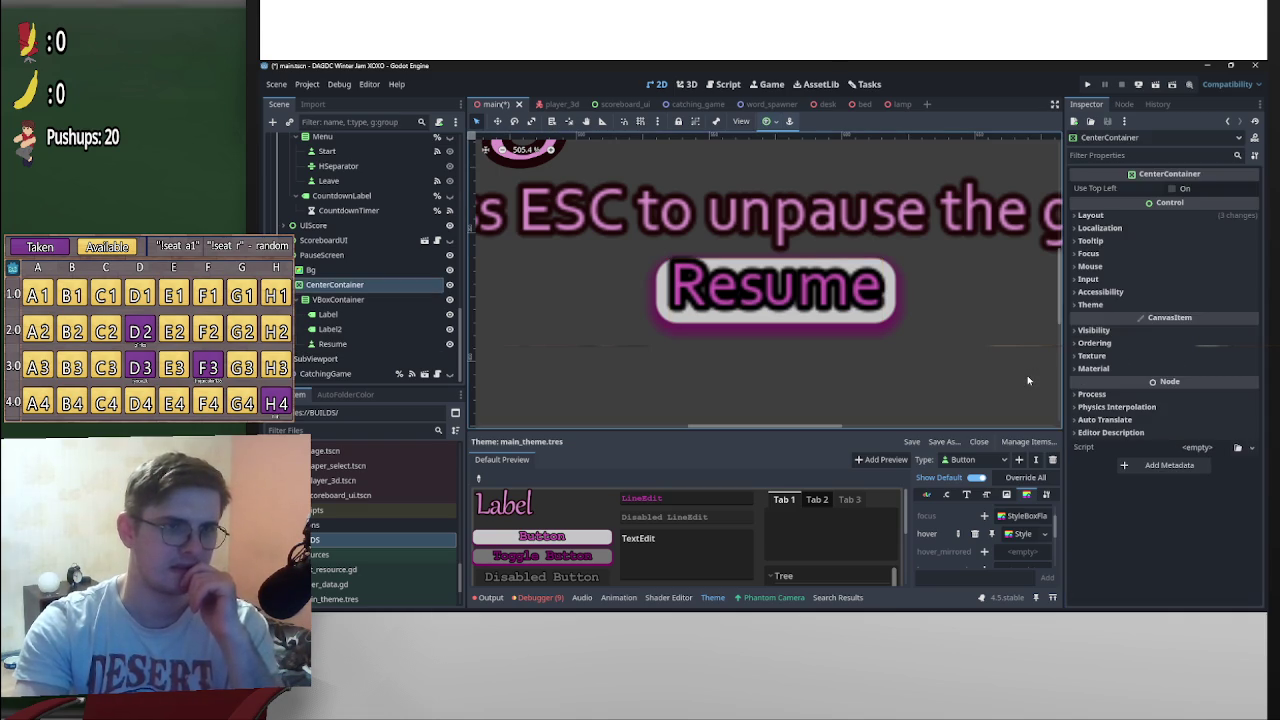
{"action": "key", "text": "ctrl+s"}
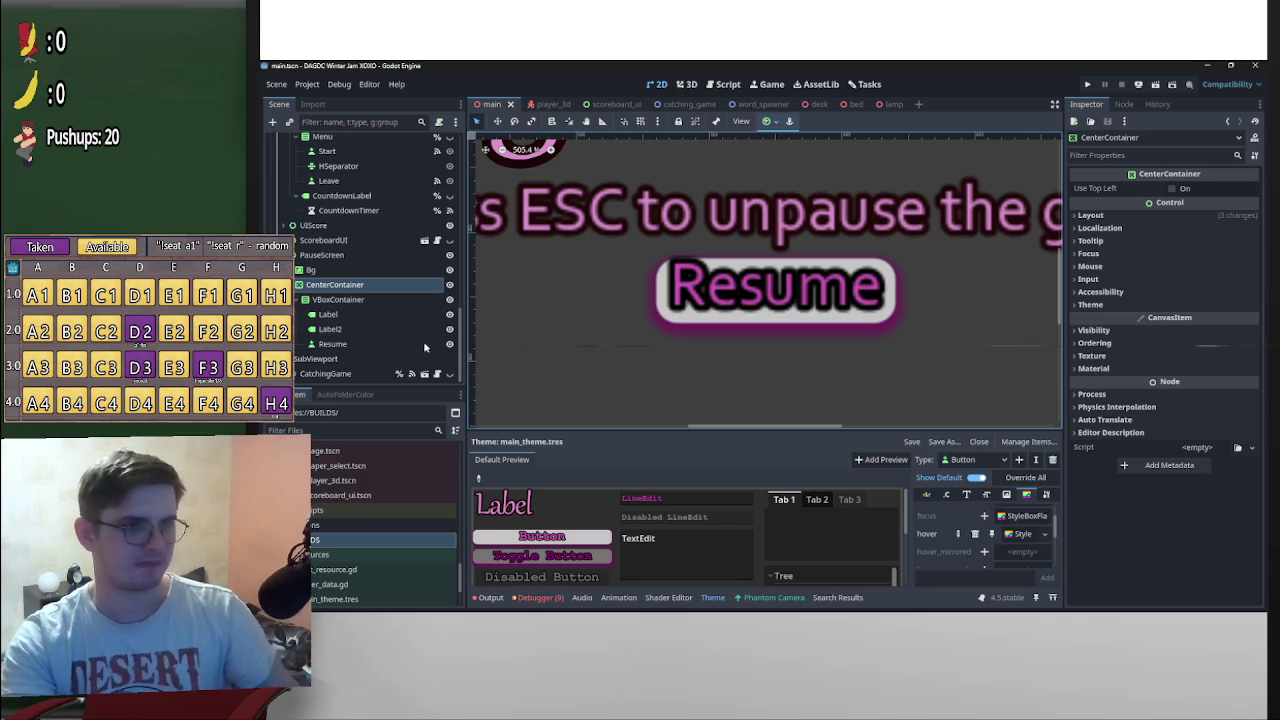
Set the Button normal StyleBoxFlat's top expand margin to 4 px
{"action": "left_click", "coordinate": [1017, 534]}
{"action": "scroll", "coordinate": [975, 537], "scroll_direction": "down", "scroll_amount": 3}
{"action": "scroll", "coordinate": [975, 537], "scroll_direction": "down", "scroll_amount": 1}
{"action": "left_click", "coordinate": [1017, 517]}
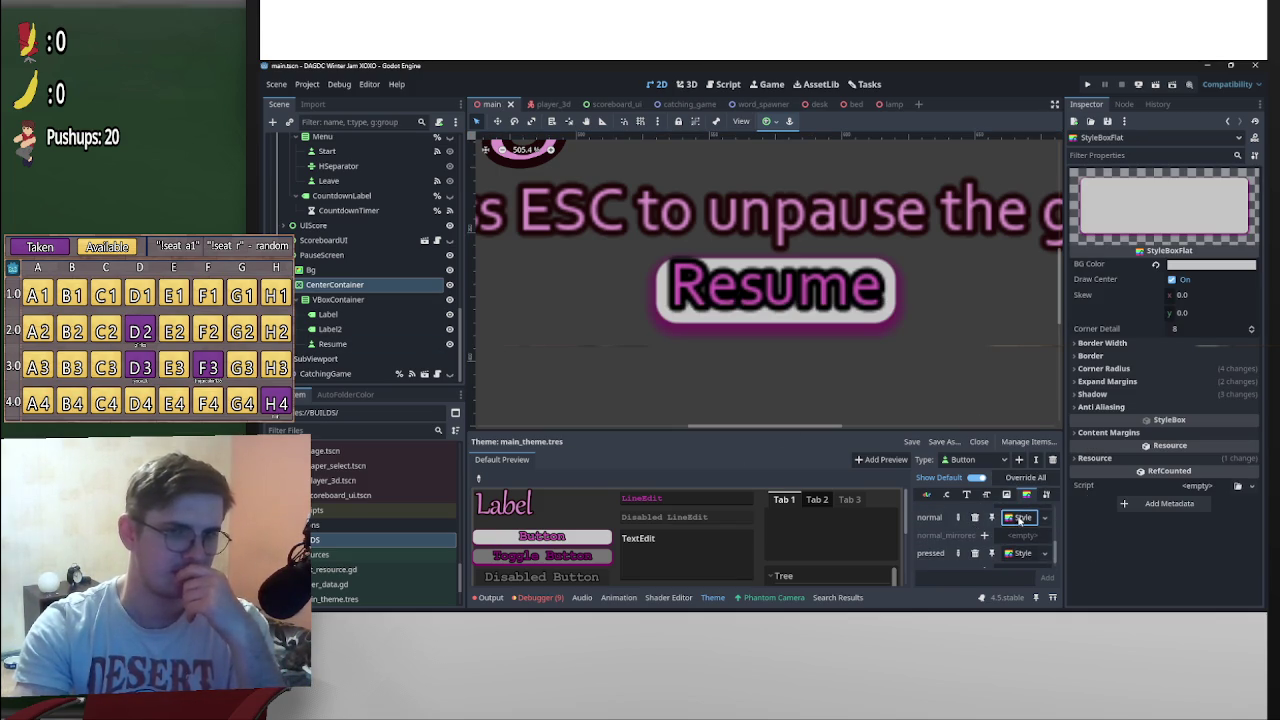
{"action": "left_click", "coordinate": [1148, 382]}
{"action": "left_click", "coordinate": [1190, 414]}
{"action": "type", "text": "5"}
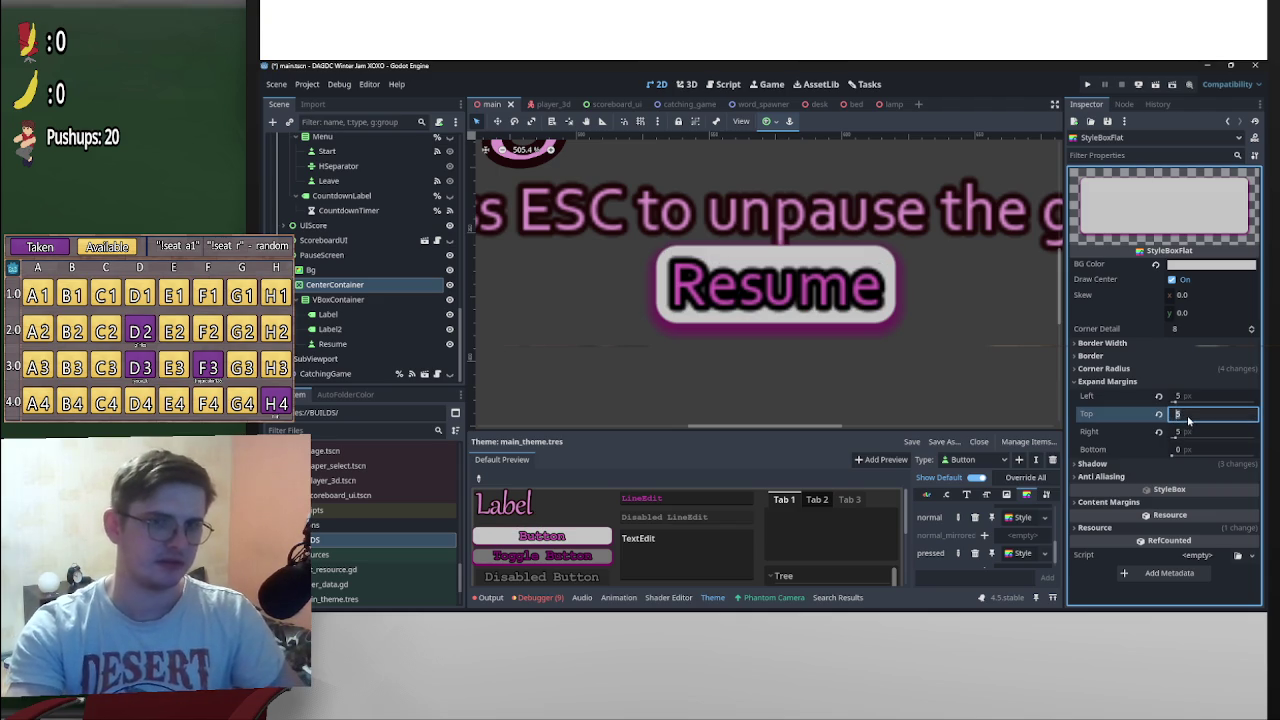
{"action": "type", "text": "4"}
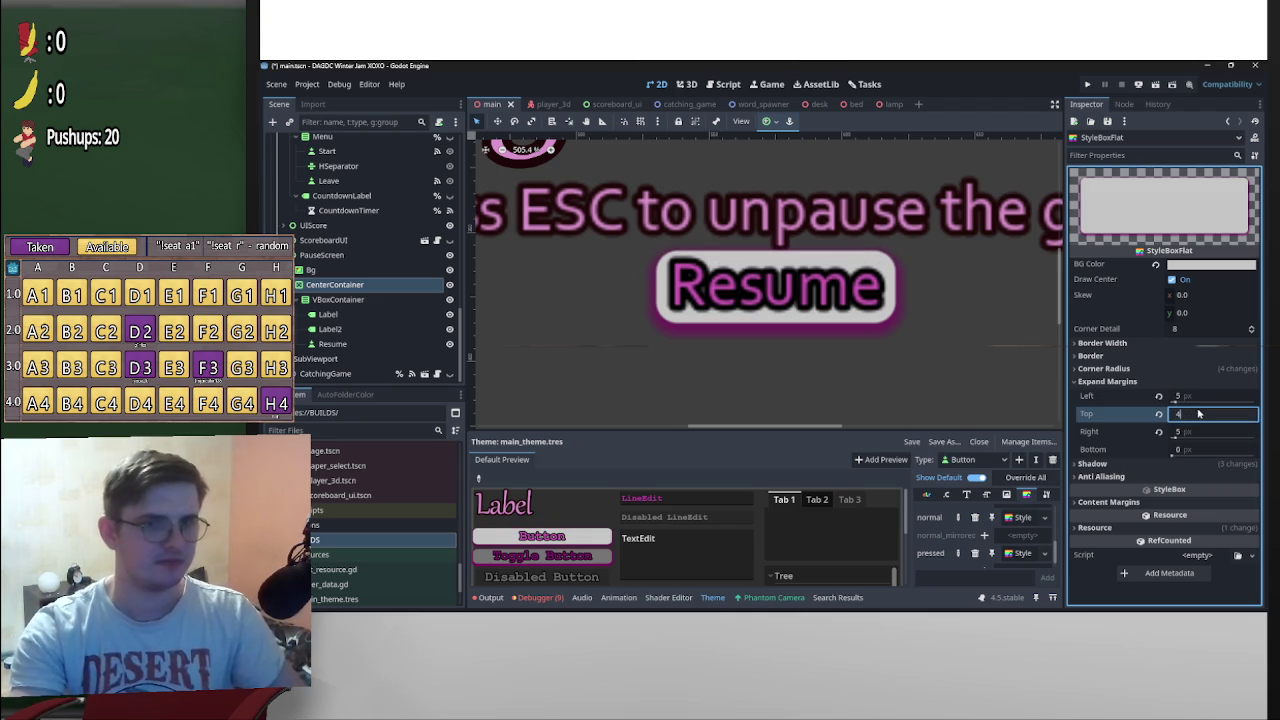
{"action": "key", "text": "Return"}
{"action": "left_click_drag", "start_coordinate": [1198, 414], "coordinate": [1188, 414]}
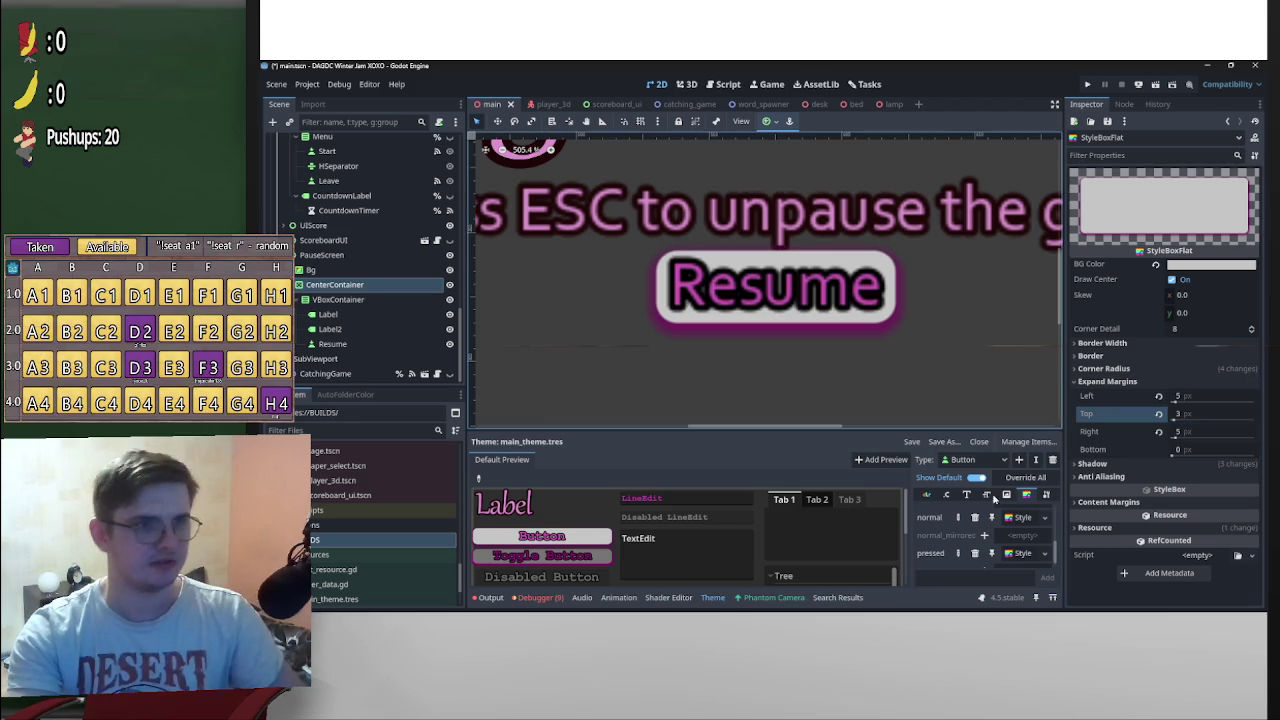
{"action": "left_click", "coordinate": [1210, 420]}
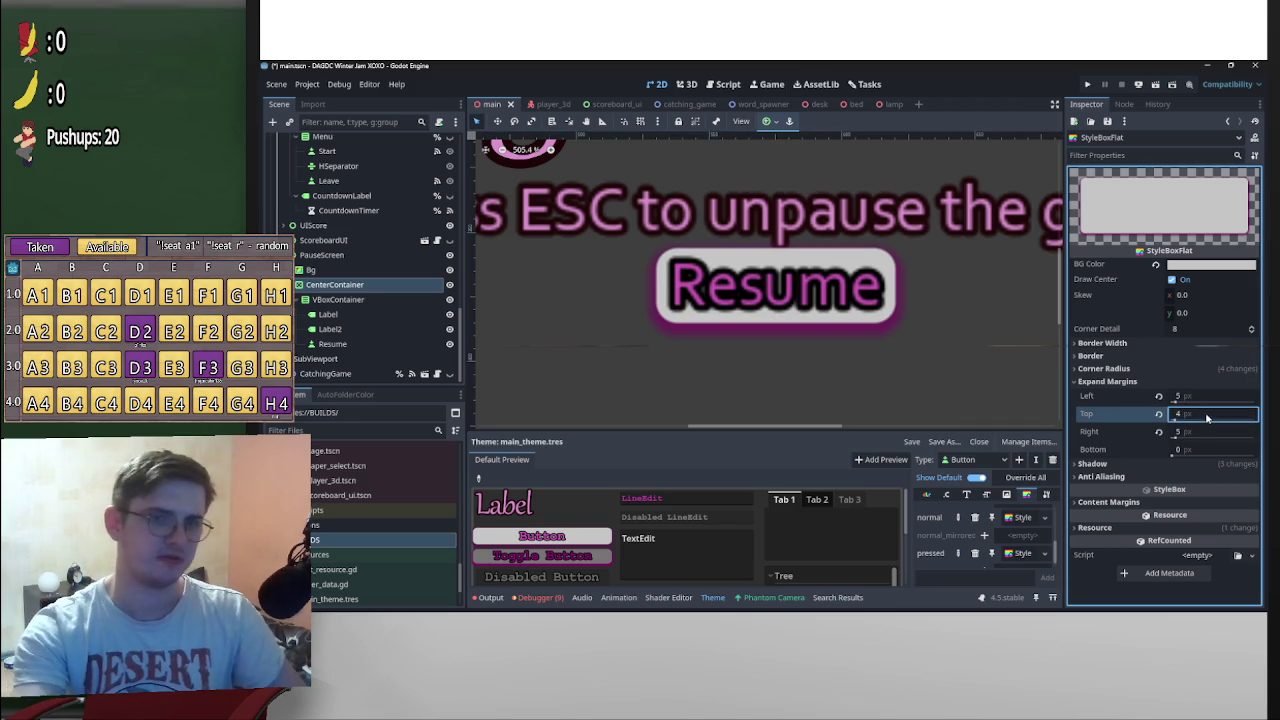
Change the hover style's top expand margin to 3 px
{"action": "scroll", "coordinate": [995, 555], "scroll_direction": "up", "scroll_amount": 5}
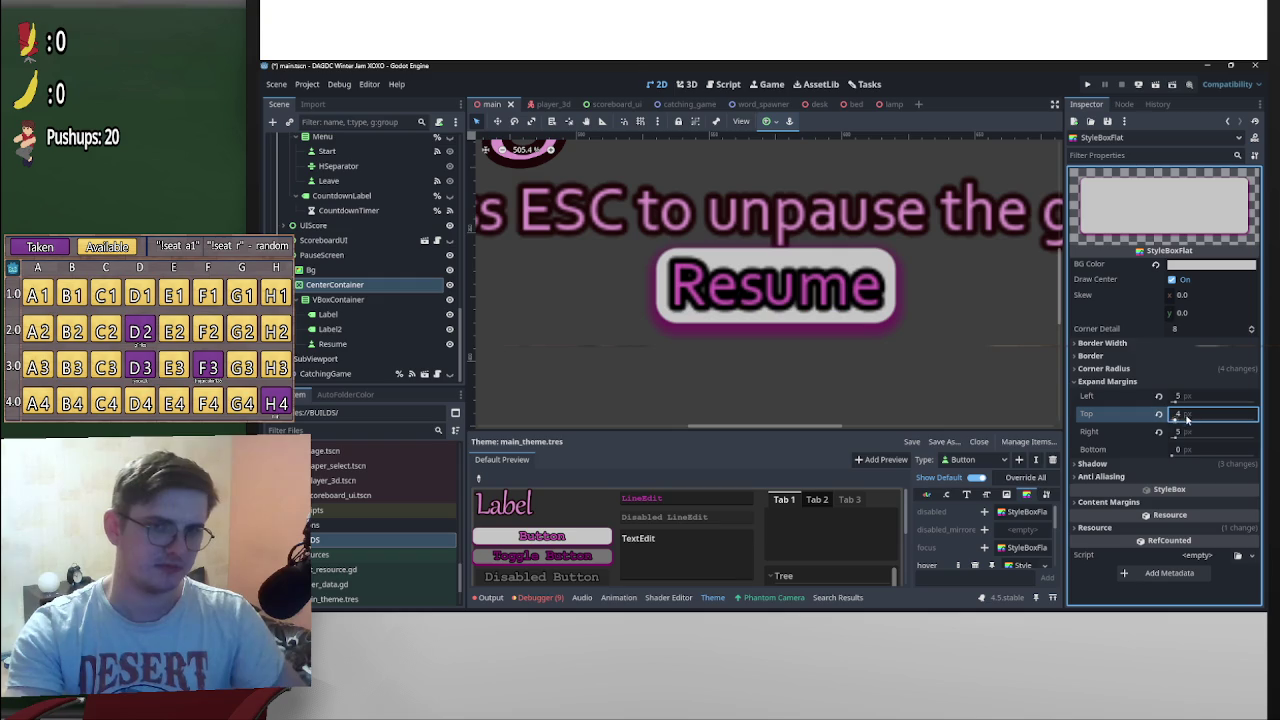
{"action": "scroll", "coordinate": [887, 350], "scroll_direction": "down", "scroll_amount": 5}
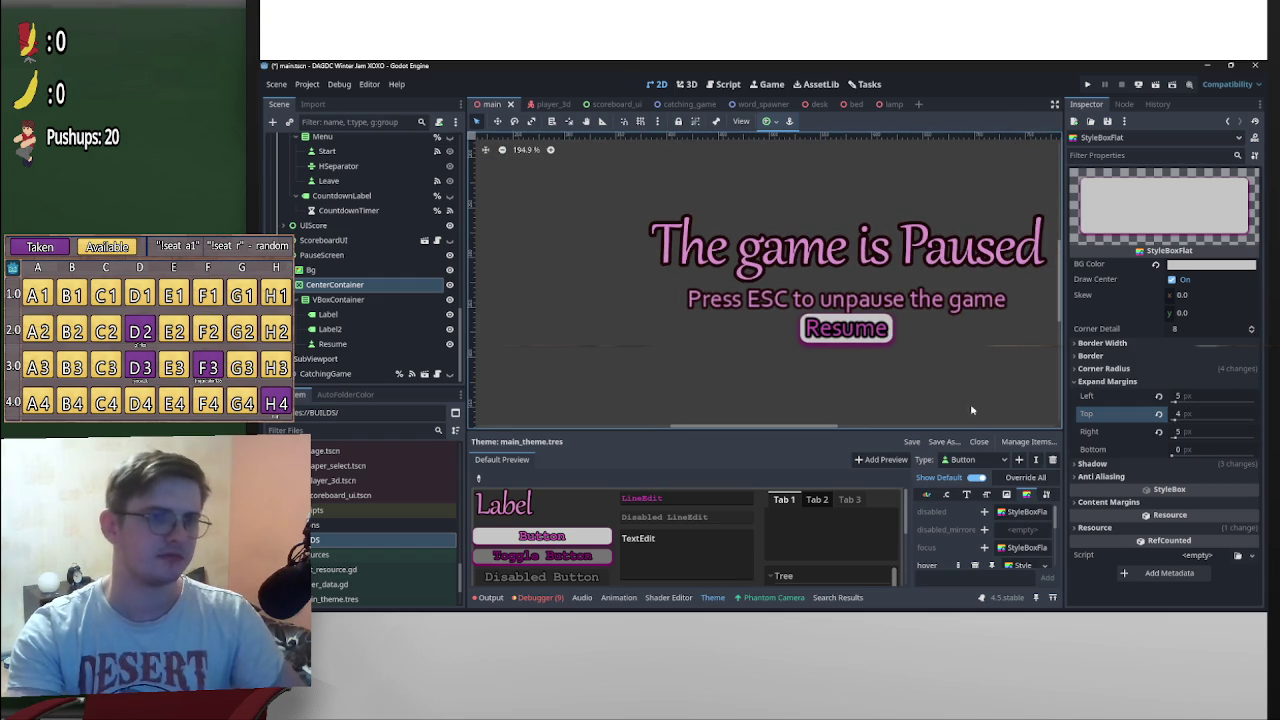
{"action": "left_click", "coordinate": [1020, 565]}
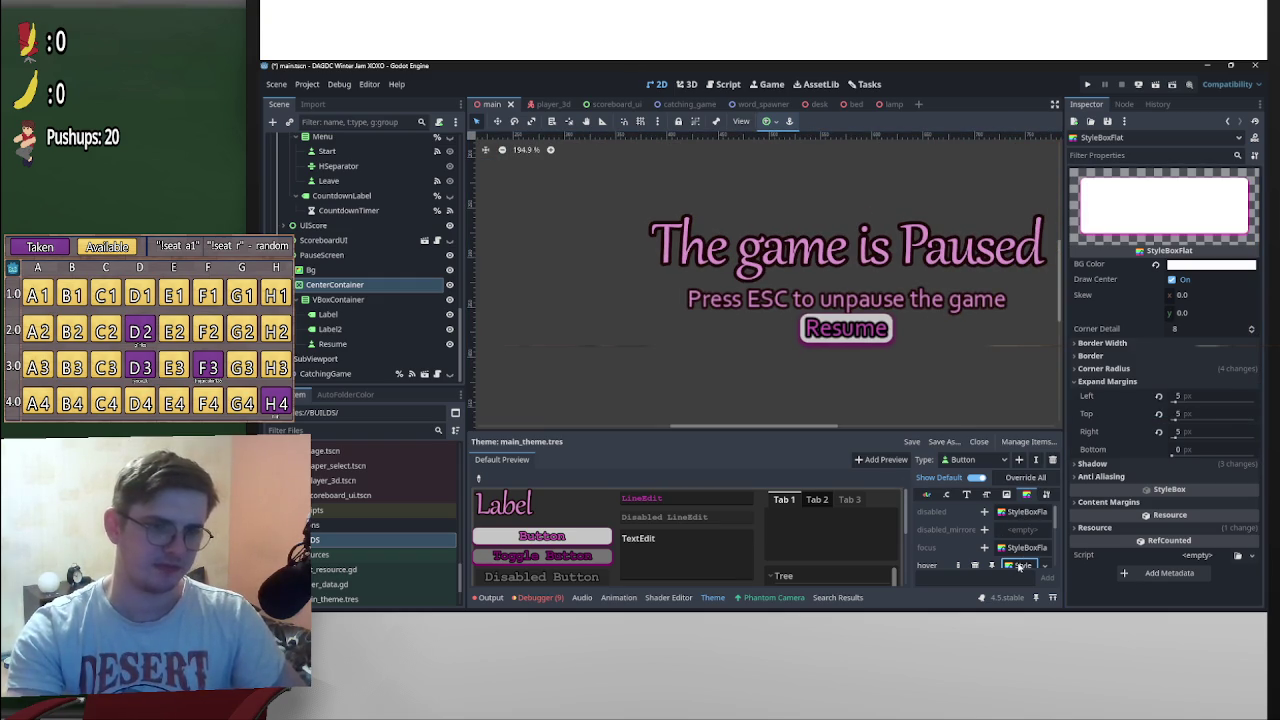
{"action": "left_click", "coordinate": [1203, 421]}
{"action": "type", "text": "3"}
{"action": "key", "text": "Return"}
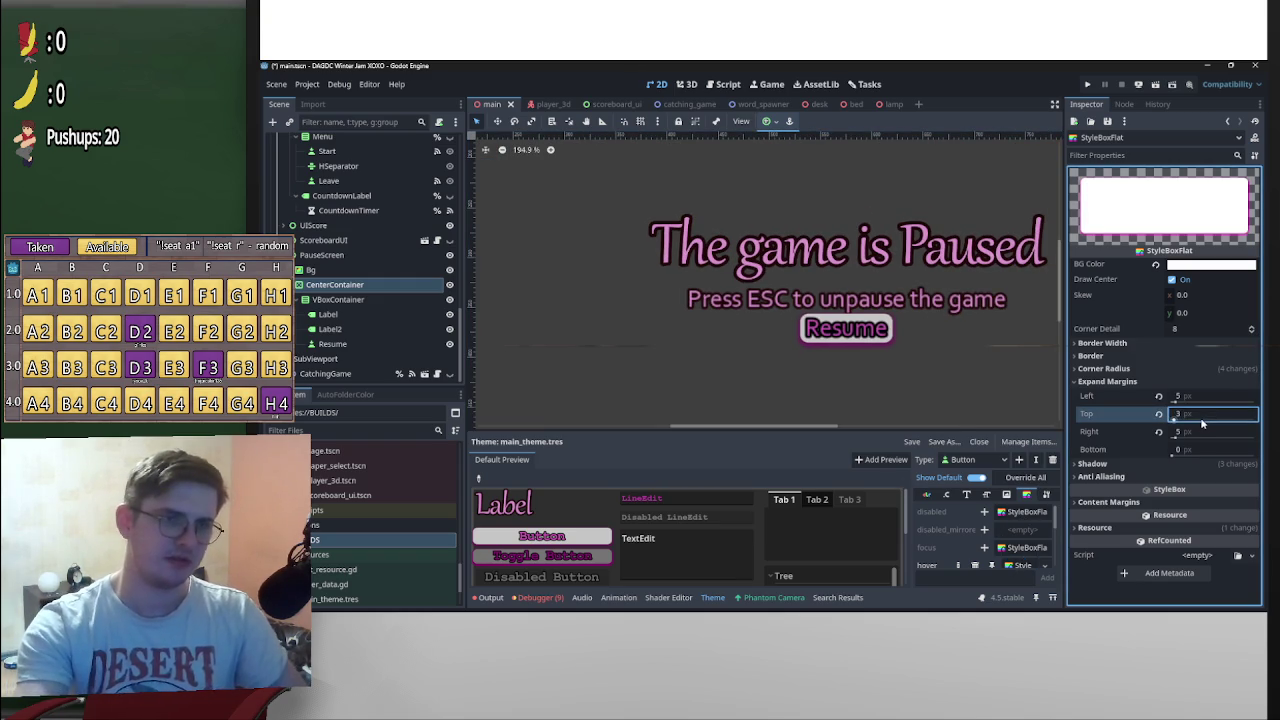
Confirm the pressed style's 4 px top expand margin and save the scene
{"action": "scroll", "coordinate": [1196, 420], "scroll_direction": "up", "scroll_amount": 1}
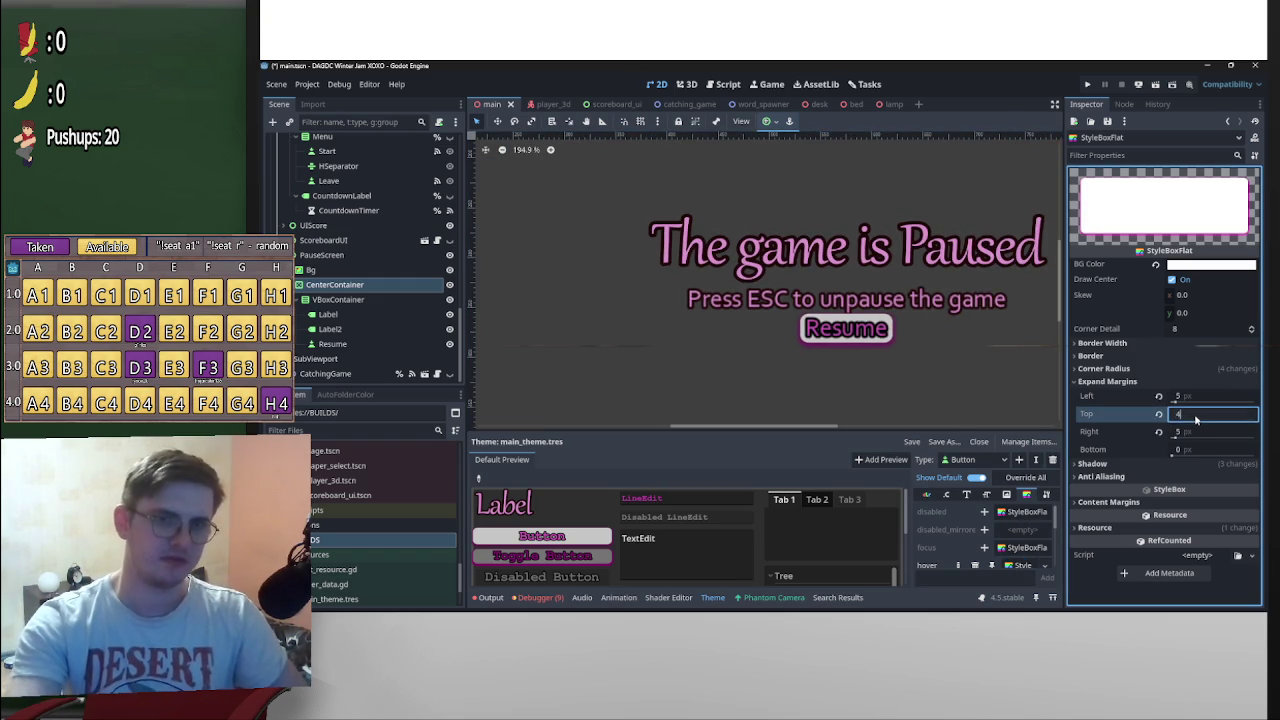
{"action": "scroll", "coordinate": [1008, 547], "scroll_direction": "down", "scroll_amount": 3}
{"action": "scroll", "coordinate": [1008, 547], "scroll_direction": "down", "scroll_amount": 1}
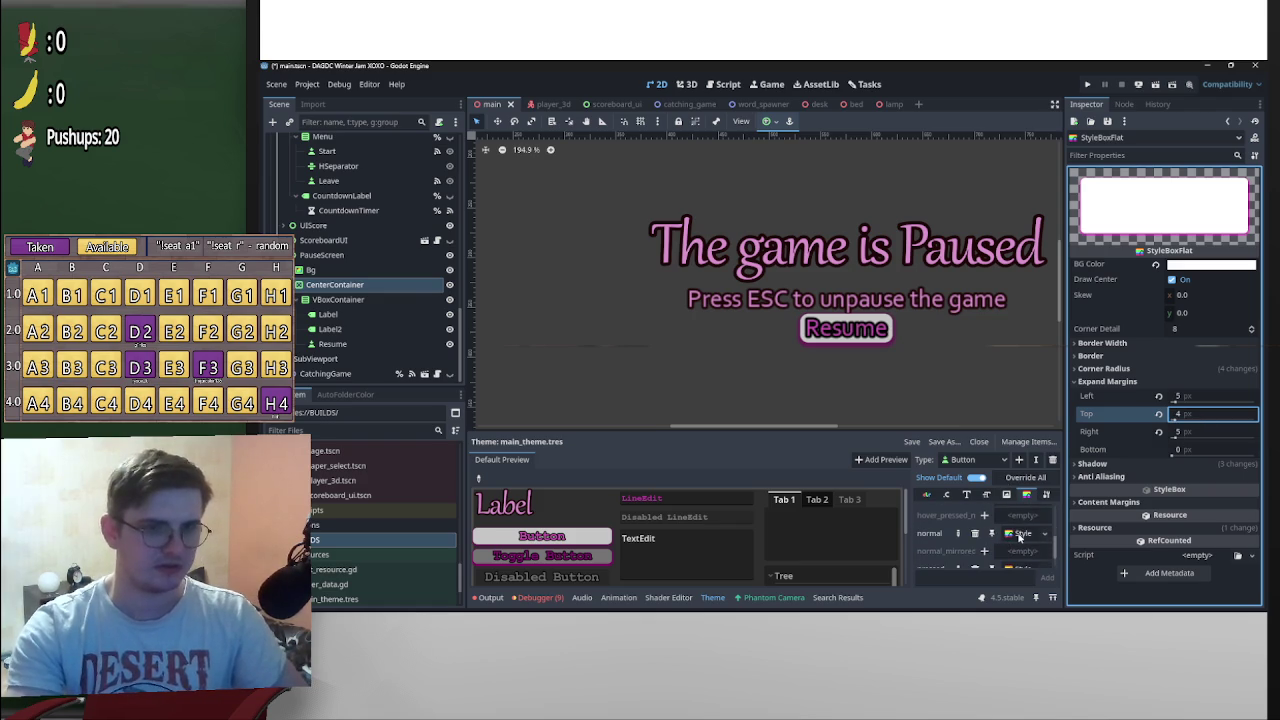
{"action": "left_click", "coordinate": [1020, 547]}
{"action": "scroll", "coordinate": [1008, 547], "scroll_direction": "down", "scroll_amount": 2}
{"action": "left_click", "coordinate": [1020, 541]}
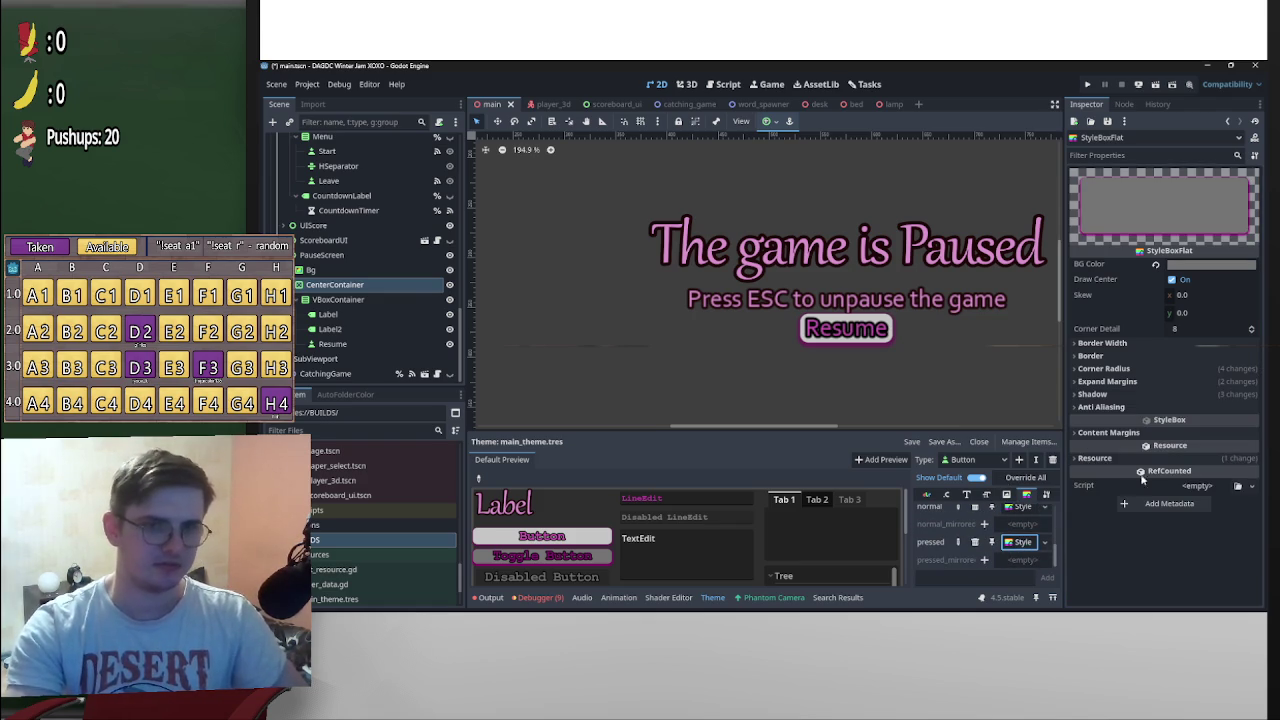
{"action": "left_click", "coordinate": [1151, 382]}
{"action": "left_click", "coordinate": [1203, 416]}
{"action": "key", "text": "Return"}
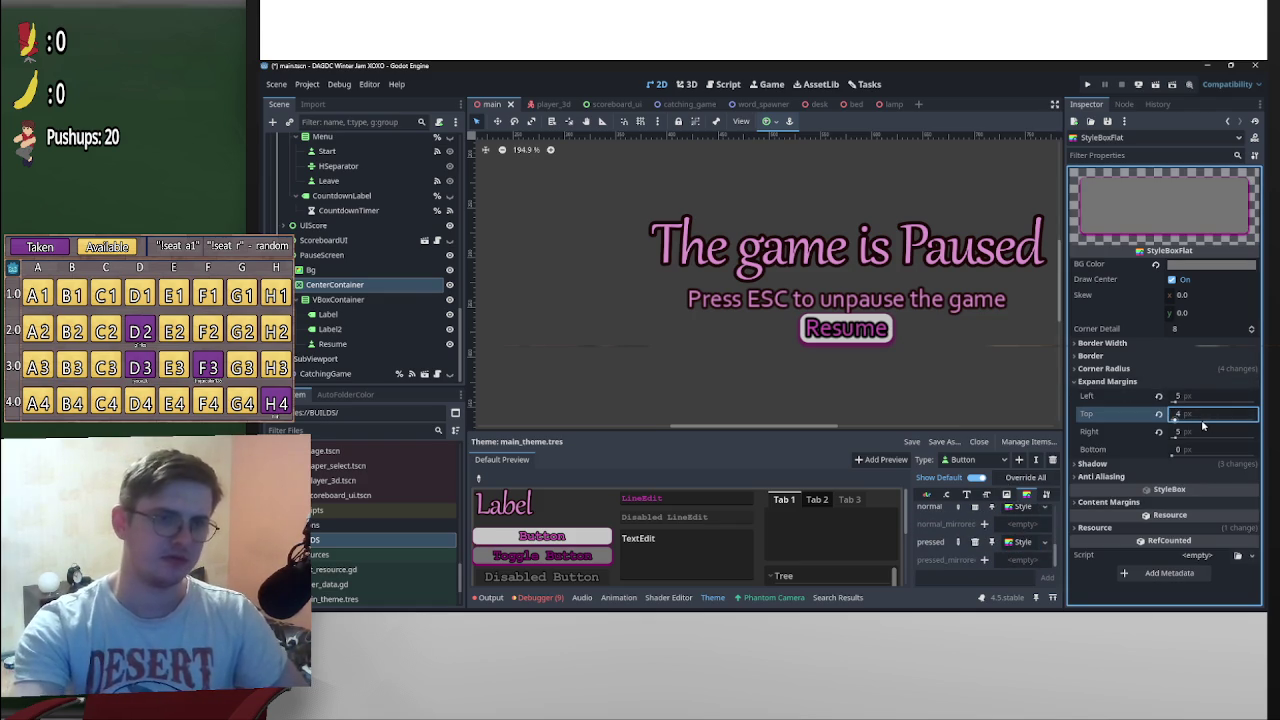
{"action": "scroll", "coordinate": [977, 543], "scroll_direction": "up", "scroll_amount": 5}
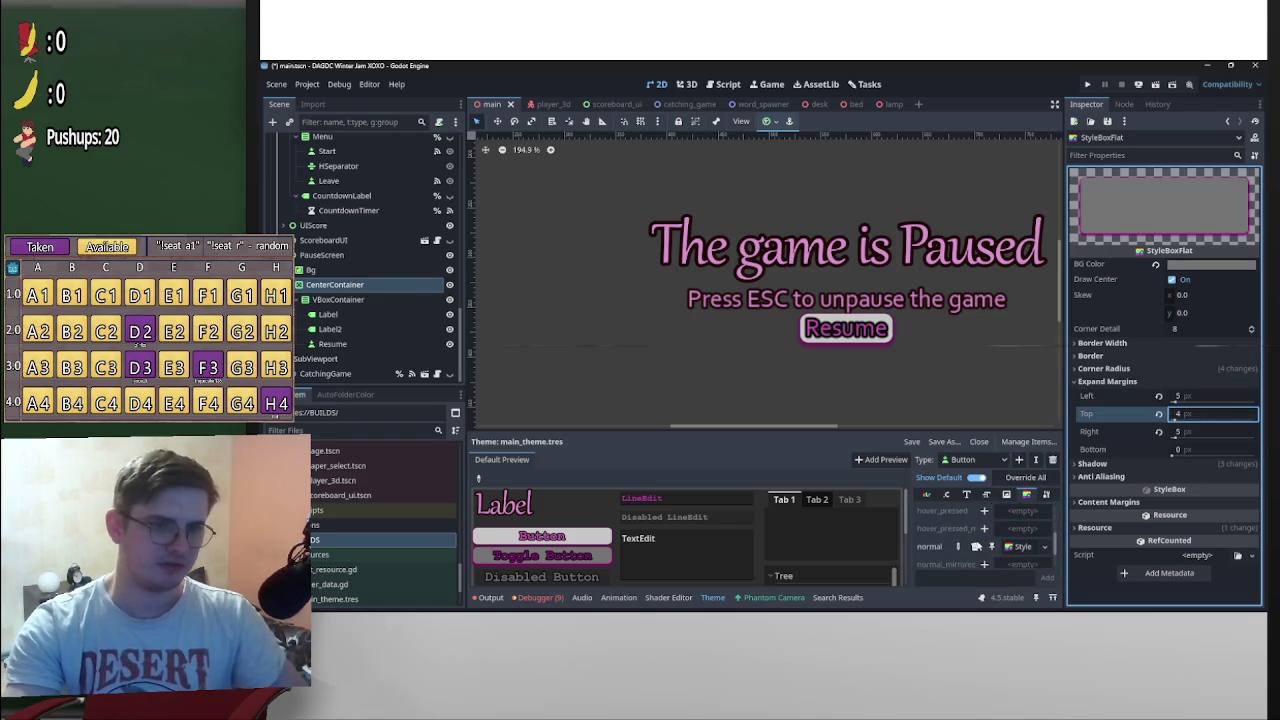
{"action": "key", "text": "ctrl+s"}
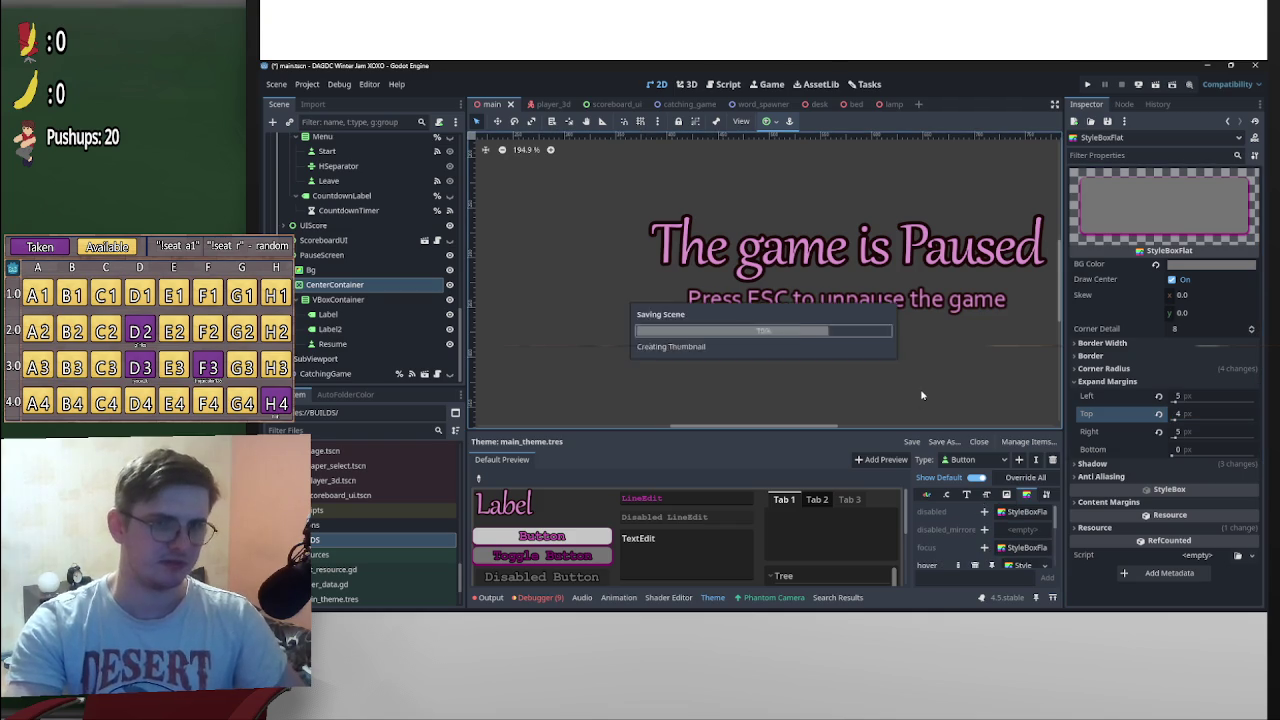
{"action": "scroll", "coordinate": [920, 380], "scroll_direction": "down", "scroll_amount": 3}
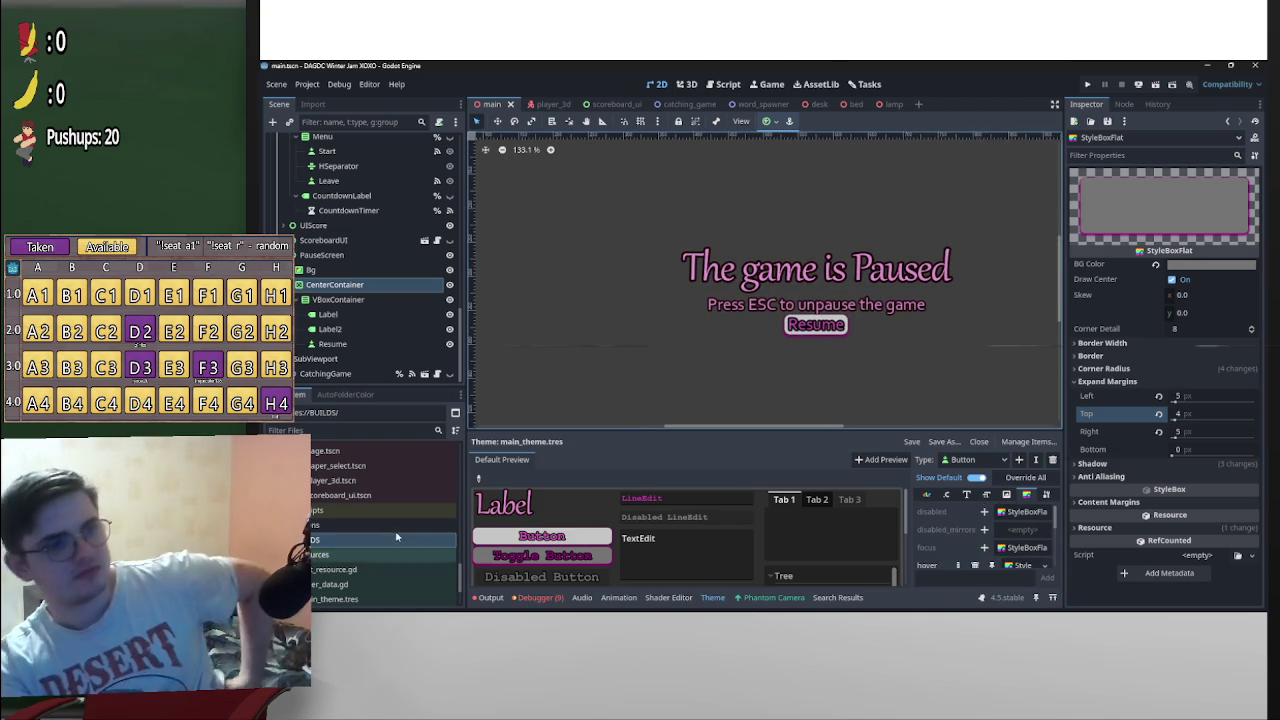
{"action": "left_click", "coordinate": [379, 345]}
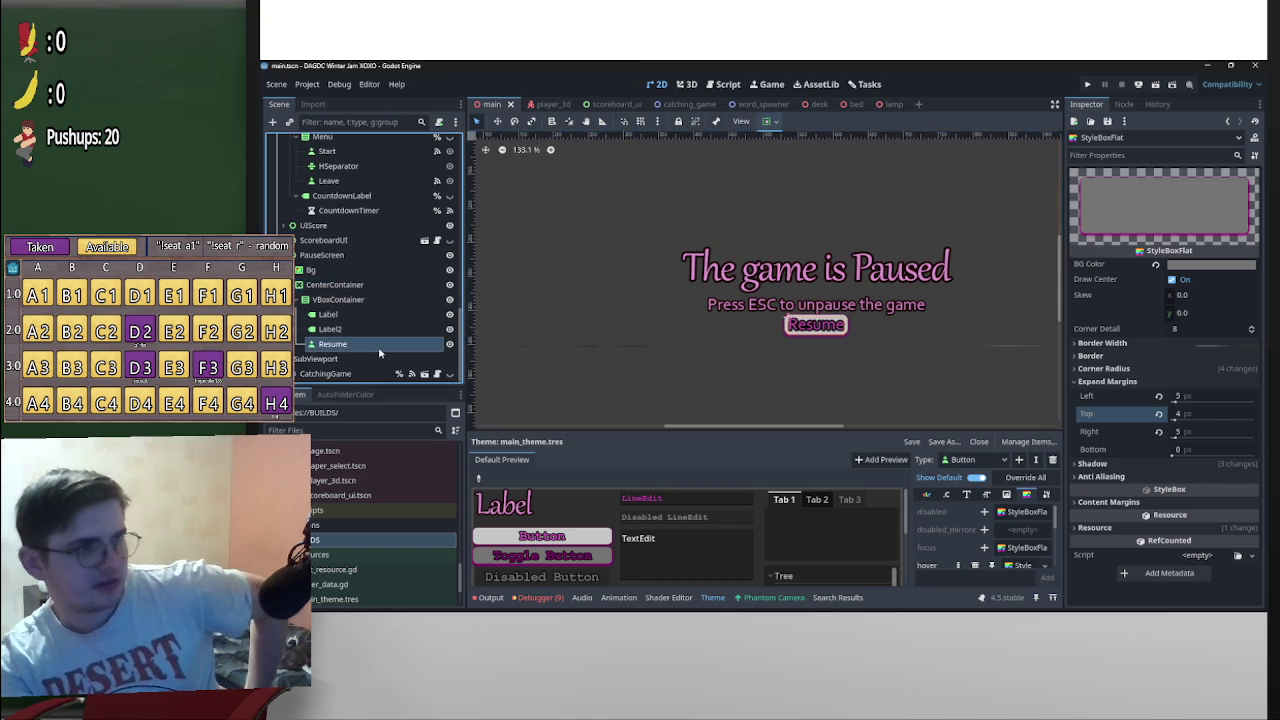
Edit the Resume button's Text property to read 'Click to resume'
{"action": "left_click", "coordinate": [379, 345]}
{"action": "scroll", "coordinate": [997, 317], "scroll_direction": "up", "scroll_amount": 3}
{"action": "scroll", "coordinate": [1080, 217], "scroll_direction": "up", "scroll_amount": 5}
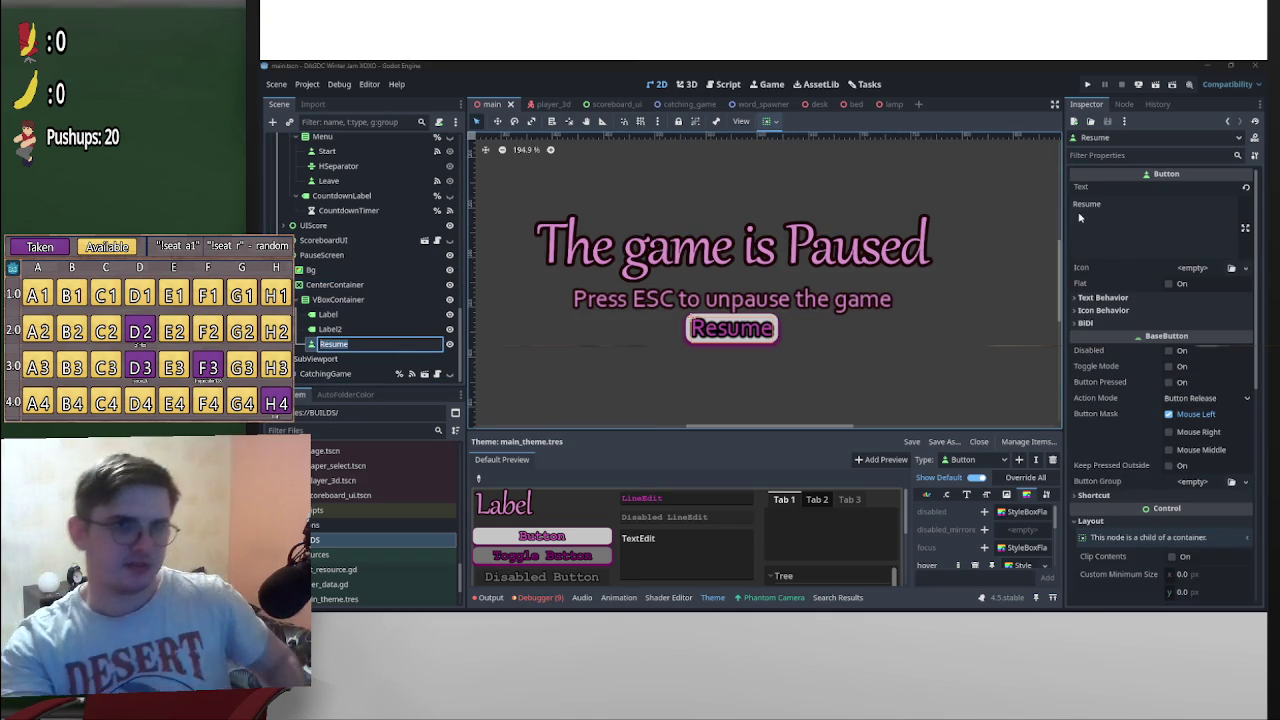
{"action": "left_click", "coordinate": [1072, 204]}
{"action": "type", "text": "Click to"}
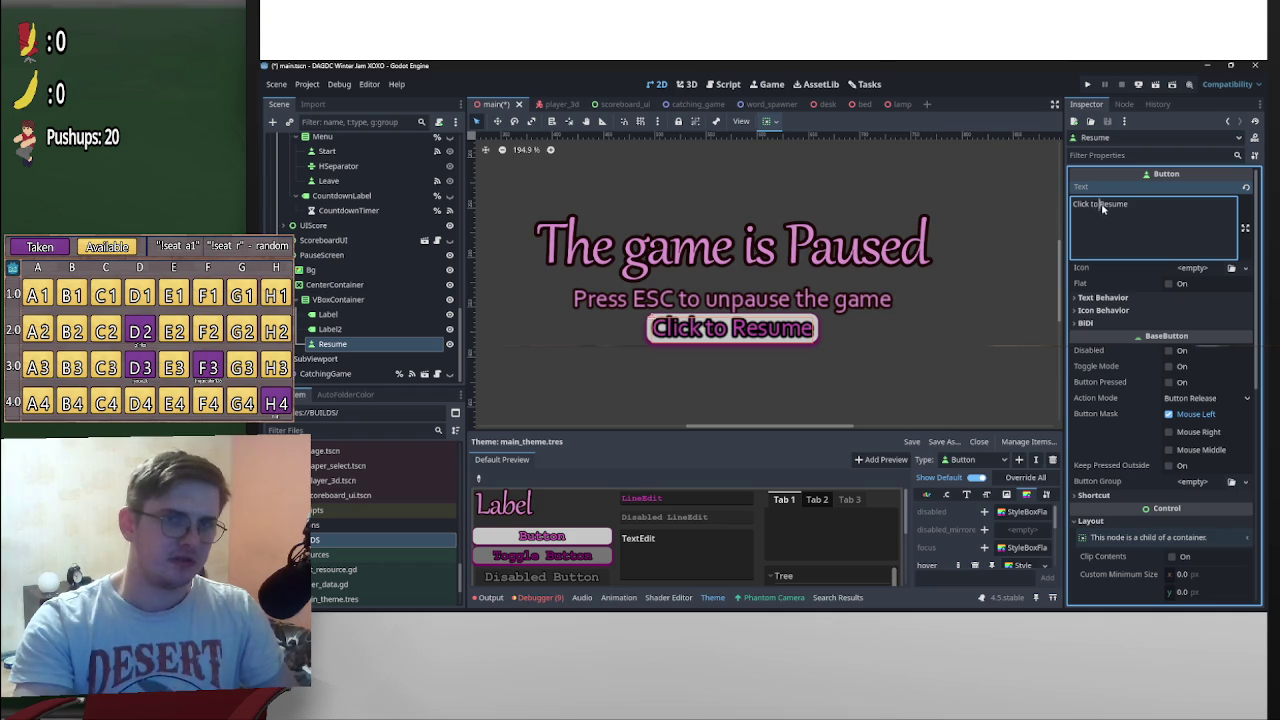
{"action": "key", "text": "BackSpace"}
{"action": "type", "text": "r"}
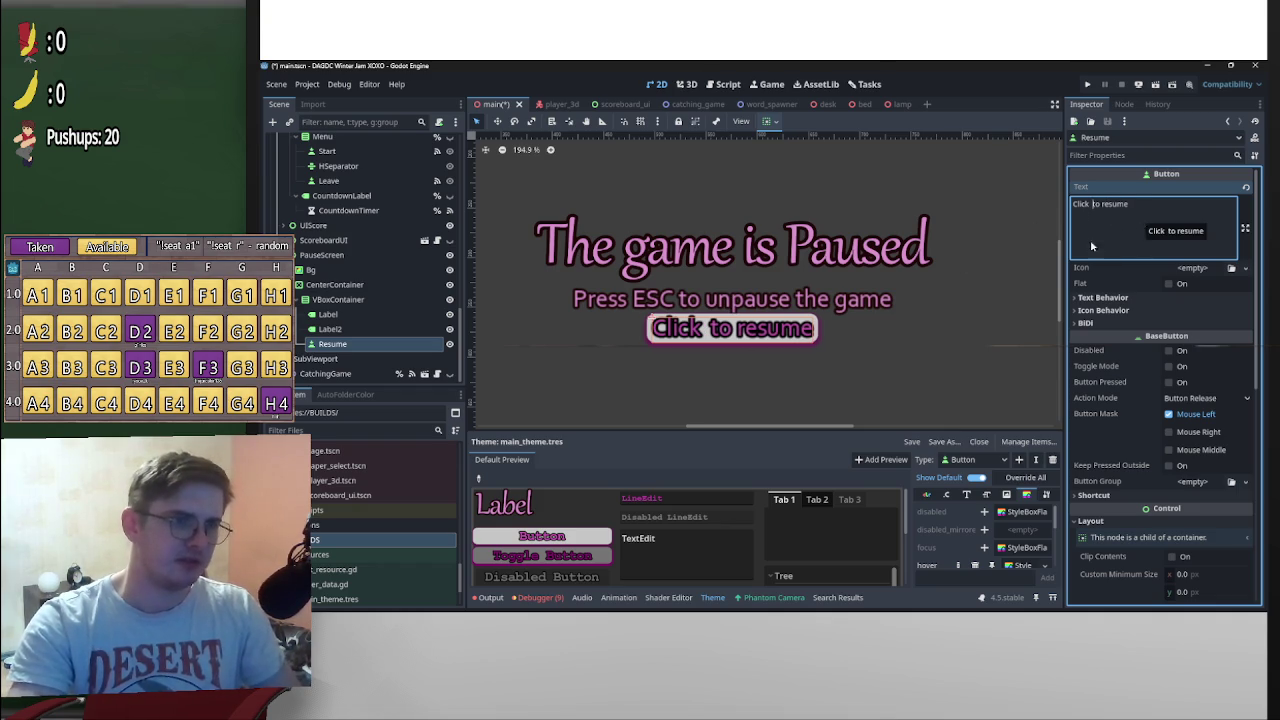
{"action": "left_click", "coordinate": [1013, 296]}
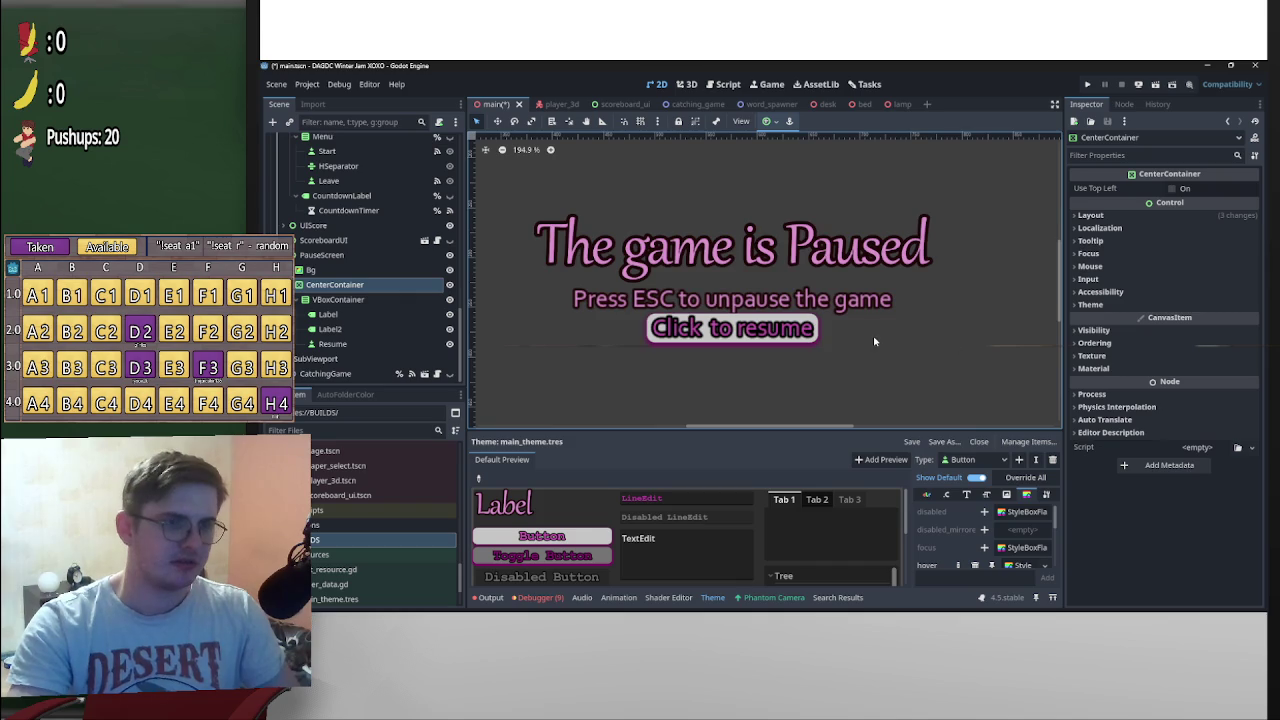
{"action": "scroll", "coordinate": [873, 341], "scroll_direction": "up", "scroll_amount": 4}
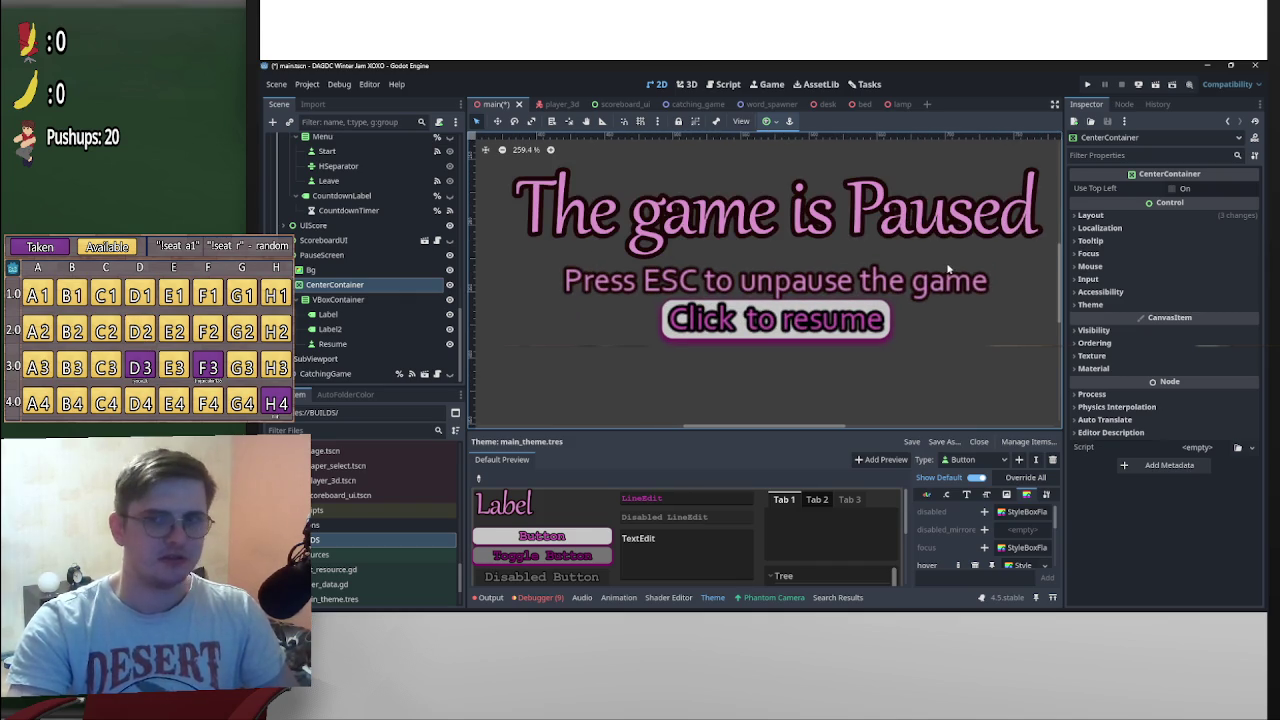
{"action": "scroll", "coordinate": [913, 330], "scroll_direction": "down", "scroll_amount": 4}
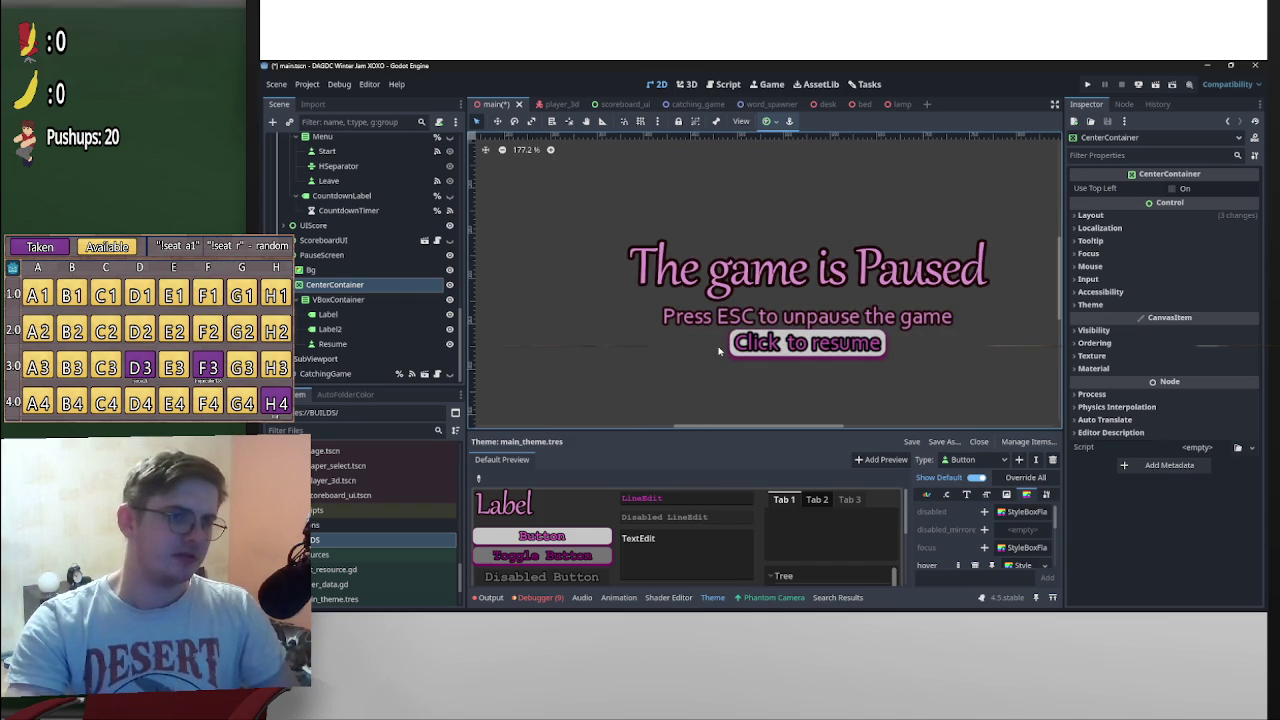
{"action": "left_click", "coordinate": [333, 343]}
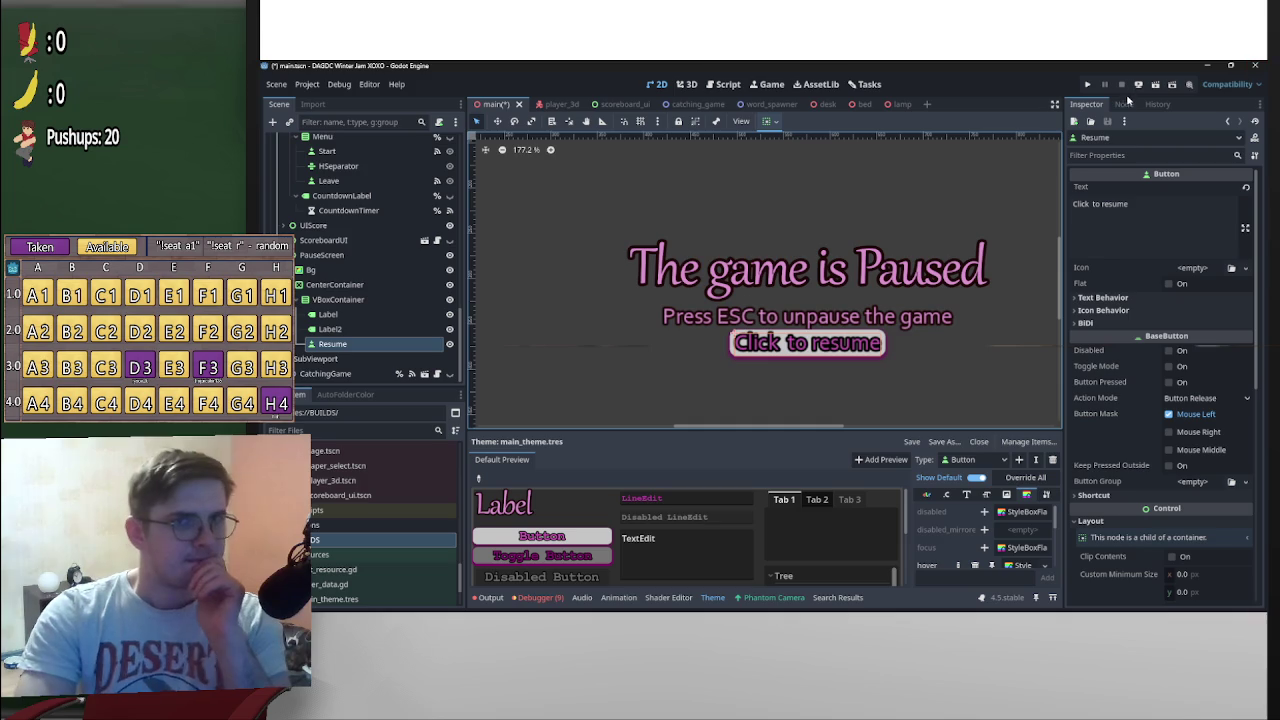
Make the Resume node accessible as a unique name
{"action": "right_click", "coordinate": [352, 344]}
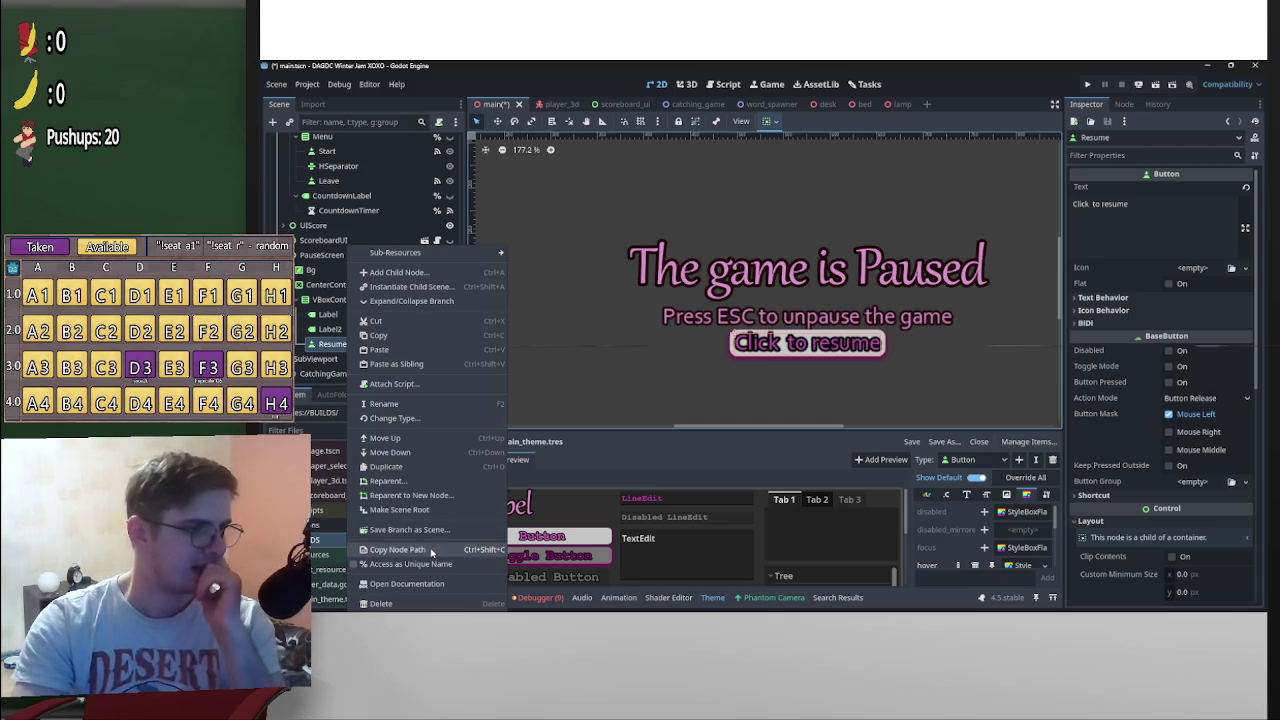
{"action": "left_click", "coordinate": [402, 566]}
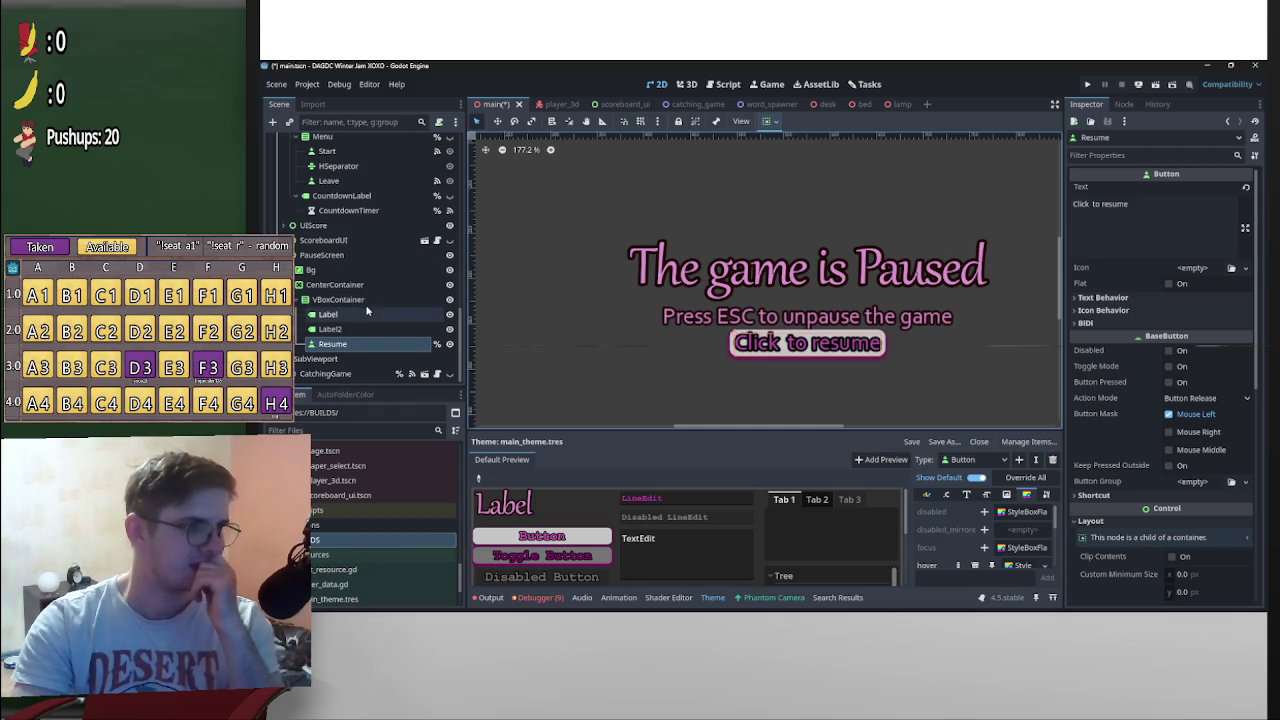
{"action": "scroll", "coordinate": [395, 272], "scroll_direction": "up", "scroll_amount": 5}
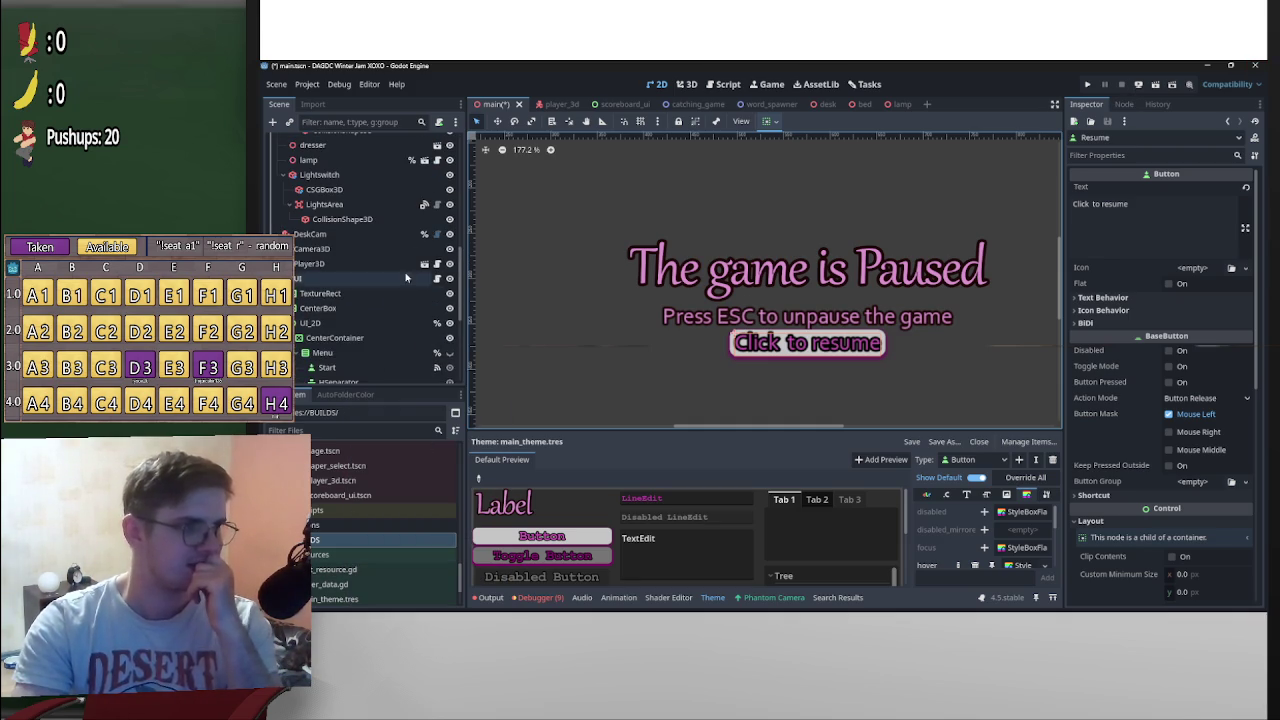
Connect Resume's pressed() signal to a new _on_resume_pressed method on the UI node
{"action": "left_click", "coordinate": [1128, 105]}
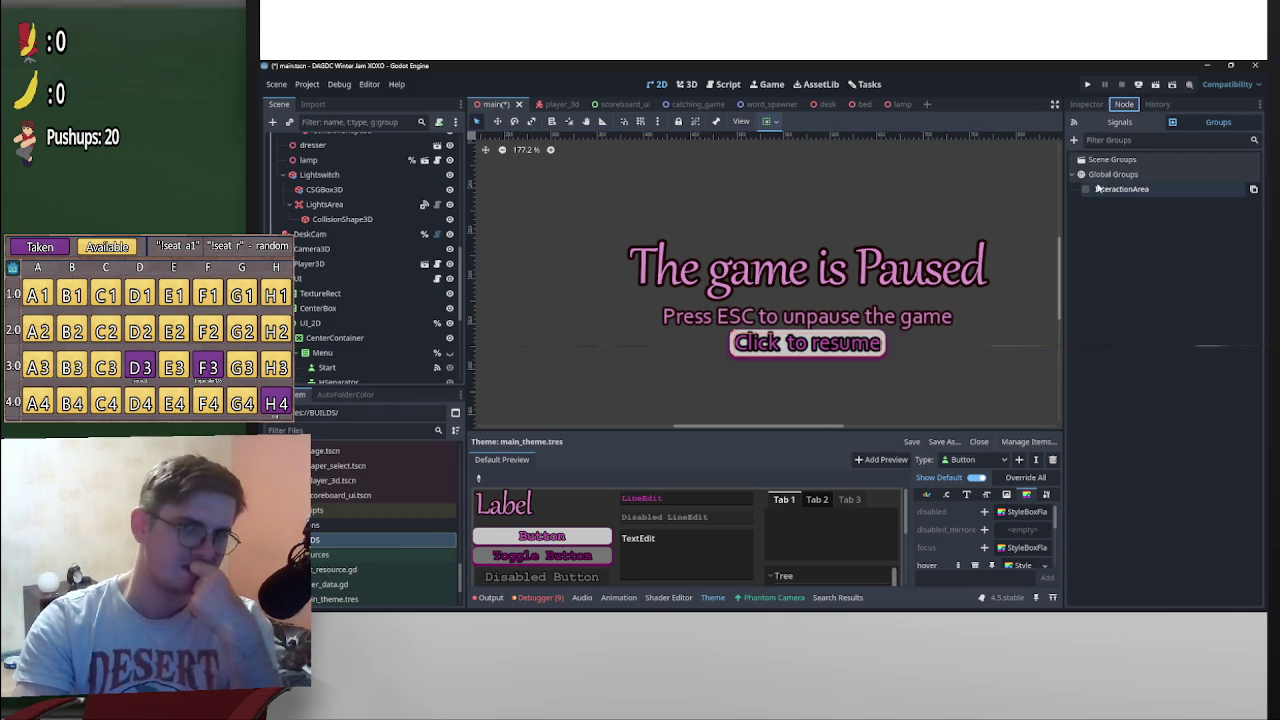
{"action": "left_click", "coordinate": [1087, 104]}
{"action": "left_click", "coordinate": [1124, 105]}
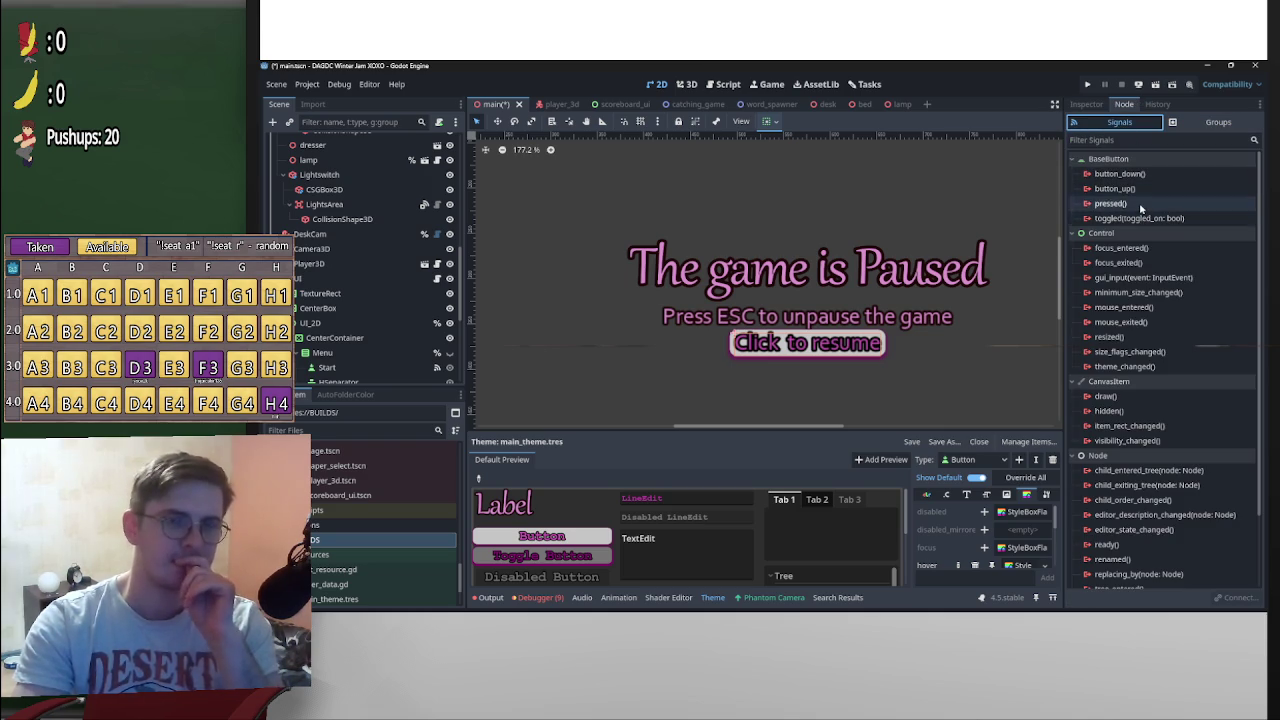
{"action": "double_click", "coordinate": [1120, 203]}
{"action": "scroll", "coordinate": [750, 350], "scroll_direction": "down", "scroll_amount": 5}
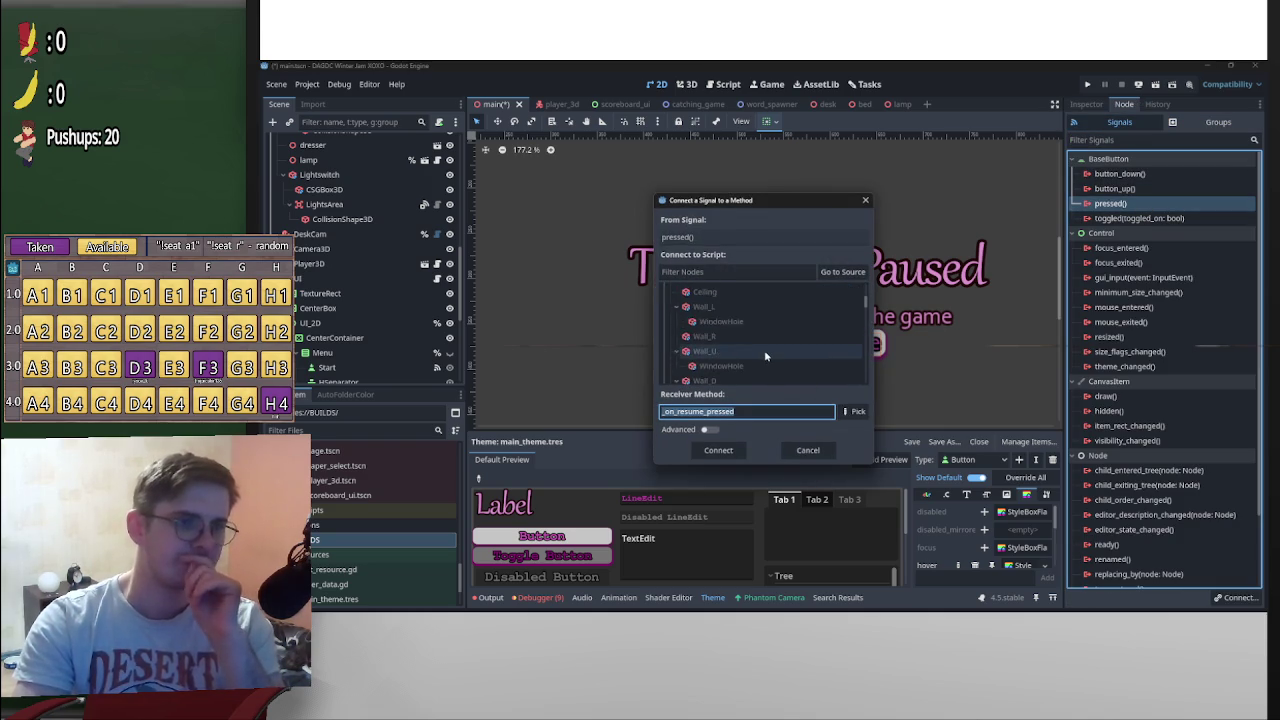
{"action": "scroll", "coordinate": [766, 358], "scroll_direction": "down", "scroll_amount": 5}
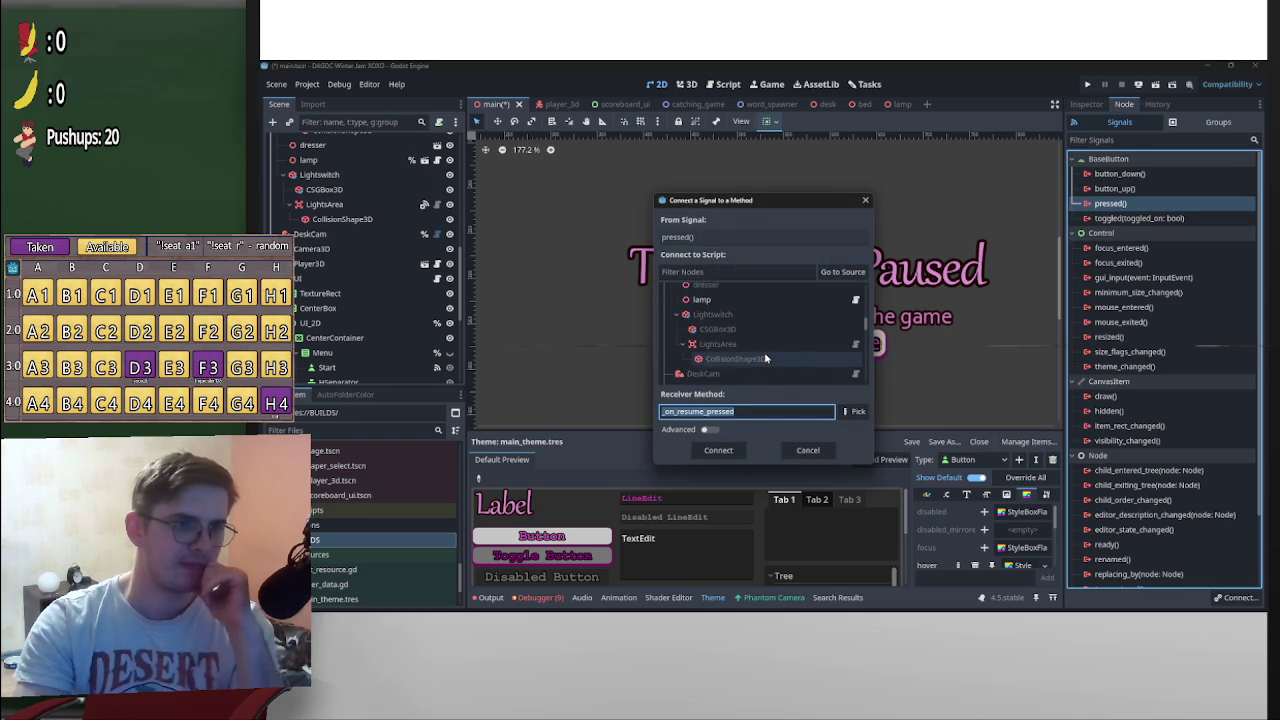
{"action": "left_click", "coordinate": [766, 359]}
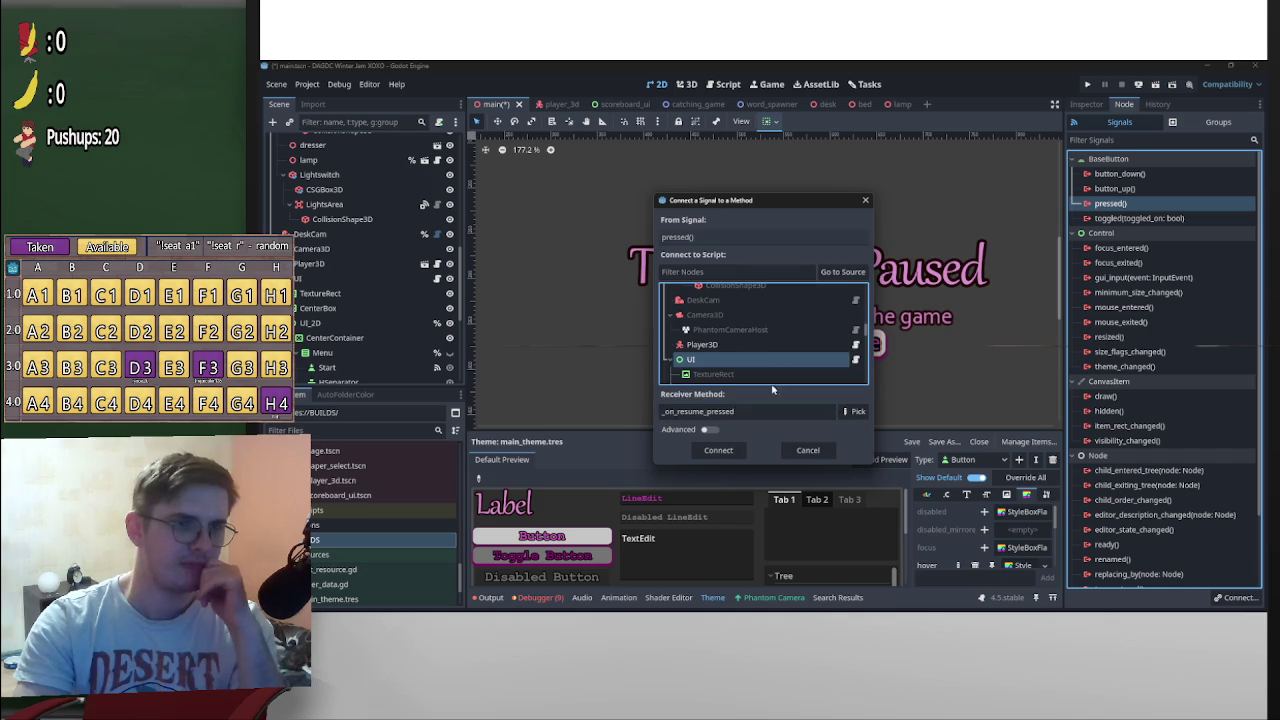
{"action": "left_click", "coordinate": [729, 452]}
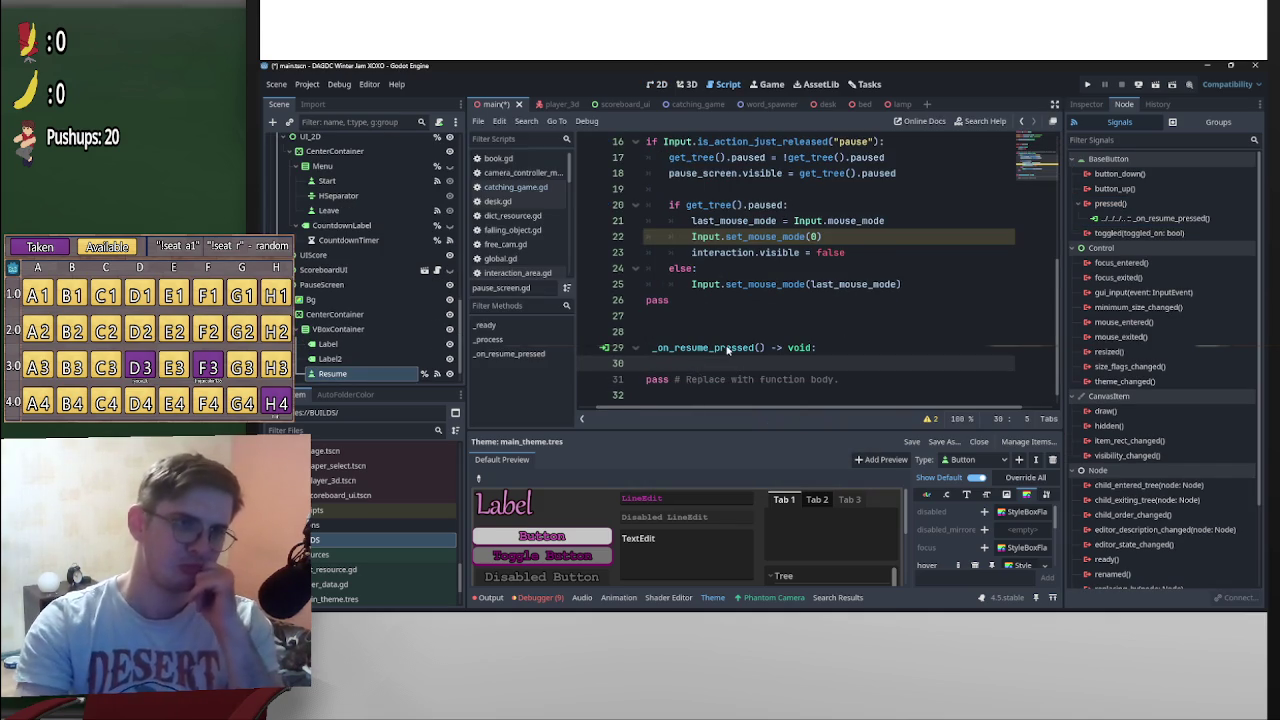
Replace the selected get_tree().paused text on line 17 with false
{"action": "scroll", "coordinate": [767, 355], "scroll_direction": "up", "scroll_amount": 2}
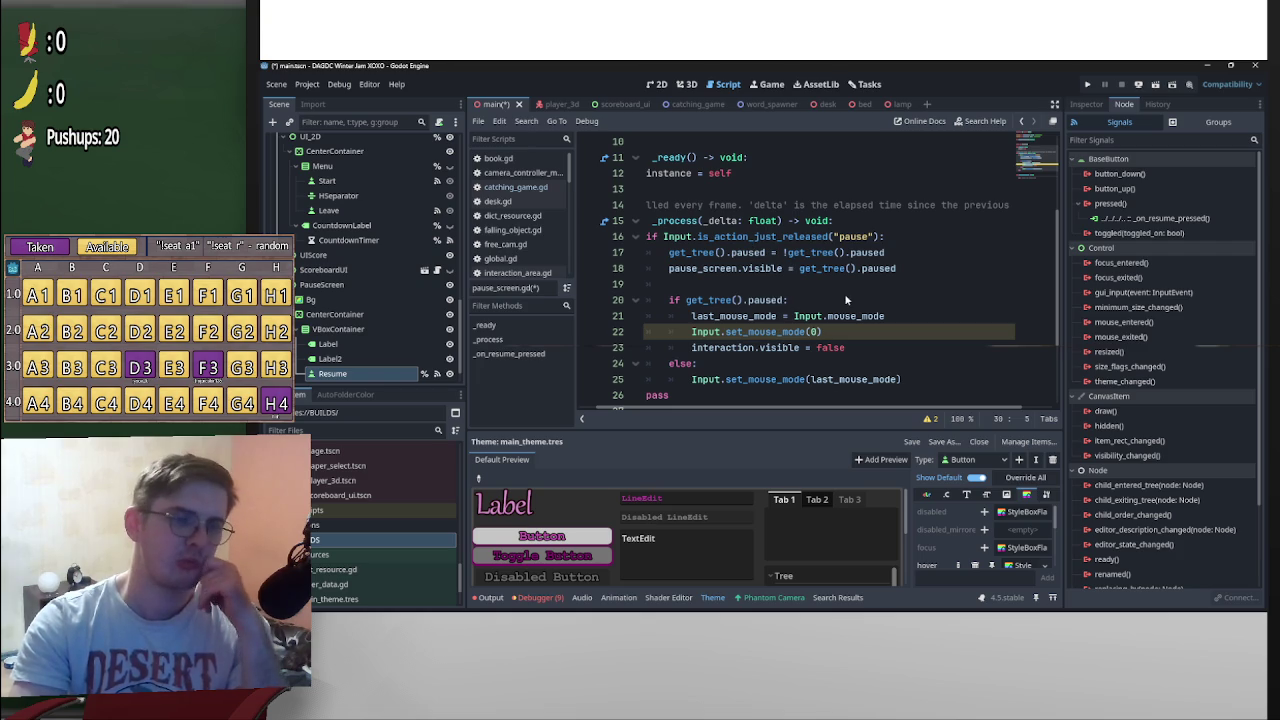
{"action": "scroll", "coordinate": [720, 314], "scroll_direction": "down", "scroll_amount": 1}
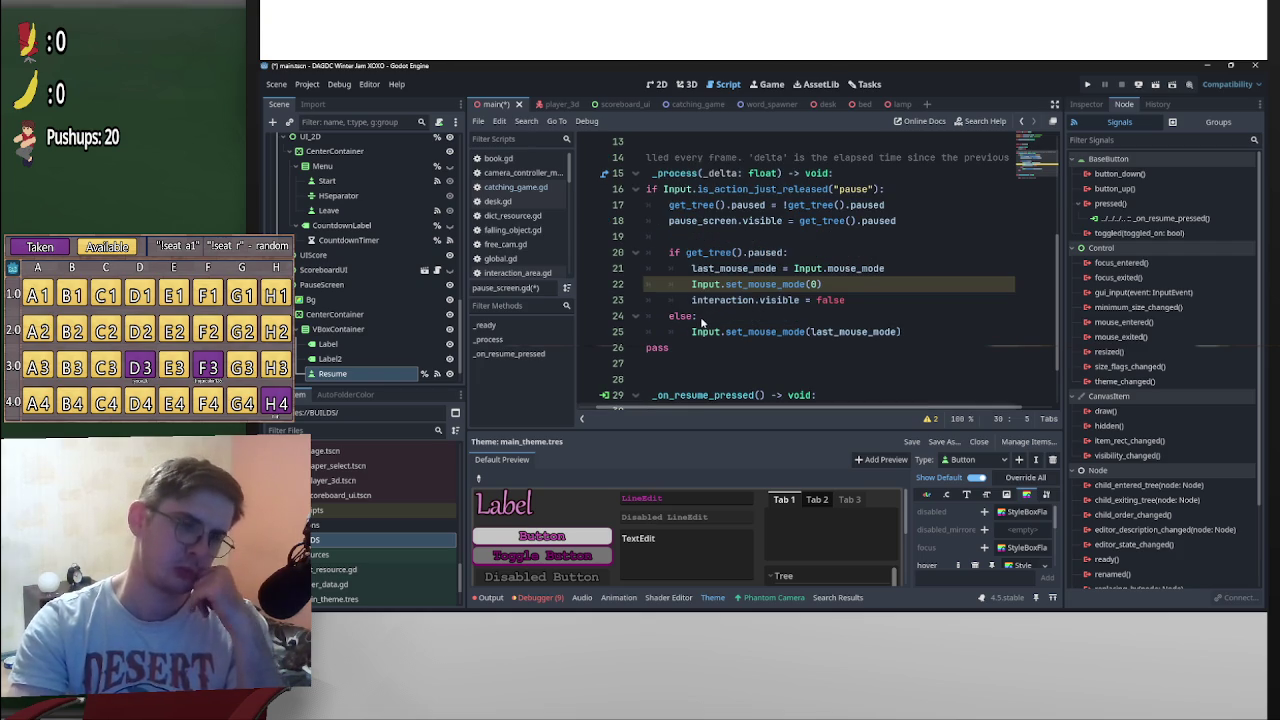
{"action": "scroll", "coordinate": [788, 331], "scroll_direction": "down", "scroll_amount": 1}
{"action": "left_click_drag", "start_coordinate": [910, 272], "coordinate": [705, 272]}
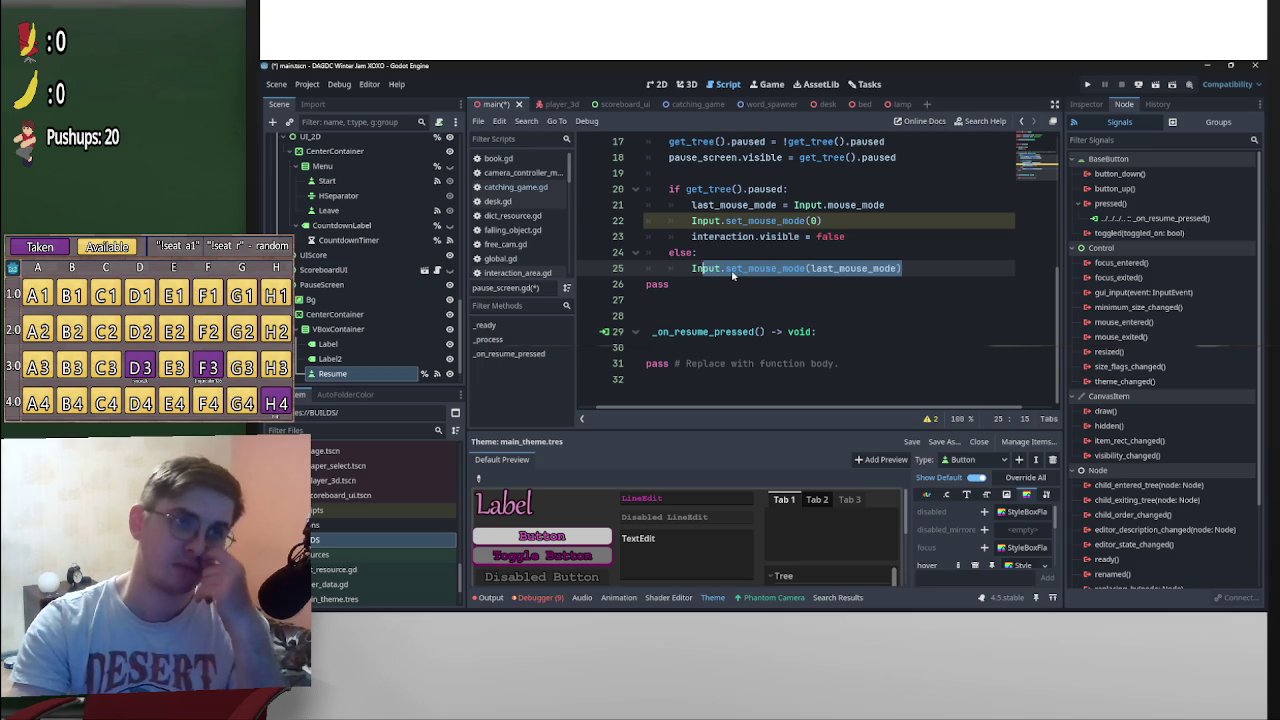
{"action": "scroll", "coordinate": [776, 276], "scroll_direction": "up", "scroll_amount": 2}
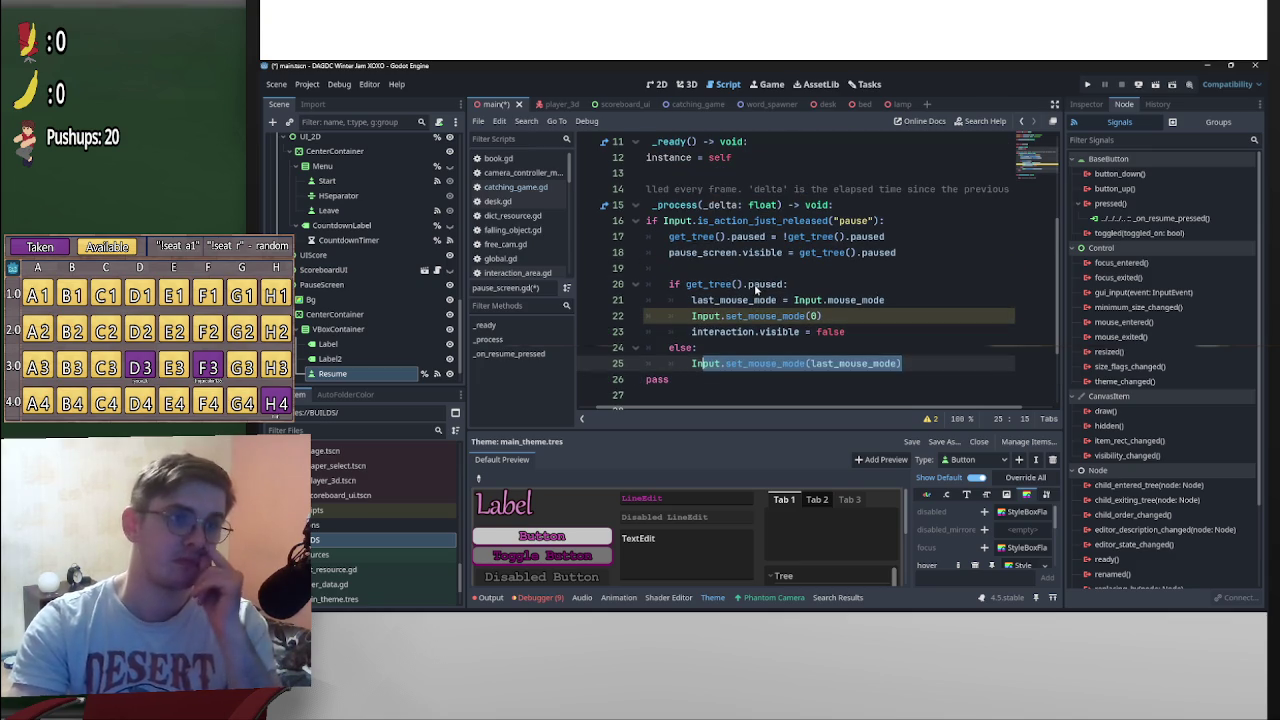
{"action": "left_click_drag", "start_coordinate": [896, 238], "coordinate": [670, 237]}
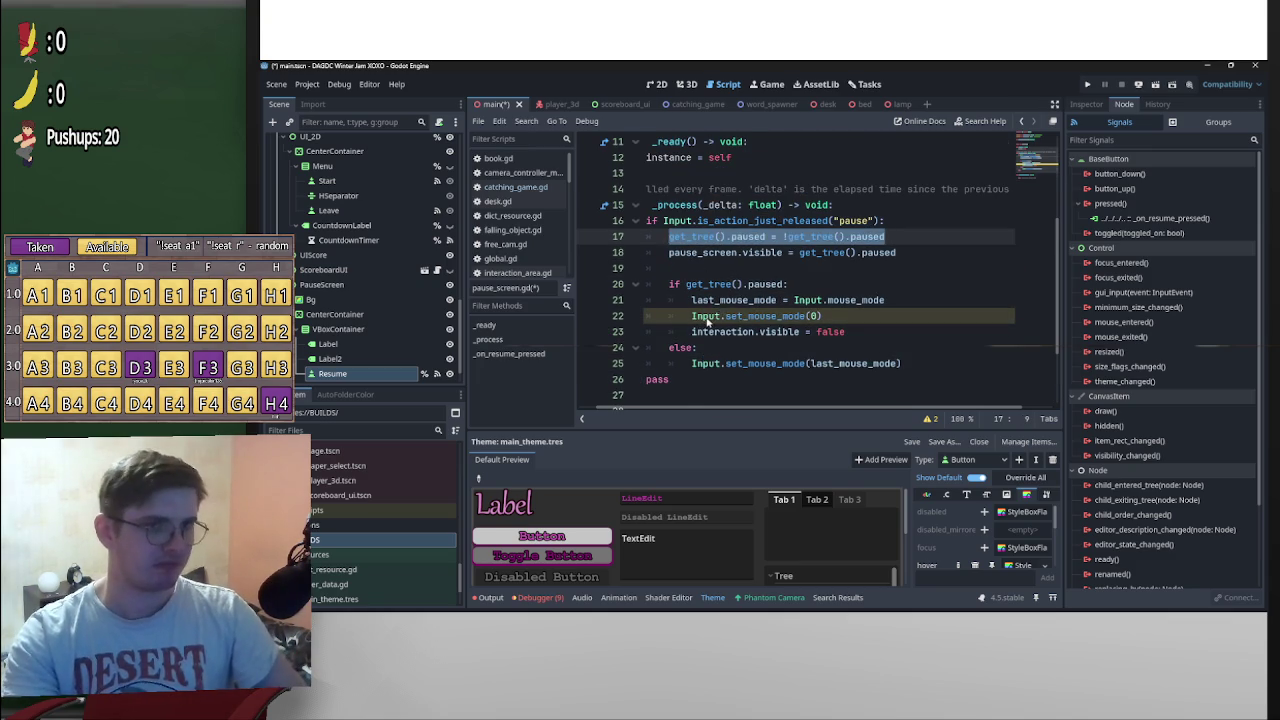
{"action": "scroll", "coordinate": [705, 330], "scroll_direction": "down", "scroll_amount": 2}
{"action": "mouse_move", "coordinate": [766, 141]}
{"action": "left_mouse_down"}
{"action": "mouse_move", "coordinate": [670, 145]}
{"action": "mouse_move", "coordinate": [702, 355]}
{"action": "left_mouse_up"}
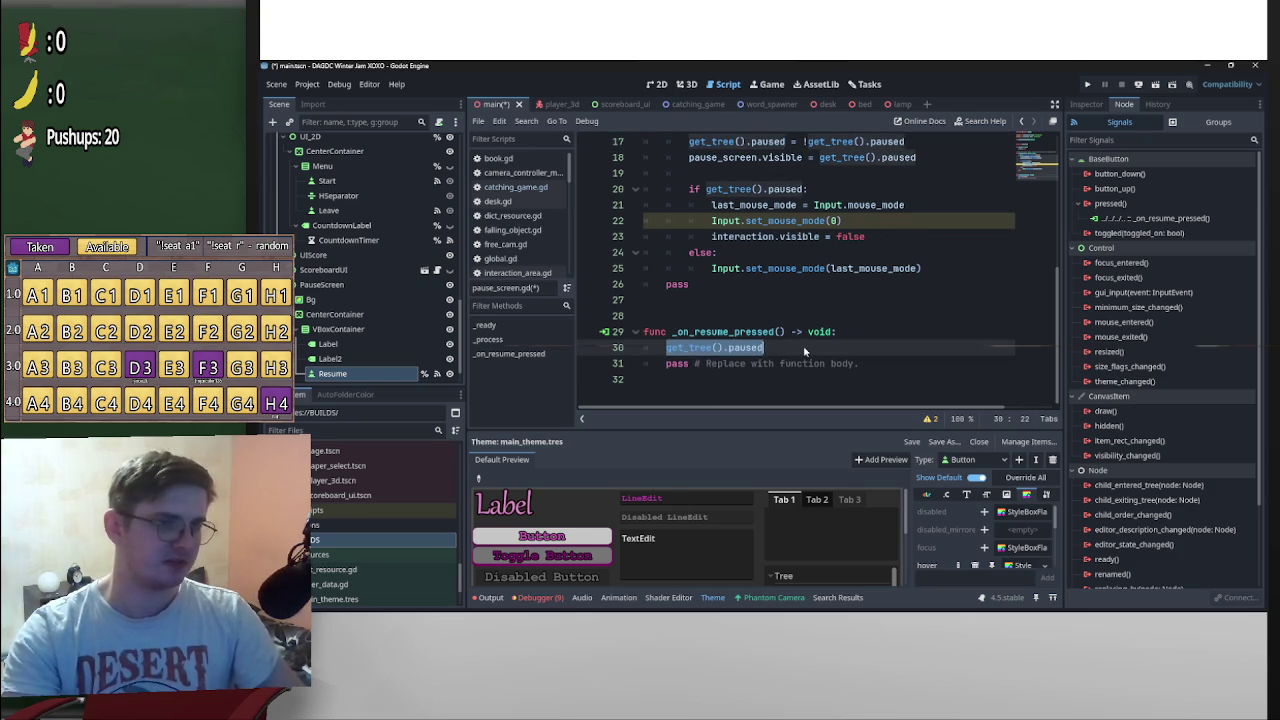
{"action": "type", "text": " = false"}
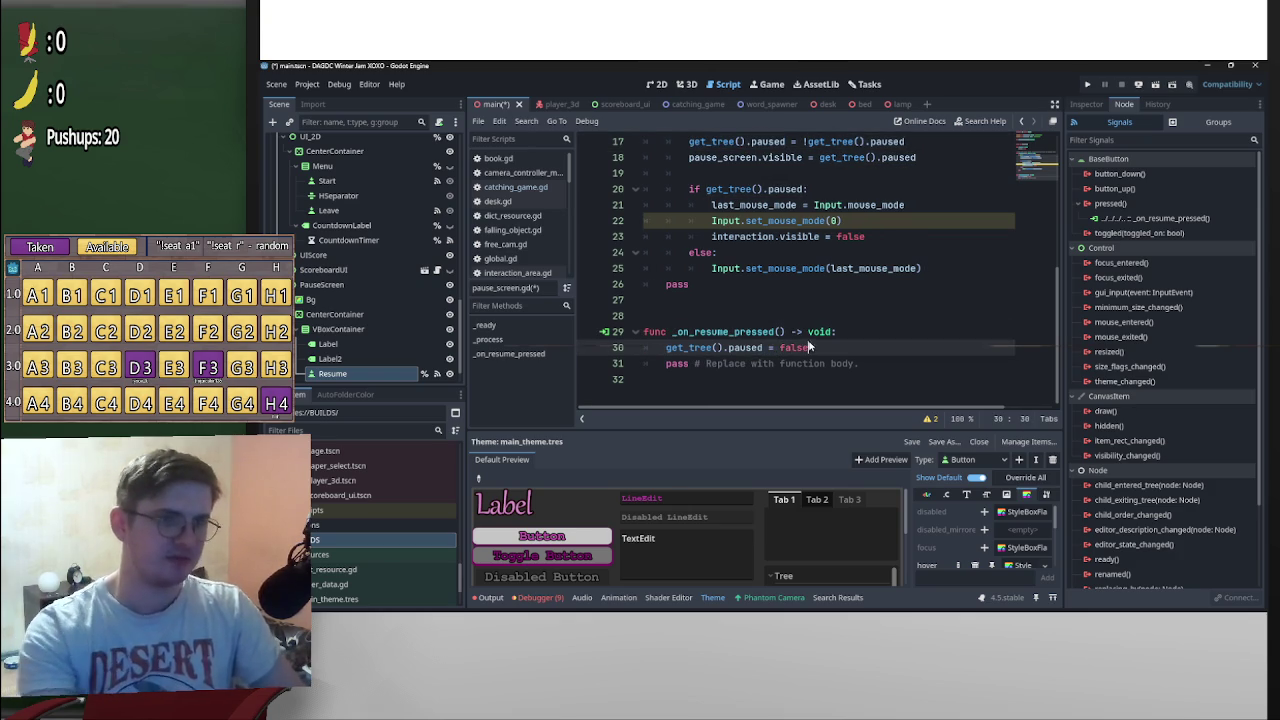
Save the scene and script
{"action": "left_click", "coordinate": [844, 296]}
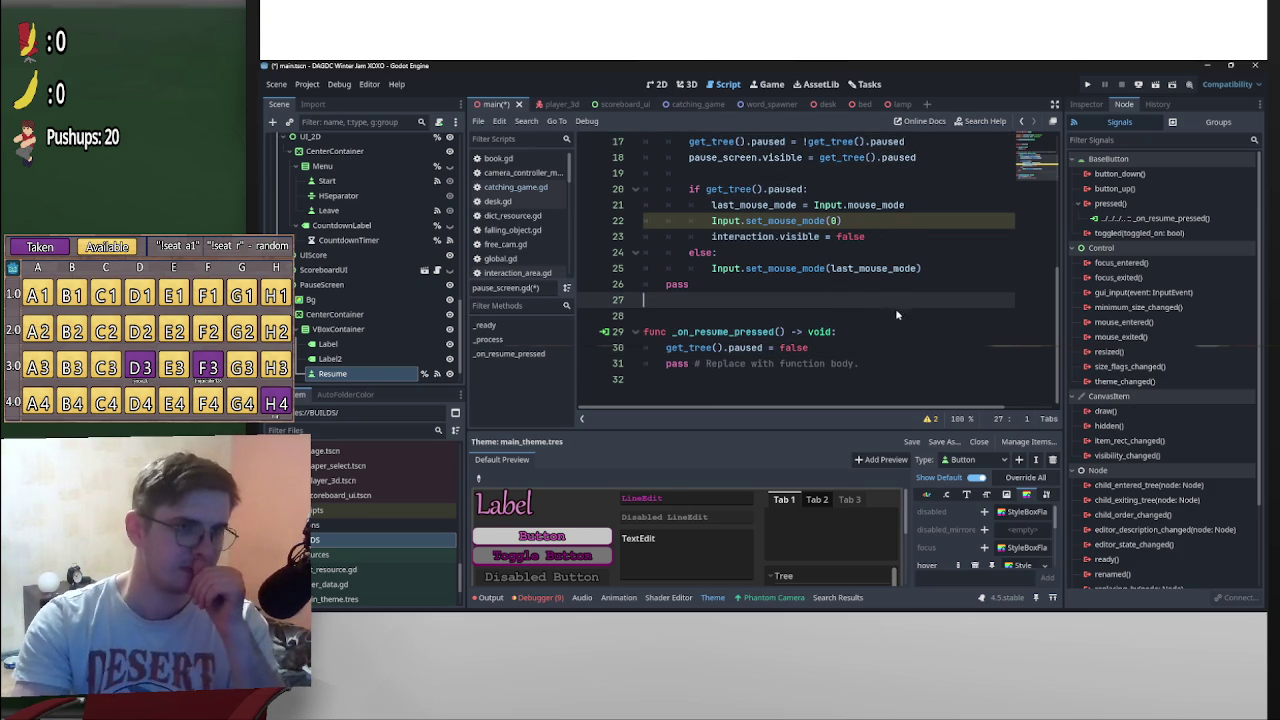
{"action": "scroll", "coordinate": [939, 319], "scroll_direction": "up", "scroll_amount": 2}
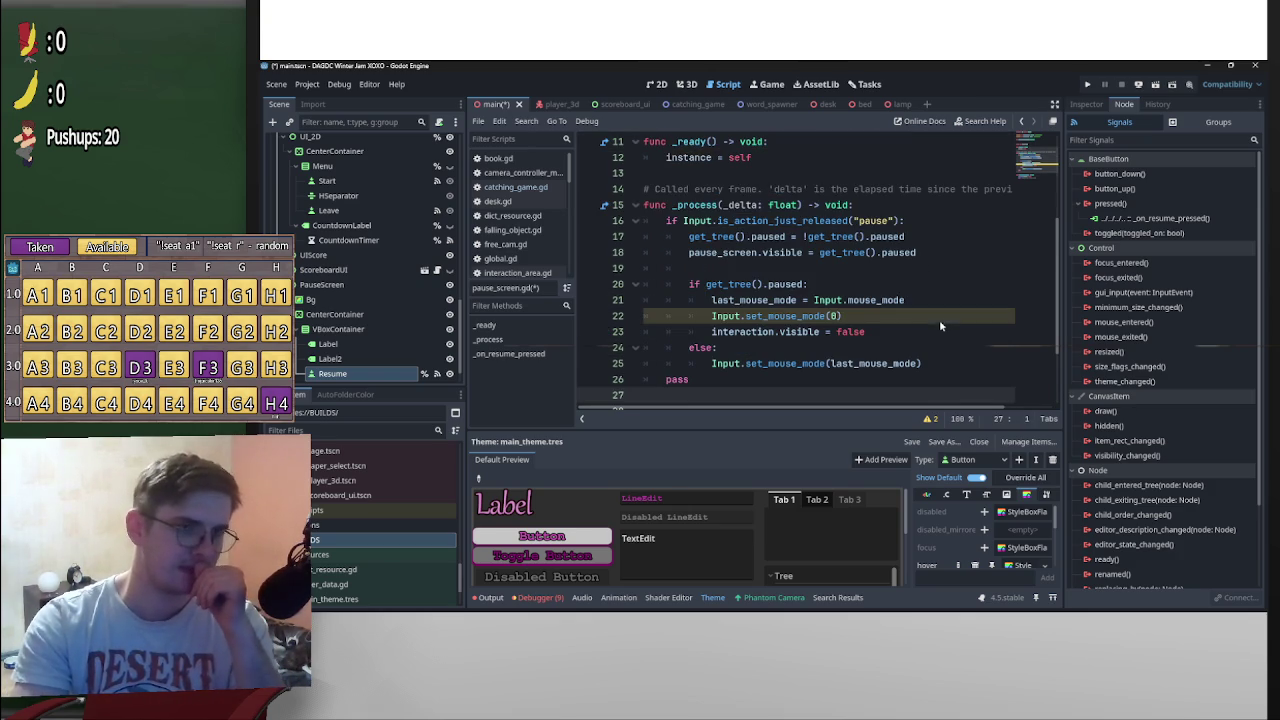
{"action": "scroll", "coordinate": [922, 321], "scroll_direction": "down", "scroll_amount": 2}
{"action": "left_click", "coordinate": [880, 260]}
{"action": "key", "text": "ctrl+s"}
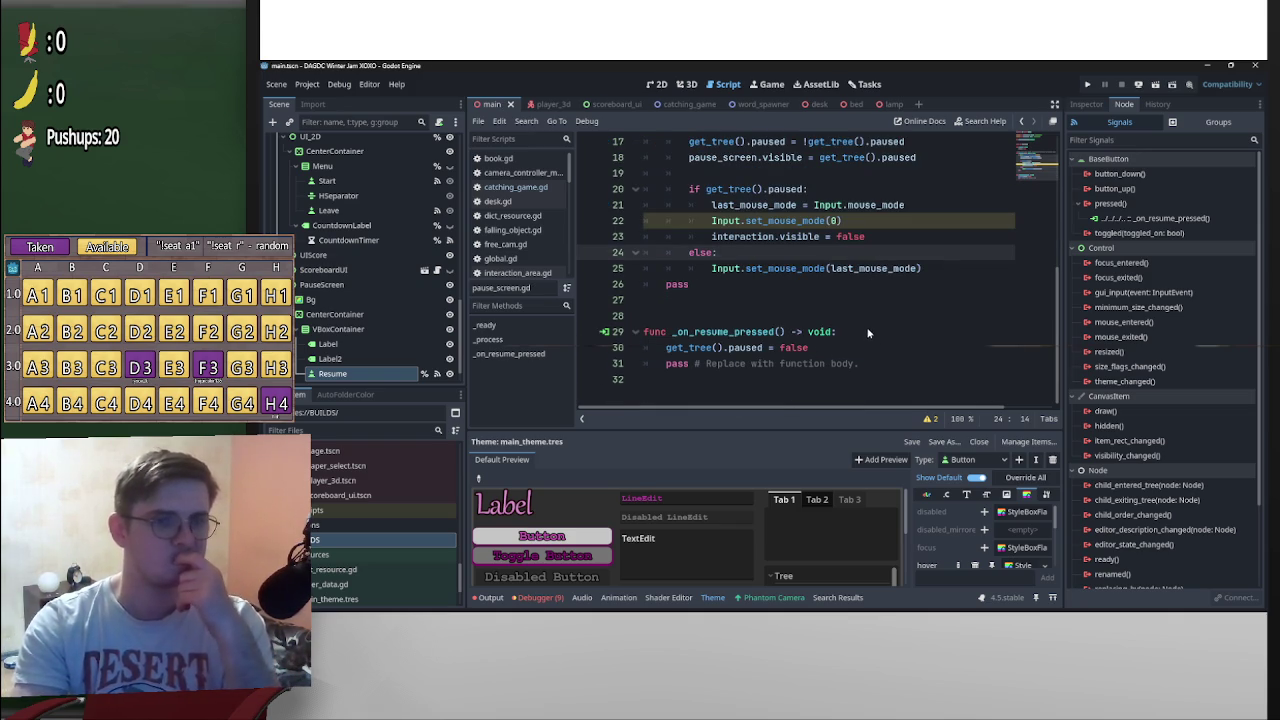
Hide Label2 on the pause screen and check the 2D and 3D views
{"action": "scroll", "coordinate": [885, 340], "scroll_direction": "up", "scroll_amount": 1}
{"action": "scroll", "coordinate": [900, 345], "scroll_direction": "down", "scroll_amount": 1}
{"action": "scroll", "coordinate": [903, 346], "scroll_direction": "up", "scroll_amount": 1}
{"action": "scroll", "coordinate": [910, 348], "scroll_direction": "down", "scroll_amount": 1}
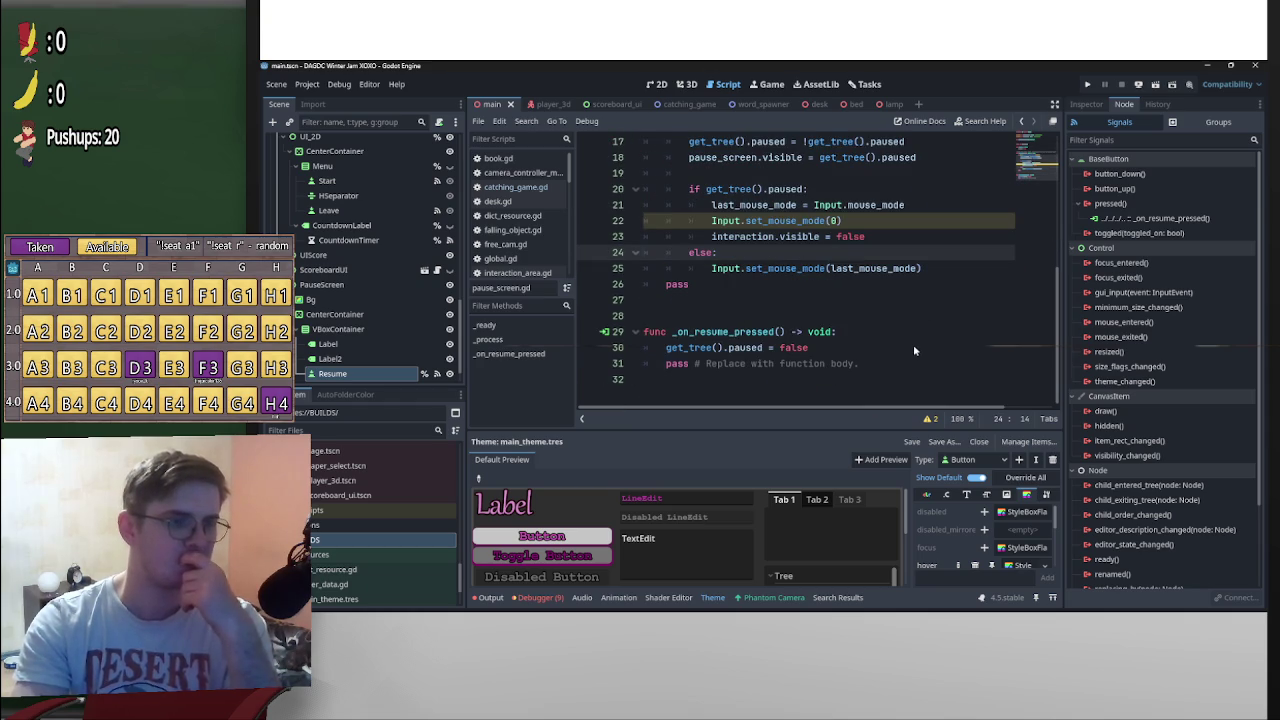
{"action": "scroll", "coordinate": [857, 340], "scroll_direction": "up", "scroll_amount": 1}
{"action": "scroll", "coordinate": [780, 350], "scroll_direction": "down", "scroll_amount": 1}
{"action": "left_click", "coordinate": [449, 360]}
{"action": "scroll", "coordinate": [903, 347], "scroll_direction": "up", "scroll_amount": 2}
{"action": "scroll", "coordinate": [908, 352], "scroll_direction": "down", "scroll_amount": 2}
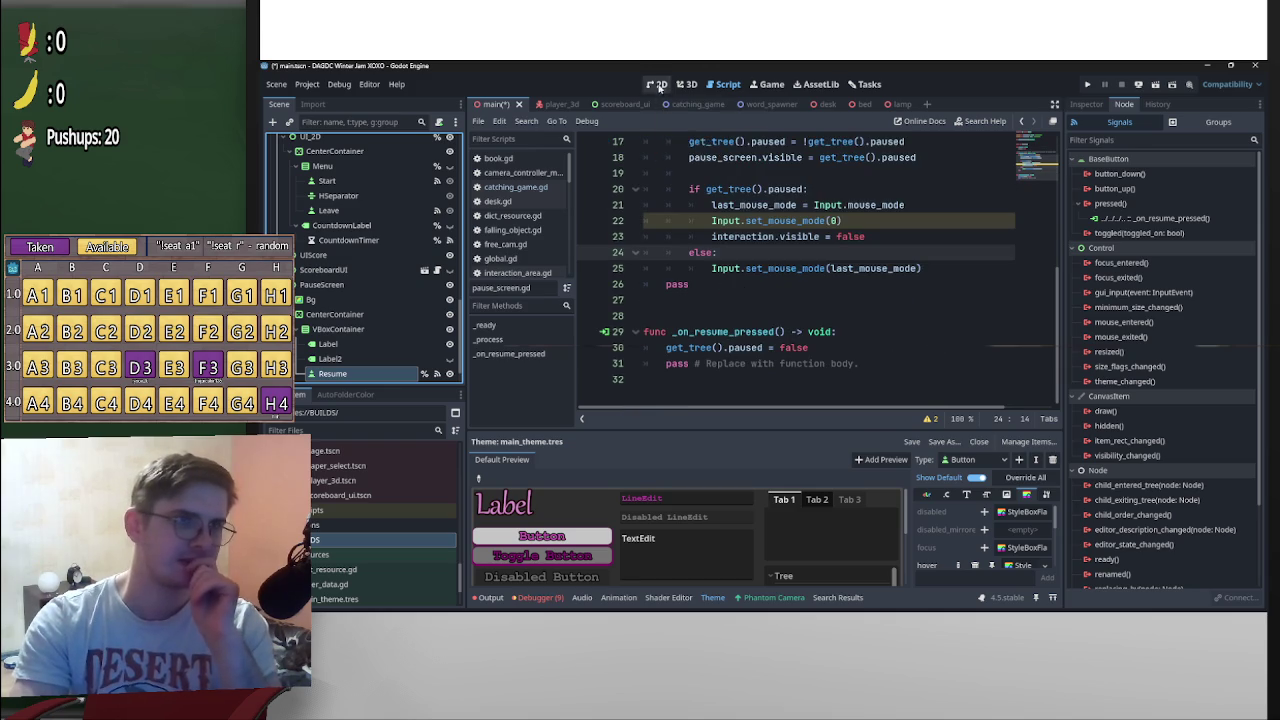
{"action": "left_click", "coordinate": [657, 84]}
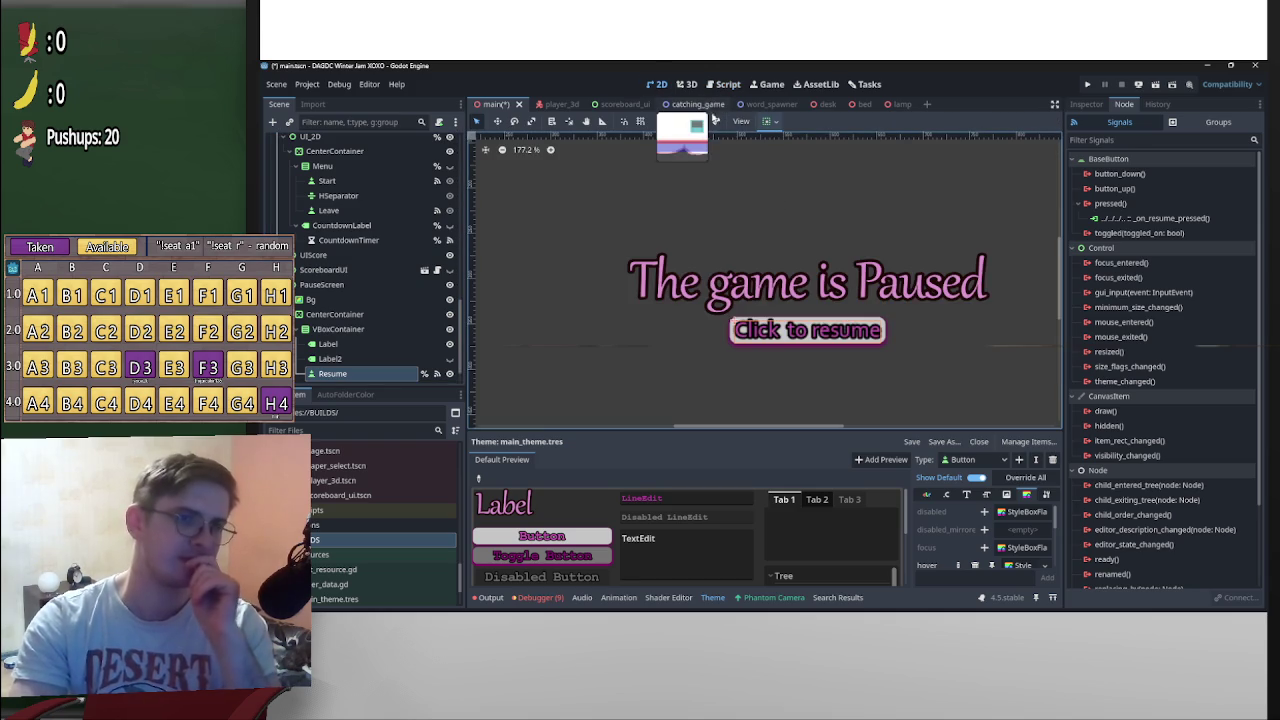
{"action": "left_click", "coordinate": [686, 84]}
{"action": "left_click", "coordinate": [728, 86]}
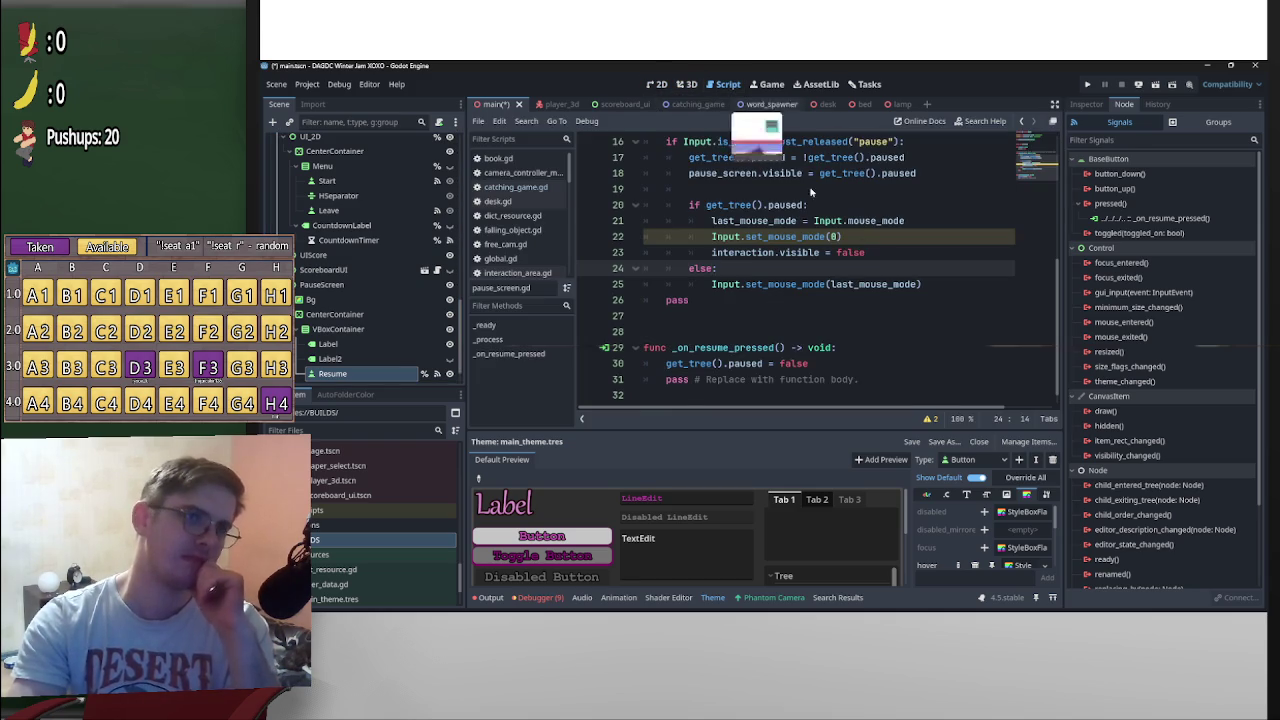
{"action": "scroll", "coordinate": [889, 343], "scroll_direction": "down", "scroll_amount": 1}
Copy Input.set_mouse_mode(last_mouse_mode) from line 25 into _on_resume_pressed on line 31, and save
{"action": "left_click", "coordinate": [849, 347]}
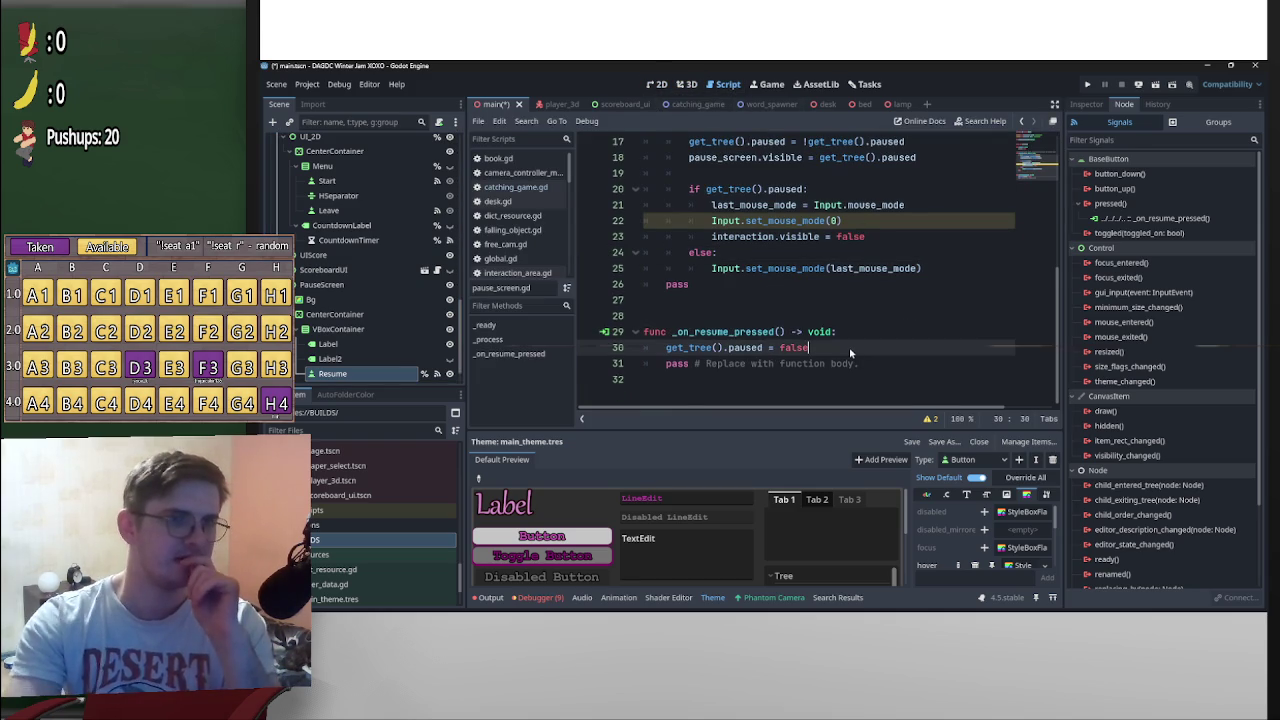
{"action": "key", "text": "Return"}
{"action": "left_click_drag", "start_coordinate": [922, 268], "coordinate": [712, 268]}
{"action": "key", "text": "ctrl+c"}
{"action": "left_click", "coordinate": [760, 363]}
{"action": "key", "text": "ctrl+v"}
{"action": "left_click", "coordinate": [911, 316]}
{"action": "key", "text": "ctrl+s"}
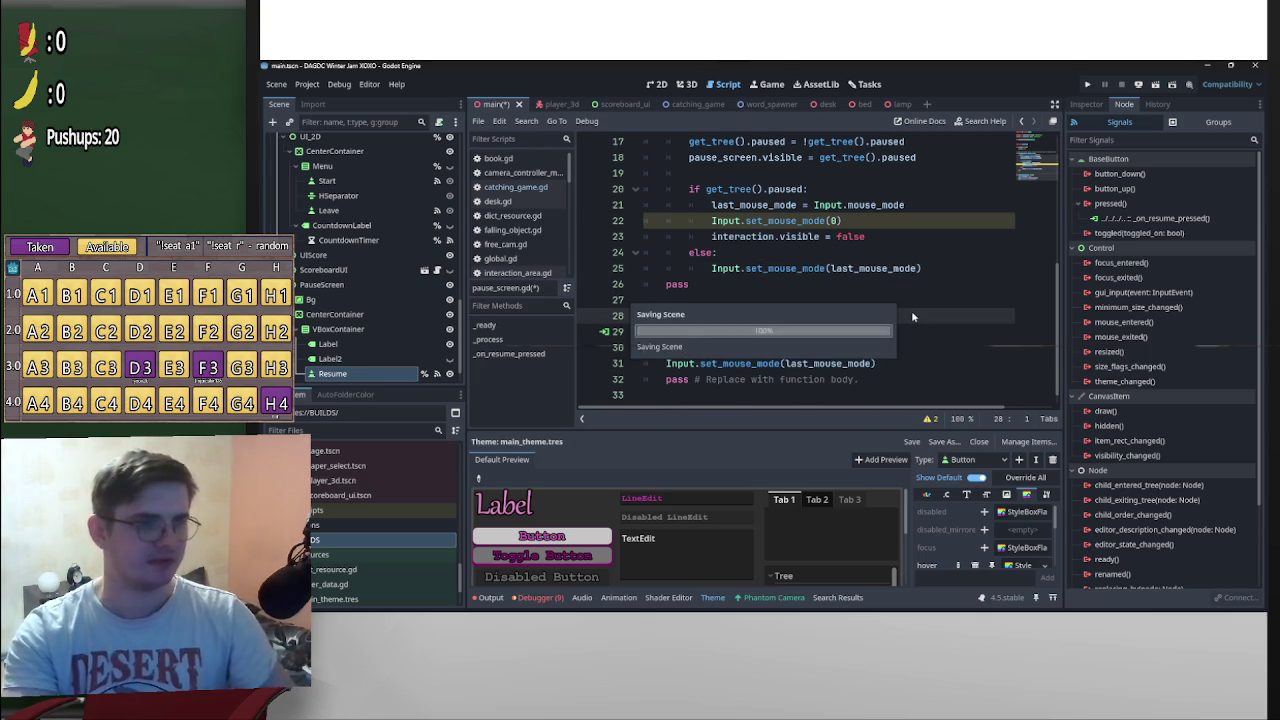
Review the script, placing the caret at the end of line 15
{"action": "scroll", "coordinate": [905, 305], "scroll_direction": "up", "scroll_amount": 3}
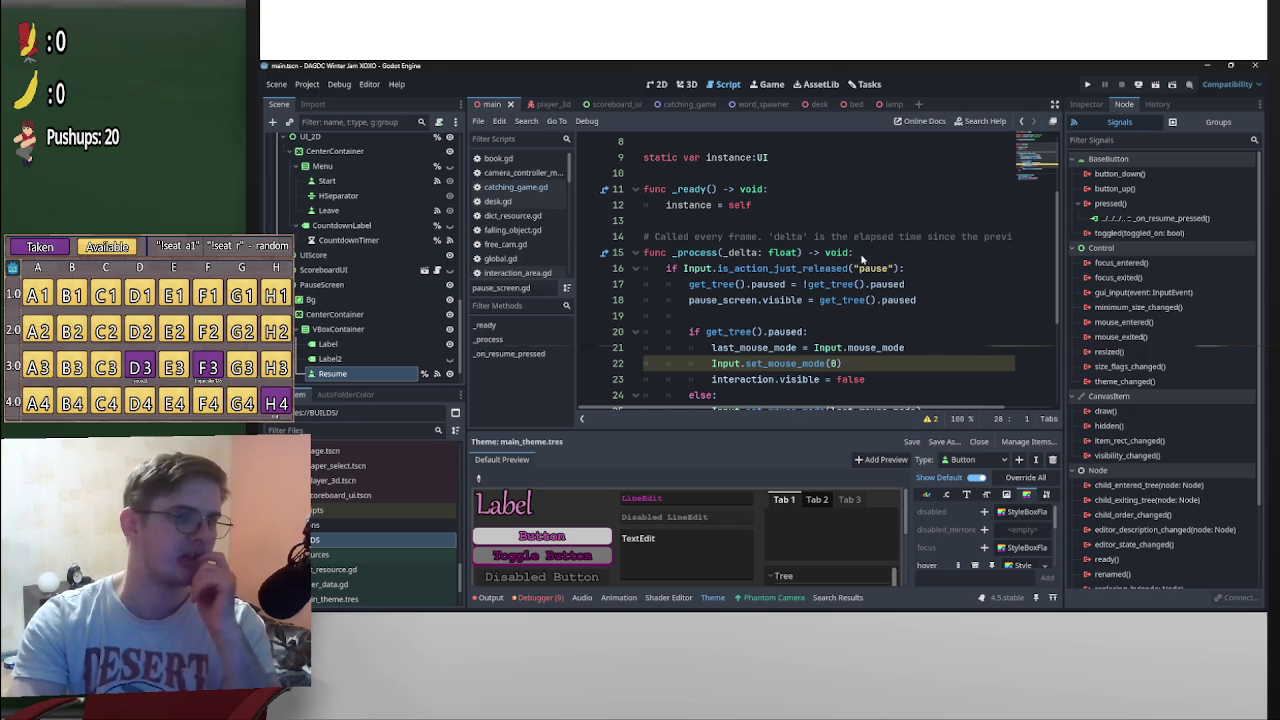
{"action": "left_click", "coordinate": [938, 257]}
{"action": "scroll", "coordinate": [975, 228], "scroll_direction": "down", "scroll_amount": 3}
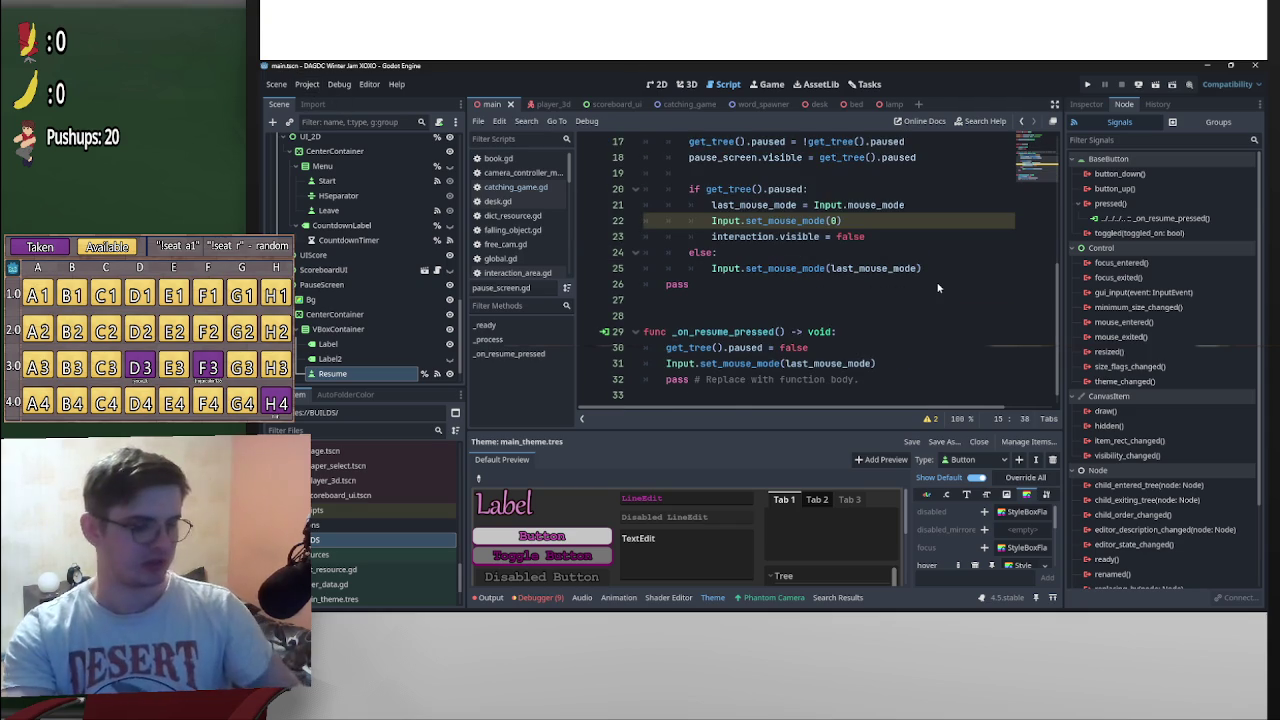
{"action": "scroll", "coordinate": [955, 275], "scroll_direction": "up", "scroll_amount": 2}
{"action": "scroll", "coordinate": [966, 281], "scroll_direction": "down", "scroll_amount": 1}
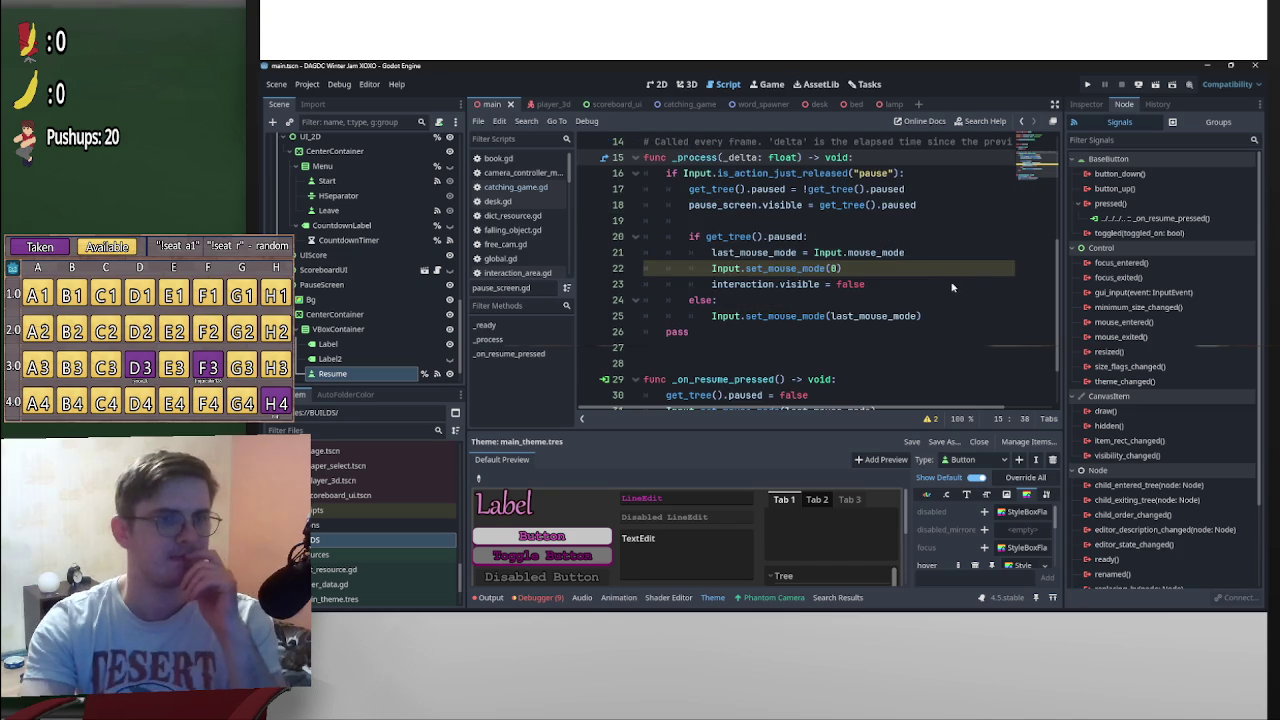
{"action": "scroll", "coordinate": [1015, 274], "scroll_direction": "down", "scroll_amount": 2}
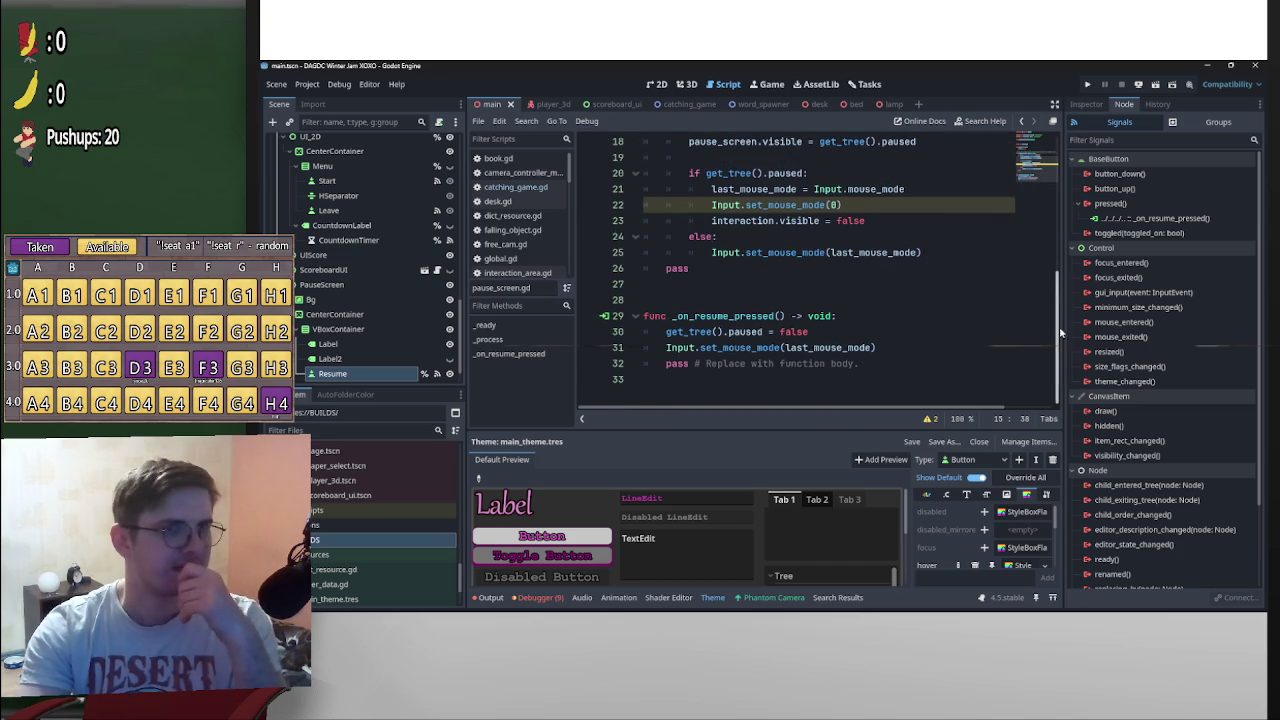
Look through the Project Settings input map, localization and autoload lists
{"action": "left_click", "coordinate": [307, 84]}
{"action": "left_click", "coordinate": [335, 102]}
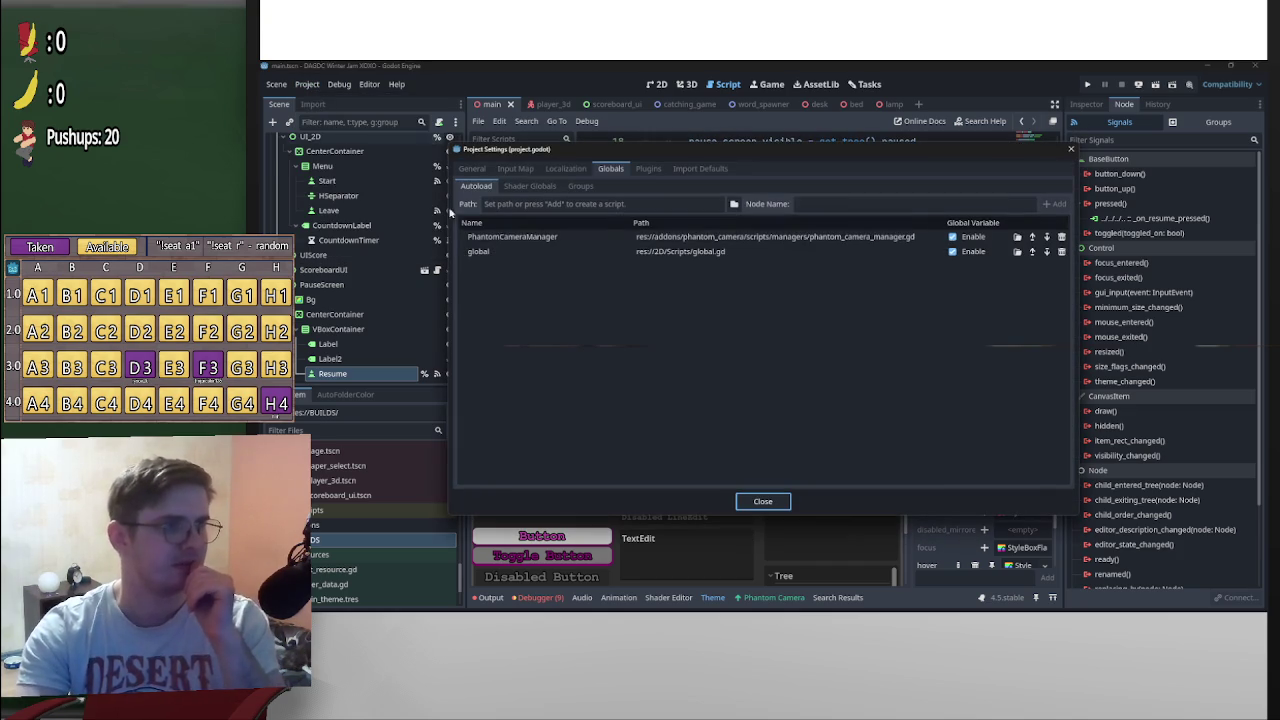
{"action": "left_click", "coordinate": [531, 169]}
{"action": "left_click", "coordinate": [557, 170]}
{"action": "left_click", "coordinate": [612, 169]}
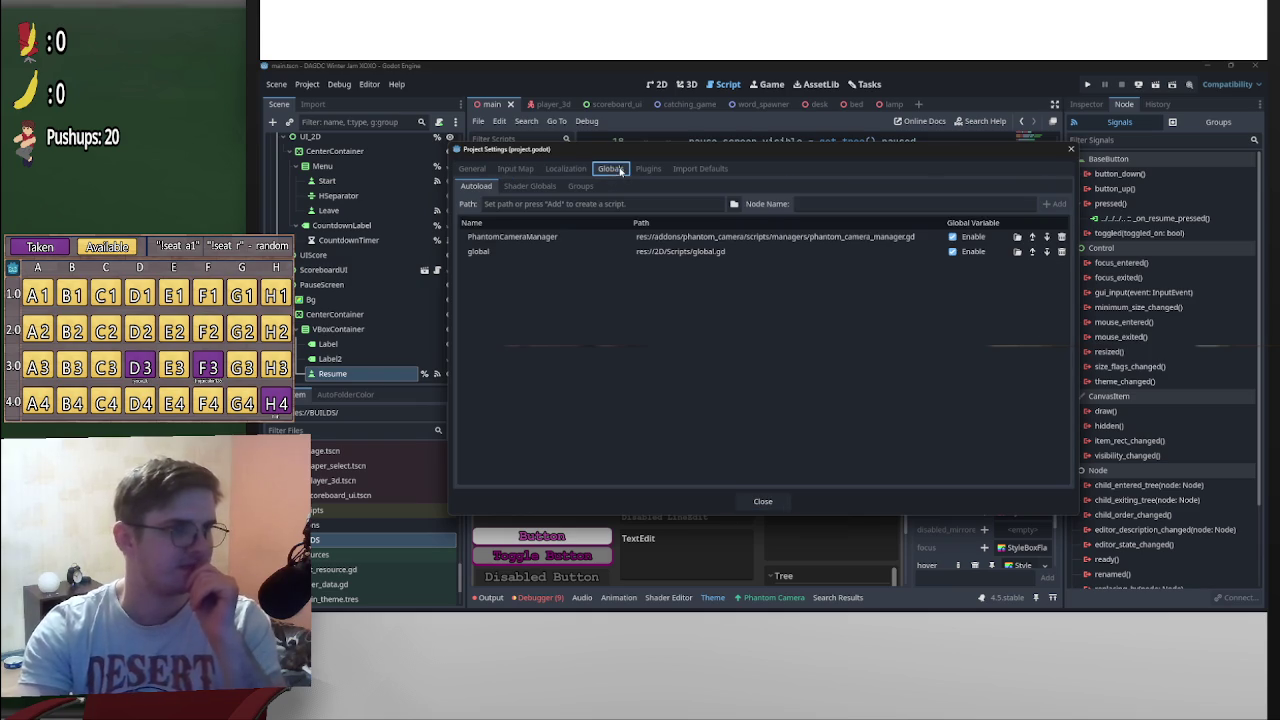
{"action": "left_click", "coordinate": [1071, 149]}
Re-export the Web build as index.html, overwriting the existing one
{"action": "left_click", "coordinate": [307, 84]}
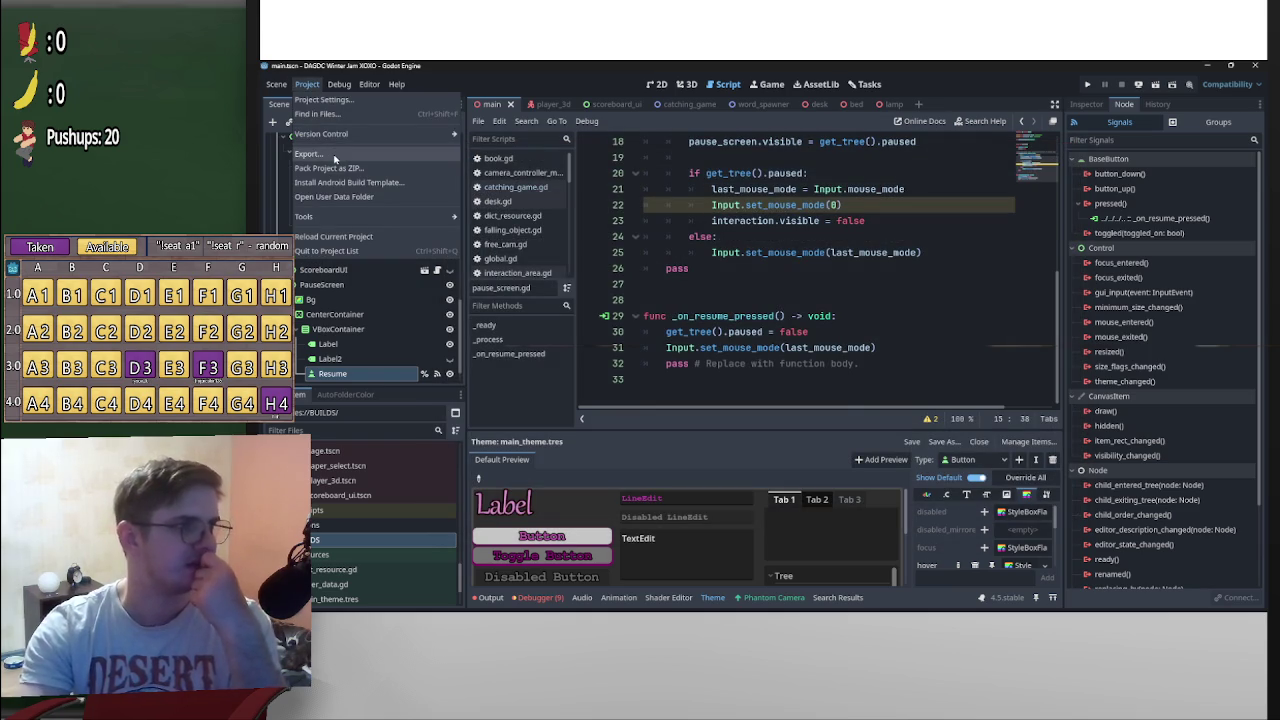
{"action": "left_click", "coordinate": [335, 158]}
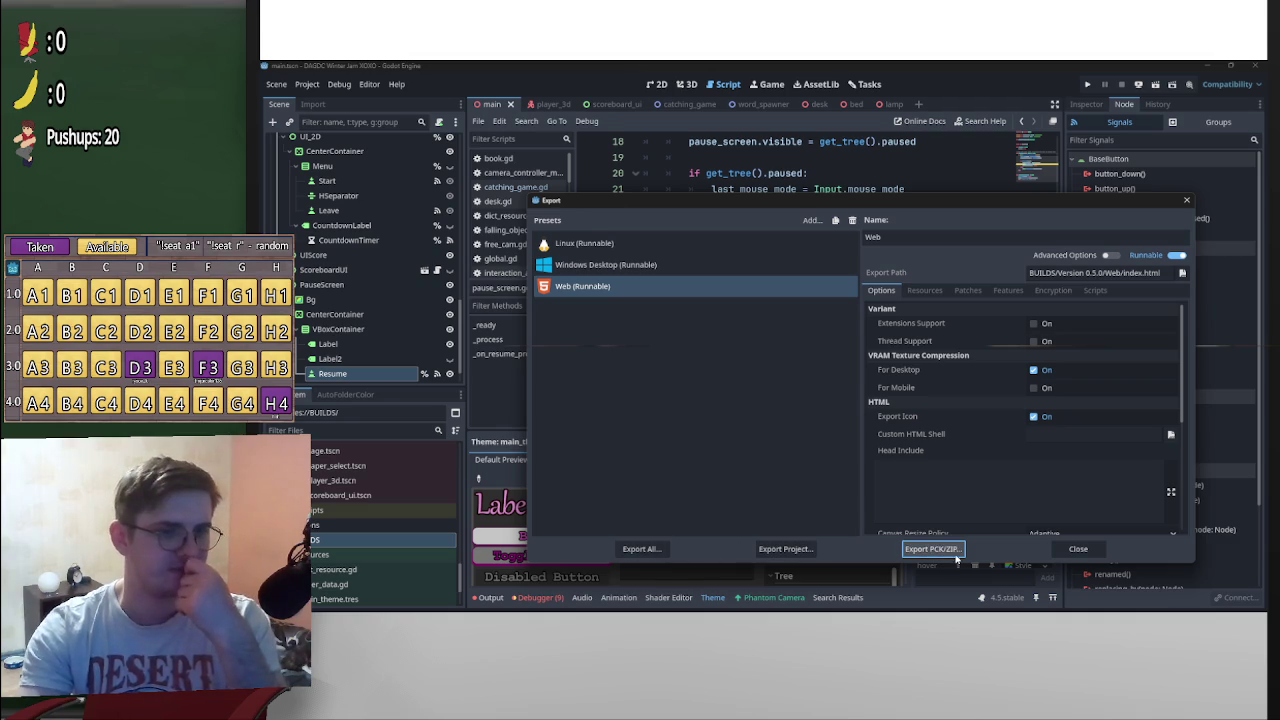
{"action": "left_click", "coordinate": [778, 549]}
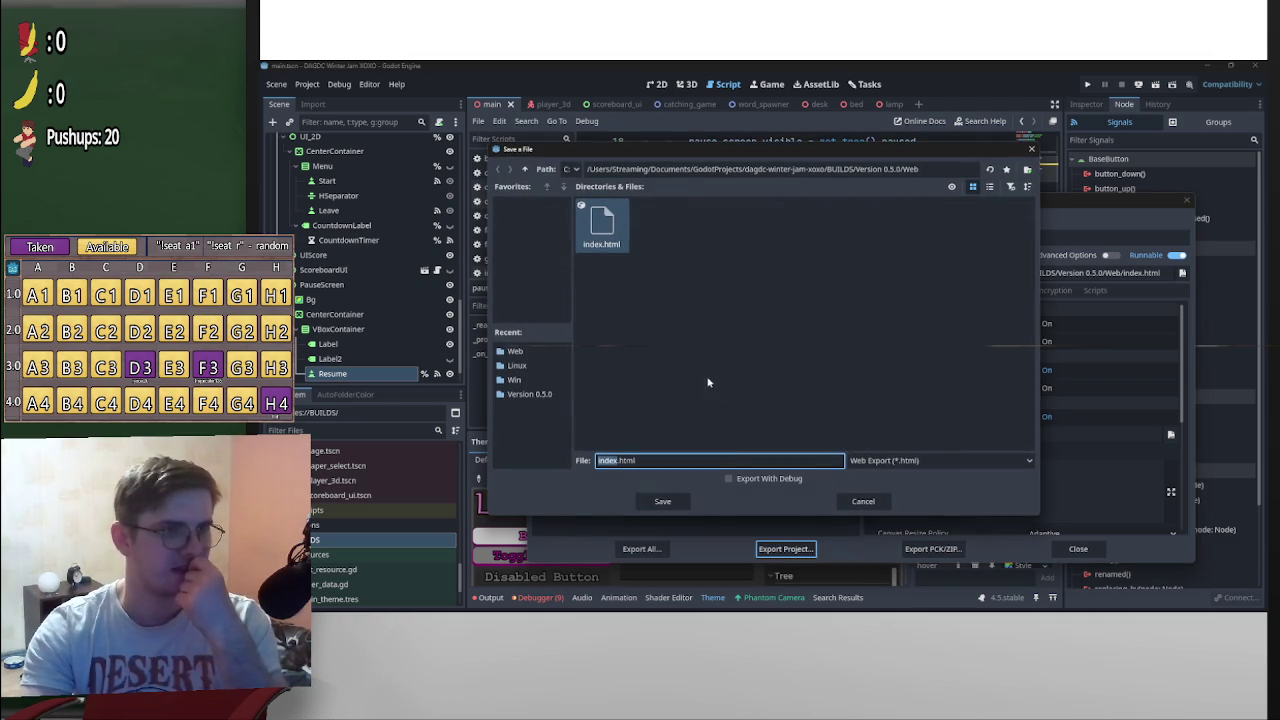
{"action": "left_click", "coordinate": [663, 501]}
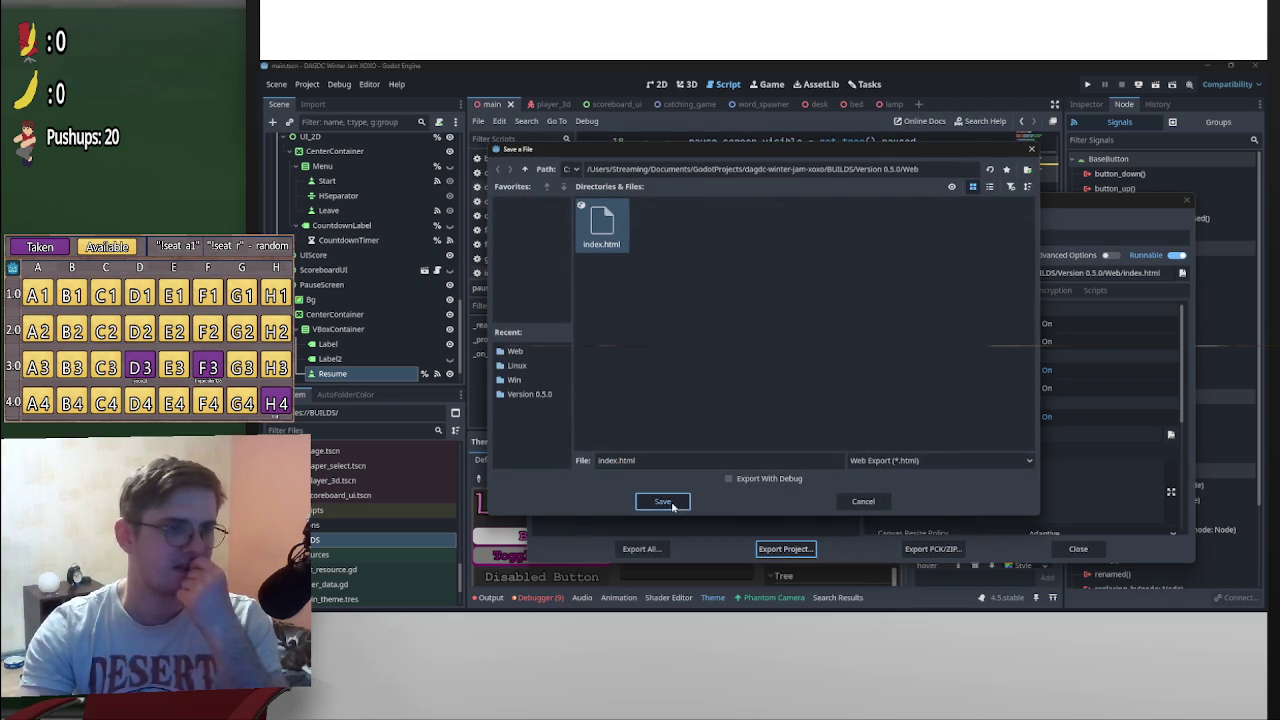
{"action": "left_click", "coordinate": [680, 352]}
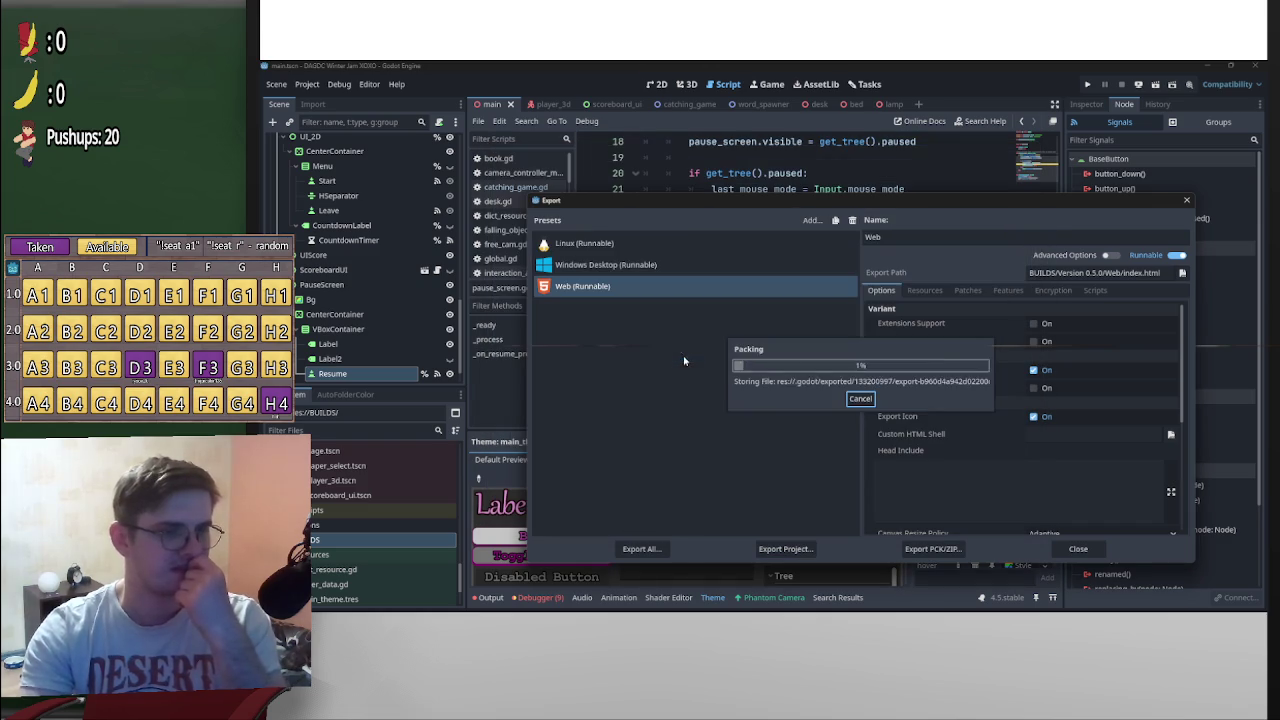
Re-export the Windows Desktop and Linux builds over the previous ones
{"action": "left_click", "coordinate": [606, 265]}
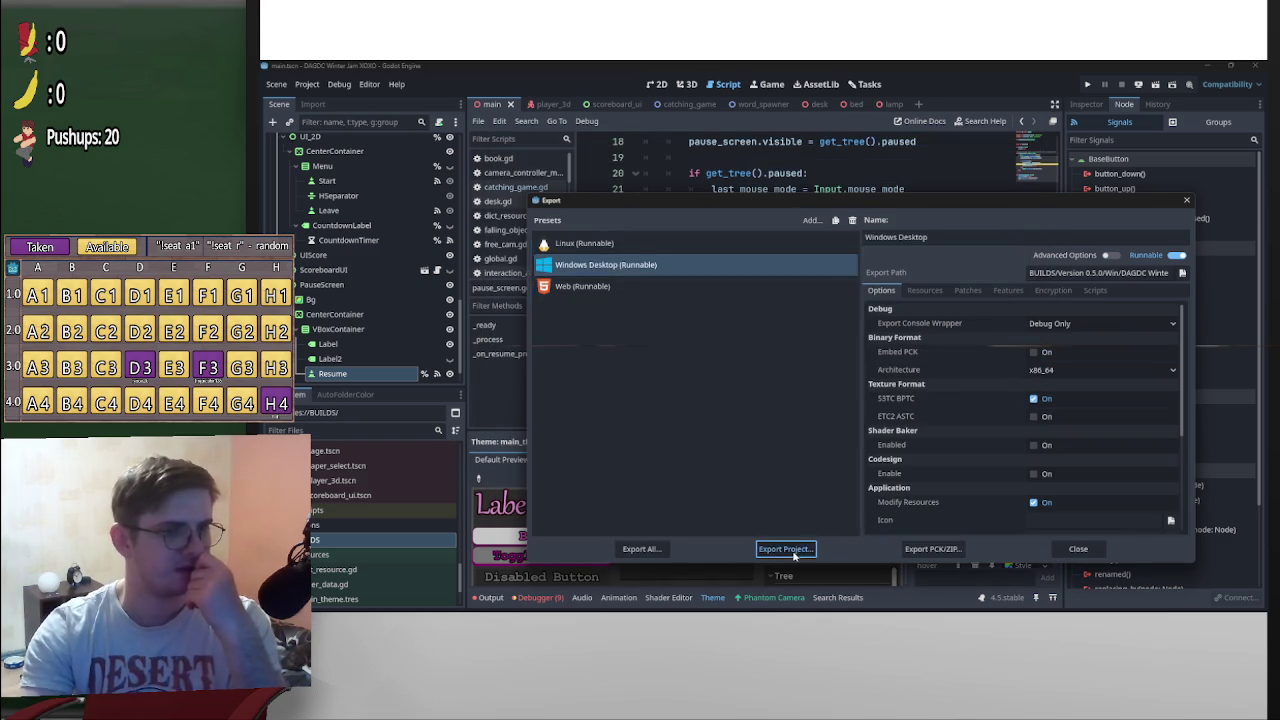
{"action": "left_click", "coordinate": [785, 549]}
{"action": "left_click", "coordinate": [663, 501]}
{"action": "left_click", "coordinate": [667, 352]}
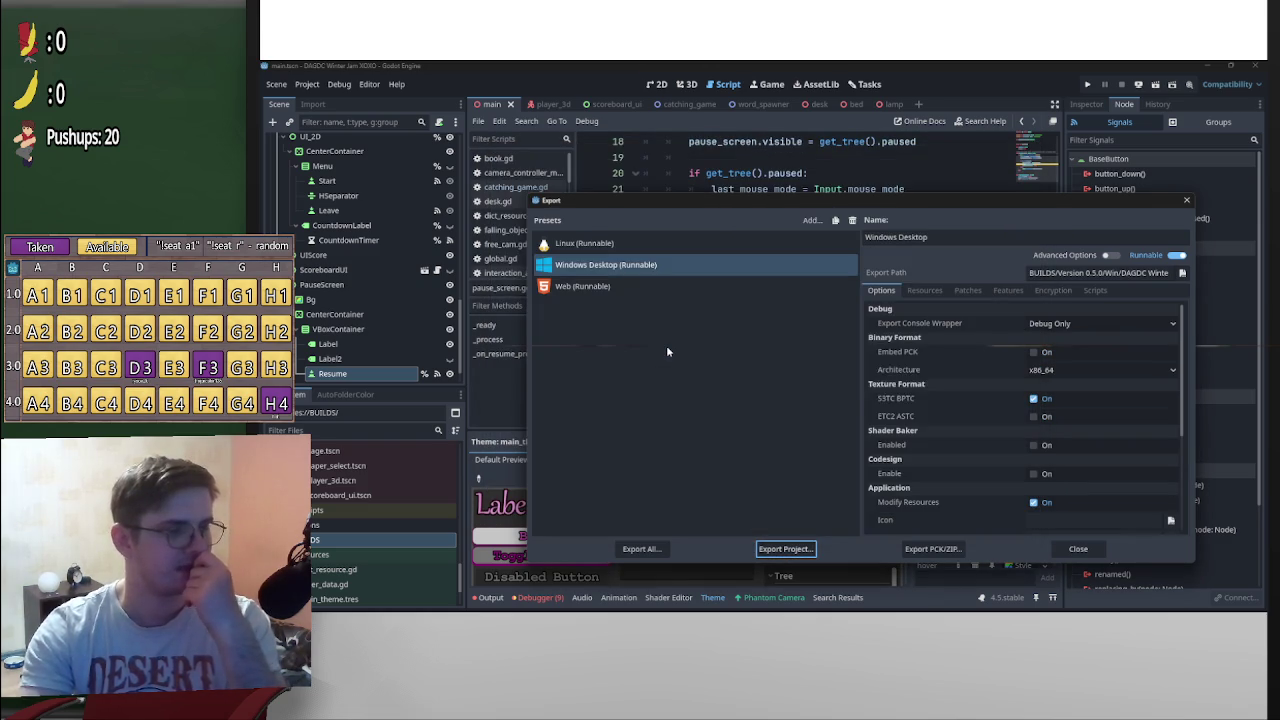
{"action": "left_click", "coordinate": [629, 245]}
{"action": "left_click", "coordinate": [785, 549]}
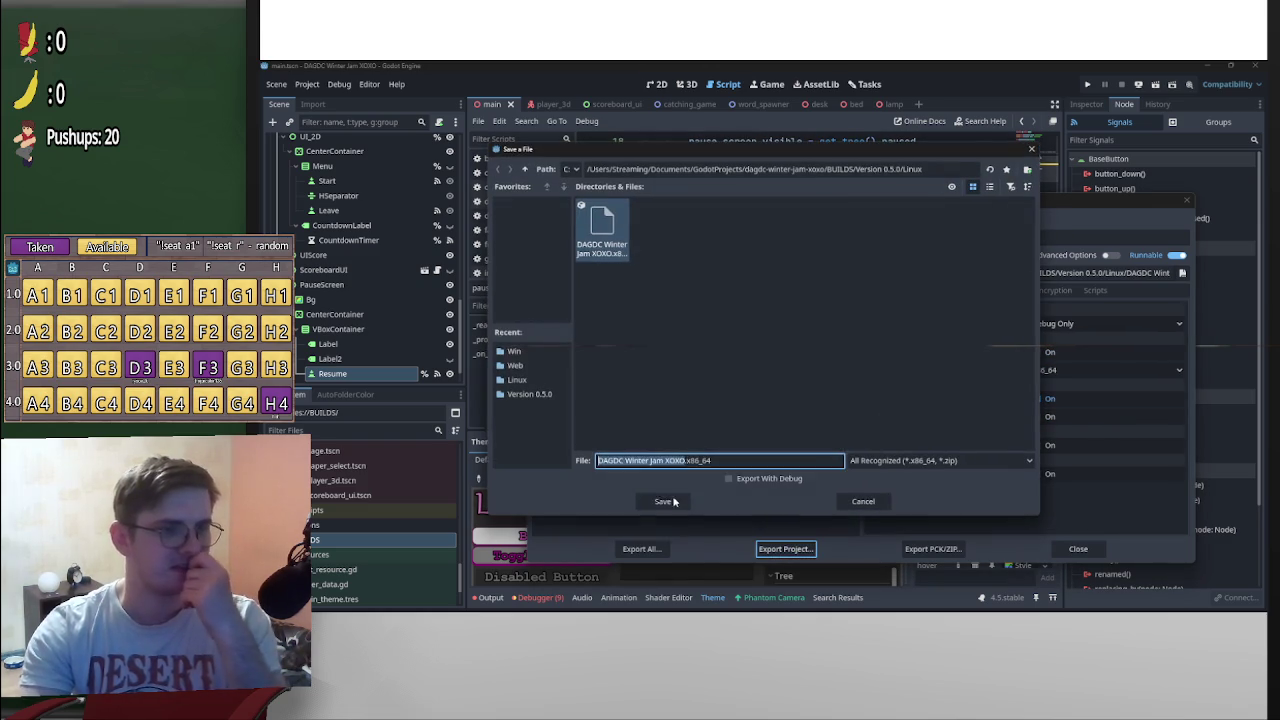
{"action": "left_click", "coordinate": [665, 501]}
{"action": "left_click", "coordinate": [666, 351]}
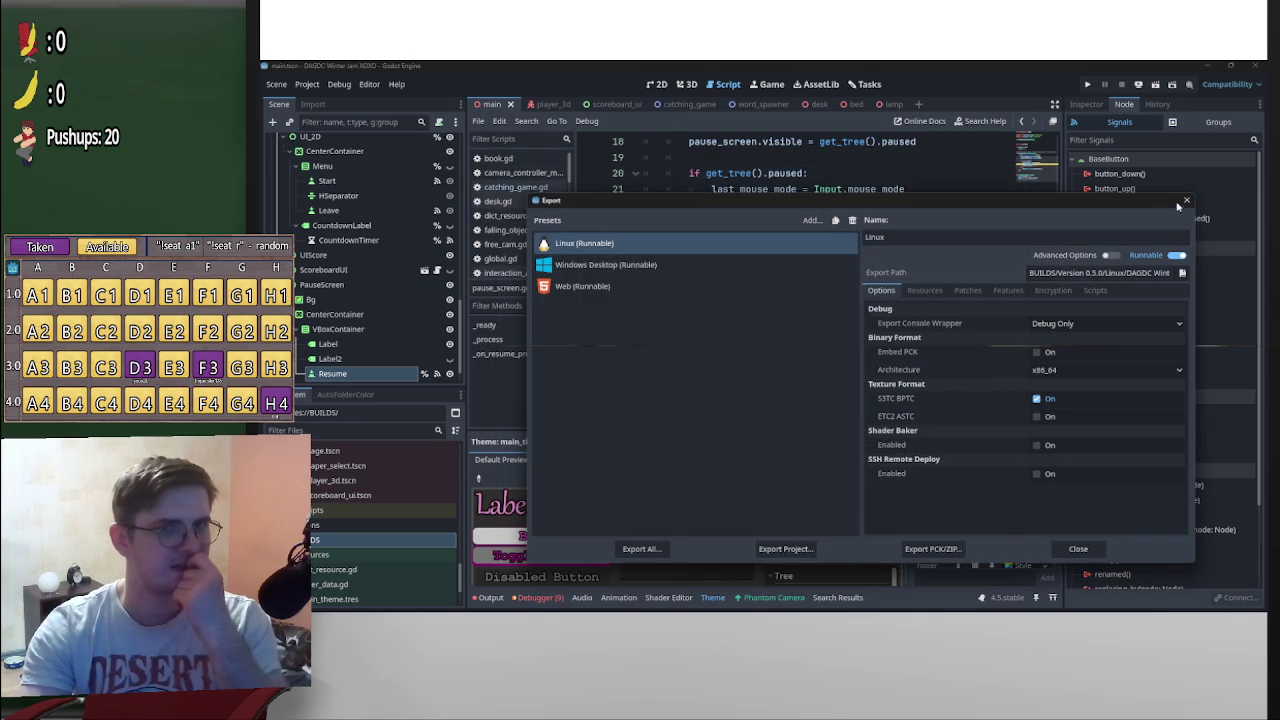
Close the Export dialog and minimize Godot to reach the itch.io page
{"action": "left_click", "coordinate": [1187, 200]}
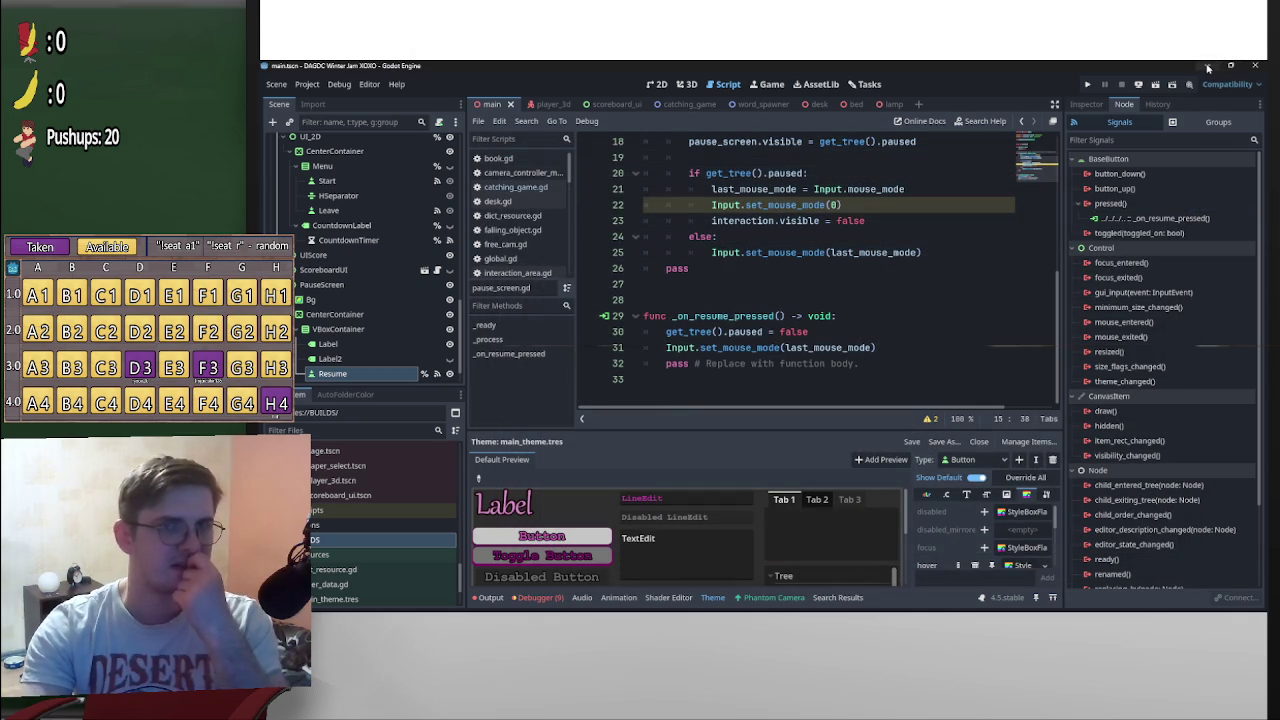
{"action": "left_click", "coordinate": [921, 193]}
{"action": "left_click", "coordinate": [889, 207]}
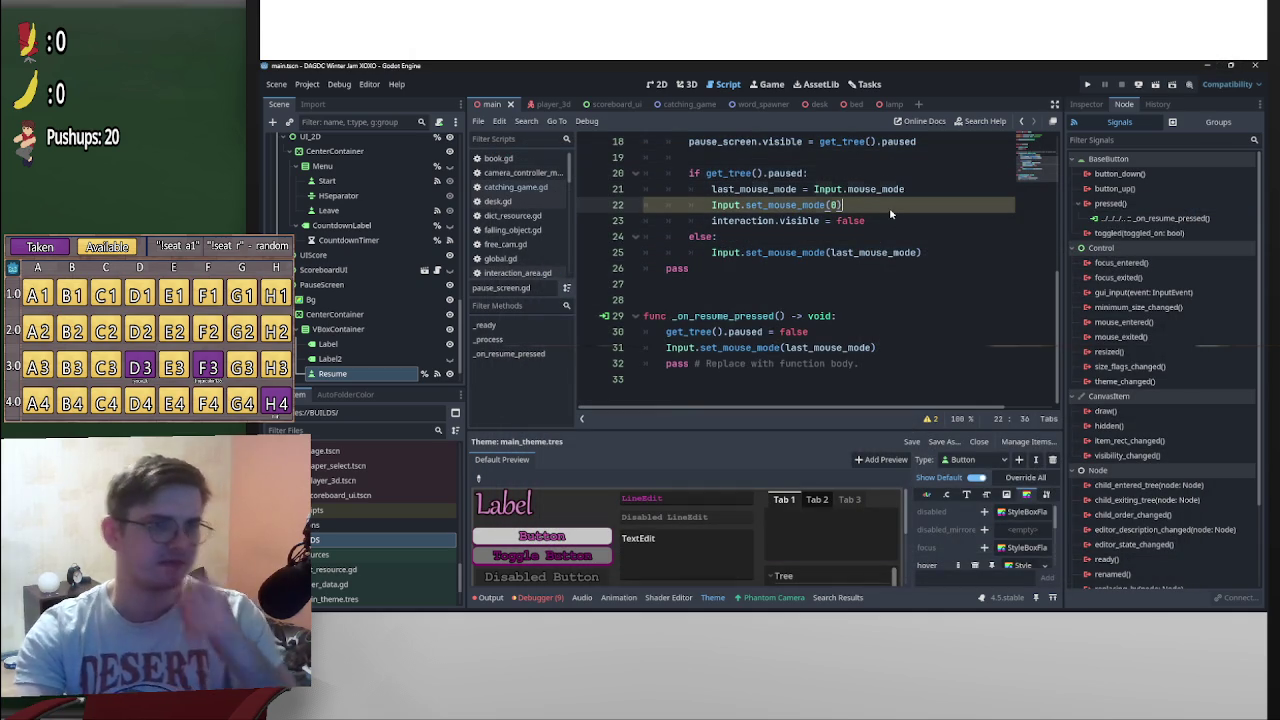
{"action": "left_click", "coordinate": [1203, 65]}
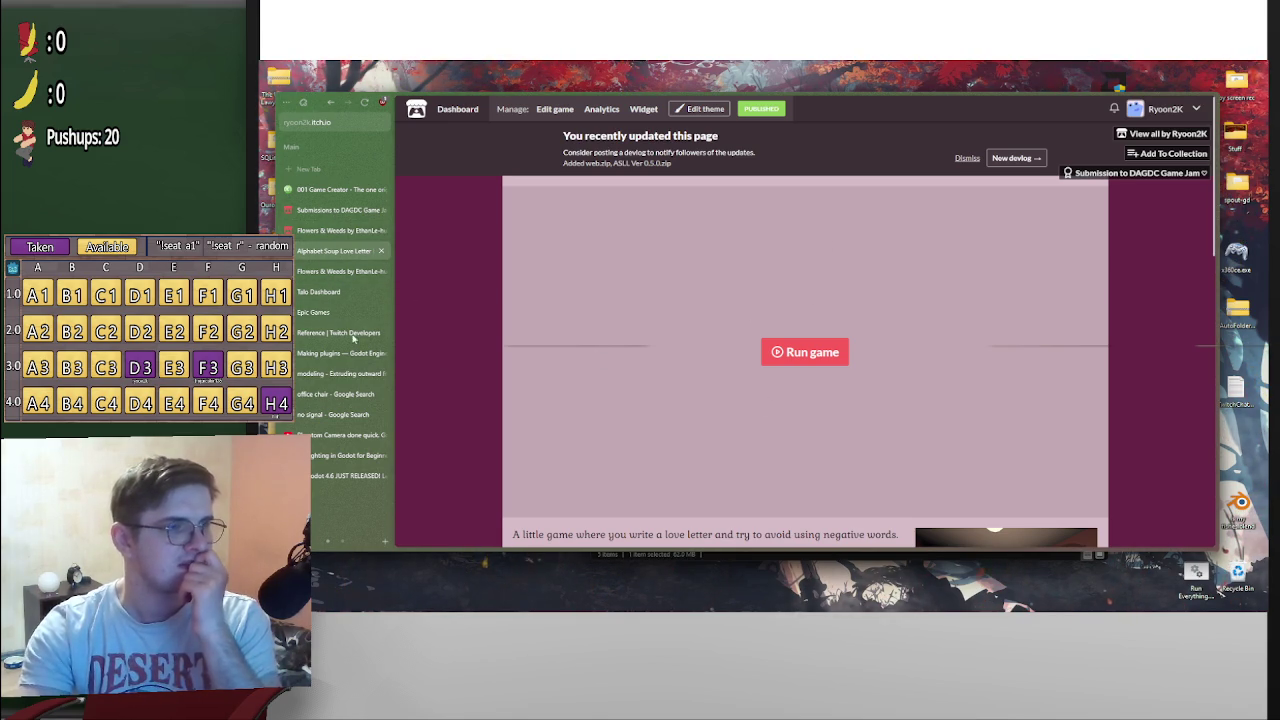
Delete the old Web.zip and web.zip uploads from the game's edit page
{"action": "left_click", "coordinate": [546, 111]}
{"action": "scroll", "coordinate": [683, 378], "scroll_direction": "down", "scroll_amount": 10}
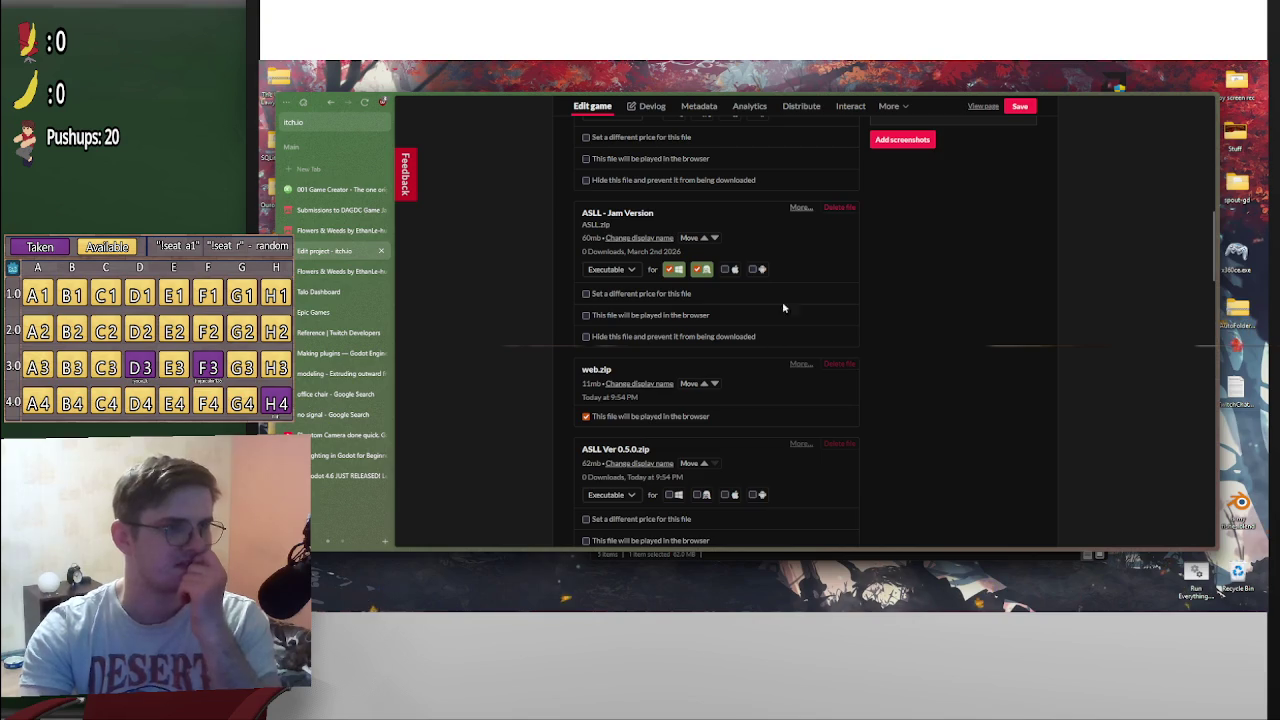
{"action": "scroll", "coordinate": [814, 305], "scroll_direction": "up", "scroll_amount": 3}
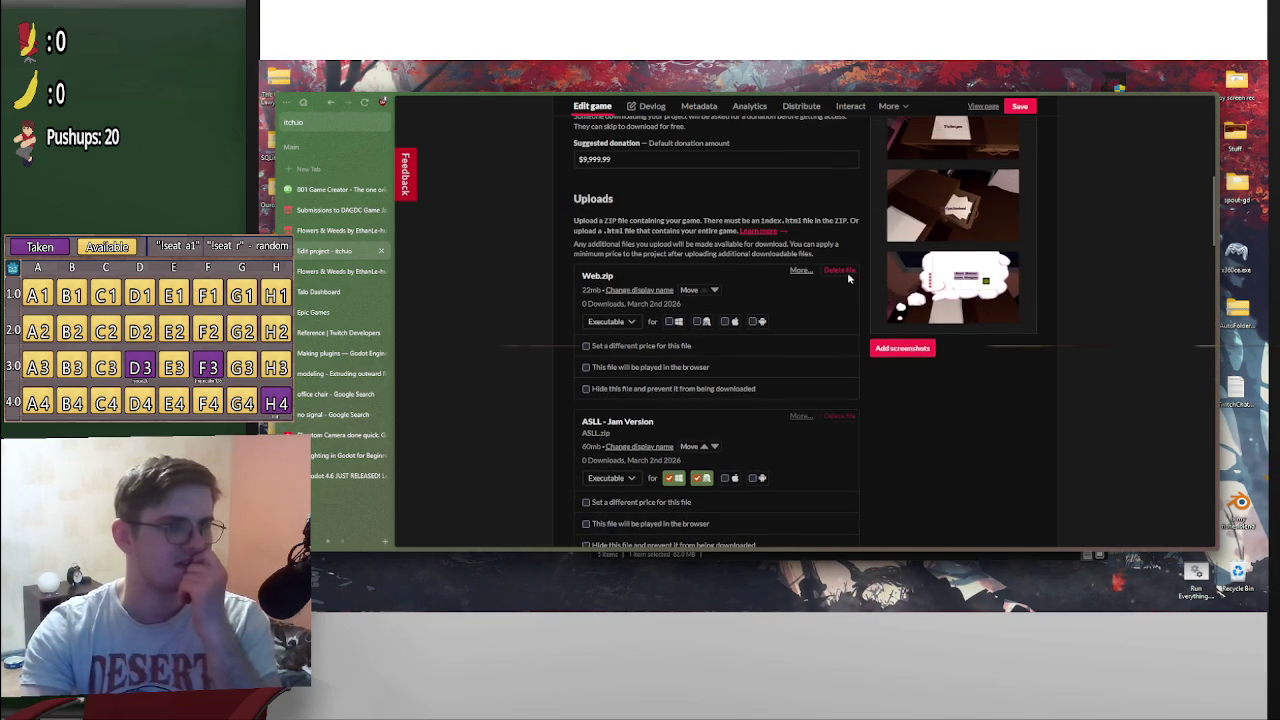
{"action": "left_click", "coordinate": [838, 270]}
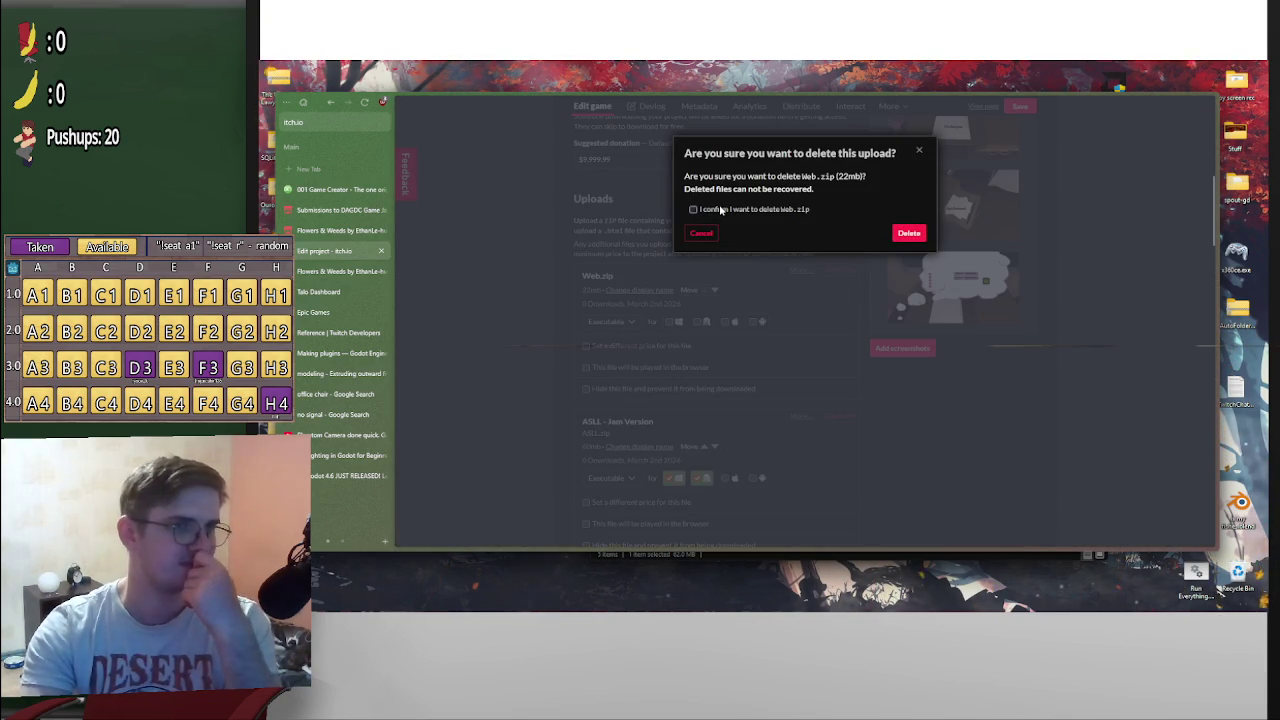
{"action": "left_click", "coordinate": [693, 210]}
{"action": "left_click", "coordinate": [908, 233]}
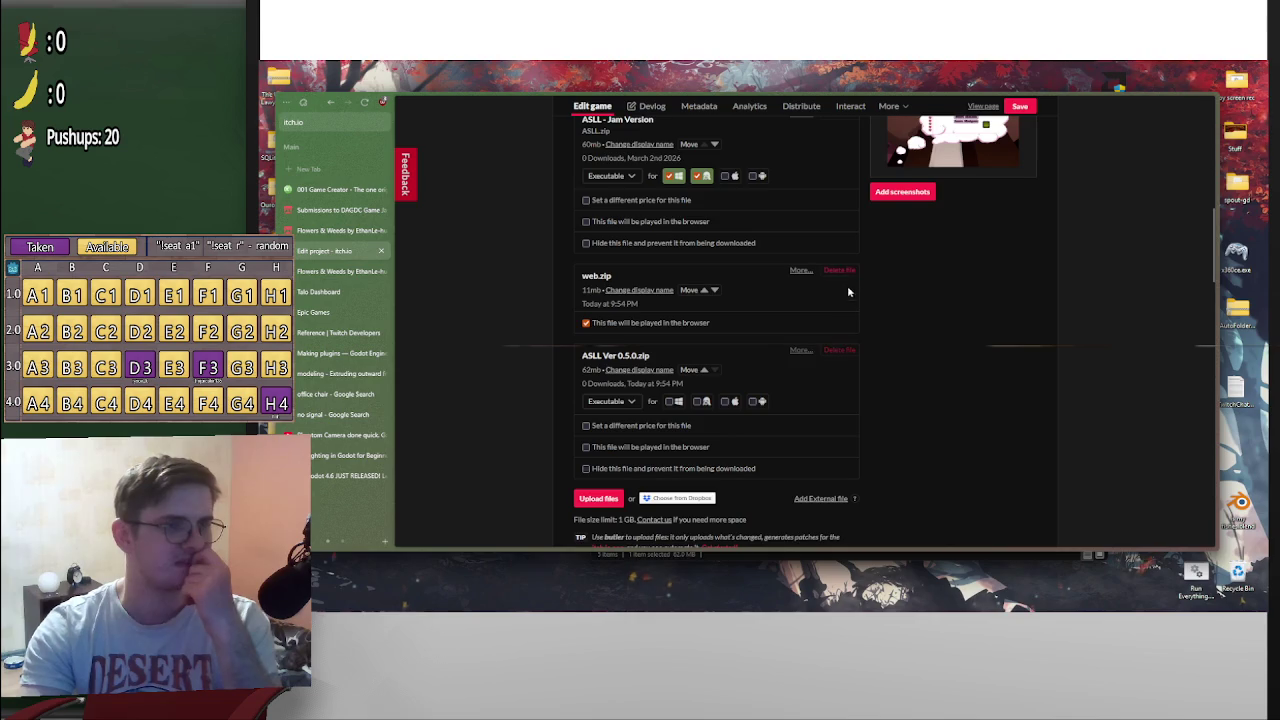
{"action": "left_click", "coordinate": [838, 271]}
{"action": "left_click", "coordinate": [908, 233]}
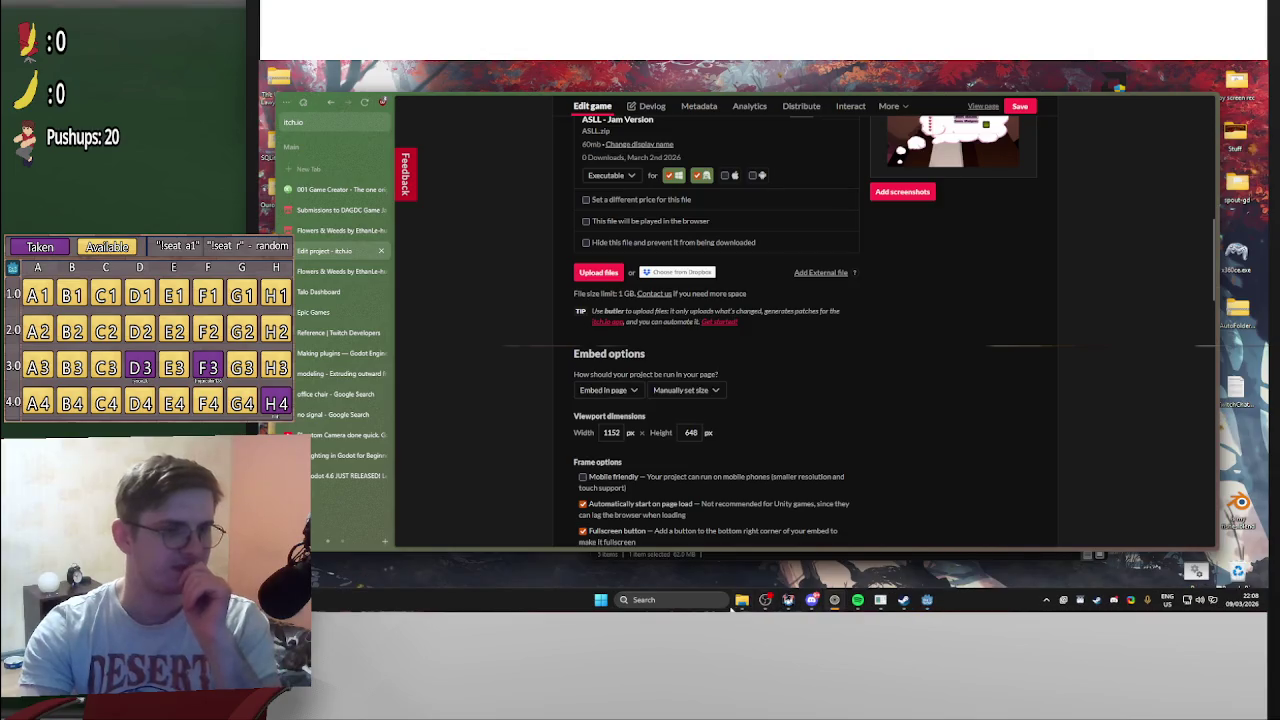
Delete both old zip files and compress the Win and Linux folders into a new zip
{"action": "left_click", "coordinate": [740, 603]}
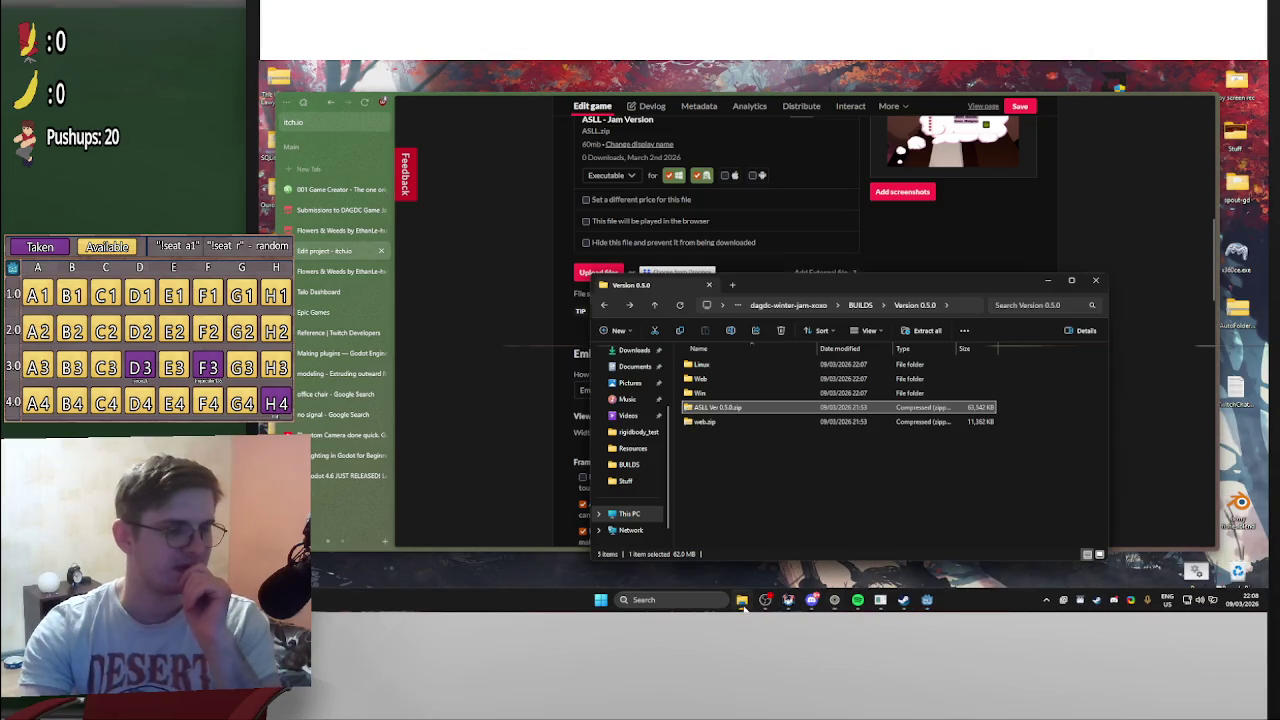
{"action": "left_click", "coordinate": [718, 421], "text": "shift"}
{"action": "key", "text": "Delete"}
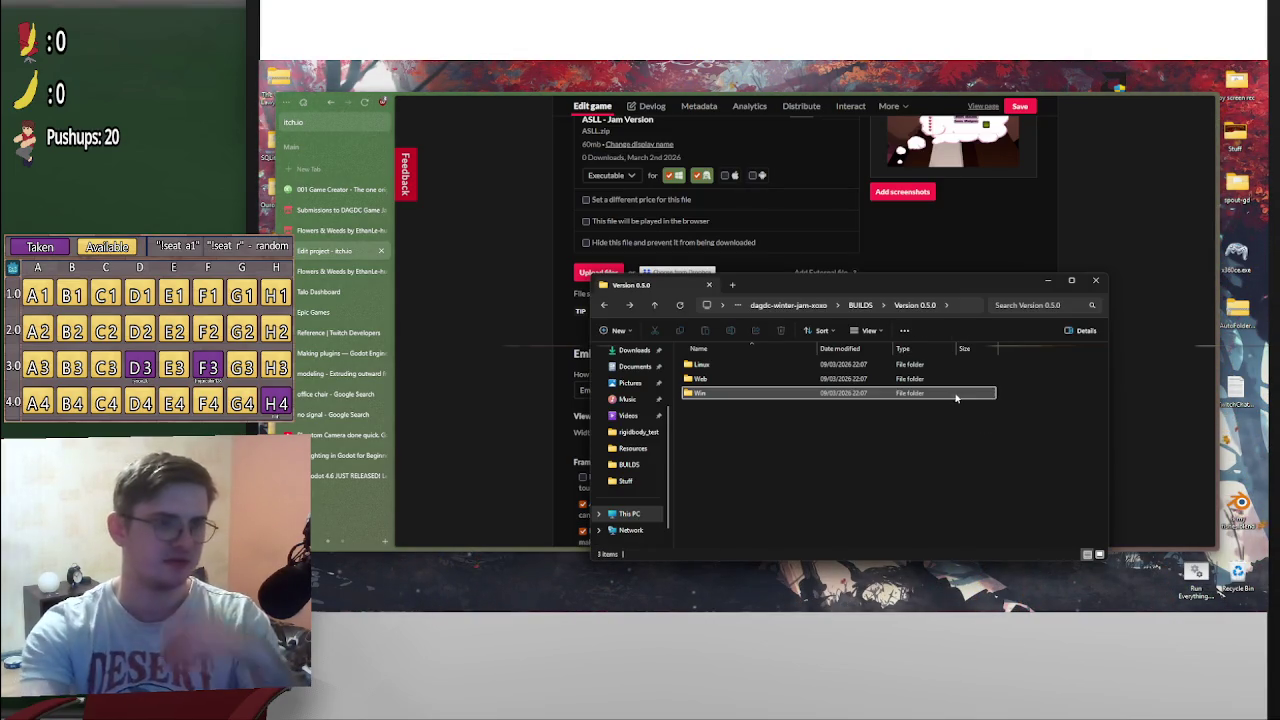
{"action": "left_click", "coordinate": [778, 365], "text": "ctrl"}
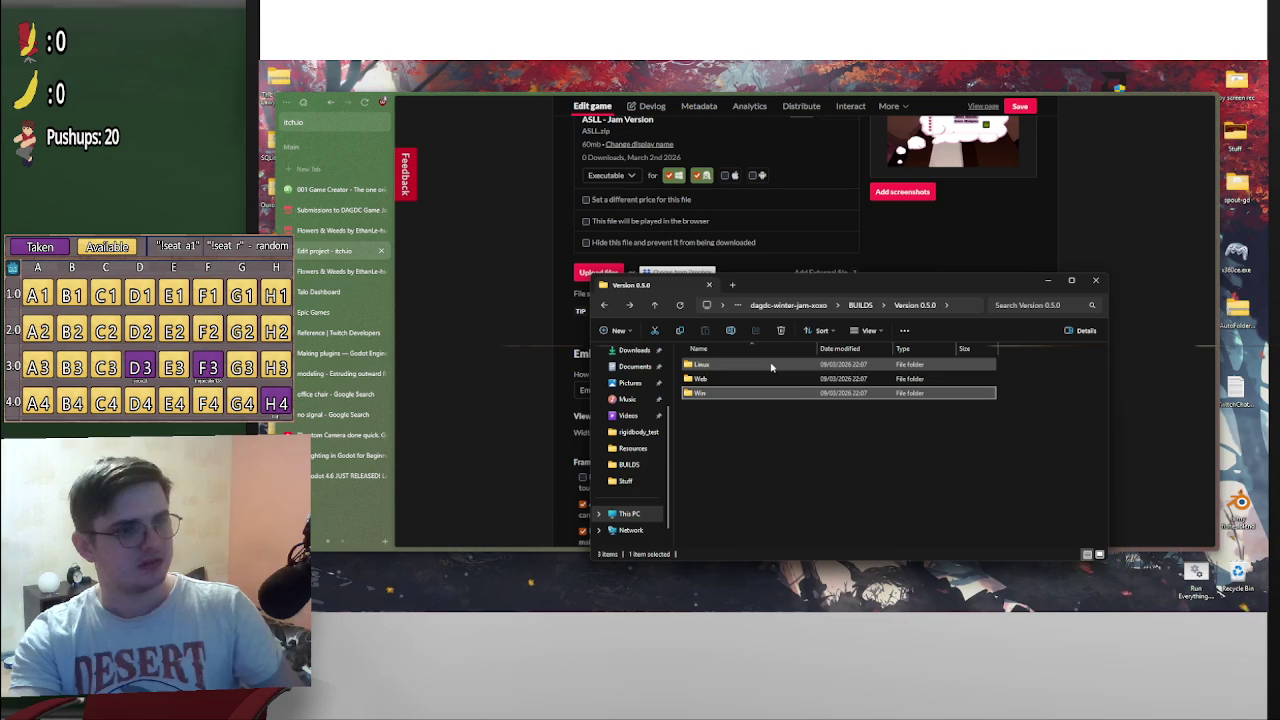
{"action": "right_click", "coordinate": [778, 366]}
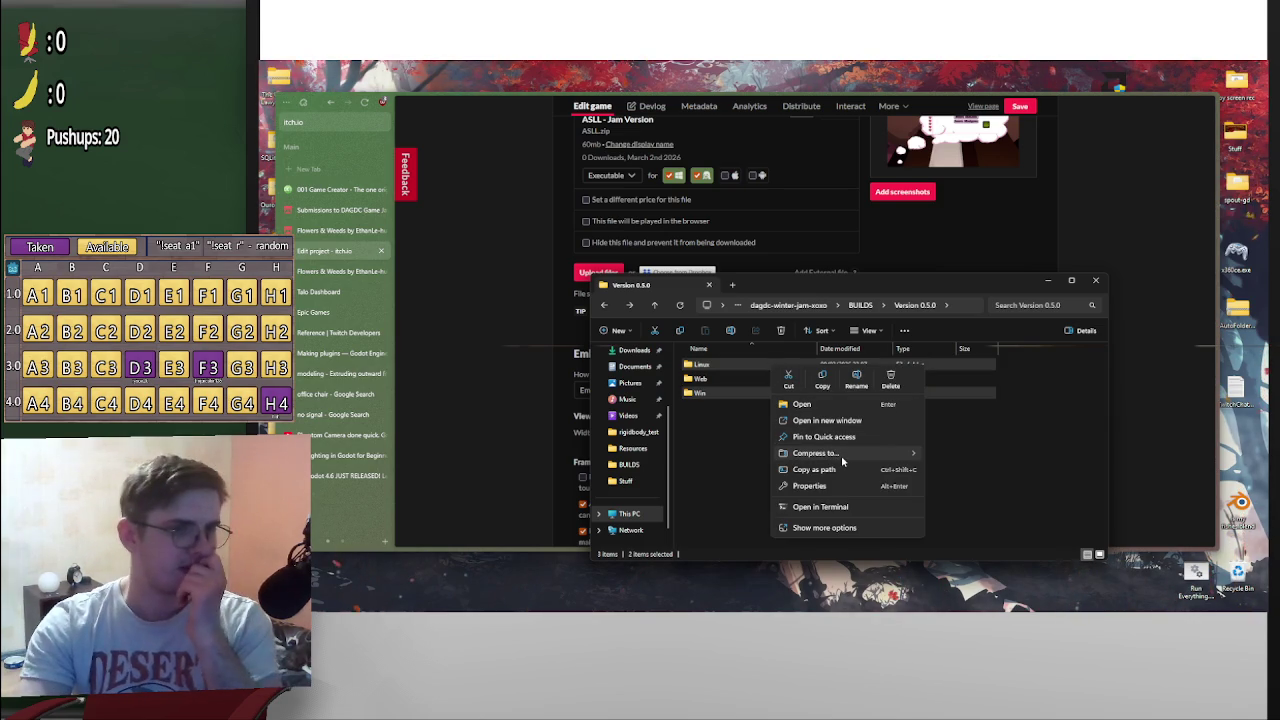
{"action": "mouse_move", "coordinate": [841, 455]}
{"action": "left_click", "coordinate": [953, 464]}
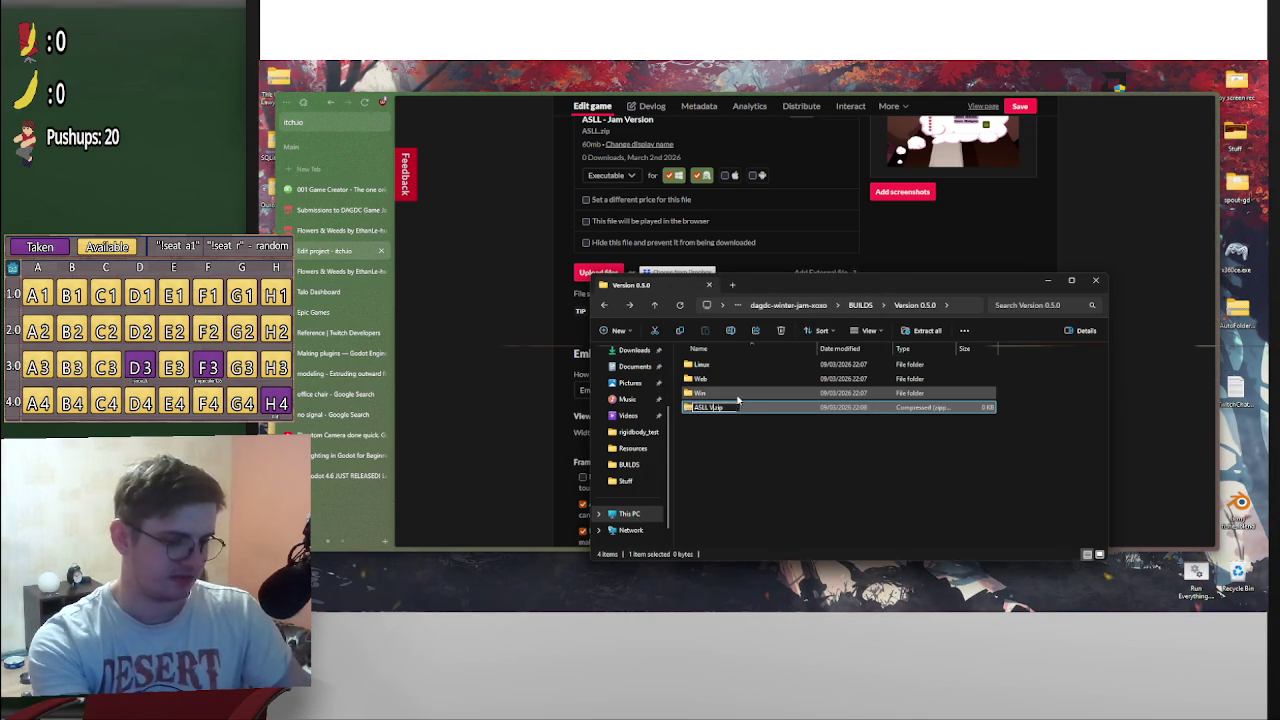
{"action": "type", "text": "0.5.1"}
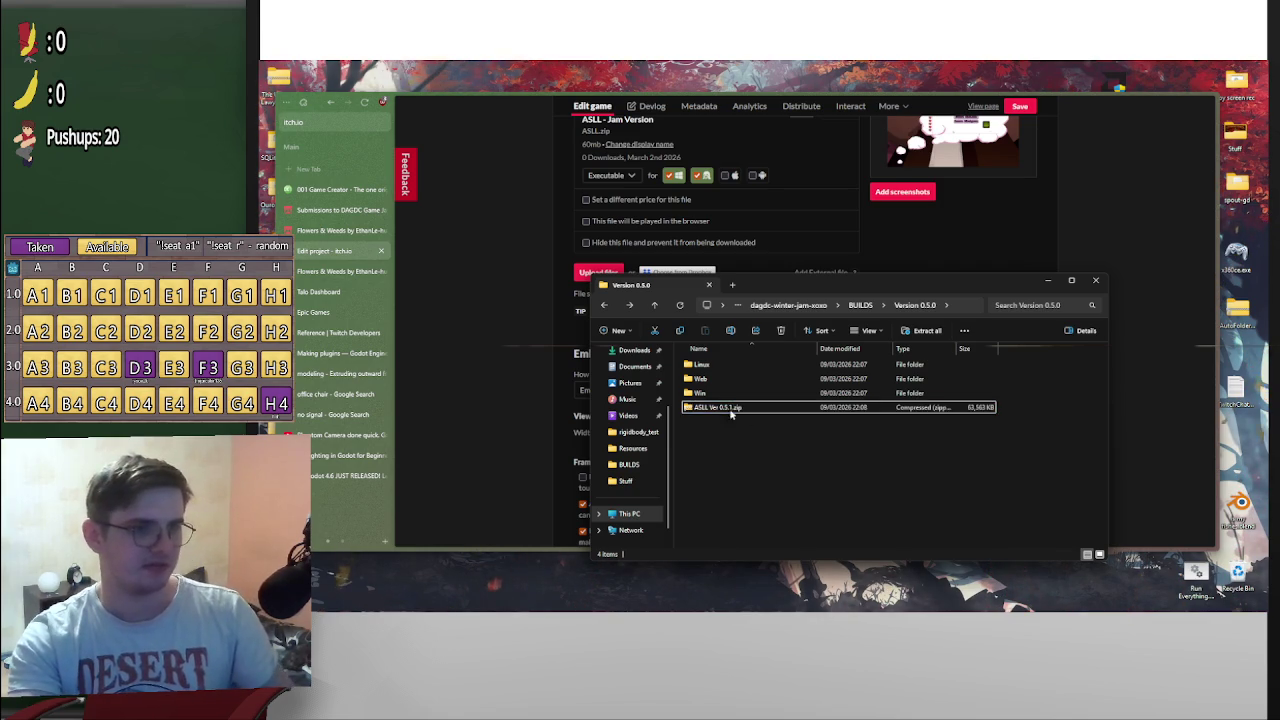
Pack all Web build files into web.zip and return to the Version 0.5.0 folder
{"action": "double_click", "coordinate": [737, 380]}
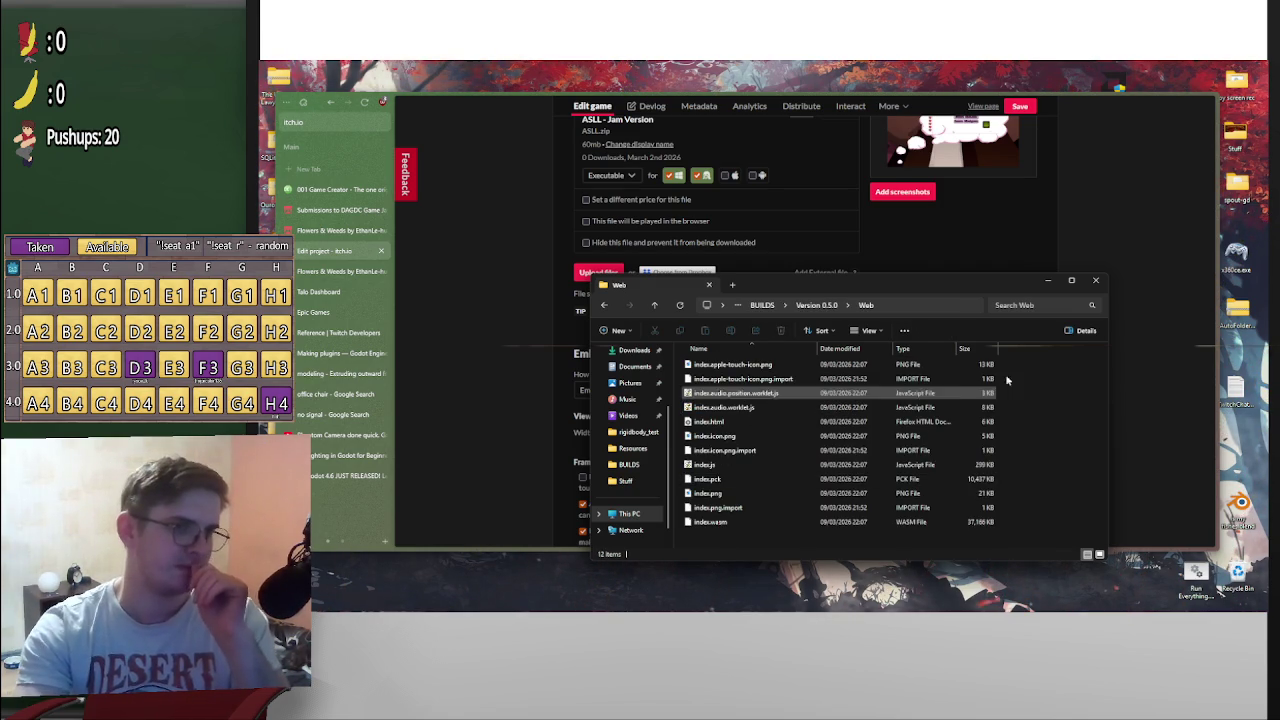
{"action": "key", "text": "ctrl+a"}
{"action": "right_click", "coordinate": [768, 492]}
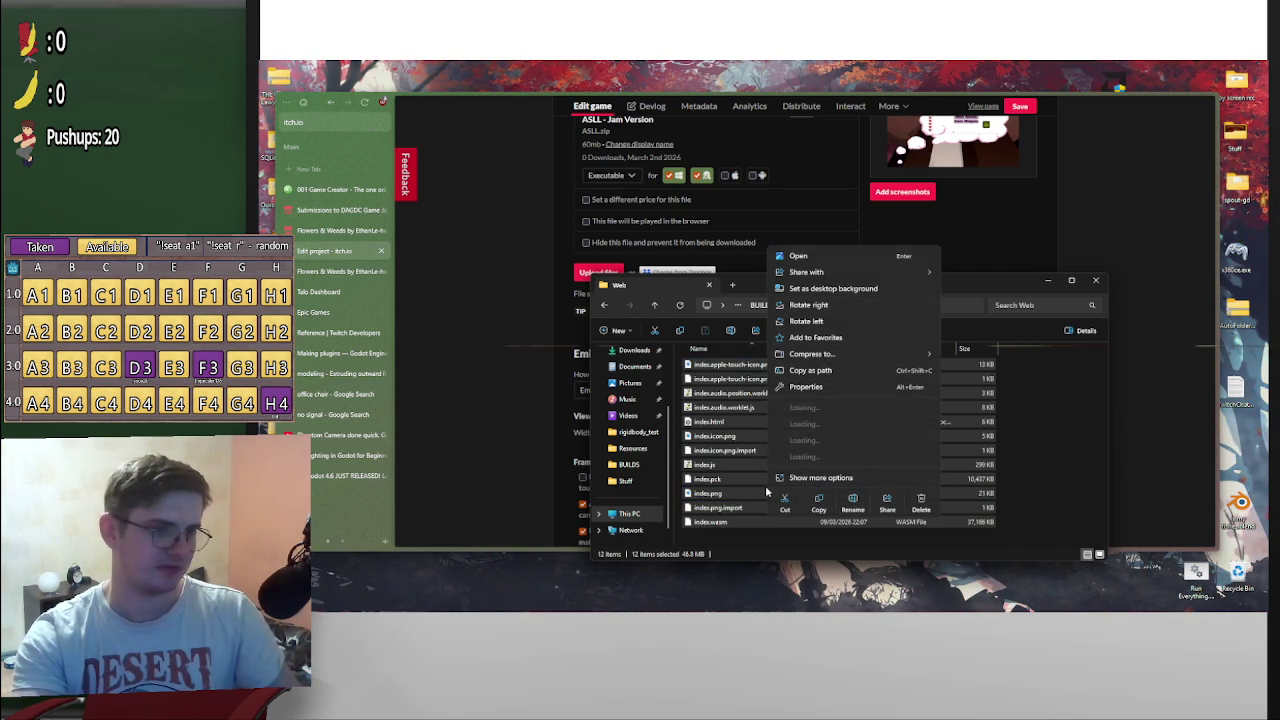
{"action": "key", "text": "Escape"}
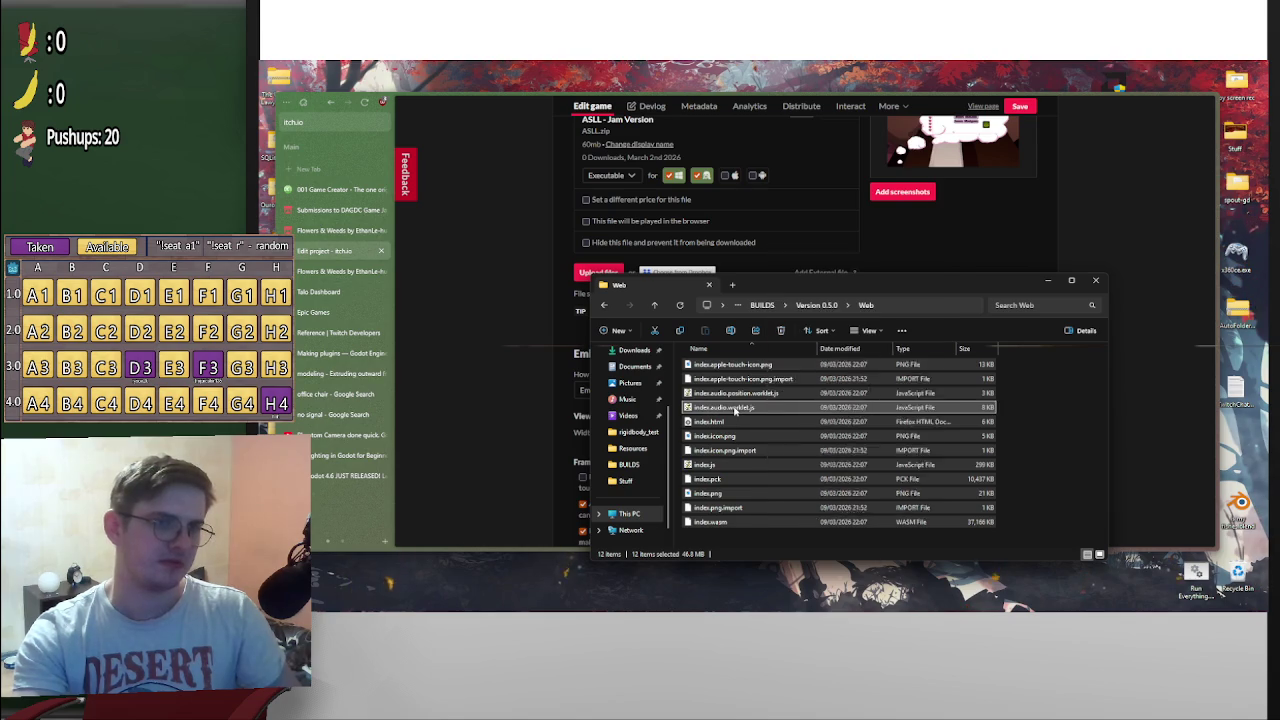
{"action": "right_click", "coordinate": [741, 413]}
{"action": "mouse_move", "coordinate": [803, 483]}
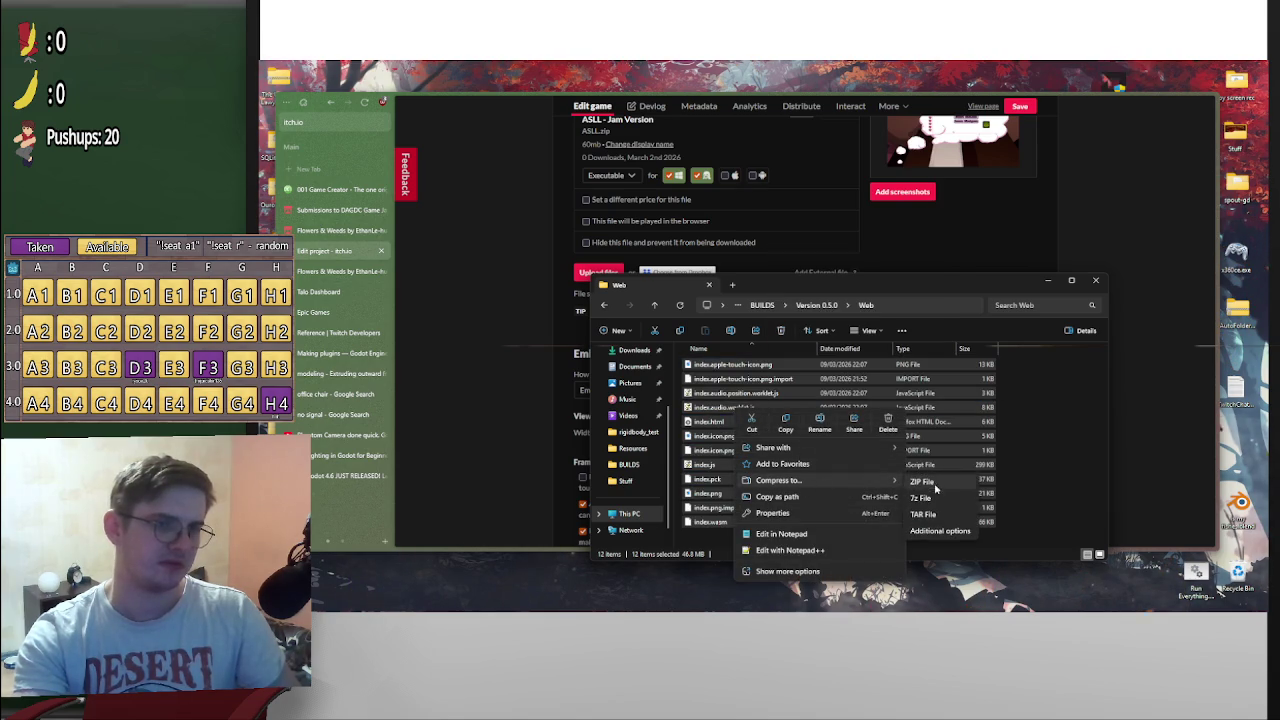
{"action": "left_click", "coordinate": [936, 484]}
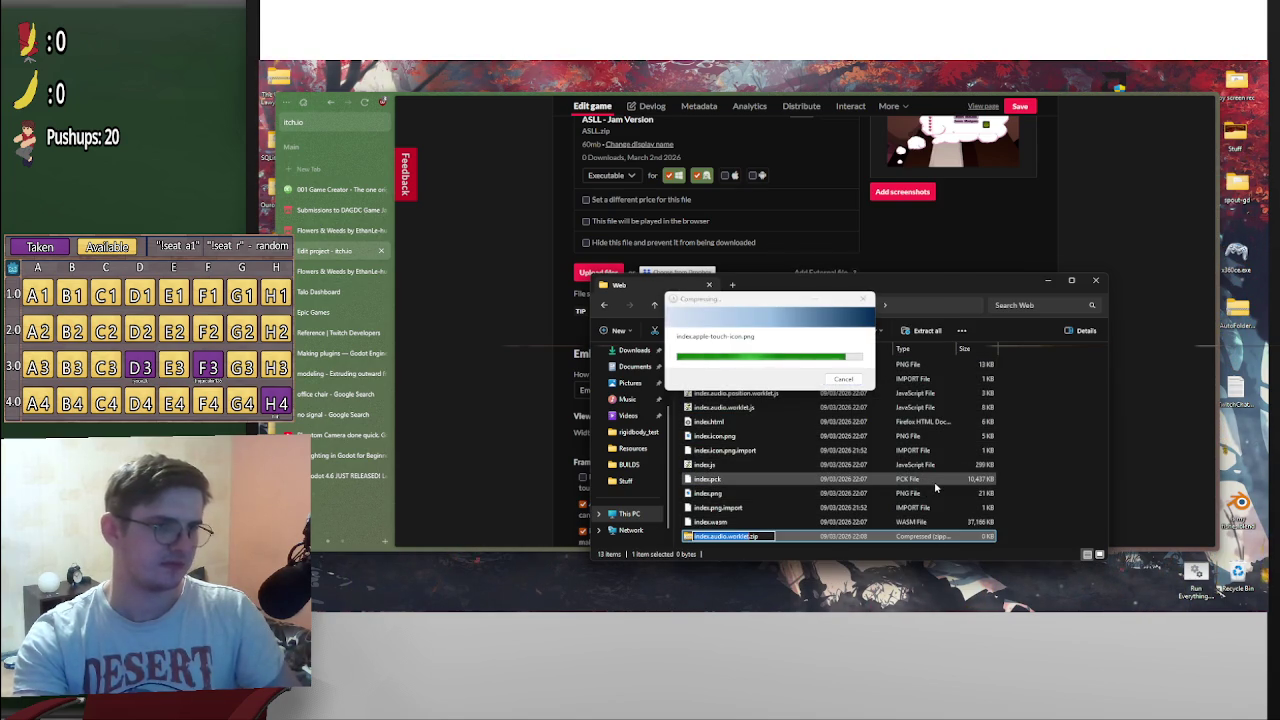
{"action": "type", "text": "web"}
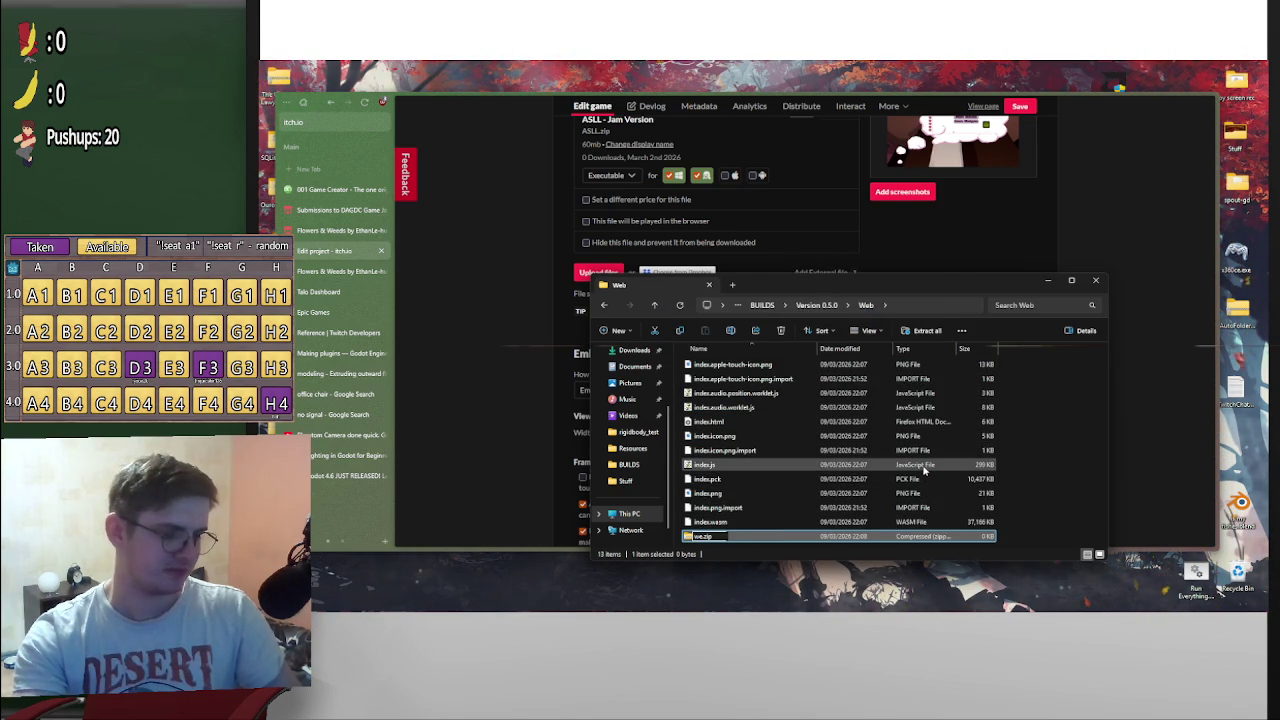
{"action": "key", "text": "Return"}
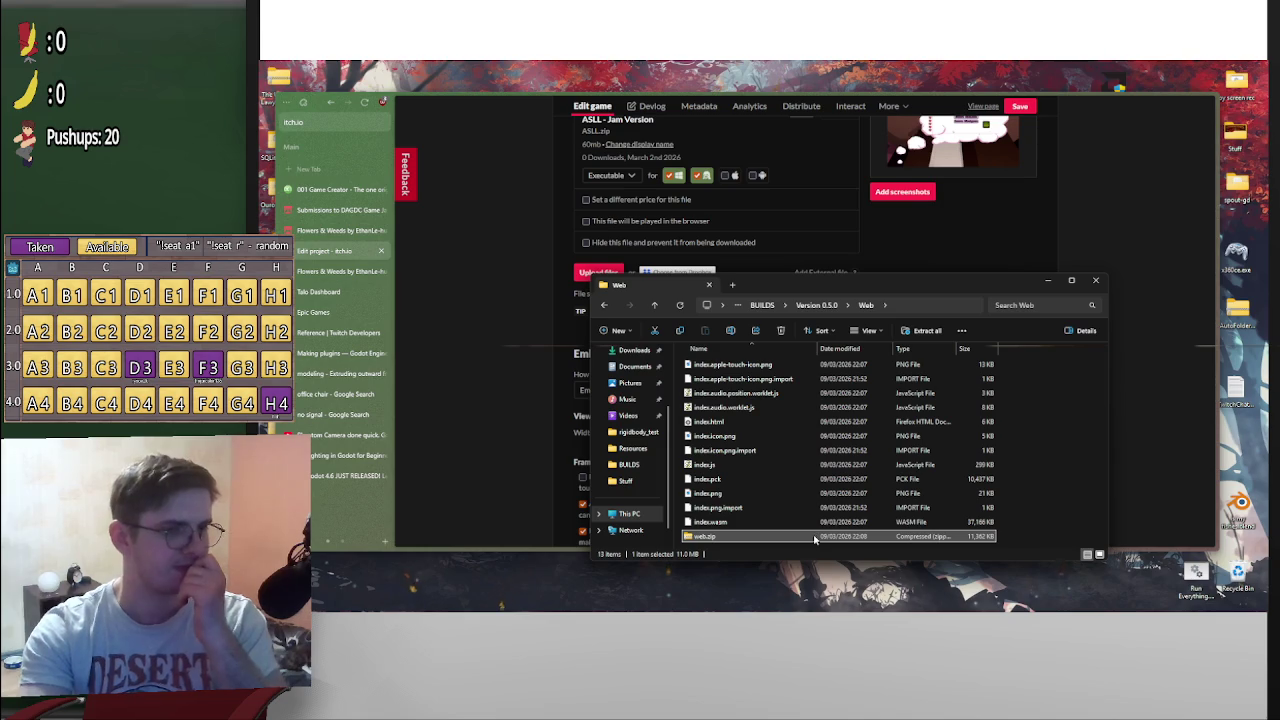
{"action": "key", "text": "alt+Up"}
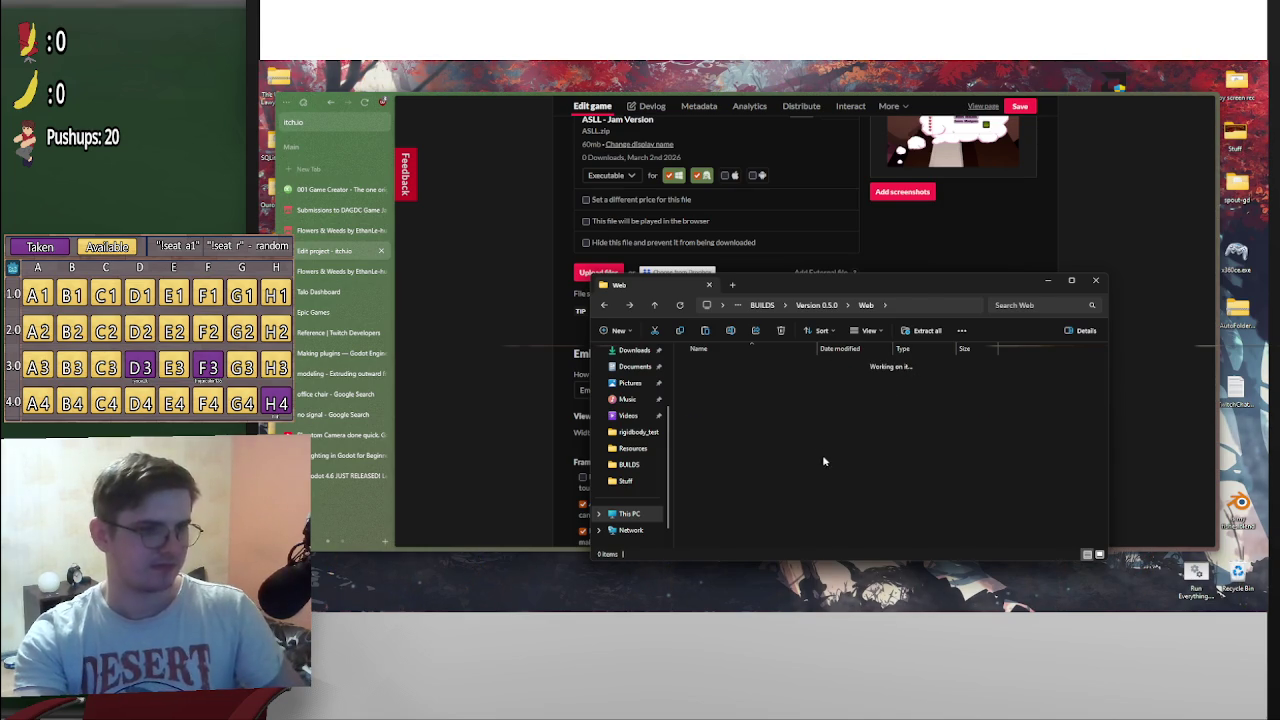
{"action": "left_click", "coordinate": [1047, 281]}
{"action": "left_click", "coordinate": [600, 273]}
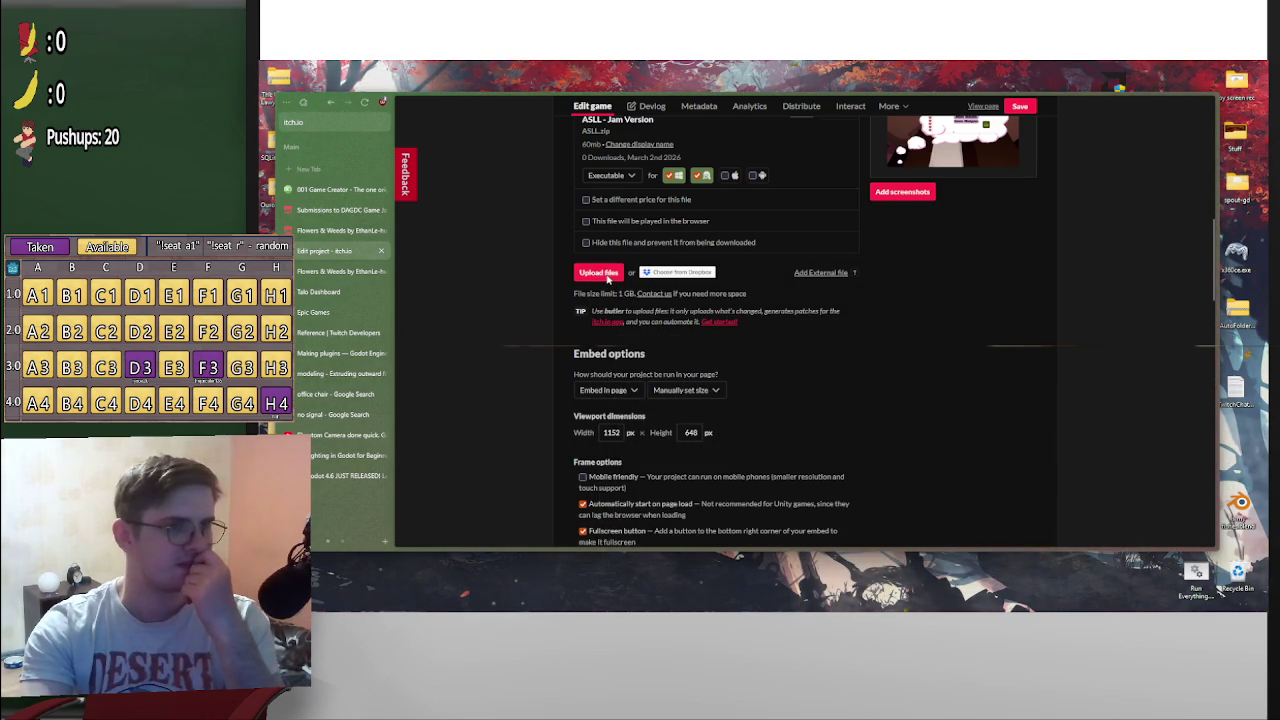
Upload web.zip and ASLL Ver 0.5.1.zip to the game, then start a new devlog post
{"action": "left_click", "coordinate": [443, 219], "text": "ctrl"}
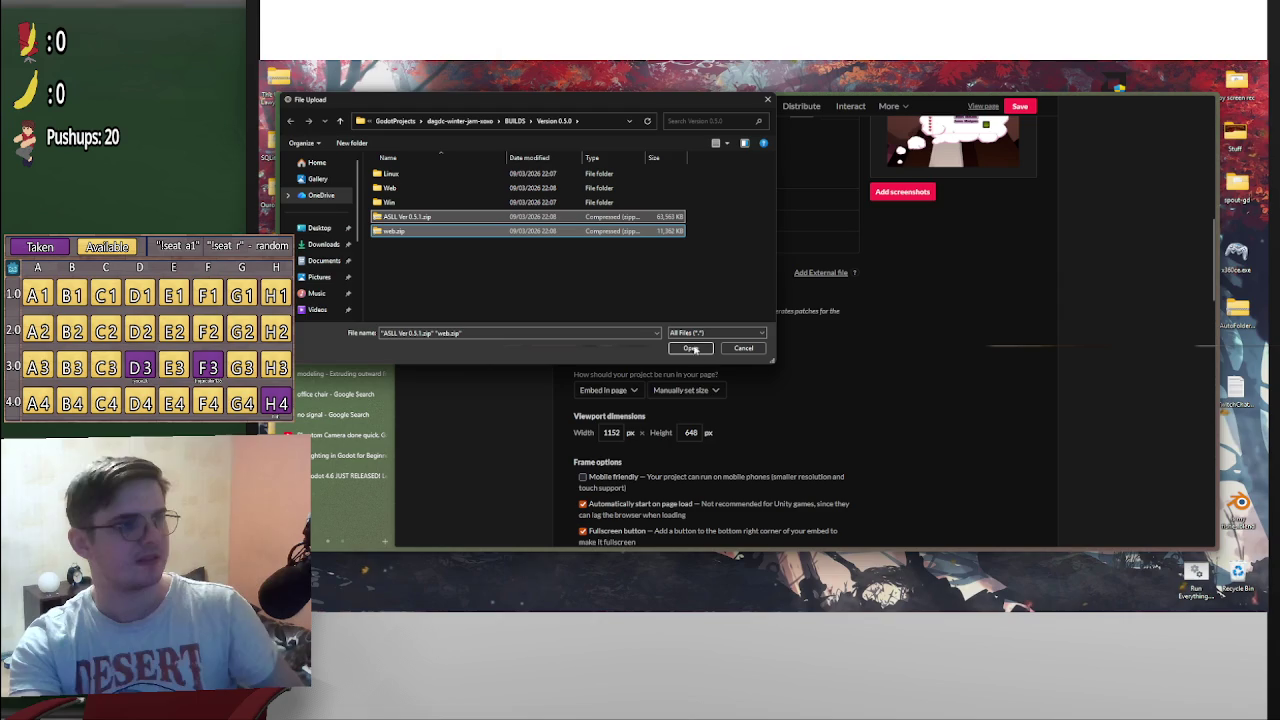
{"action": "left_click", "coordinate": [690, 348]}
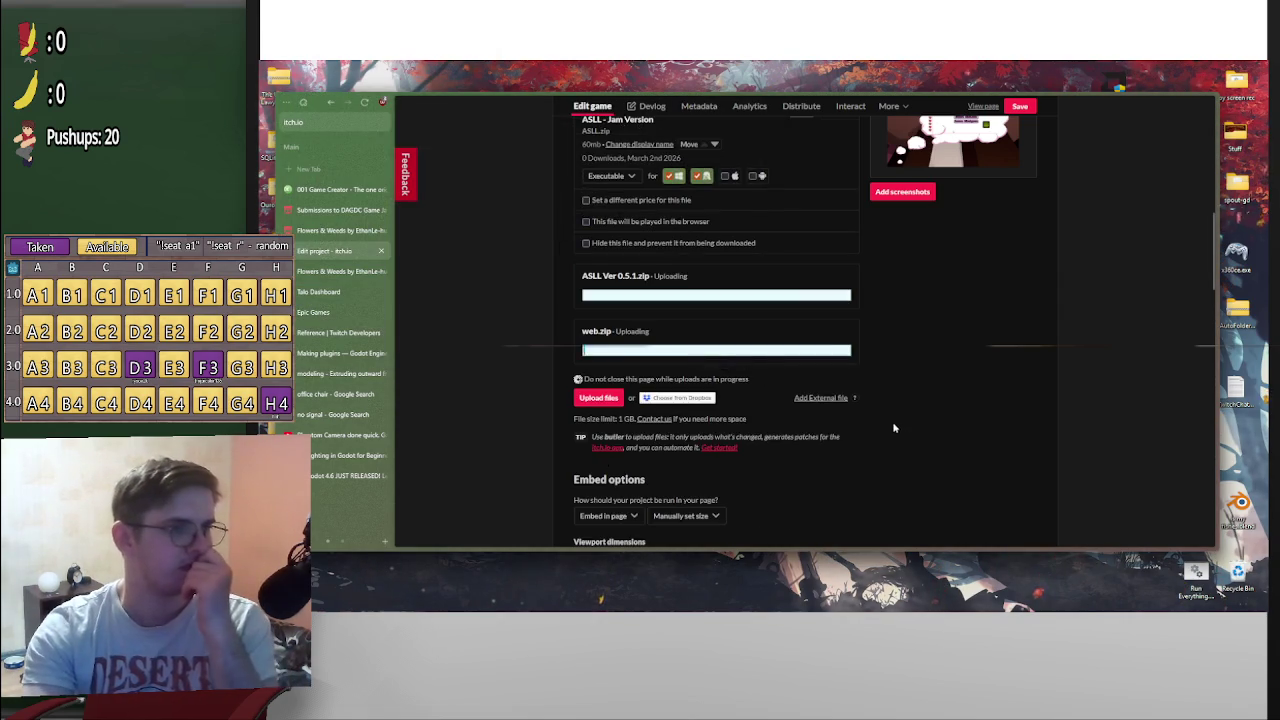
{"action": "scroll", "coordinate": [892, 421], "scroll_direction": "up", "scroll_amount": 5}
{"action": "scroll", "coordinate": [871, 441], "scroll_direction": "up", "scroll_amount": 3}
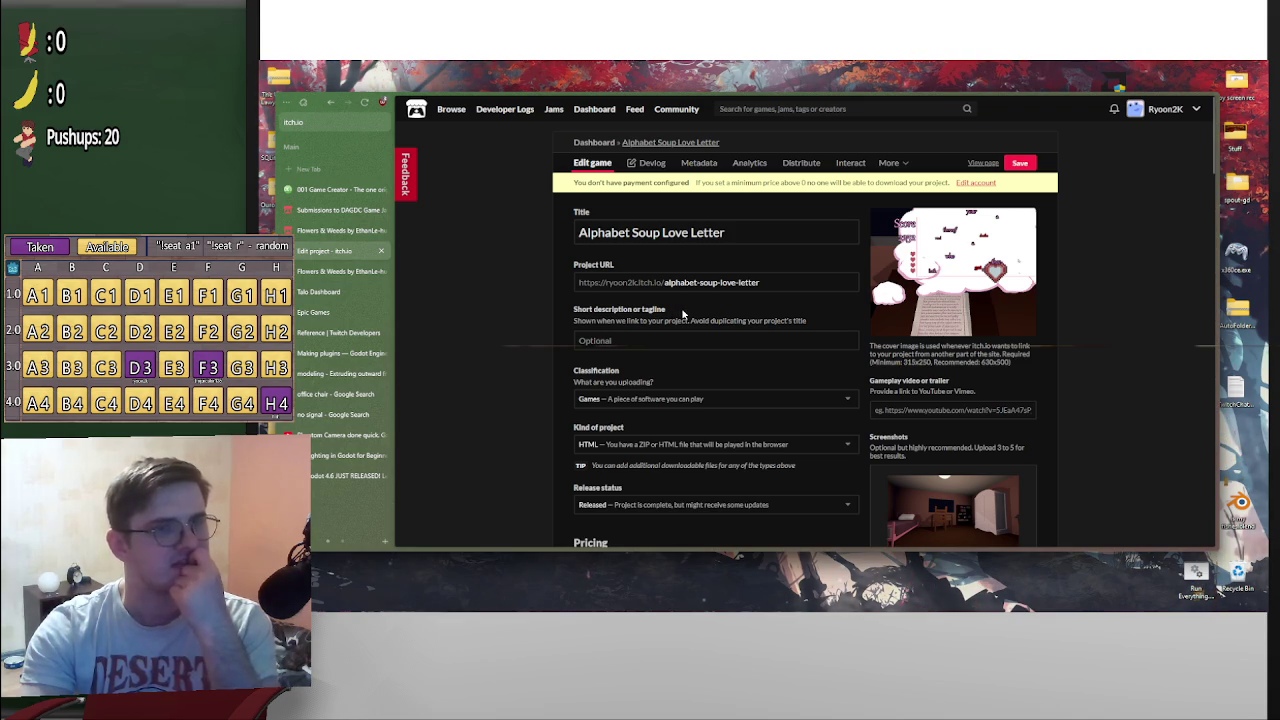
{"action": "scroll", "coordinate": [683, 314], "scroll_direction": "down", "scroll_amount": 10}
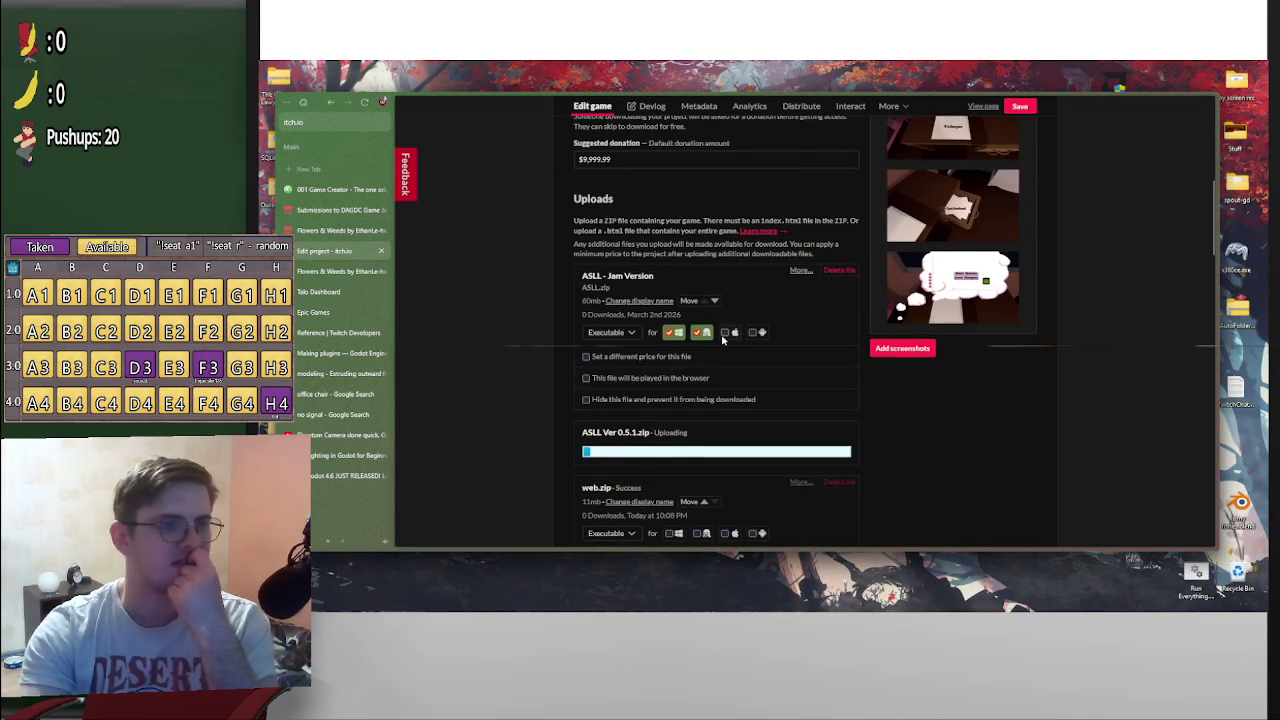
{"action": "scroll", "coordinate": [742, 340], "scroll_direction": "down", "scroll_amount": 1}
{"action": "scroll", "coordinate": [880, 356], "scroll_direction": "down", "scroll_amount": 7}
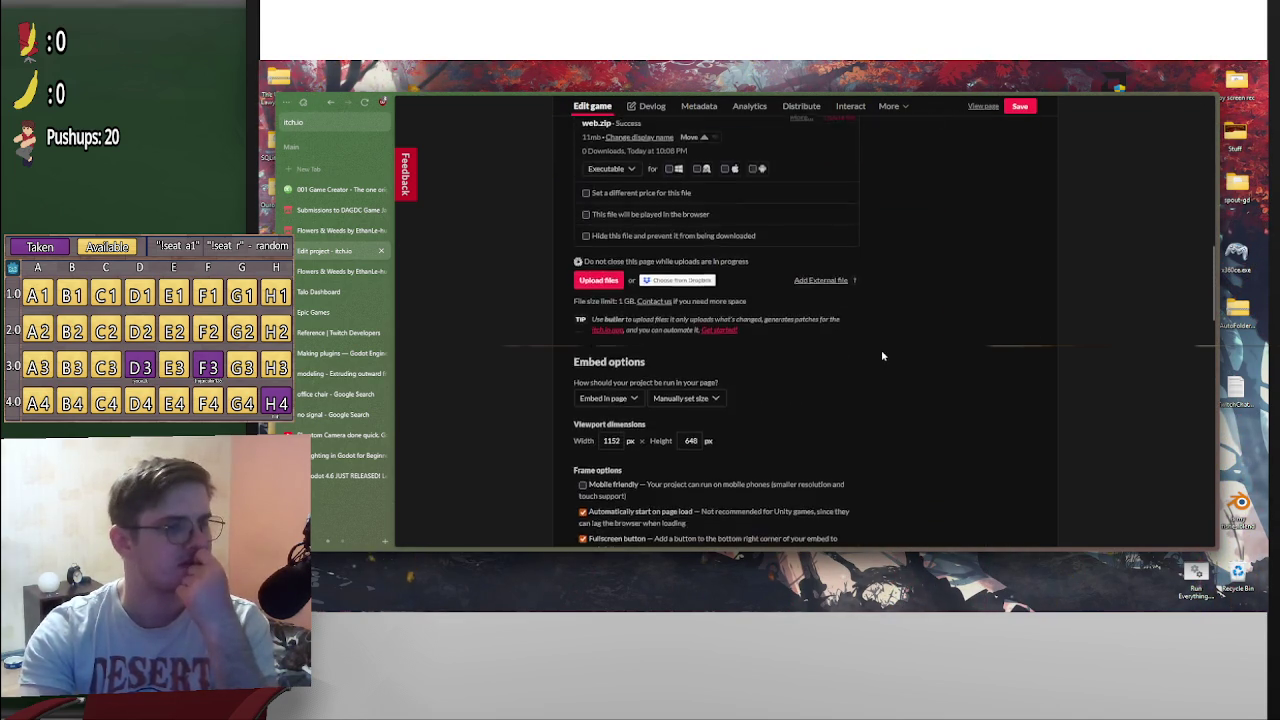
{"action": "scroll", "coordinate": [931, 394], "scroll_direction": "up", "scroll_amount": 15}
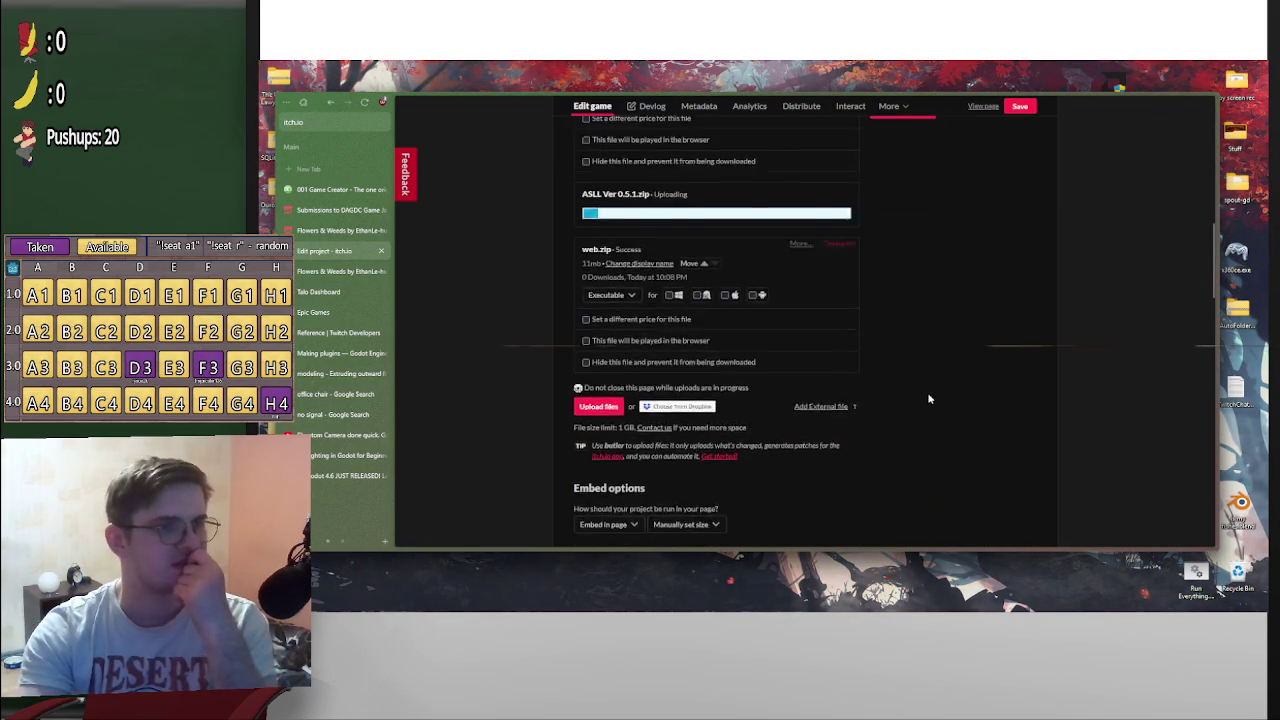
{"action": "scroll", "coordinate": [787, 410], "scroll_direction": "down", "scroll_amount": 3}
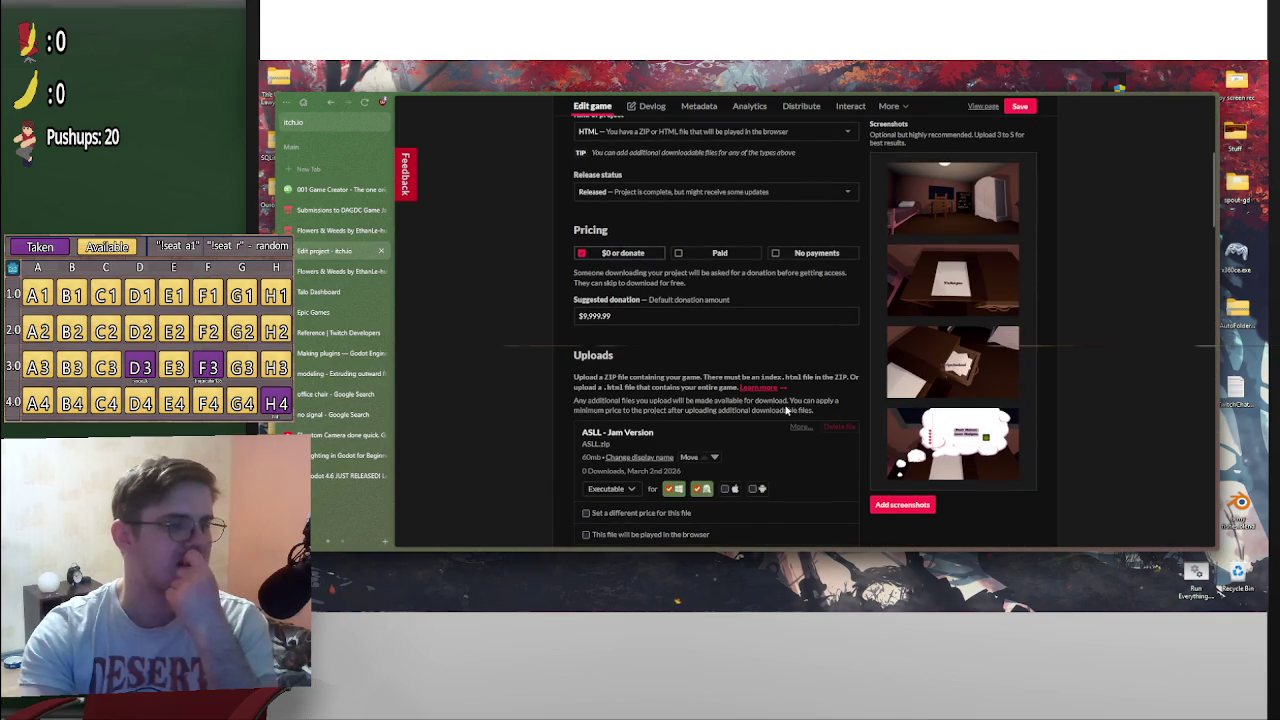
{"action": "scroll", "coordinate": [787, 410], "scroll_direction": "down", "scroll_amount": 5}
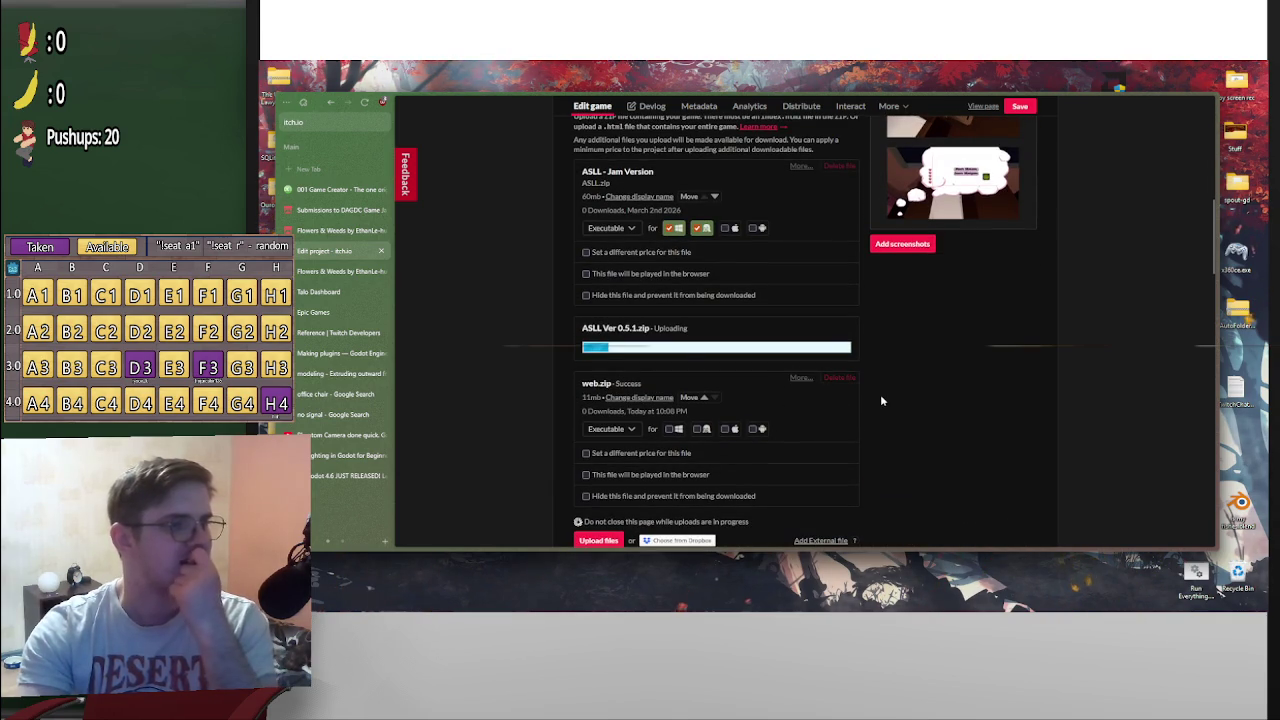
{"action": "scroll", "coordinate": [731, 371], "scroll_direction": "up", "scroll_amount": 10}
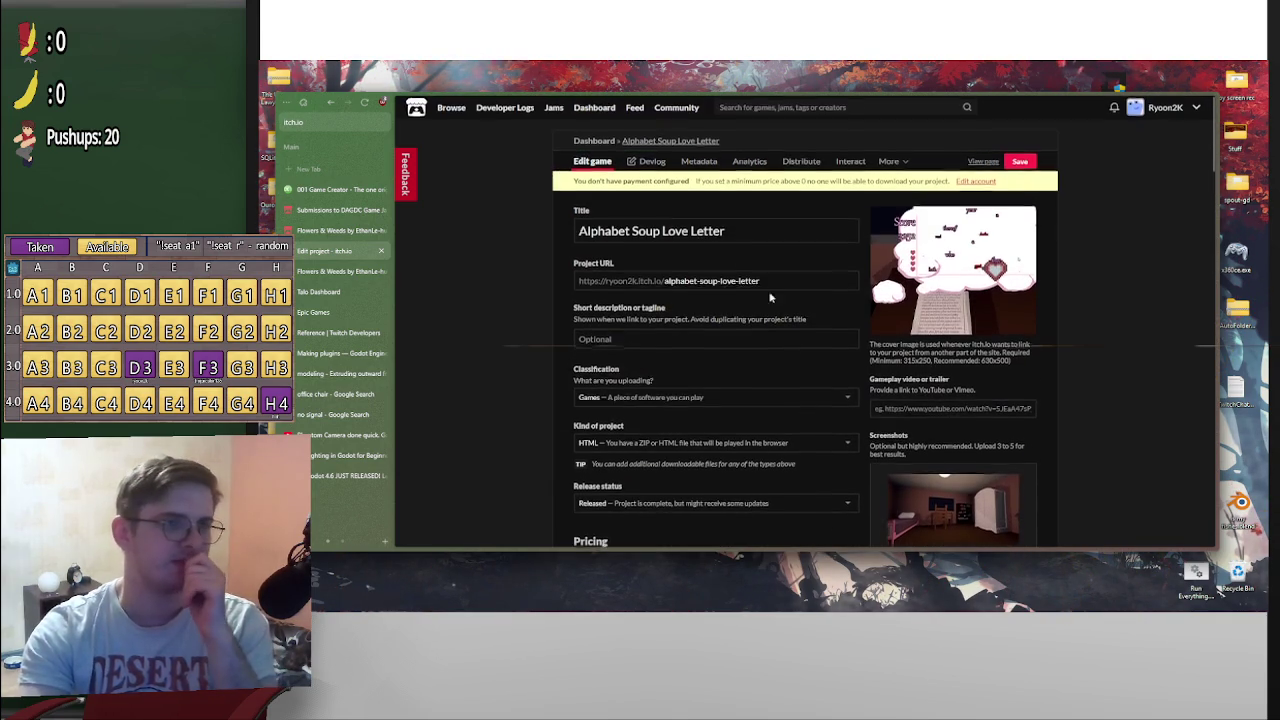
{"action": "left_click", "coordinate": [650, 167]}
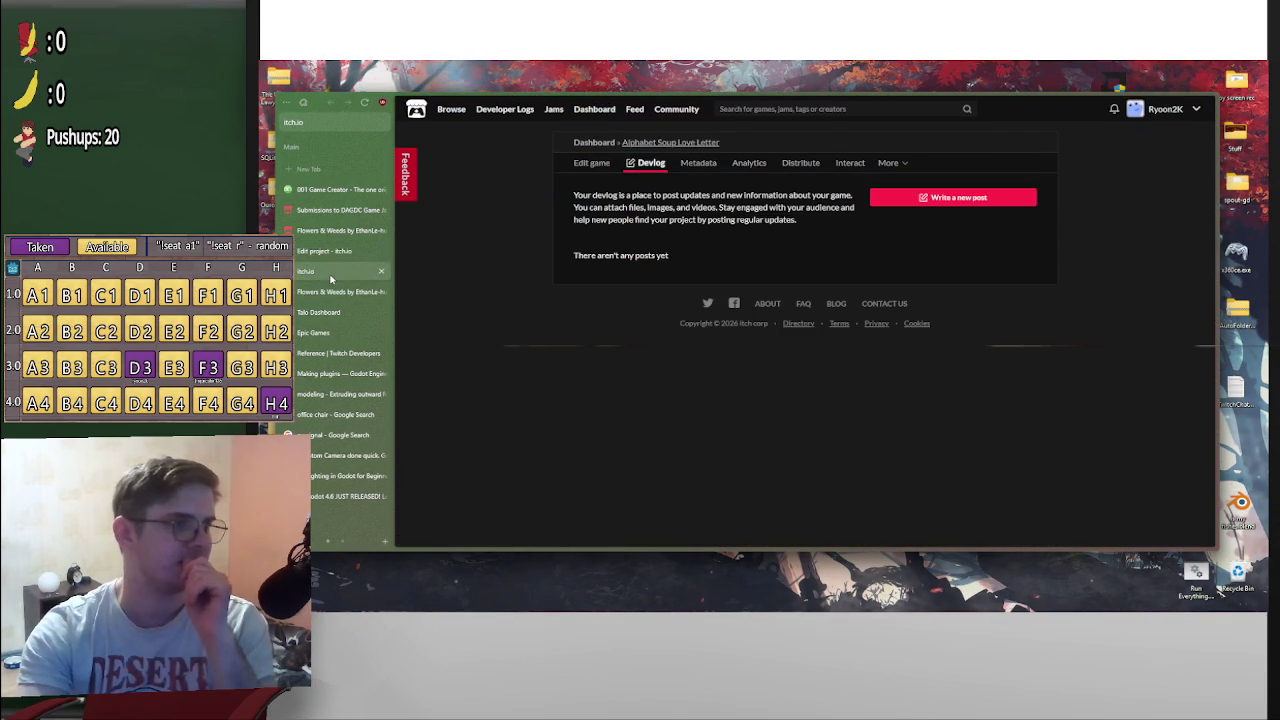
{"action": "left_click", "coordinate": [966, 197]}
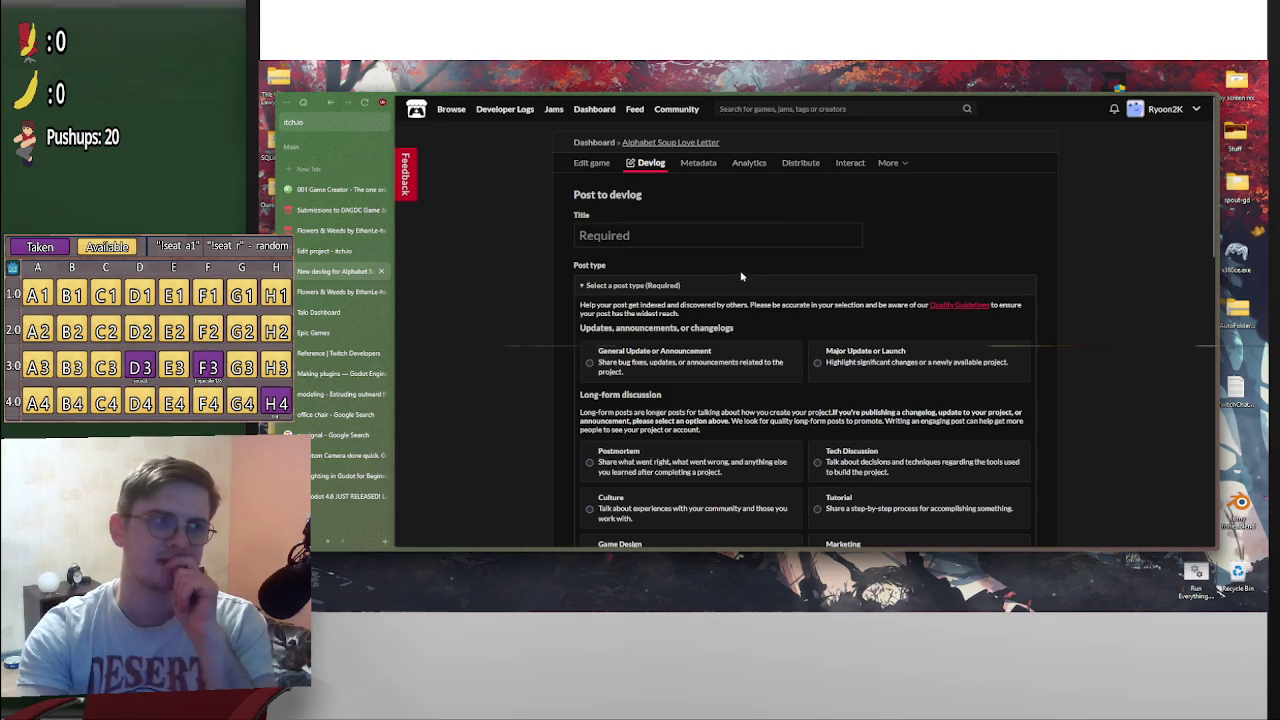
Title the devlog post 'Version 0.5.1' and set its type to General Update or Announcement
{"action": "left_click", "coordinate": [630, 241]}
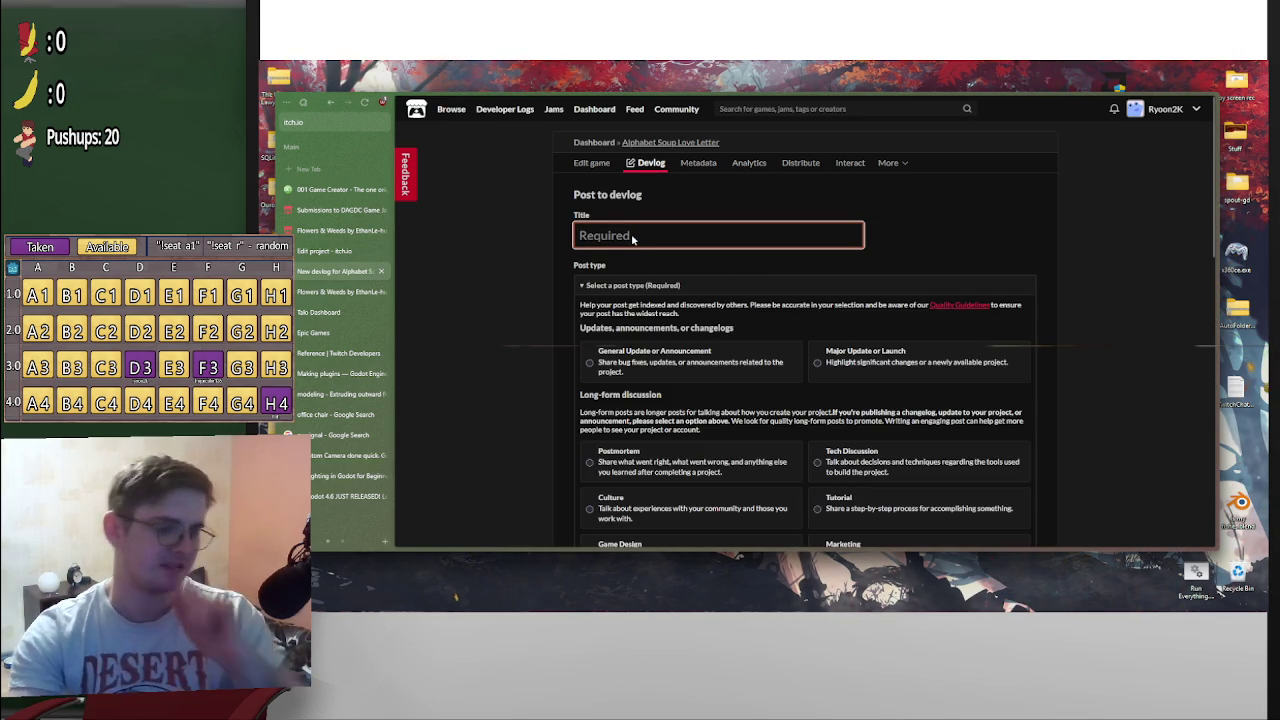
{"action": "type", "text": "Version"}
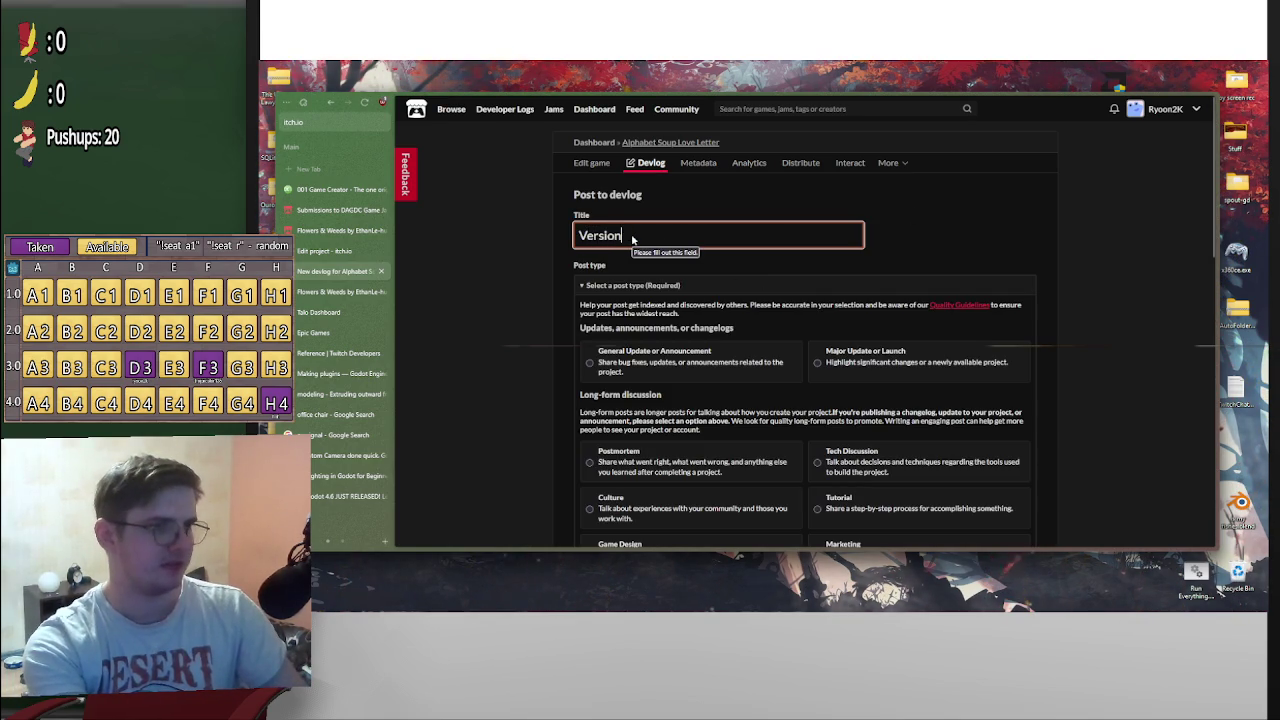
{"action": "type", "text": "n 0"}
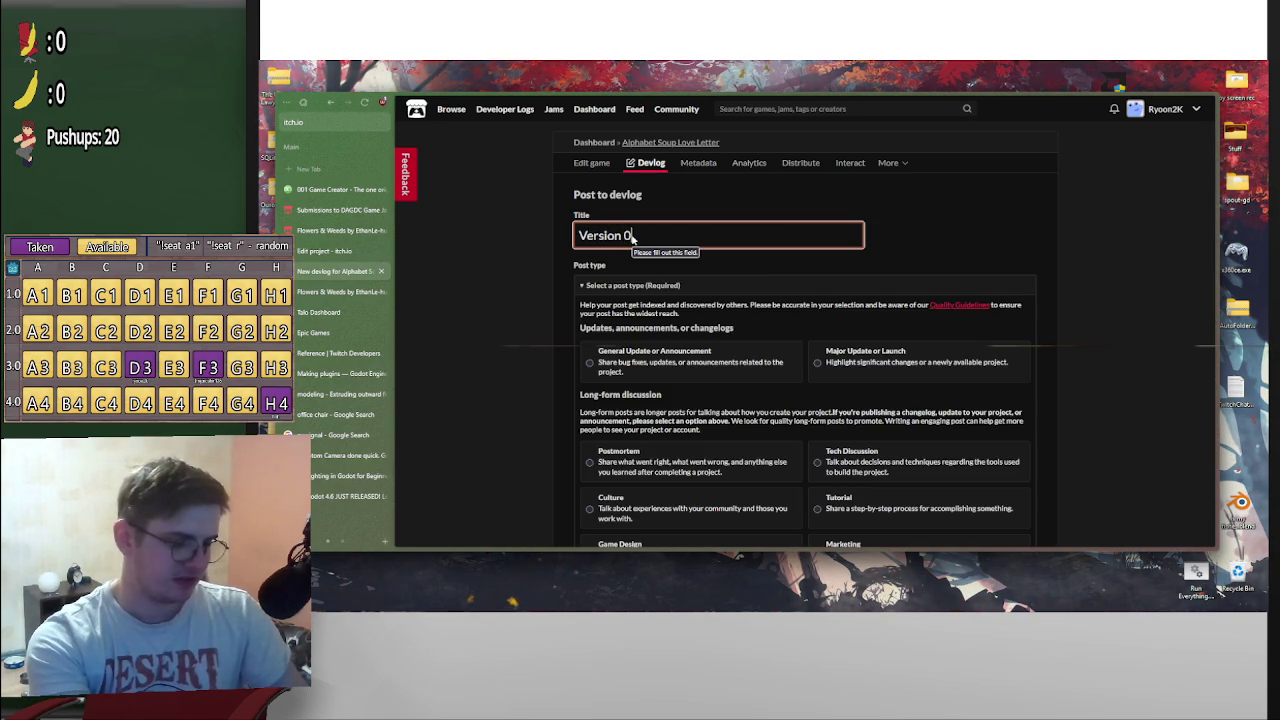
{"action": "type", "text": ".5.1"}
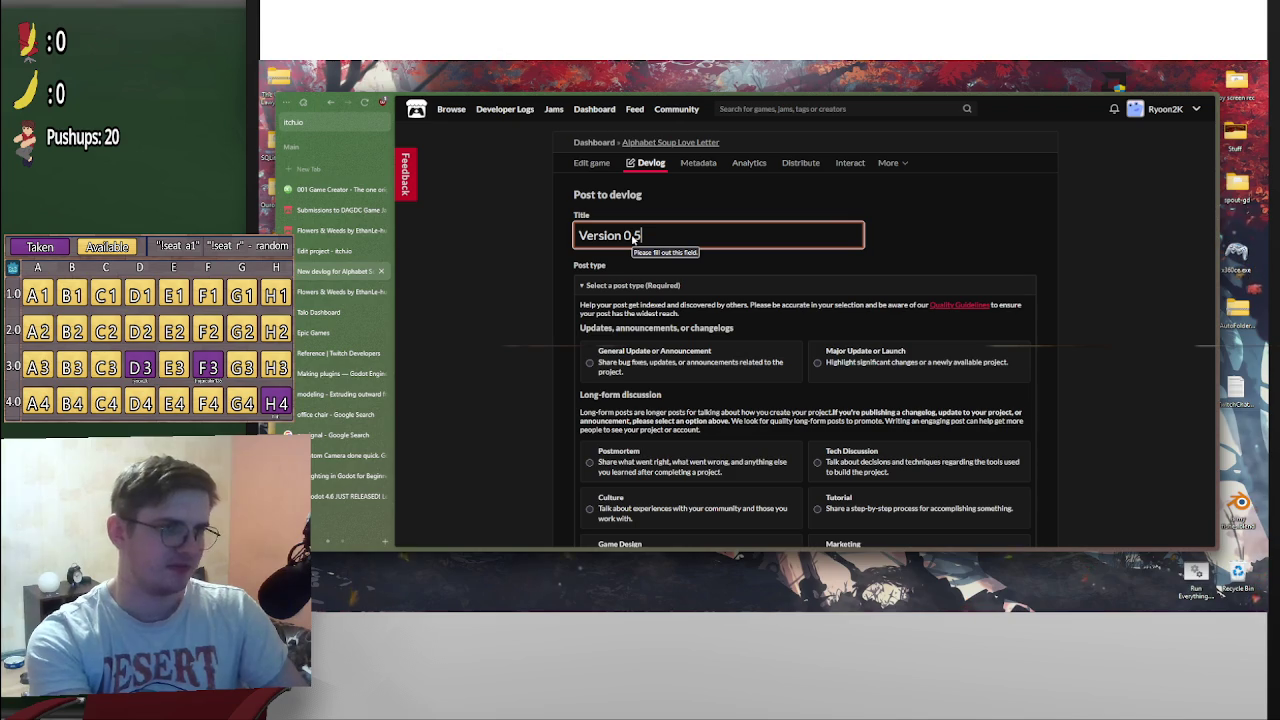
{"action": "scroll", "coordinate": [692, 342], "scroll_direction": "down", "scroll_amount": 1}
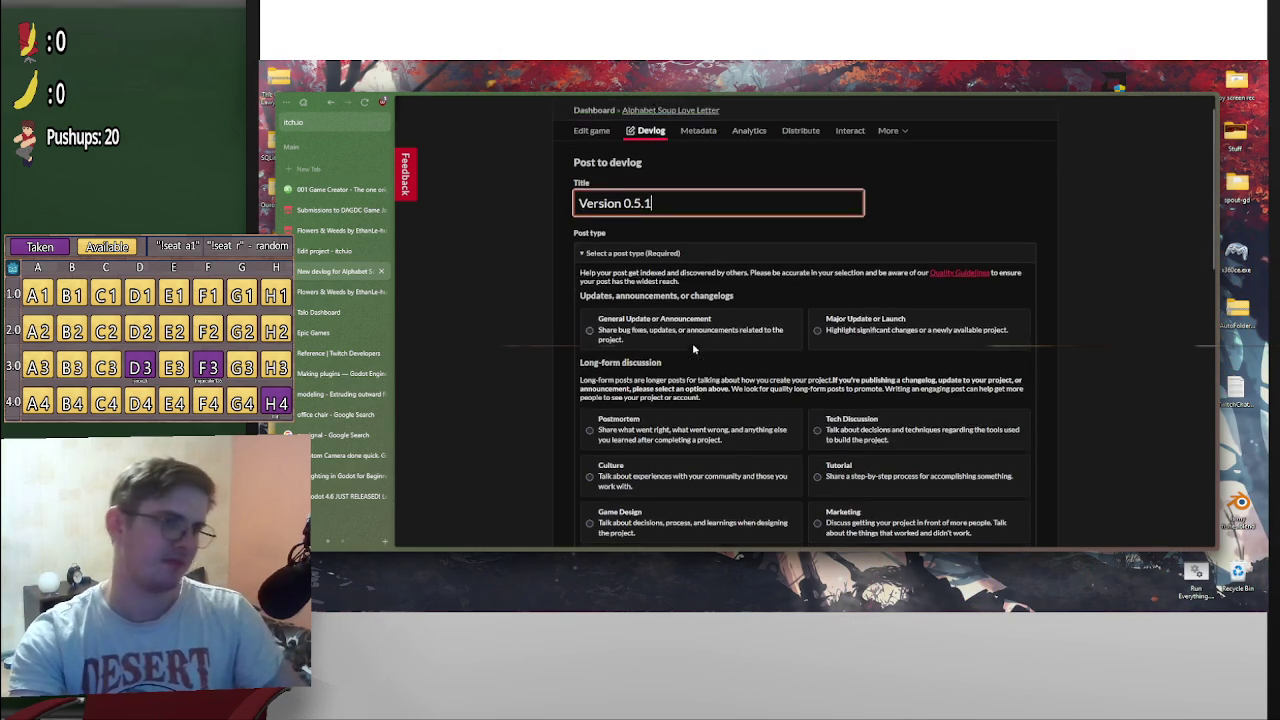
{"action": "scroll", "coordinate": [800, 372], "scroll_direction": "down", "scroll_amount": 1}
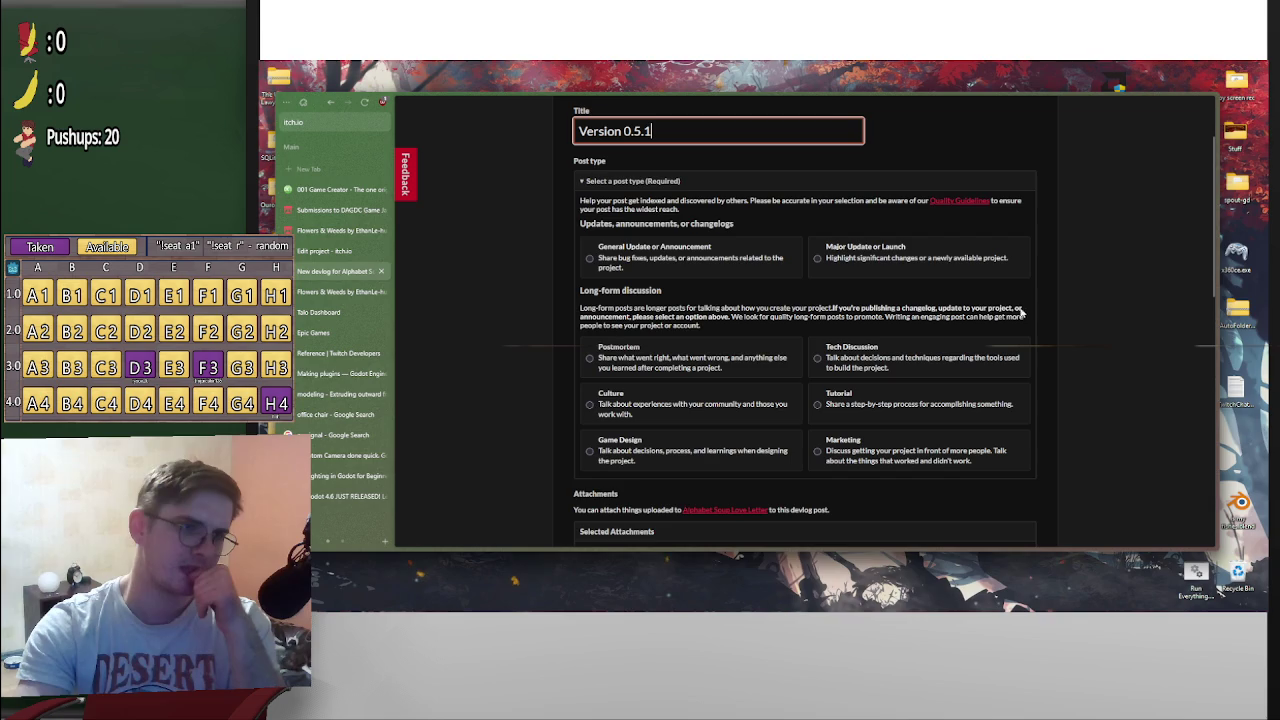
{"action": "scroll", "coordinate": [747, 330], "scroll_direction": "down", "scroll_amount": 2}
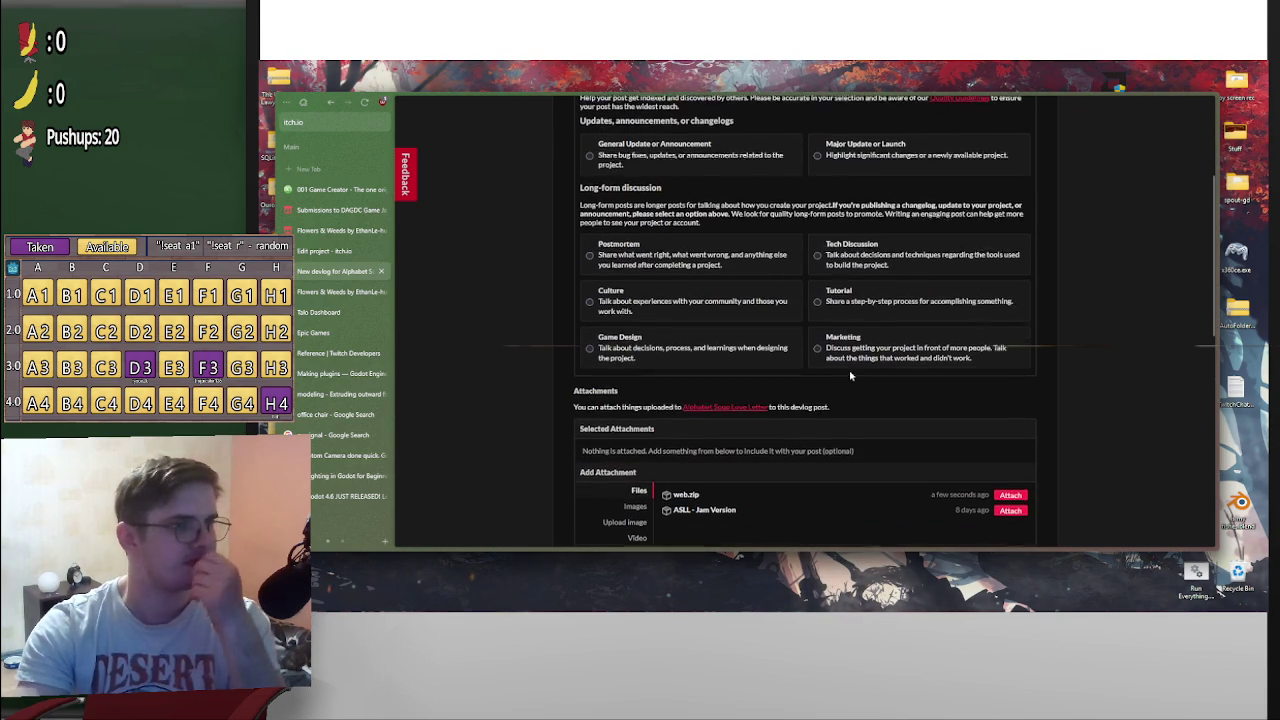
{"action": "scroll", "coordinate": [750, 362], "scroll_direction": "up", "scroll_amount": 2}
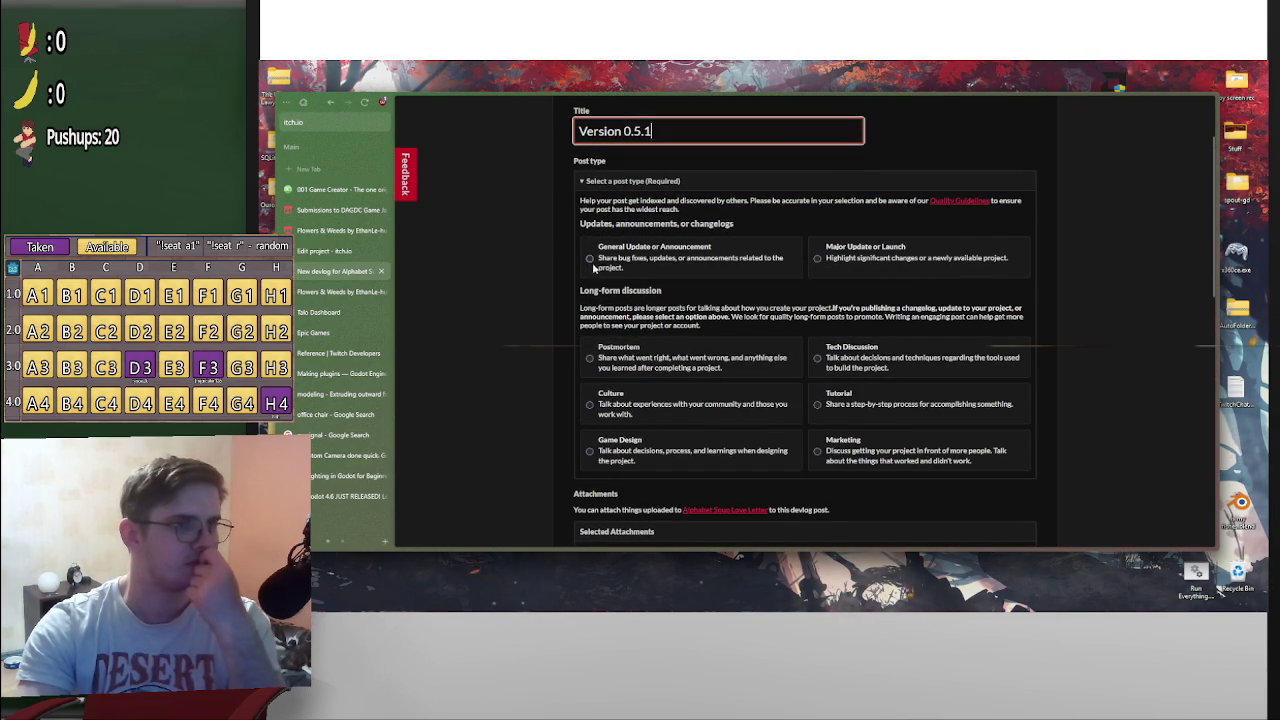
{"action": "left_click", "coordinate": [590, 259]}
{"action": "scroll", "coordinate": [731, 422], "scroll_direction": "down", "scroll_amount": 3}
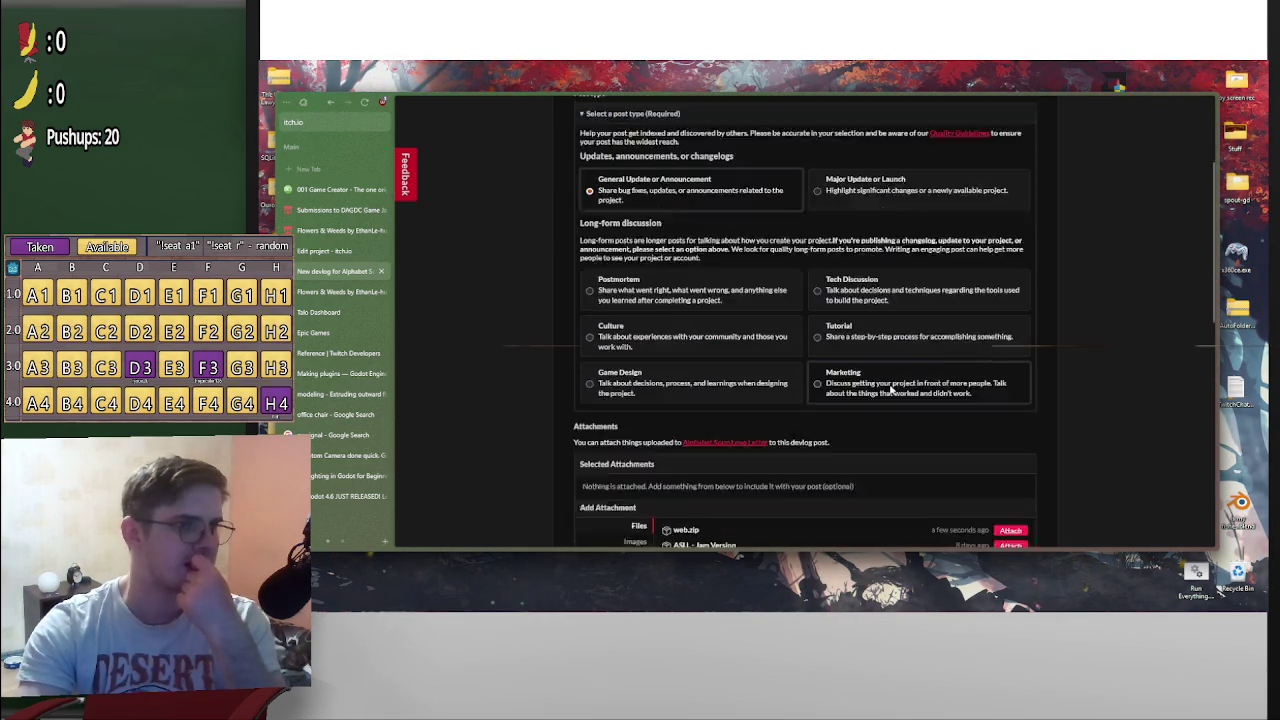
{"action": "scroll", "coordinate": [731, 422], "scroll_direction": "down", "scroll_amount": 5}
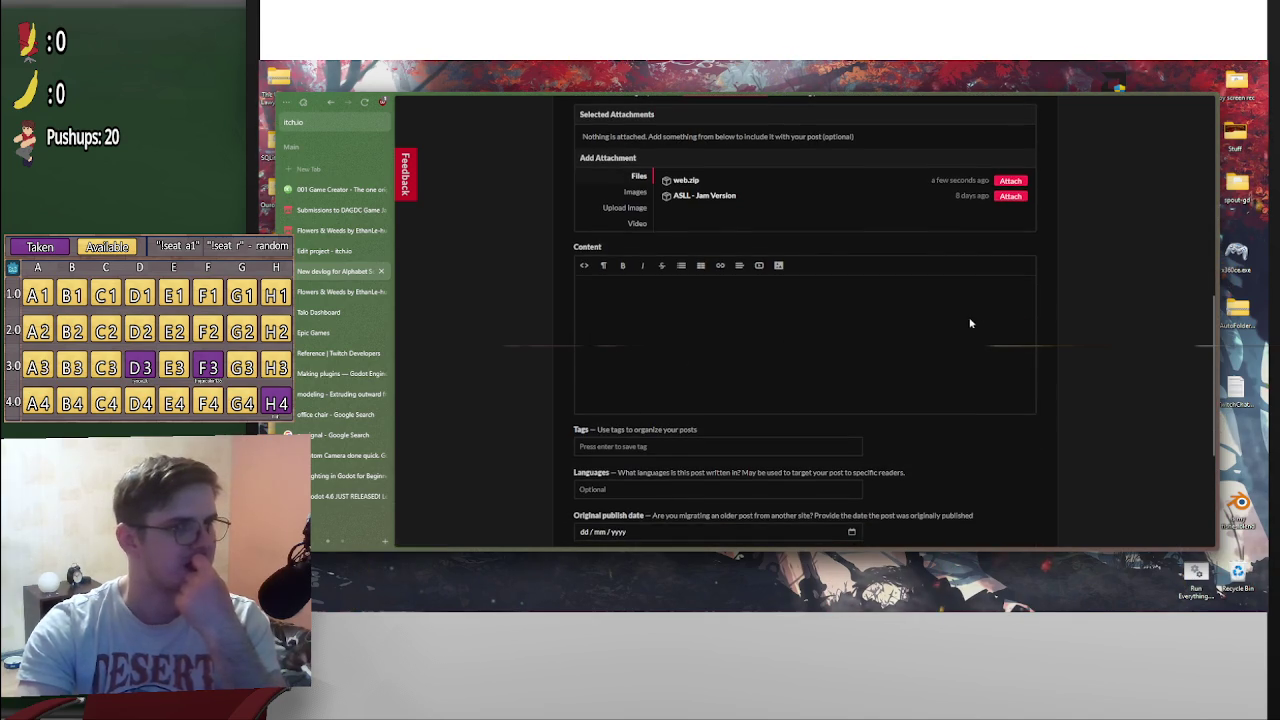
{"action": "scroll", "coordinate": [1003, 320], "scroll_direction": "up", "scroll_amount": 2}
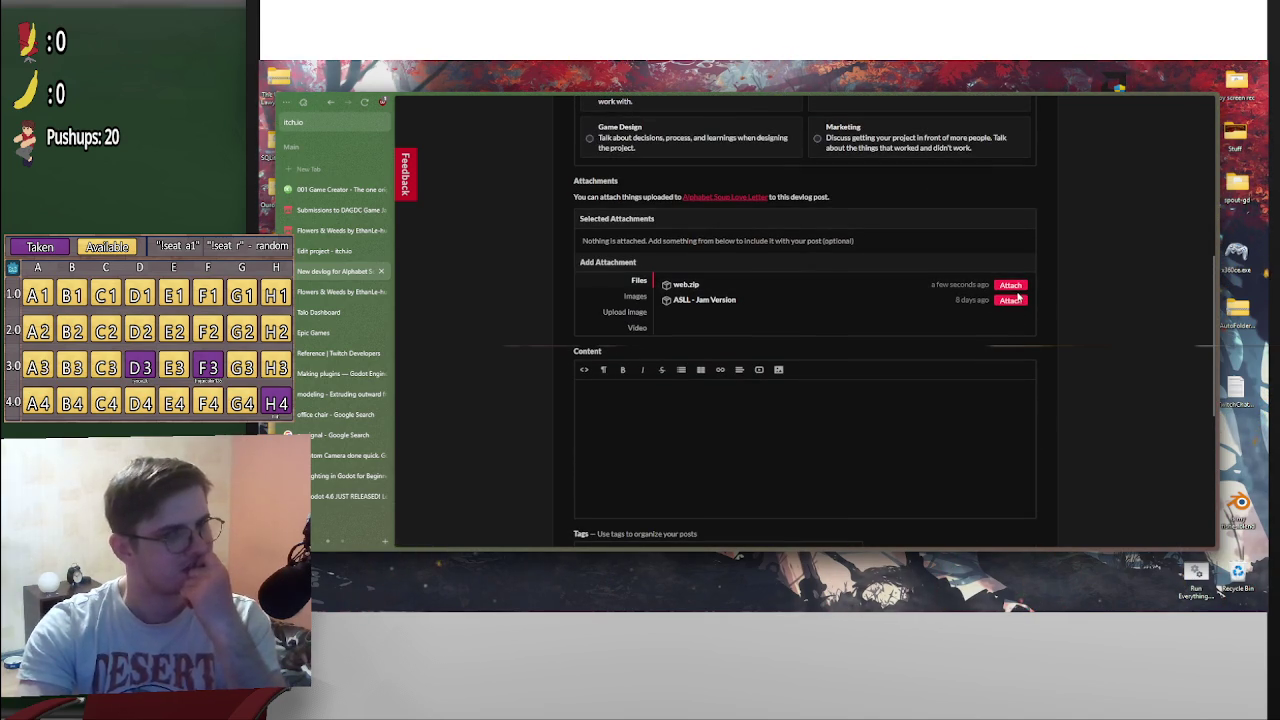
{"action": "left_click", "coordinate": [1011, 287]}
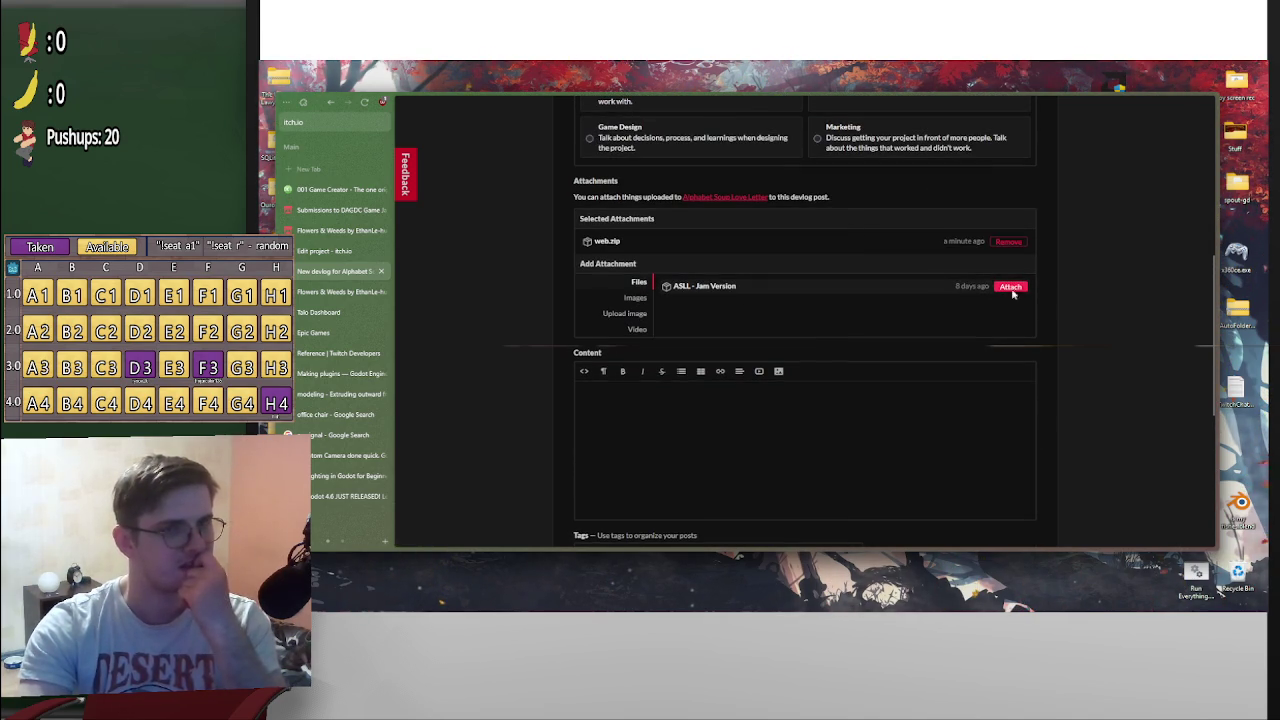
{"action": "left_click", "coordinate": [1010, 286]}
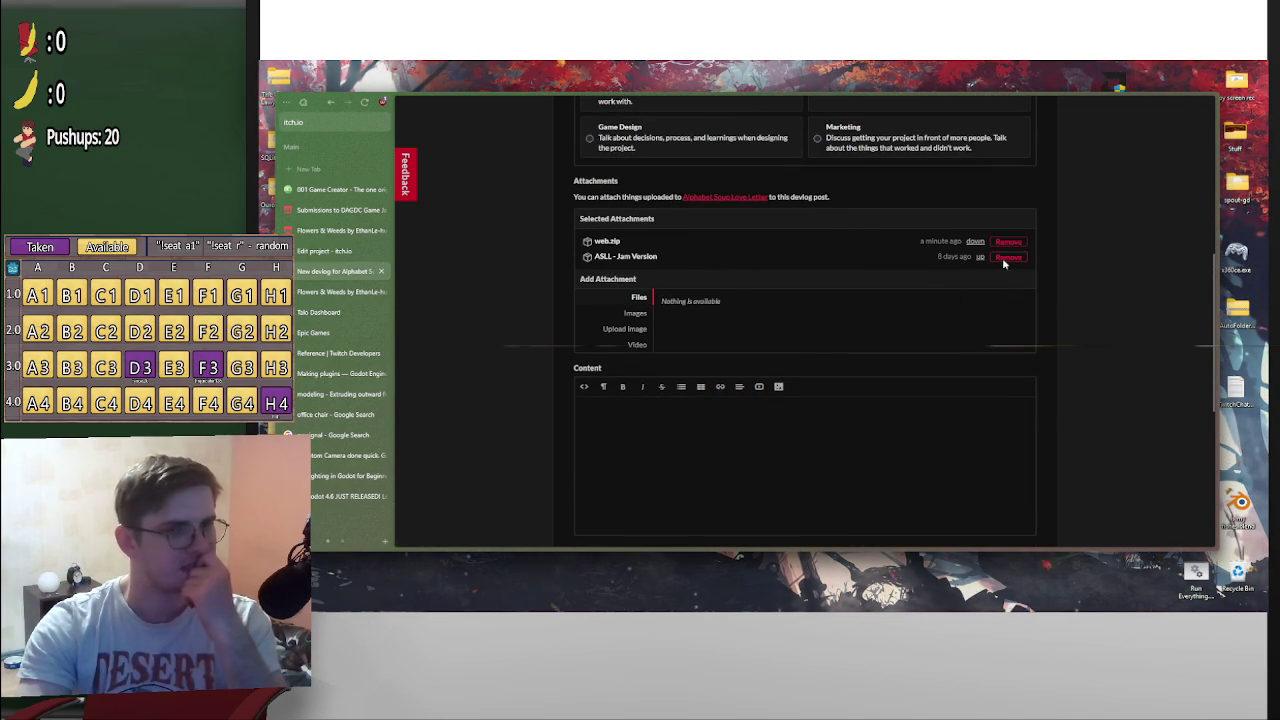
{"action": "left_click", "coordinate": [1008, 257]}
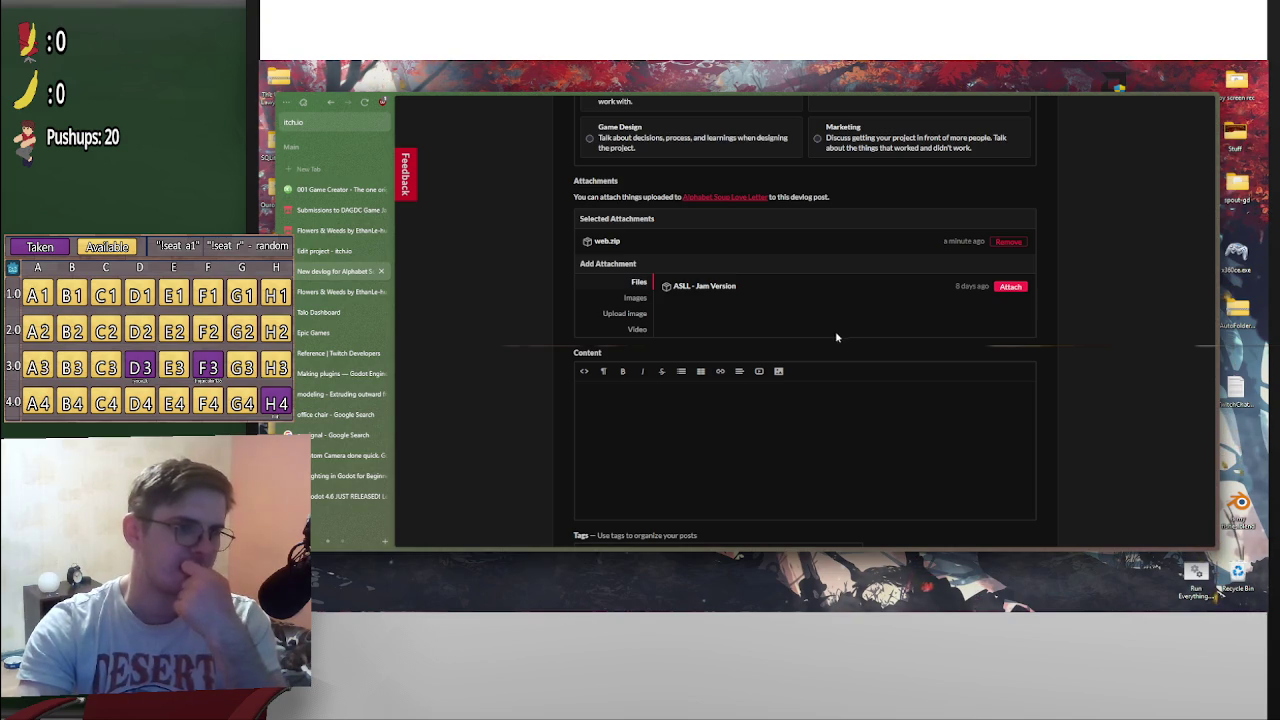
{"action": "left_click", "coordinate": [328, 255]}
{"action": "scroll", "coordinate": [795, 354], "scroll_direction": "down", "scroll_amount": 10}
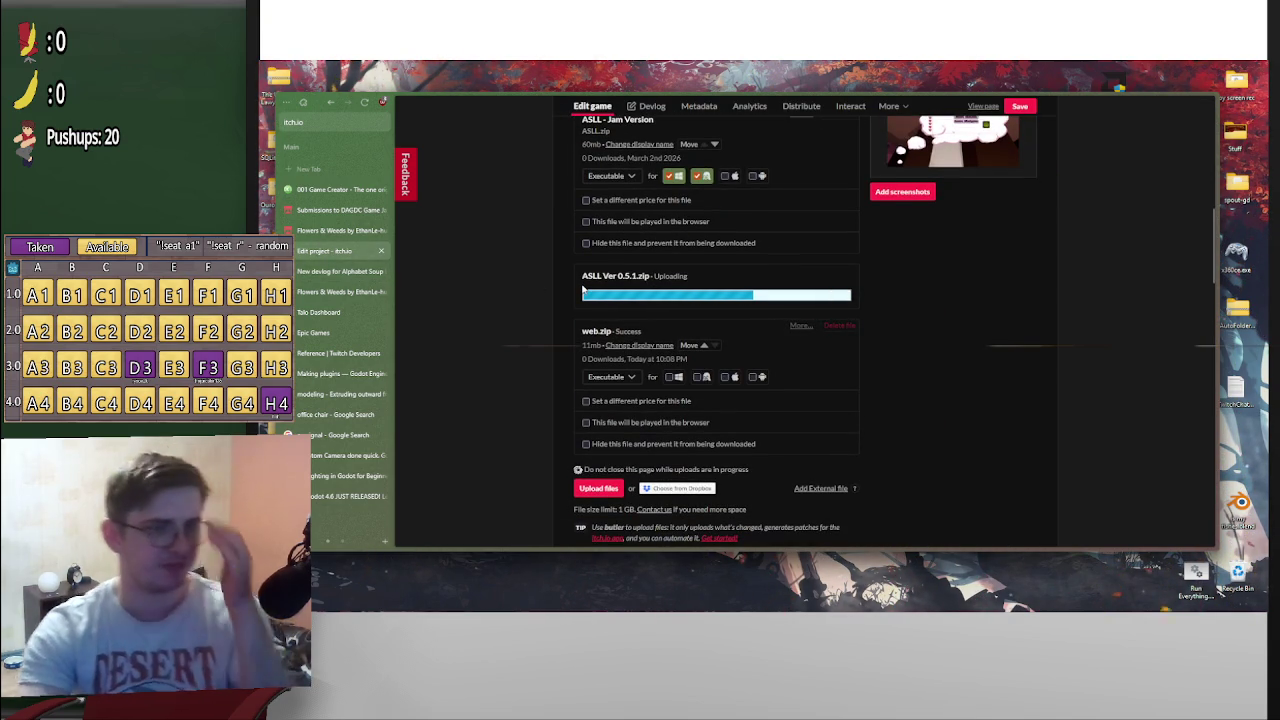
{"action": "left_click", "coordinate": [335, 271]}
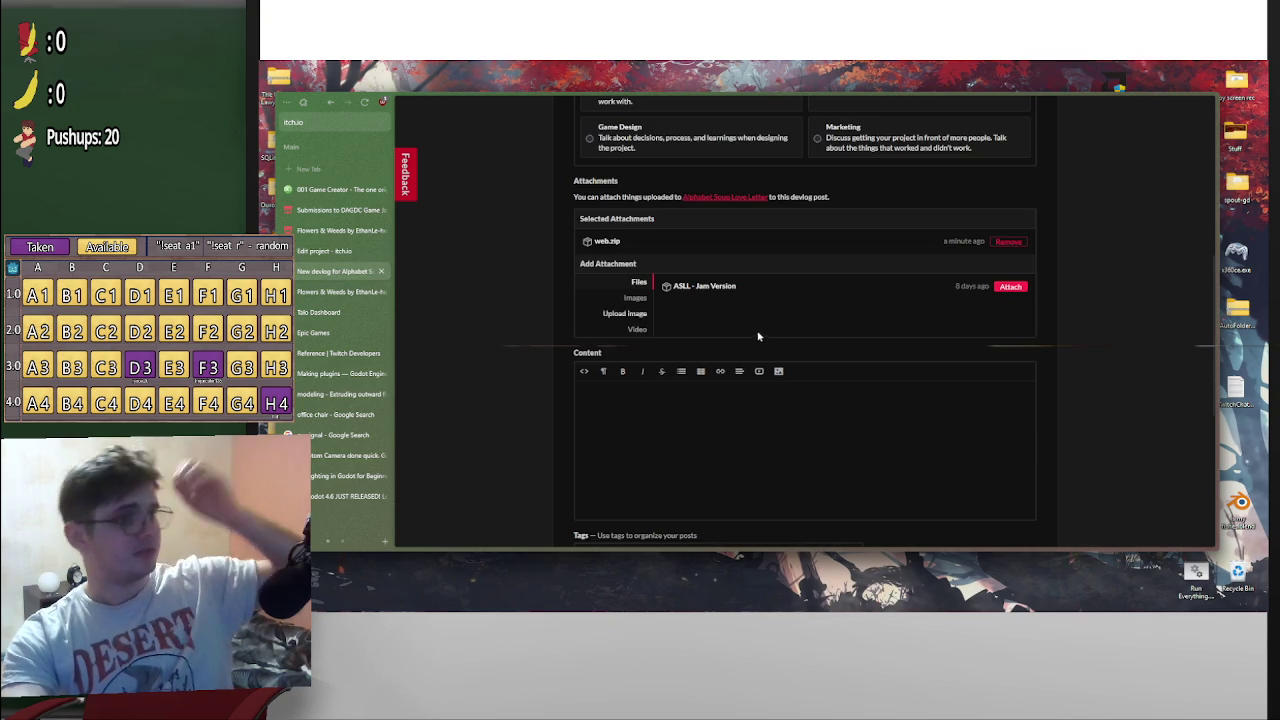
{"action": "scroll", "coordinate": [920, 335], "scroll_direction": "up", "scroll_amount": 5}
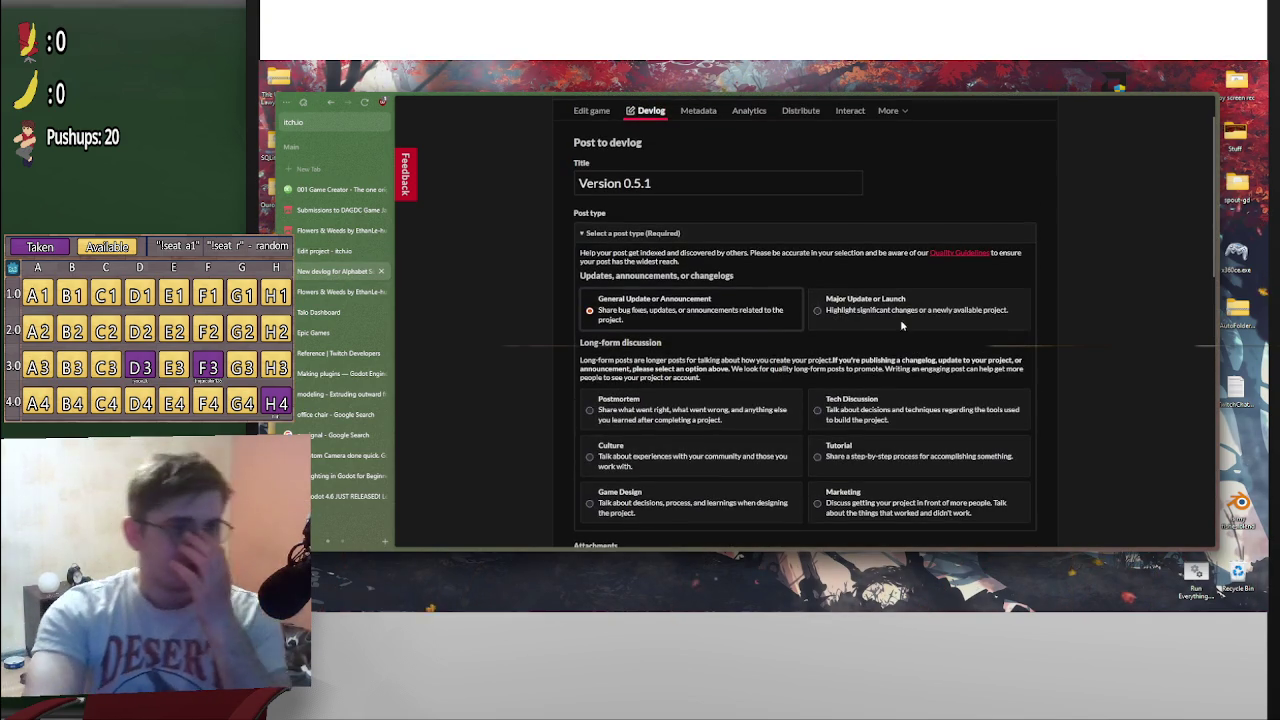
{"action": "scroll", "coordinate": [900, 325], "scroll_direction": "down", "scroll_amount": 5}
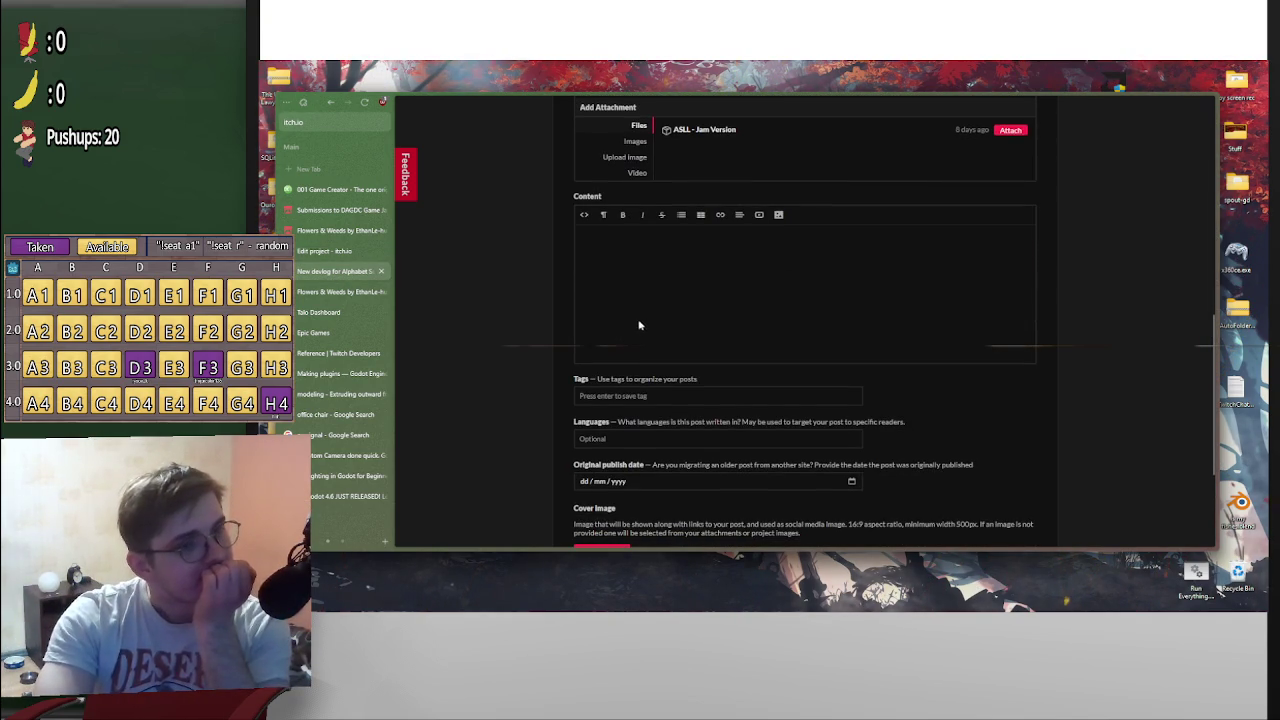
{"action": "scroll", "coordinate": [616, 320], "scroll_direction": "up", "scroll_amount": 2}
Return to the itch.io edit tab to watch ASLL Ver 0.5.1.zip finish uploading
{"action": "key", "text": "ctrl+shift+Tab"}
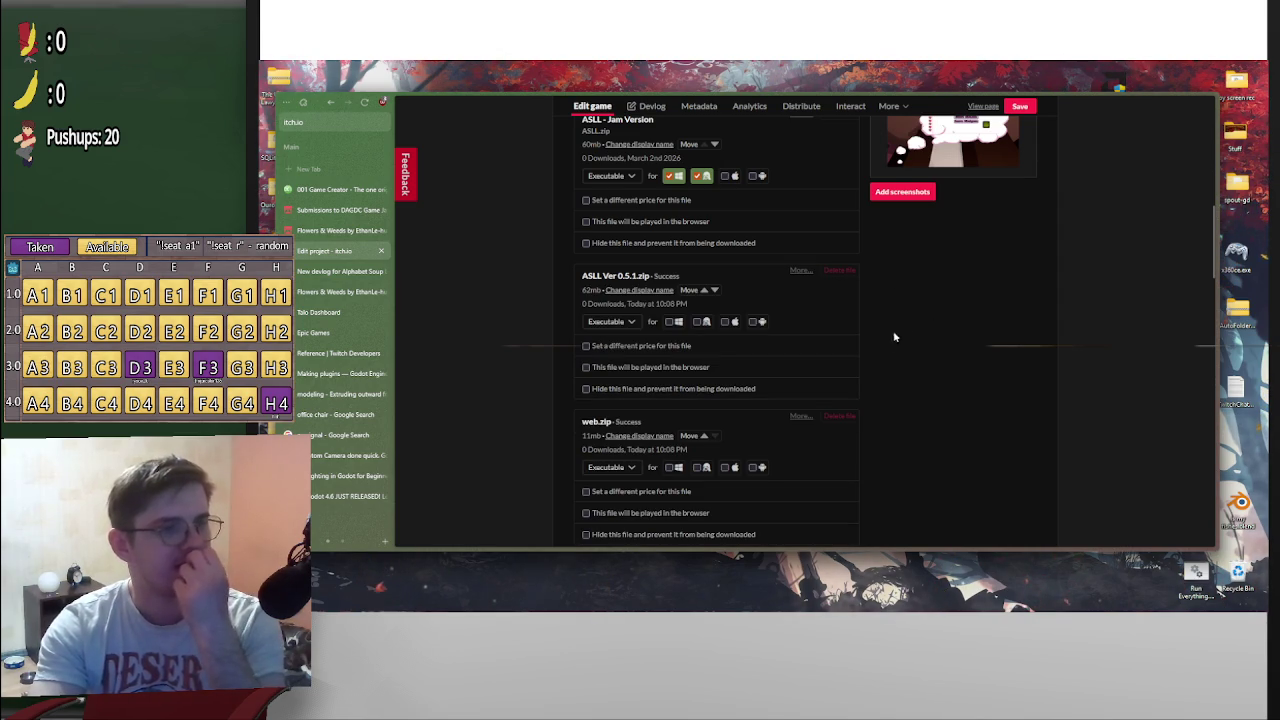
Switch to Godot and hide the PauseScreen node in the Scene dock
{"action": "mouse_move", "coordinate": [786, 601]}
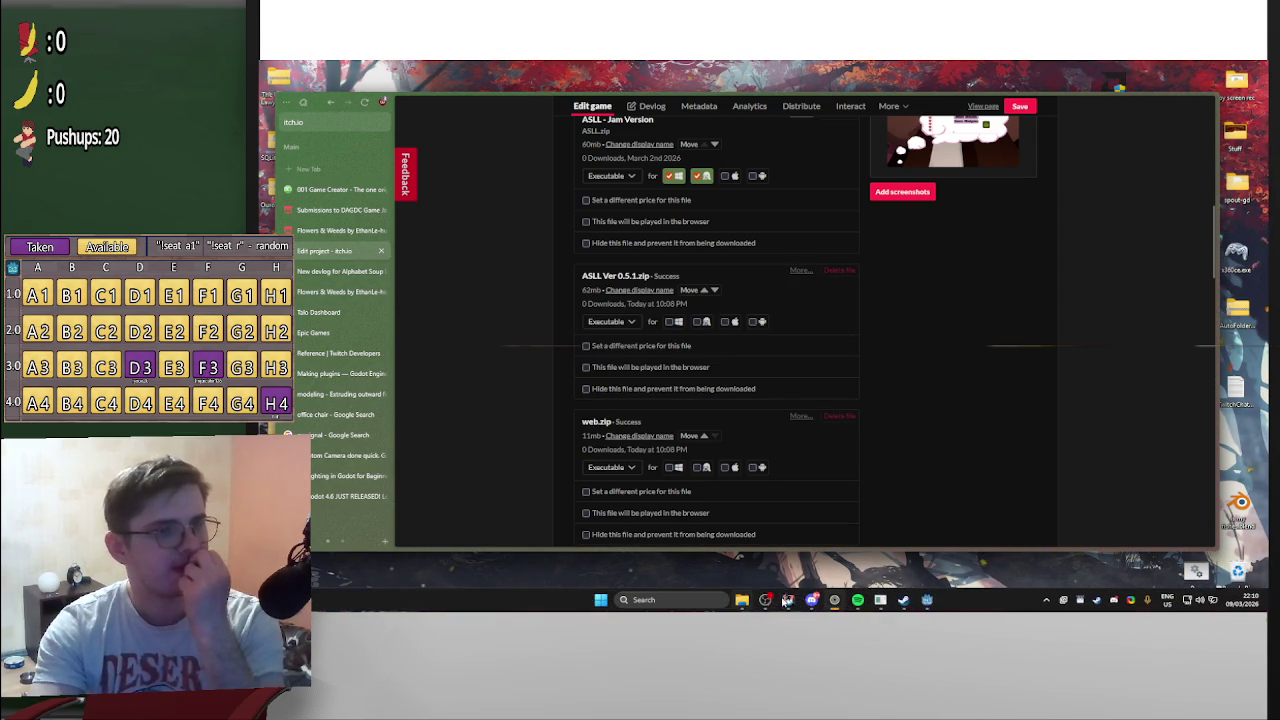
{"action": "left_click", "coordinate": [927, 600]}
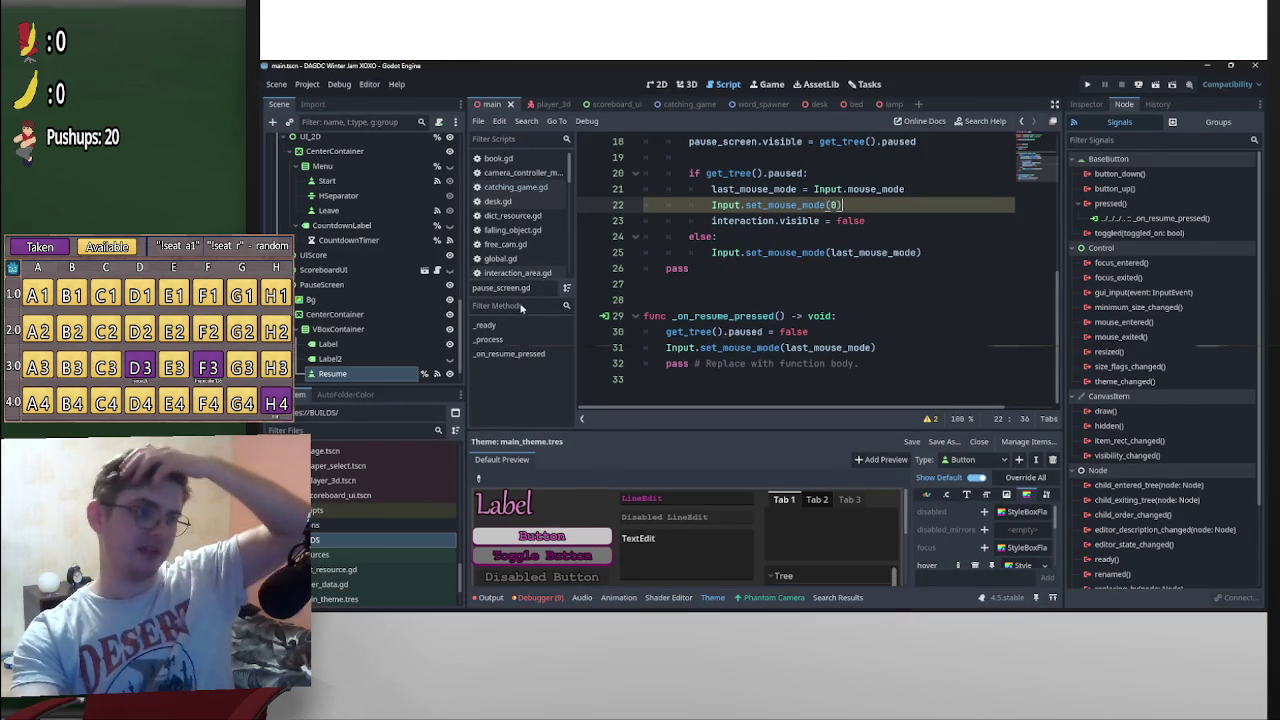
{"action": "left_click", "coordinate": [449, 285]}
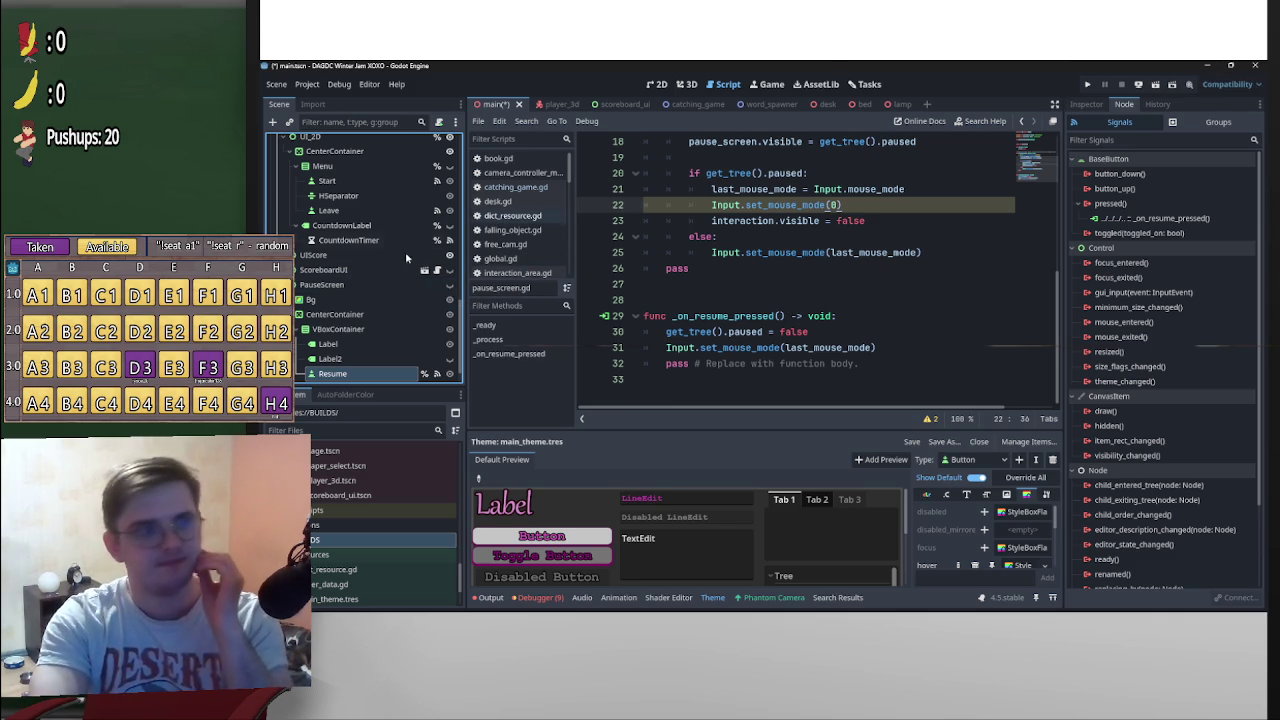
Open main.gd and insert blank lines above pass in _ready()
{"action": "scroll", "coordinate": [405, 252], "scroll_direction": "up", "scroll_amount": 10}
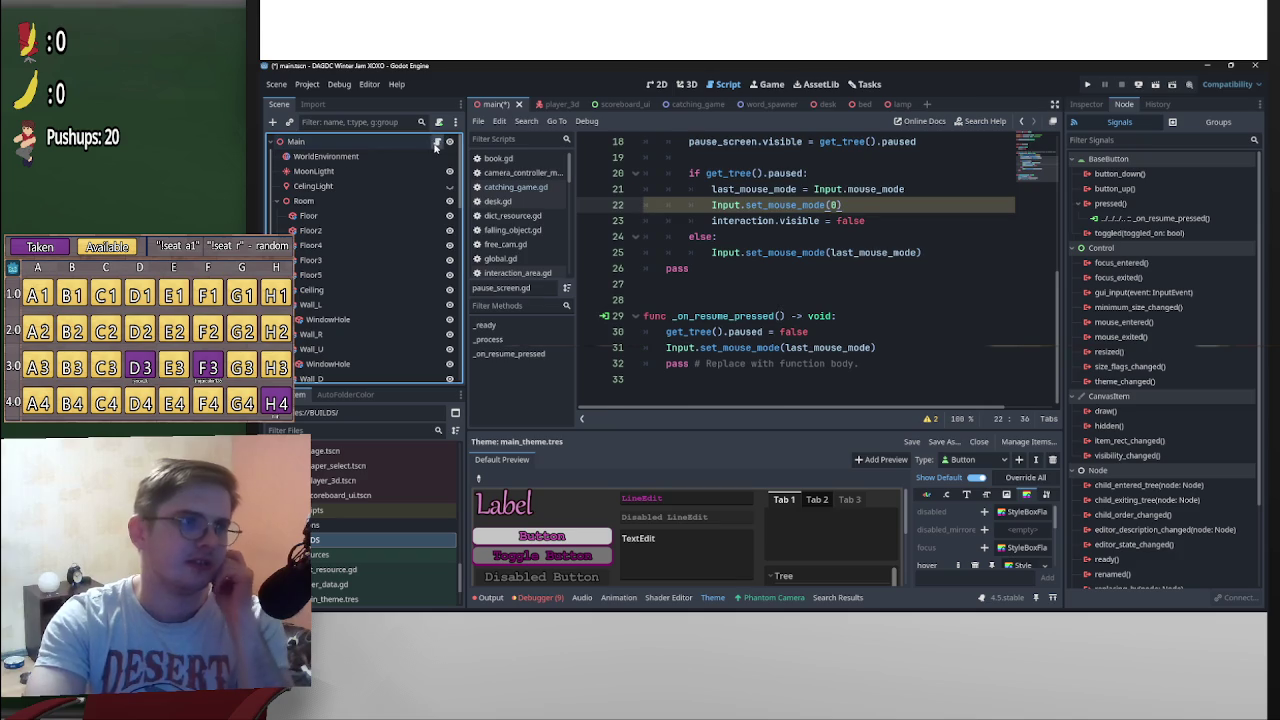
{"action": "left_click", "coordinate": [436, 141]}
{"action": "scroll", "coordinate": [862, 272], "scroll_direction": "down", "scroll_amount": 10}
{"action": "scroll", "coordinate": [904, 277], "scroll_direction": "up", "scroll_amount": 7}
{"action": "scroll", "coordinate": [904, 277], "scroll_direction": "down", "scroll_amount": 7}
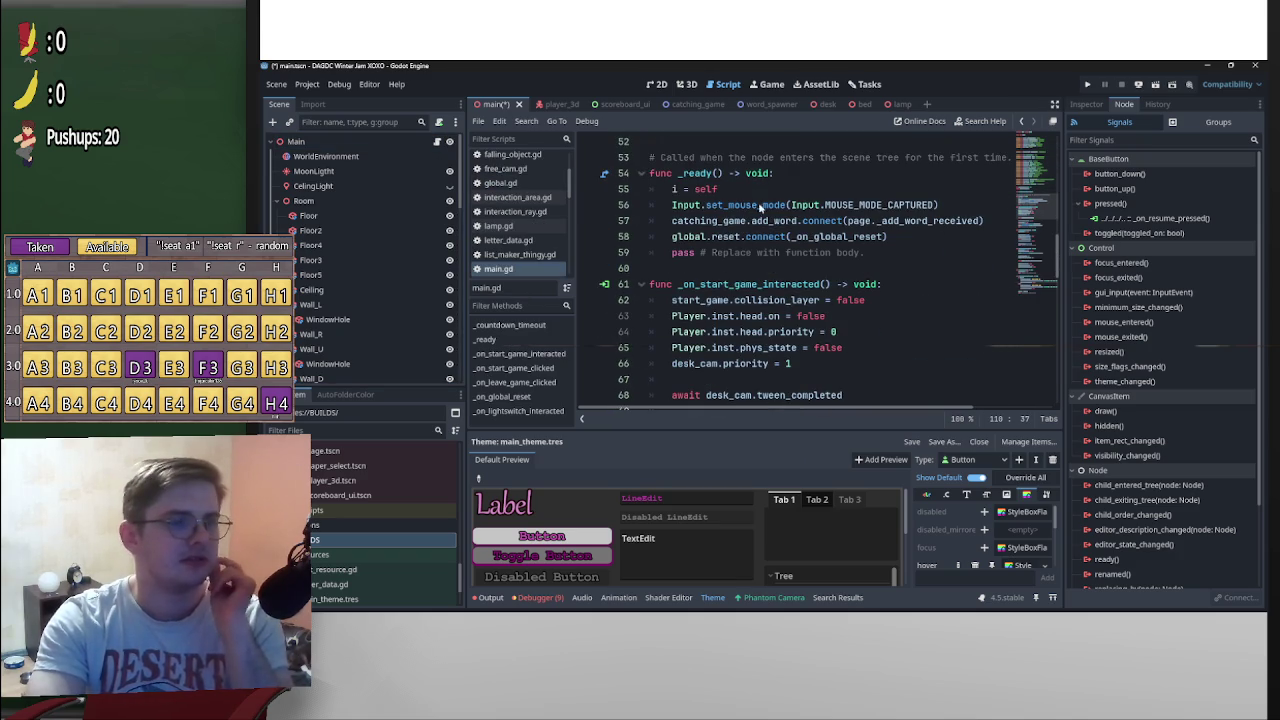
{"action": "left_click", "coordinate": [672, 208]}
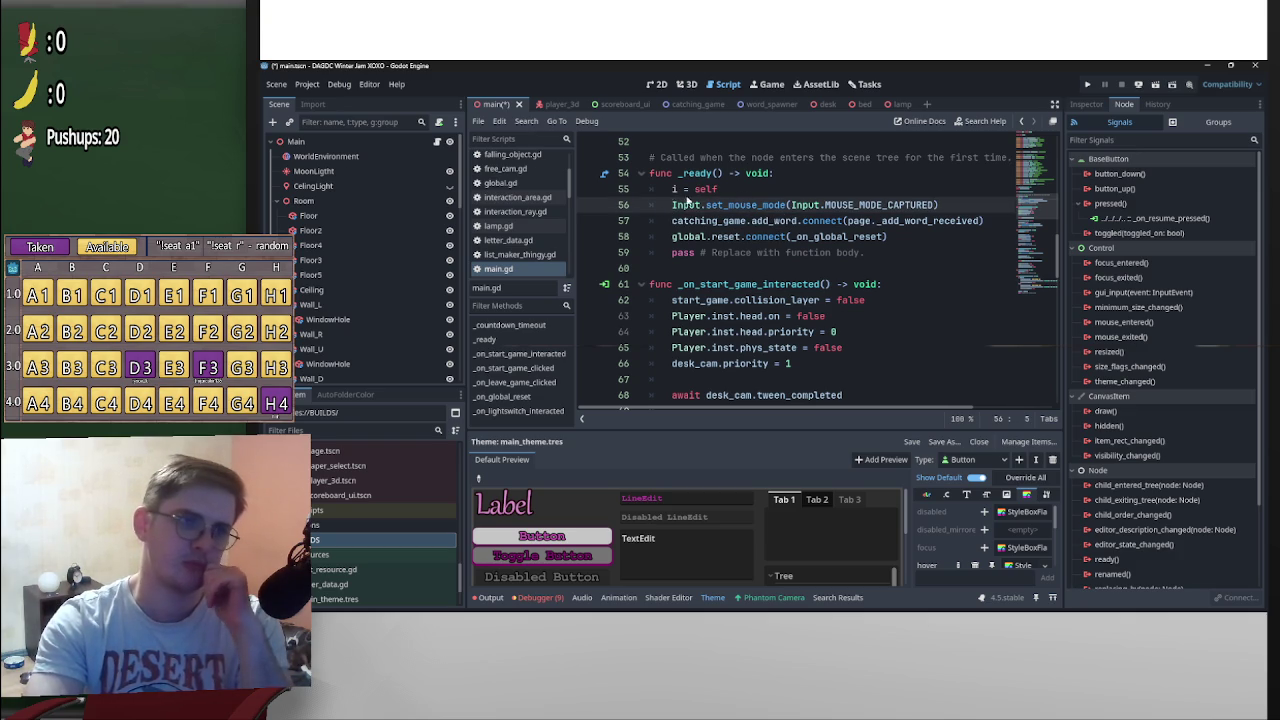
{"action": "left_click", "coordinate": [671, 254]}
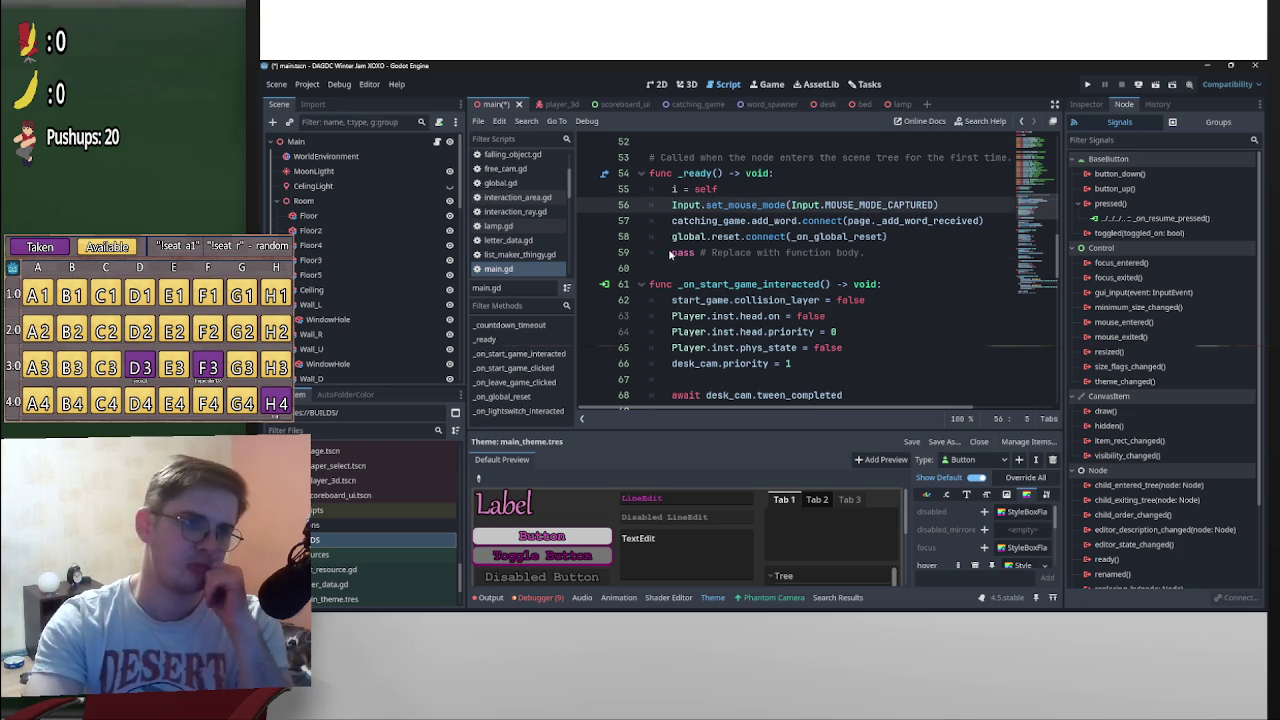
{"action": "key", "text": "Return"}
{"action": "key", "text": "Return"}
{"action": "key", "text": "Up"}
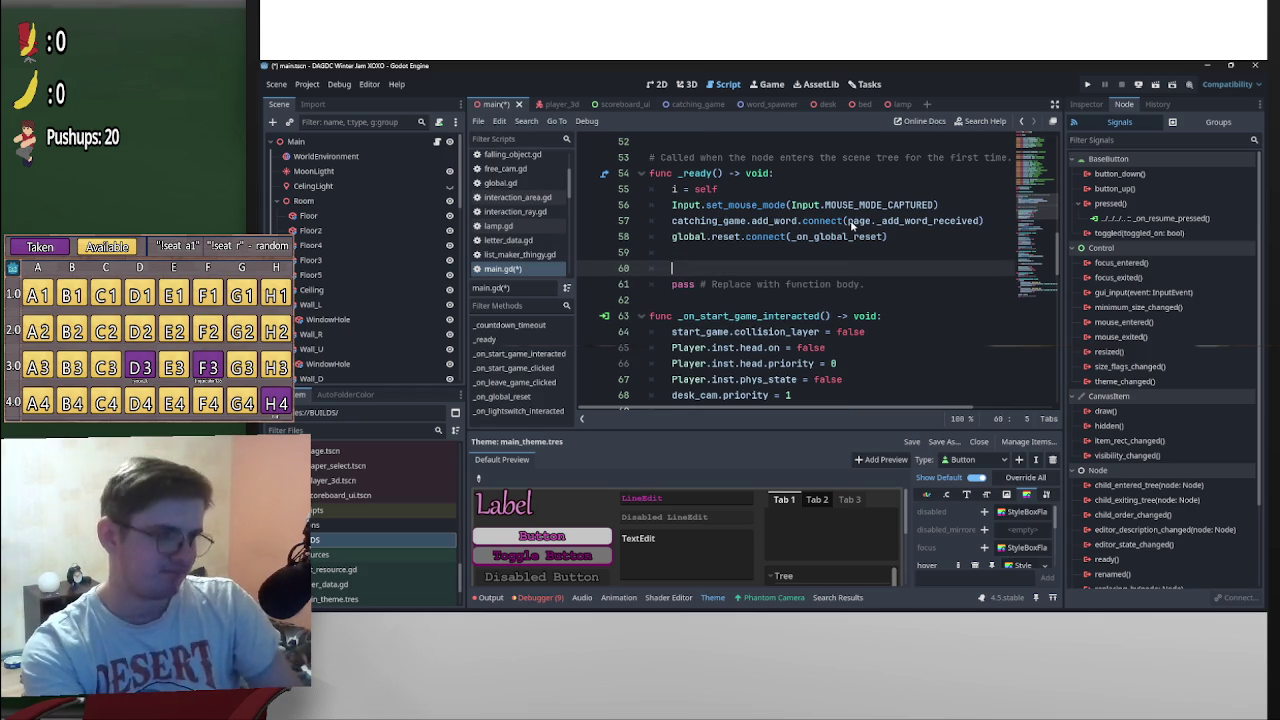
{"action": "scroll", "coordinate": [378, 253], "scroll_direction": "down", "scroll_amount": 3}
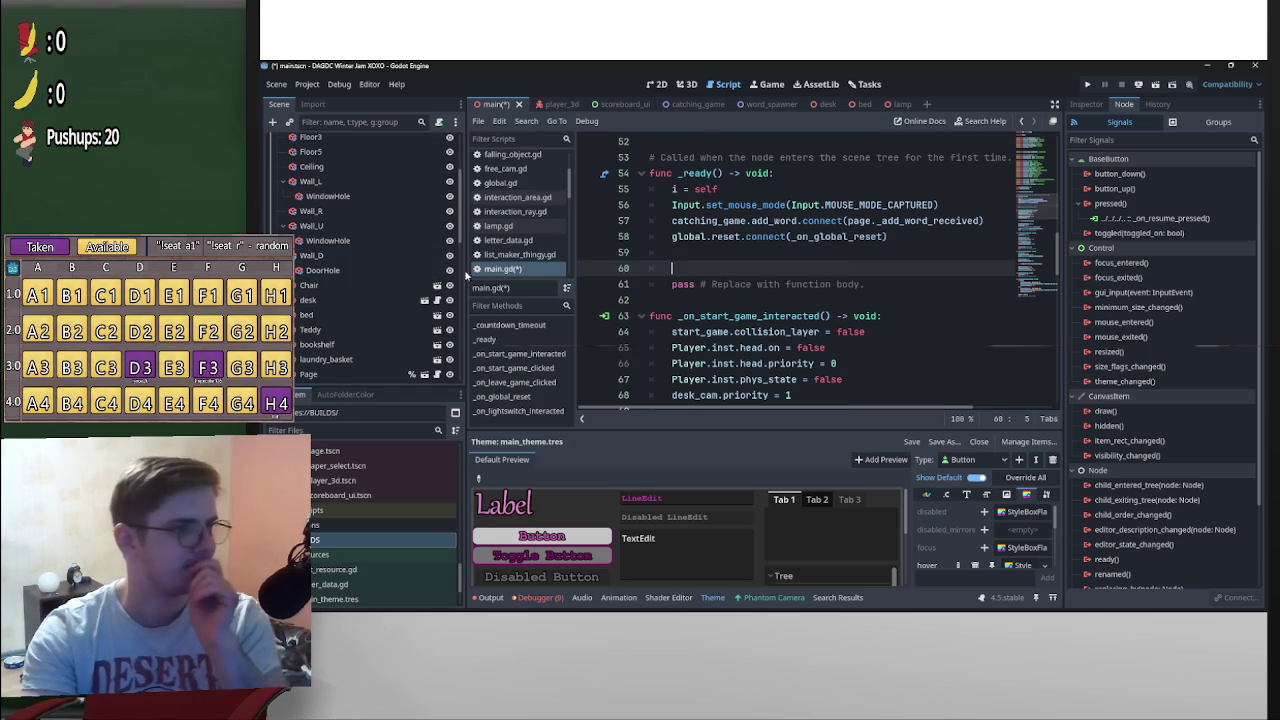
{"action": "scroll", "coordinate": [430, 305], "scroll_direction": "down", "scroll_amount": 5}
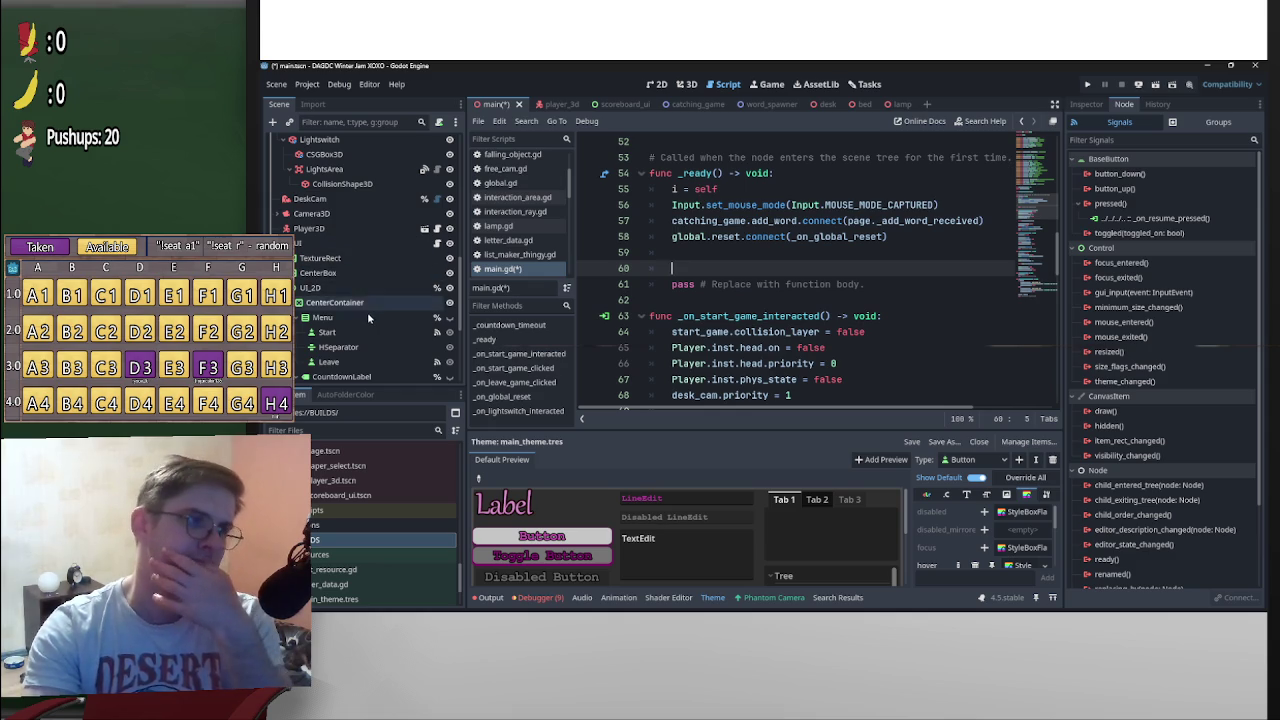
{"action": "left_click", "coordinate": [437, 244]}
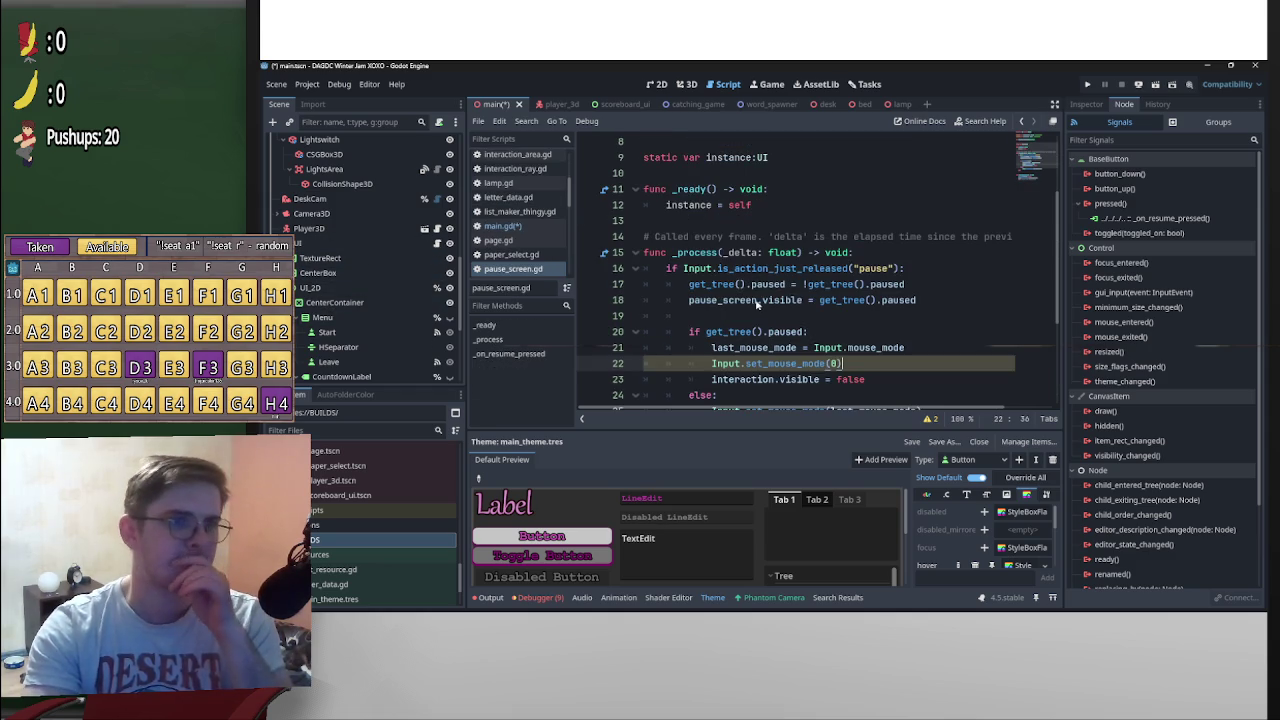
{"action": "scroll", "coordinate": [695, 312], "scroll_direction": "down", "scroll_amount": 3}
{"action": "left_click", "coordinate": [695, 312]}
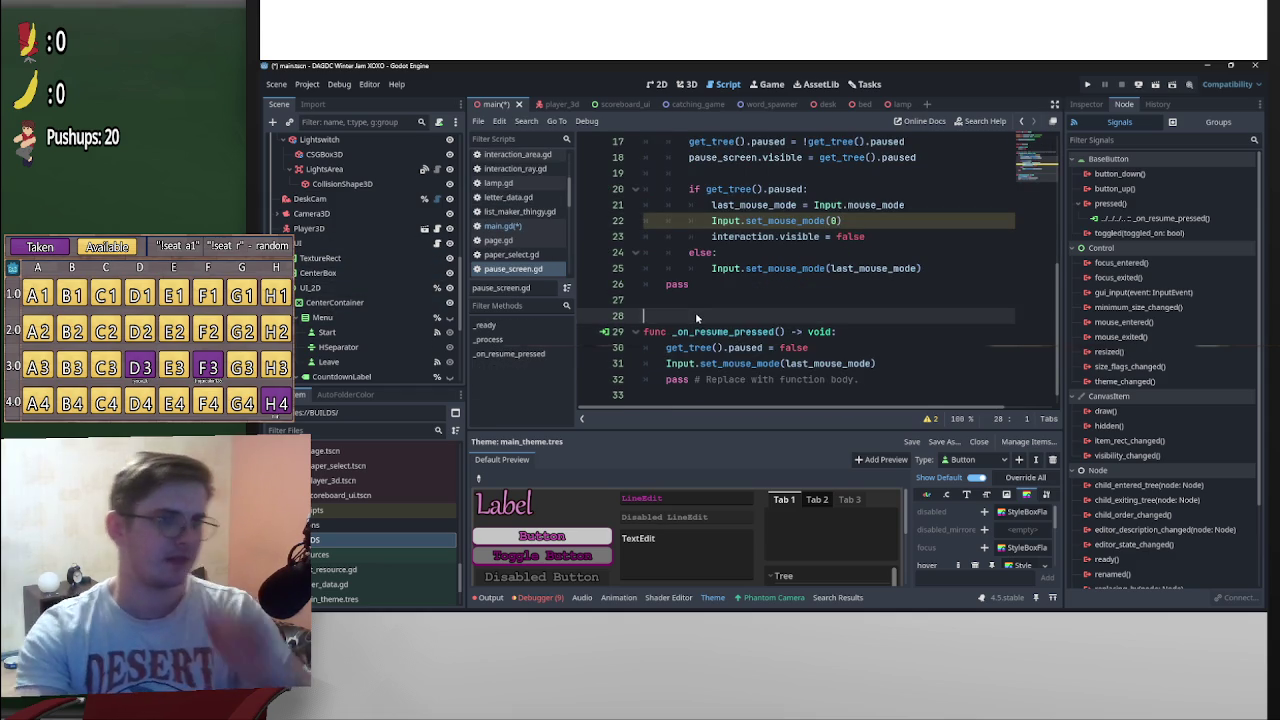
{"action": "key", "text": "Return"}
{"action": "type", "text": "func pause("}
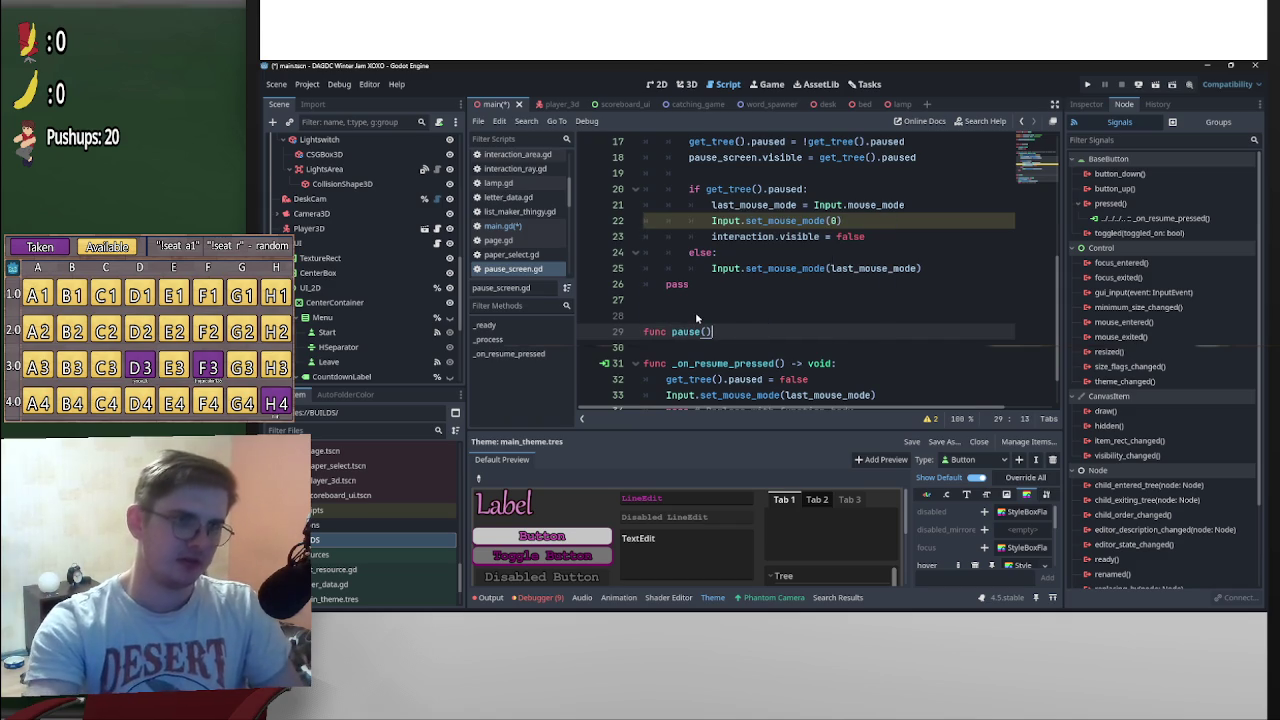
{"action": "left_click_drag", "start_coordinate": [836, 363], "coordinate": [790, 365]}
{"action": "key", "text": "ctrl+c"}
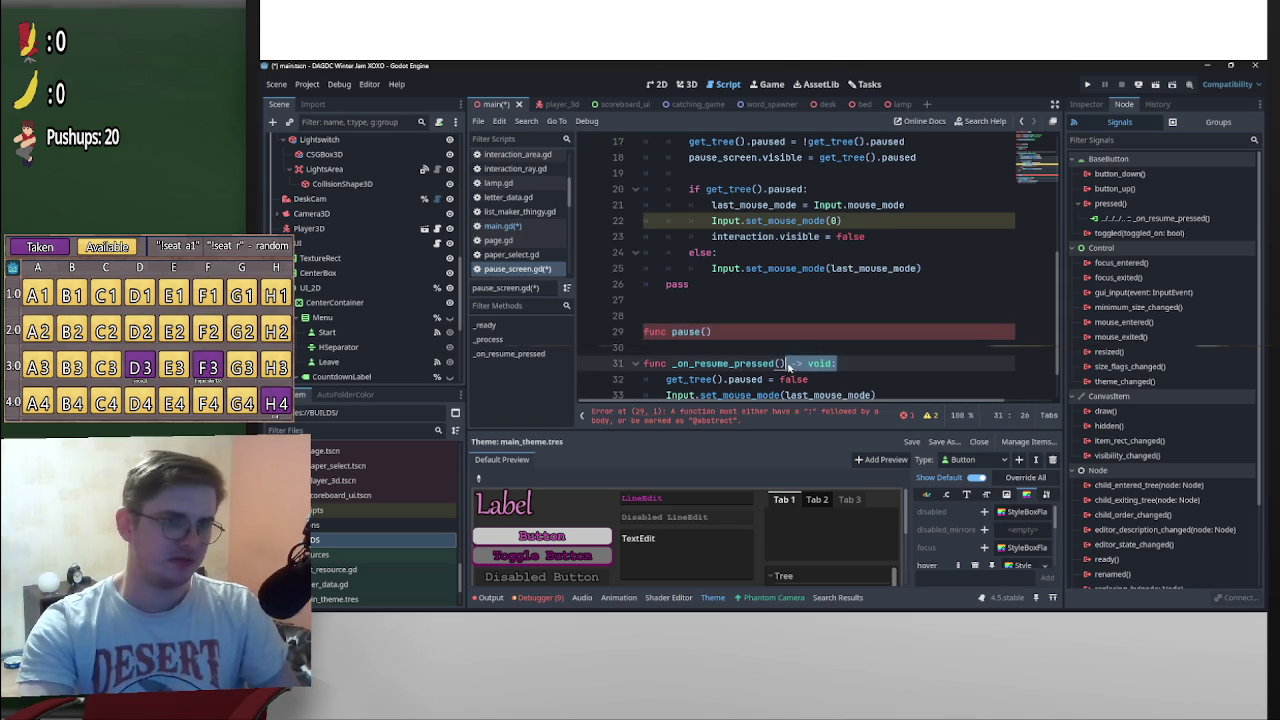
{"action": "left_click", "coordinate": [853, 331]}
{"action": "key", "text": "ctrl+v"}
{"action": "key", "text": "Return"}
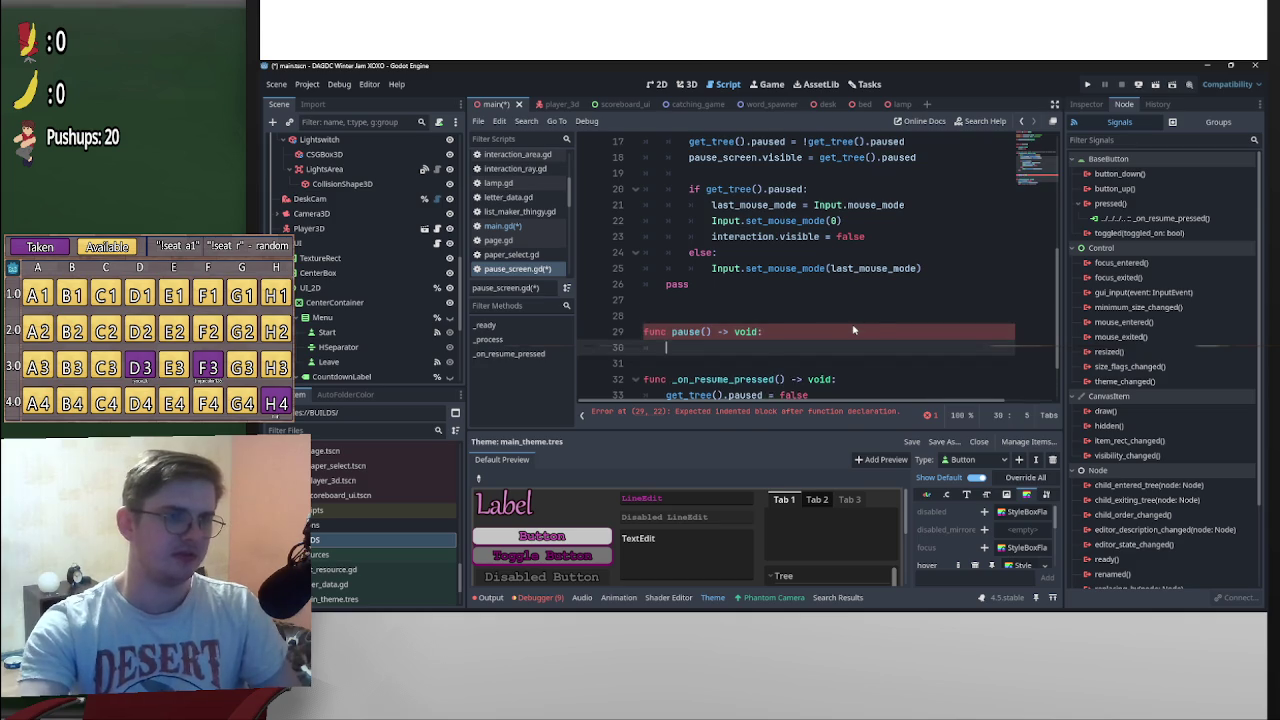
{"action": "scroll", "coordinate": [853, 330], "scroll_direction": "up", "scroll_amount": 1}
{"action": "mouse_move", "coordinate": [931, 321]}
{"action": "left_mouse_down"}
{"action": "mouse_move", "coordinate": [666, 180]}
{"action": "mouse_move", "coordinate": [684, 193]}
{"action": "left_mouse_up"}
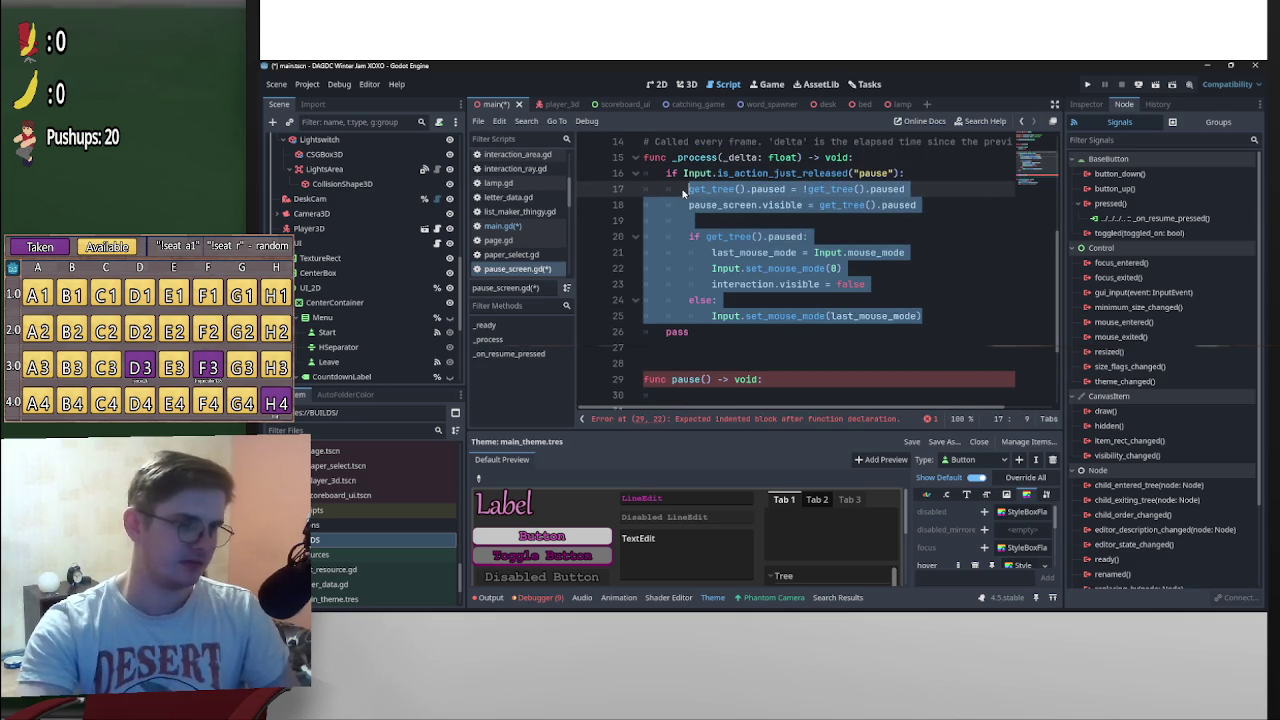
{"action": "key", "text": "ctrl+x"}
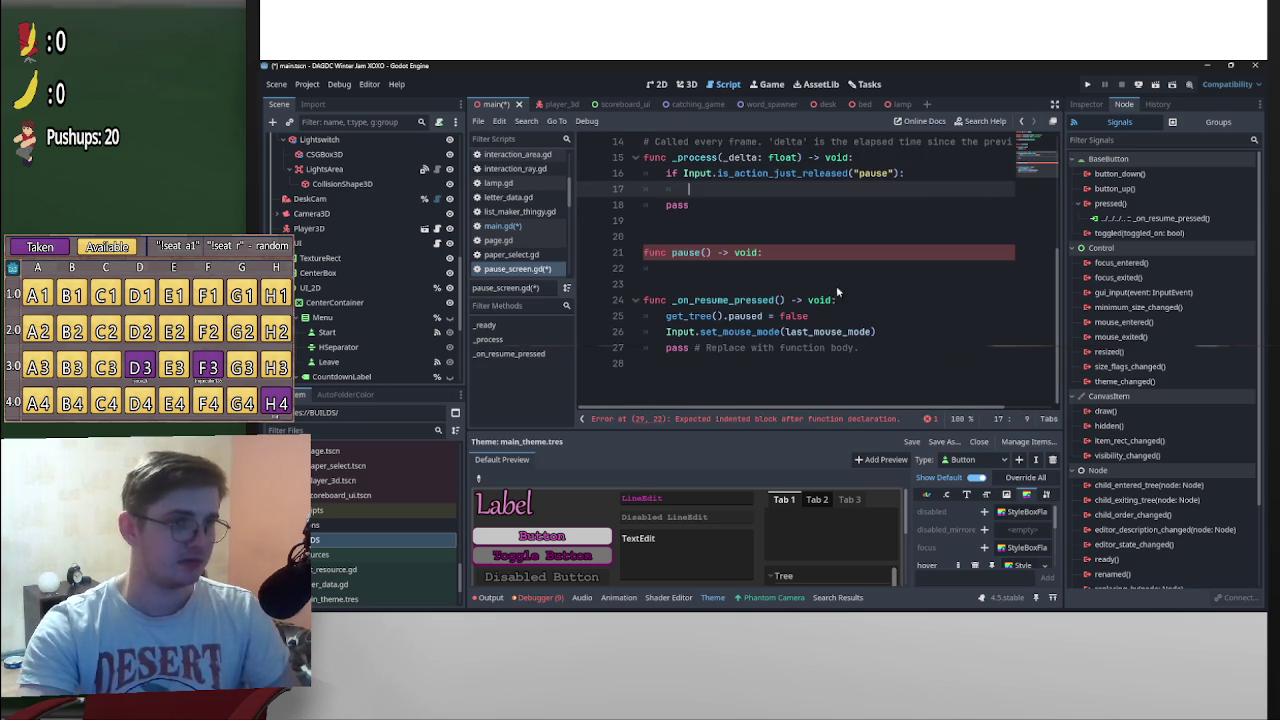
{"action": "left_click", "coordinate": [715, 268]}
{"action": "key", "text": "ctrl+v"}
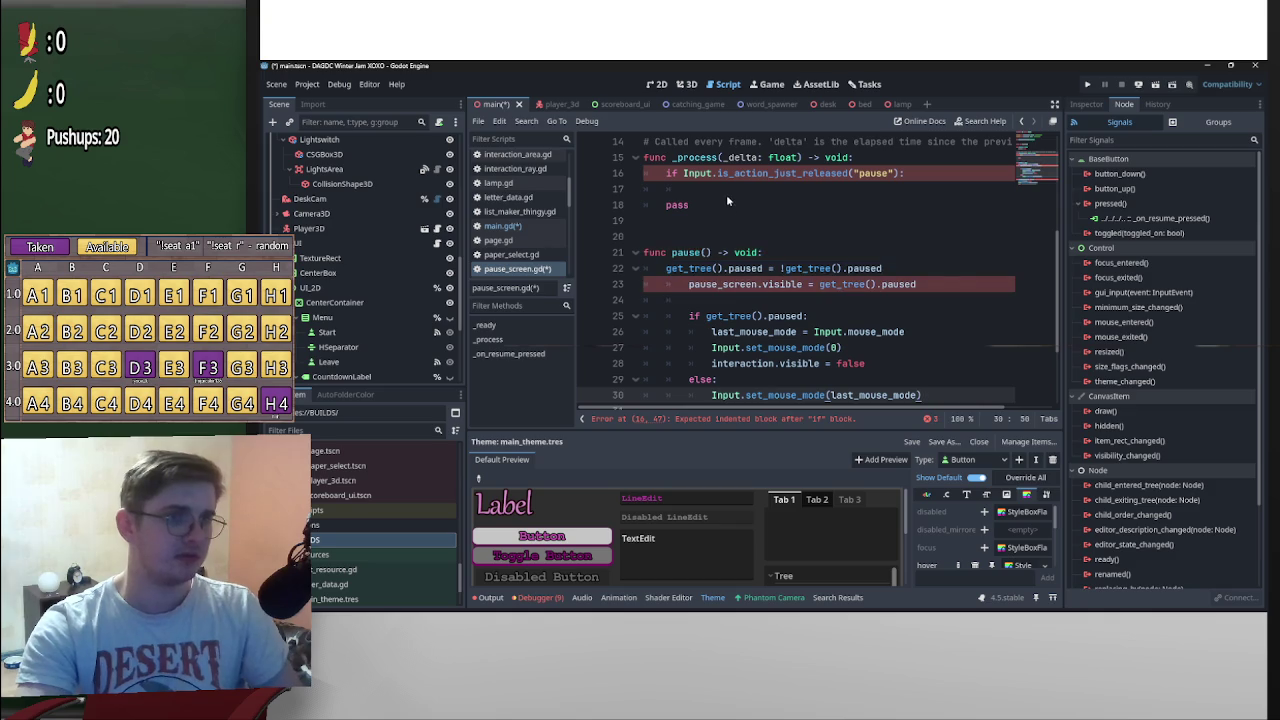
{"action": "left_click_drag", "start_coordinate": [926, 394], "coordinate": [685, 284]}
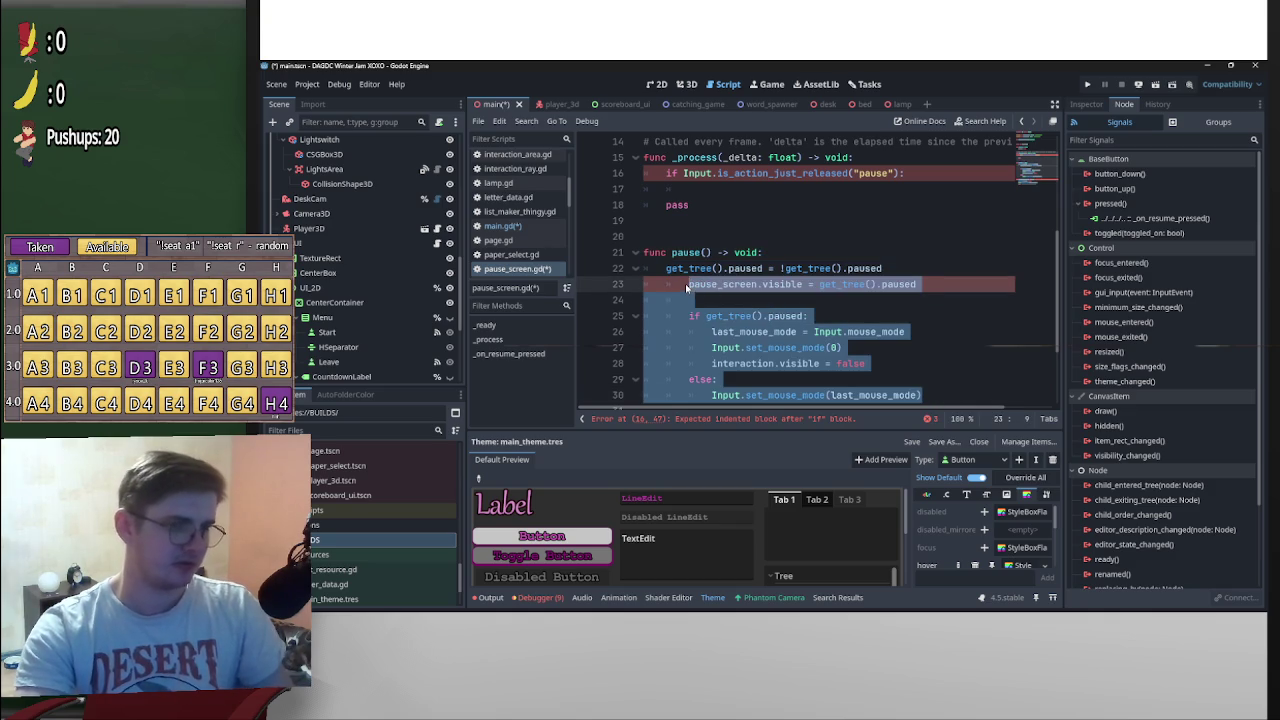
{"action": "key", "text": "shift+Tab"}
{"action": "left_click", "coordinate": [869, 185]}
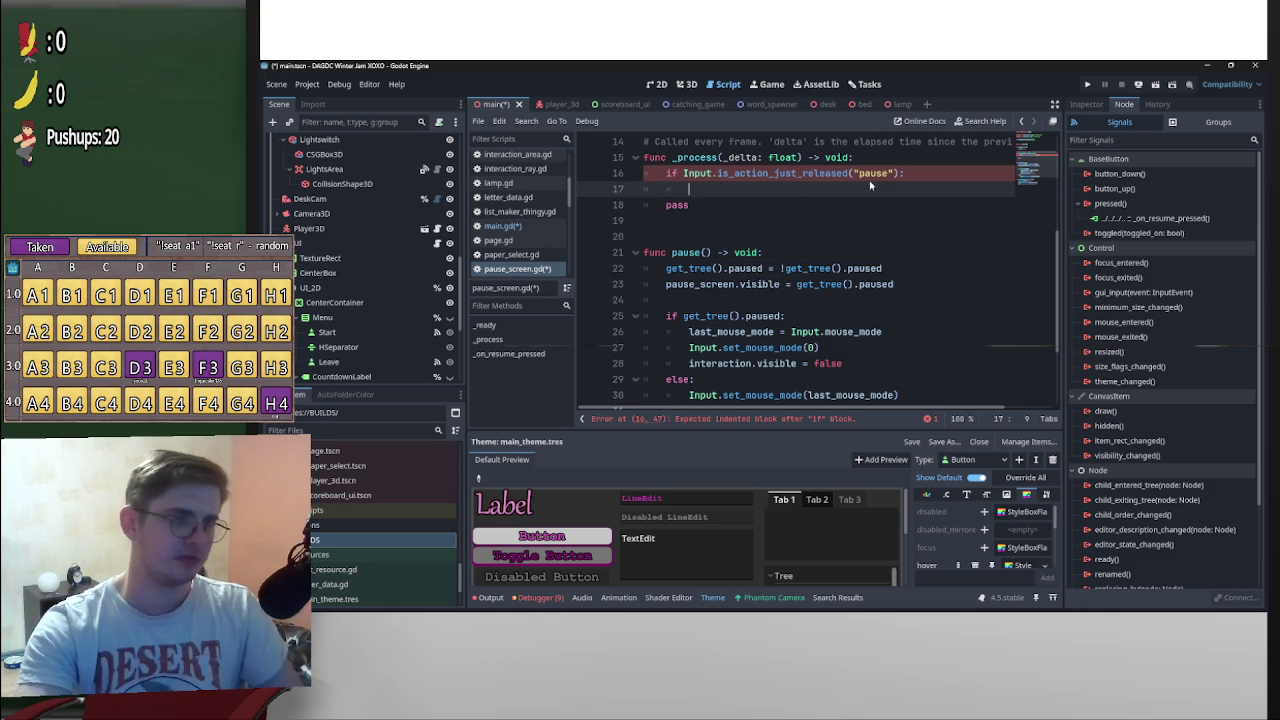
{"action": "key", "text": "BackSpace"}
{"action": "key", "text": "BackSpace"}
{"action": "key", "text": "BackSpace"}
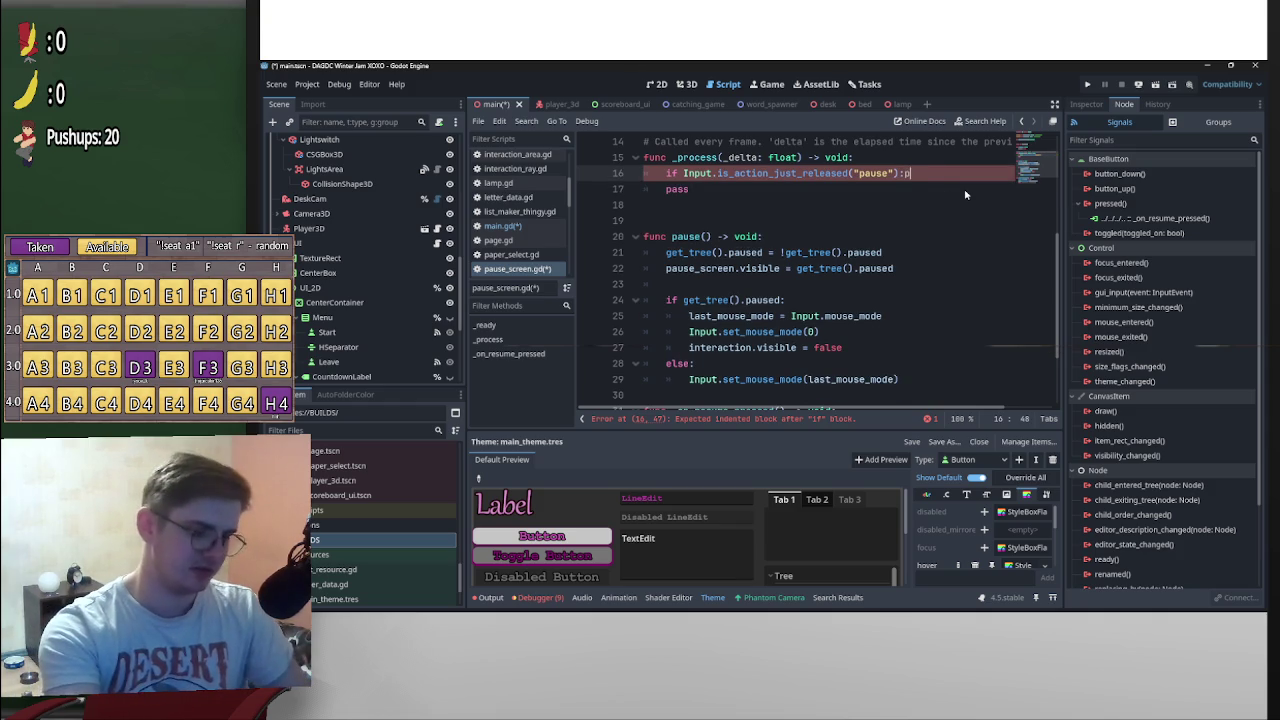
{"action": "type", "text": "au"}
{"action": "key", "text": "Return"}
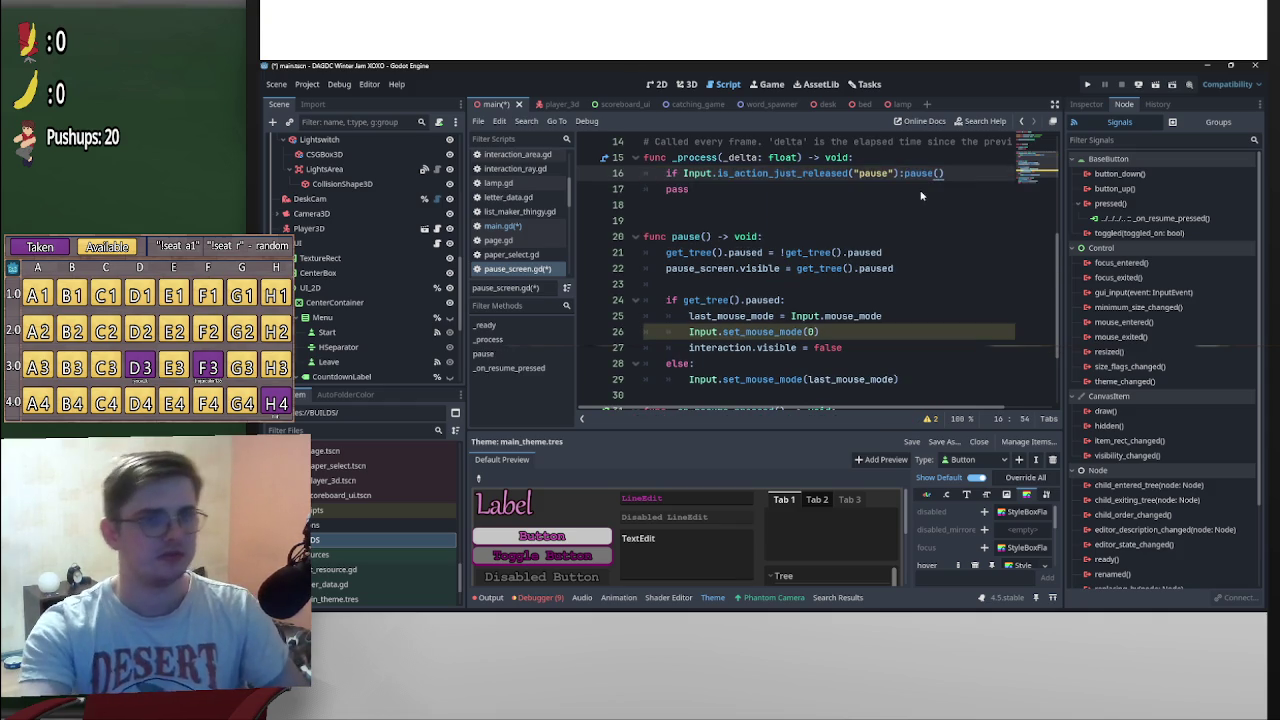
{"action": "key", "text": "Down"}
{"action": "key", "text": "Down"}
{"action": "key", "text": "Down"}
{"action": "key", "text": "BackSpace"}
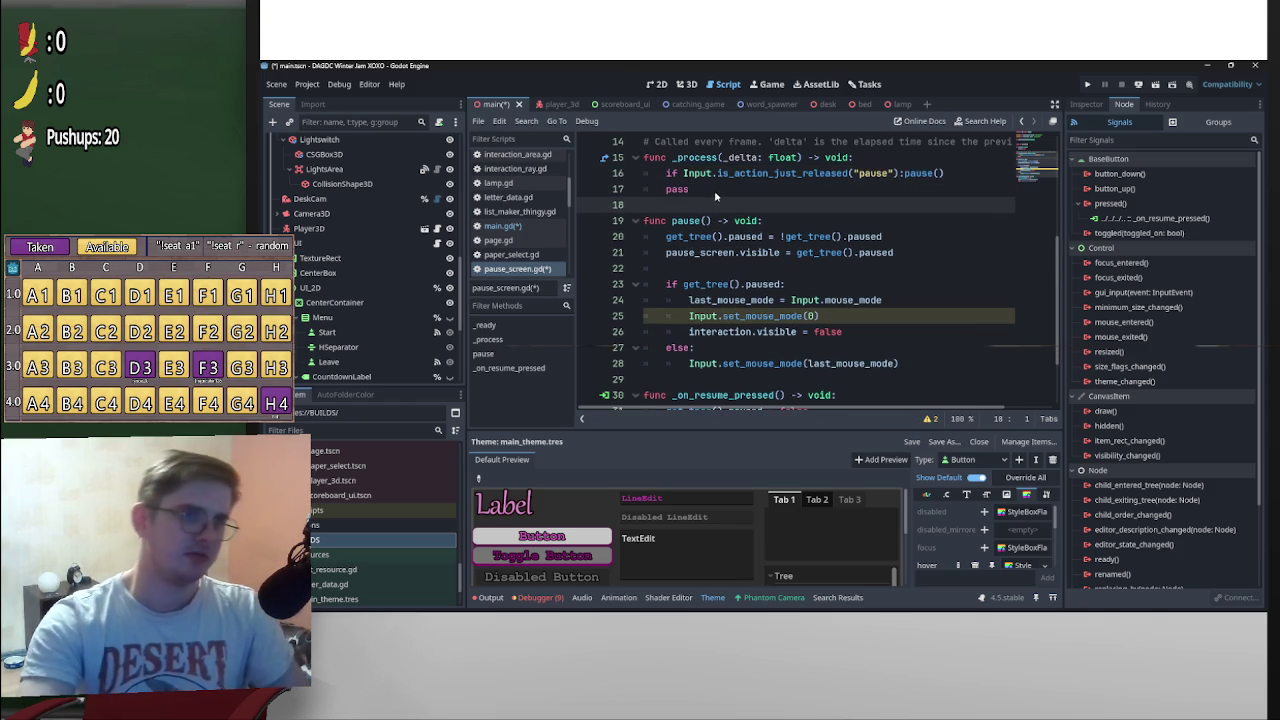
{"action": "double_click", "coordinate": [677, 189]}
{"action": "key", "text": "BackSpace"}
{"action": "key", "text": "BackSpace"}
{"action": "key", "text": "BackSpace"}
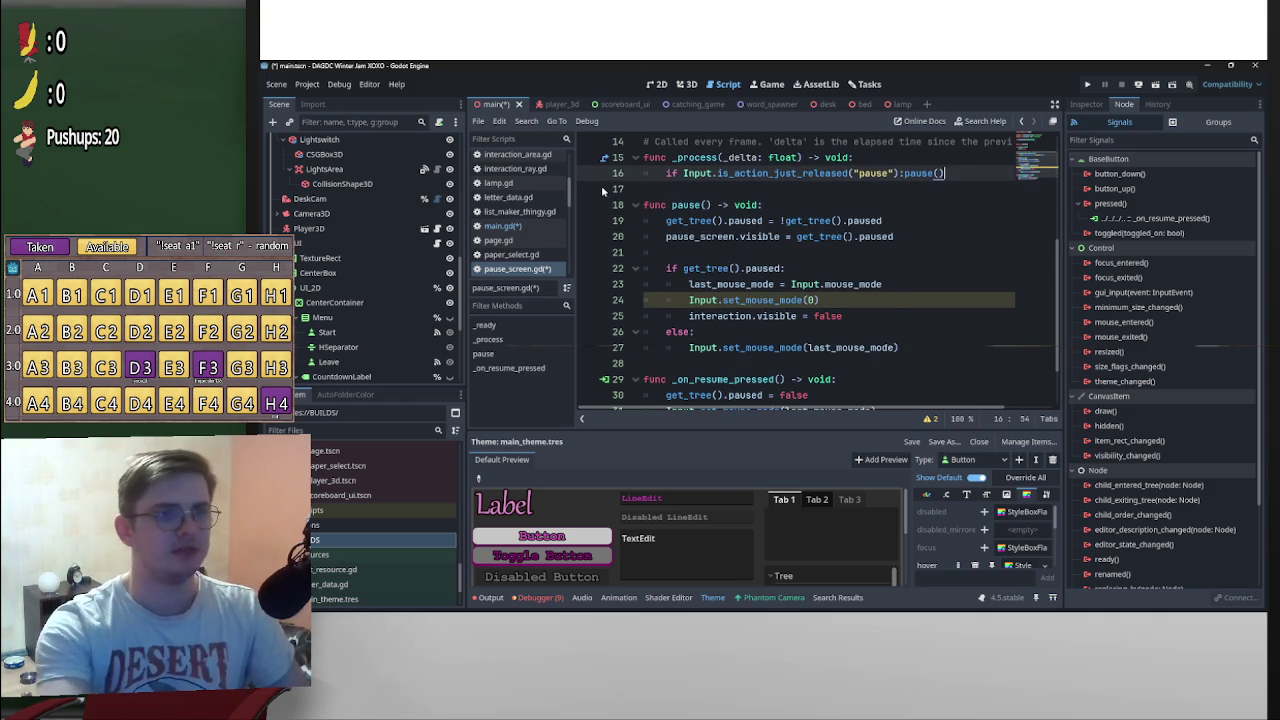
{"action": "key", "text": "ctrl+s"}
{"action": "scroll", "coordinate": [715, 246], "scroll_direction": "down", "scroll_amount": 1}
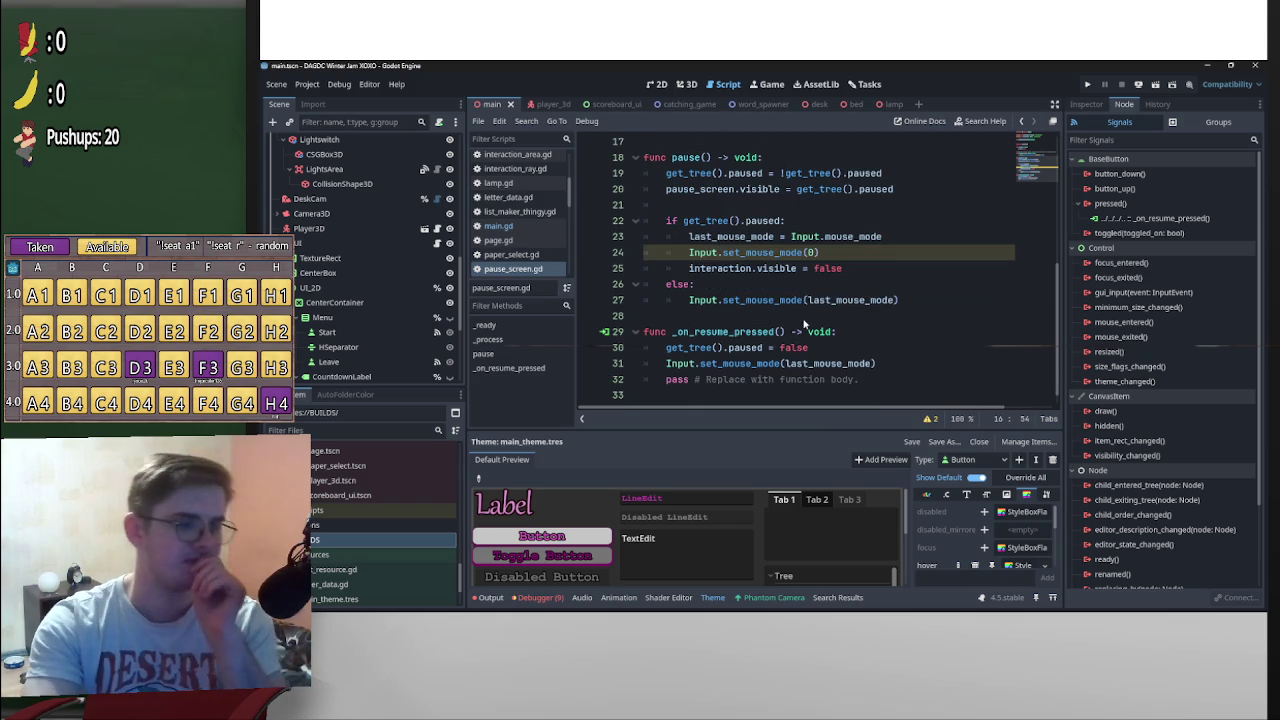
{"action": "scroll", "coordinate": [879, 332], "scroll_direction": "up", "scroll_amount": 1}
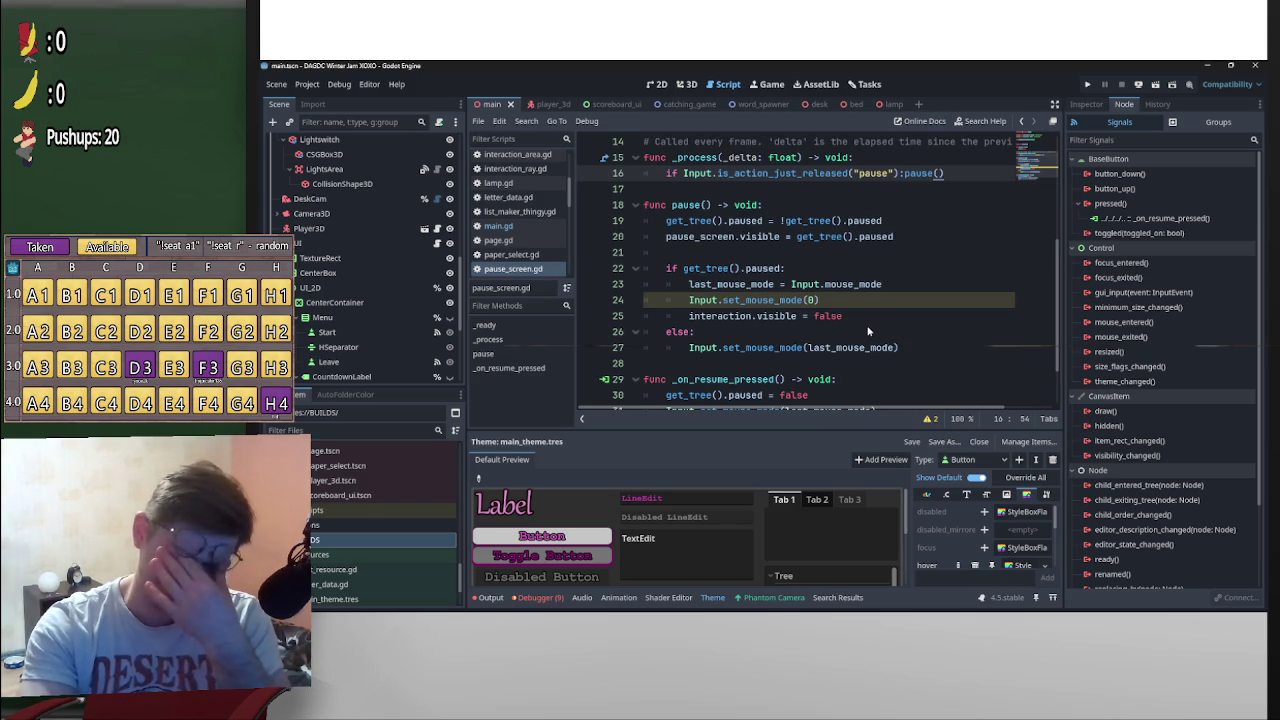
{"action": "left_click", "coordinate": [817, 189]}
{"action": "scroll", "coordinate": [906, 284], "scroll_direction": "down", "scroll_amount": 1}
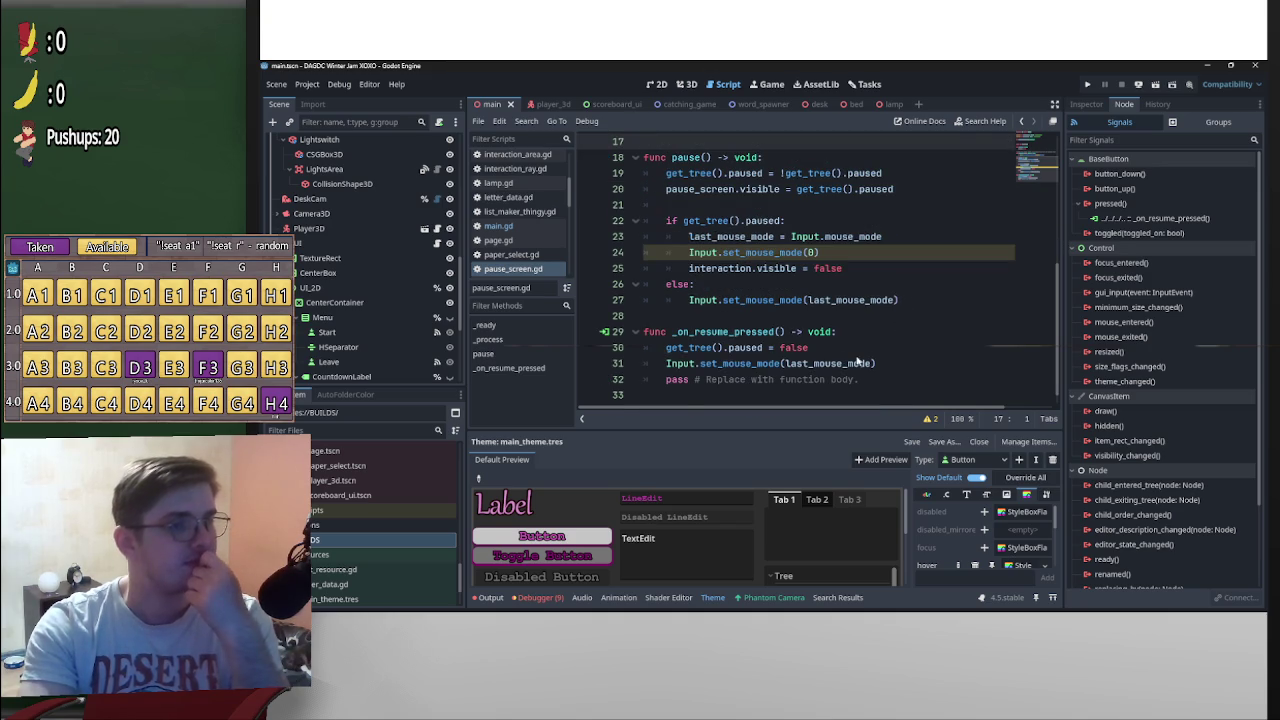
{"action": "scroll", "coordinate": [884, 368], "scroll_direction": "up", "scroll_amount": 2}
{"action": "scroll", "coordinate": [892, 358], "scroll_direction": "down", "scroll_amount": 2}
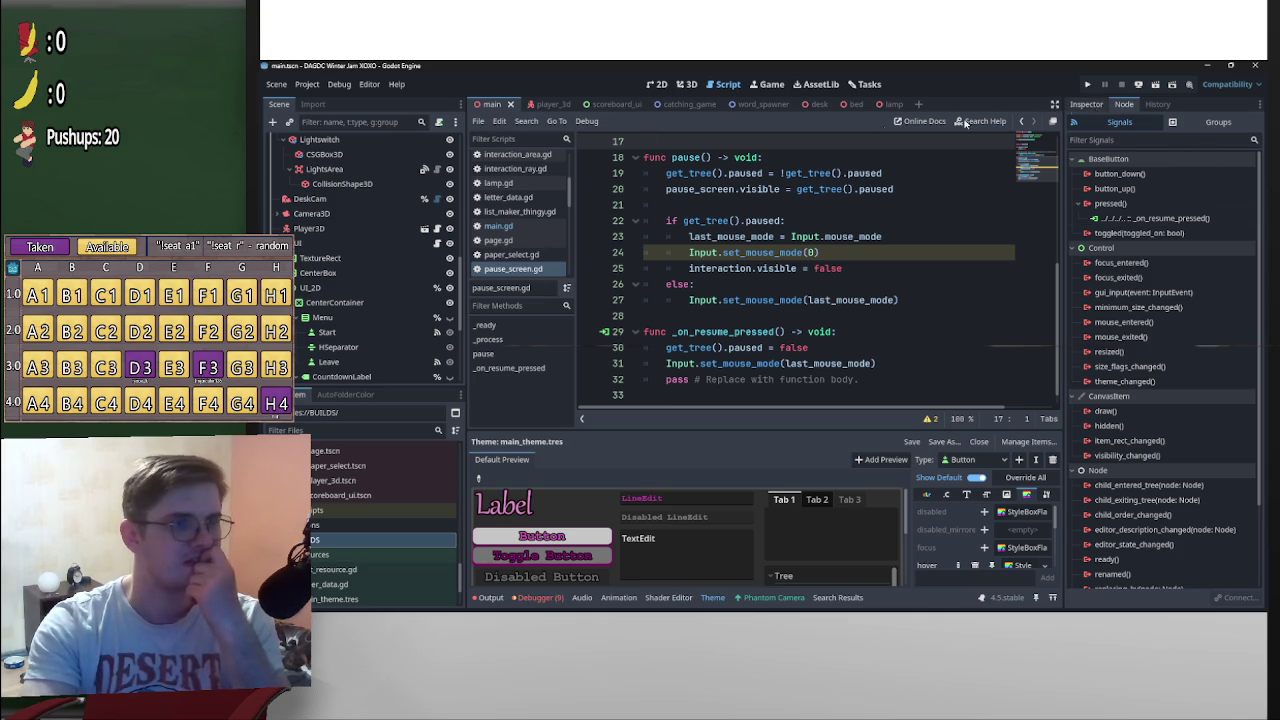
{"action": "scroll", "coordinate": [462, 353], "scroll_direction": "down", "scroll_amount": 5}
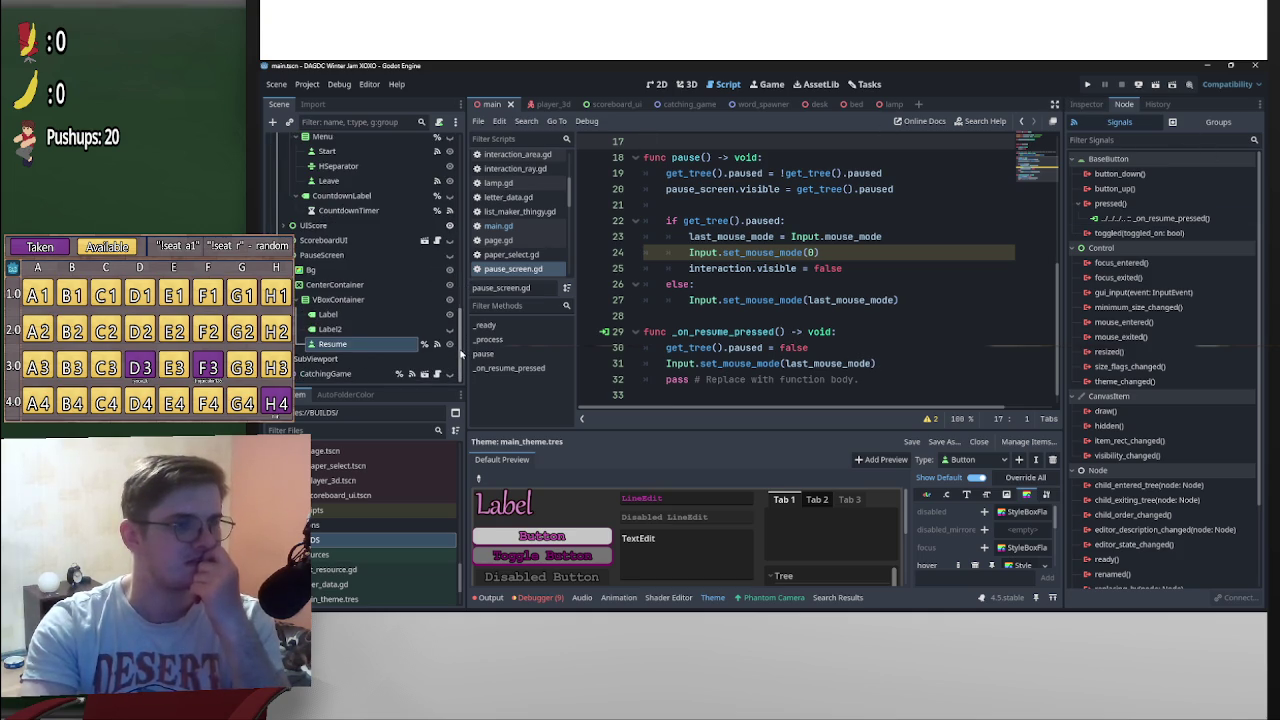
Connect the Resume button's pressed() signal to the UI node's pause method
{"action": "left_click", "coordinate": [1087, 104]}
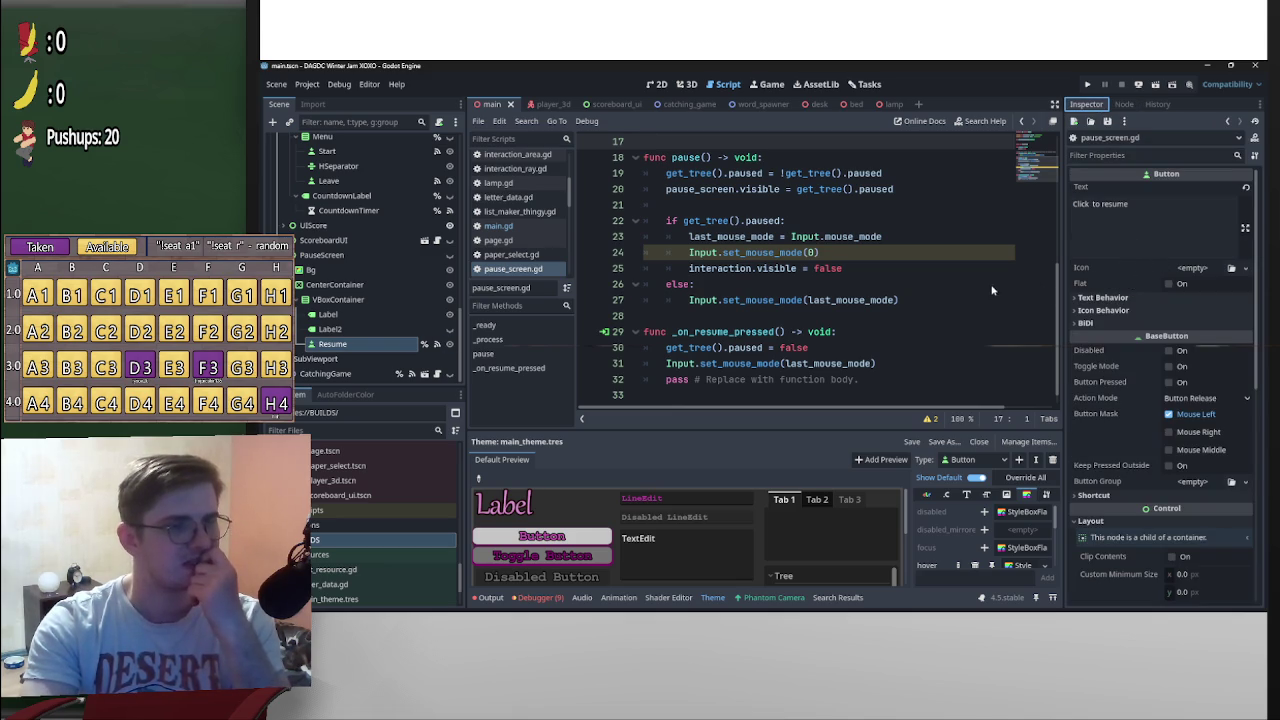
{"action": "left_click", "coordinate": [1125, 106]}
{"action": "double_click", "coordinate": [1110, 203]}
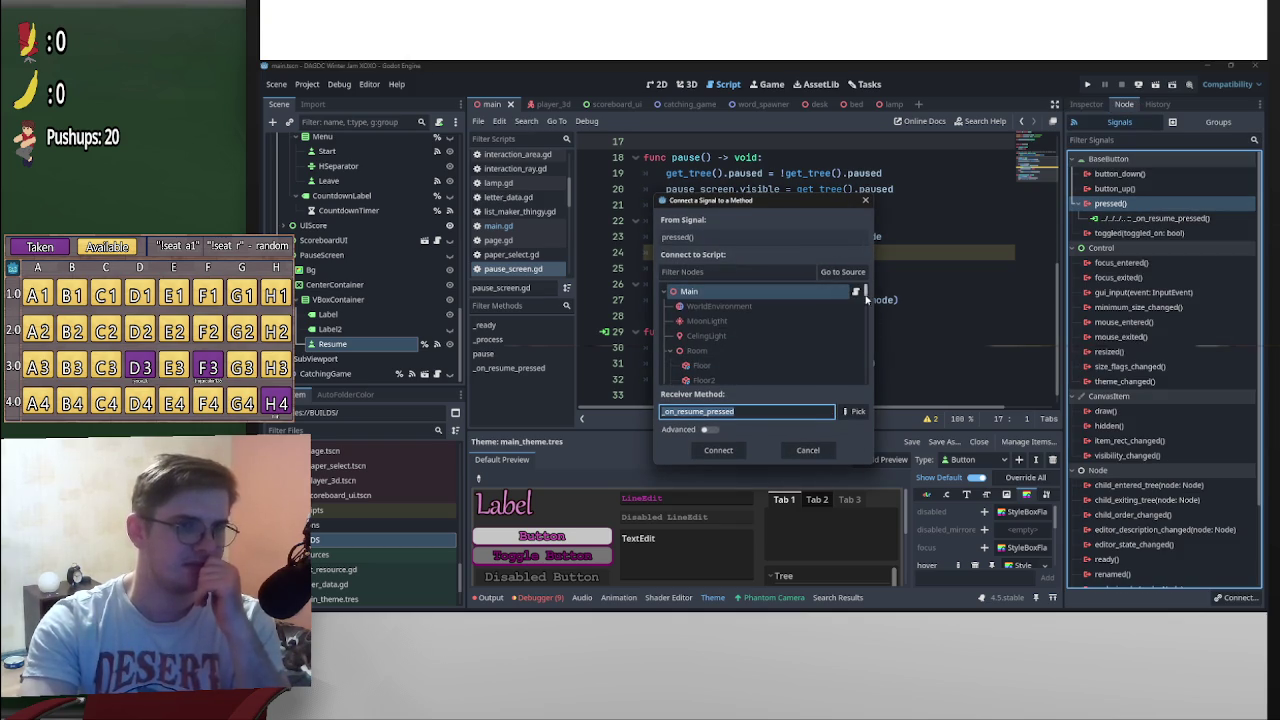
{"action": "left_click_drag", "start_coordinate": [865, 290], "coordinate": [873, 428]}
{"action": "scroll", "coordinate": [793, 358], "scroll_direction": "up", "scroll_amount": 3}
{"action": "scroll", "coordinate": [799, 359], "scroll_direction": "up", "scroll_amount": 5}
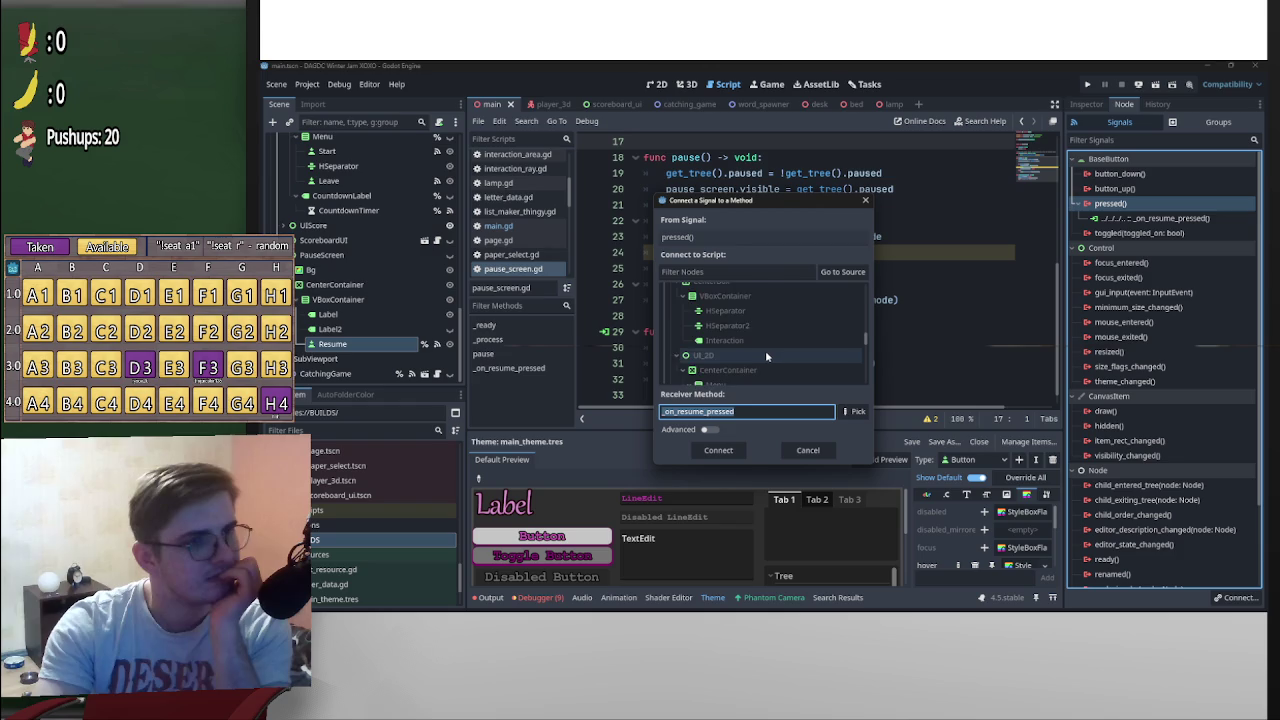
{"action": "left_click", "coordinate": [765, 326]}
{"action": "left_click", "coordinate": [855, 410]}
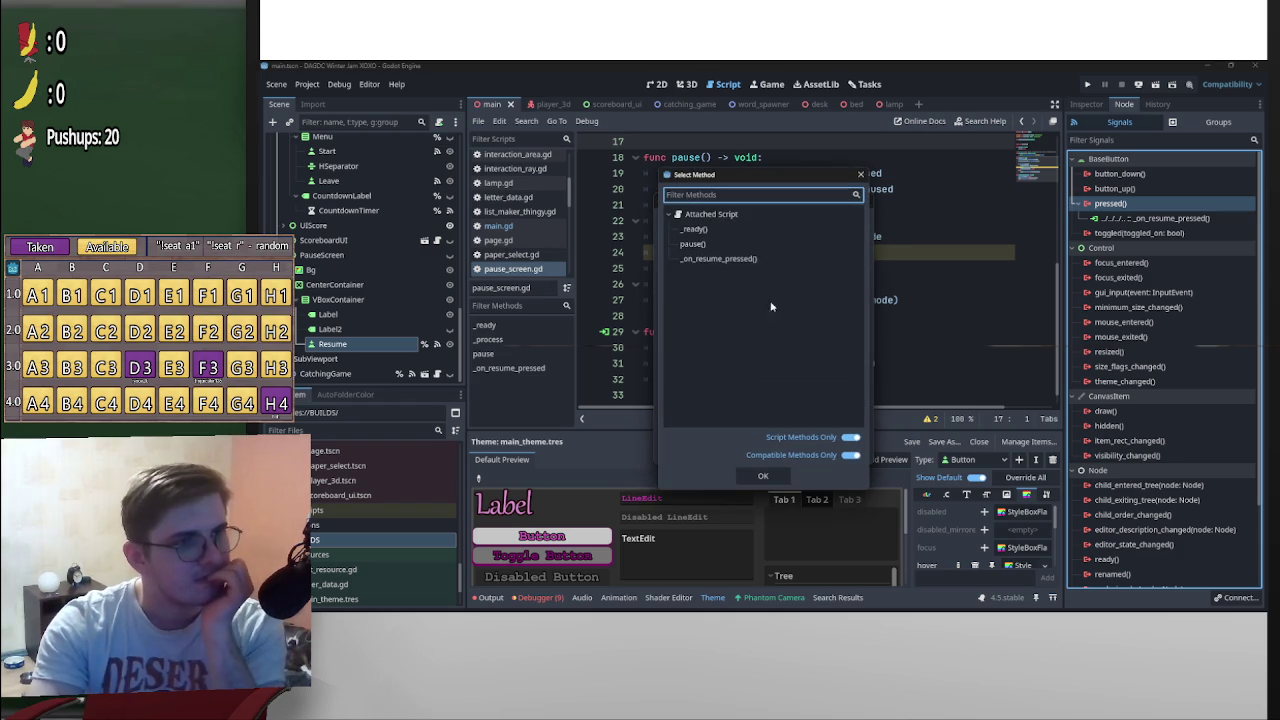
{"action": "double_click", "coordinate": [712, 248]}
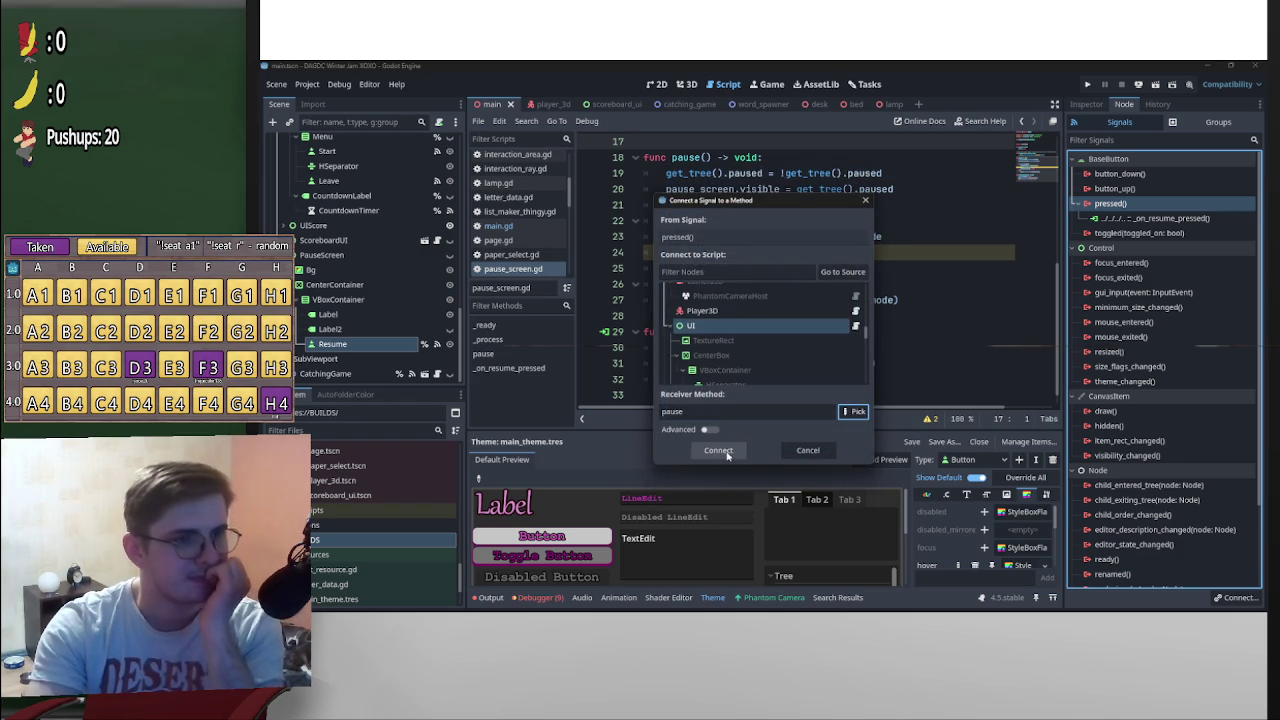
{"action": "left_click", "coordinate": [718, 451]}
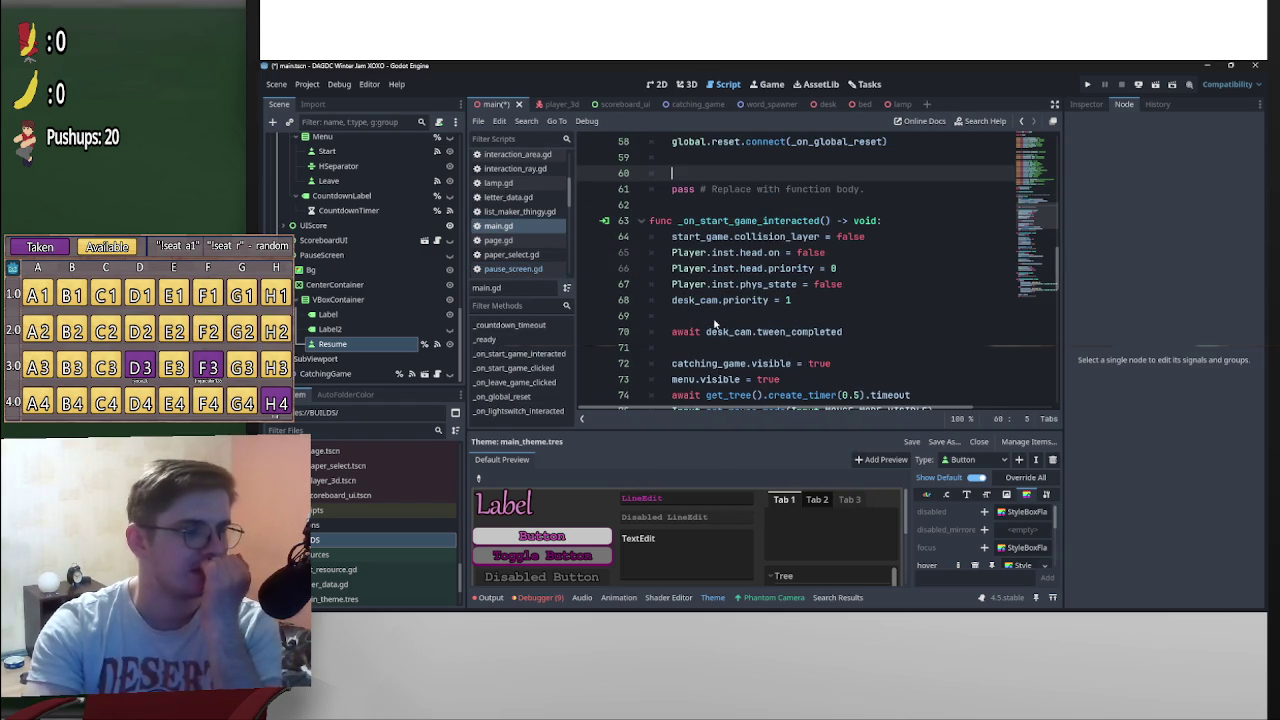
Delete the _on_resume_pressed function from pause_screen.gd and save the script
{"action": "scroll", "coordinate": [742, 330], "scroll_direction": "up", "scroll_amount": 4}
{"action": "key", "text": "alt+Left"}
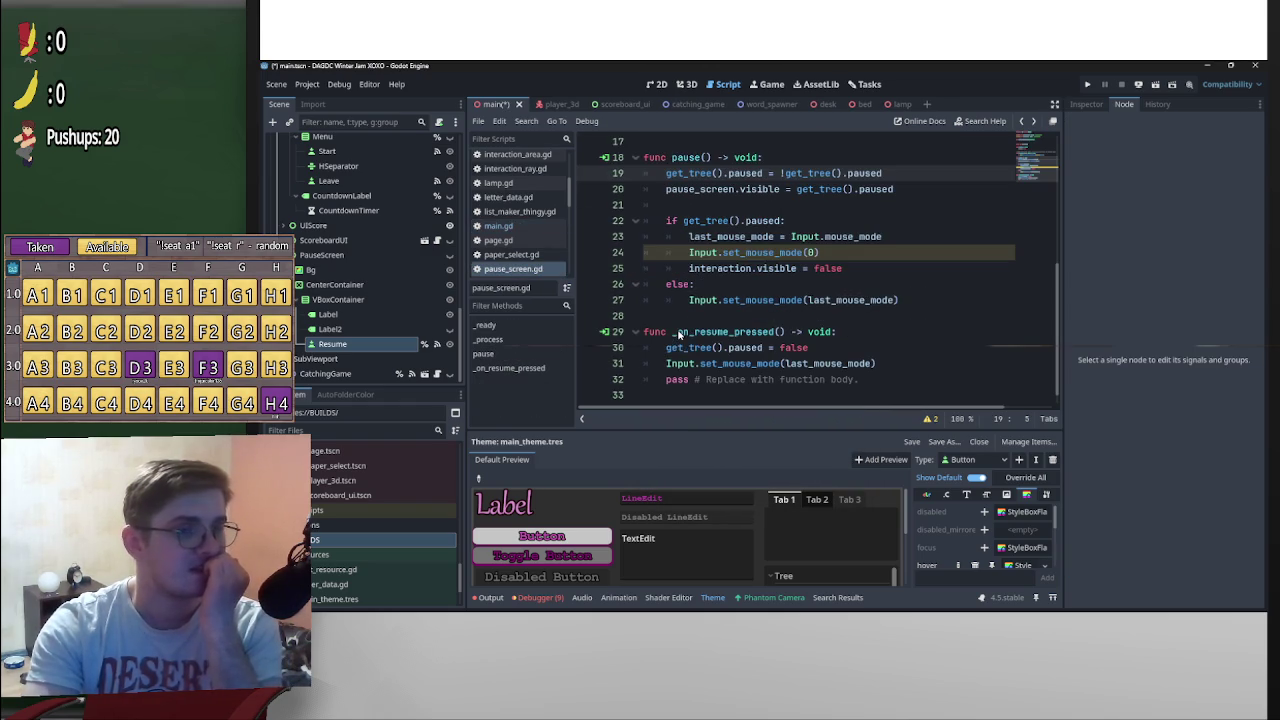
{"action": "left_click_drag", "start_coordinate": [905, 384], "coordinate": [627, 337]}
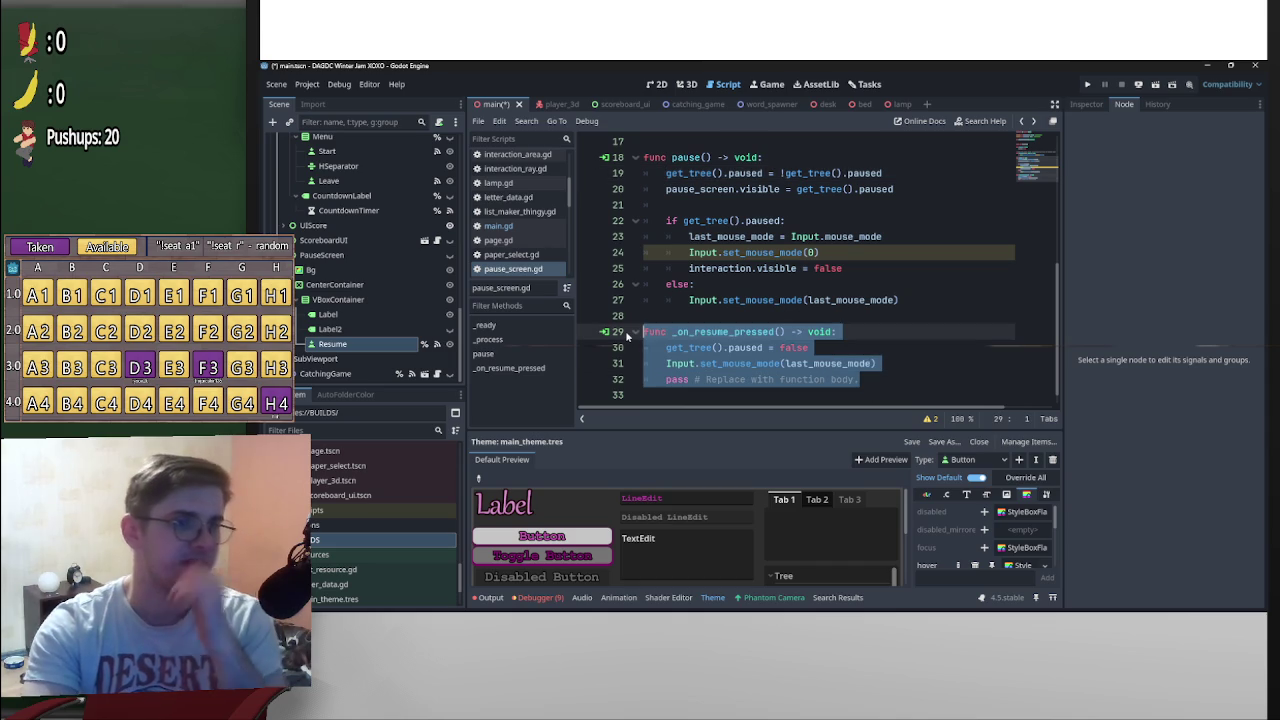
{"action": "key", "text": "BackSpace"}
{"action": "key", "text": "BackSpace"}
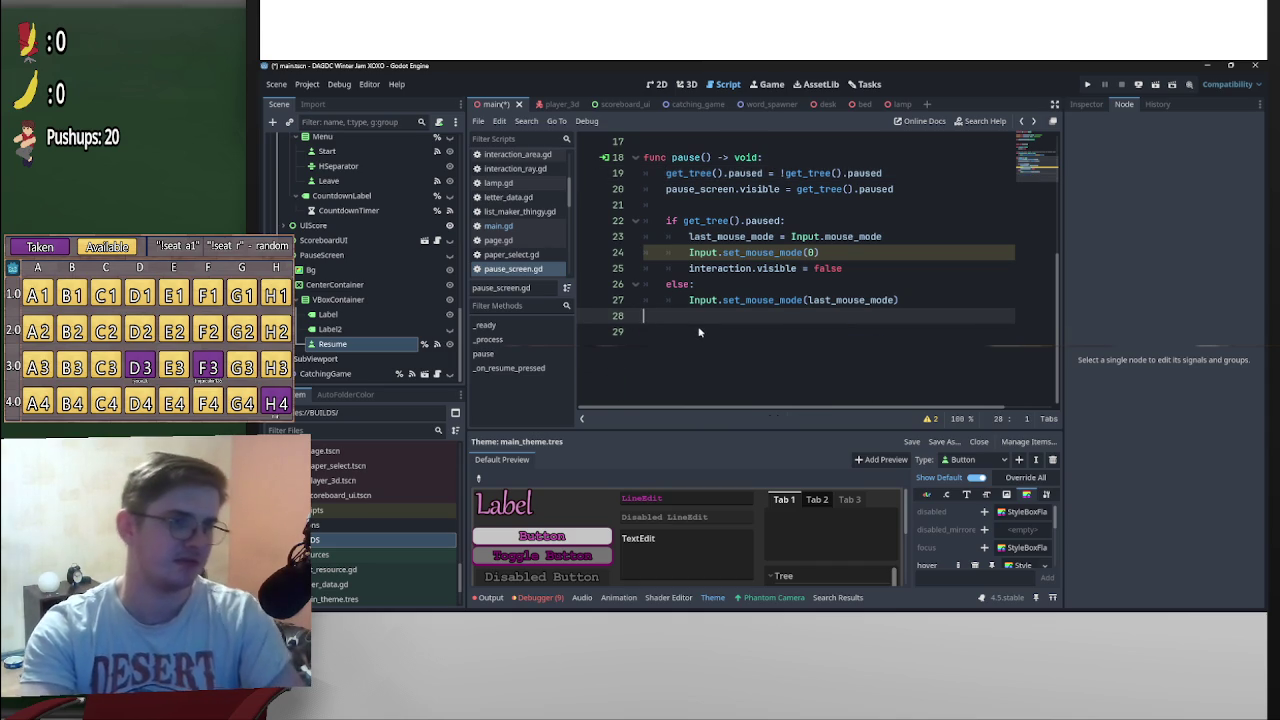
{"action": "key", "text": "ctrl+s"}
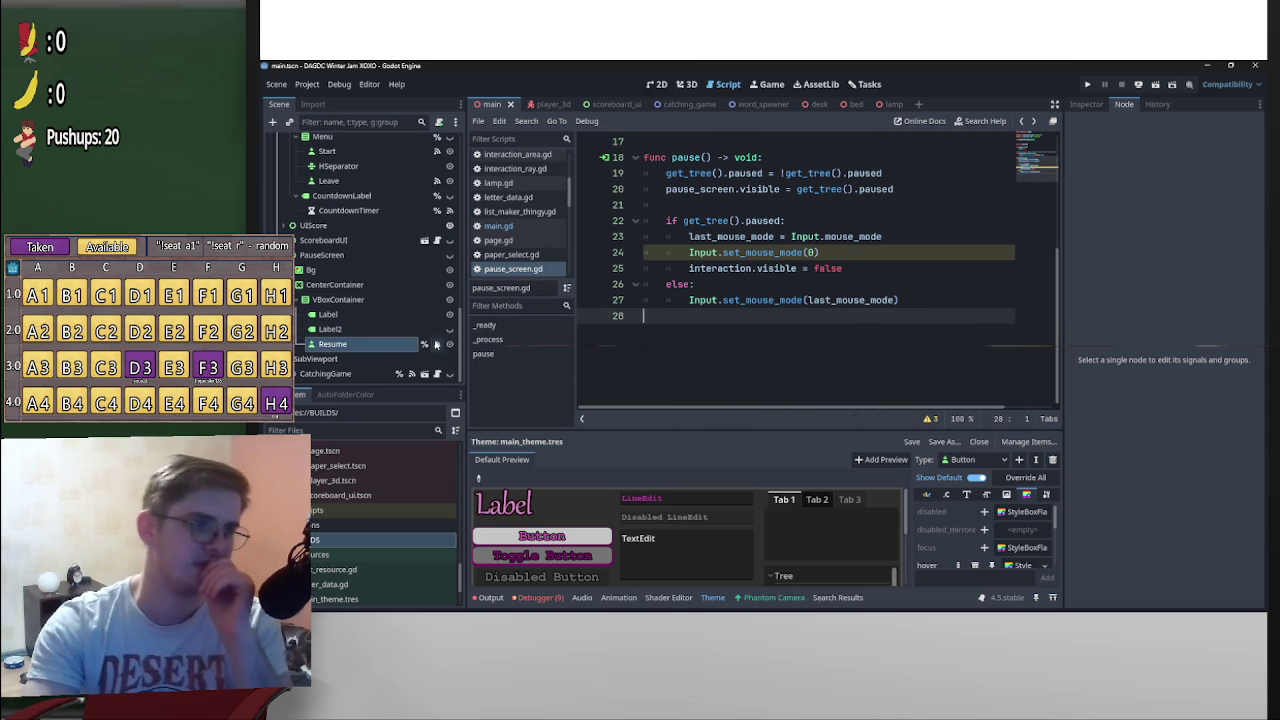
Disconnect the Resume button's old _on_resume_pressed connection and save
{"action": "left_click", "coordinate": [435, 344]}
{"action": "right_click", "coordinate": [1158, 219]}
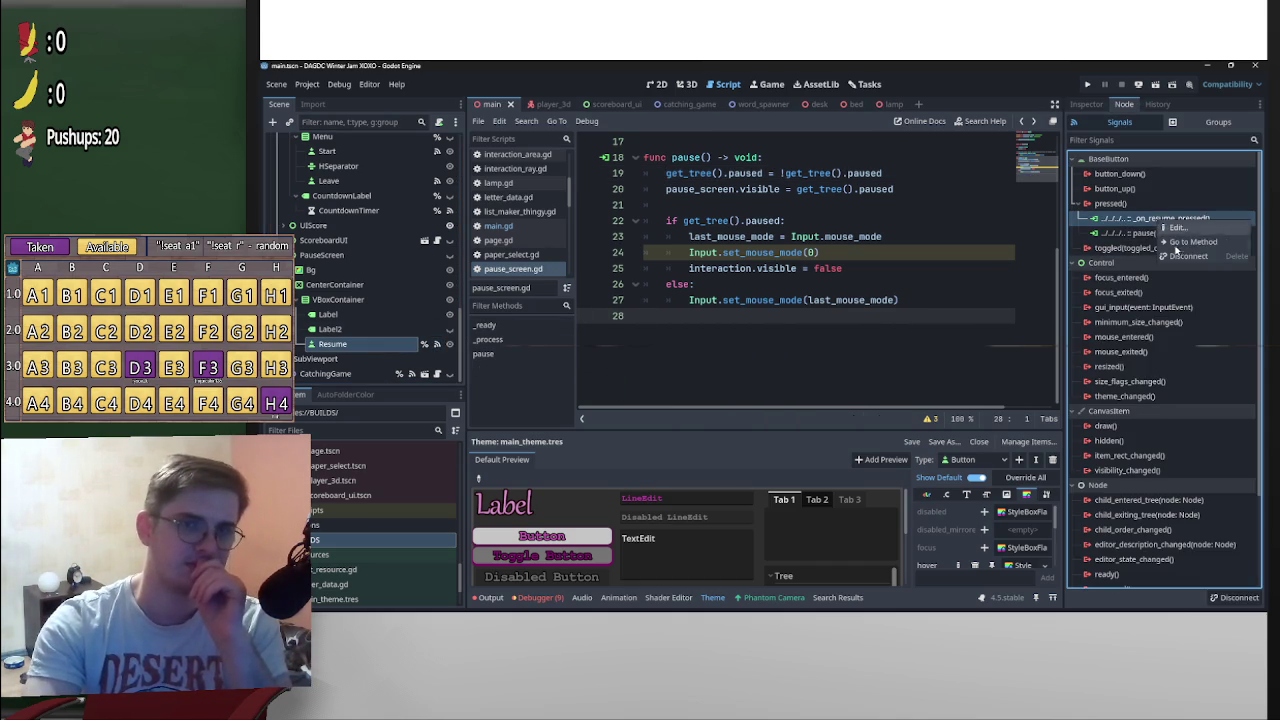
{"action": "left_click", "coordinate": [1188, 256]}
{"action": "left_click", "coordinate": [830, 237]}
{"action": "key", "text": "ctrl+s"}
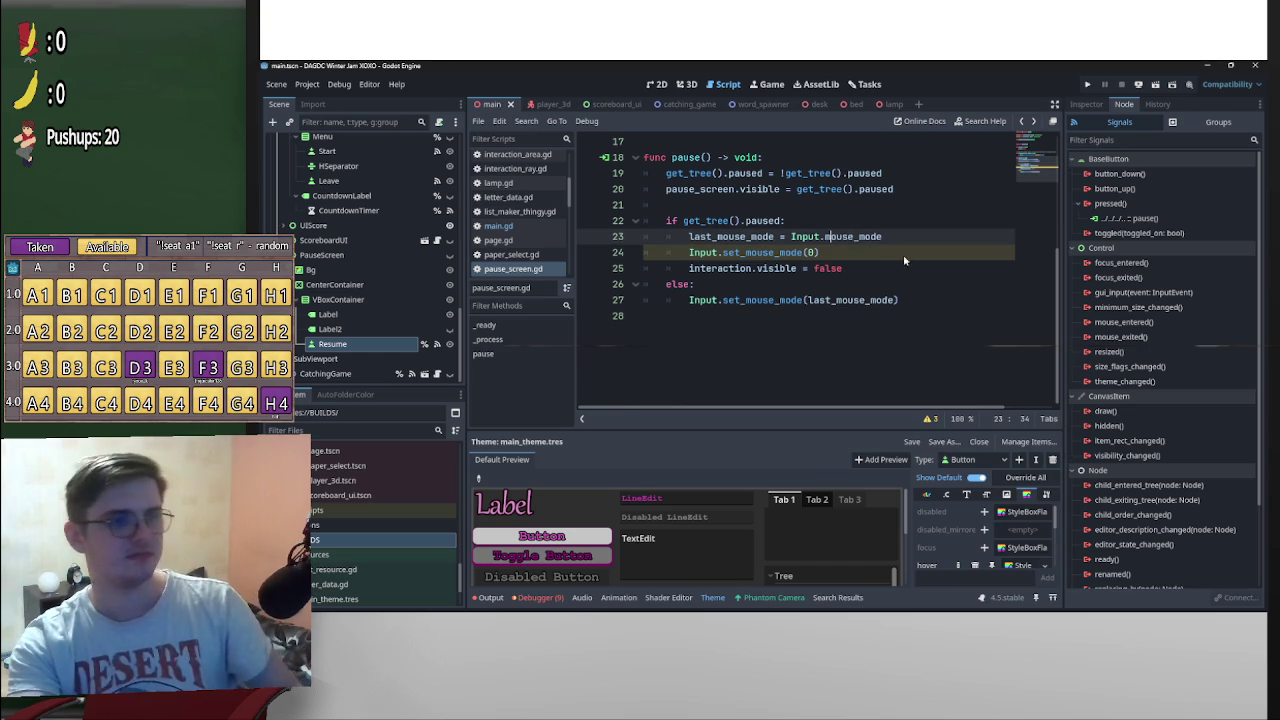
Look through the main scene's script, then bring up the UI node's script
{"action": "scroll", "coordinate": [913, 288], "scroll_direction": "up", "scroll_amount": 5}
{"action": "scroll", "coordinate": [746, 318], "scroll_direction": "down", "scroll_amount": 2}
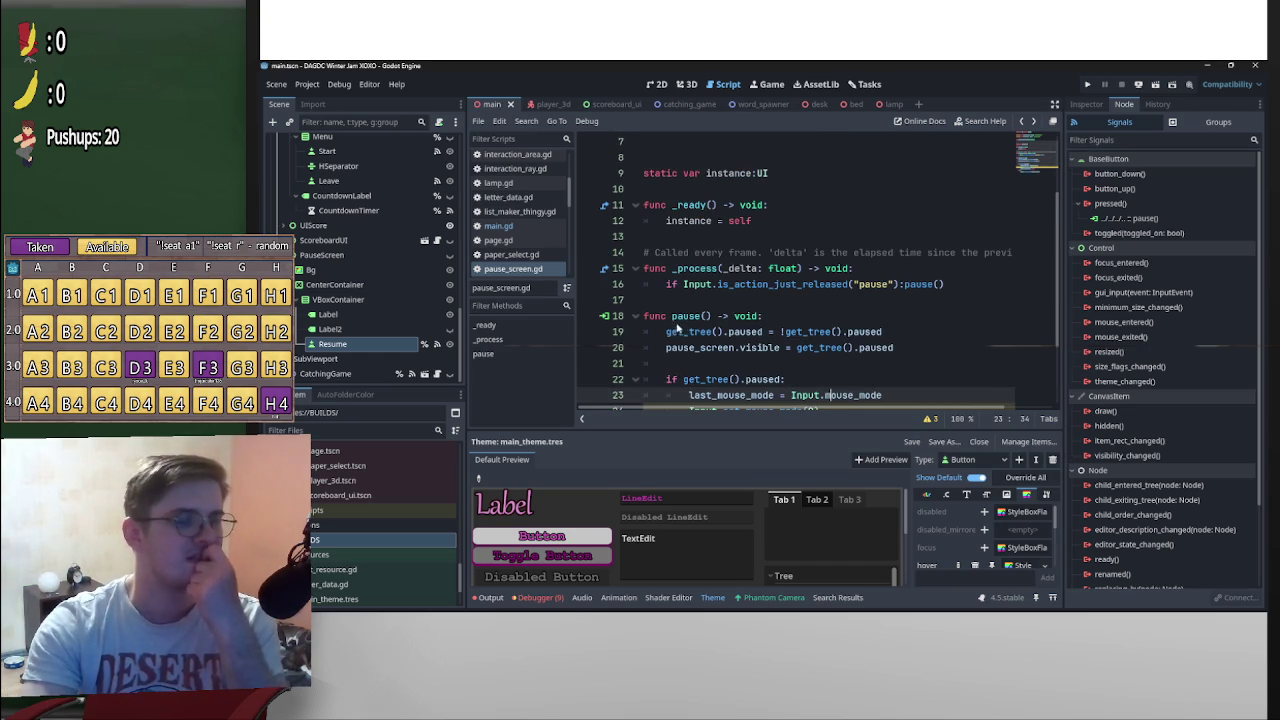
{"action": "scroll", "coordinate": [405, 264], "scroll_direction": "up", "scroll_amount": 10}
{"action": "scroll", "coordinate": [418, 261], "scroll_direction": "up", "scroll_amount": 2}
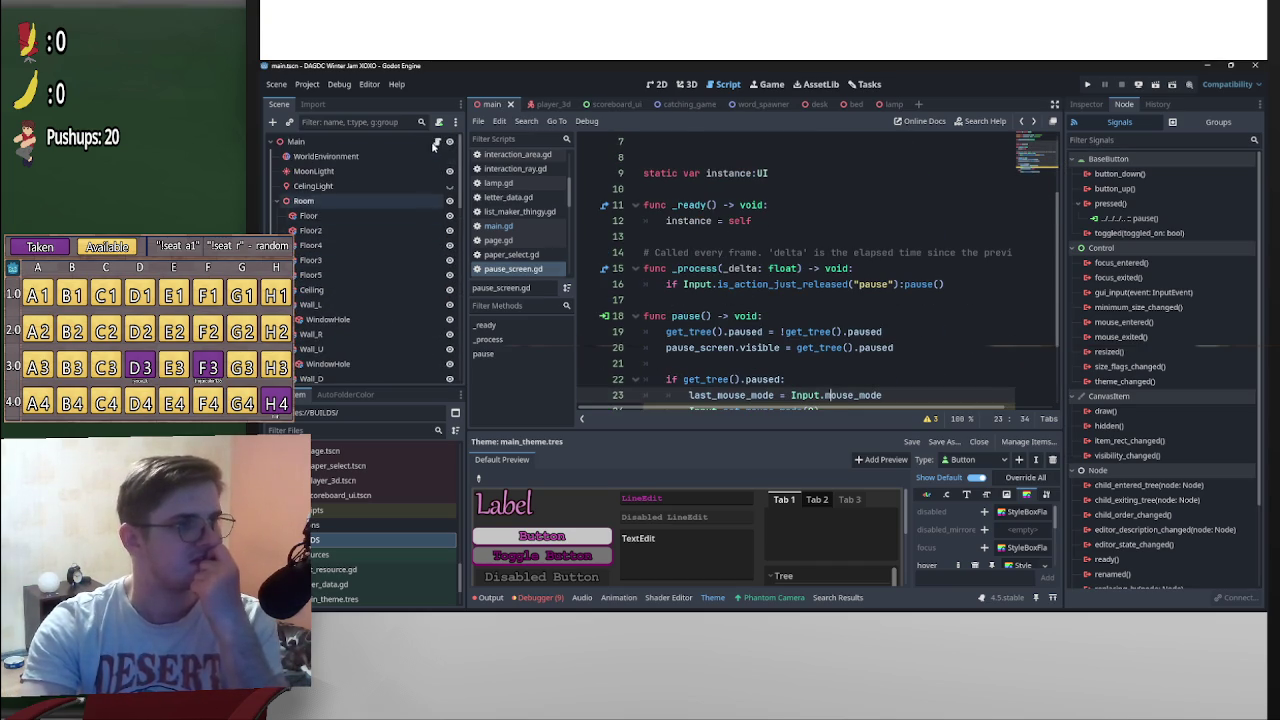
{"action": "left_click", "coordinate": [498, 226]}
{"action": "scroll", "coordinate": [838, 357], "scroll_direction": "up", "scroll_amount": 2}
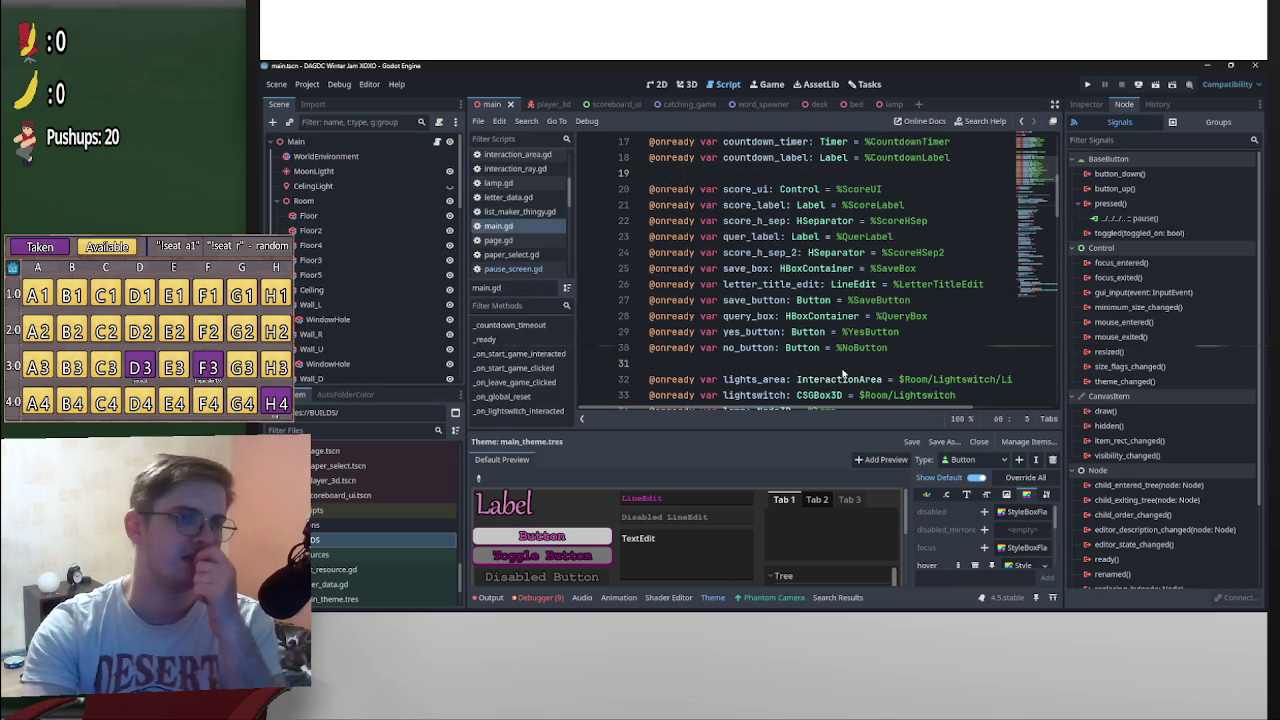
{"action": "scroll", "coordinate": [398, 328], "scroll_direction": "down", "scroll_amount": 3}
{"action": "scroll", "coordinate": [397, 325], "scroll_direction": "down", "scroll_amount": 6}
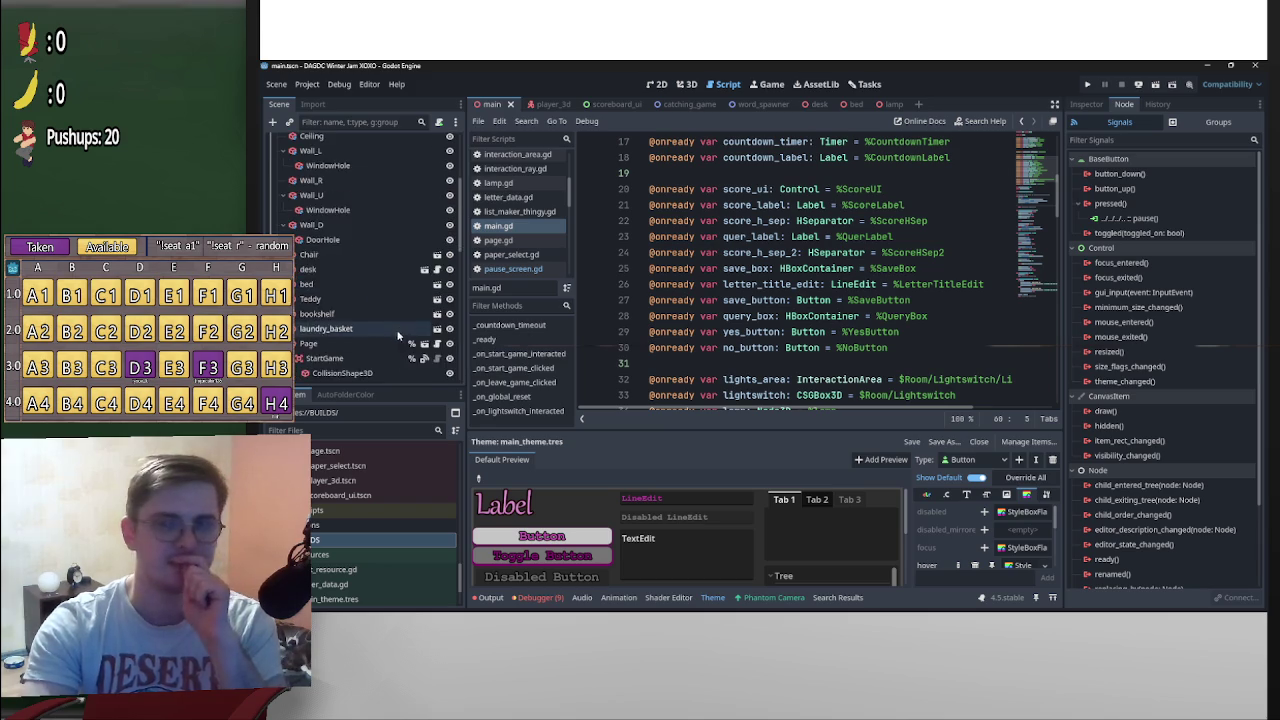
{"action": "scroll", "coordinate": [900, 300], "scroll_direction": "up", "scroll_amount": 5}
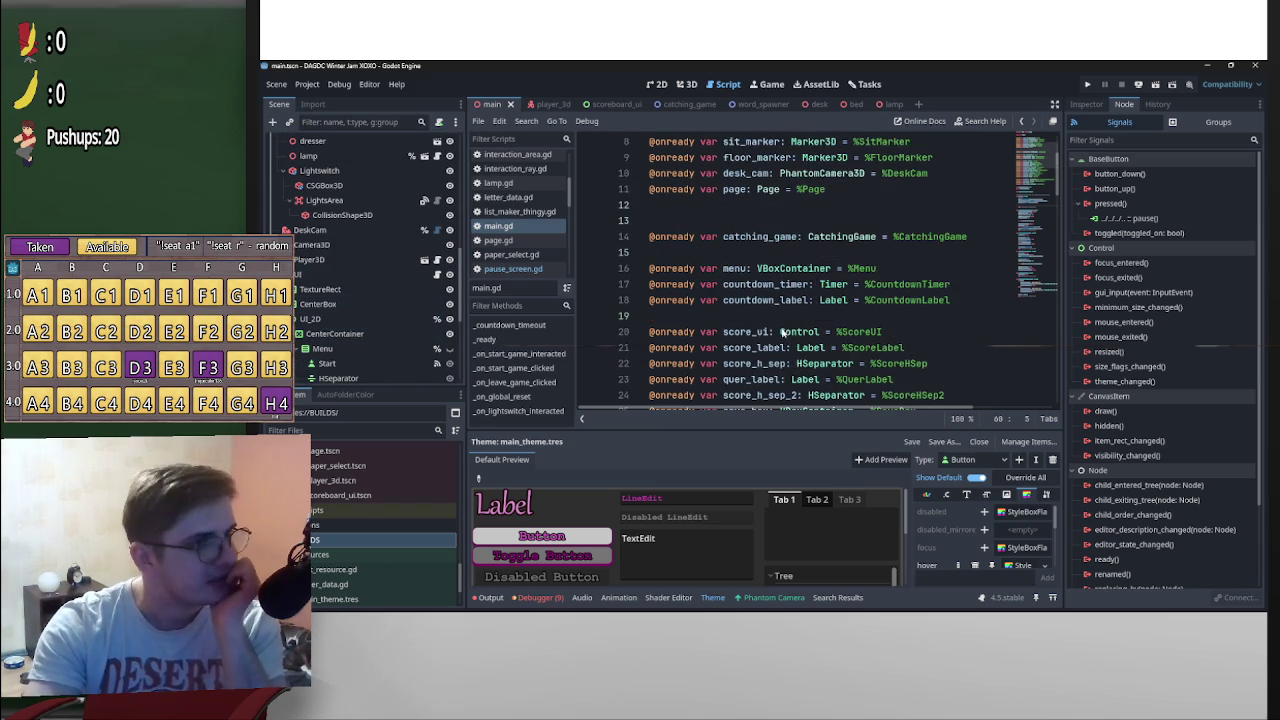
{"action": "scroll", "coordinate": [893, 308], "scroll_direction": "down", "scroll_amount": 9}
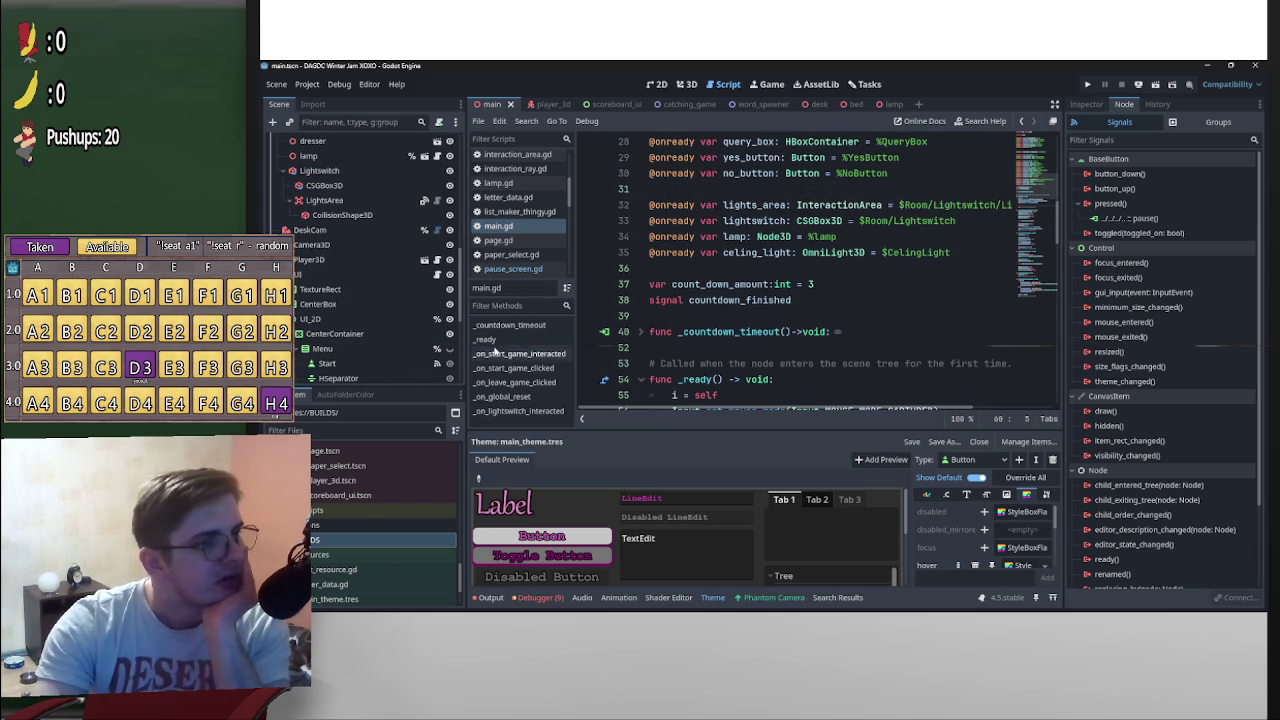
{"action": "left_click", "coordinate": [436, 276]}
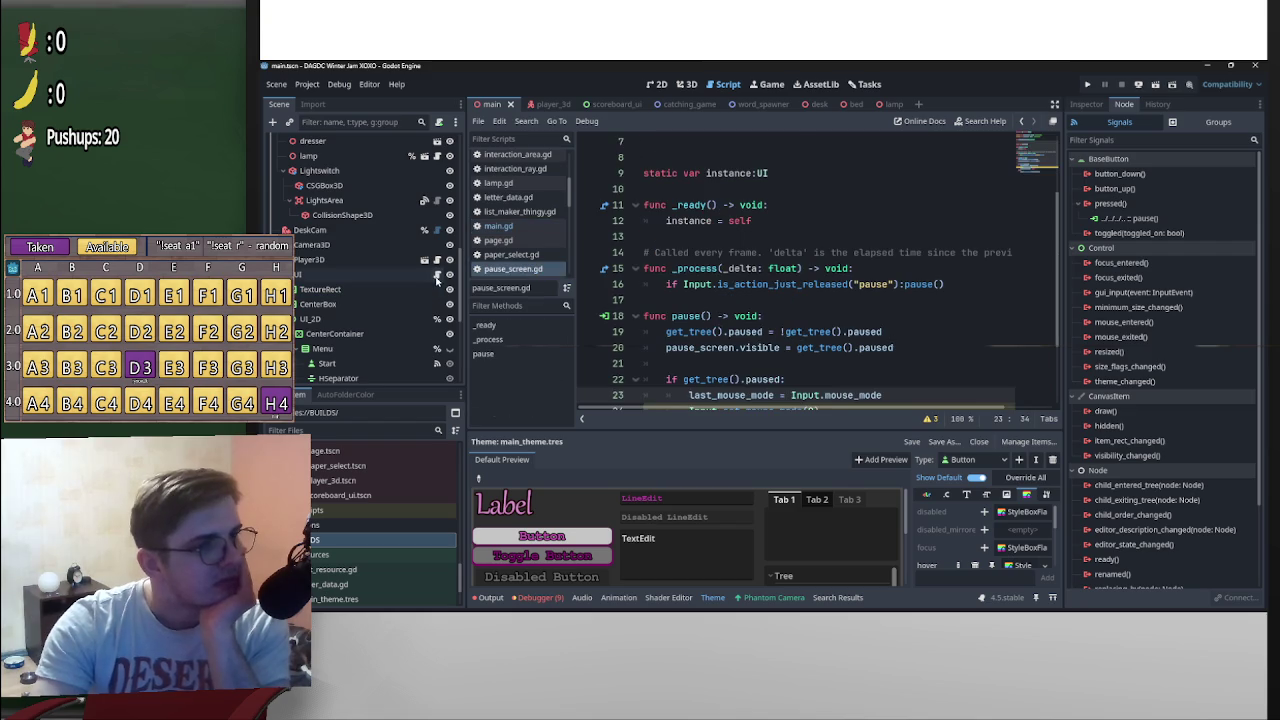
Delete and restore a blank line in the UI script, then return to main.gd's _ready
{"action": "left_click", "coordinate": [705, 253]}
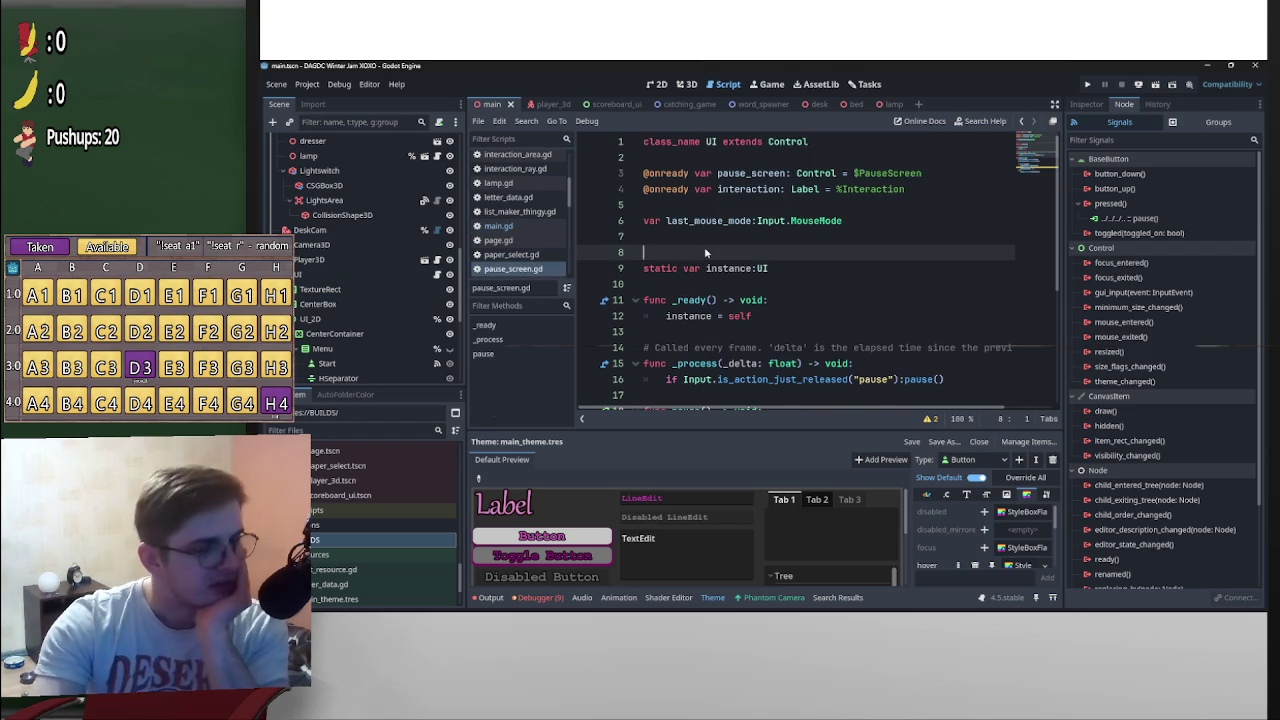
{"action": "key", "text": "BackSpace"}
{"action": "key", "text": "ctrl+z"}
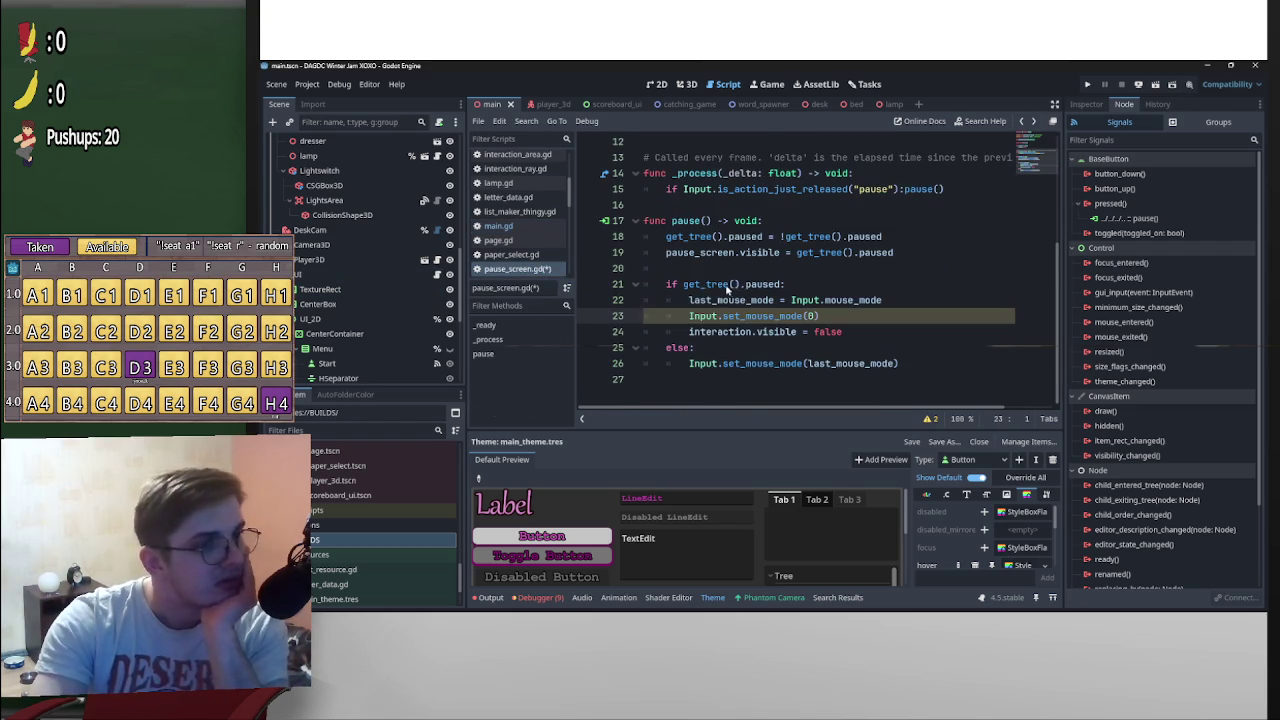
{"action": "key", "text": "alt+Left"}
{"action": "scroll", "coordinate": [417, 262], "scroll_direction": "up", "scroll_amount": 3}
{"action": "scroll", "coordinate": [417, 262], "scroll_direction": "up", "scroll_amount": 2}
{"action": "scroll", "coordinate": [643, 209], "scroll_direction": "down", "scroll_amount": 5}
{"action": "scroll", "coordinate": [757, 303], "scroll_direction": "up", "scroll_amount": 3}
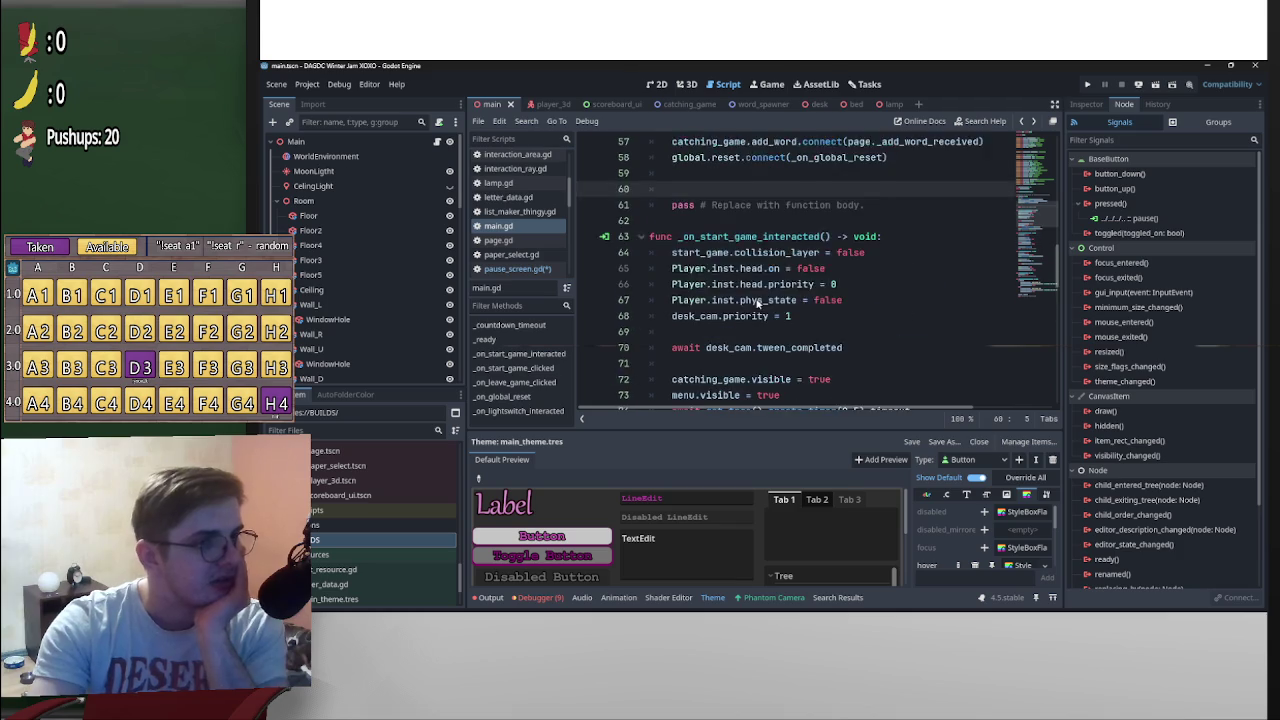
{"action": "scroll", "coordinate": [757, 303], "scroll_direction": "up", "scroll_amount": 2}
Add UI.instance.pause() to main.gd's _ready, save, and delete the placeholder pass line
{"action": "type", "text": "UI"}
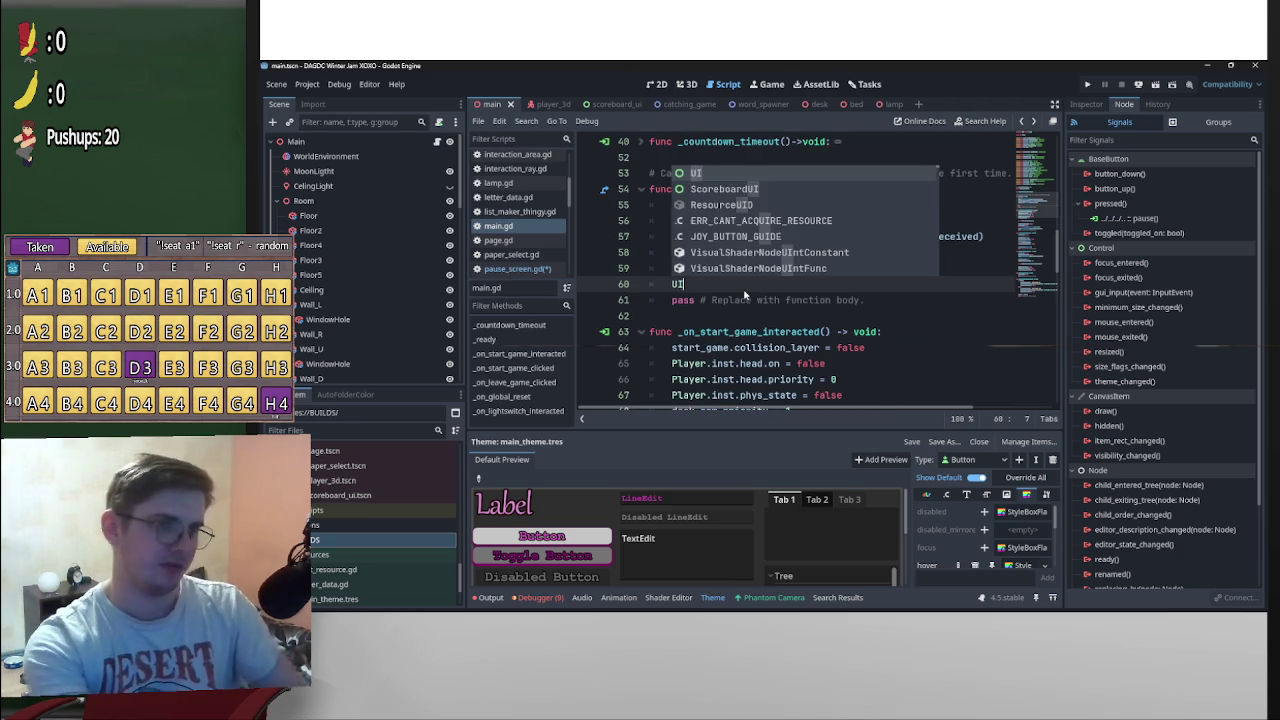
{"action": "type", "text": ".instance."}
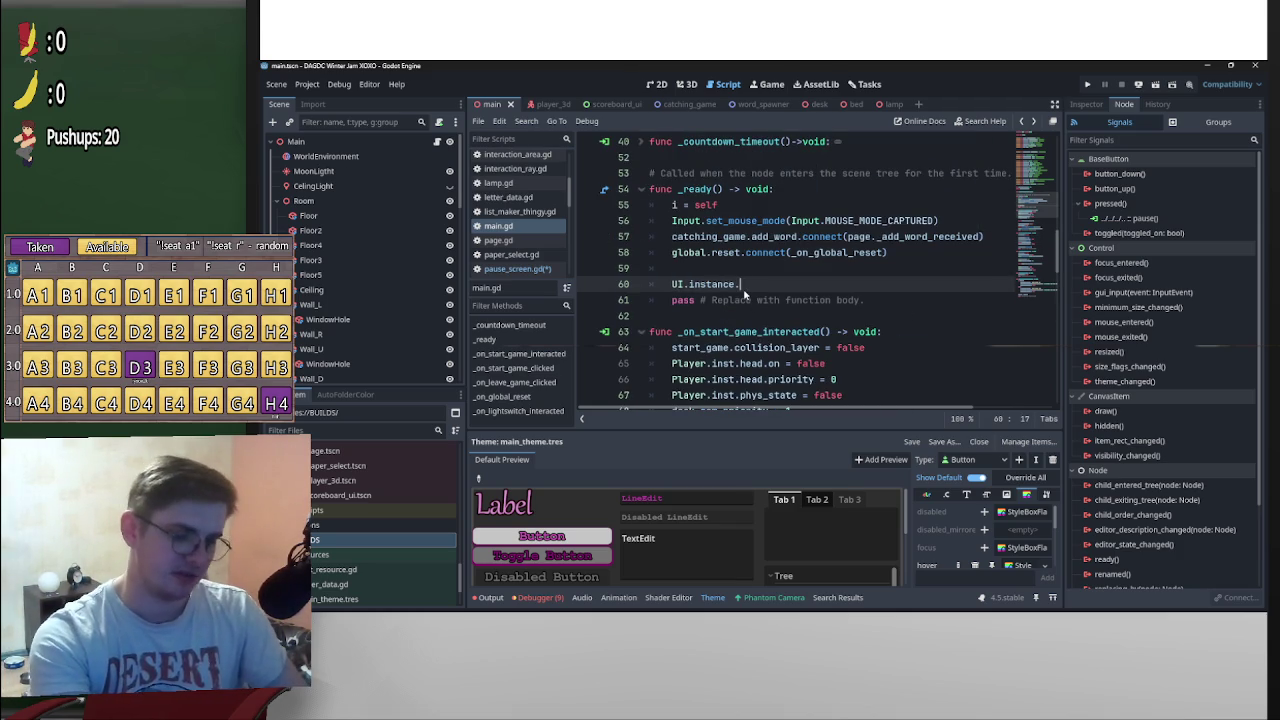
{"action": "type", "text": "pa"}
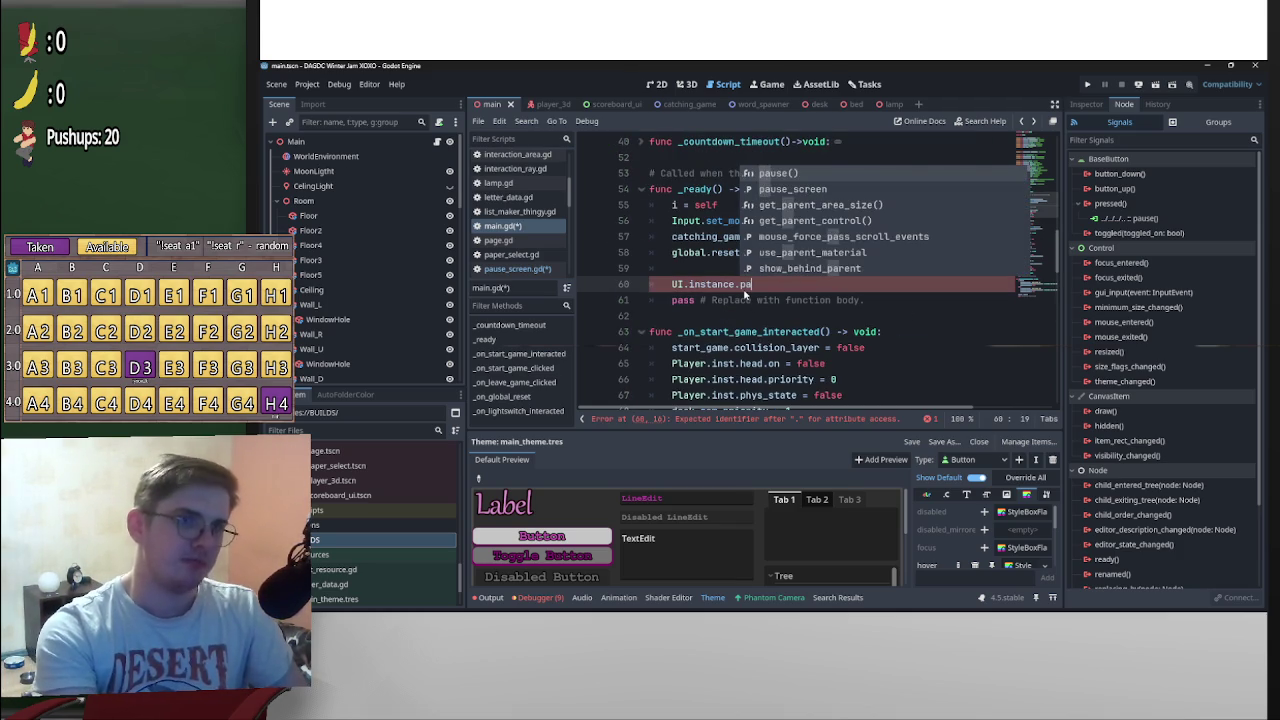
{"action": "key", "text": "Return"}
{"action": "key", "text": "ctrl+s"}
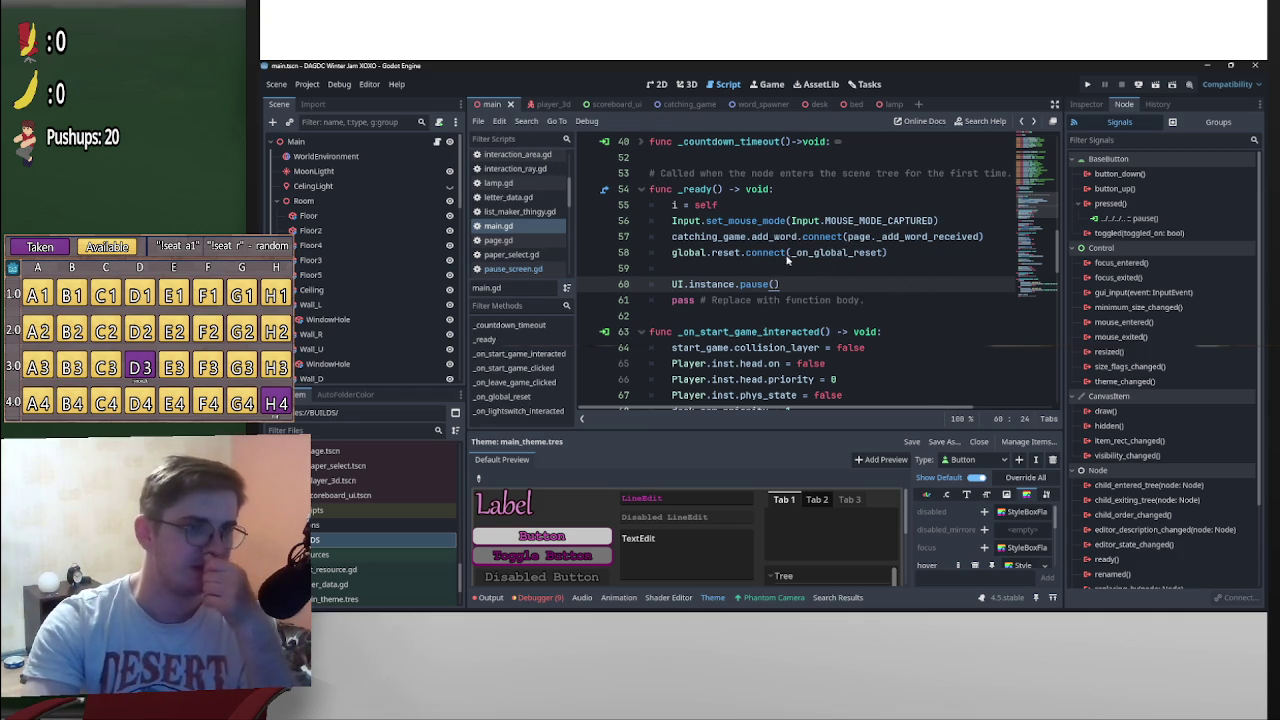
{"action": "triple_click", "coordinate": [659, 301]}
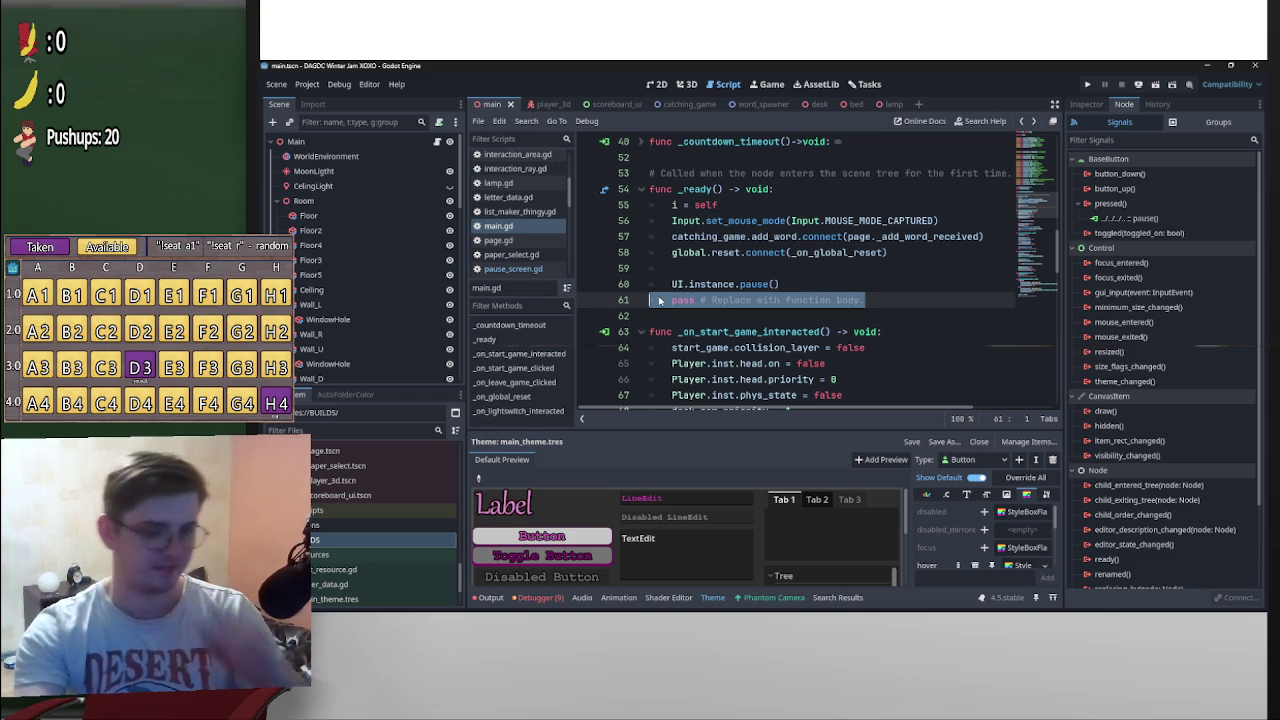
{"action": "key", "text": "BackSpace"}
{"action": "key", "text": "BackSpace"}
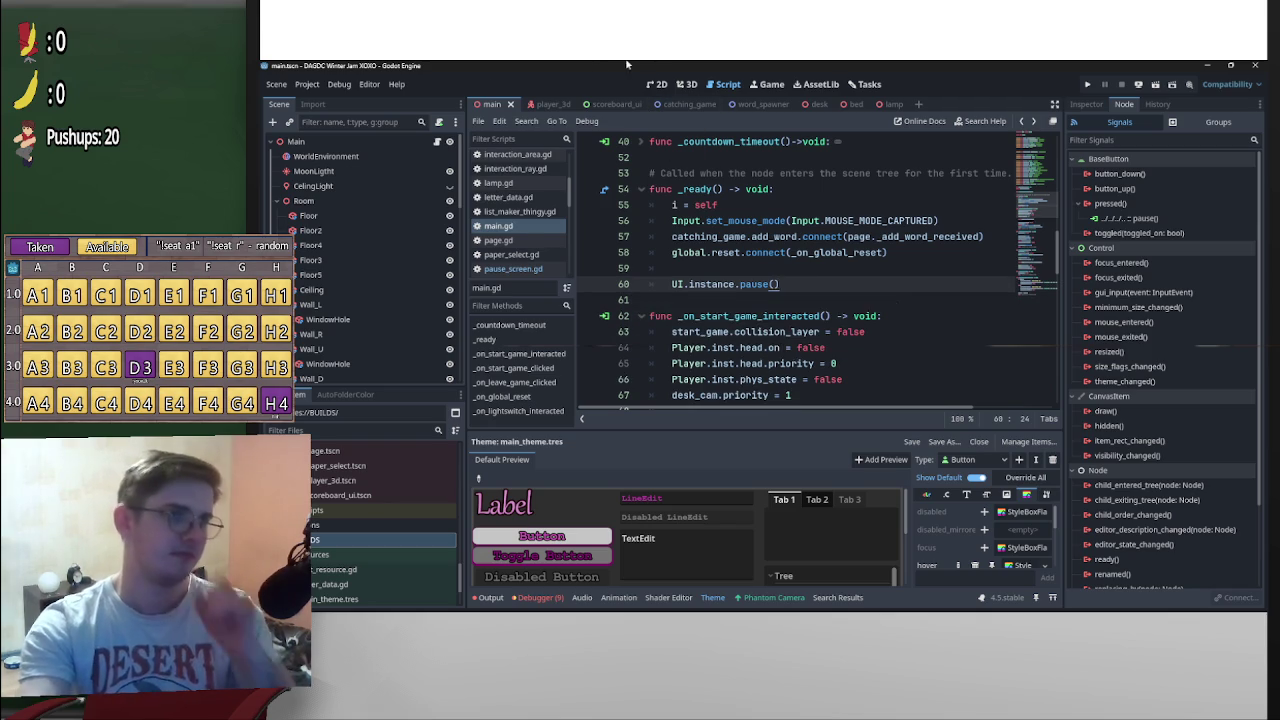
{"action": "left_click", "coordinate": [307, 85]}
Close Project Settings and re-export the Web build into the Web folder, overwriting the old one
{"action": "left_click", "coordinate": [332, 101]}
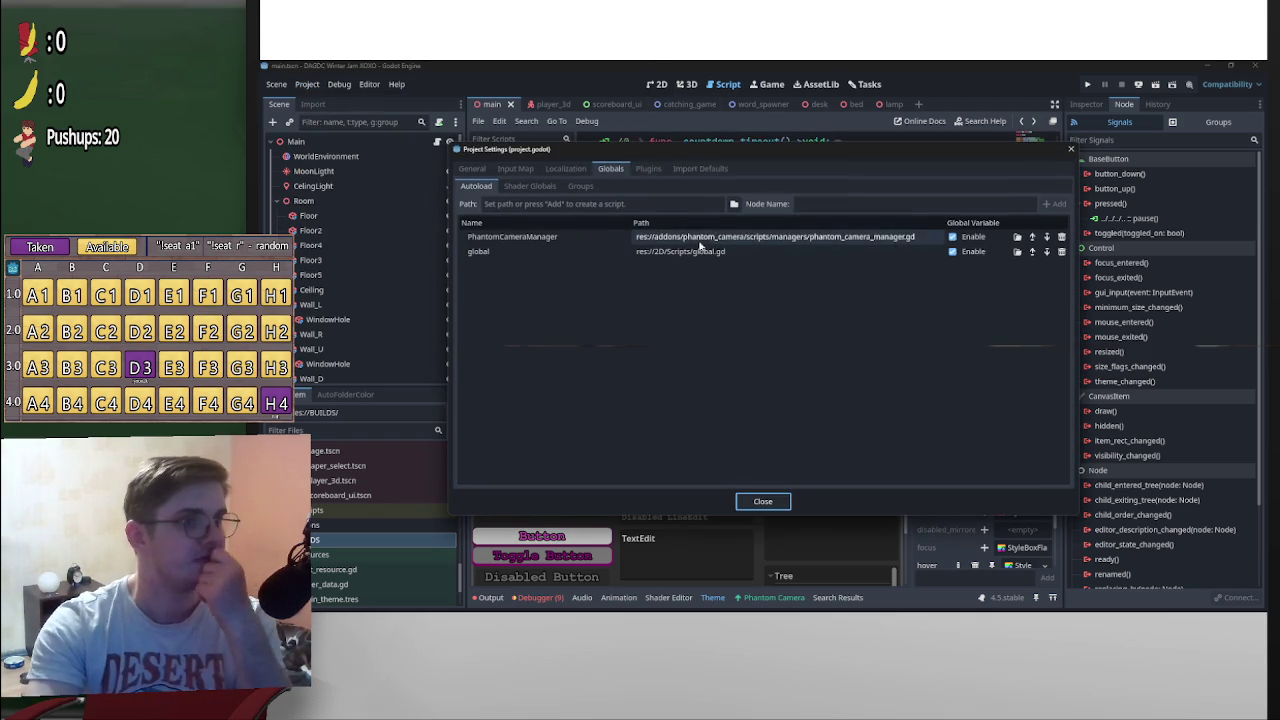
{"action": "left_click", "coordinate": [1071, 148]}
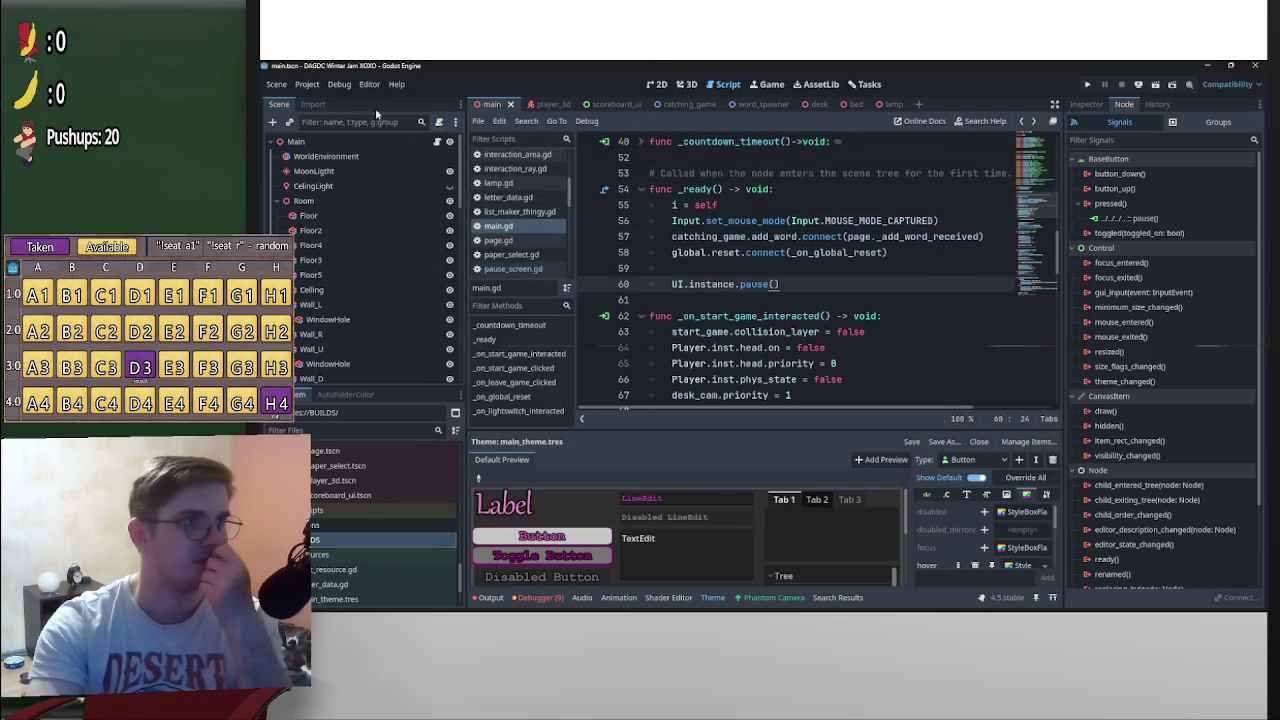
{"action": "left_click", "coordinate": [307, 84]}
{"action": "left_click", "coordinate": [330, 154]}
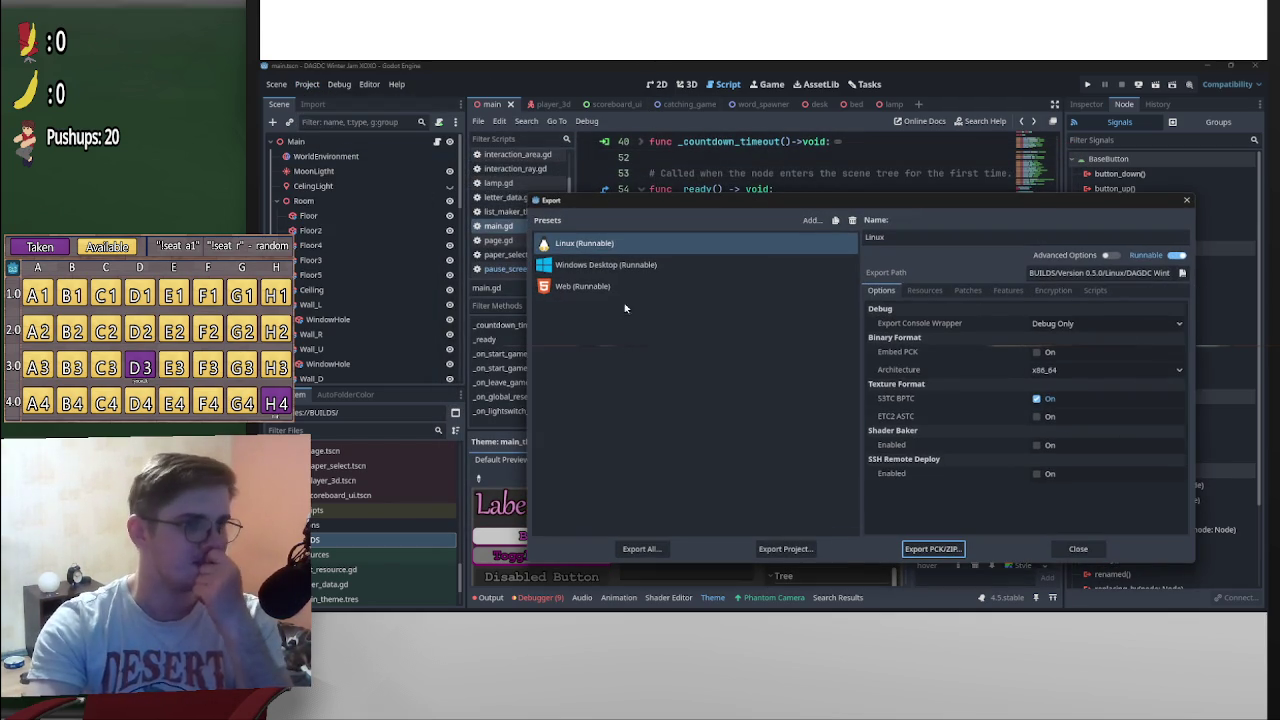
{"action": "left_click", "coordinate": [616, 288]}
{"action": "left_click", "coordinate": [785, 548]}
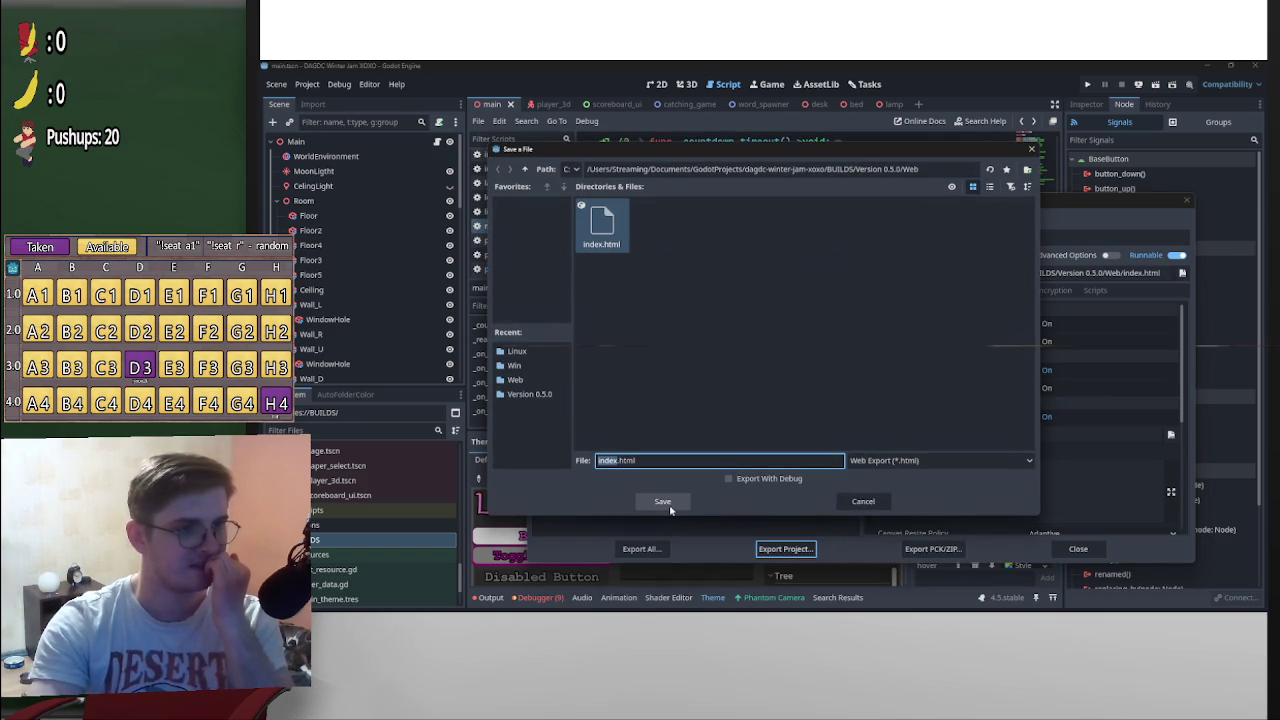
{"action": "left_click", "coordinate": [670, 508]}
{"action": "left_click", "coordinate": [680, 352]}
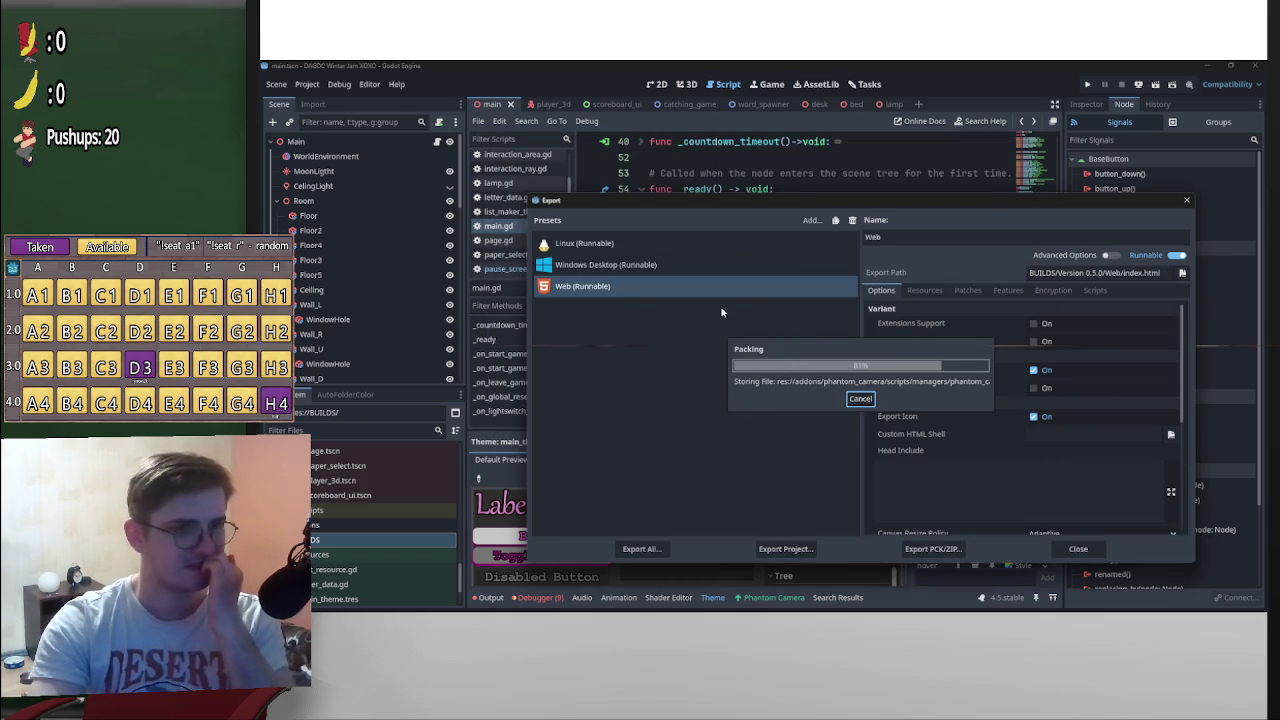
Re-export the Windows Desktop build as the exe, replacing the previous Windows build
{"action": "left_click", "coordinate": [661, 265]}
{"action": "left_click", "coordinate": [782, 548]}
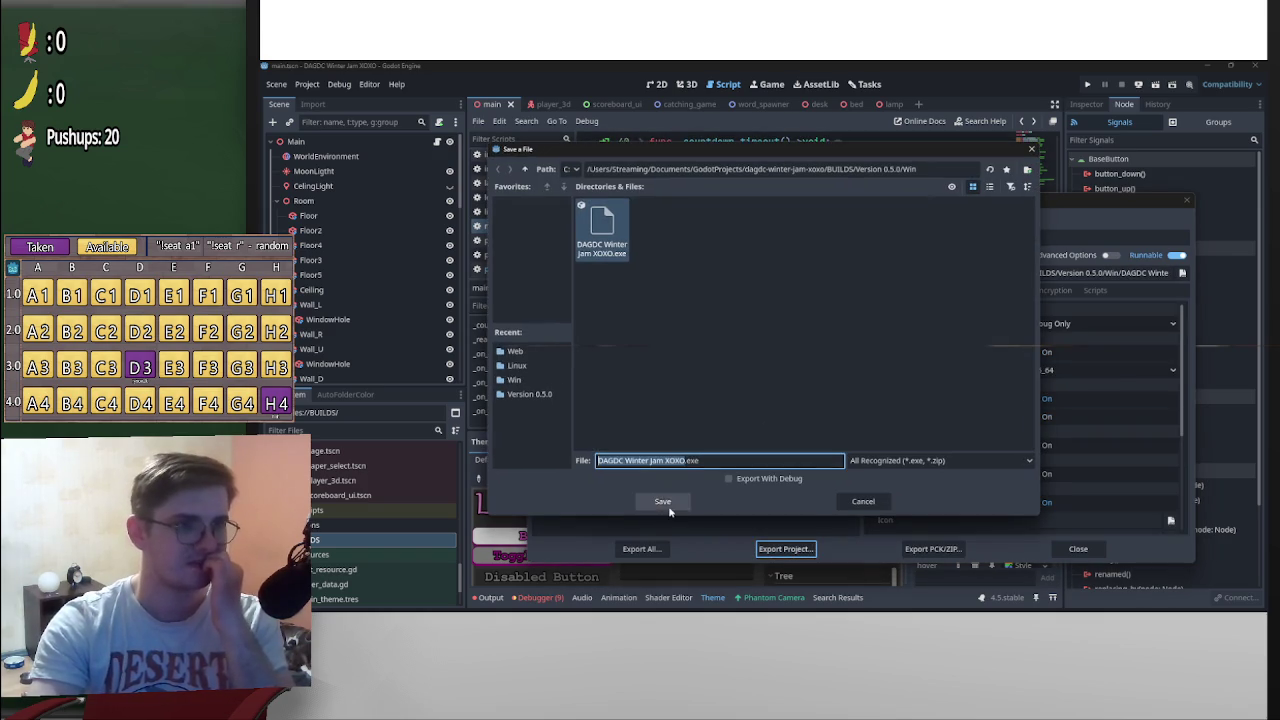
{"action": "left_click", "coordinate": [670, 510]}
{"action": "left_click", "coordinate": [666, 352]}
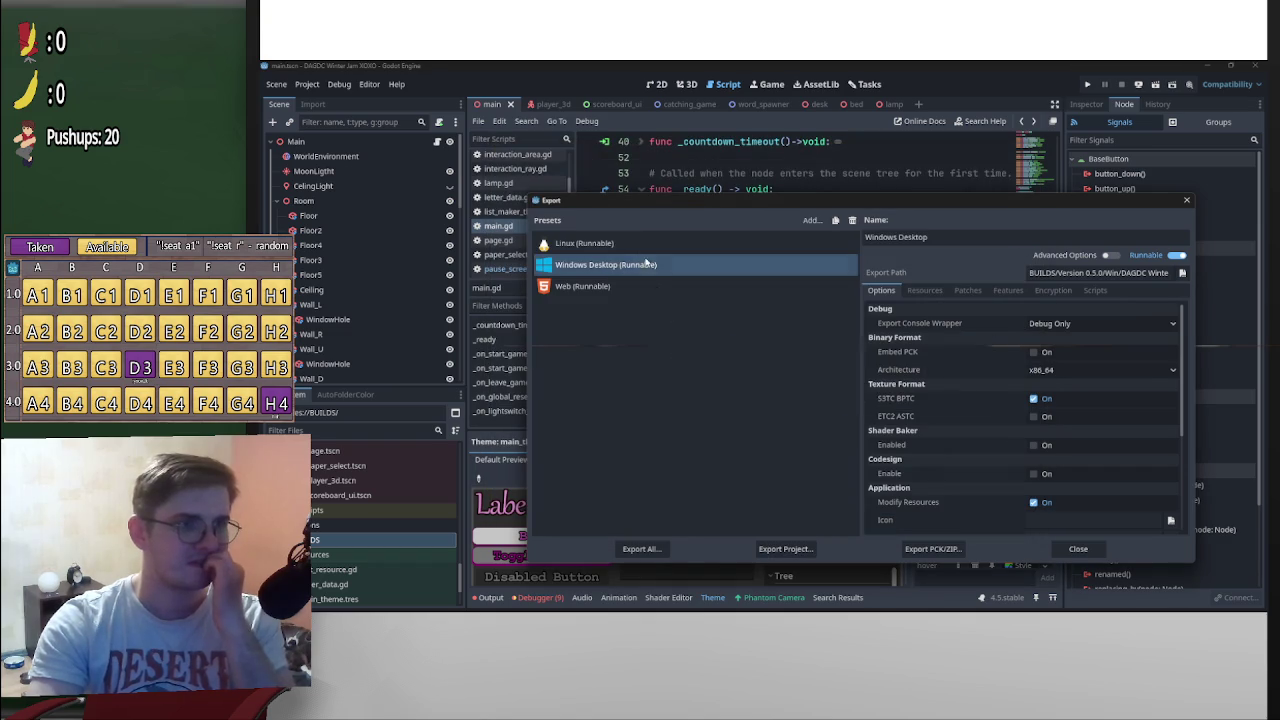
Re-export the Linux build into the Linux folder, overwriting it, and close the Export window
{"action": "left_click", "coordinate": [600, 243]}
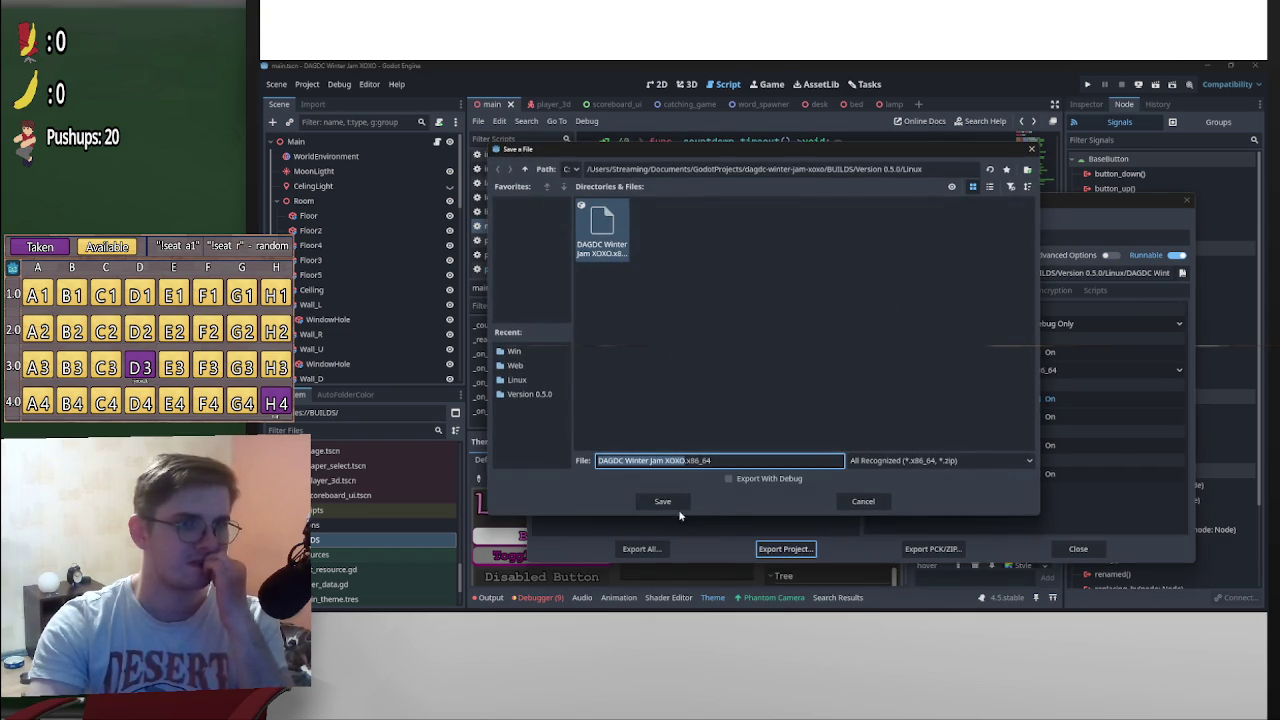
{"action": "left_click", "coordinate": [668, 502]}
{"action": "left_click", "coordinate": [680, 352]}
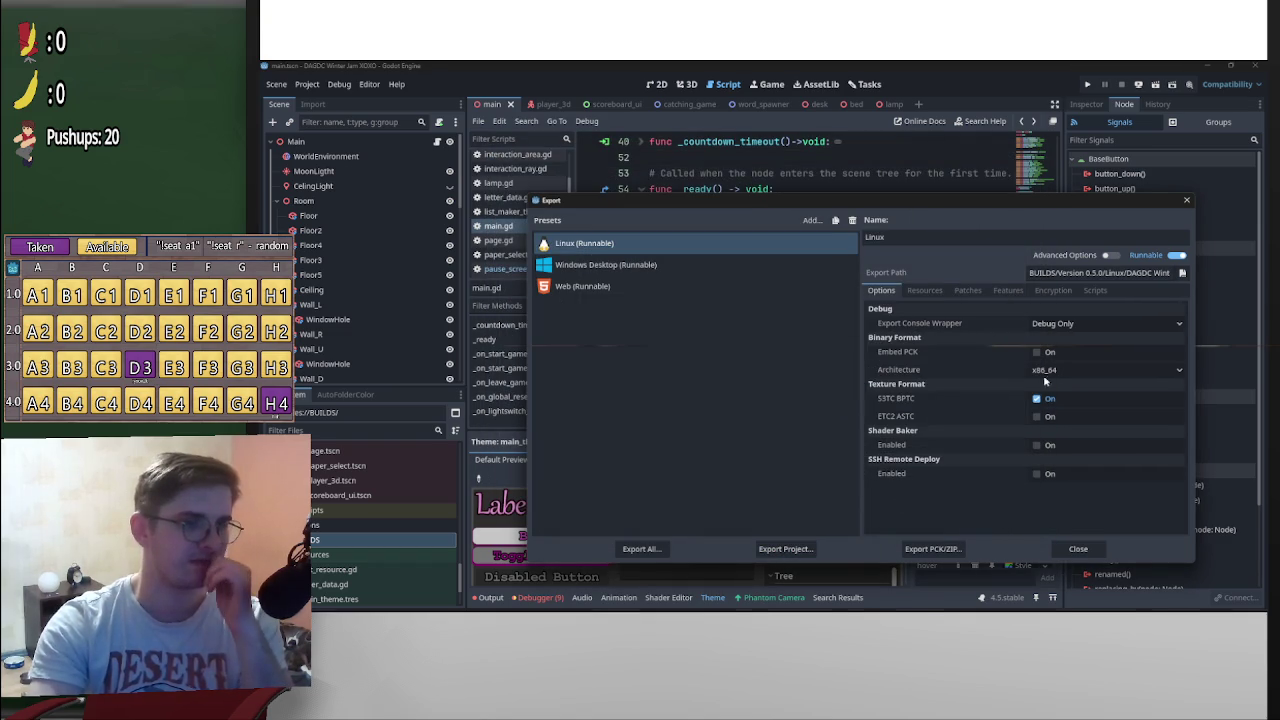
{"action": "left_click", "coordinate": [1187, 202]}
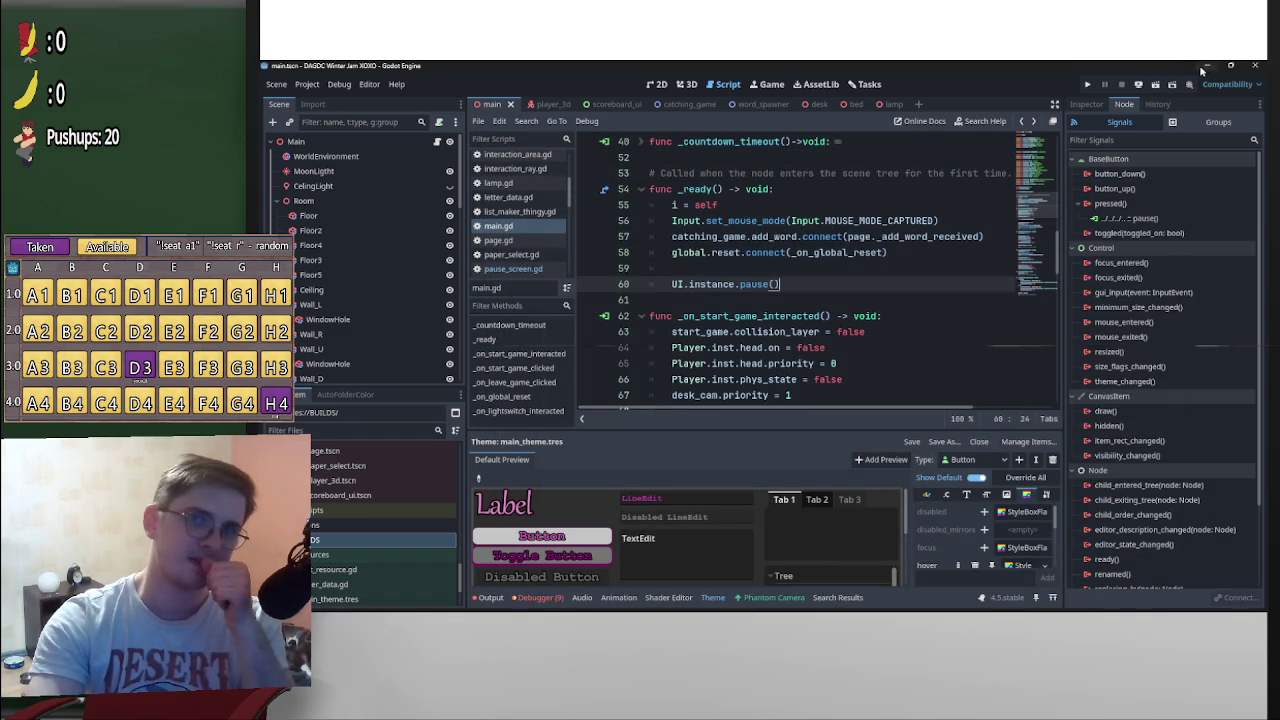
{"action": "left_click", "coordinate": [1087, 85]}
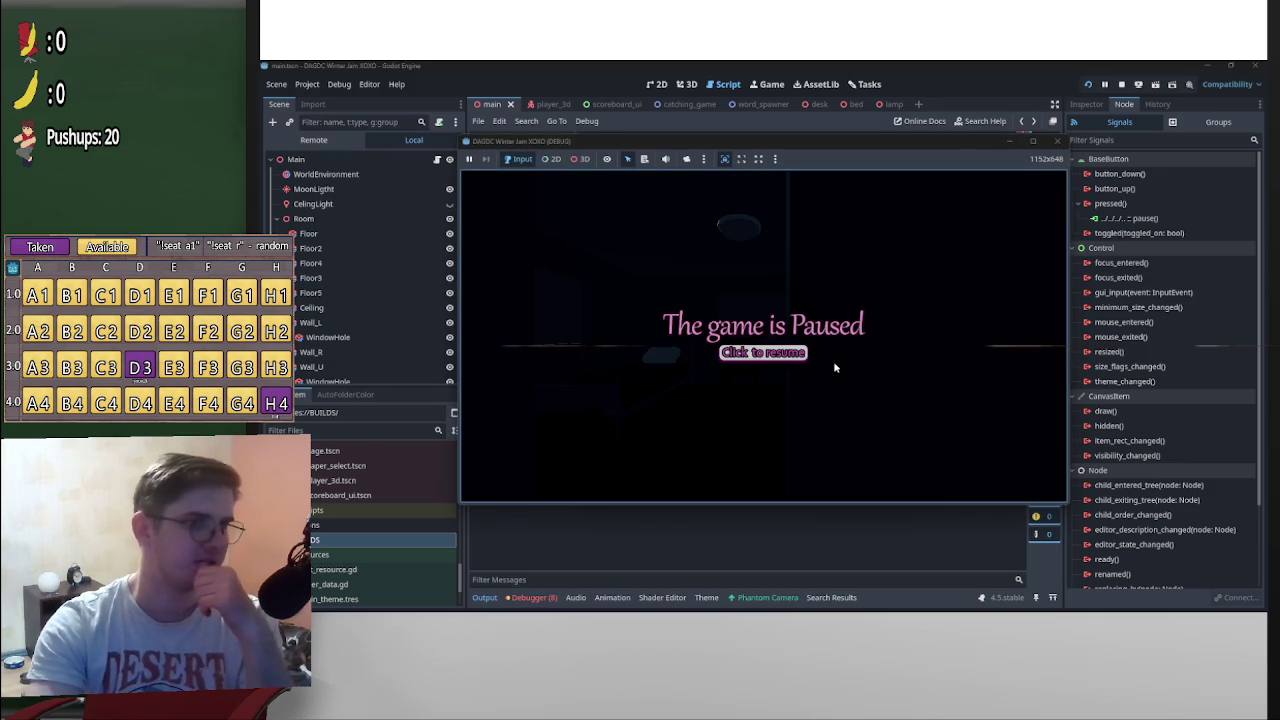
Resume from the starting pause screen, turn on lights with E, toggle pause with Esc repeatedly, then stop
{"action": "left_click", "coordinate": [763, 334]}
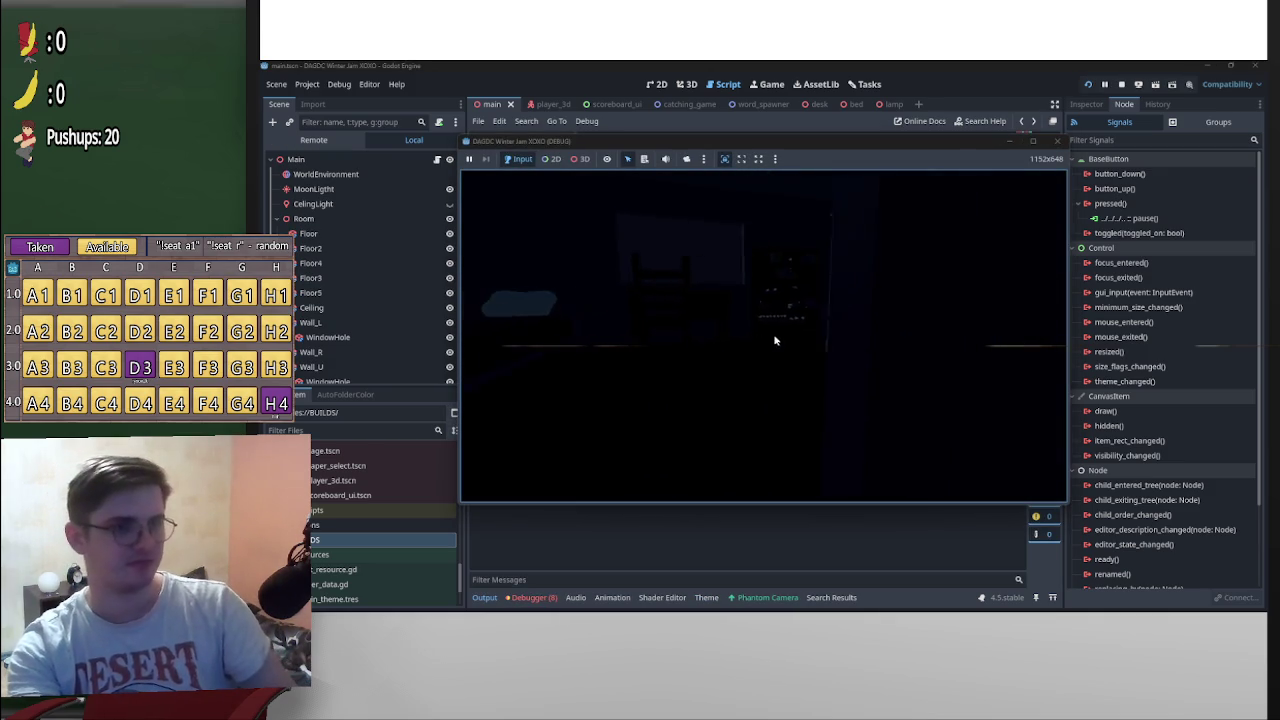
{"action": "key", "text": "e"}
{"action": "mouse_move", "coordinate": [763, 333]}
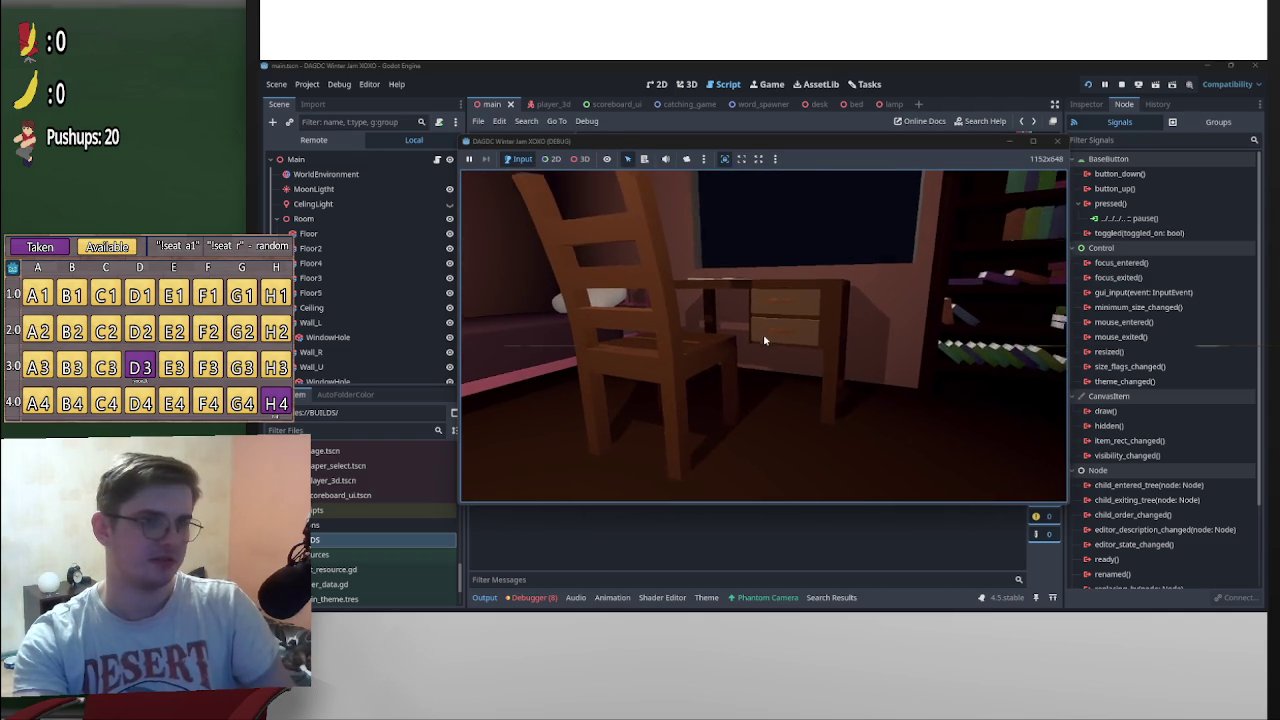
{"action": "key", "text": "Escape"}
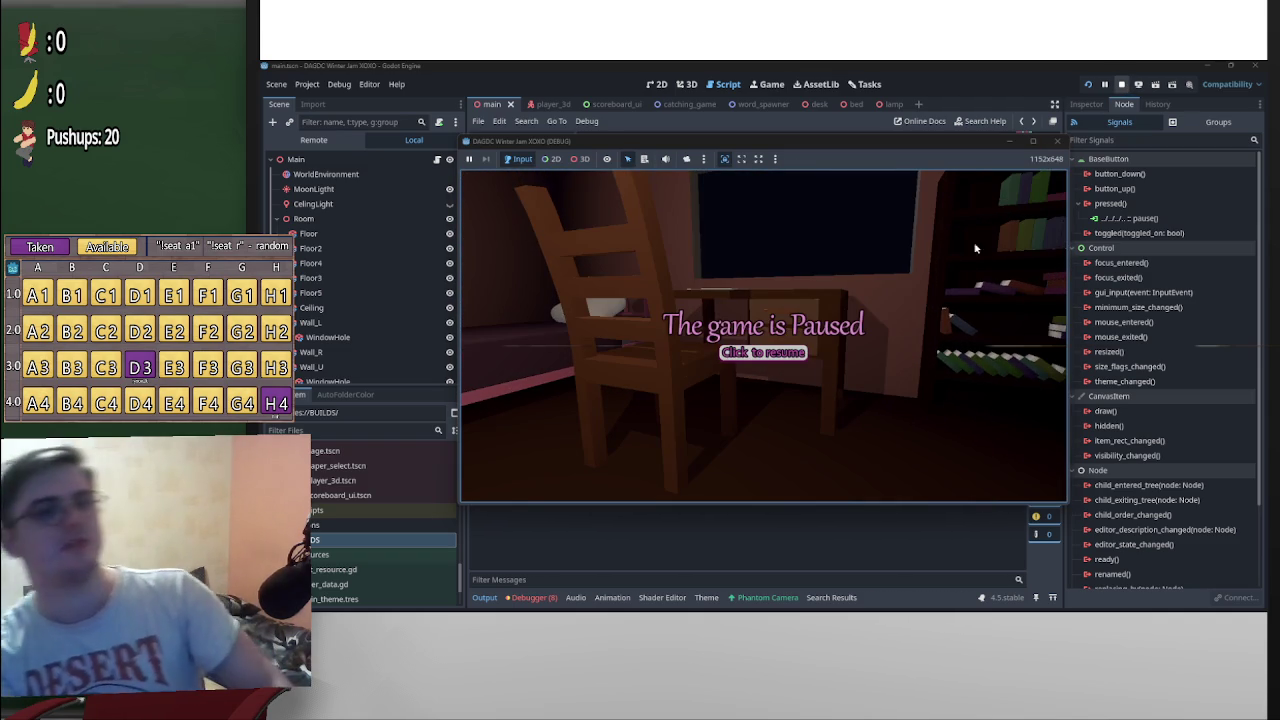
{"action": "left_click", "coordinate": [745, 355]}
{"action": "key", "text": "Escape"}
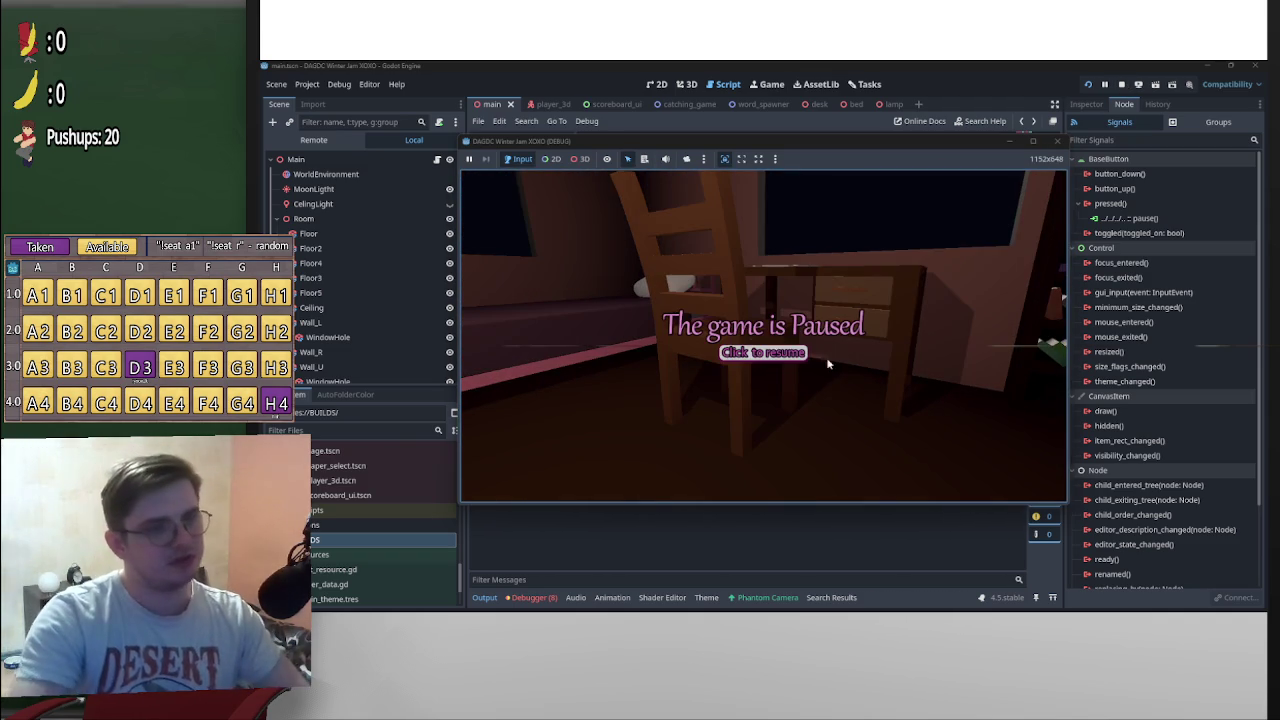
{"action": "left_click", "coordinate": [750, 352]}
{"action": "key", "text": "Escape"}
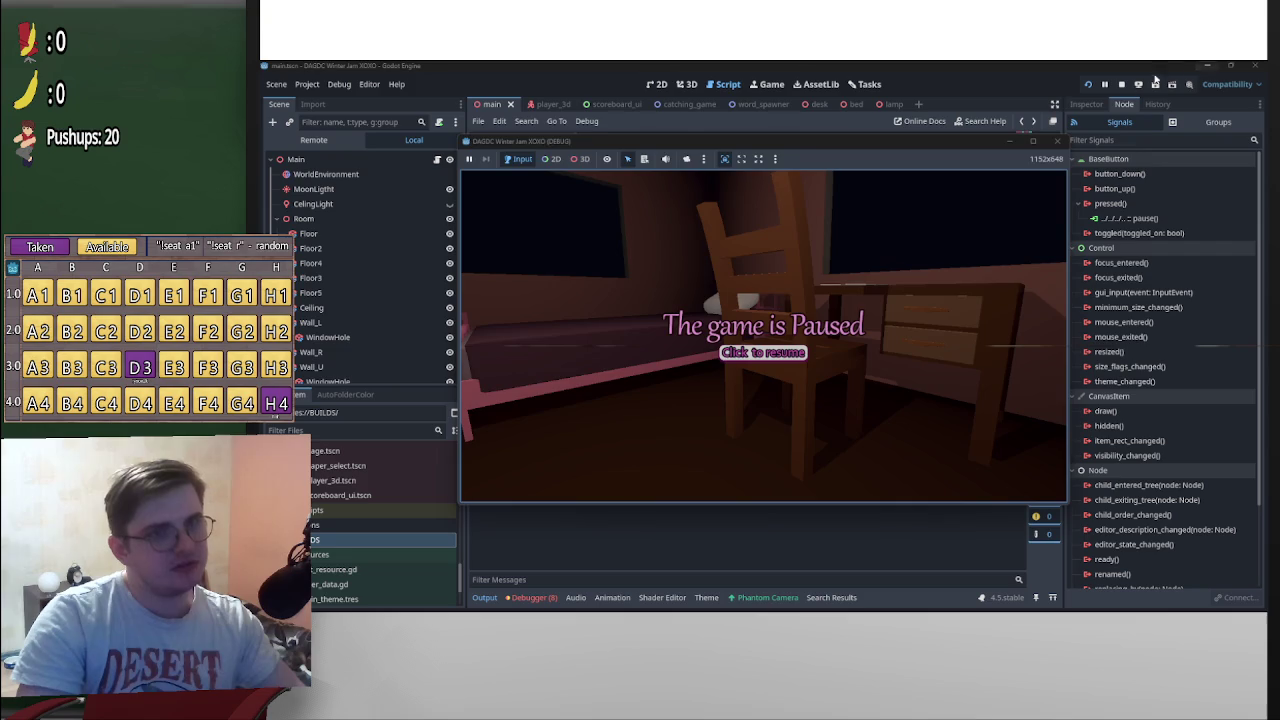
{"action": "key", "text": "F8"}
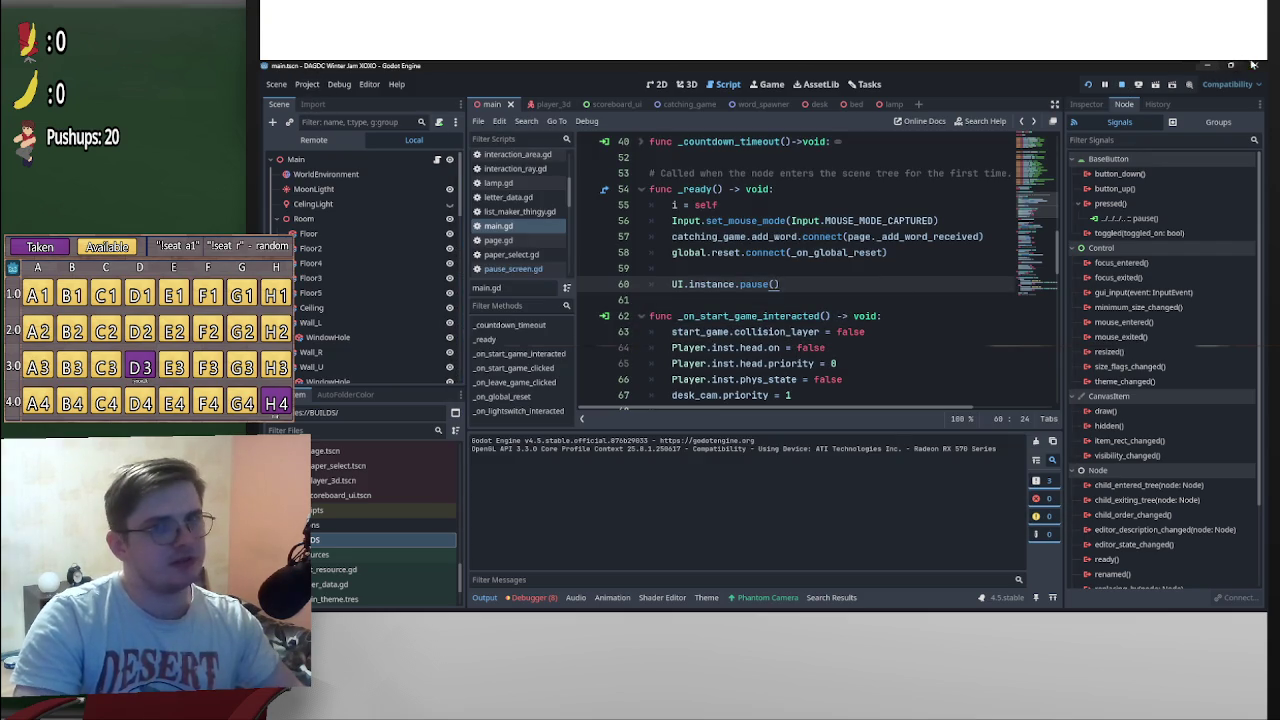
{"action": "left_click", "coordinate": [1122, 85]}
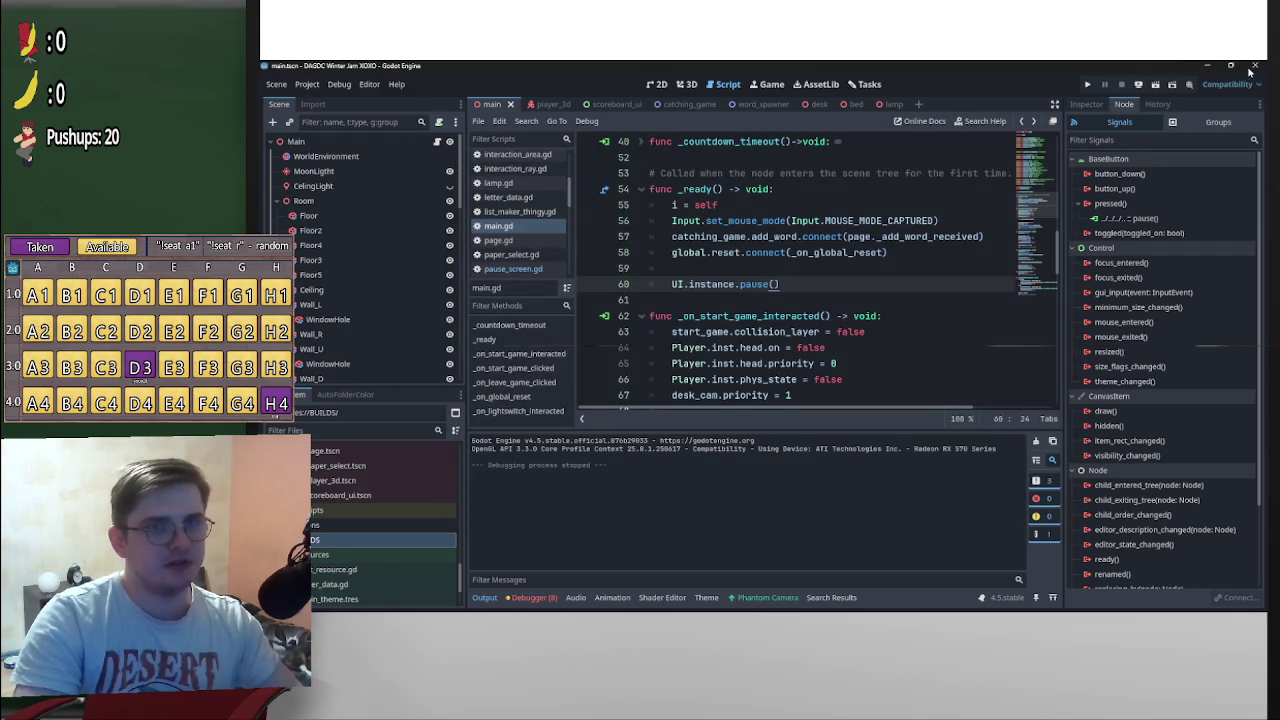
Close Godot and delete the ASLL Ver 0.5.1.zip and web.zip uploads on itch.io, confirming each
{"action": "left_click", "coordinate": [1254, 66]}
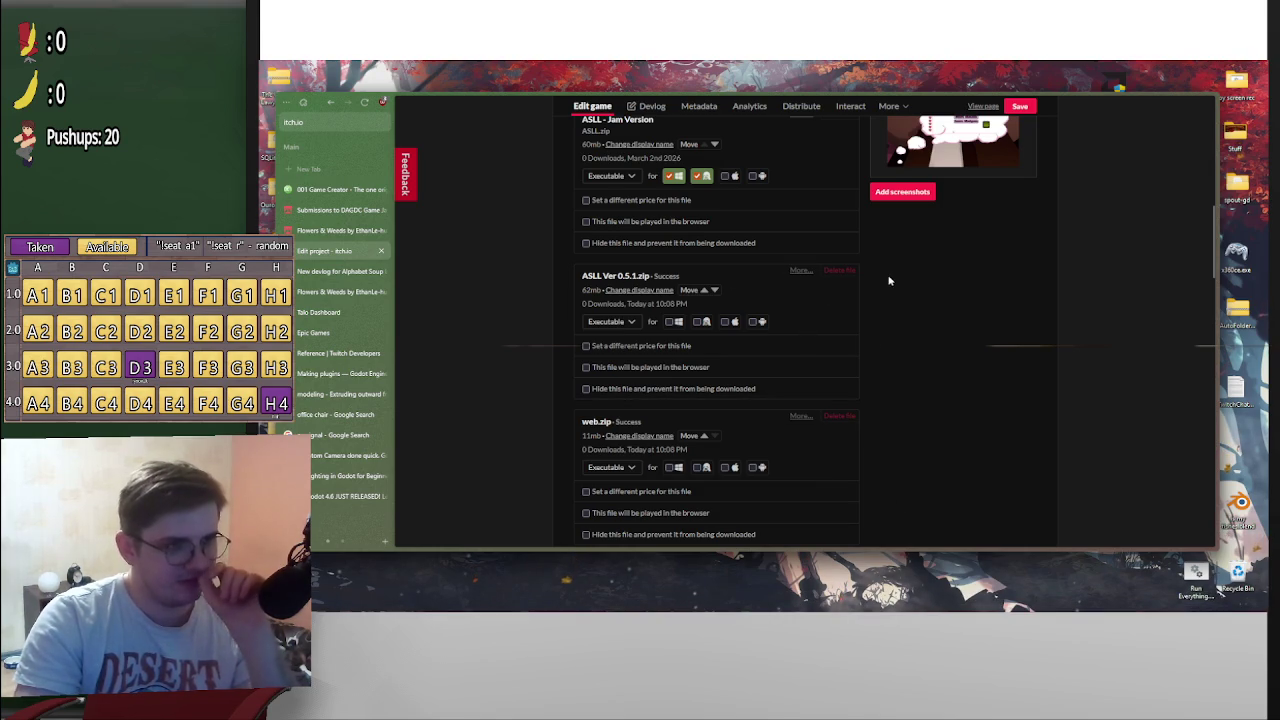
{"action": "left_click", "coordinate": [840, 272]}
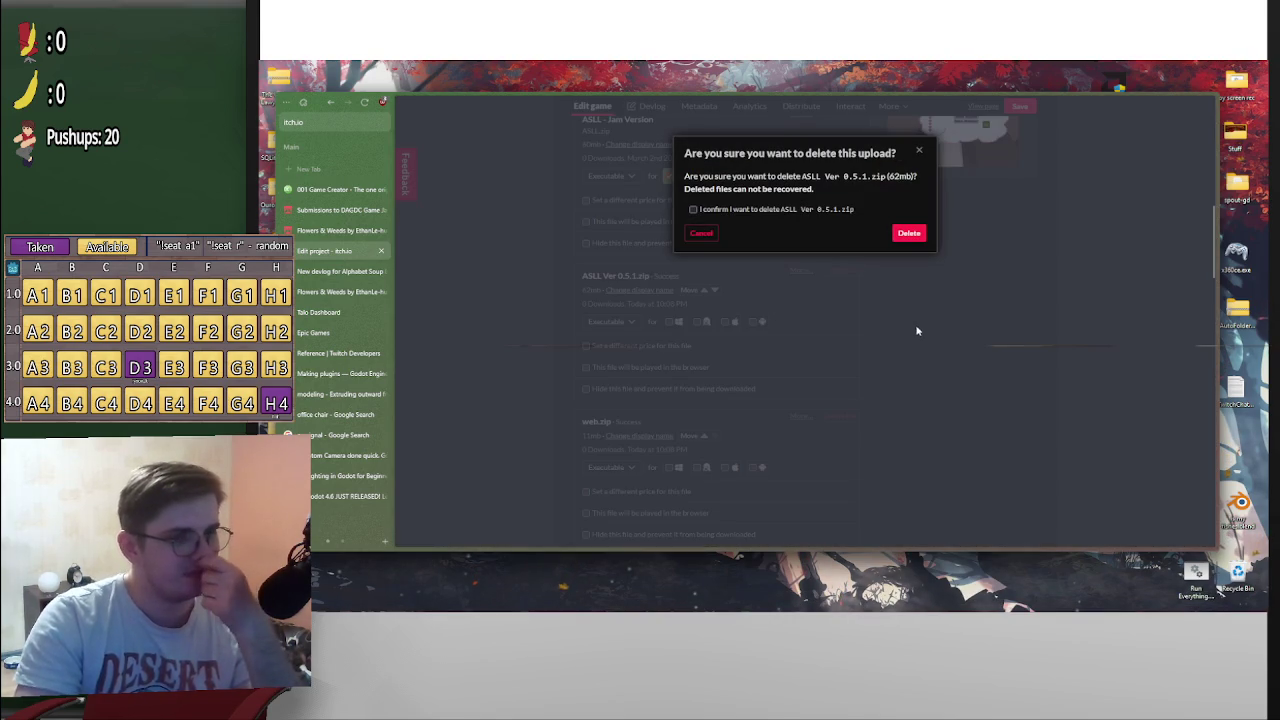
{"action": "left_click", "coordinate": [909, 234]}
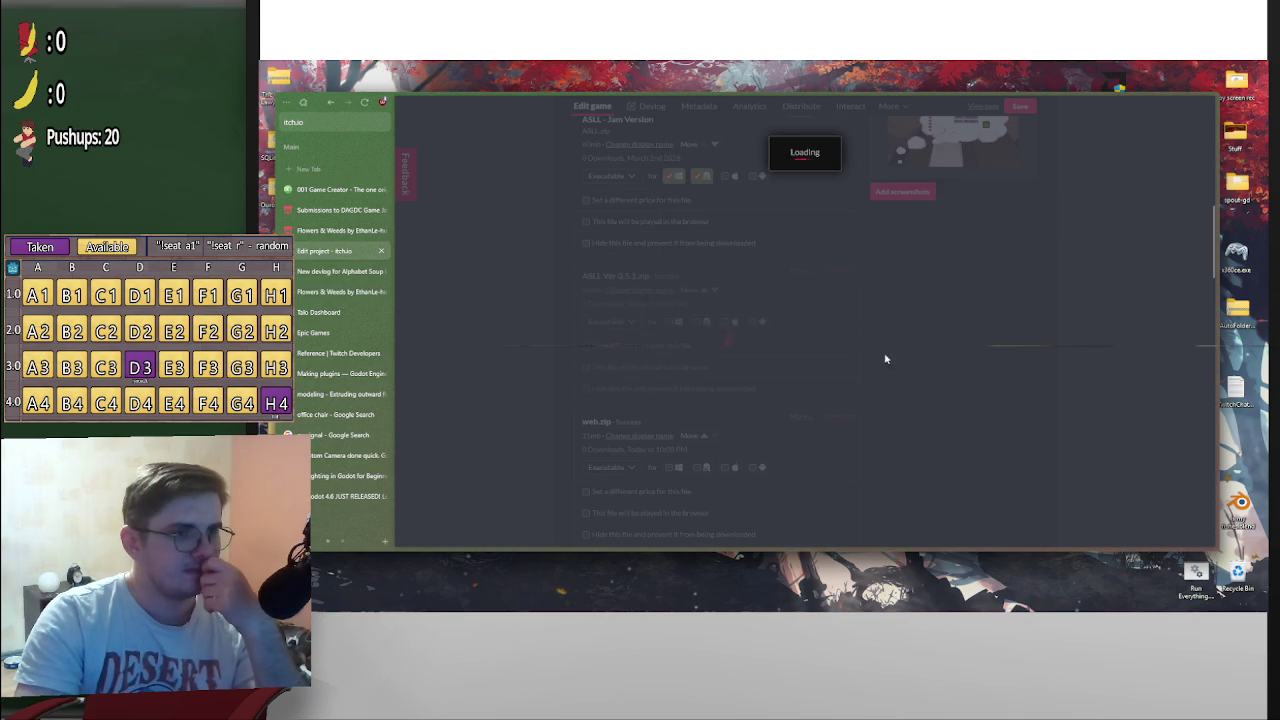
{"action": "left_click", "coordinate": [841, 271]}
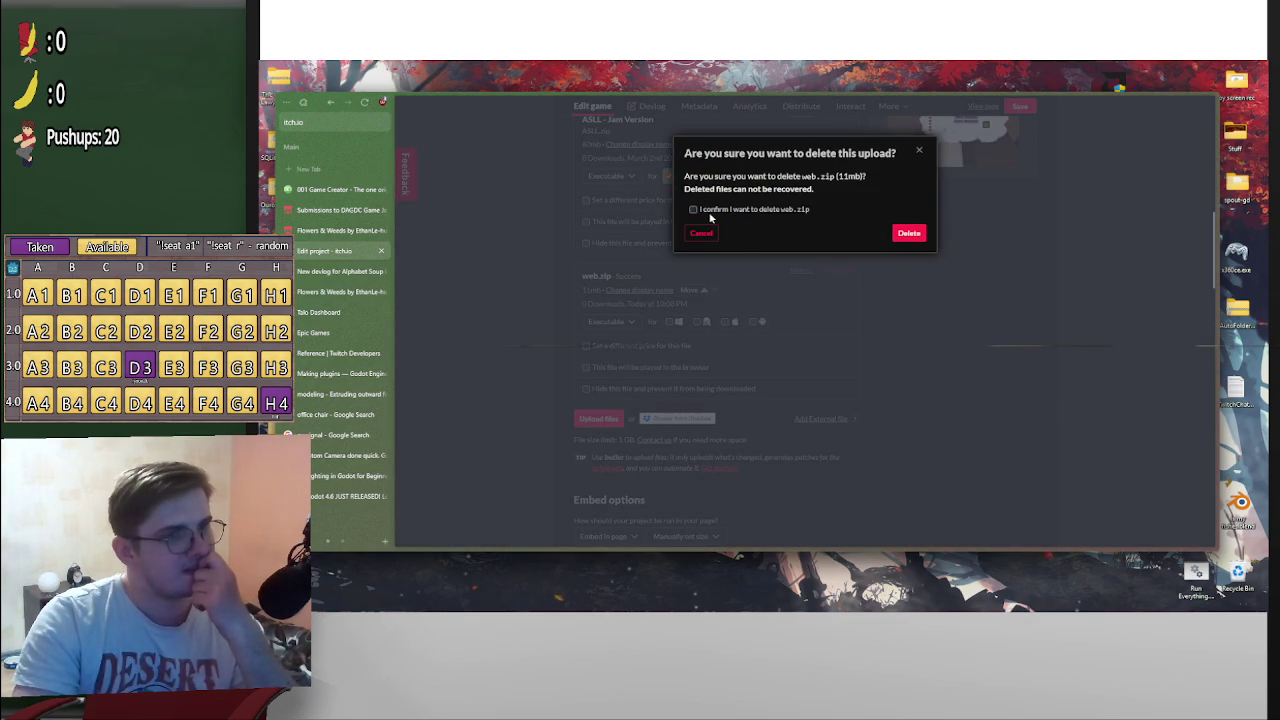
{"action": "left_click", "coordinate": [916, 239]}
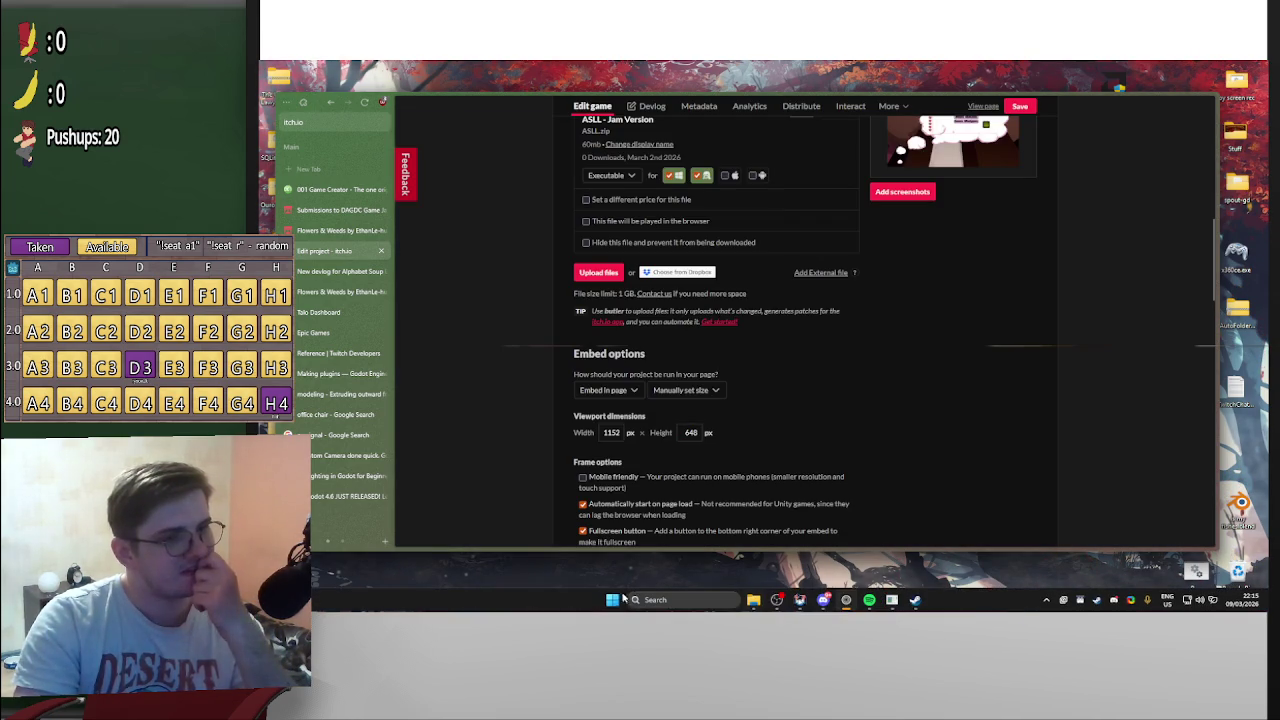
Delete the two old zip files from the Version 0.5.0 builds folder
{"action": "left_click", "coordinate": [614, 600]}
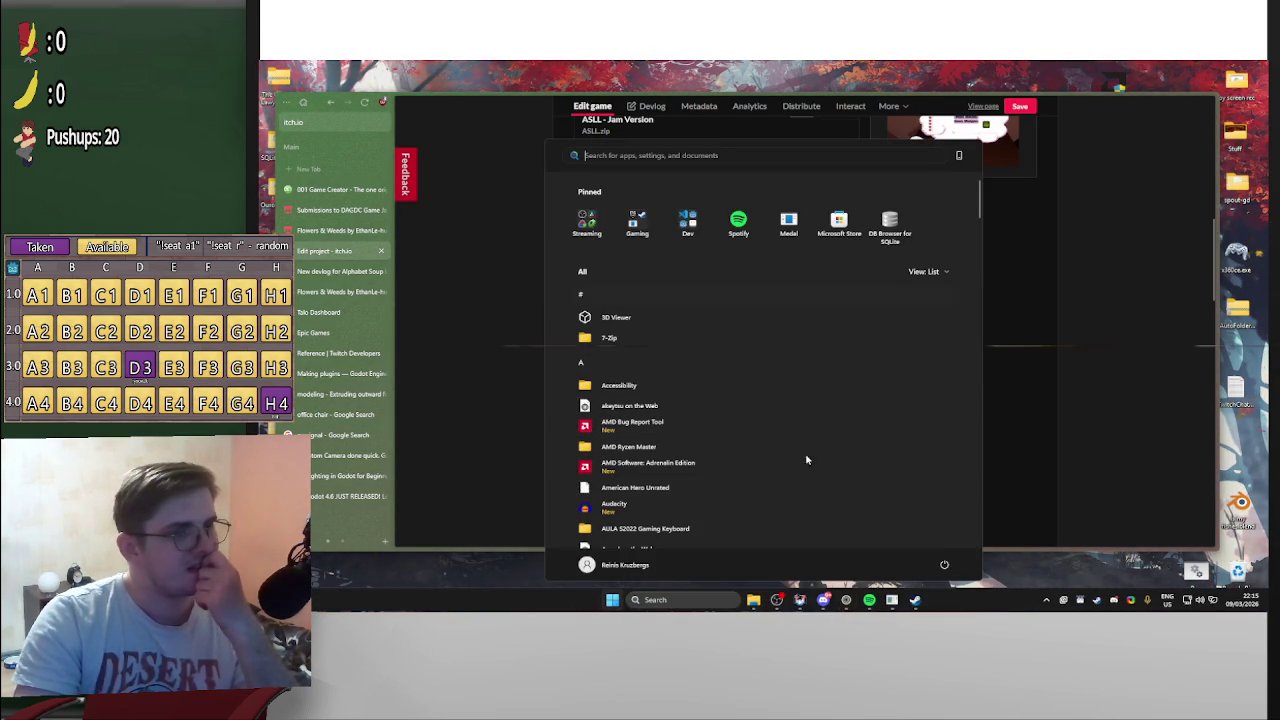
{"action": "left_click", "coordinate": [754, 600]}
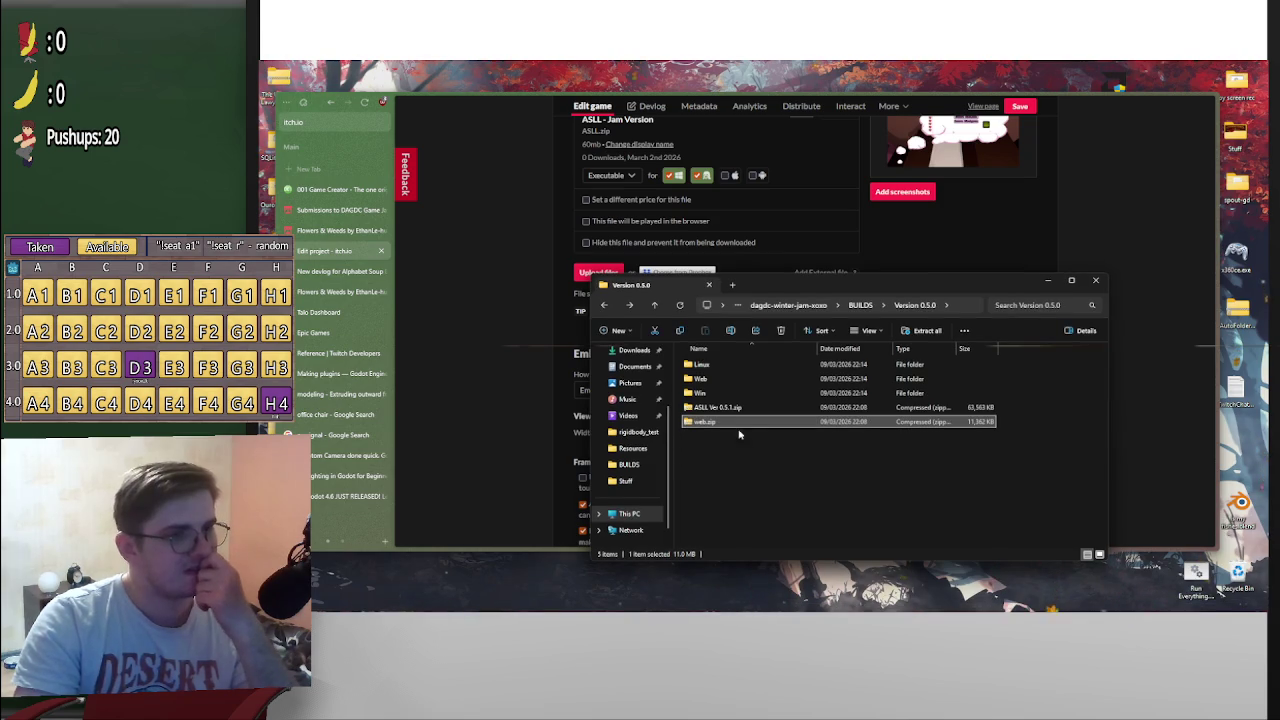
{"action": "left_click", "coordinate": [718, 406], "text": "ctrl"}
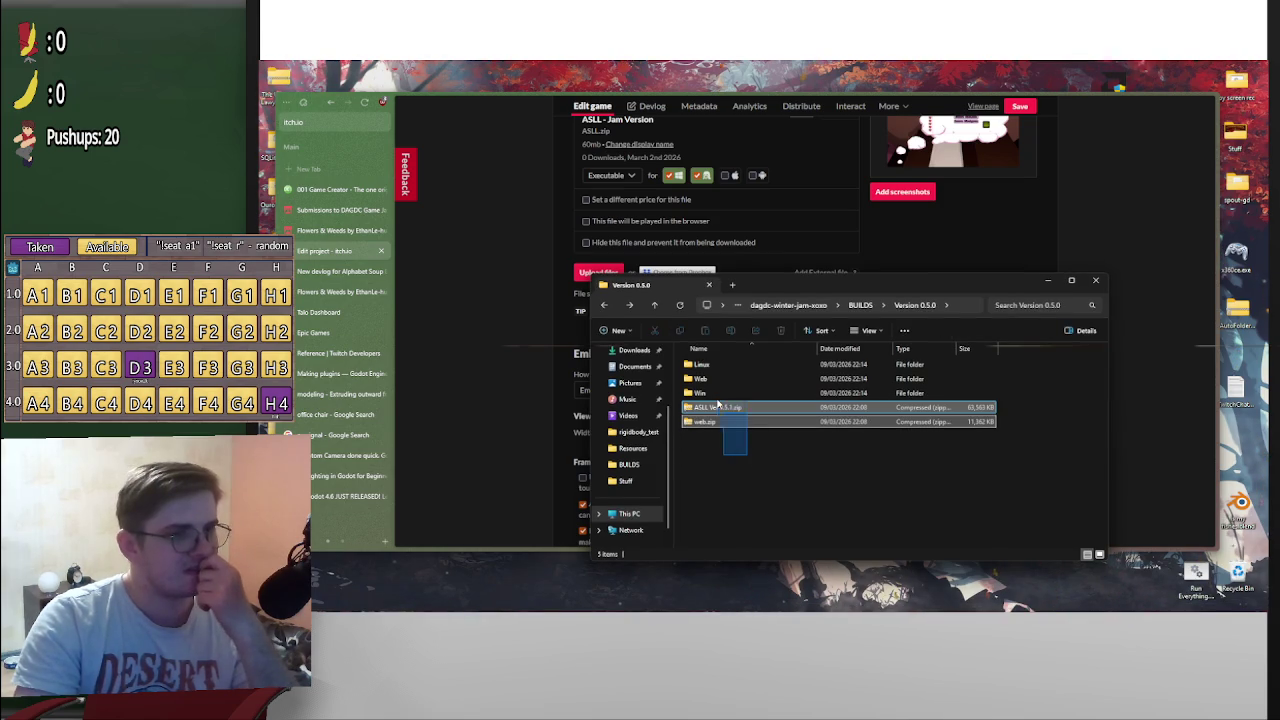
{"action": "key", "text": "Delete"}
Compress the twelve Web build files into web.zip and move it up into Version 0.5.0
{"action": "double_click", "coordinate": [706, 379]}
{"action": "mouse_move", "coordinate": [1005, 358]}
{"action": "left_mouse_down"}
{"action": "mouse_move", "coordinate": [682, 546]}
{"action": "mouse_move", "coordinate": [700, 540]}
{"action": "left_mouse_up"}
{"action": "right_click", "coordinate": [757, 508]}
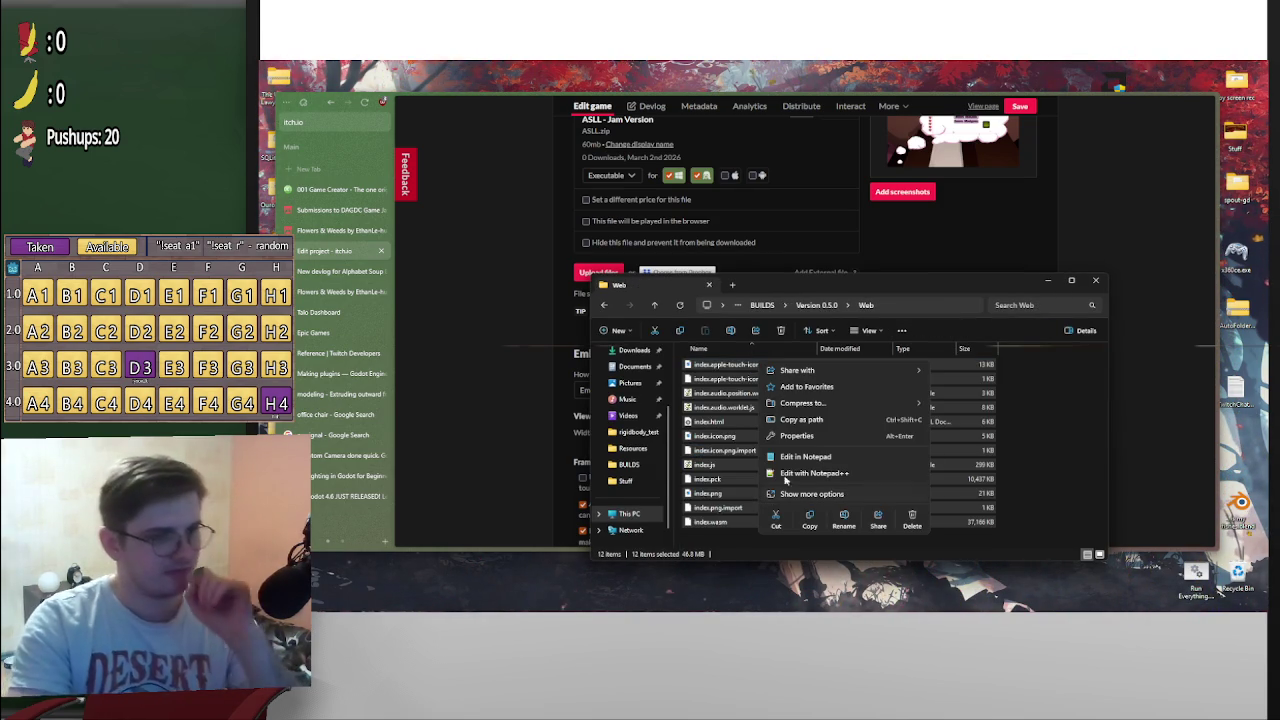
{"action": "mouse_move", "coordinate": [850, 403]}
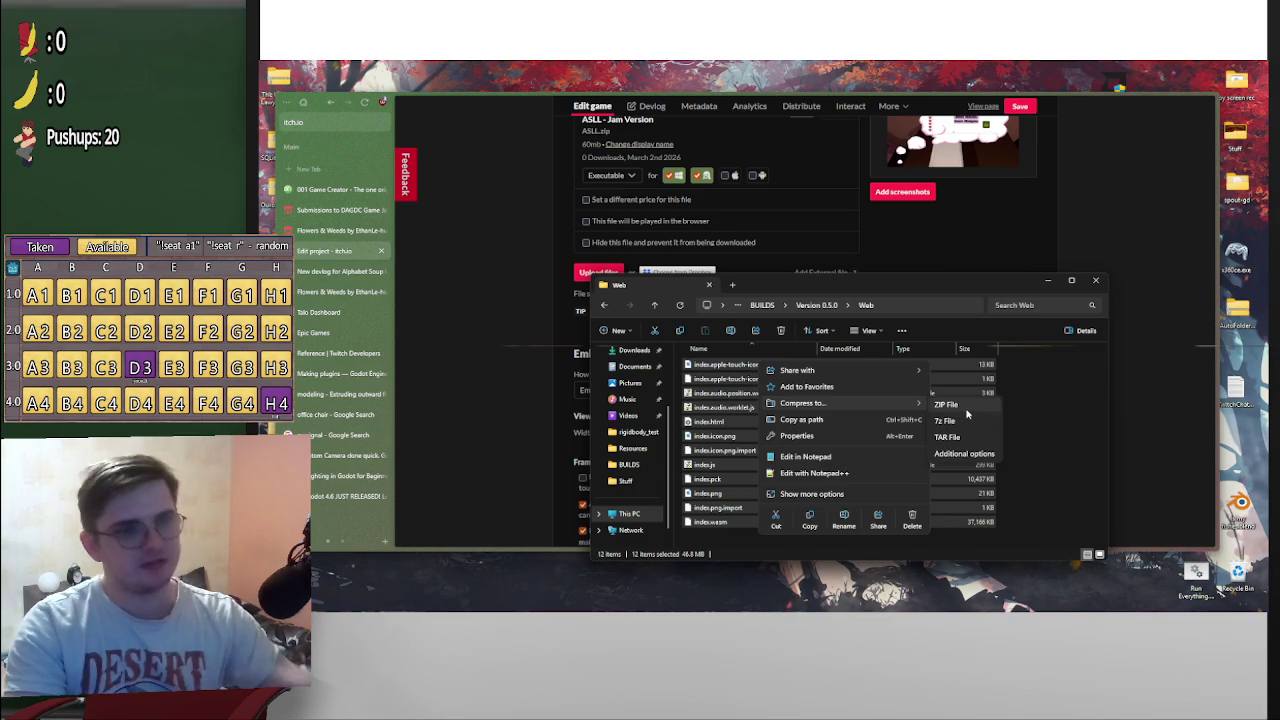
{"action": "left_click", "coordinate": [966, 410]}
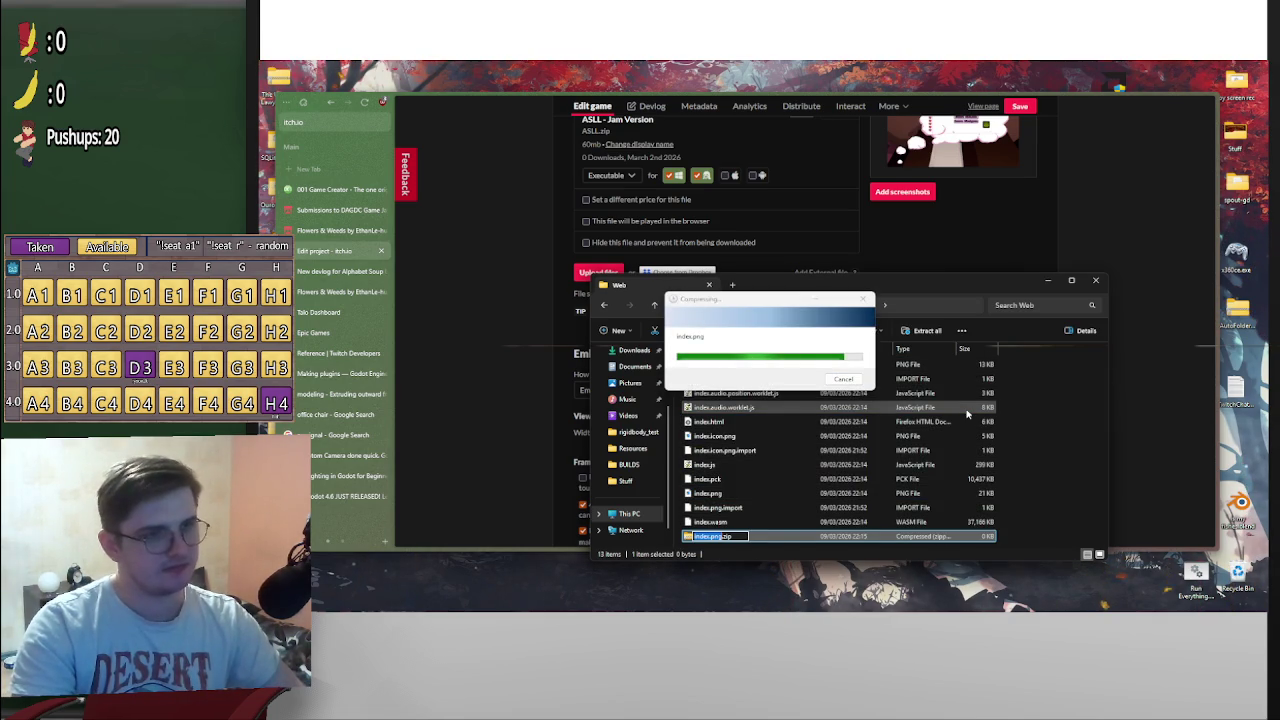
{"action": "type", "text": "web"}
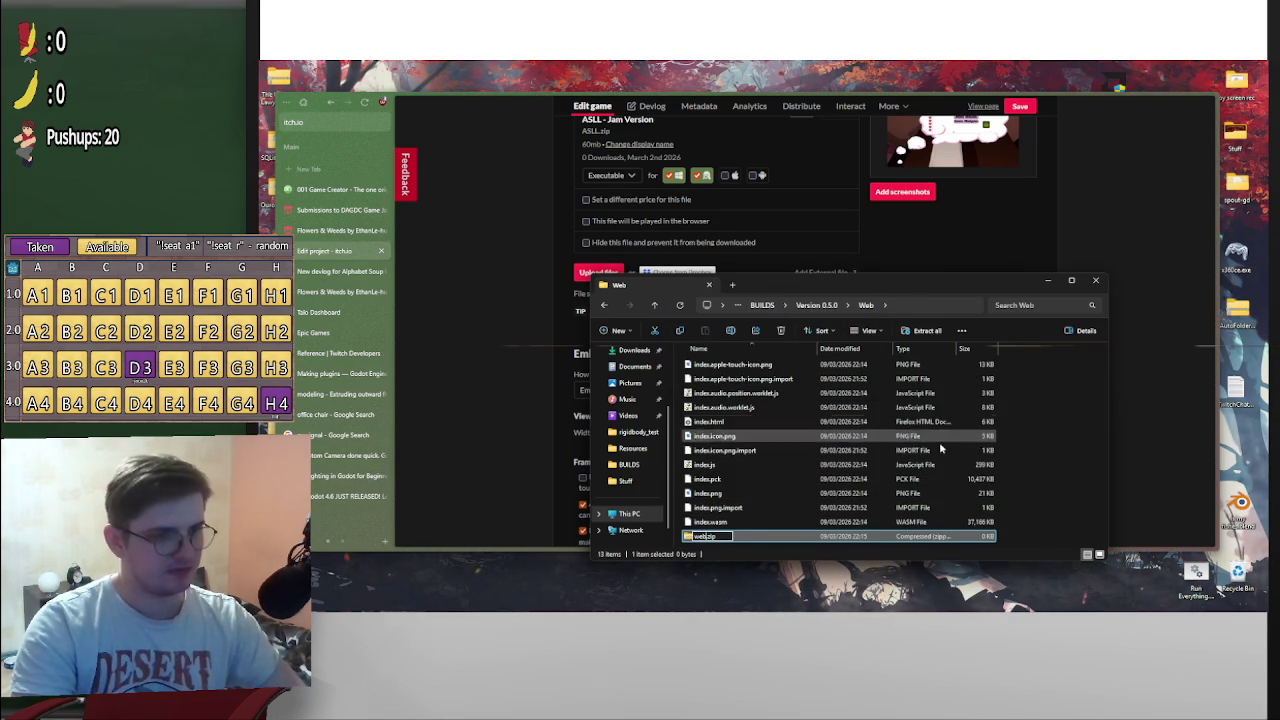
{"action": "key", "text": "Return"}
{"action": "key", "text": "ctrl+x"}
{"action": "key", "text": "alt+Up"}
{"action": "key", "text": "ctrl+v"}
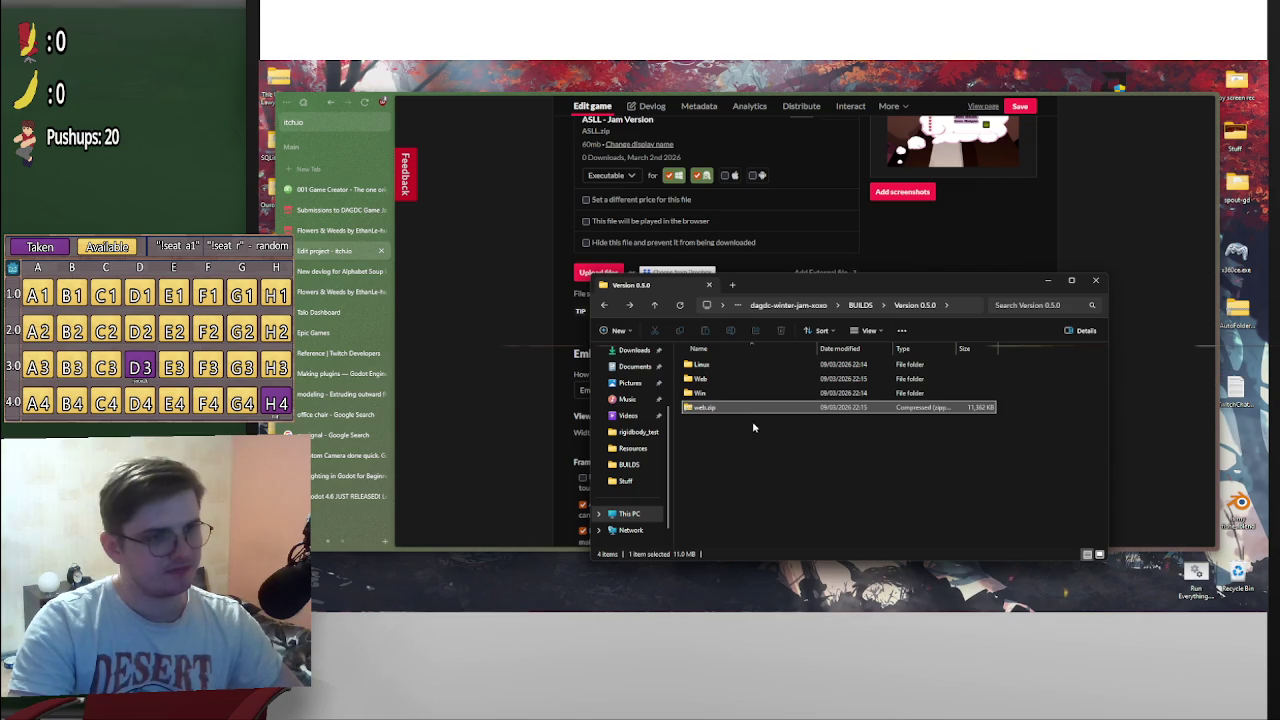
Zip the Linux and Win folders as ASLL Ver 0.5.2.zip, then start an itch.io file upload
{"action": "left_click", "coordinate": [705, 392]}
{"action": "left_click", "coordinate": [735, 366], "text": "ctrl"}
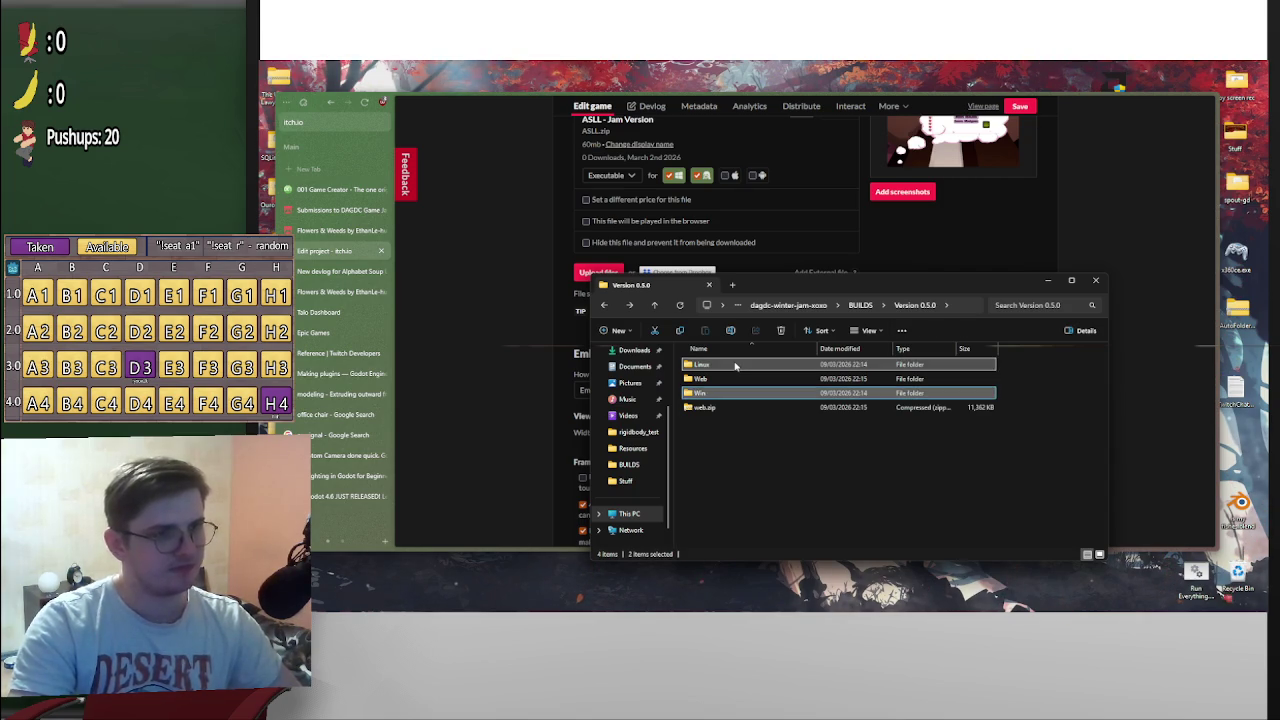
{"action": "right_click", "coordinate": [735, 366]}
{"action": "mouse_move", "coordinate": [806, 456]}
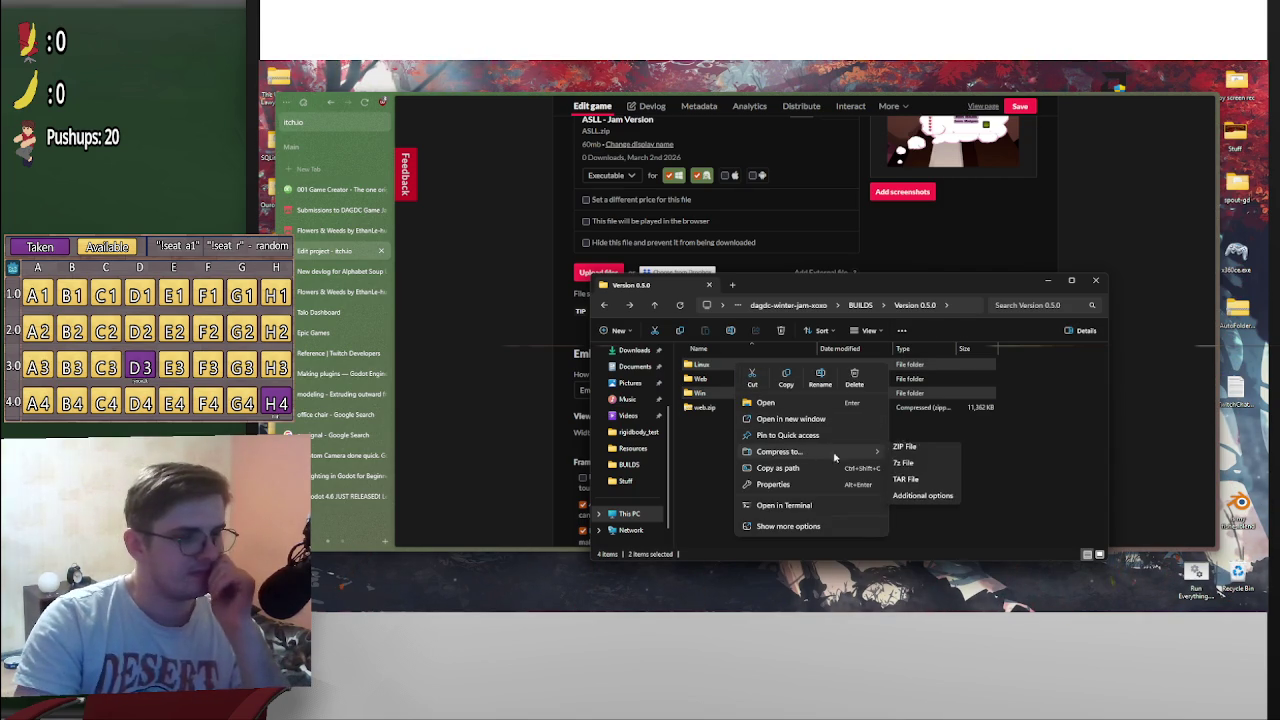
{"action": "left_click", "coordinate": [916, 457]}
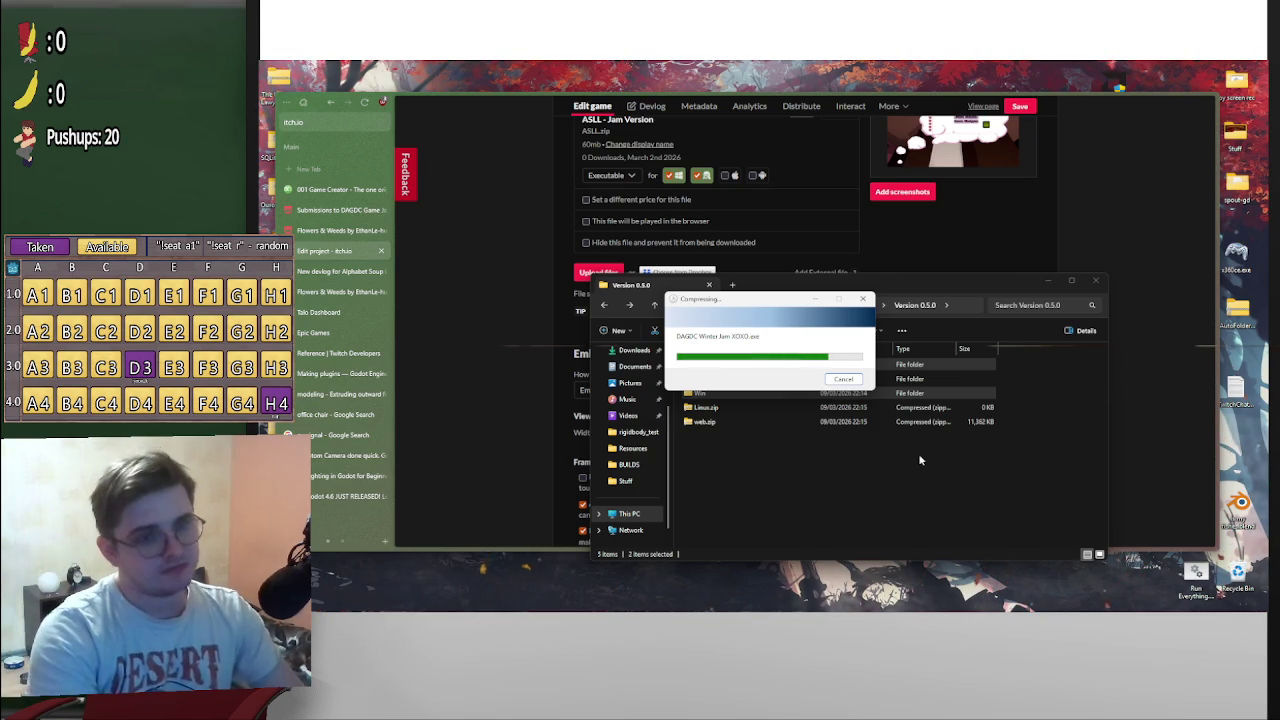
{"action": "type", "text": "ASLL"}
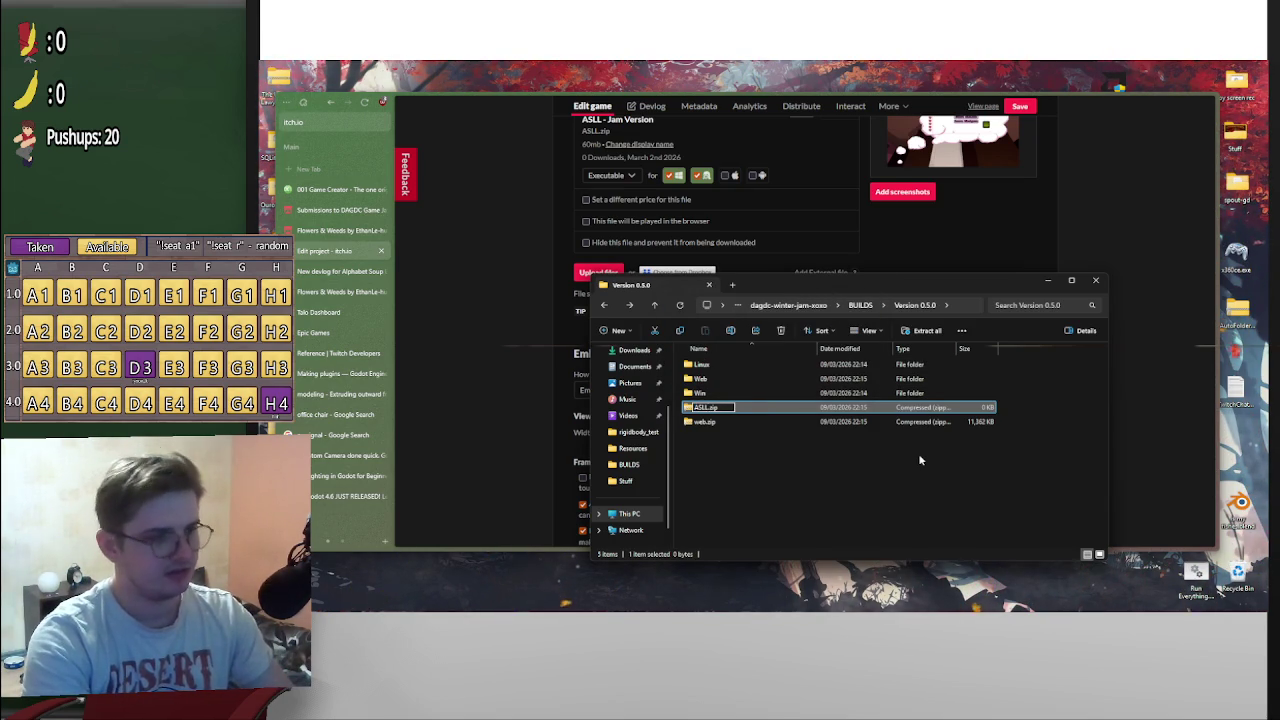
{"action": "type", "text": " Ver 0"}
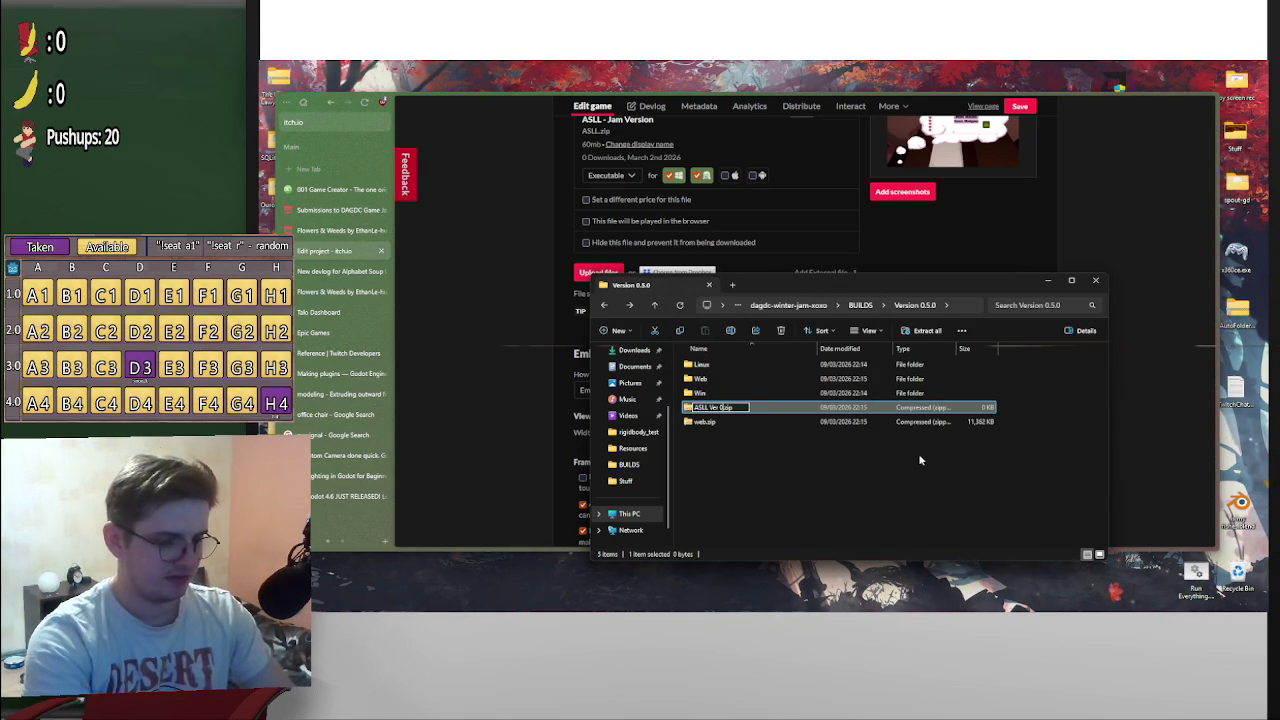
{"action": "type", "text": ".5.2"}
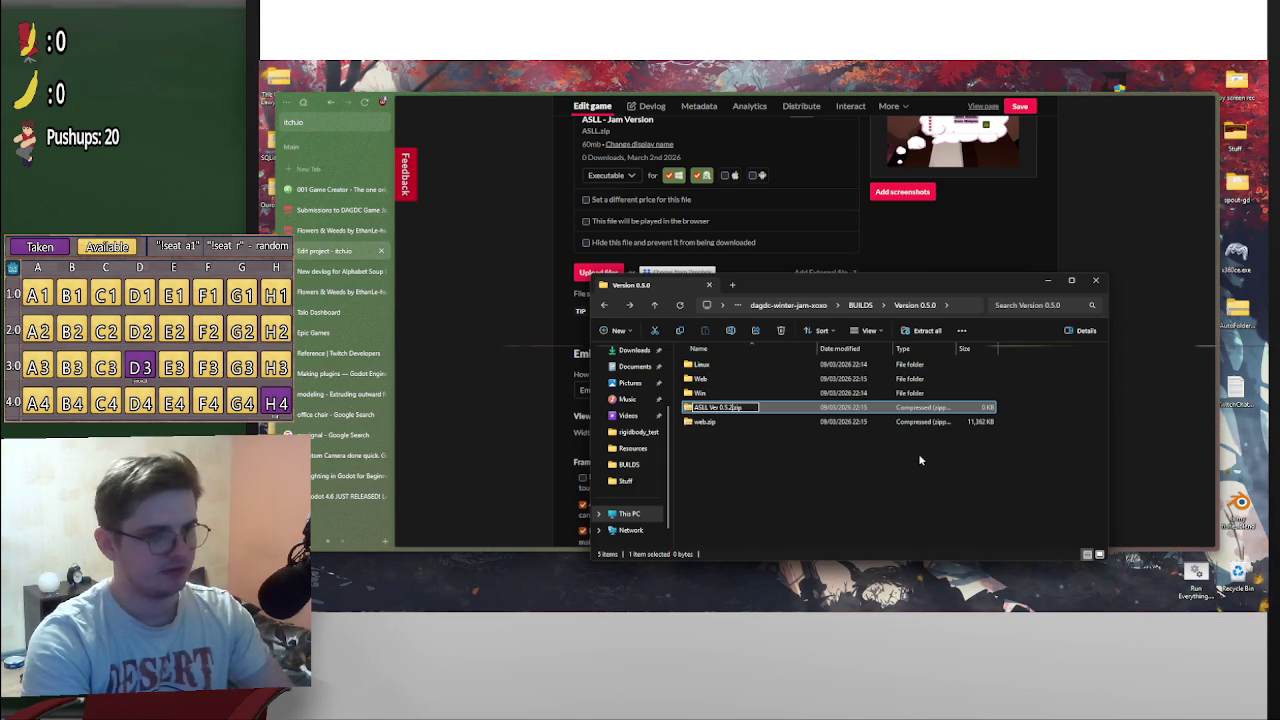
{"action": "key", "text": "Return"}
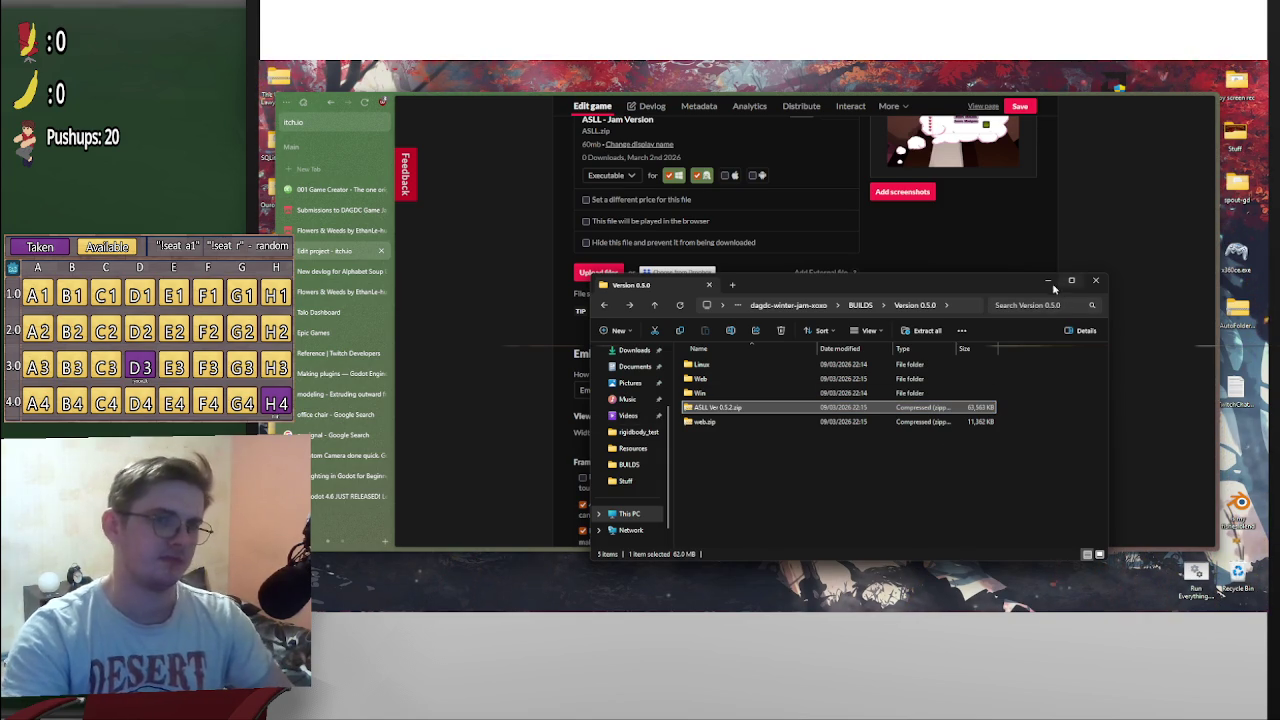
{"action": "left_click", "coordinate": [1047, 280]}
{"action": "left_click", "coordinate": [609, 268]}
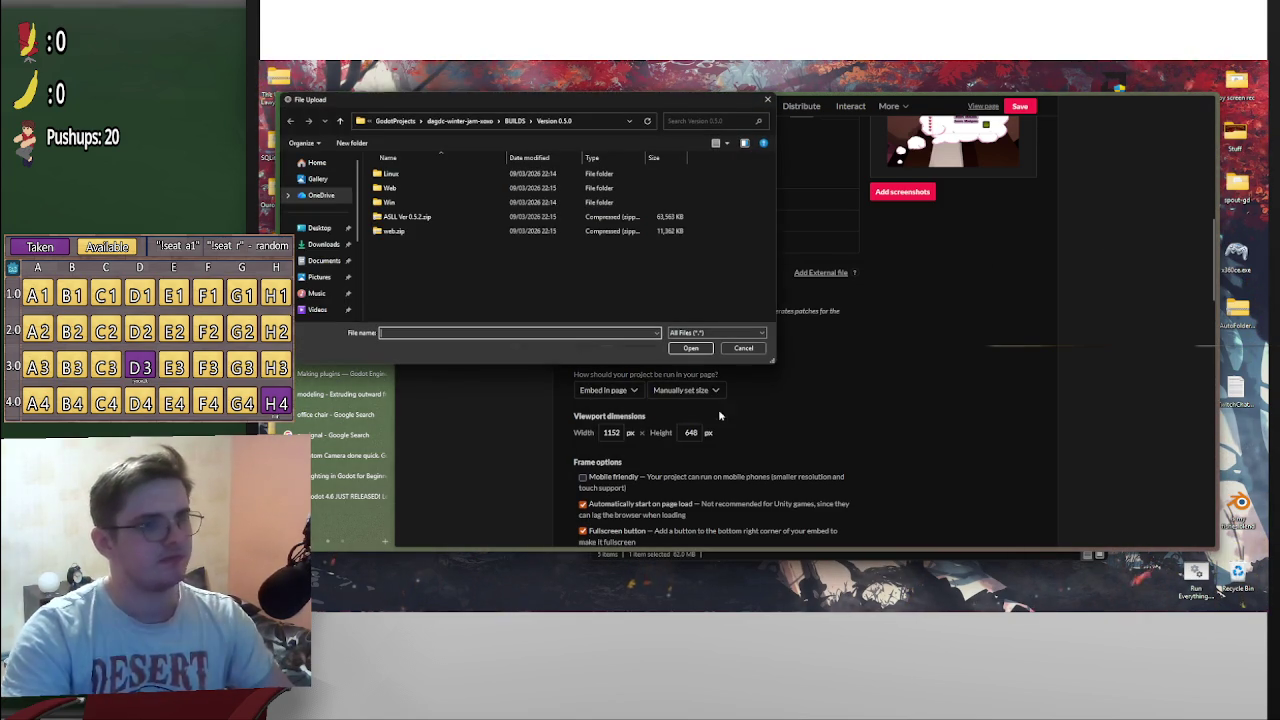
Upload ASLL Ver 0.5.2.zip and web.zip to the itch.io game's files
{"action": "left_click", "coordinate": [398, 231], "text": "shift"}
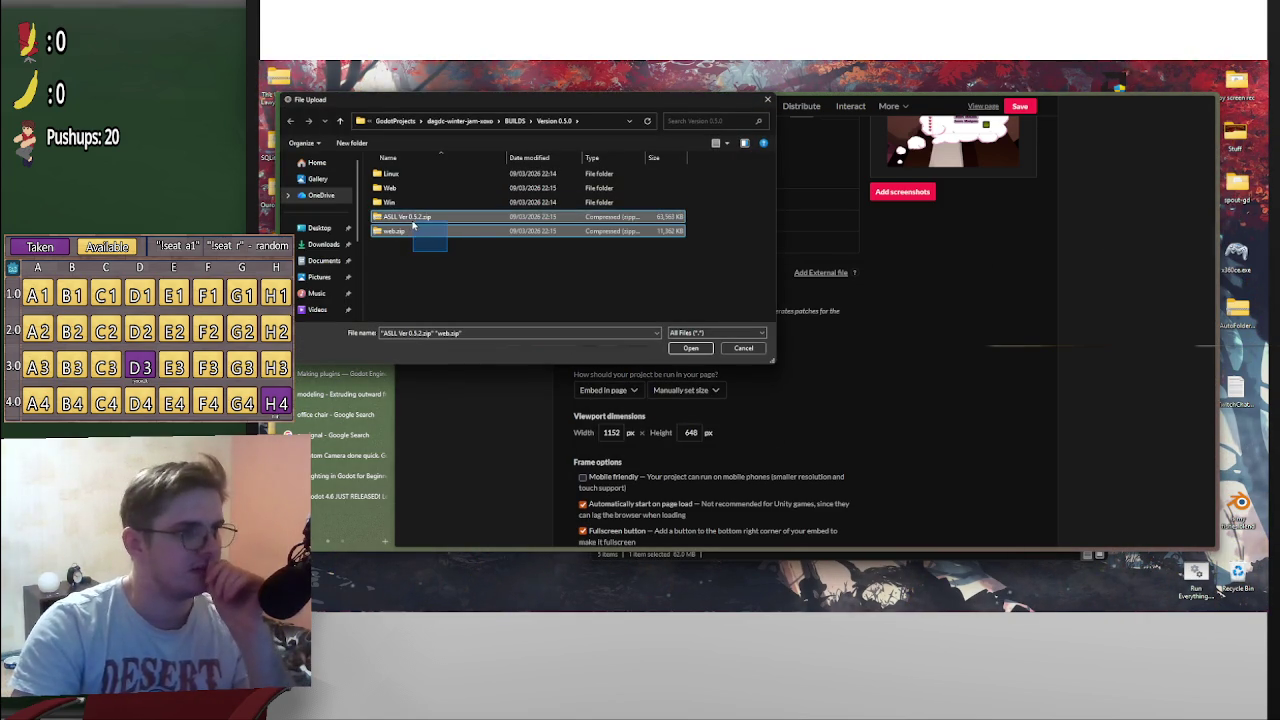
{"action": "left_click", "coordinate": [690, 348]}
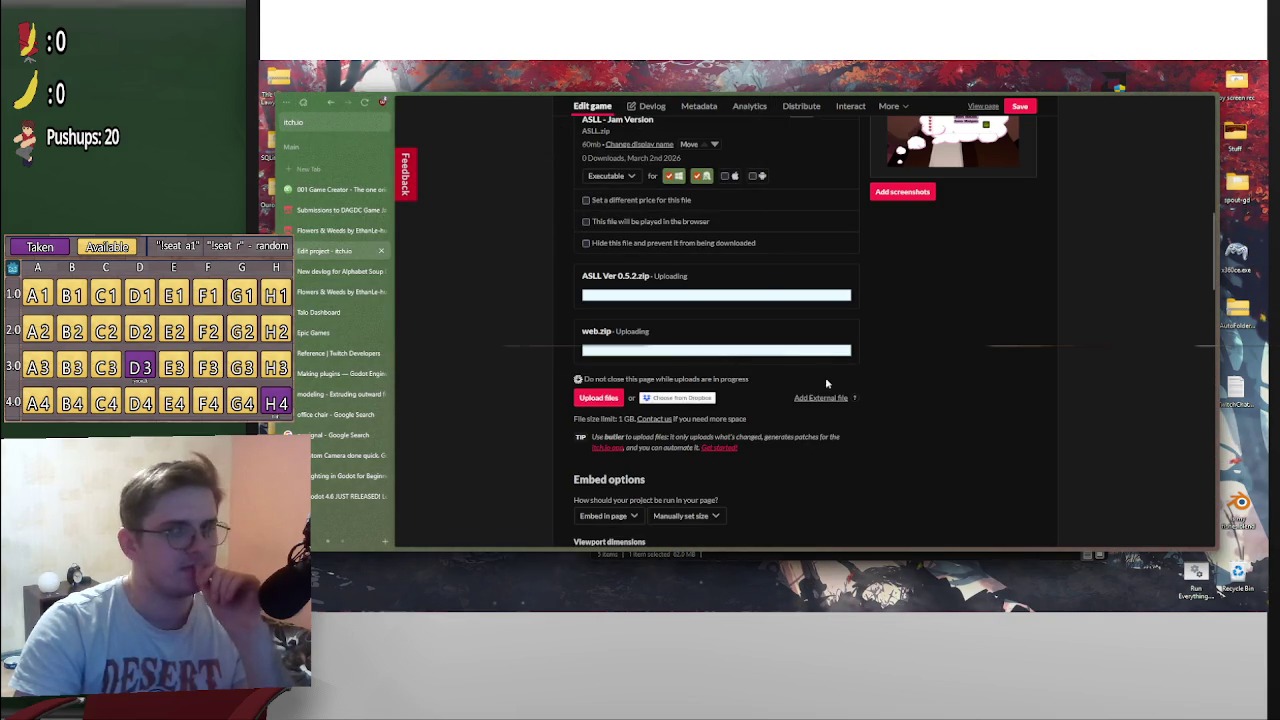
{"action": "scroll", "coordinate": [885, 383], "scroll_direction": "up", "scroll_amount": 3}
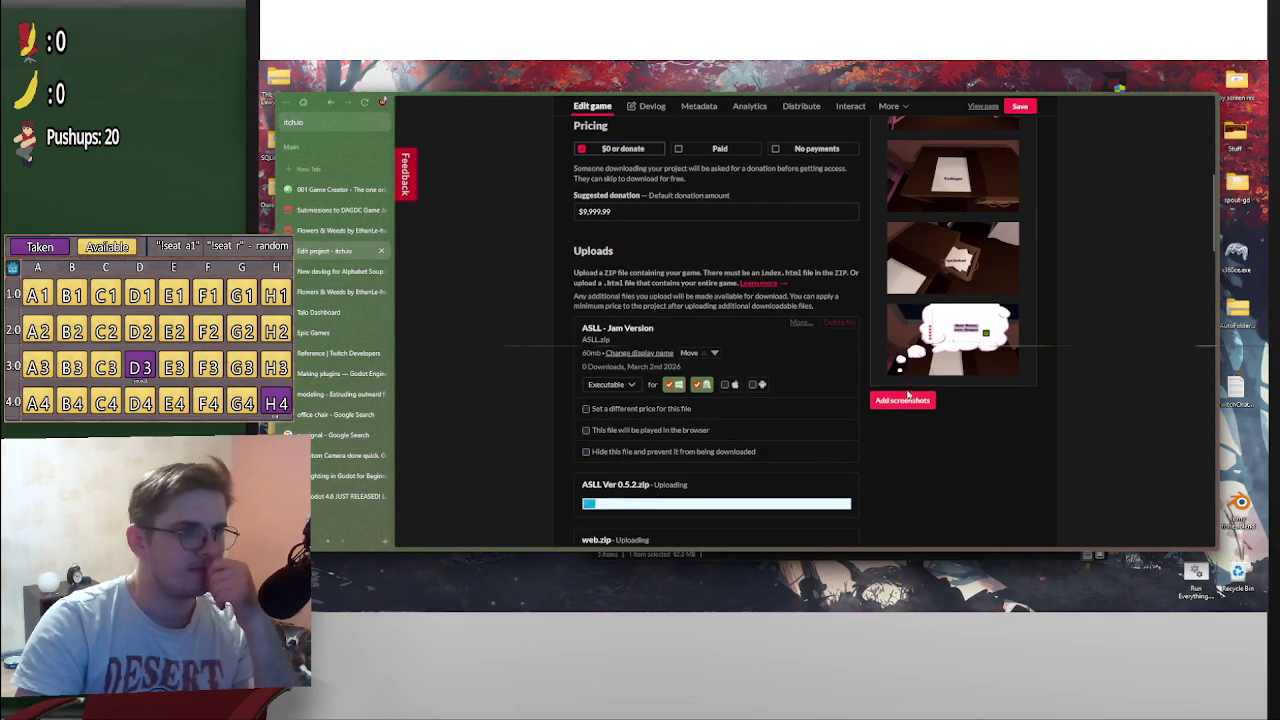
{"action": "scroll", "coordinate": [855, 400], "scroll_direction": "down", "scroll_amount": 2}
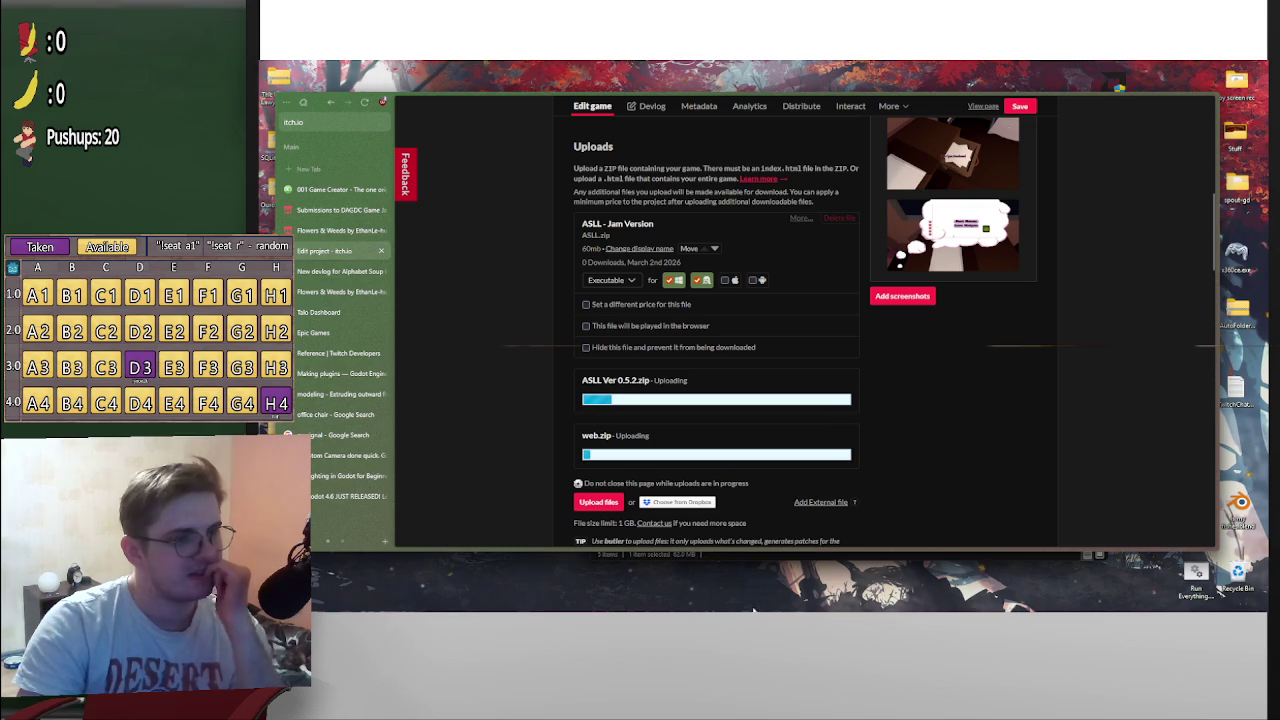
Check web.zip's size in the build folder, then close the two leftover Flowers & Weeds tabs
{"action": "mouse_move", "coordinate": [753, 610]}
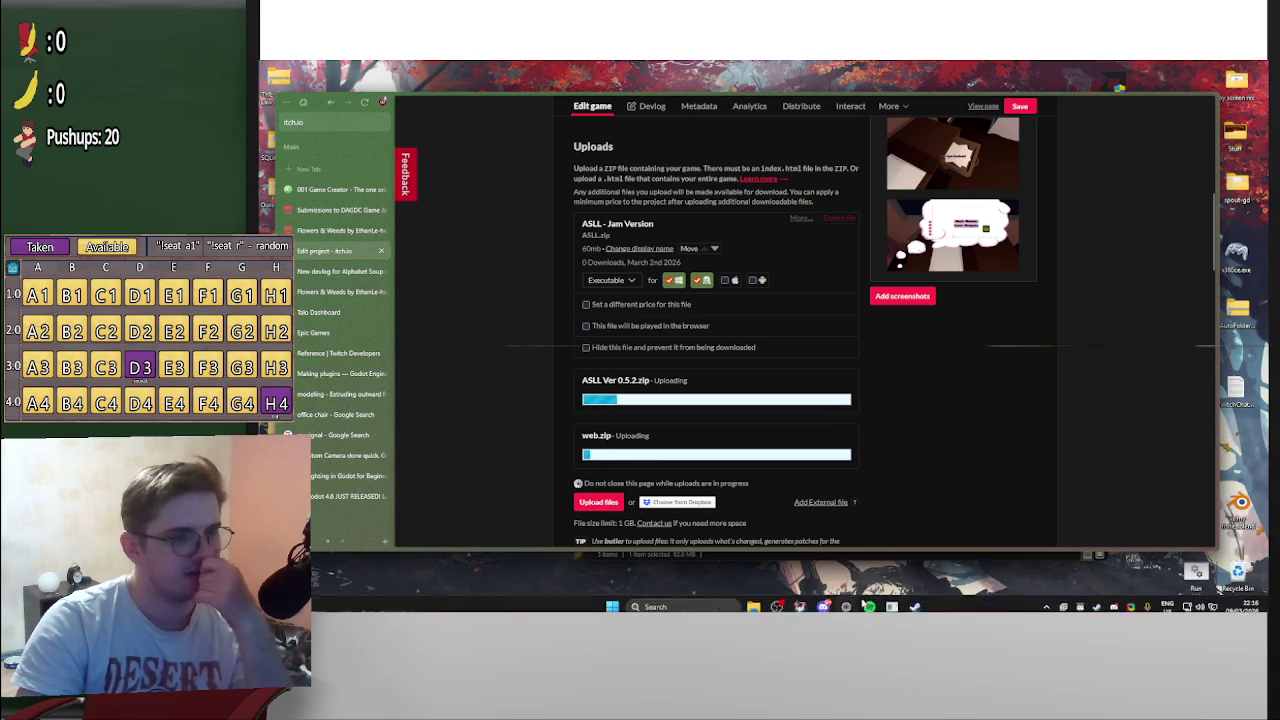
{"action": "left_click", "coordinate": [756, 602]}
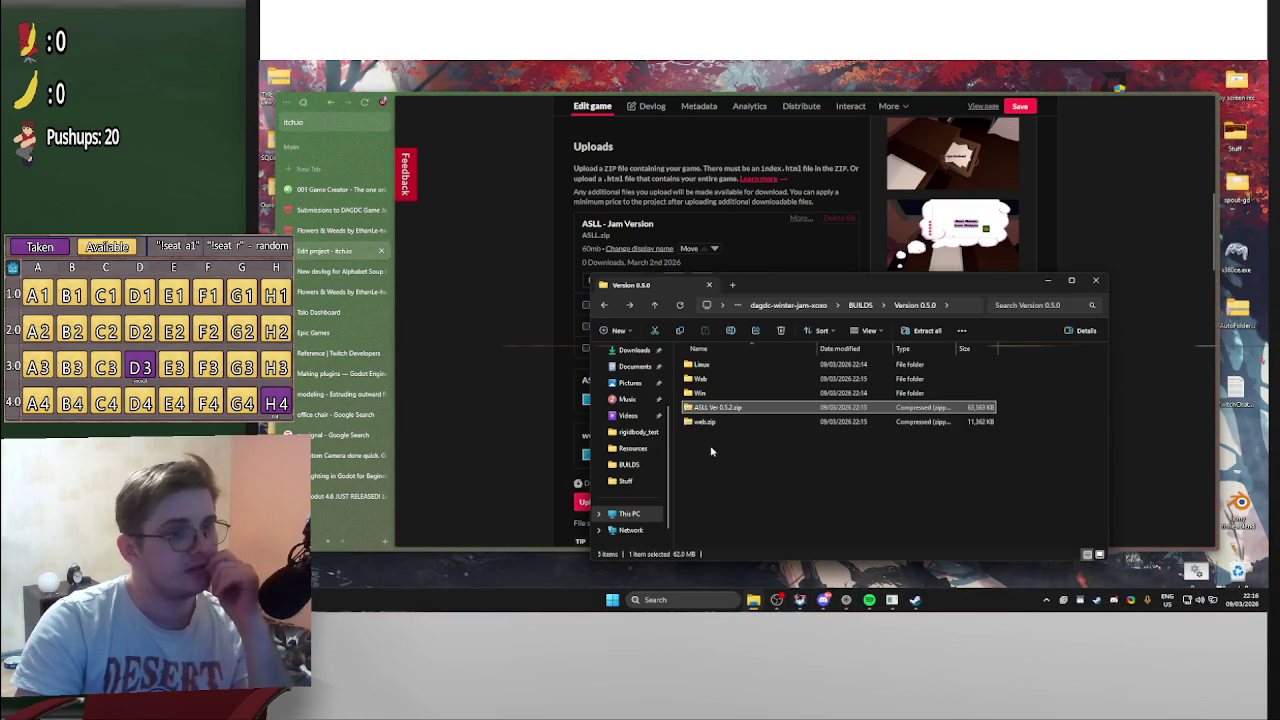
{"action": "left_click", "coordinate": [730, 421]}
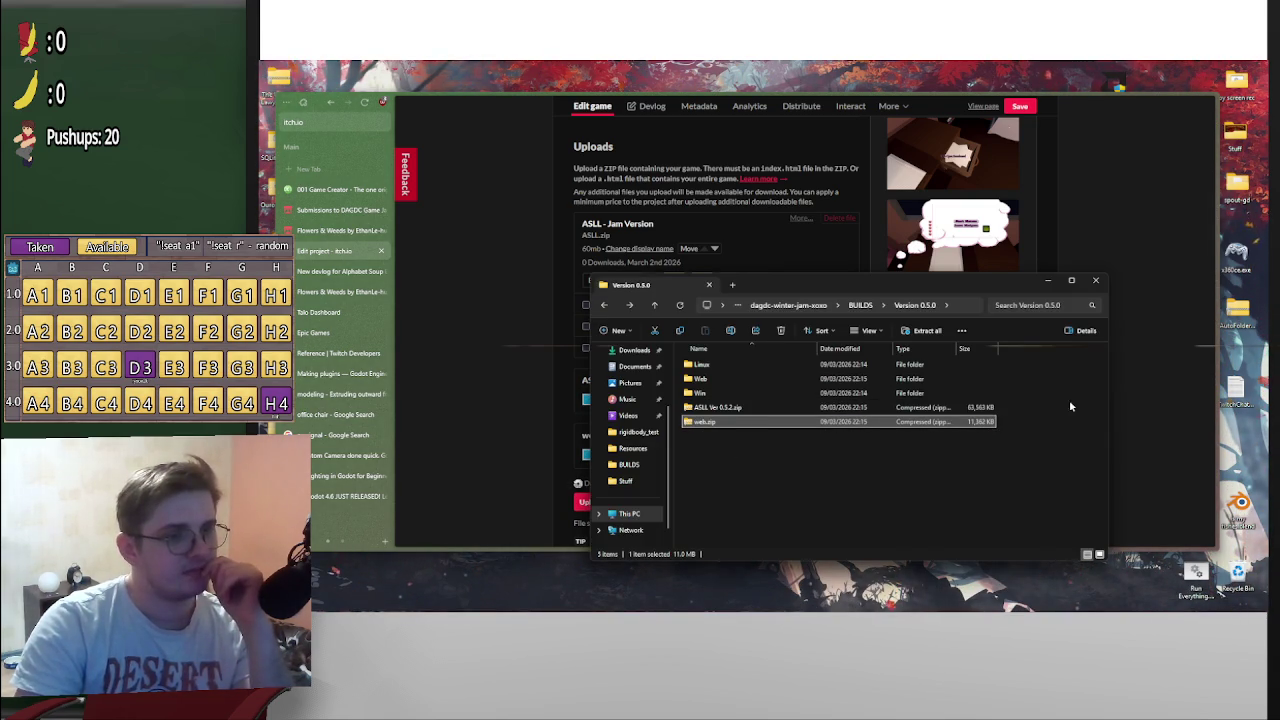
{"action": "key", "text": "alt+Tab"}
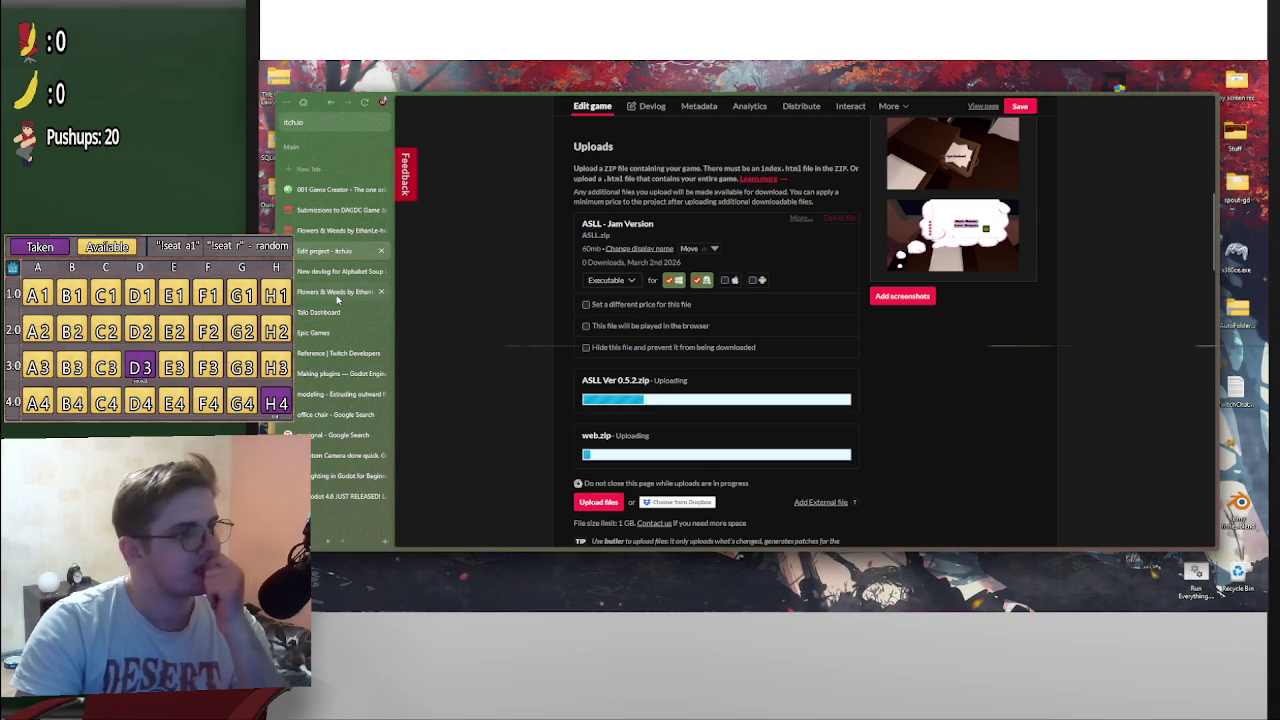
{"action": "middle_click", "coordinate": [340, 291]}
{"action": "middle_click", "coordinate": [343, 229]}
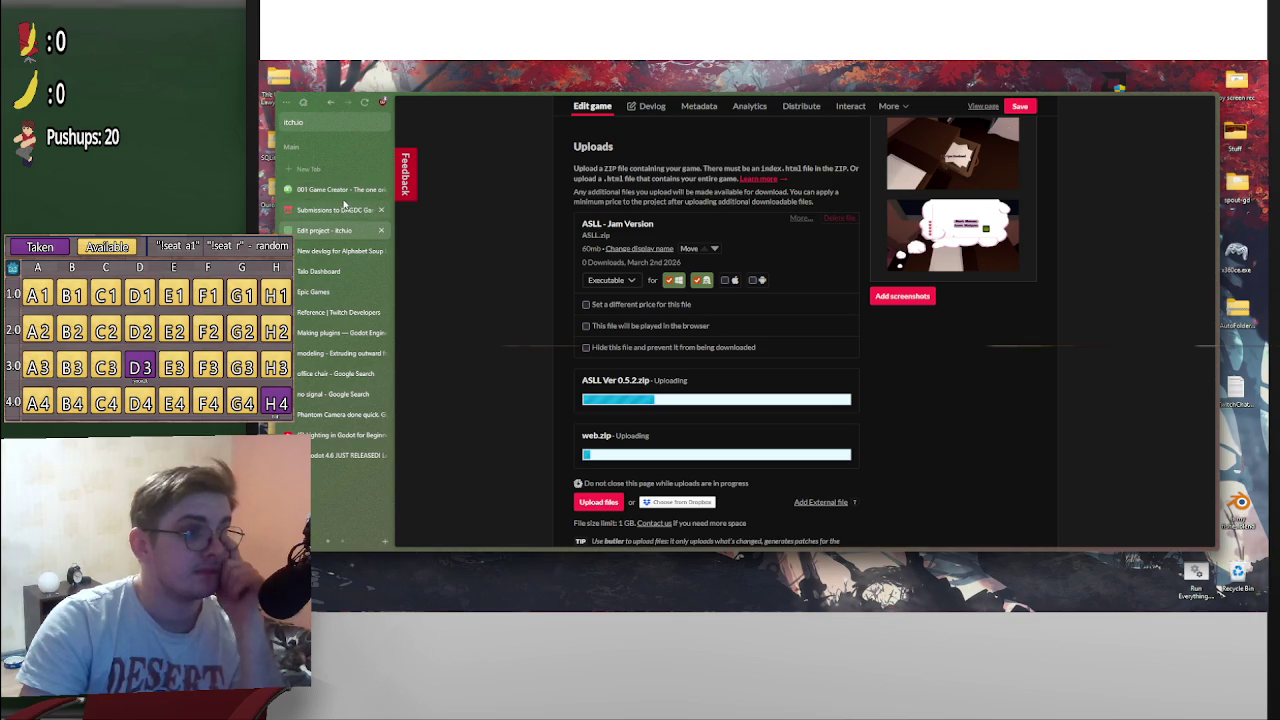
{"action": "scroll", "coordinate": [625, 378], "scroll_direction": "up", "scroll_amount": 10}
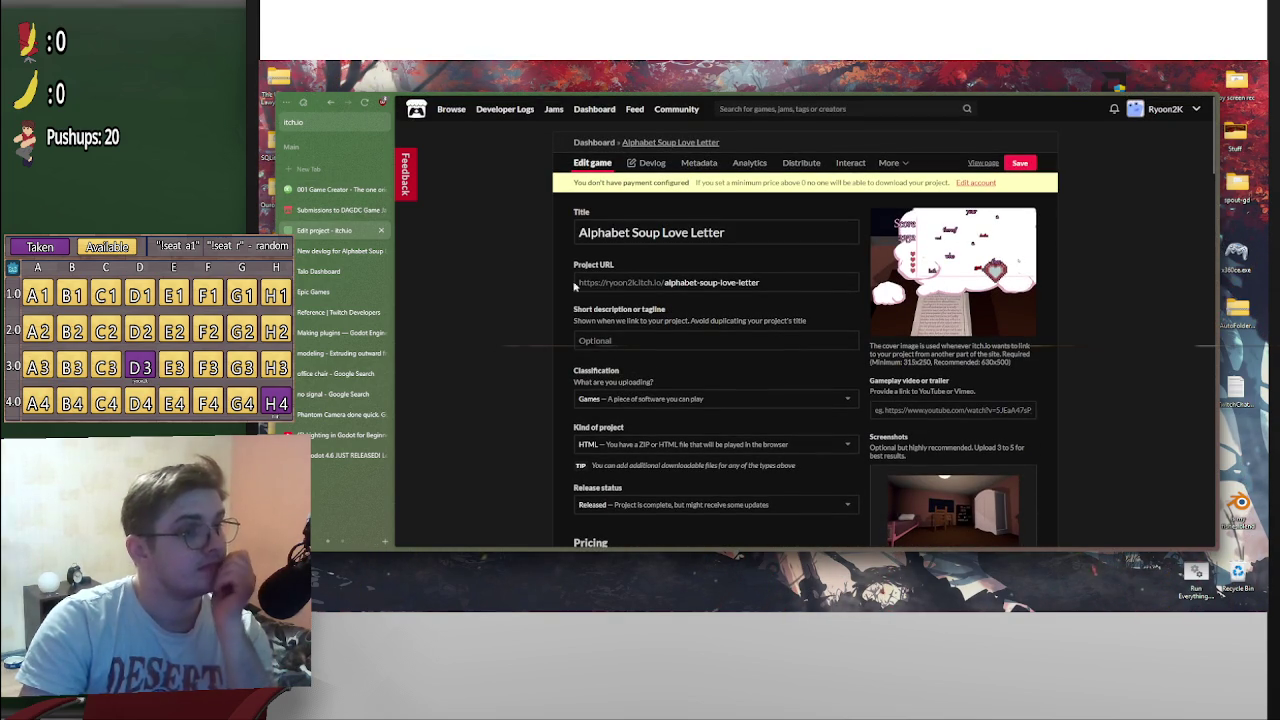
{"action": "scroll", "coordinate": [523, 282], "scroll_direction": "down", "scroll_amount": 10}
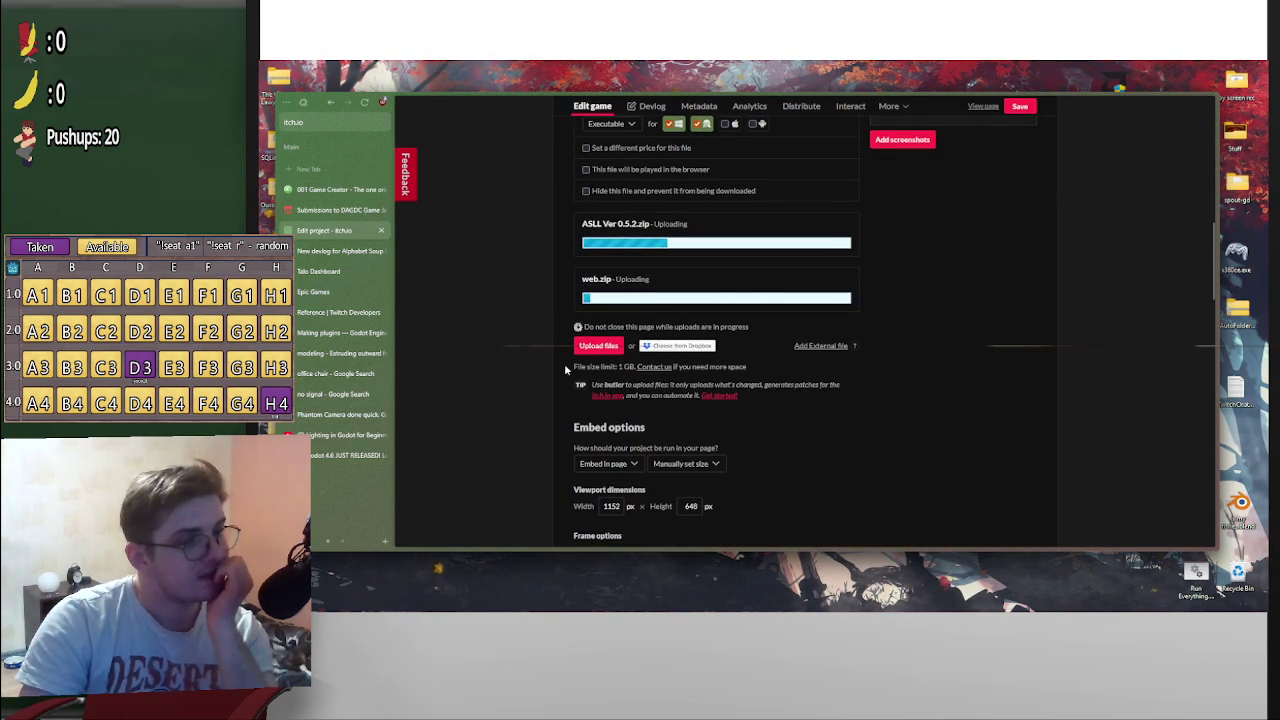
{"action": "scroll", "coordinate": [943, 406], "scroll_direction": "down", "scroll_amount": 3}
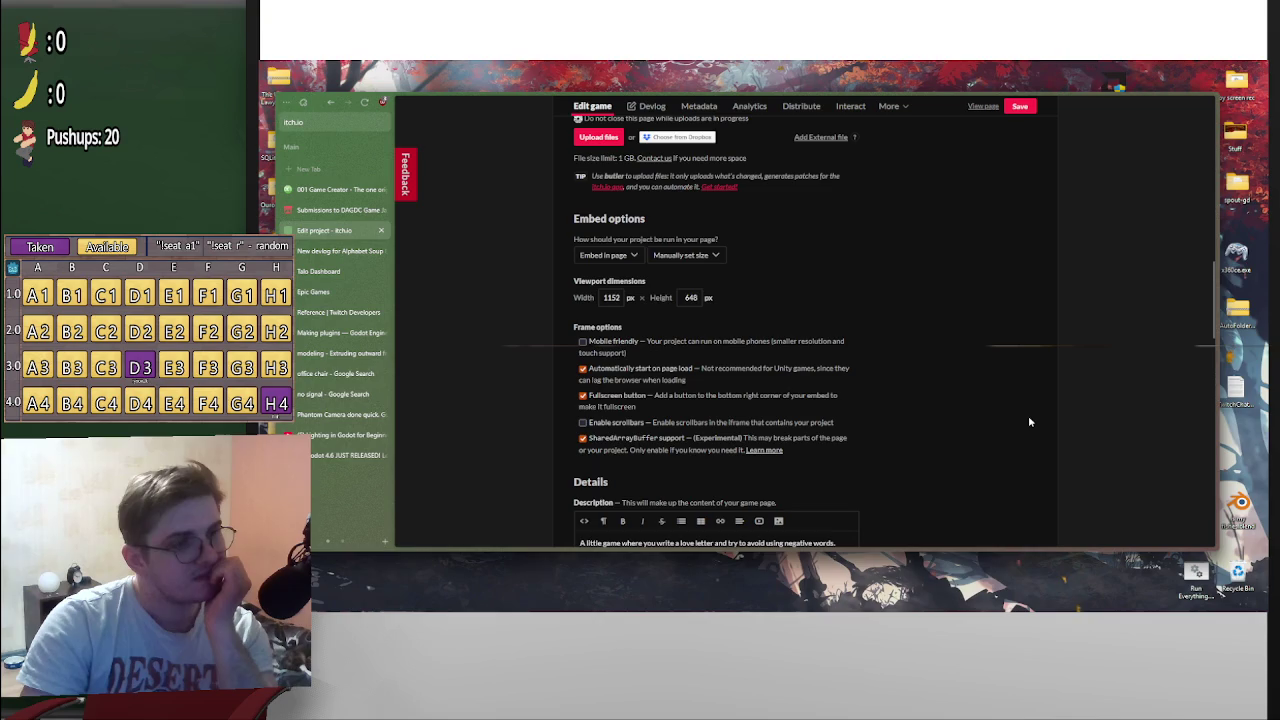
{"action": "scroll", "coordinate": [1015, 440], "scroll_direction": "down", "scroll_amount": 3}
{"action": "middle_click", "coordinate": [999, 447]}
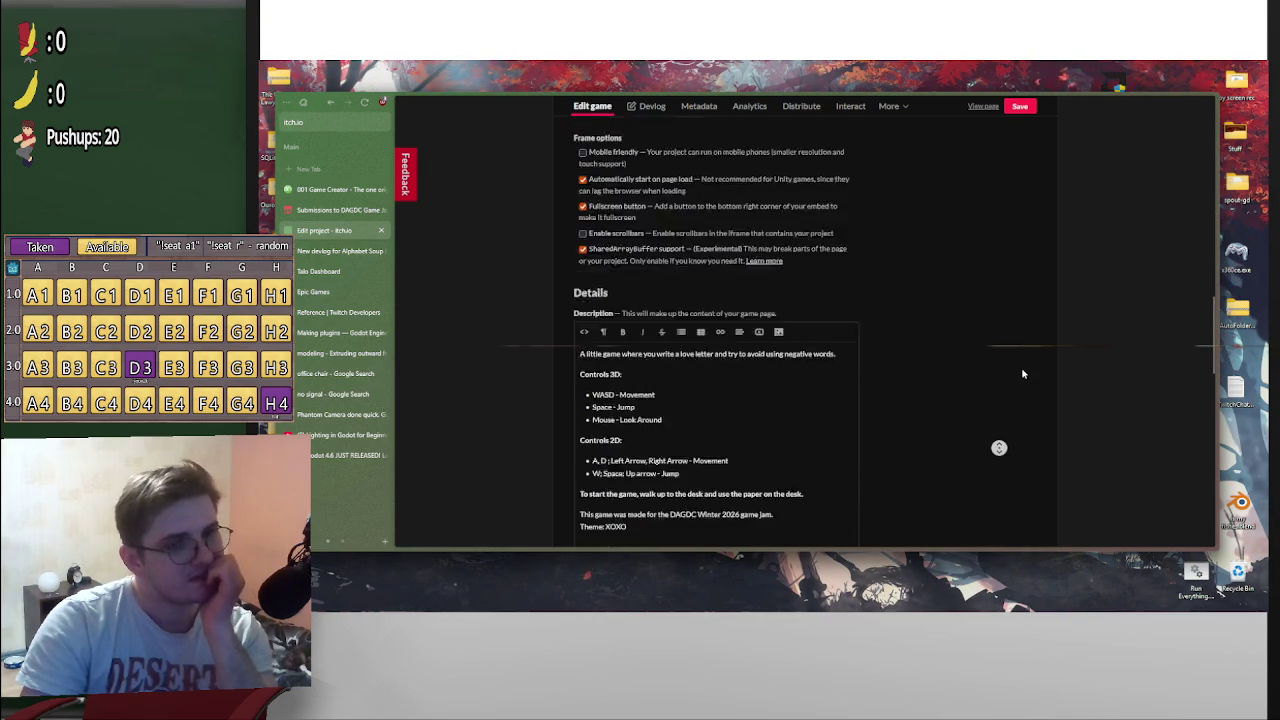
{"action": "middle_click", "coordinate": [1040, 445]}
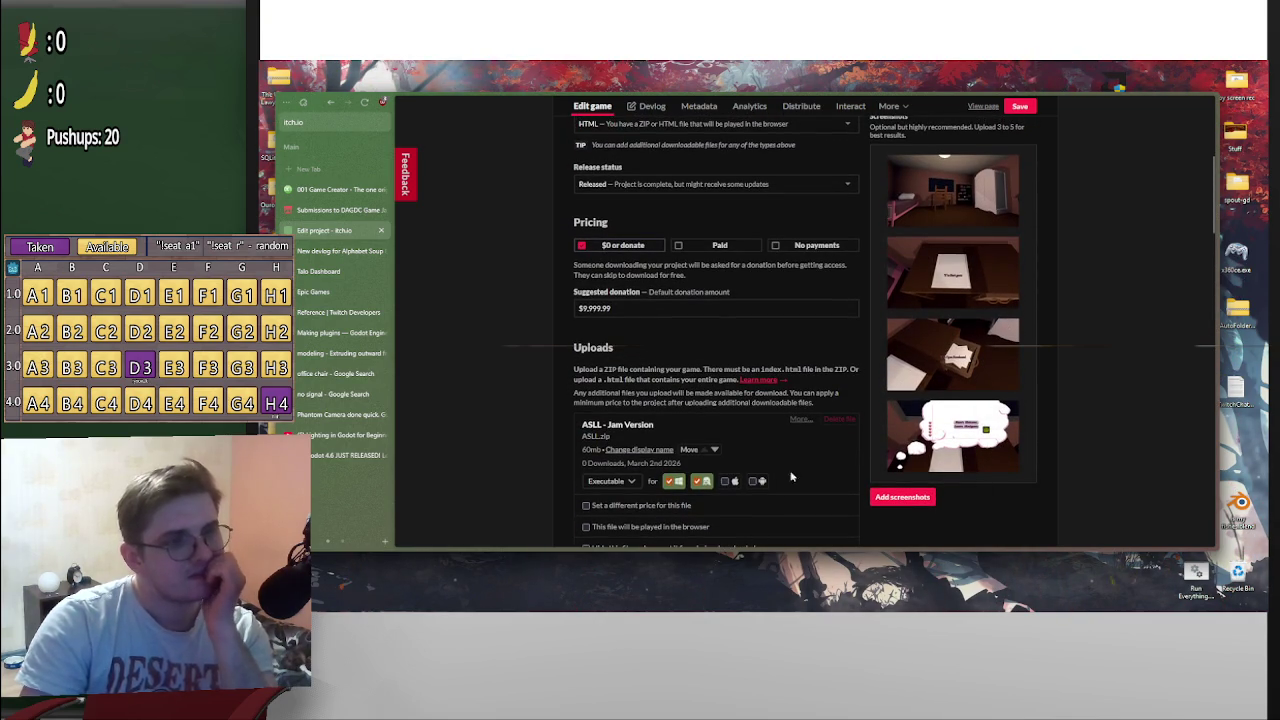
{"action": "scroll", "coordinate": [800, 460], "scroll_direction": "down", "scroll_amount": 5}
{"action": "scroll", "coordinate": [820, 449], "scroll_direction": "up", "scroll_amount": 2}
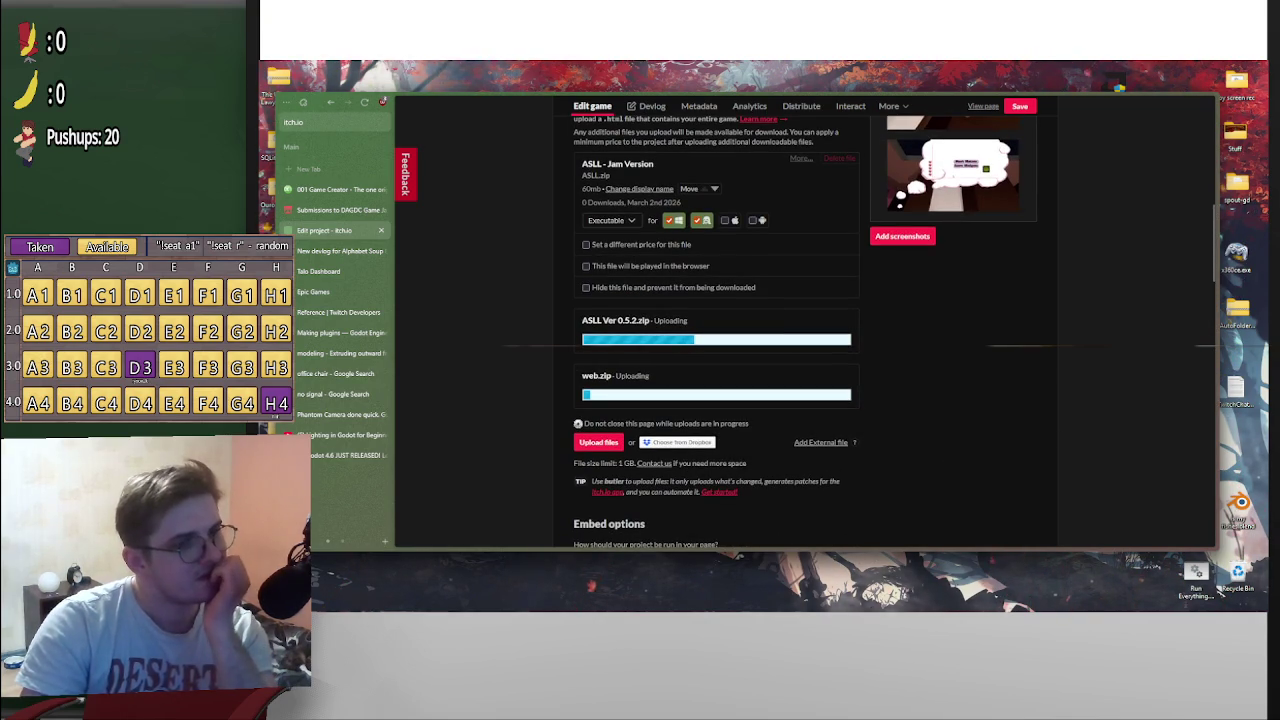
{"action": "scroll", "coordinate": [749, 509], "scroll_direction": "up", "scroll_amount": 3}
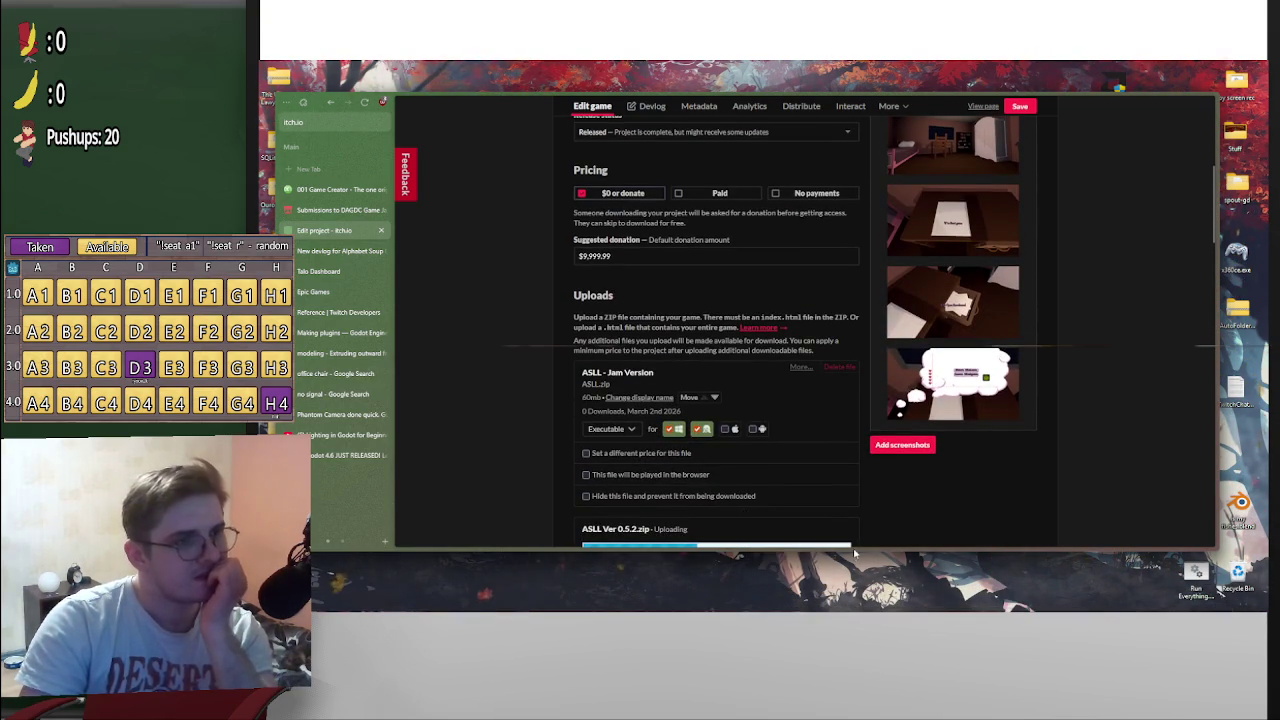
{"action": "scroll", "coordinate": [845, 480], "scroll_direction": "down", "scroll_amount": 2}
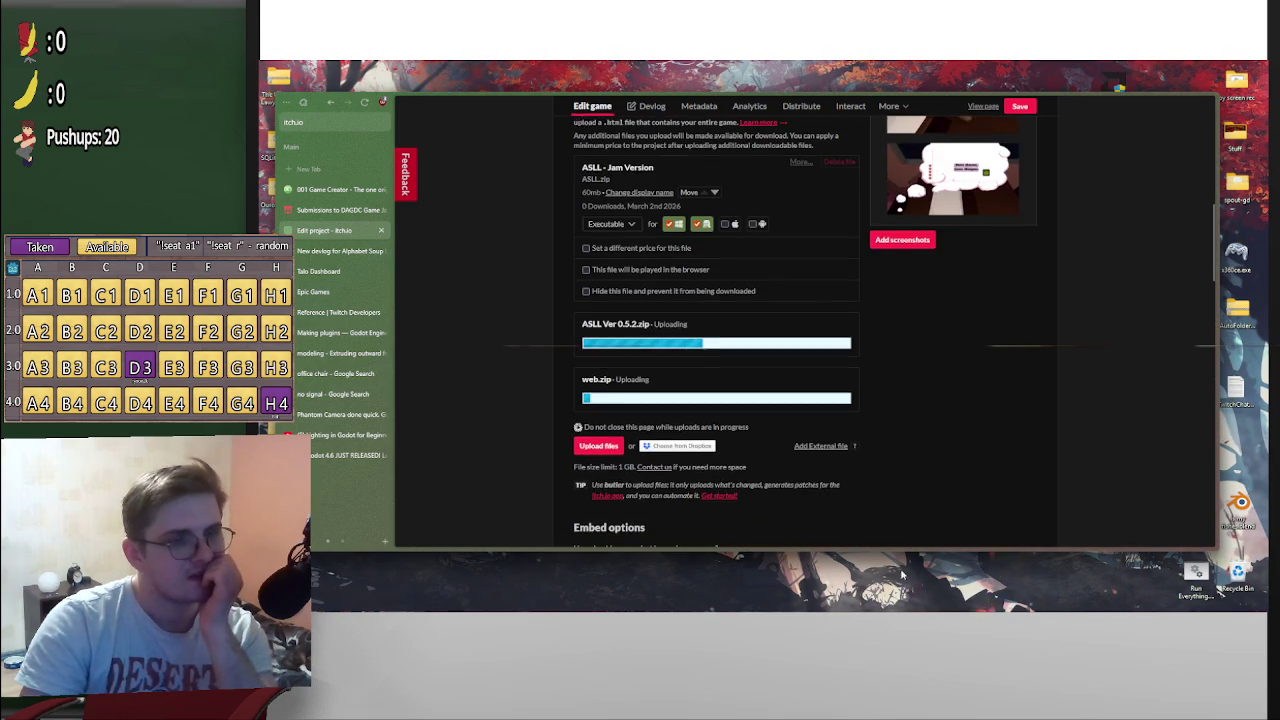
{"action": "mouse_move", "coordinate": [790, 610]}
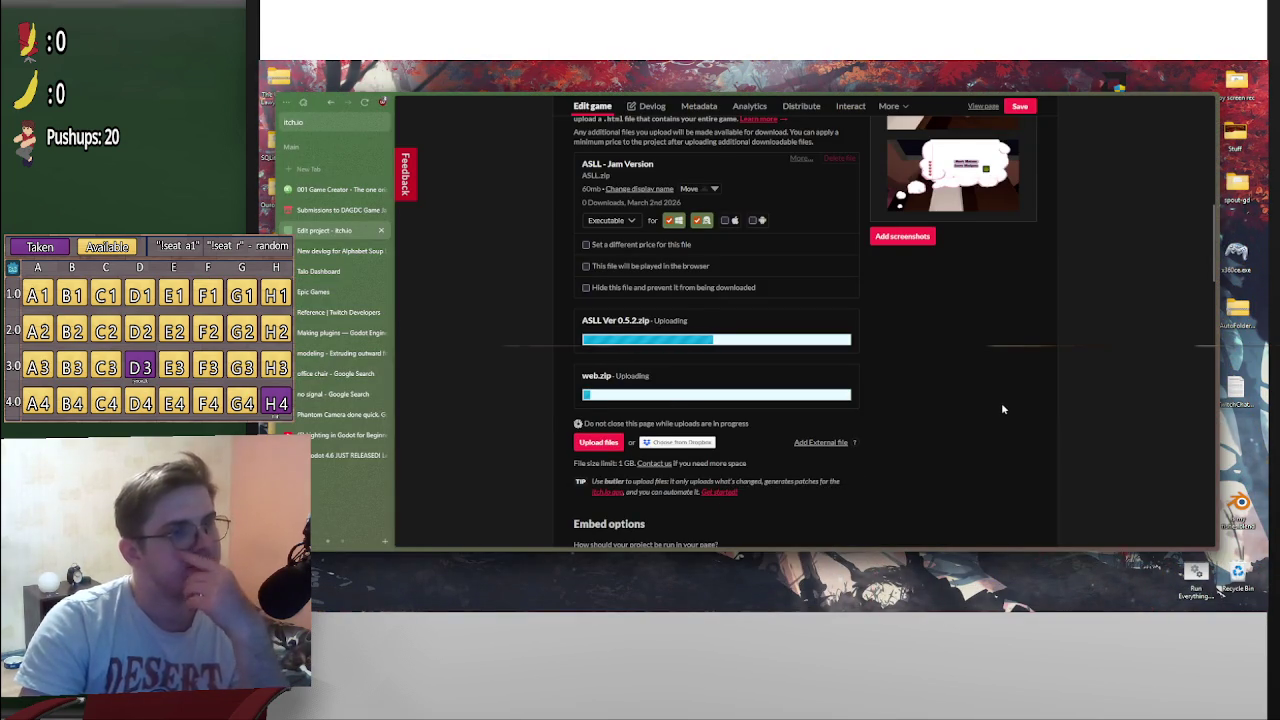
{"action": "scroll", "coordinate": [1006, 415], "scroll_direction": "down", "scroll_amount": 2}
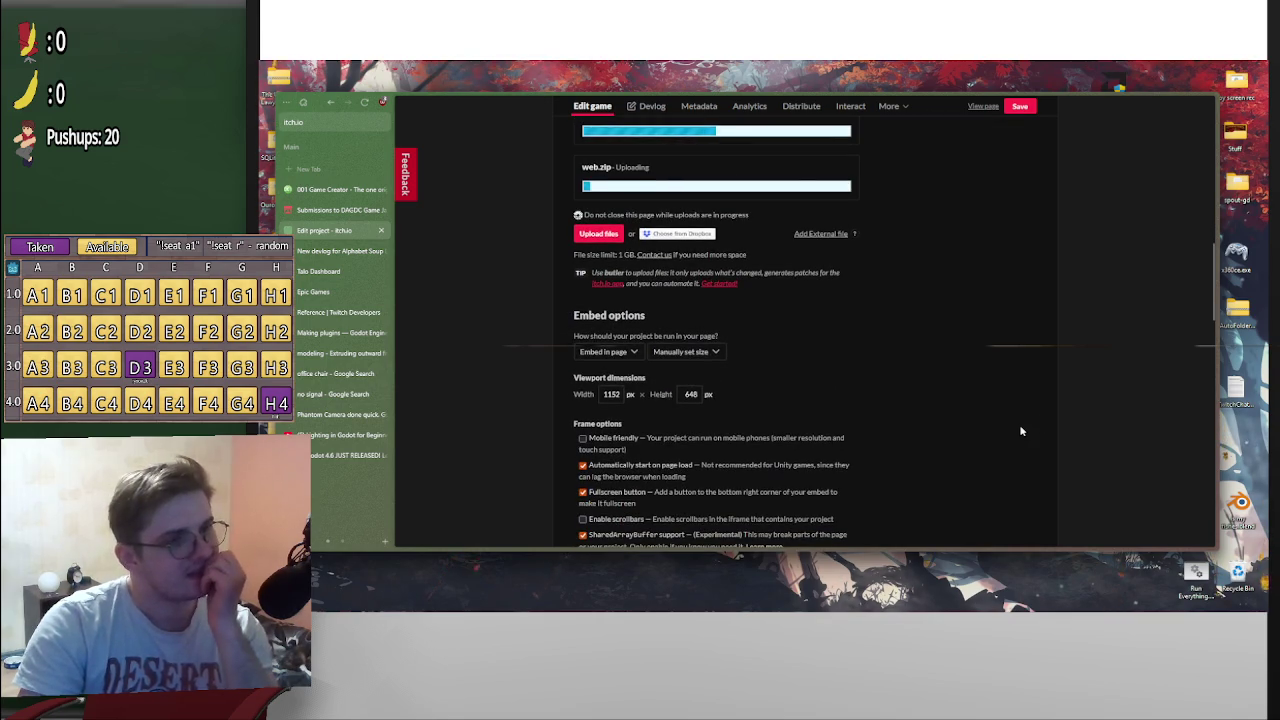
{"action": "scroll", "coordinate": [1021, 431], "scroll_direction": "up", "scroll_amount": 3}
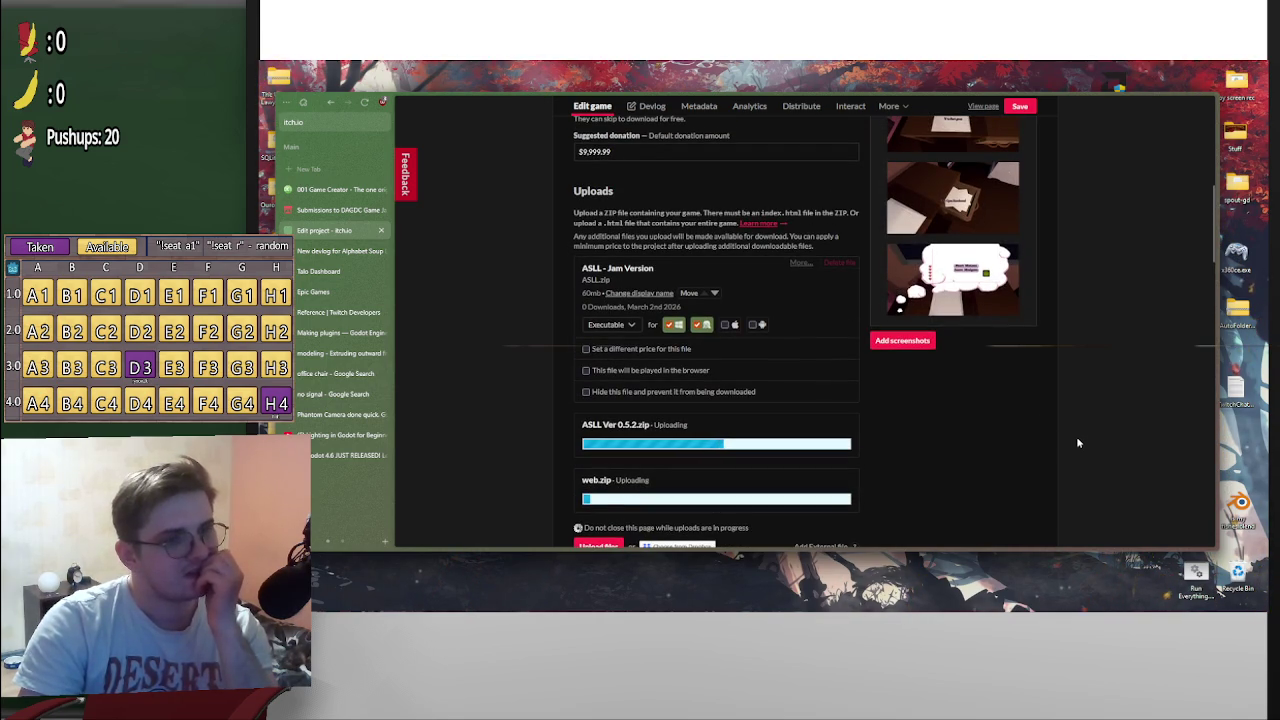
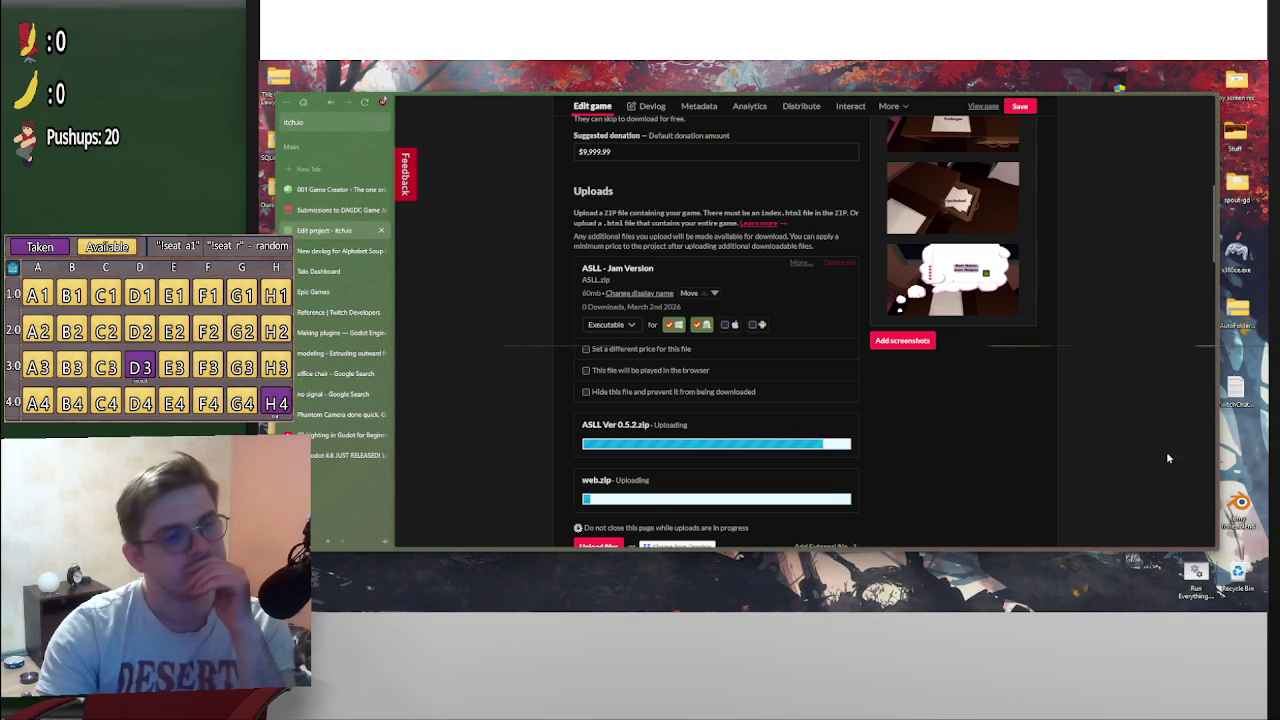
Mark ASLL Ver 0.5.2.zip as a Windows download
{"action": "scroll", "coordinate": [946, 438], "scroll_direction": "down", "scroll_amount": 2}
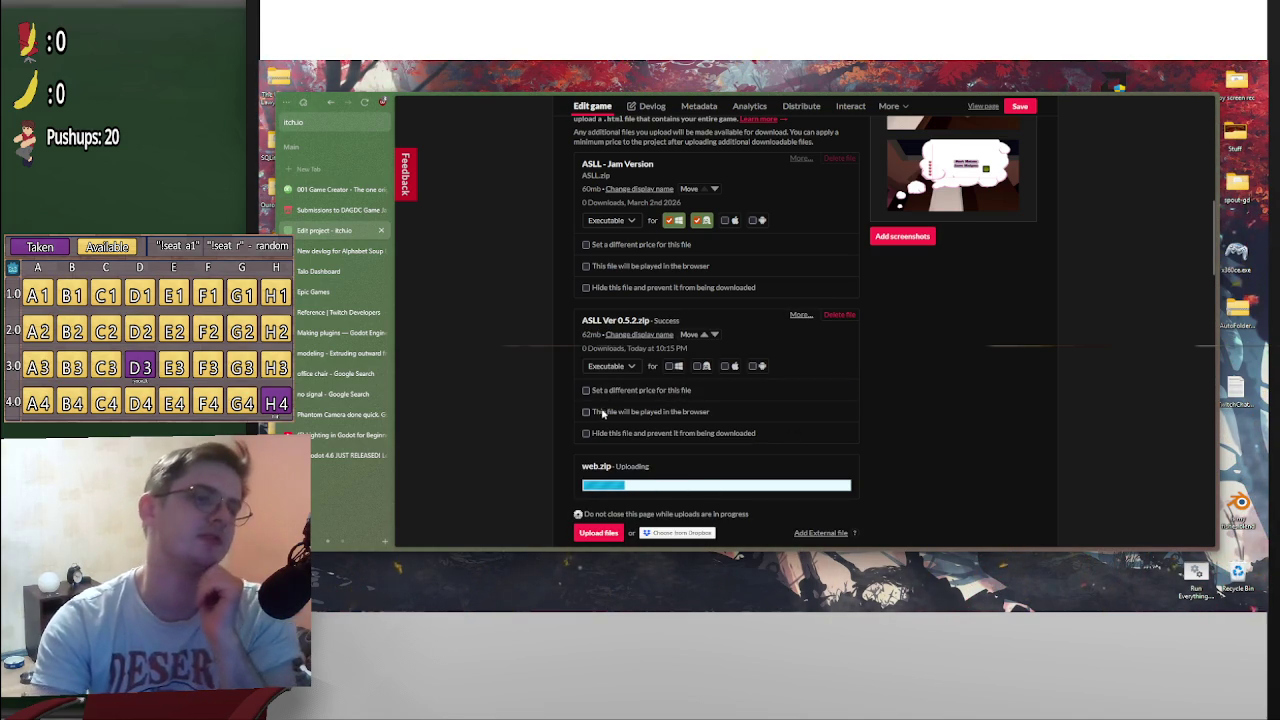
{"action": "left_click", "coordinate": [671, 366]}
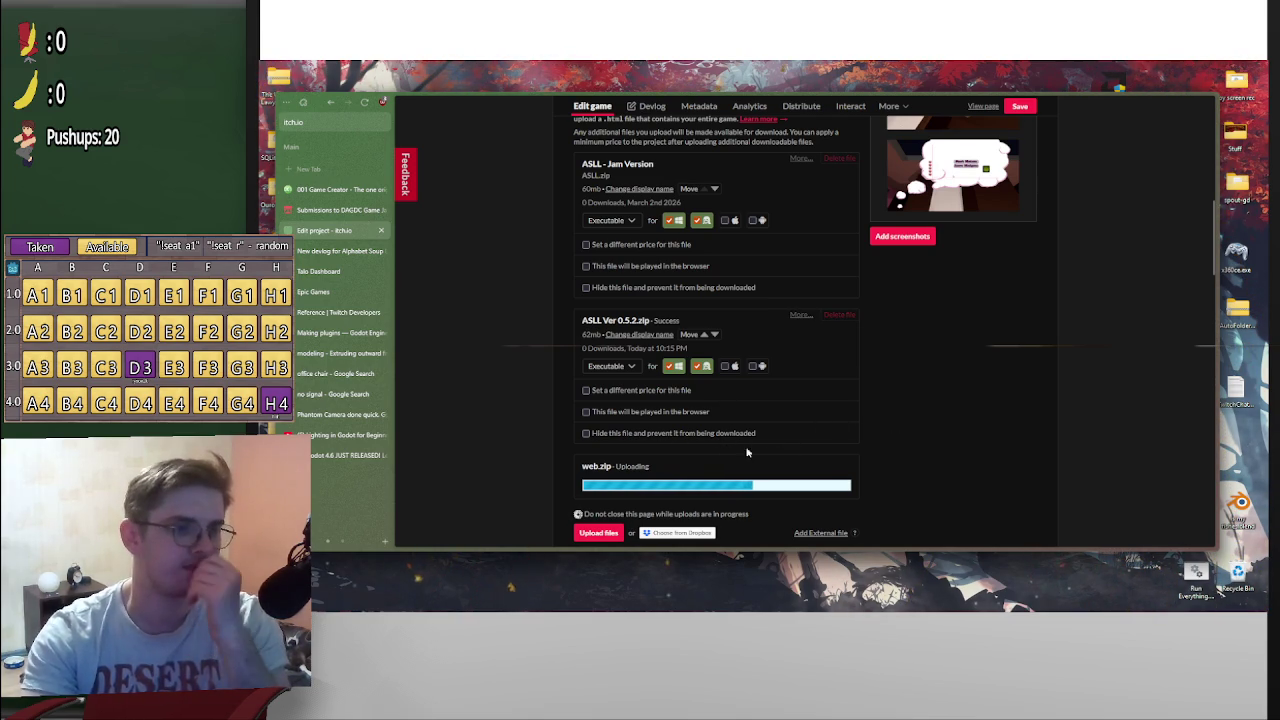
{"action": "scroll", "coordinate": [851, 470], "scroll_direction": "down", "scroll_amount": 2}
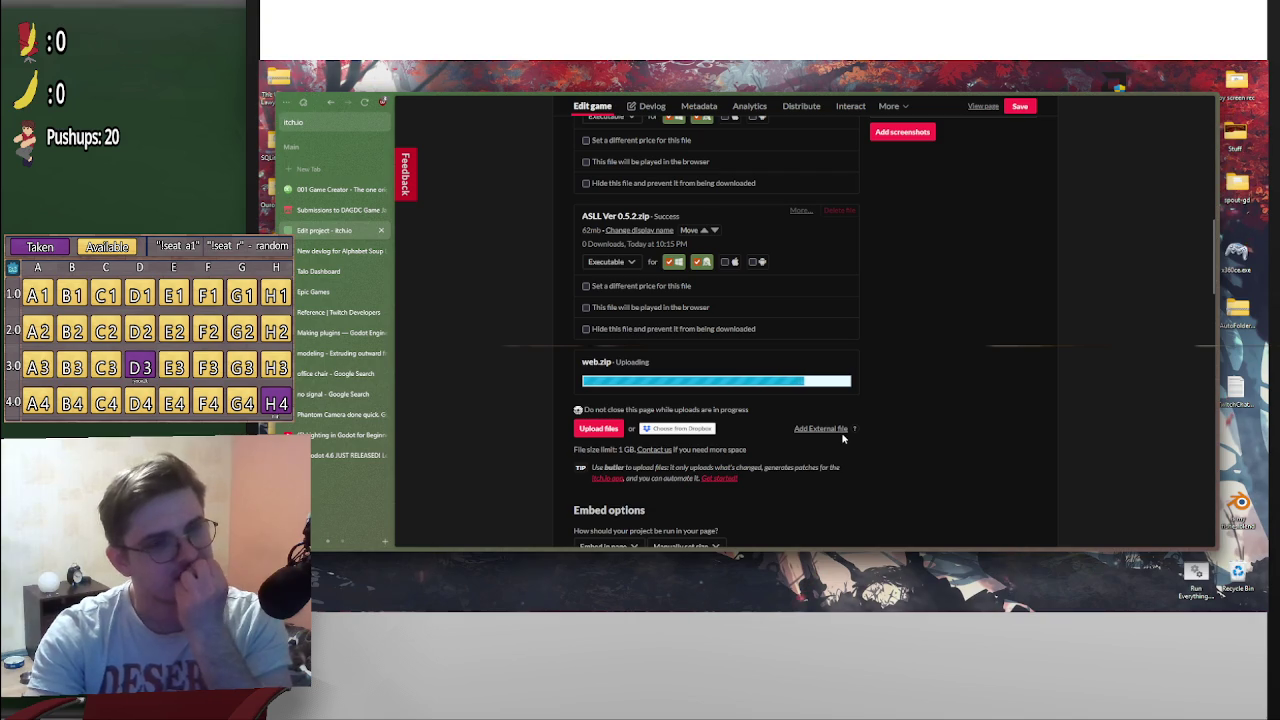
{"action": "scroll", "coordinate": [862, 438], "scroll_direction": "up", "scroll_amount": 2}
{"action": "scroll", "coordinate": [875, 441], "scroll_direction": "down", "scroll_amount": 2}
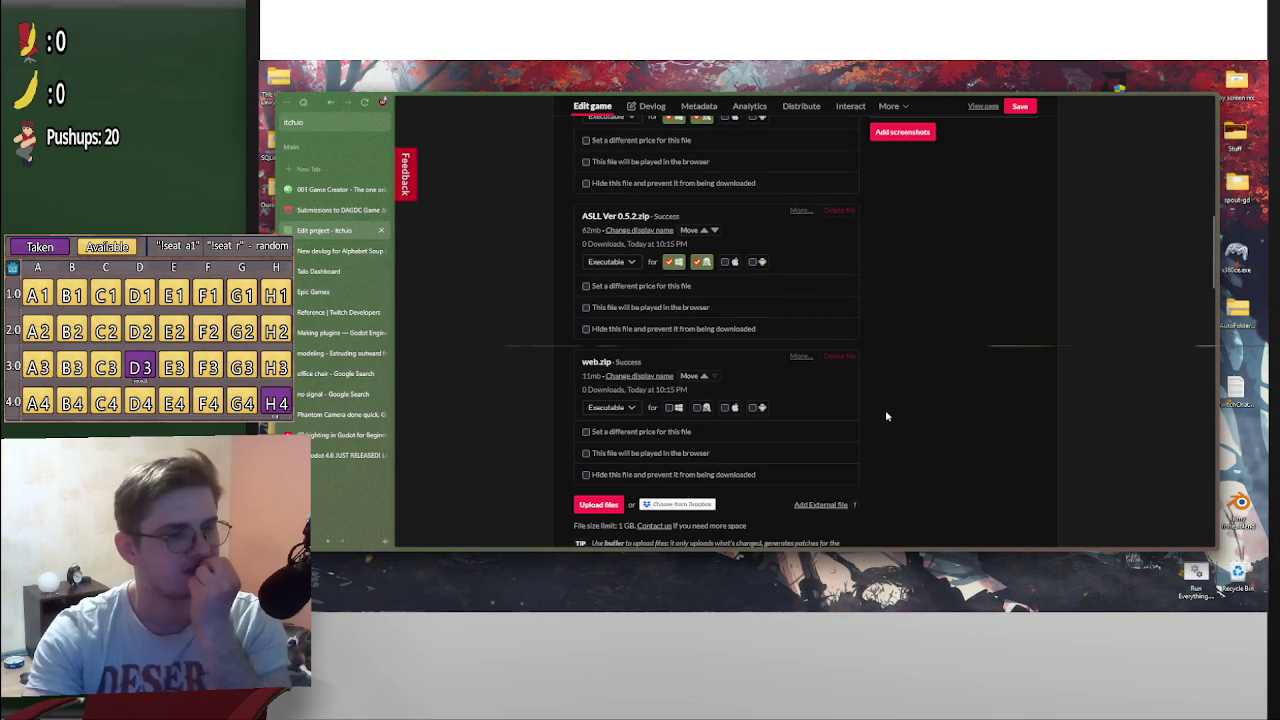
Set web.zip to play in the browser, move it to the top of the uploads, and save
{"action": "left_click", "coordinate": [590, 454]}
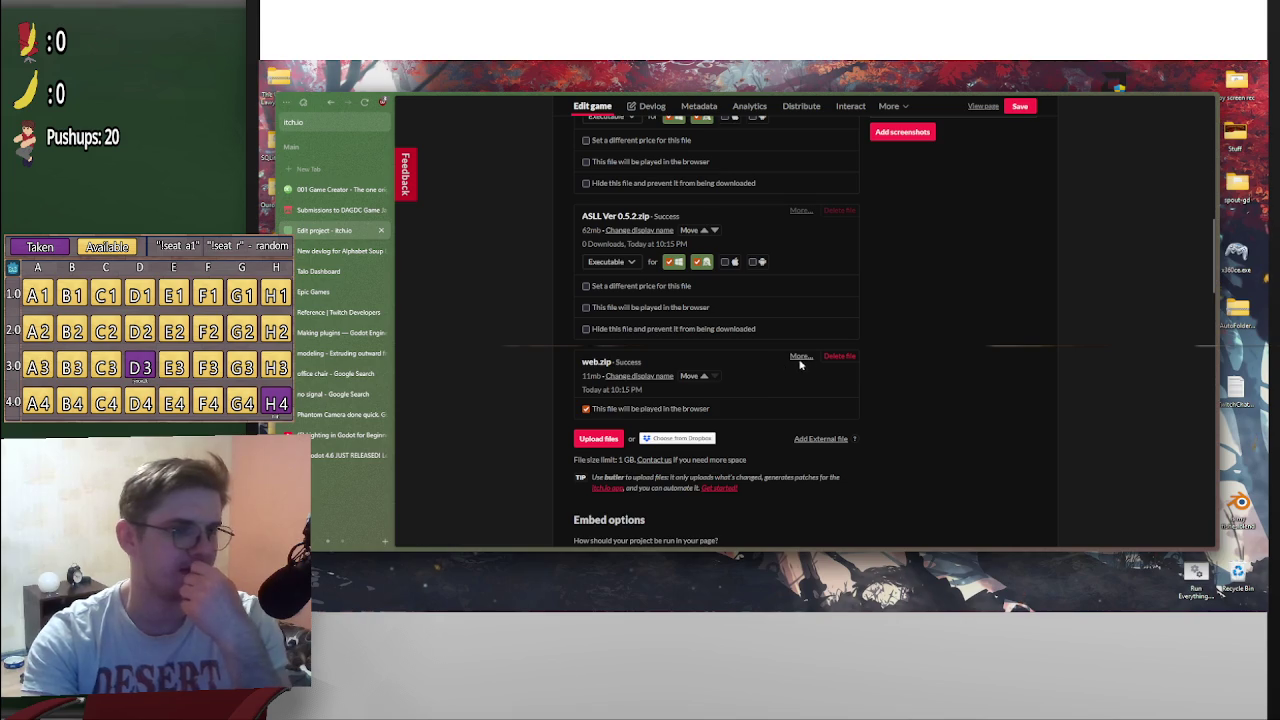
{"action": "left_click", "coordinate": [704, 376]}
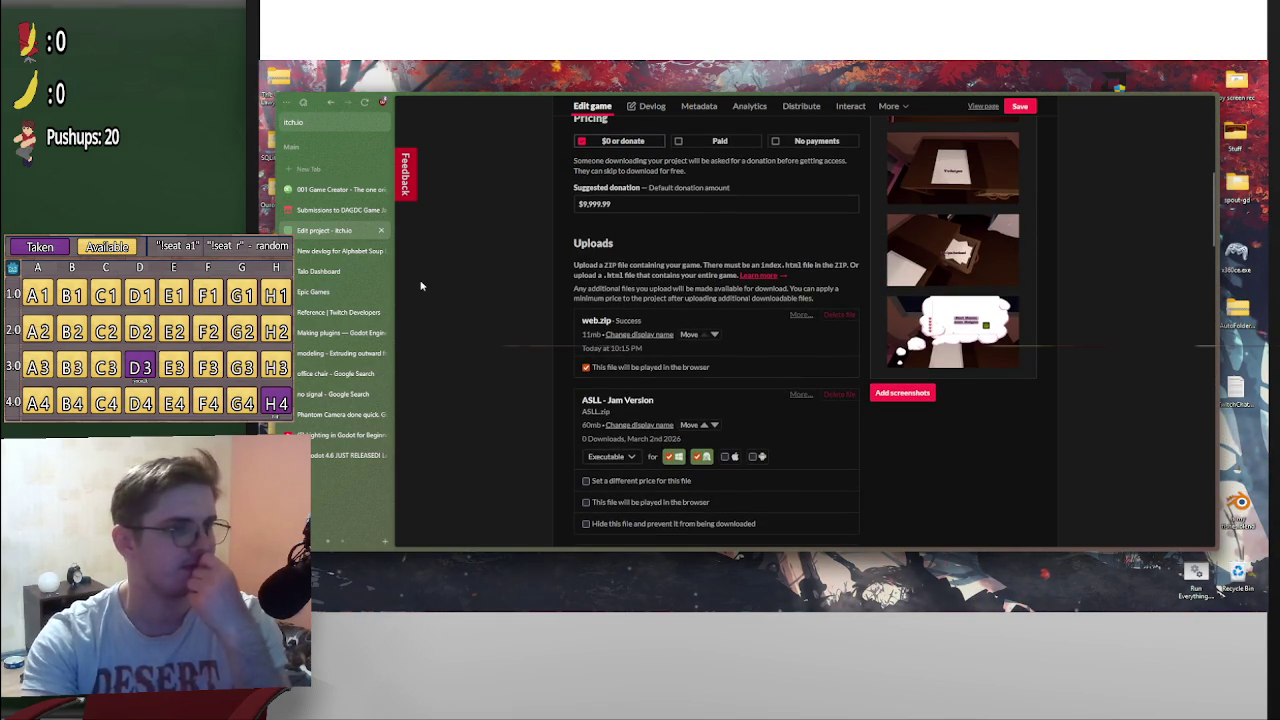
{"action": "left_click", "coordinate": [1017, 105]}
Reload the new devlog draft so the uploaded zip gets attached
{"action": "left_click", "coordinate": [328, 251]}
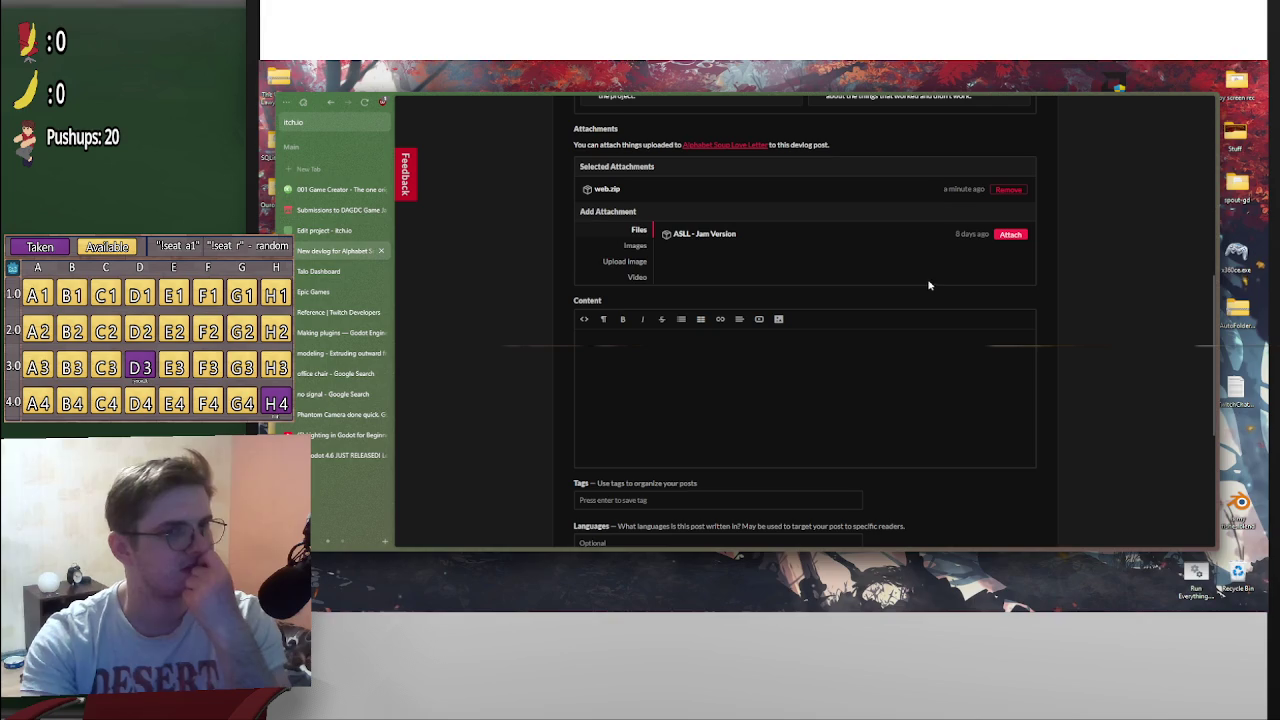
{"action": "left_click", "coordinate": [364, 102]}
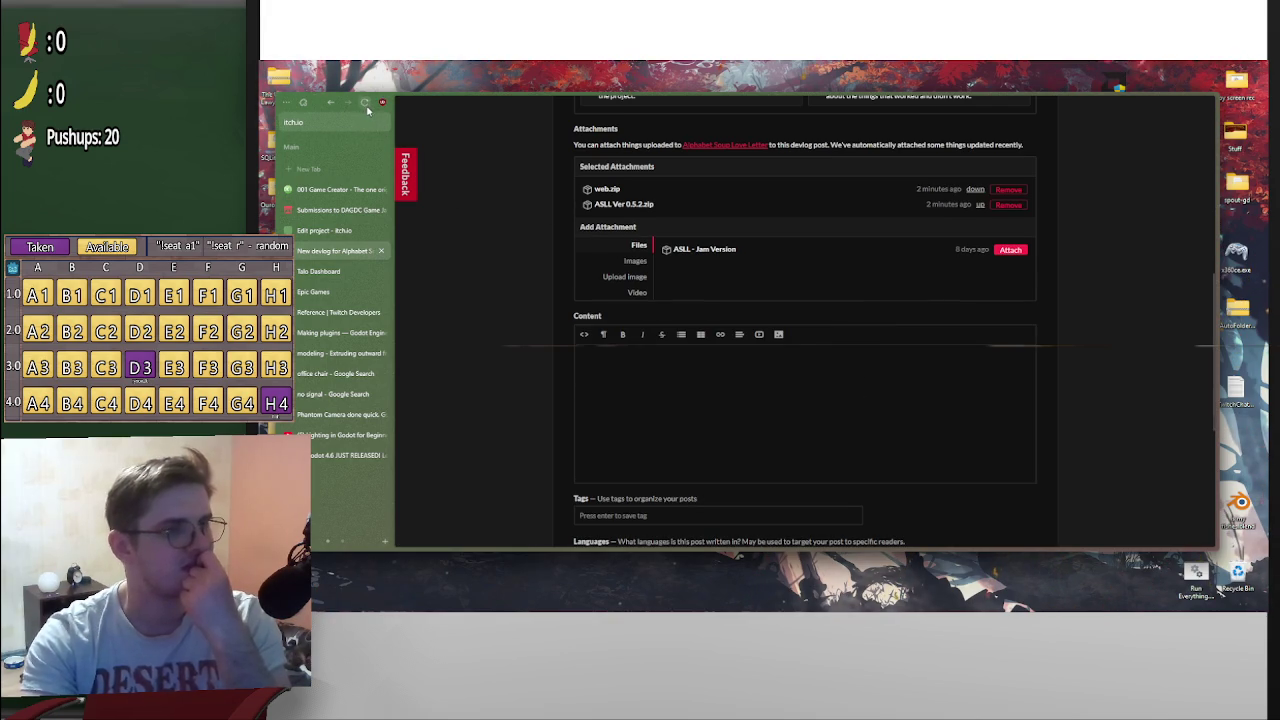
{"action": "scroll", "coordinate": [840, 300], "scroll_direction": "up", "scroll_amount": 1}
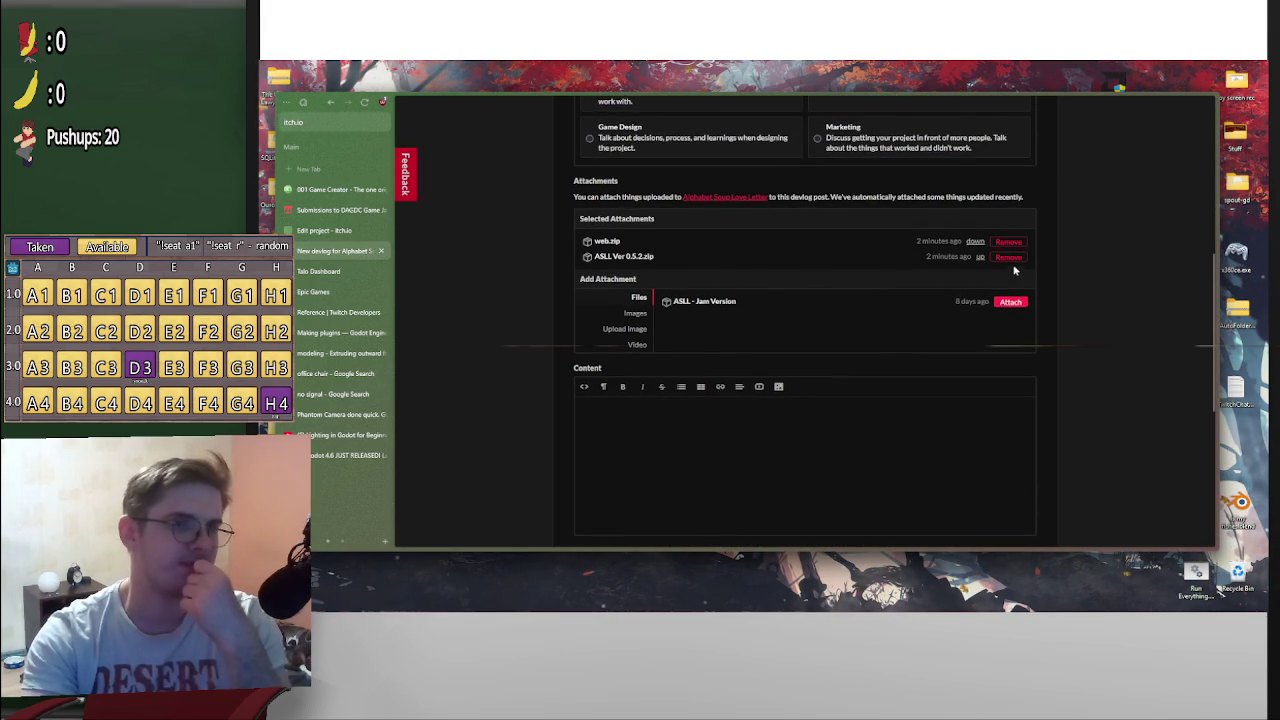
{"action": "scroll", "coordinate": [914, 386], "scroll_direction": "up", "scroll_amount": 3}
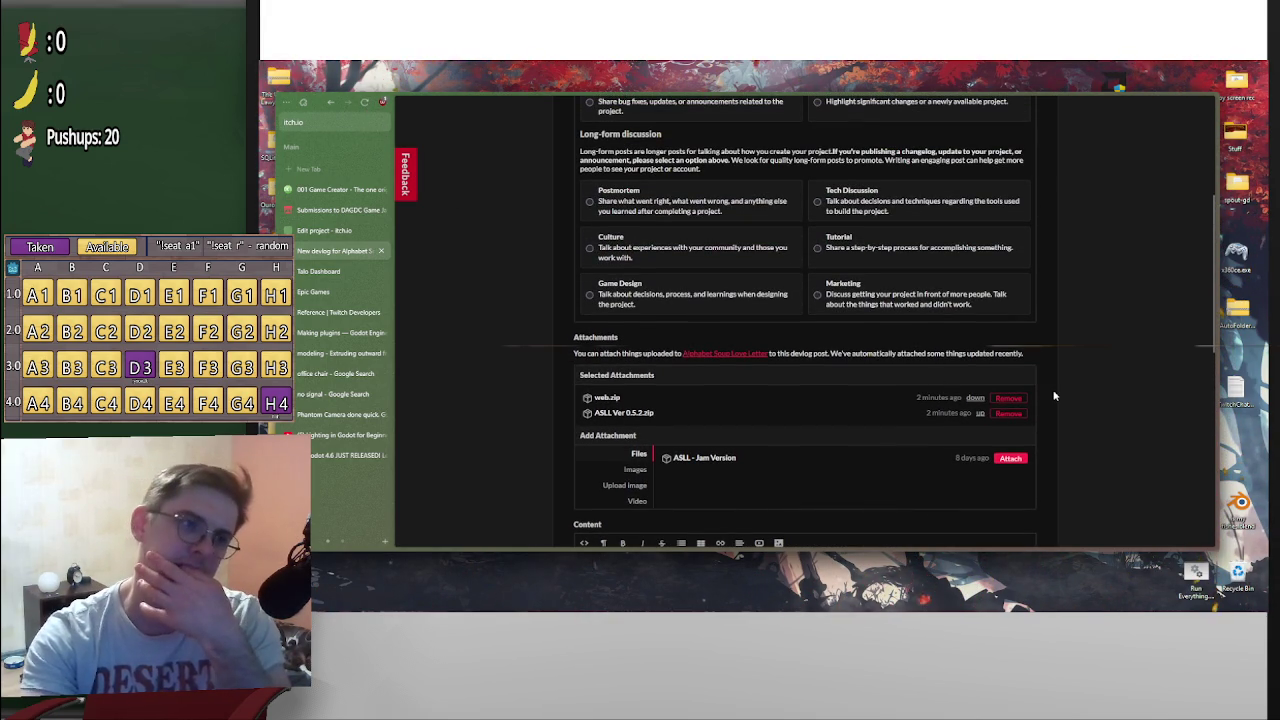
{"action": "scroll", "coordinate": [1029, 401], "scroll_direction": "down", "scroll_amount": 4}
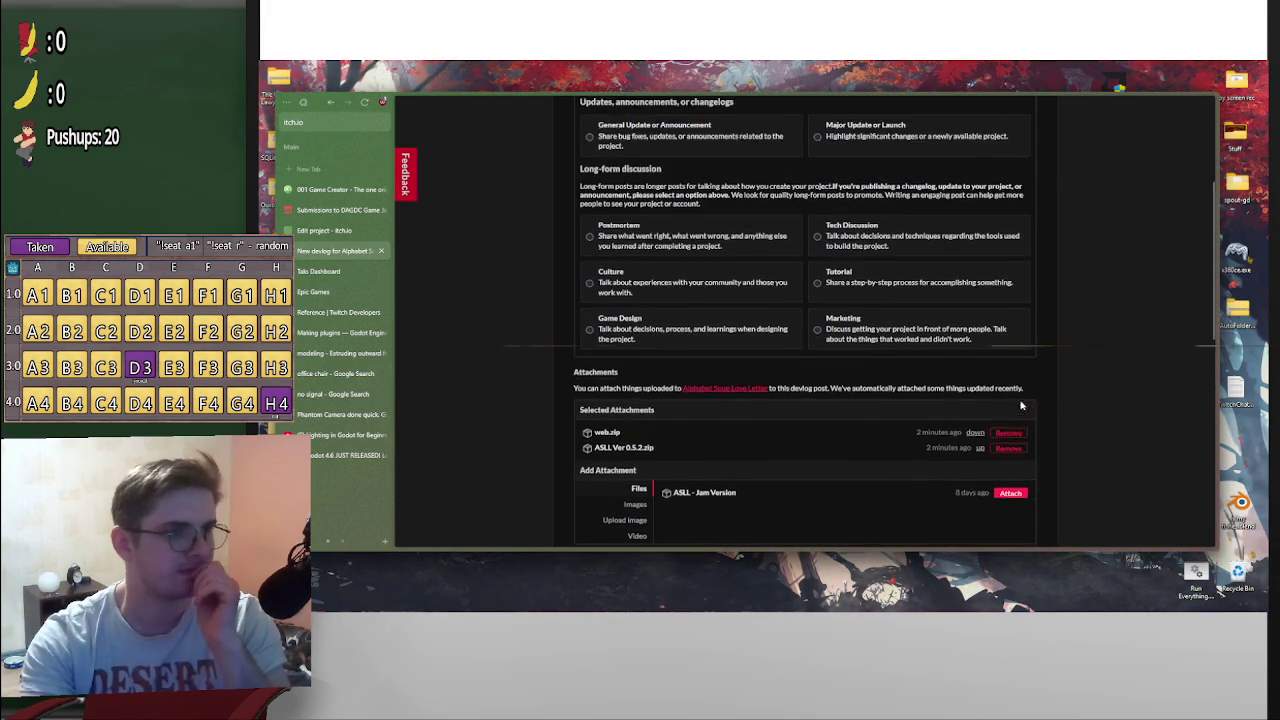
{"action": "scroll", "coordinate": [791, 411], "scroll_direction": "up", "scroll_amount": 7}
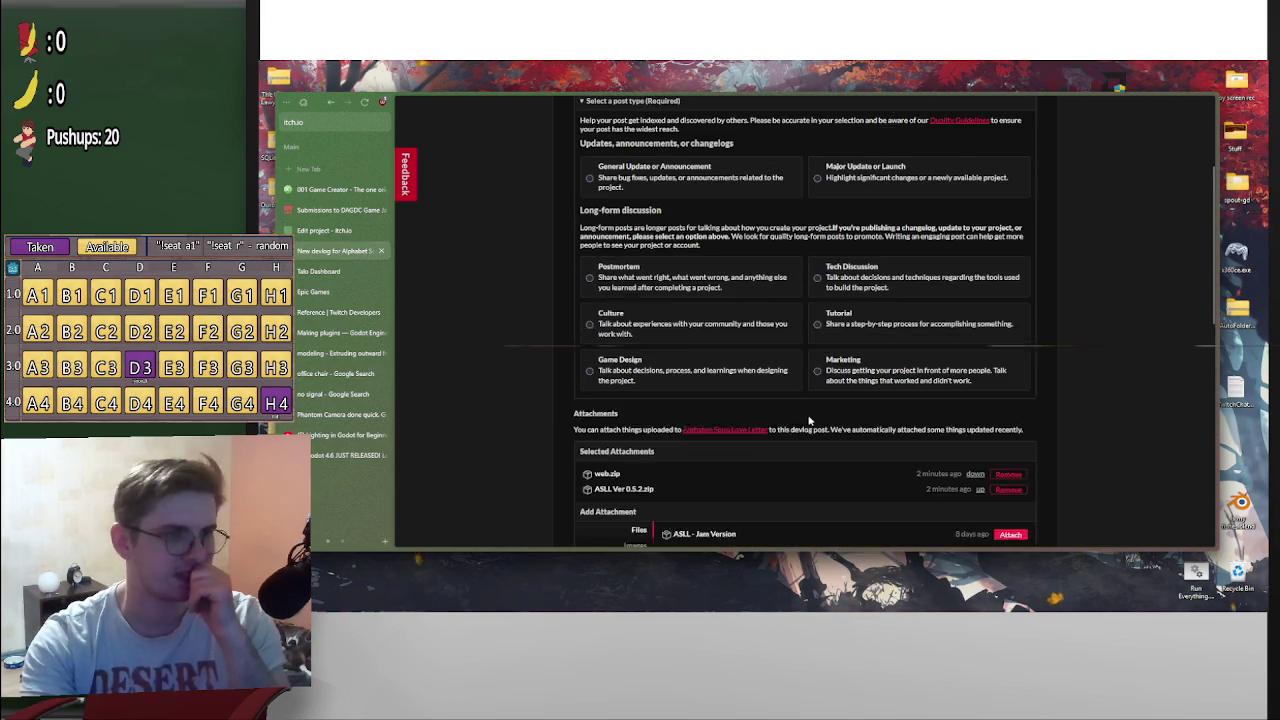
Make it a General Update or Announcement post titled Version 0.5.2, then return to the edit page
{"action": "left_click", "coordinate": [604, 302]}
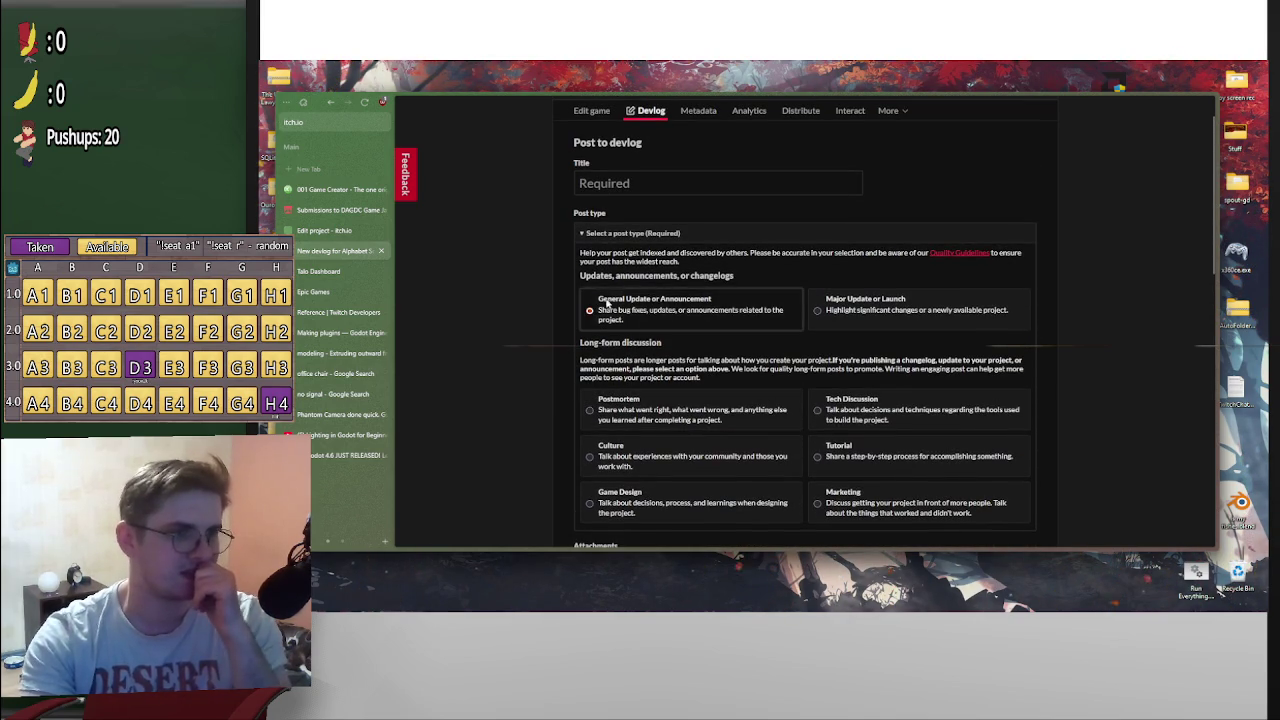
{"action": "scroll", "coordinate": [690, 290], "scroll_direction": "up", "scroll_amount": 1}
{"action": "left_click", "coordinate": [688, 244]}
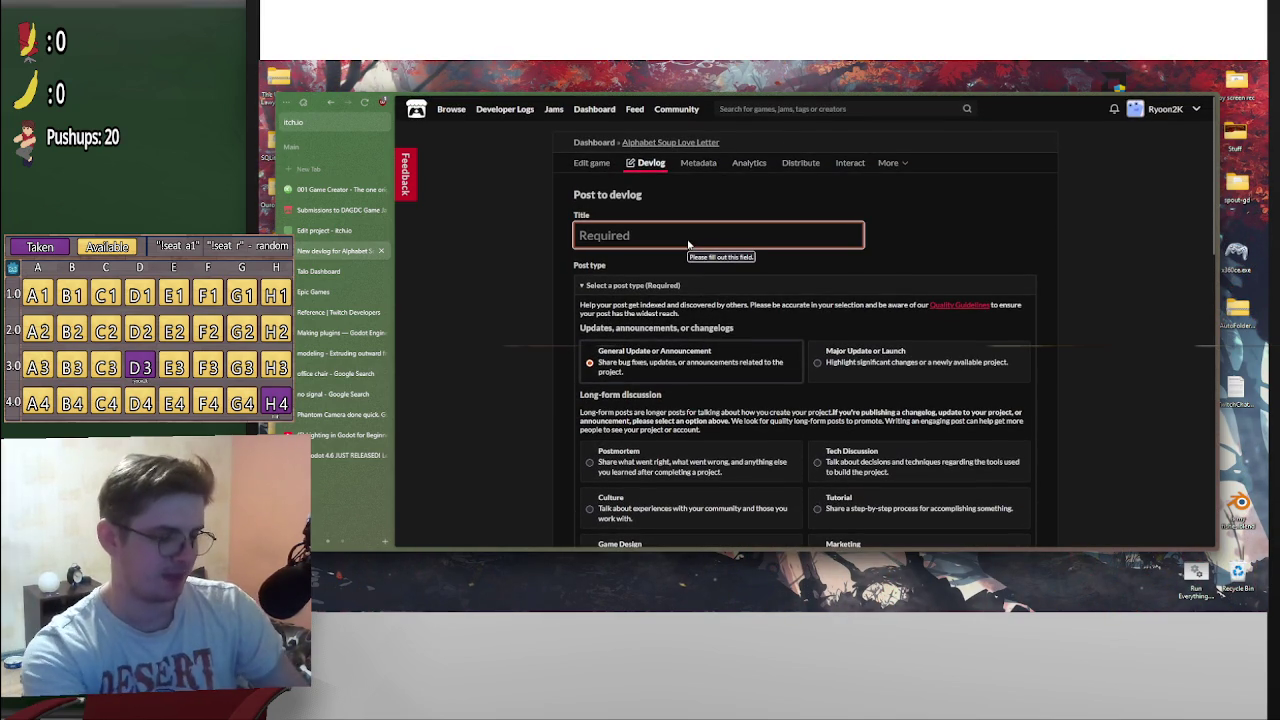
{"action": "type", "text": "Version 0."}
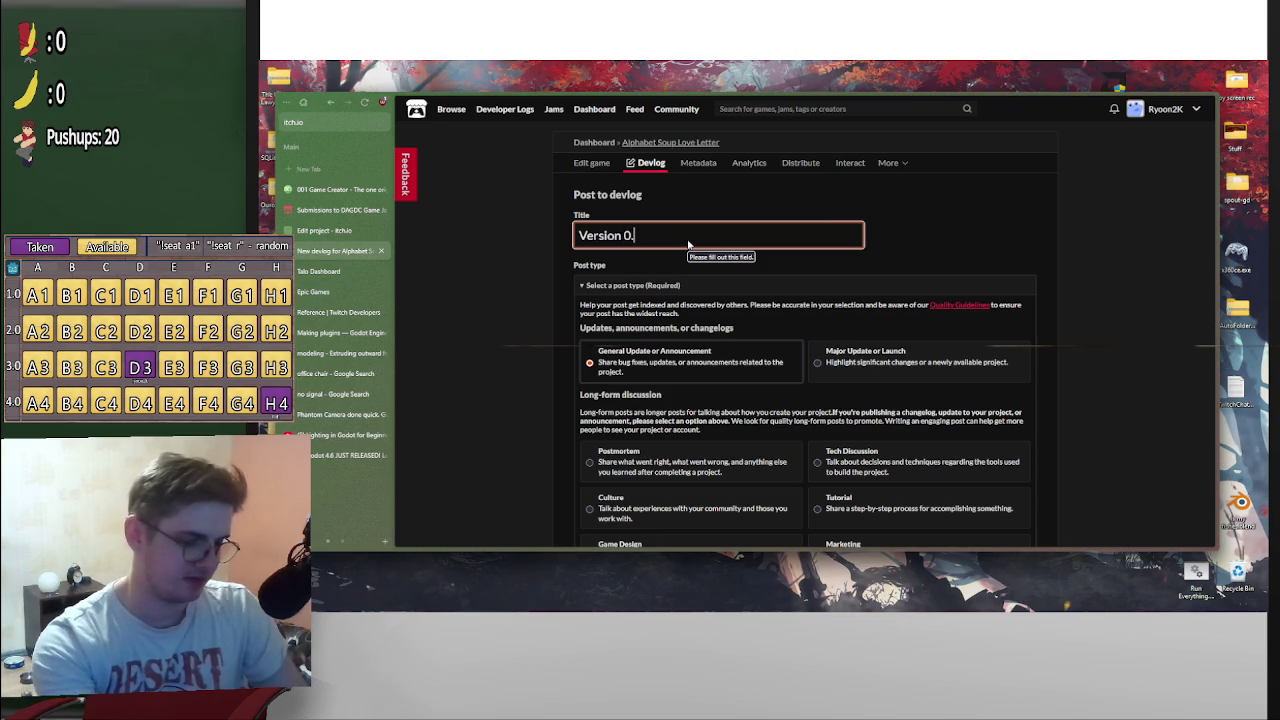
{"action": "type", "text": "2"}
{"action": "scroll", "coordinate": [690, 400], "scroll_direction": "down", "scroll_amount": 10}
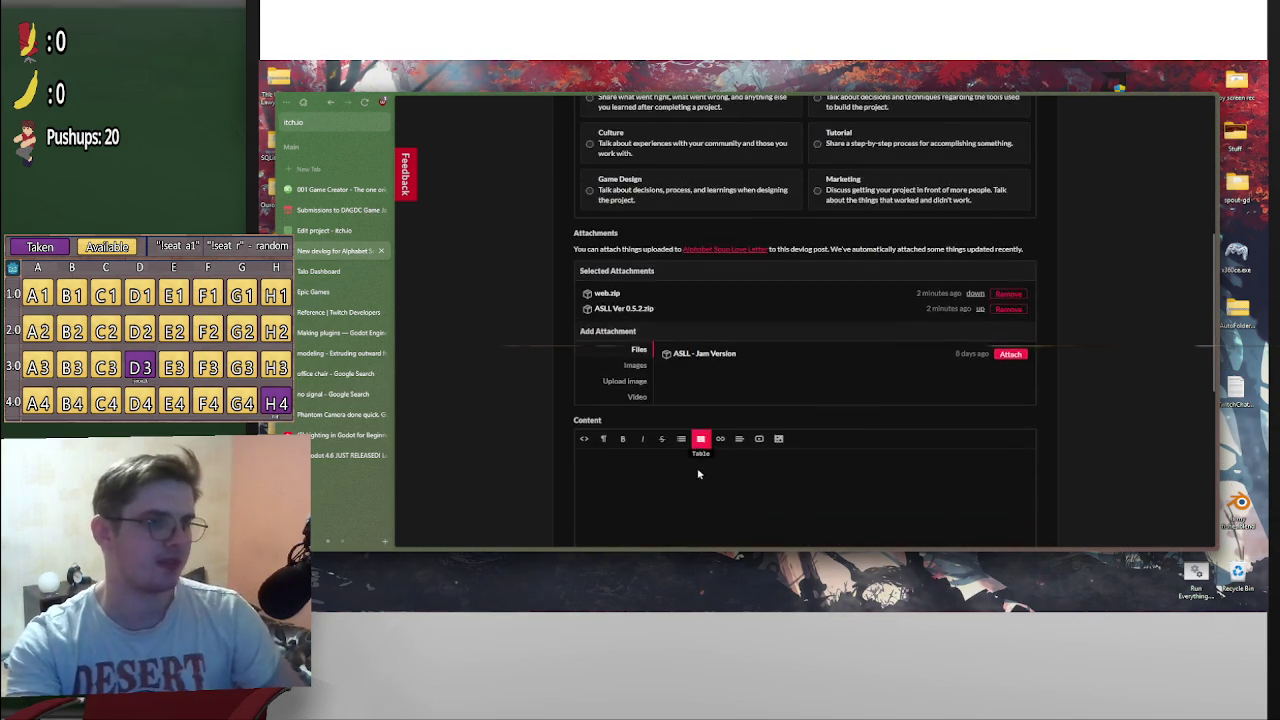
{"action": "left_click", "coordinate": [665, 331]}
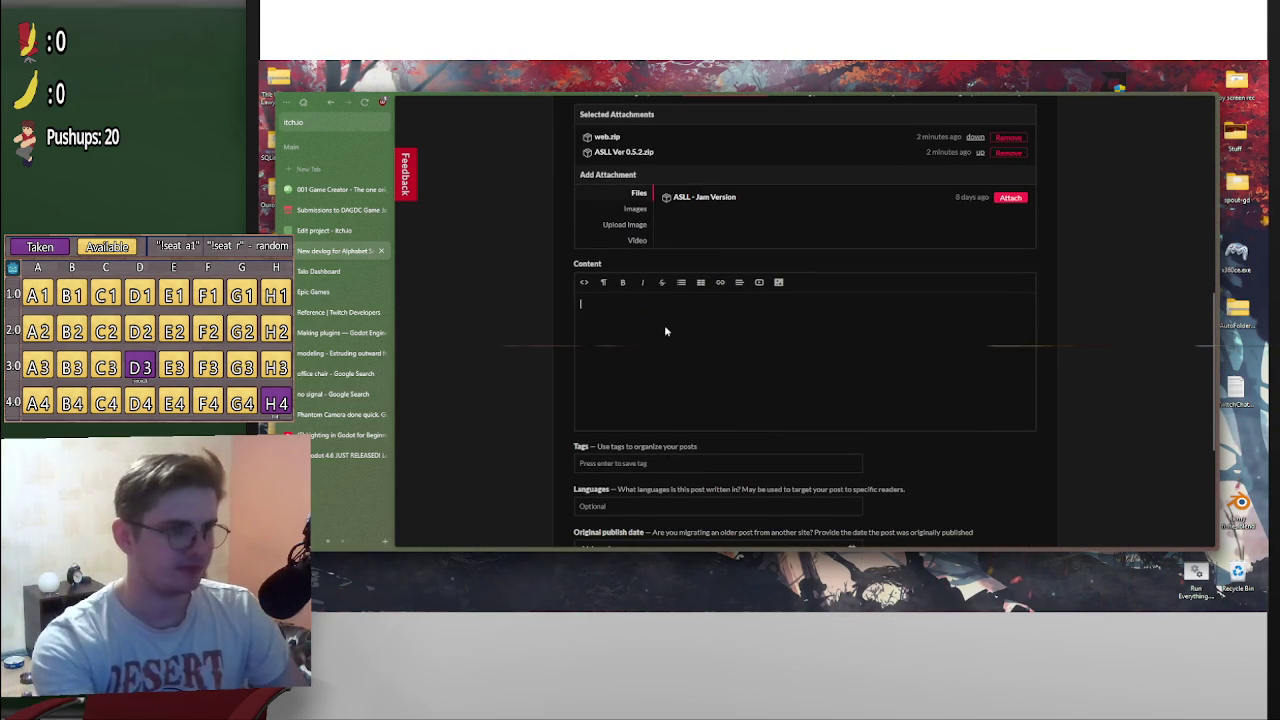
{"action": "type", "text": "F"}
{"action": "key", "text": "BackSpace"}
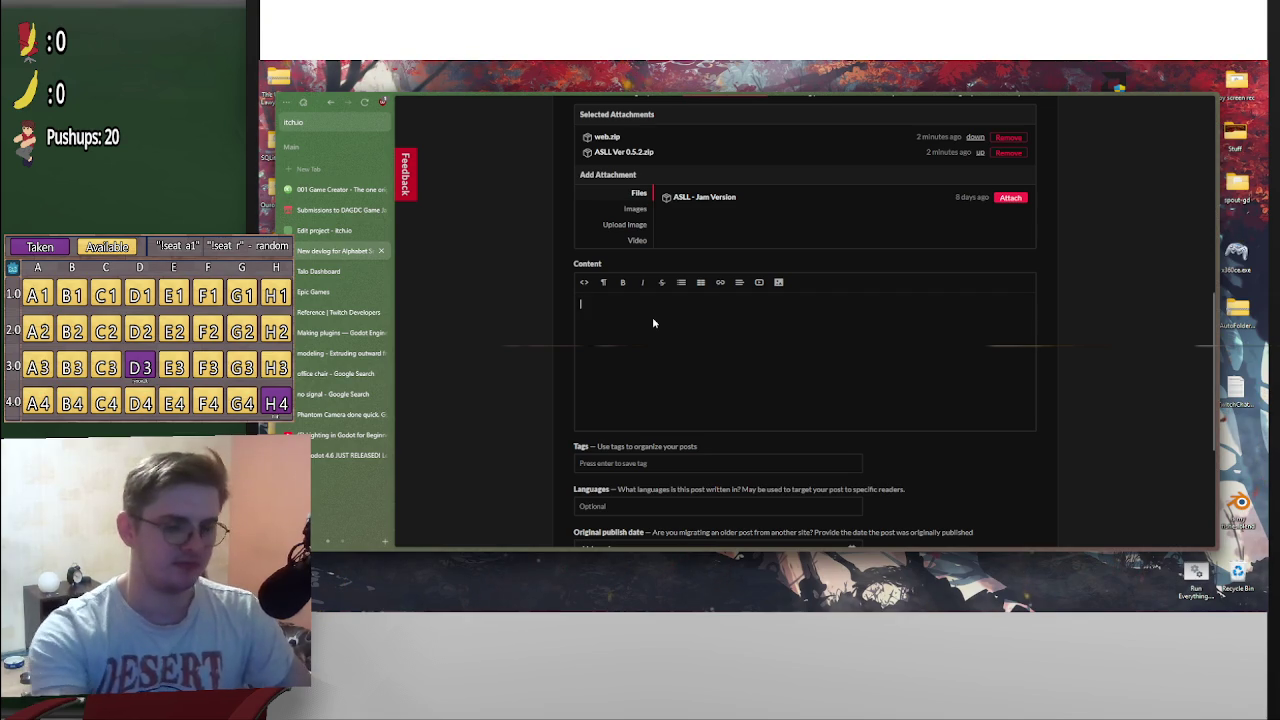
{"action": "left_click", "coordinate": [623, 283]}
{"action": "type", "text": "F"}
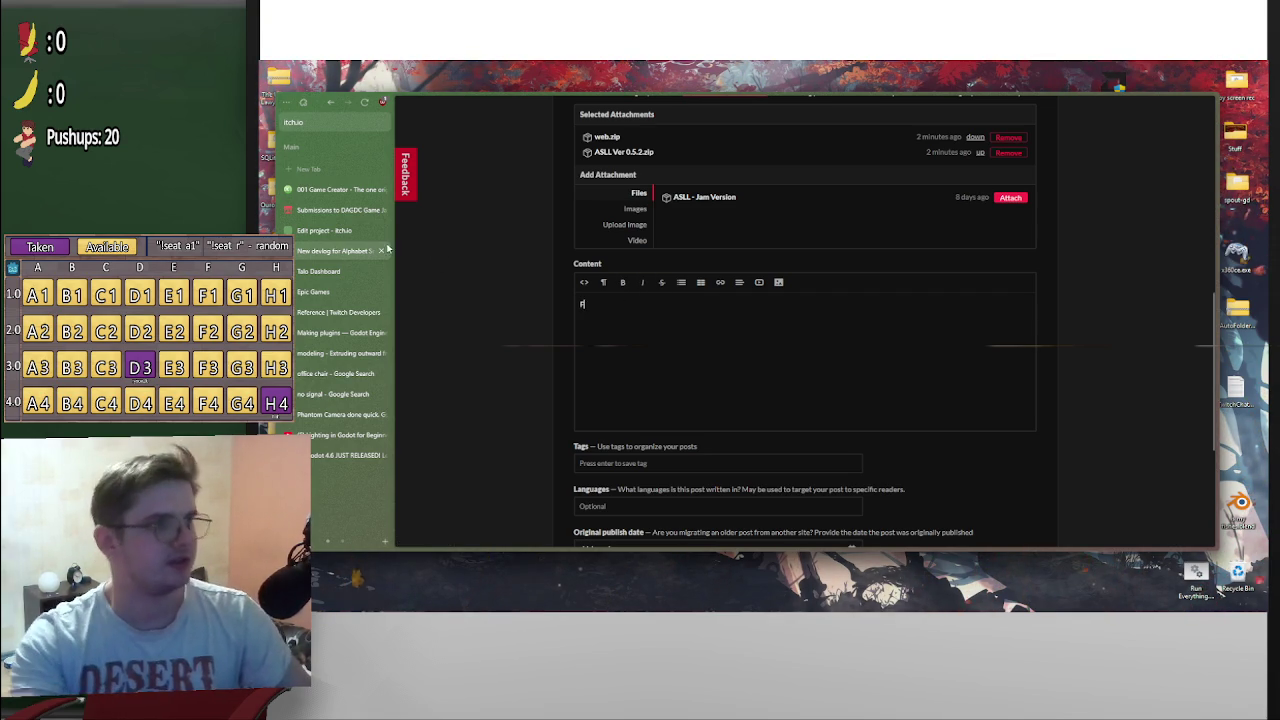
{"action": "left_click", "coordinate": [338, 230]}
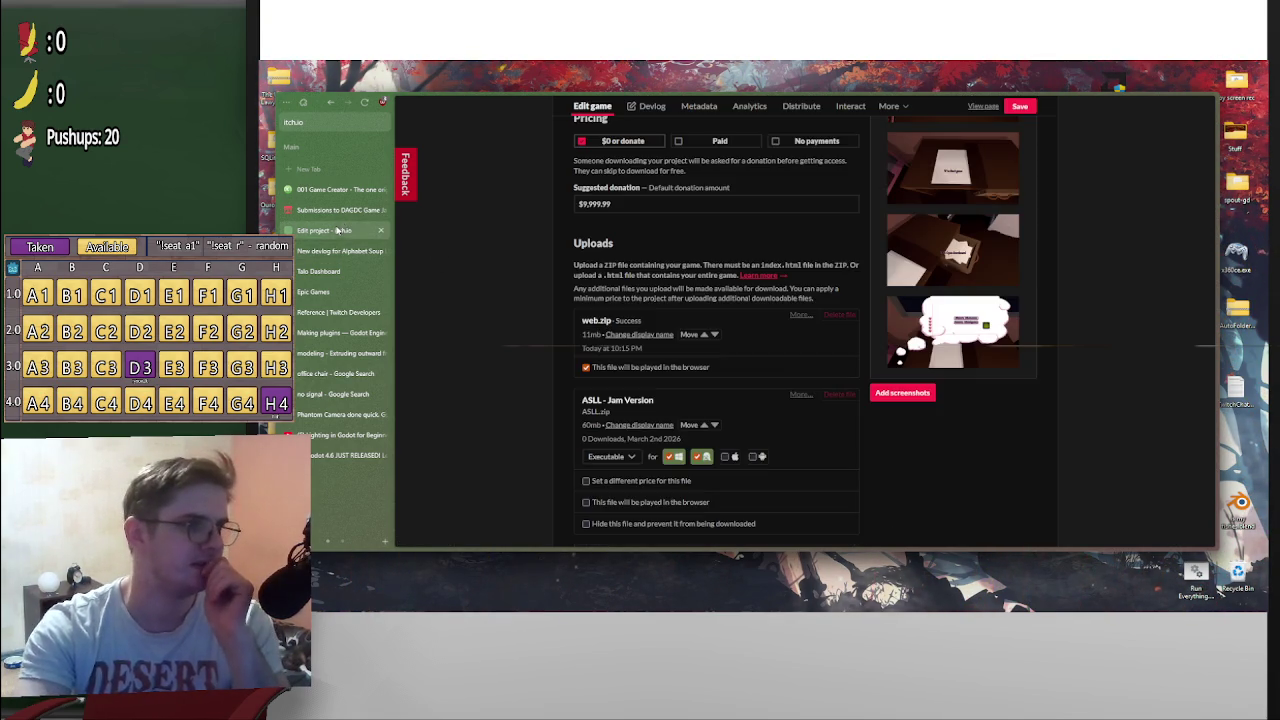
Reload the edit page, go to the public game page, and run the embedded web build
{"action": "scroll", "coordinate": [975, 112], "scroll_direction": "up", "scroll_amount": 1}
{"action": "left_click", "coordinate": [986, 118]}
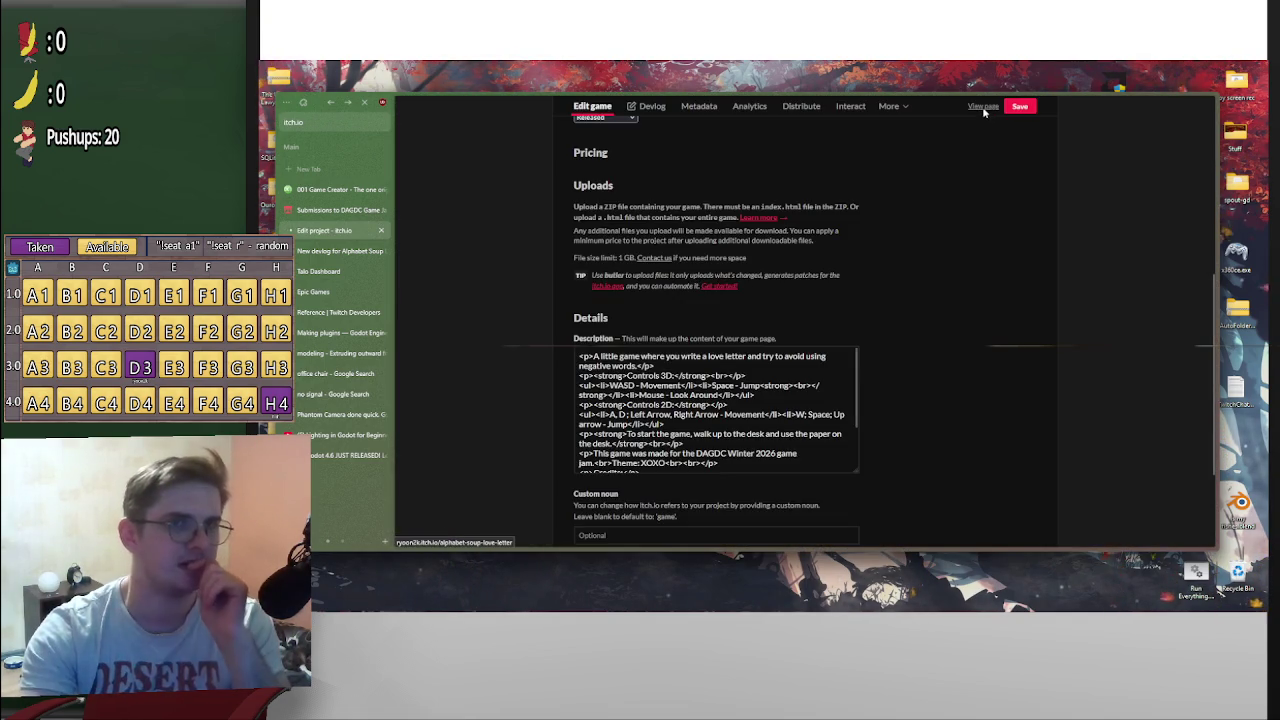
{"action": "left_click", "coordinate": [983, 108]}
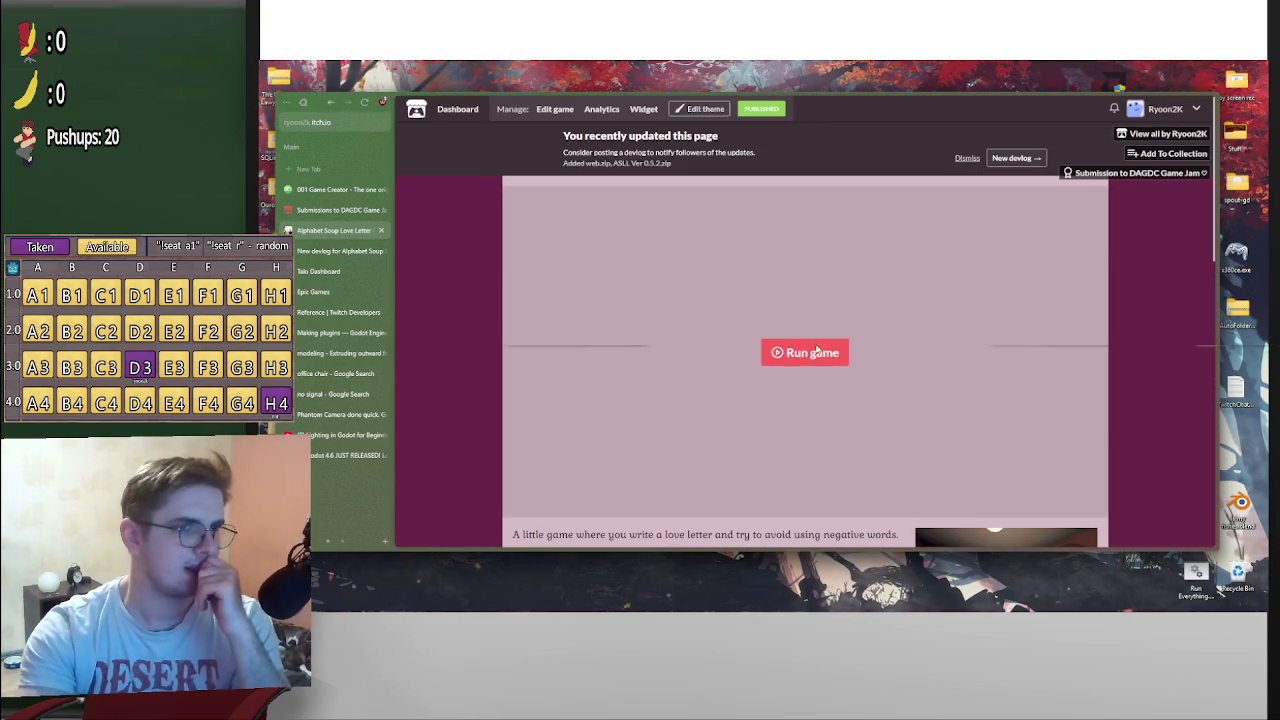
{"action": "left_click", "coordinate": [812, 350]}
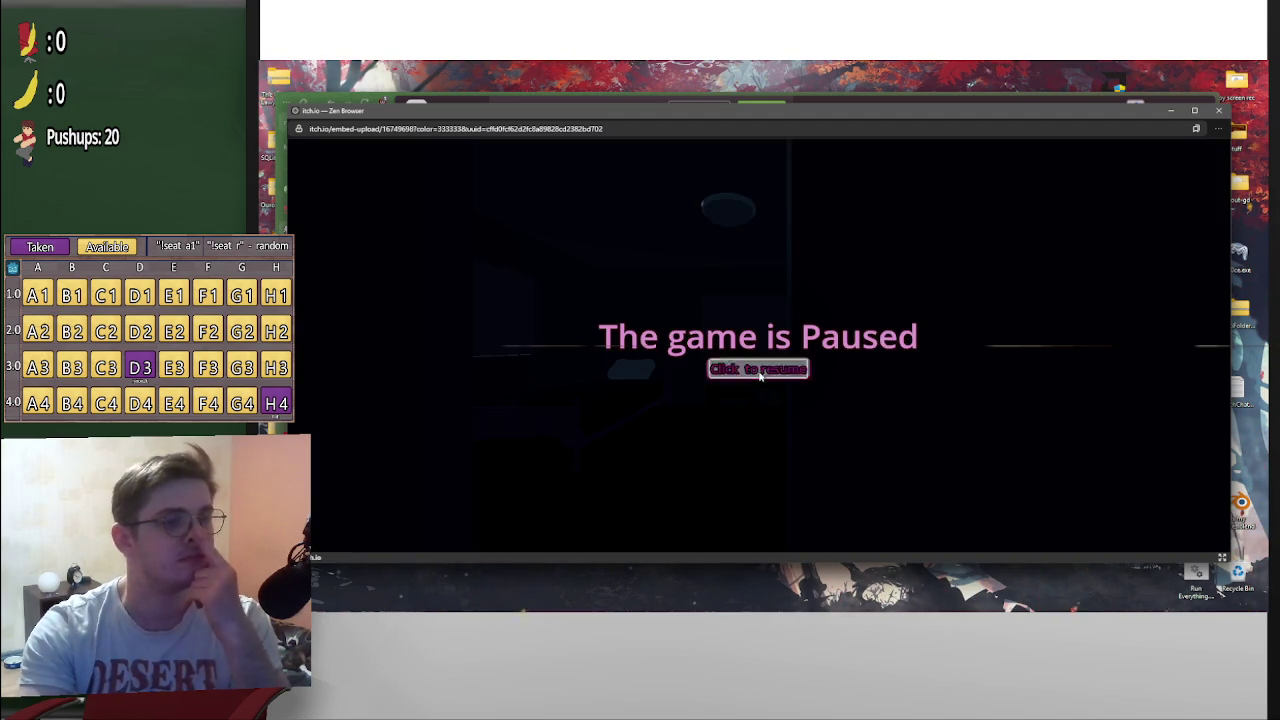
Resume the game and walk forward with W toward the paper on the floor
{"action": "left_click", "coordinate": [762, 368]}
{"action": "key", "text": "Escape"}
{"action": "left_click", "coordinate": [765, 368]}
{"action": "key", "text": "Escape"}
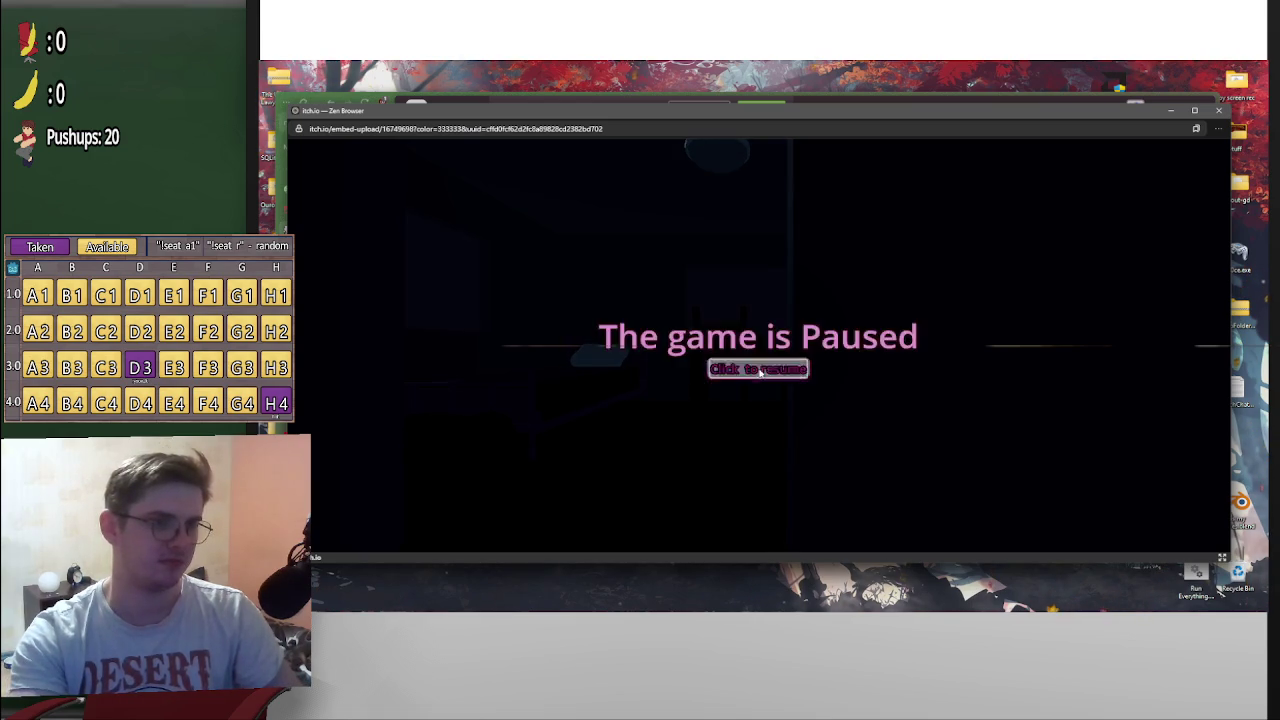
{"action": "left_click", "coordinate": [759, 372]}
{"action": "key", "text": "w"}
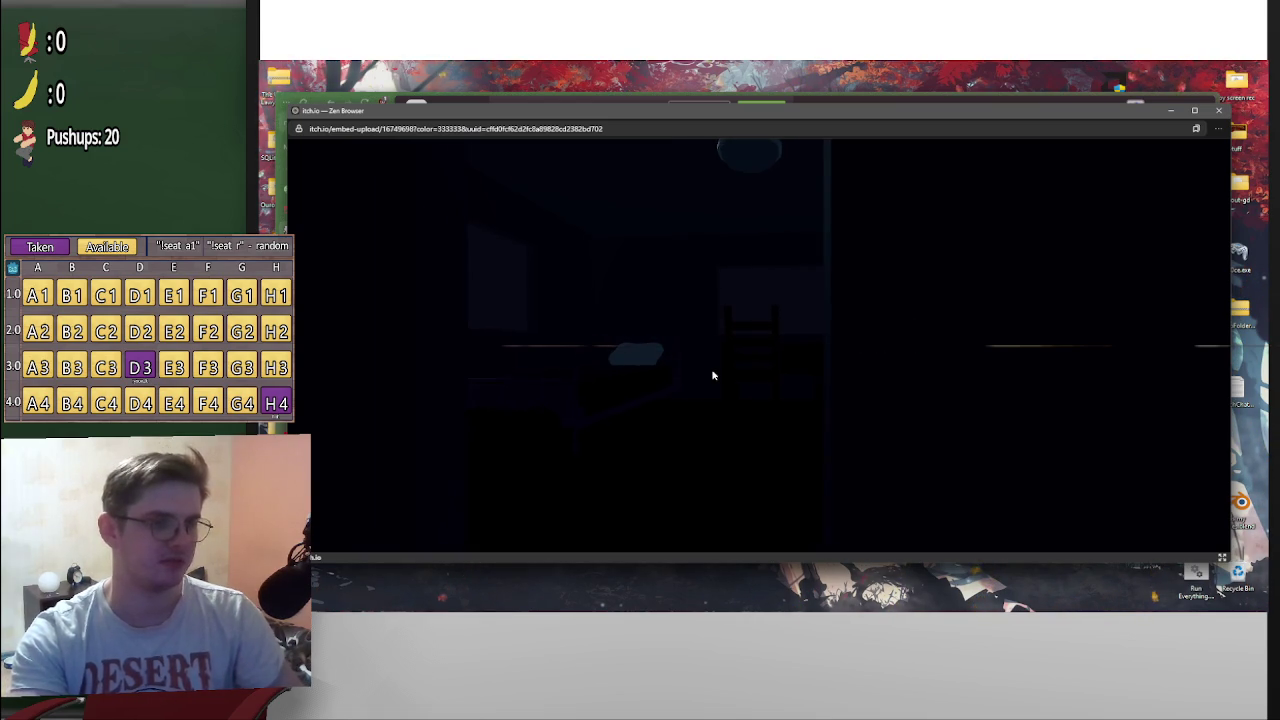
{"action": "key", "text": "w"}
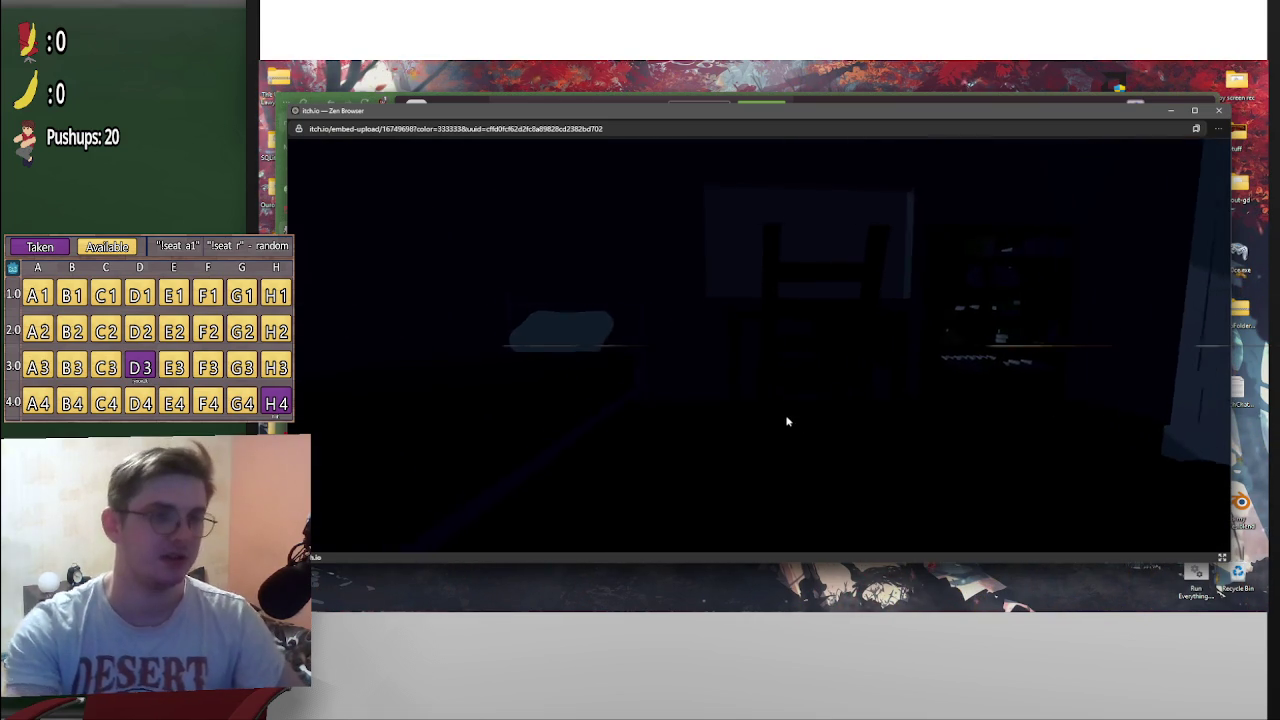
{"action": "key", "text": "w"}
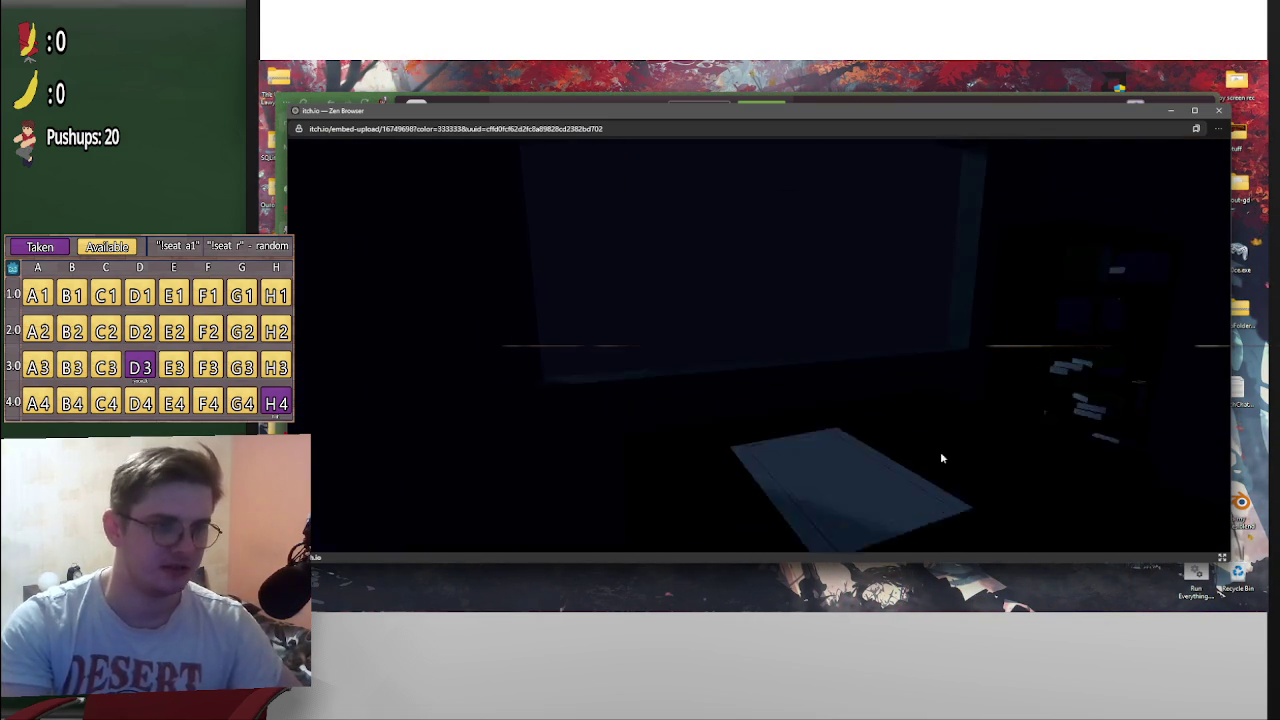
{"action": "key", "text": "Escape"}
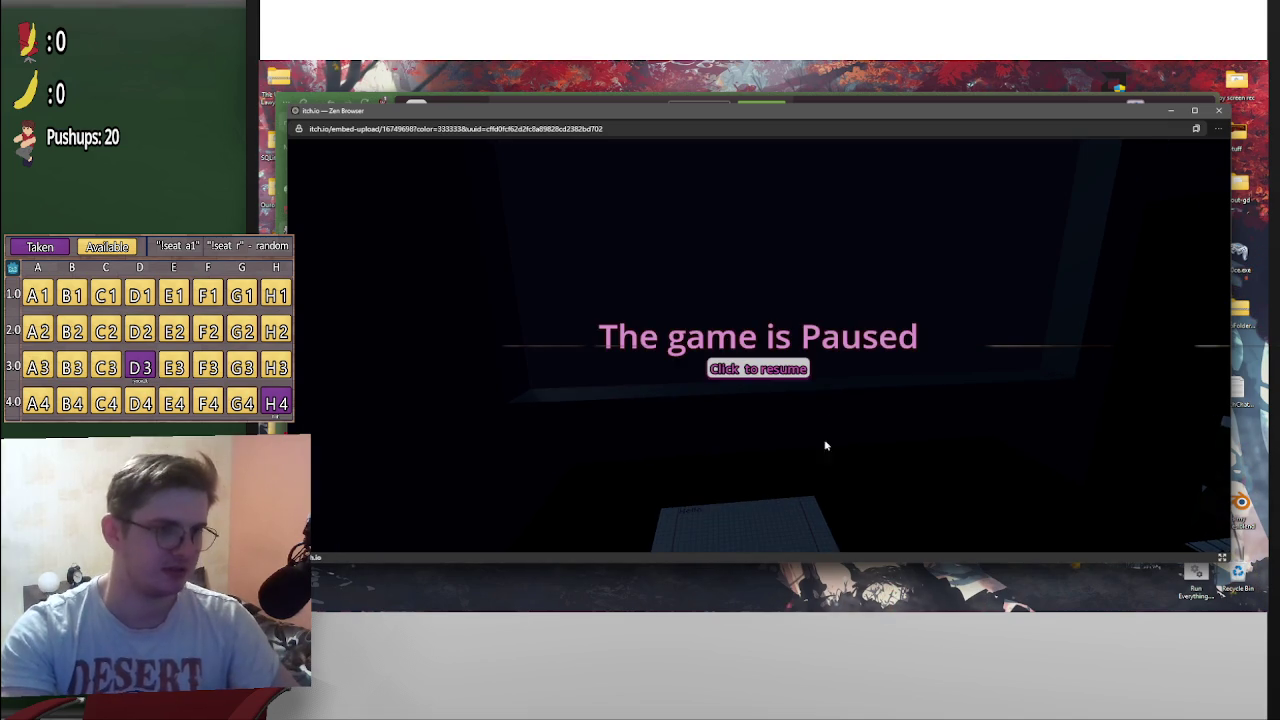
{"action": "left_click", "coordinate": [879, 226]}
{"action": "key", "text": "Escape"}
{"action": "left_click", "coordinate": [843, 507]}
{"action": "key", "text": "Escape"}
{"action": "left_click", "coordinate": [905, 264]}
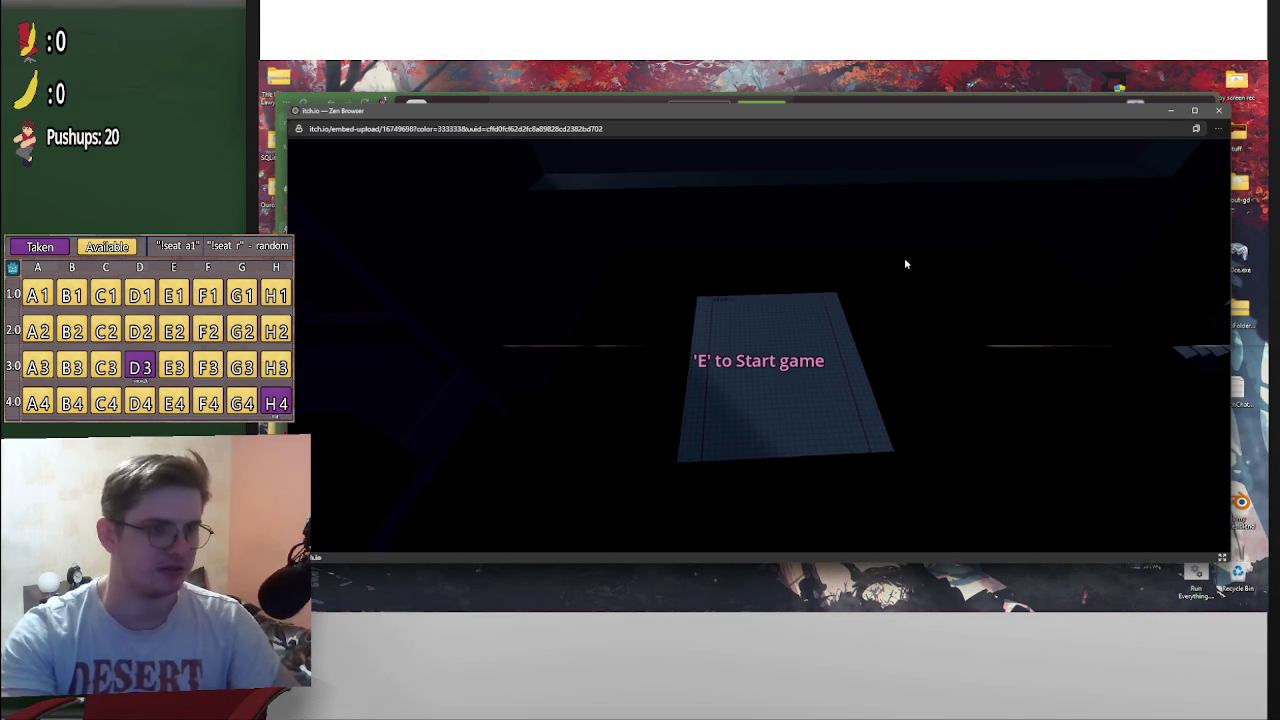
Start the minigame from the paper with E twice, leaving its menu each time, then close the popup
{"action": "key", "text": "e"}
{"action": "left_click", "coordinate": [852, 288]}
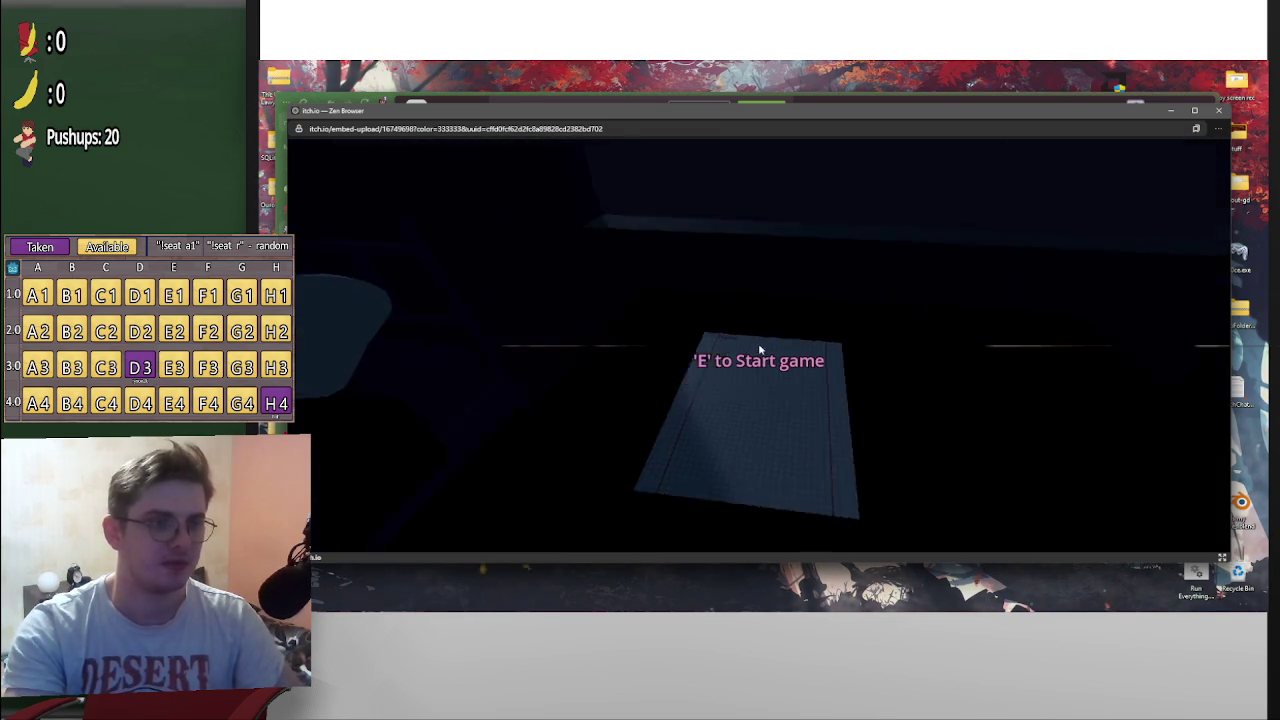
{"action": "key", "text": "e"}
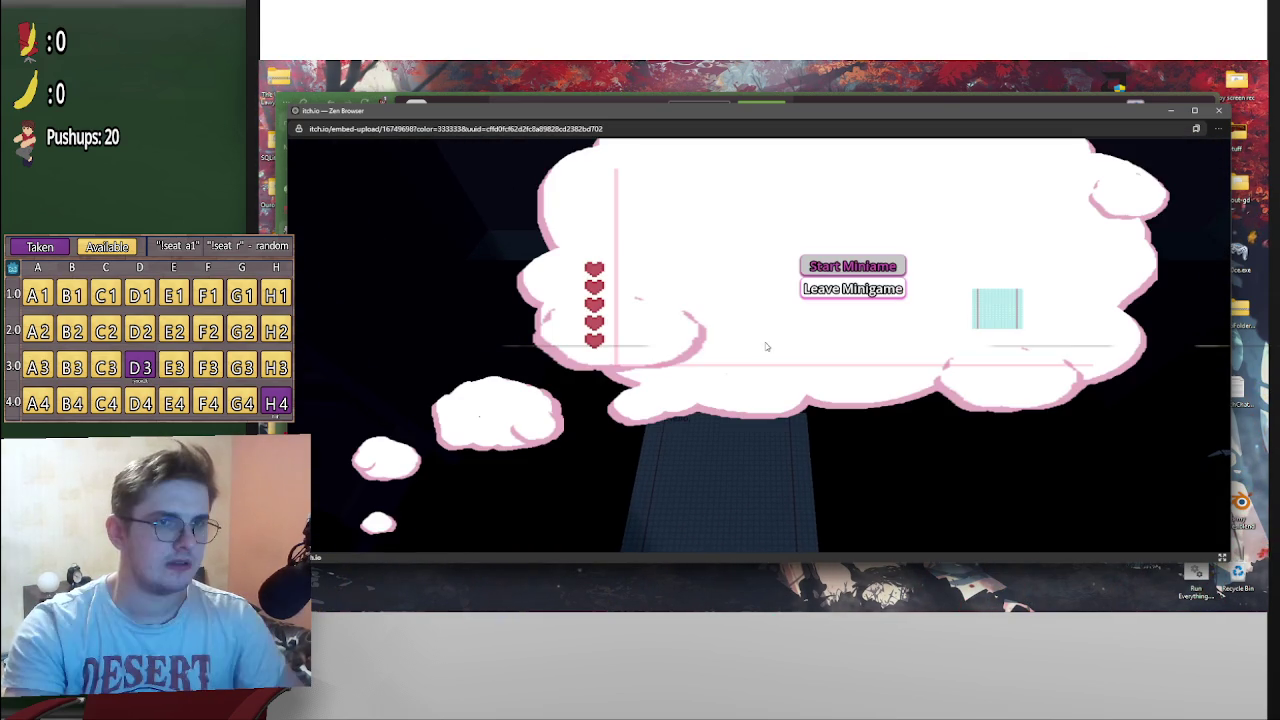
{"action": "left_click", "coordinate": [870, 290]}
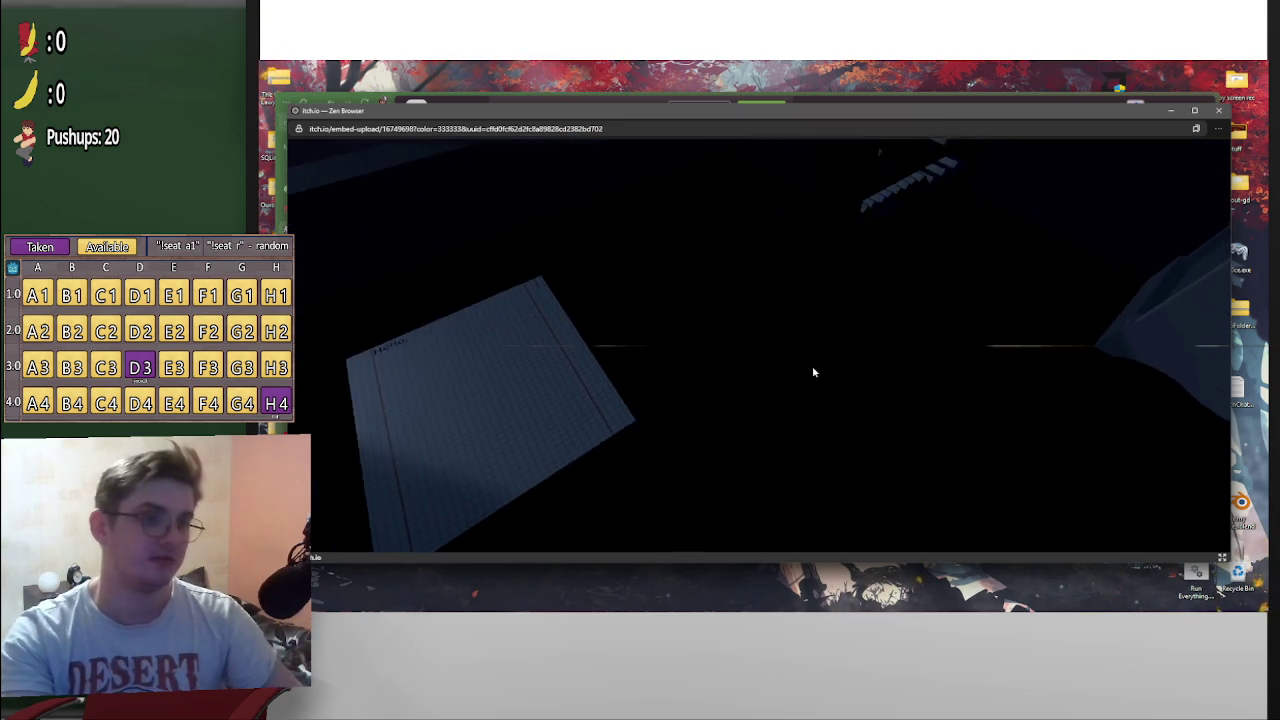
{"action": "key", "text": "Escape"}
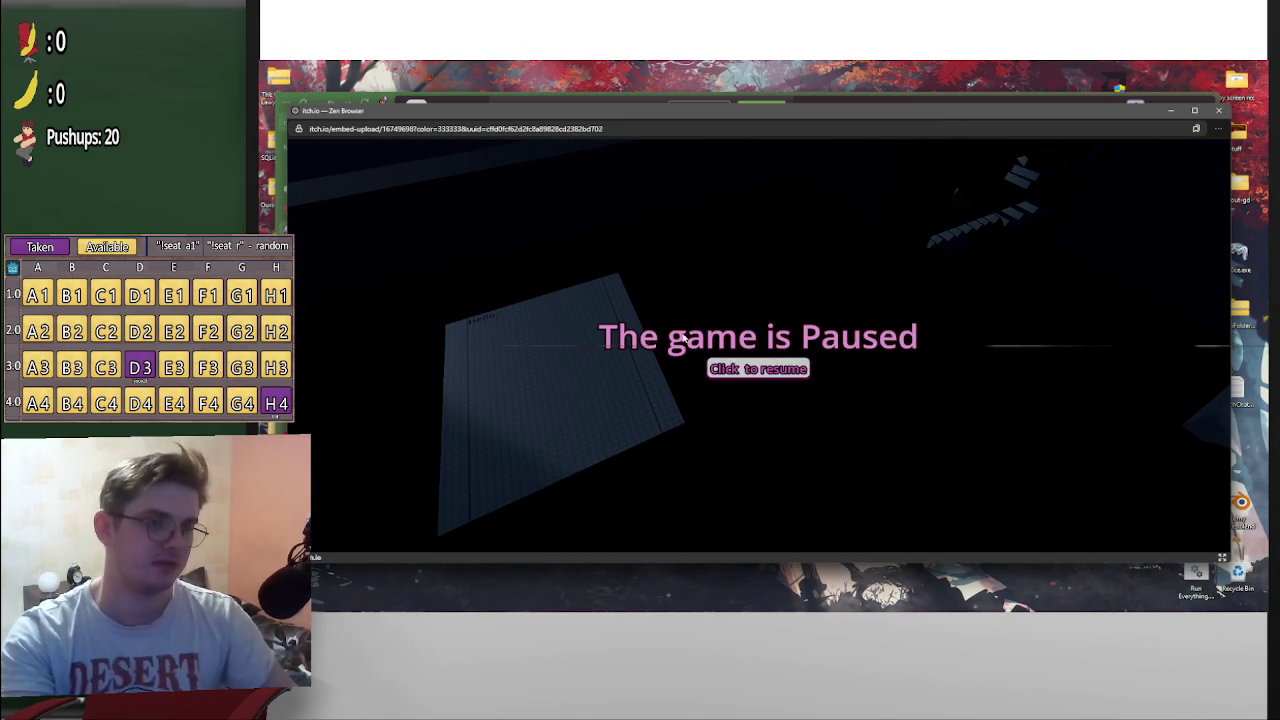
{"action": "left_click", "coordinate": [770, 368]}
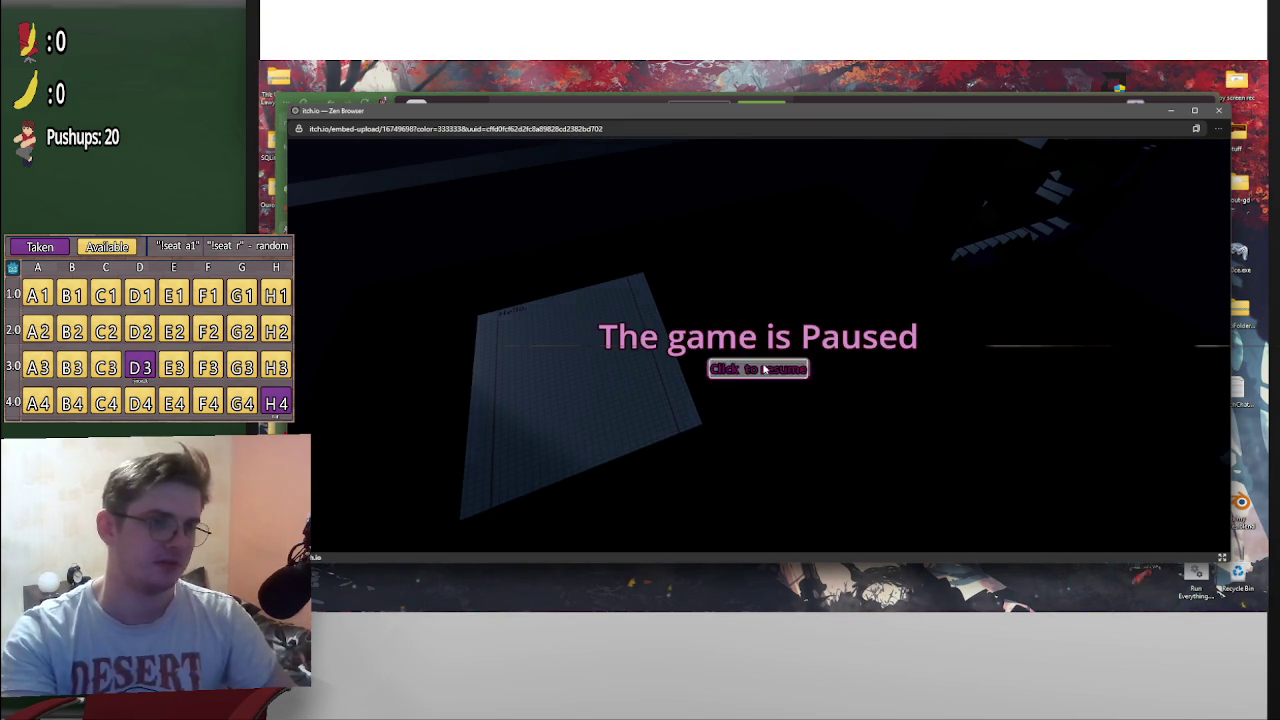
{"action": "left_click", "coordinate": [763, 368]}
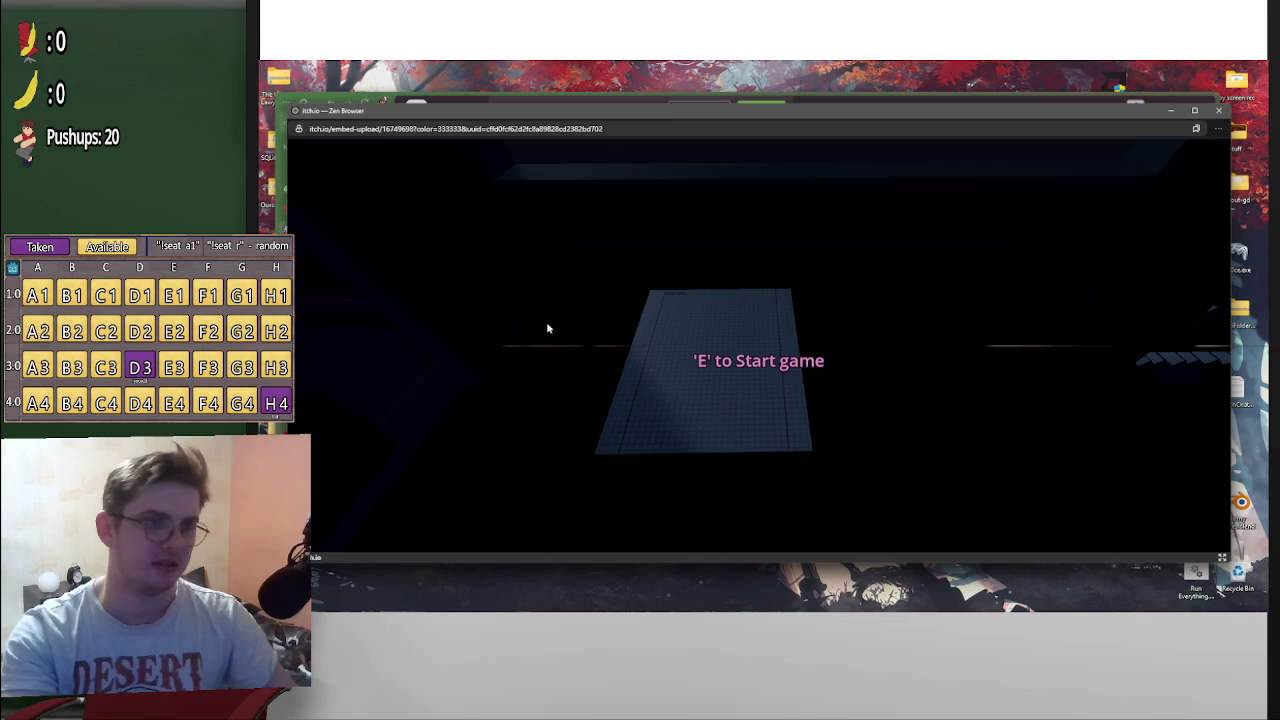
{"action": "key", "text": "Escape"}
{"action": "left_click", "coordinate": [1217, 114]}
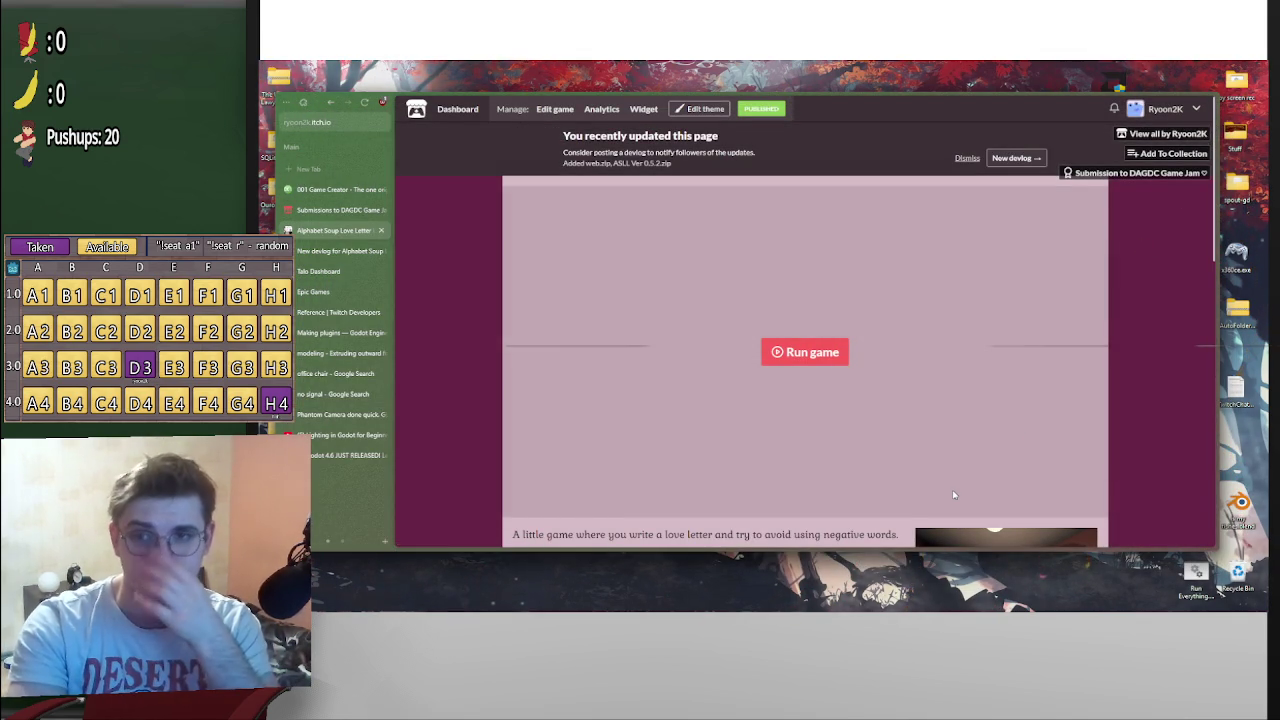
Launch Godot v4.5 from the Start menu's Dev folder and open the DAGDC Winter Jam project
{"action": "mouse_move", "coordinate": [613, 605]}
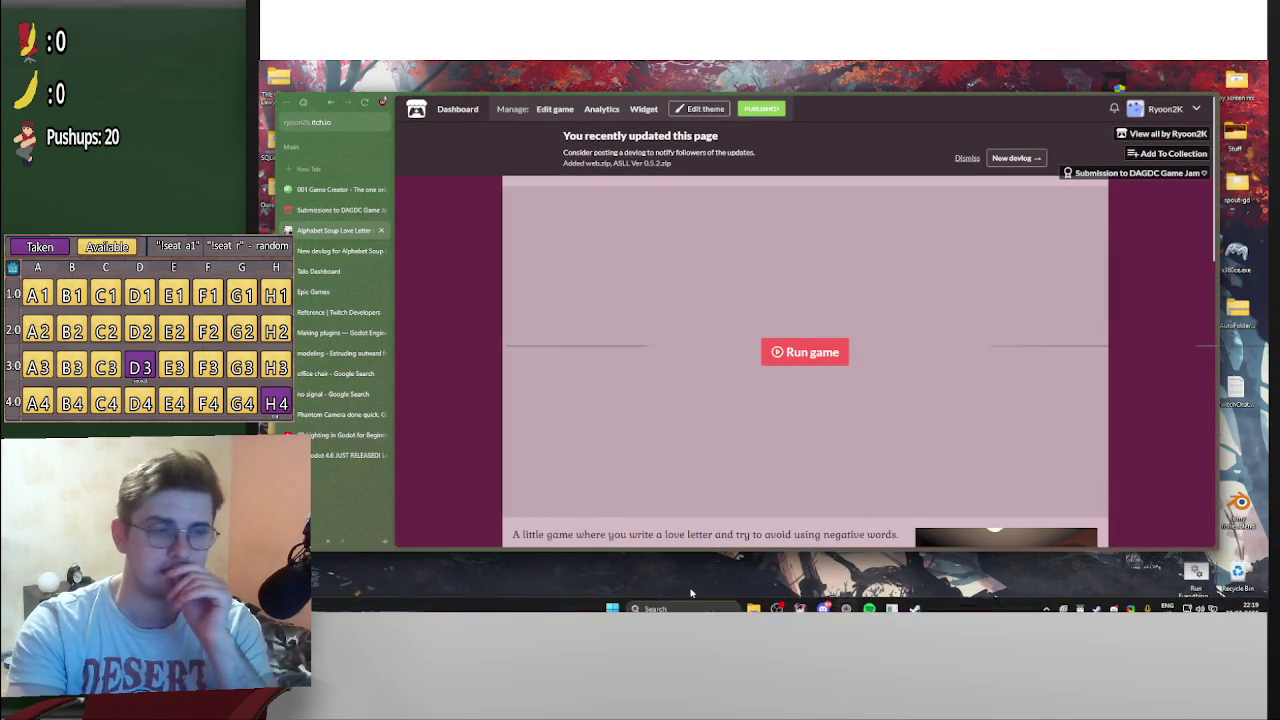
{"action": "left_click", "coordinate": [612, 600]}
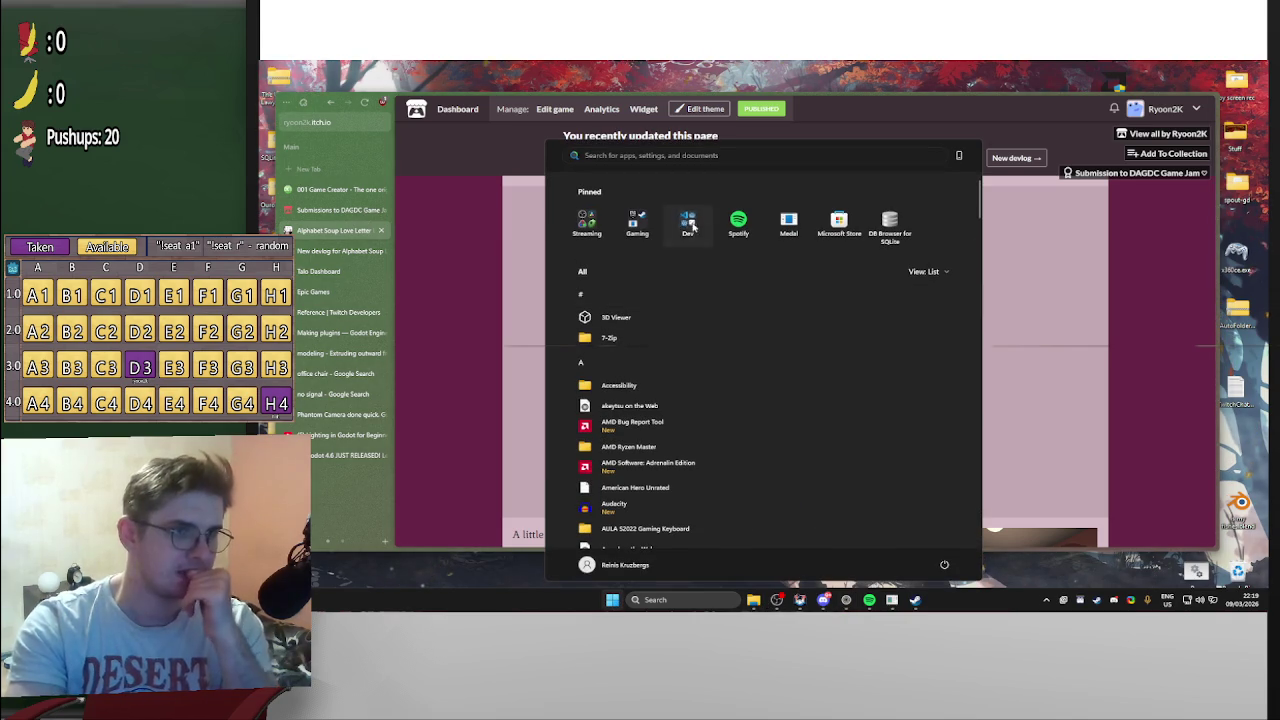
{"action": "left_click", "coordinate": [687, 222]}
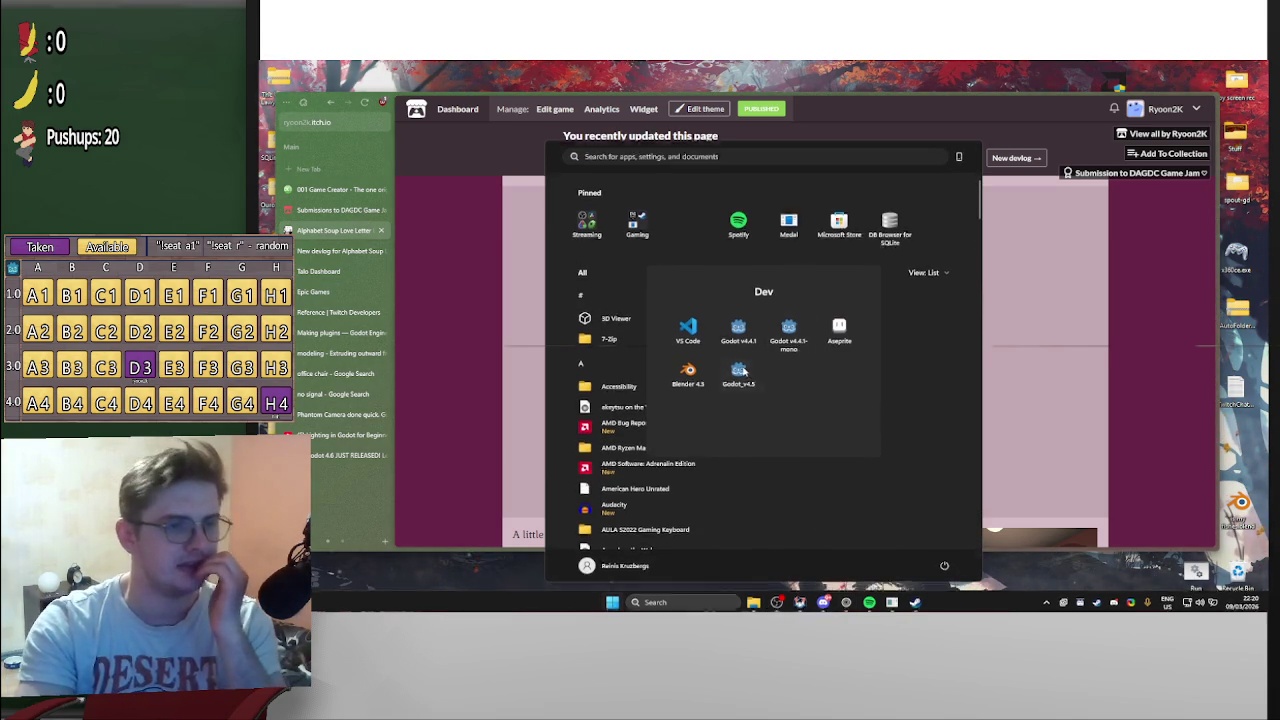
{"action": "left_click", "coordinate": [736, 373]}
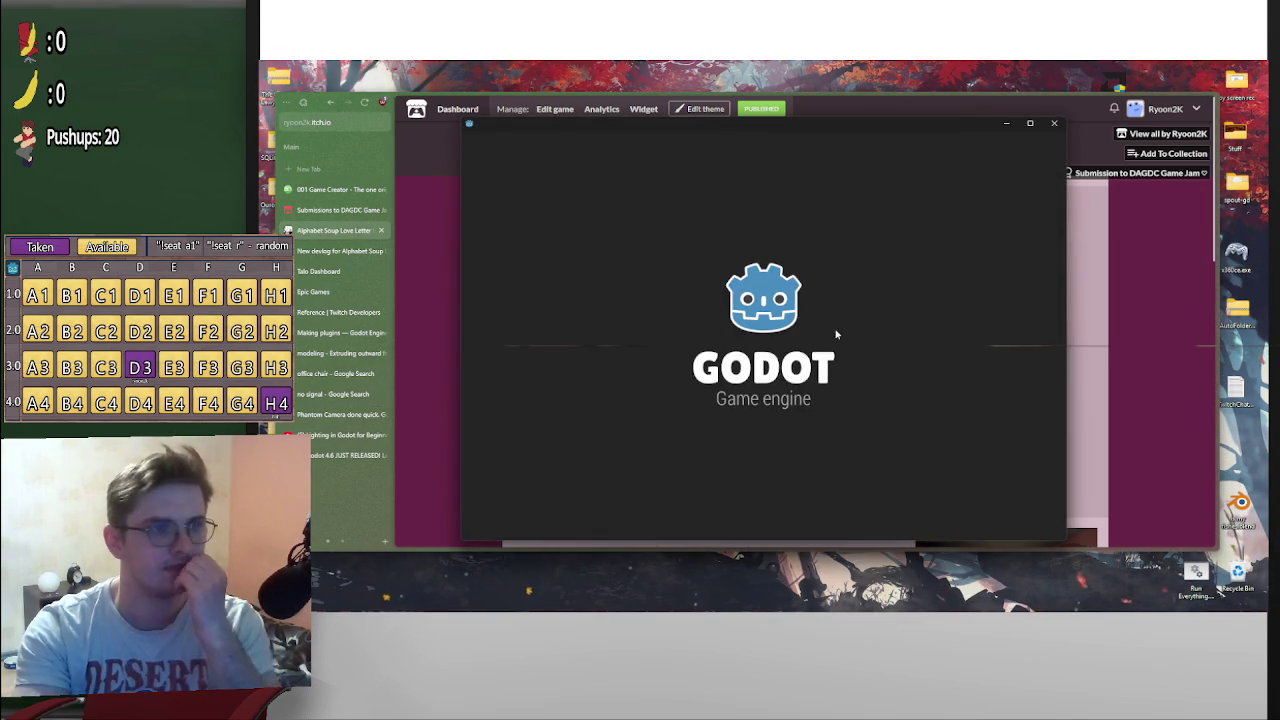
{"action": "double_click", "coordinate": [788, 212]}
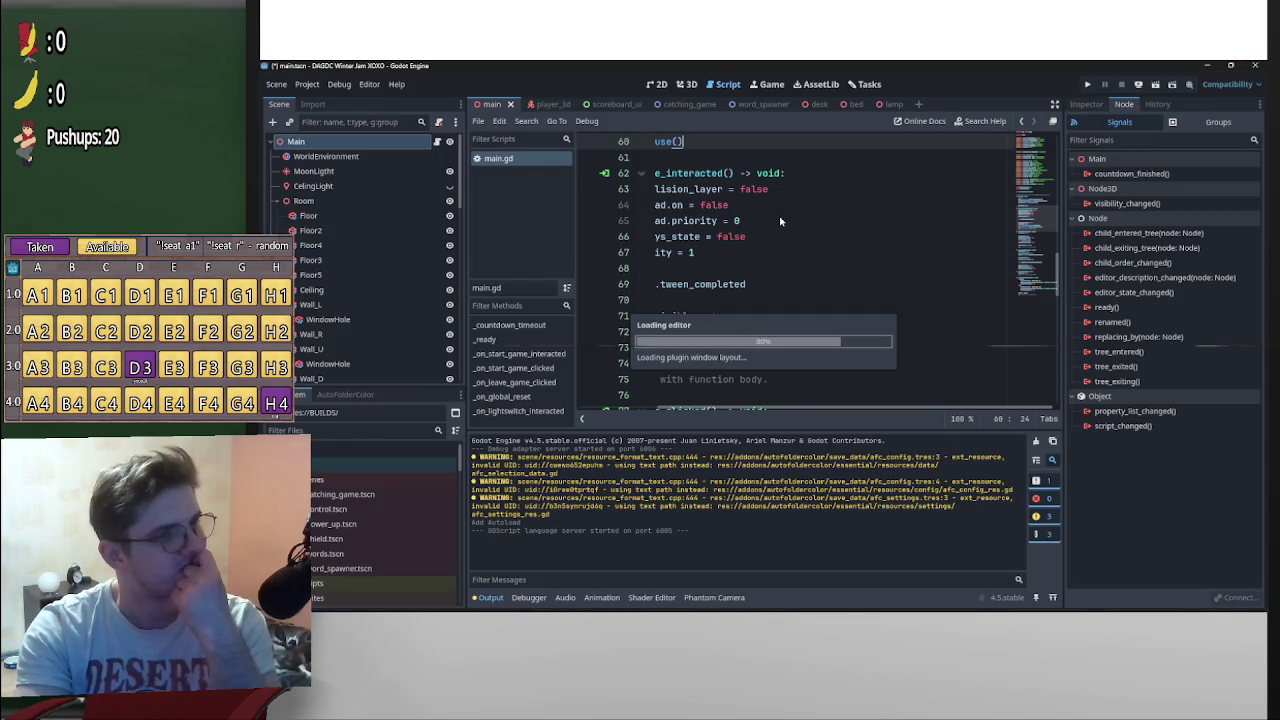
Look through the Player3D and UI node scripts, stopping at the pause function header
{"action": "left_click_drag", "start_coordinate": [1060, 272], "coordinate": [1061, 407]}
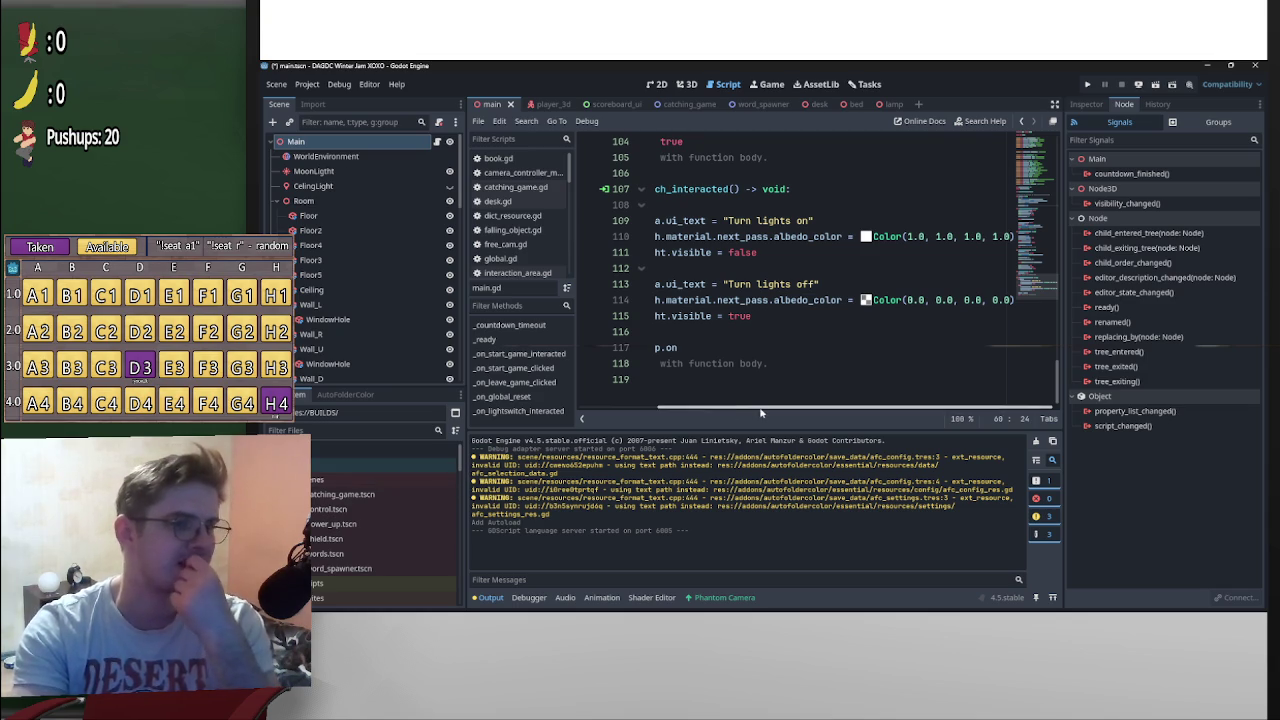
{"action": "left_click_drag", "start_coordinate": [660, 410], "coordinate": [582, 410]}
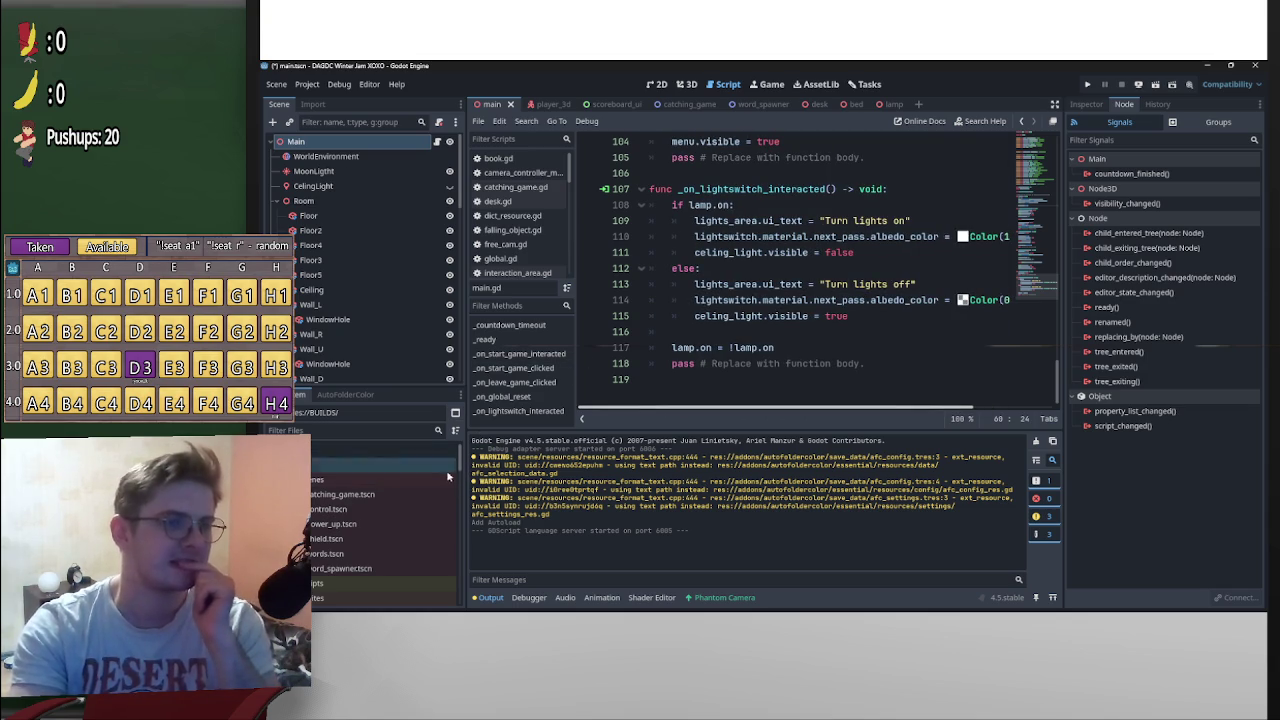
{"action": "scroll", "coordinate": [461, 470], "scroll_direction": "down", "scroll_amount": 1}
{"action": "scroll", "coordinate": [461, 468], "scroll_direction": "up", "scroll_amount": 2}
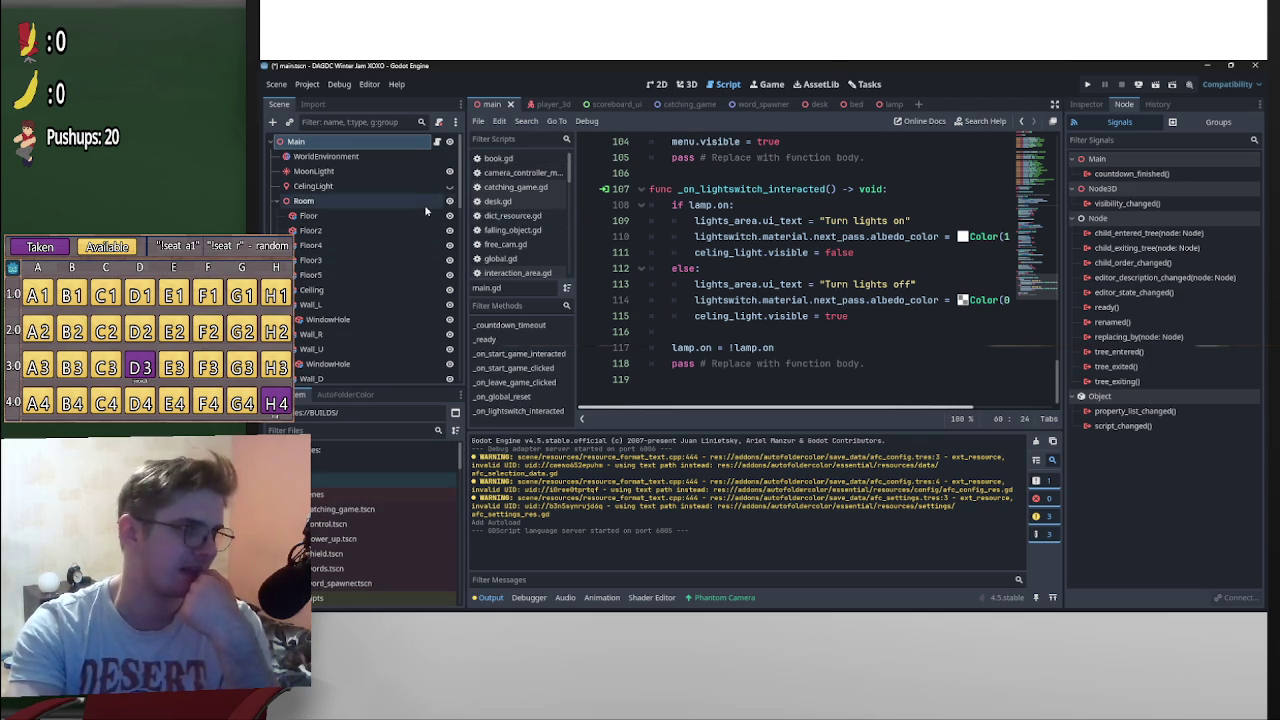
{"action": "scroll", "coordinate": [450, 250], "scroll_direction": "down", "scroll_amount": 10}
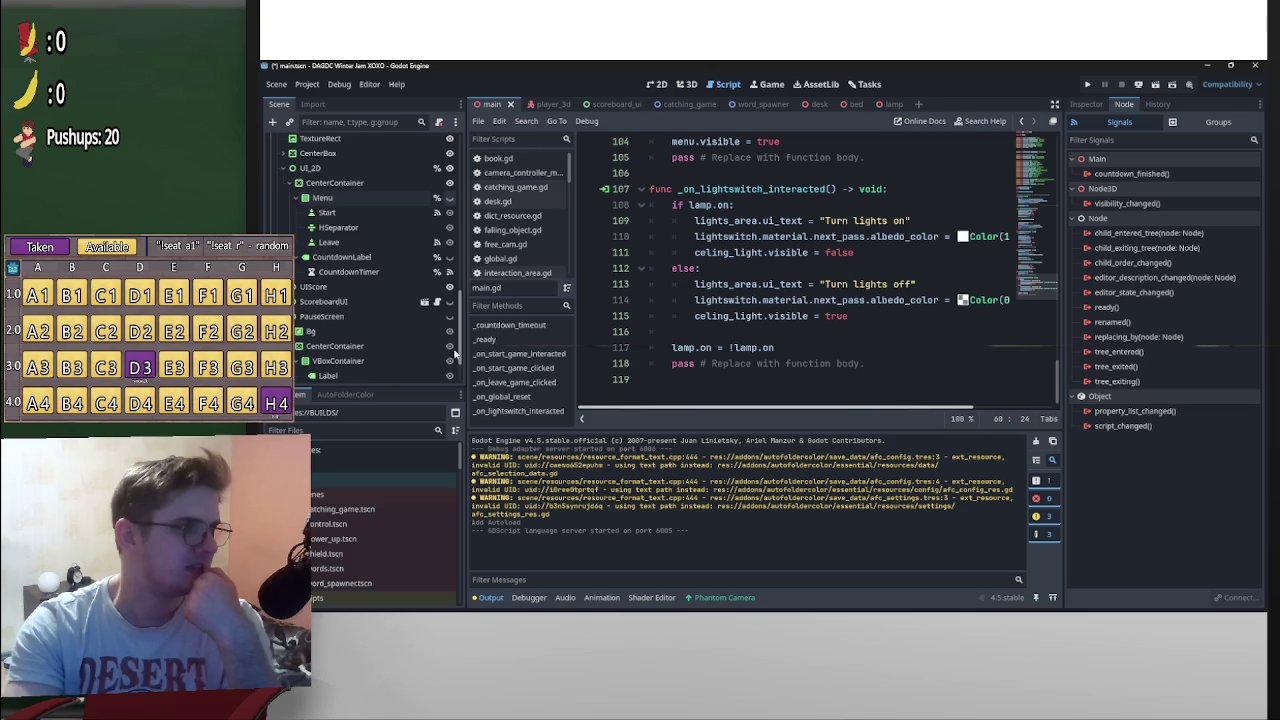
{"action": "left_click", "coordinate": [436, 189]}
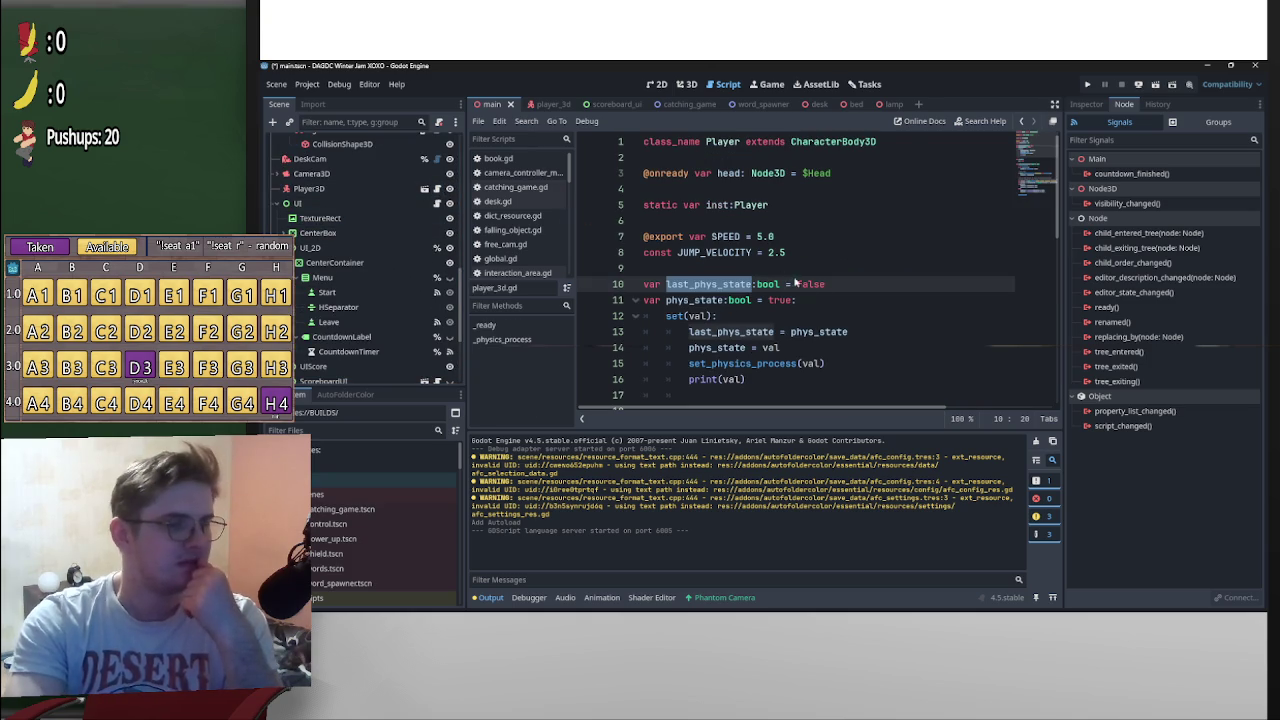
{"action": "left_click", "coordinate": [437, 205]}
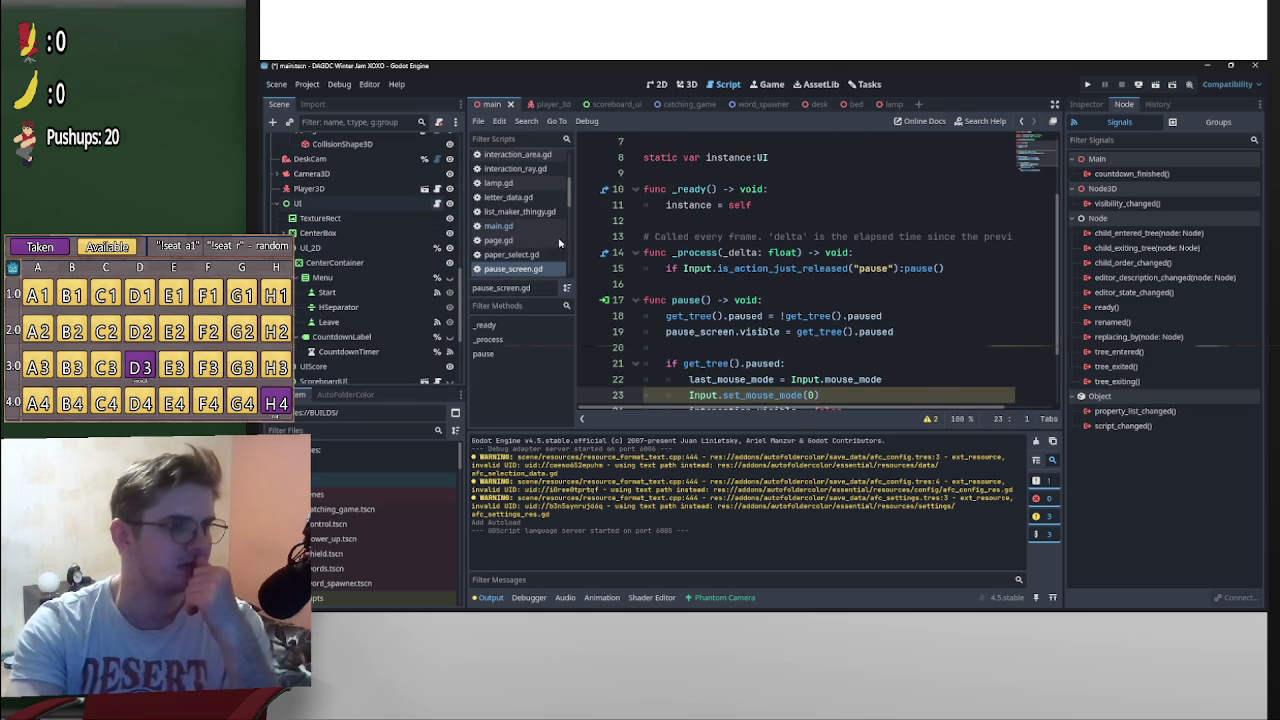
{"action": "scroll", "coordinate": [717, 285], "scroll_direction": "down", "scroll_amount": 2}
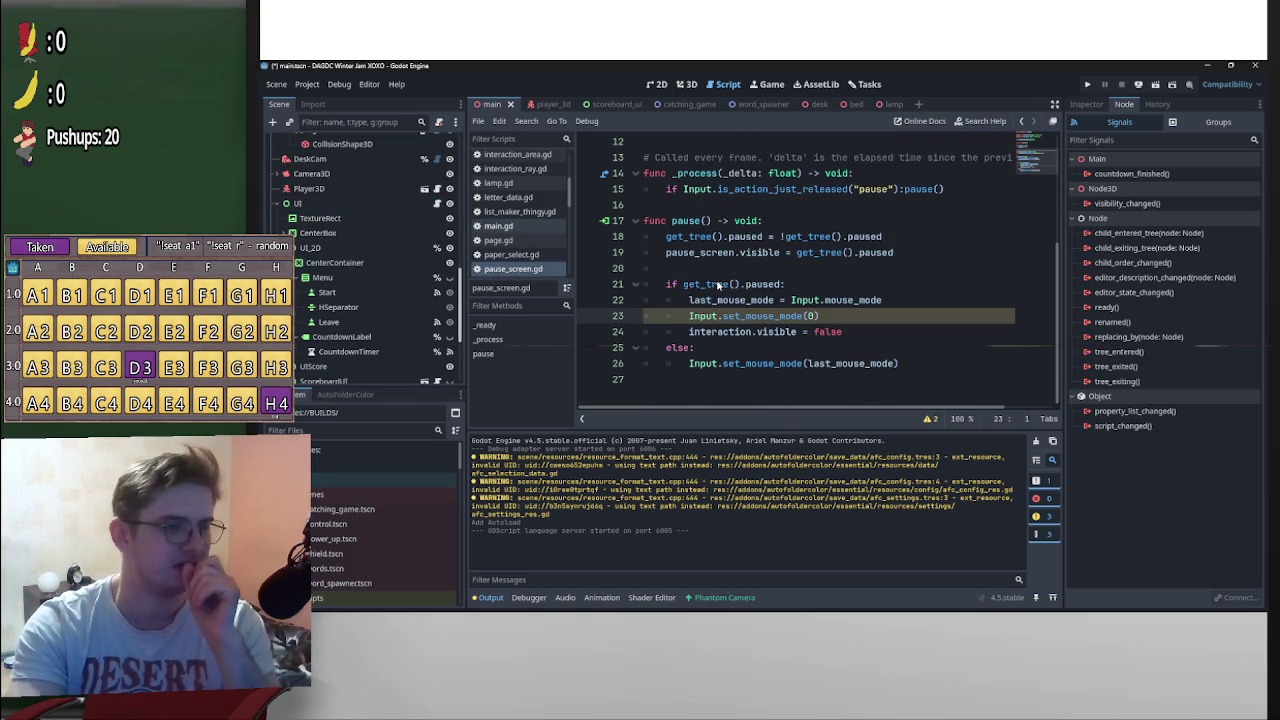
{"action": "left_click", "coordinate": [784, 218]}
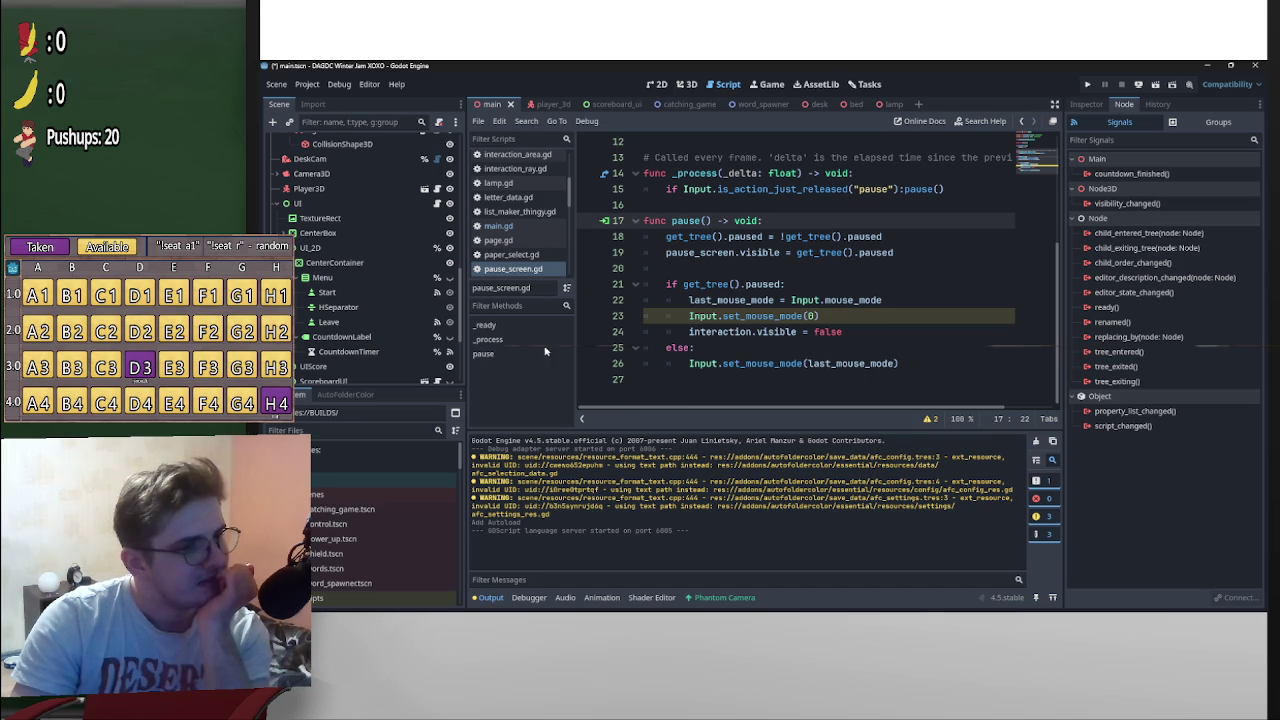
Select the Leave button node and jump from its pressed signal to _on_leave_game_clicked
{"action": "scroll", "coordinate": [455, 310], "scroll_direction": "down", "scroll_amount": 1}
{"action": "left_click", "coordinate": [437, 287]}
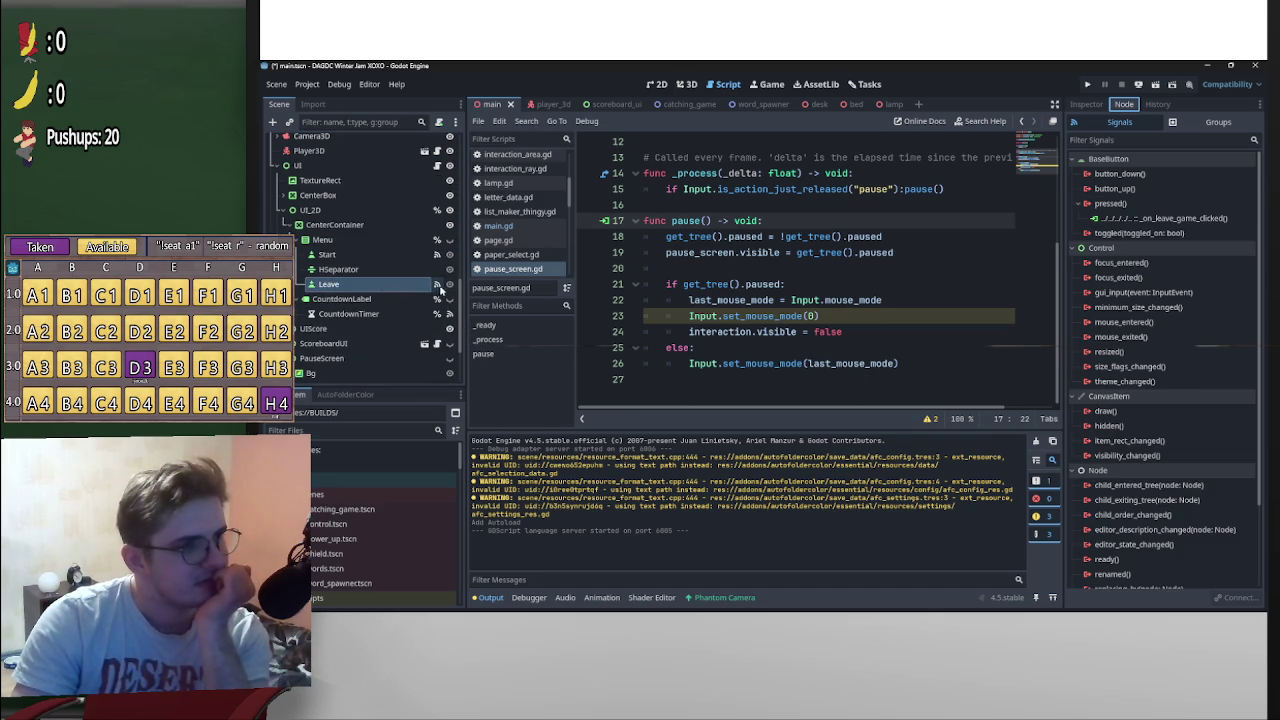
{"action": "left_click", "coordinate": [1098, 105]}
{"action": "left_click", "coordinate": [1118, 105]}
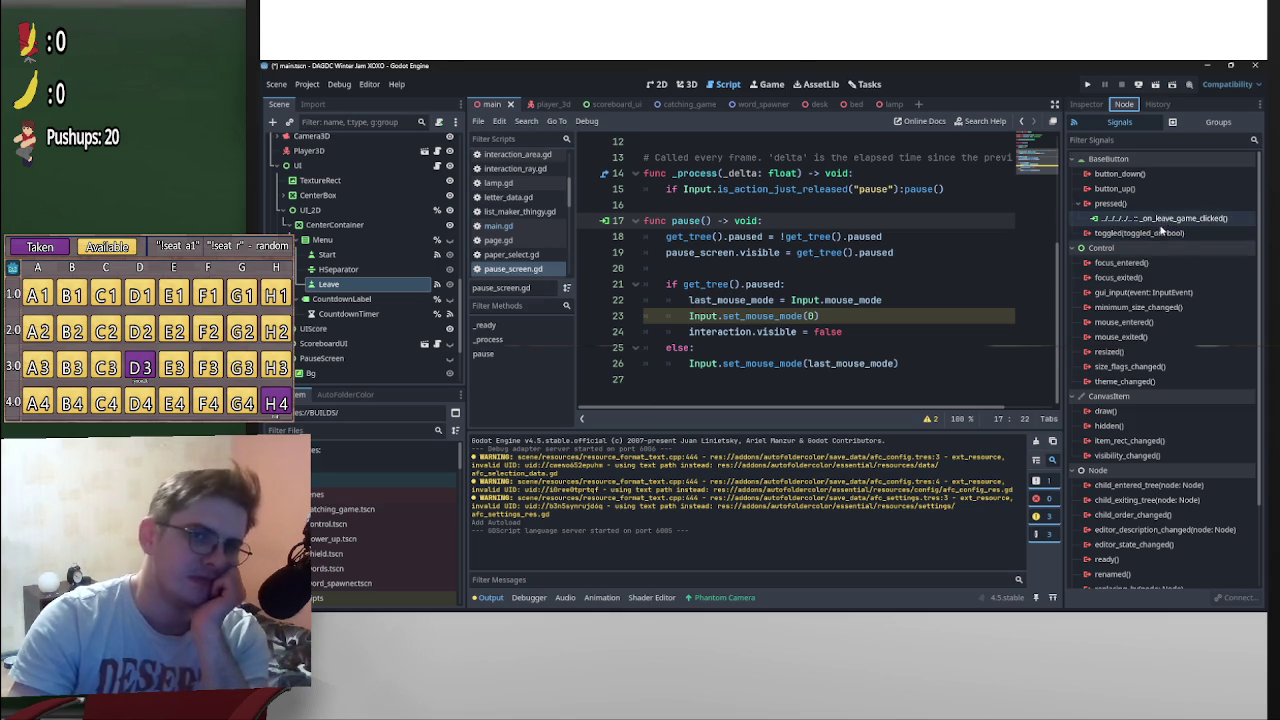
{"action": "double_click", "coordinate": [1163, 222]}
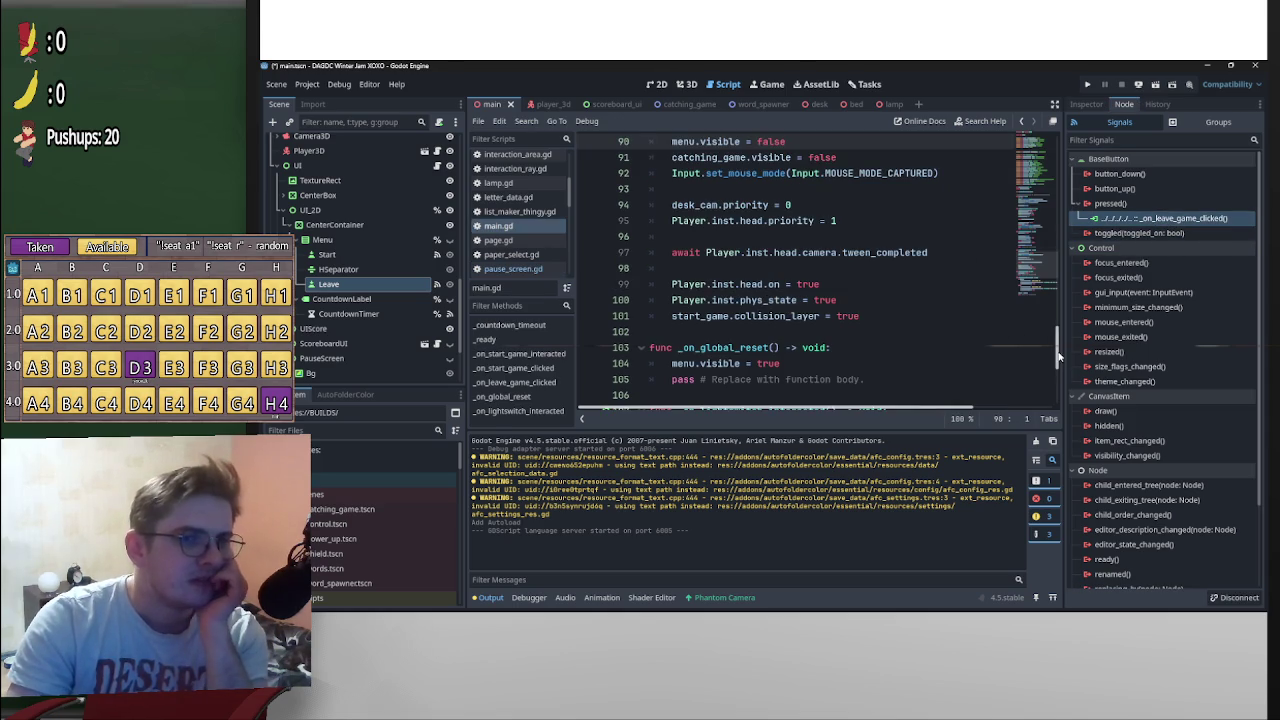
{"action": "scroll", "coordinate": [1062, 341], "scroll_direction": "up", "scroll_amount": 3}
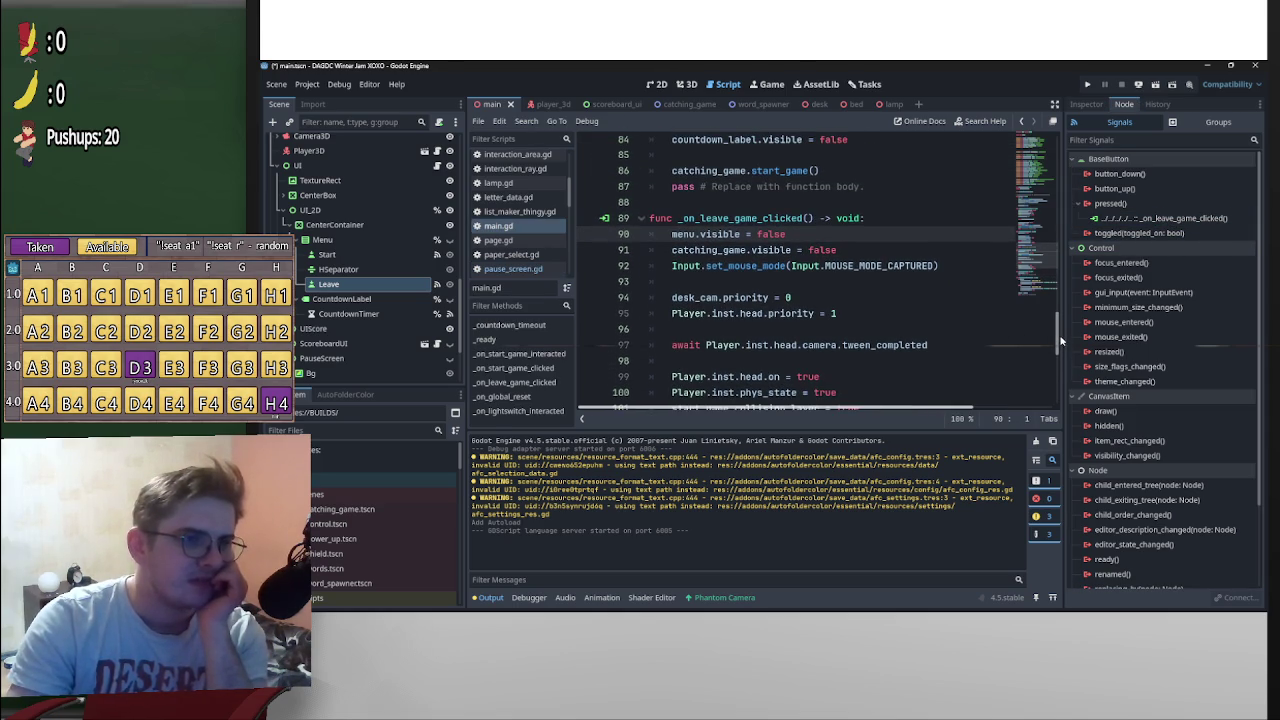
{"action": "left_click_drag", "start_coordinate": [666, 265], "coordinate": [952, 274]}
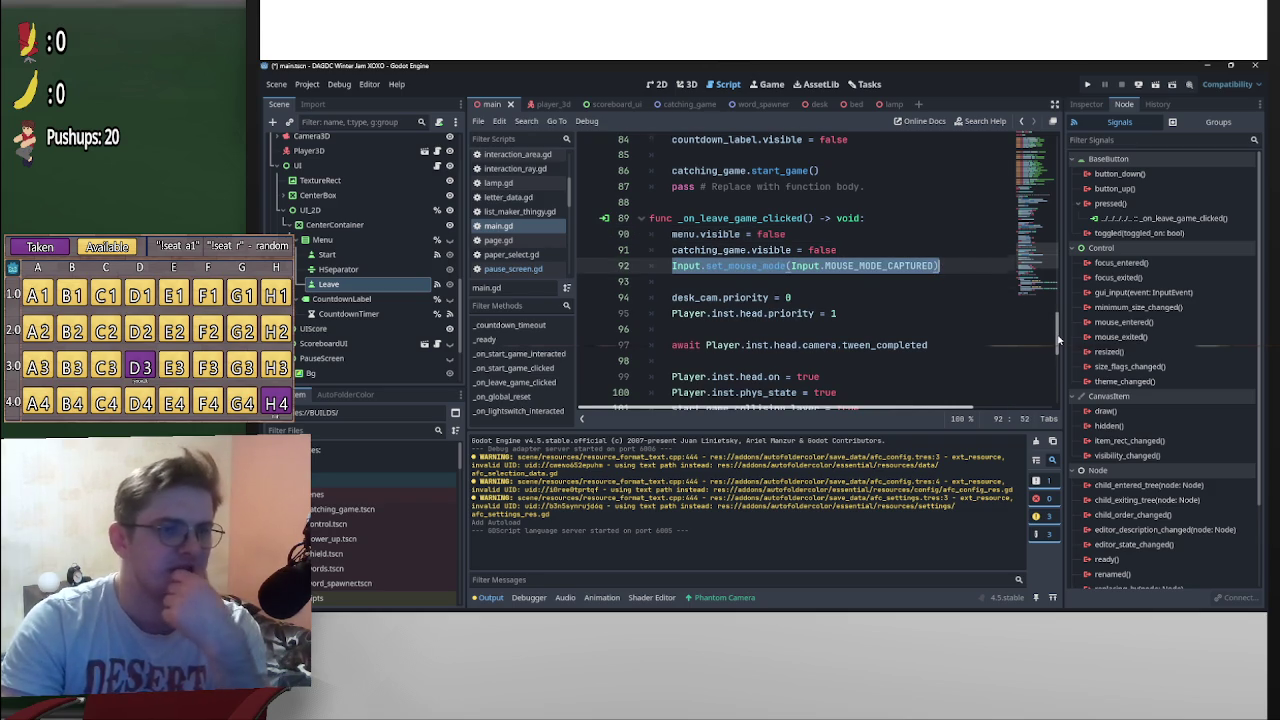
{"action": "scroll", "coordinate": [1058, 341], "scroll_direction": "down", "scroll_amount": 1}
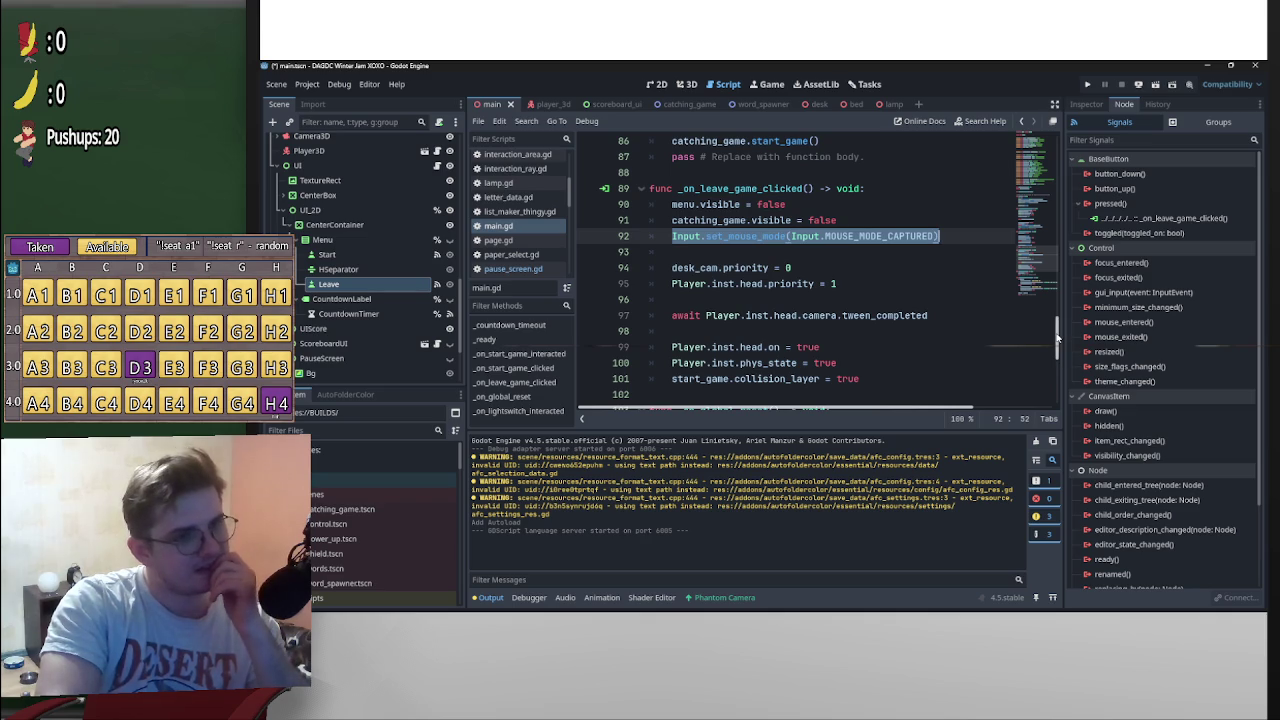
{"action": "left_click_drag", "start_coordinate": [940, 237], "coordinate": [665, 240]}
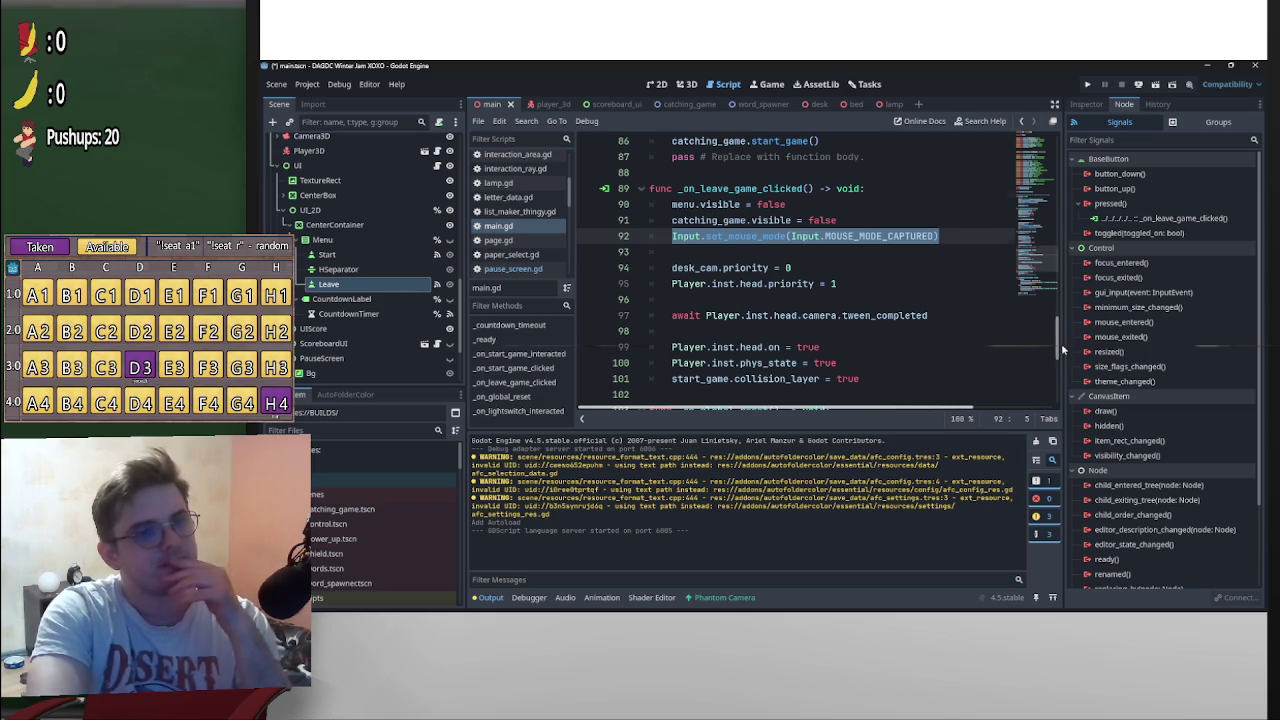
{"action": "scroll", "coordinate": [1048, 340], "scroll_direction": "up", "scroll_amount": 2}
{"action": "scroll", "coordinate": [1048, 333], "scroll_direction": "down", "scroll_amount": 1}
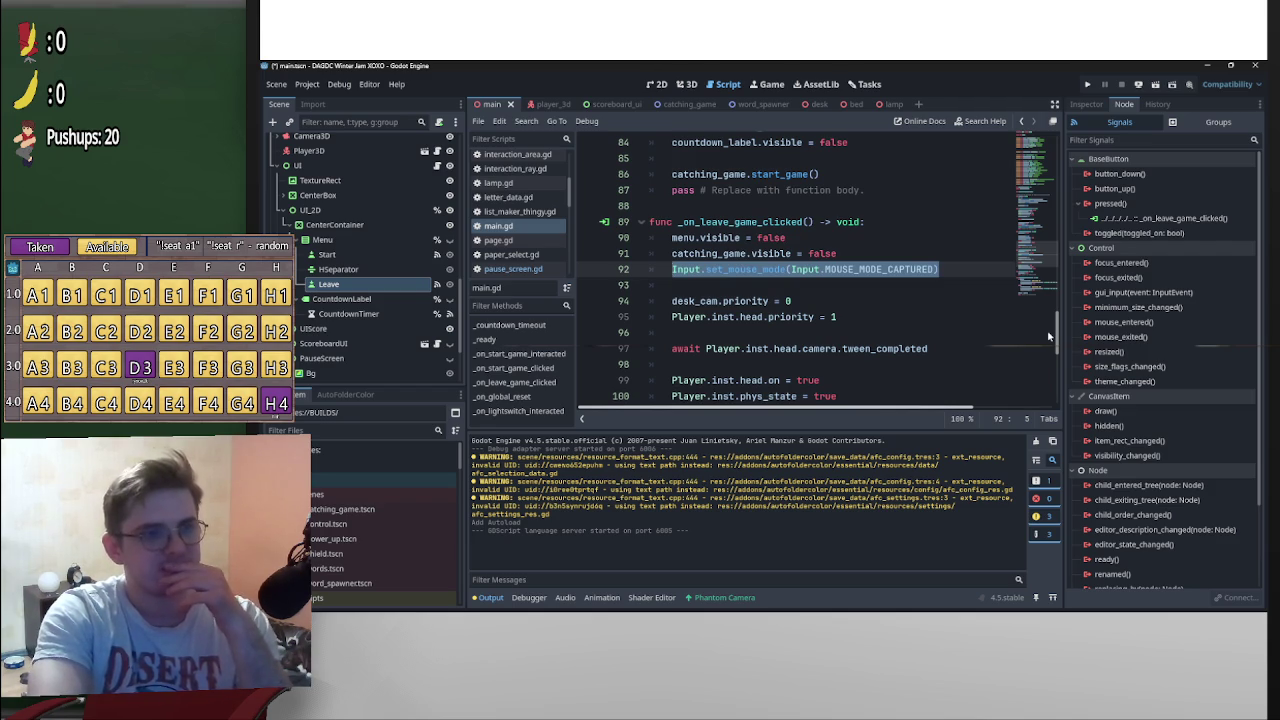
{"action": "scroll", "coordinate": [866, 318], "scroll_direction": "up", "scroll_amount": 2}
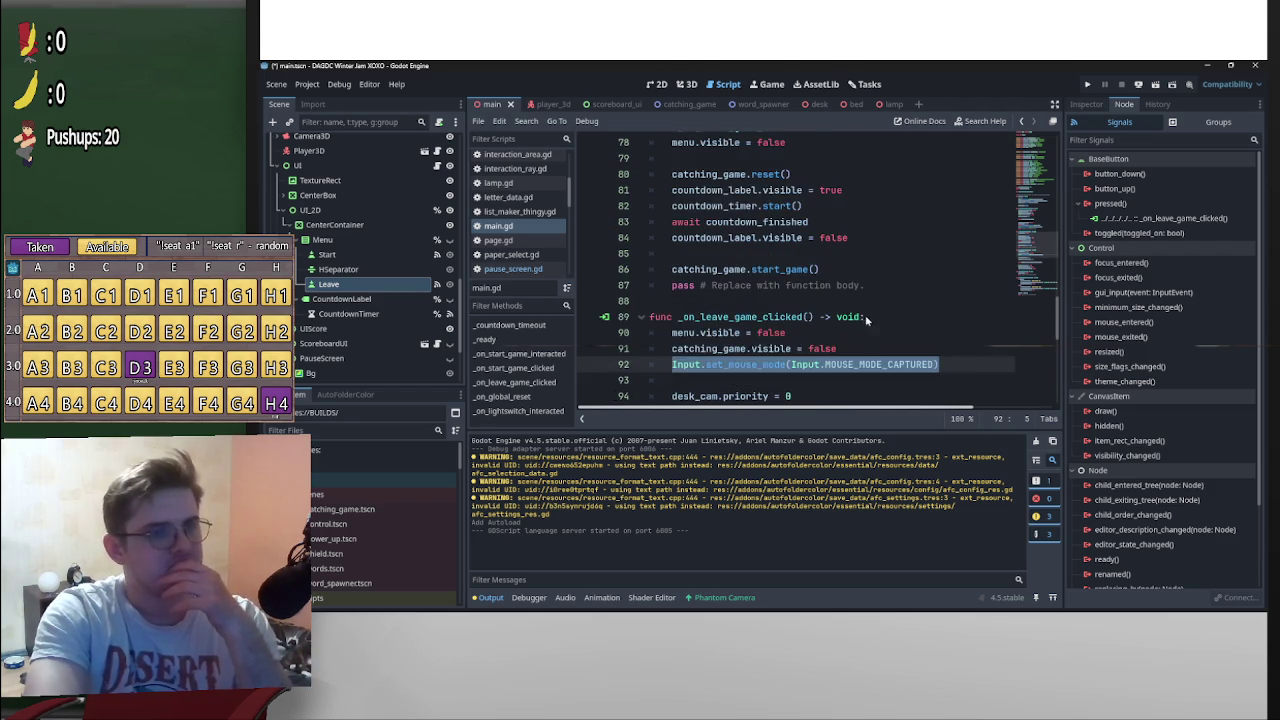
Insert a blank line after the celing_light declaration on line 36 of main.gd
{"action": "scroll", "coordinate": [1057, 331], "scroll_direction": "down", "scroll_amount": 1}
{"action": "left_click_drag", "start_coordinate": [1057, 331], "coordinate": [1061, 347]}
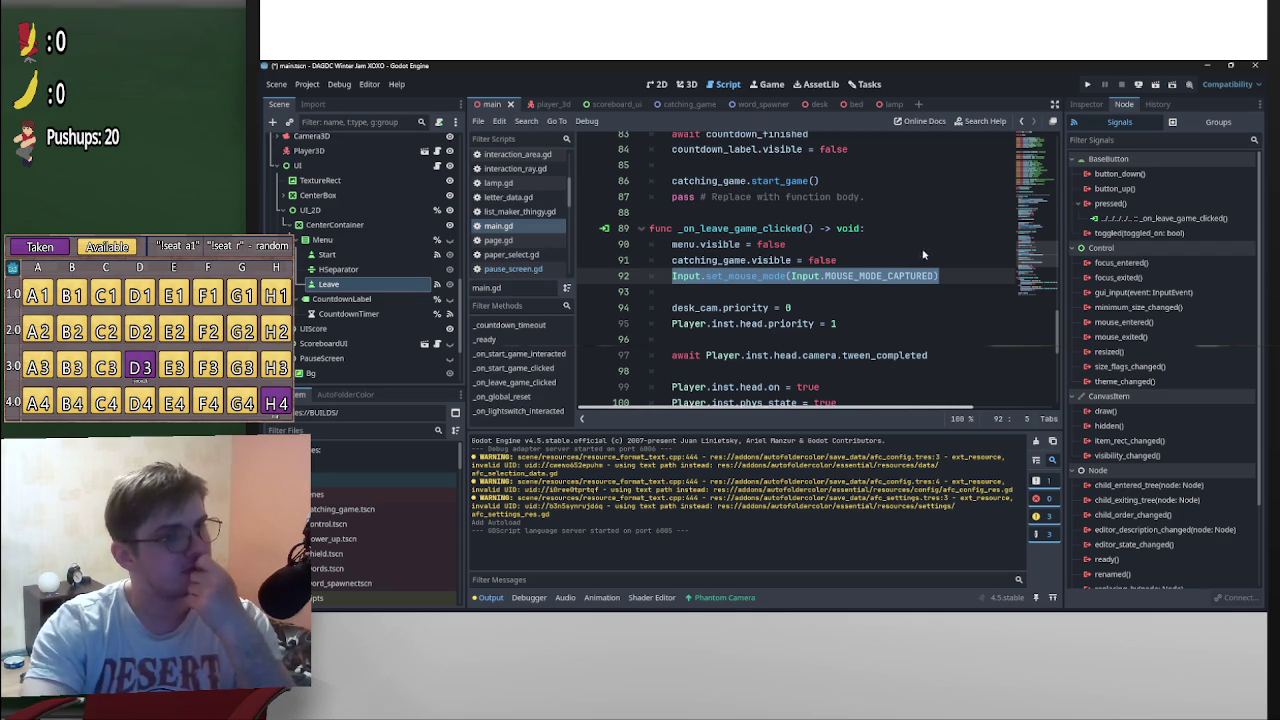
{"action": "scroll", "coordinate": [1058, 345], "scroll_direction": "down", "scroll_amount": 1}
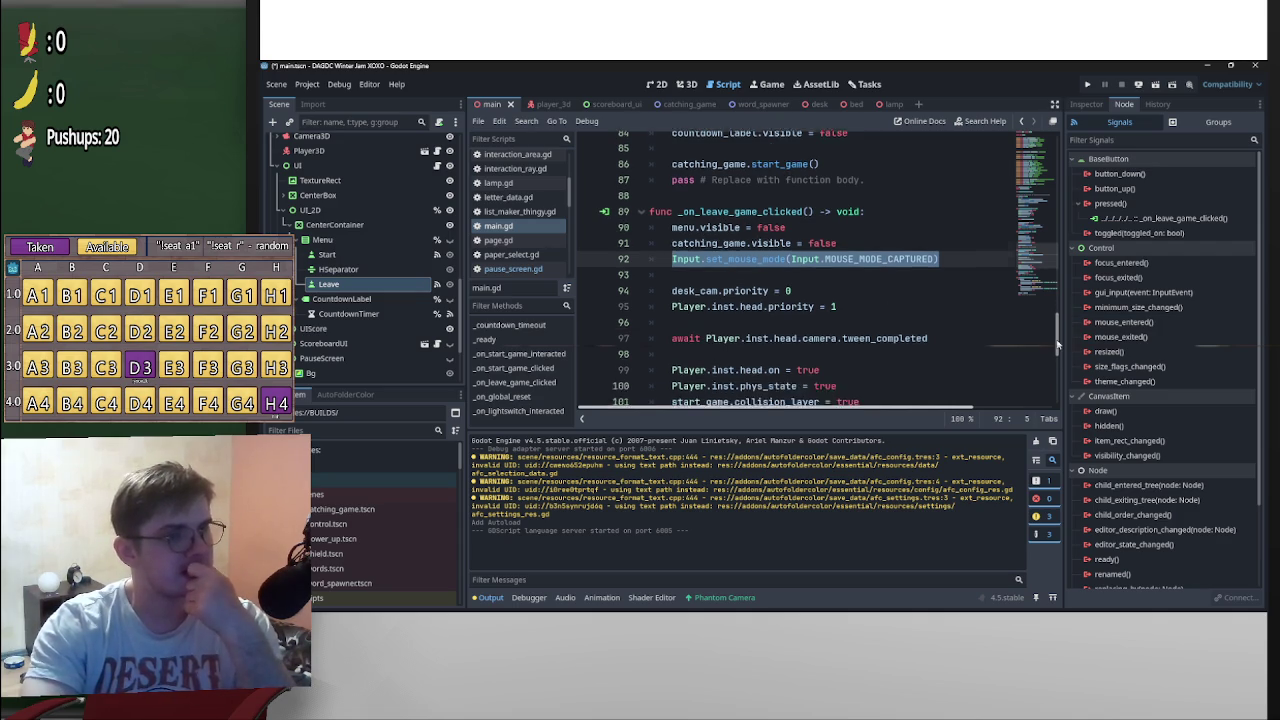
{"action": "mouse_move", "coordinate": [1058, 345]}
{"action": "left_mouse_down"}
{"action": "mouse_move", "coordinate": [1062, 372]}
{"action": "mouse_move", "coordinate": [1055, 325]}
{"action": "left_mouse_up"}
{"action": "scroll", "coordinate": [968, 348], "scroll_direction": "down", "scroll_amount": 2}
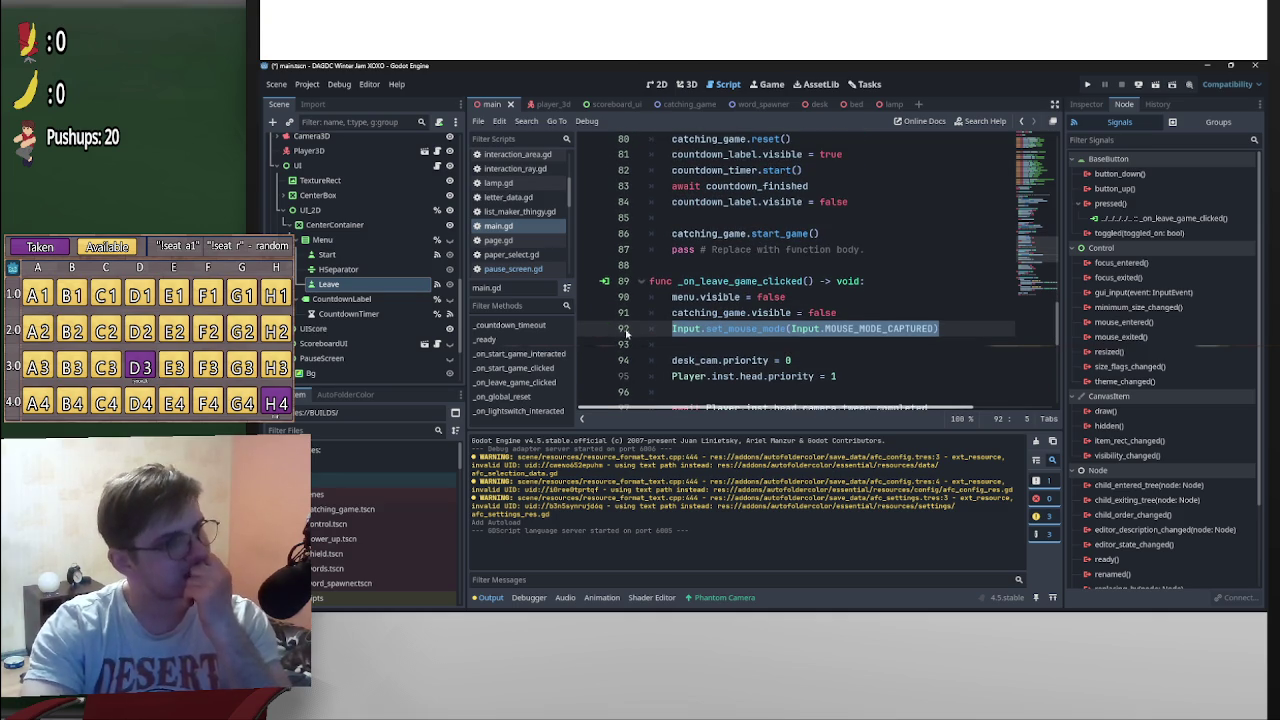
{"action": "scroll", "coordinate": [440, 220], "scroll_direction": "up", "scroll_amount": 10}
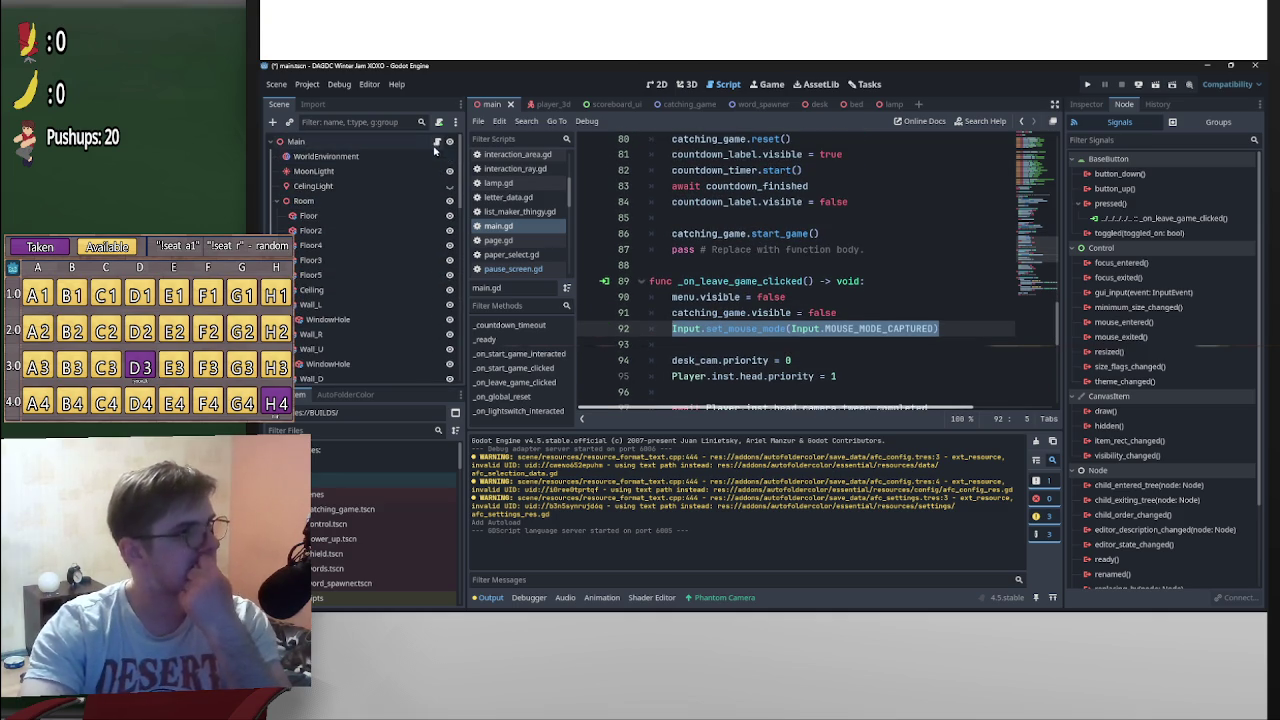
{"action": "scroll", "coordinate": [815, 297], "scroll_direction": "up", "scroll_amount": 20}
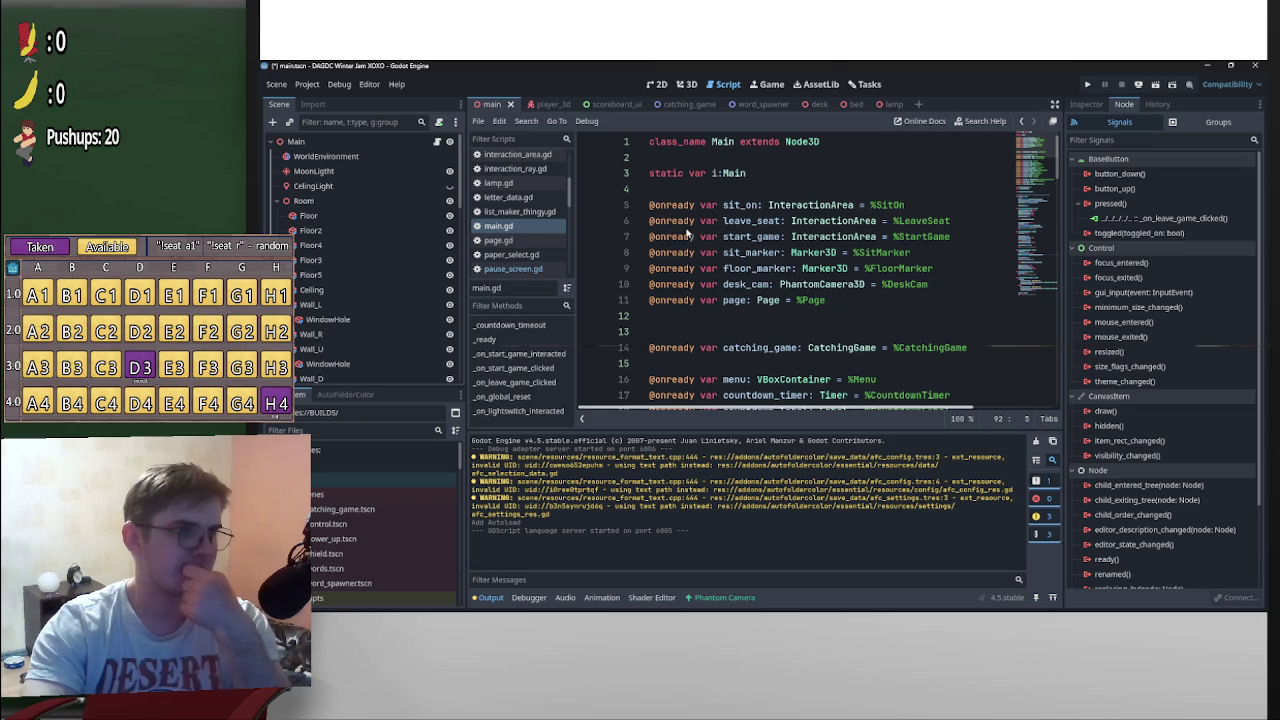
{"action": "scroll", "coordinate": [818, 316], "scroll_direction": "down", "scroll_amount": 9}
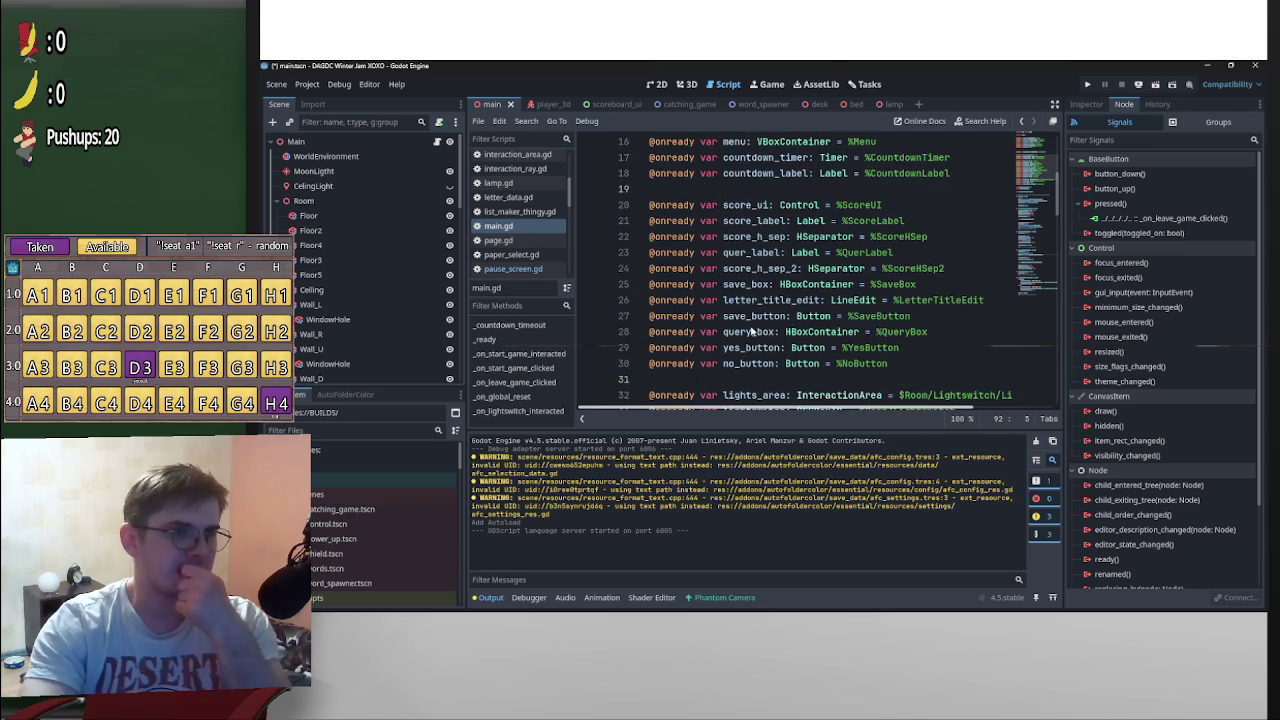
{"action": "left_click", "coordinate": [746, 270]}
{"action": "key", "text": "Return"}
{"action": "key", "text": "Return"}
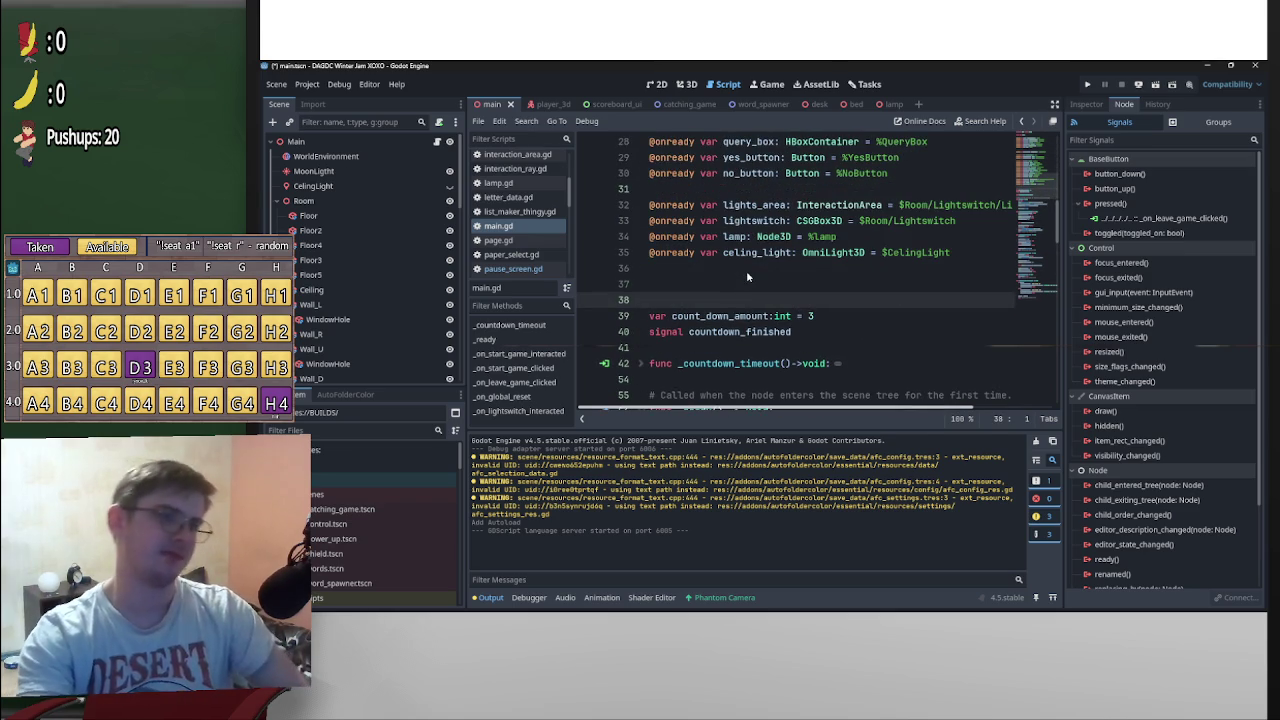
Declare var current_mouse_mode:Input.MouseMode below the onready declarations
{"action": "key", "text": "Up"}
{"action": "type", "text": "var "}
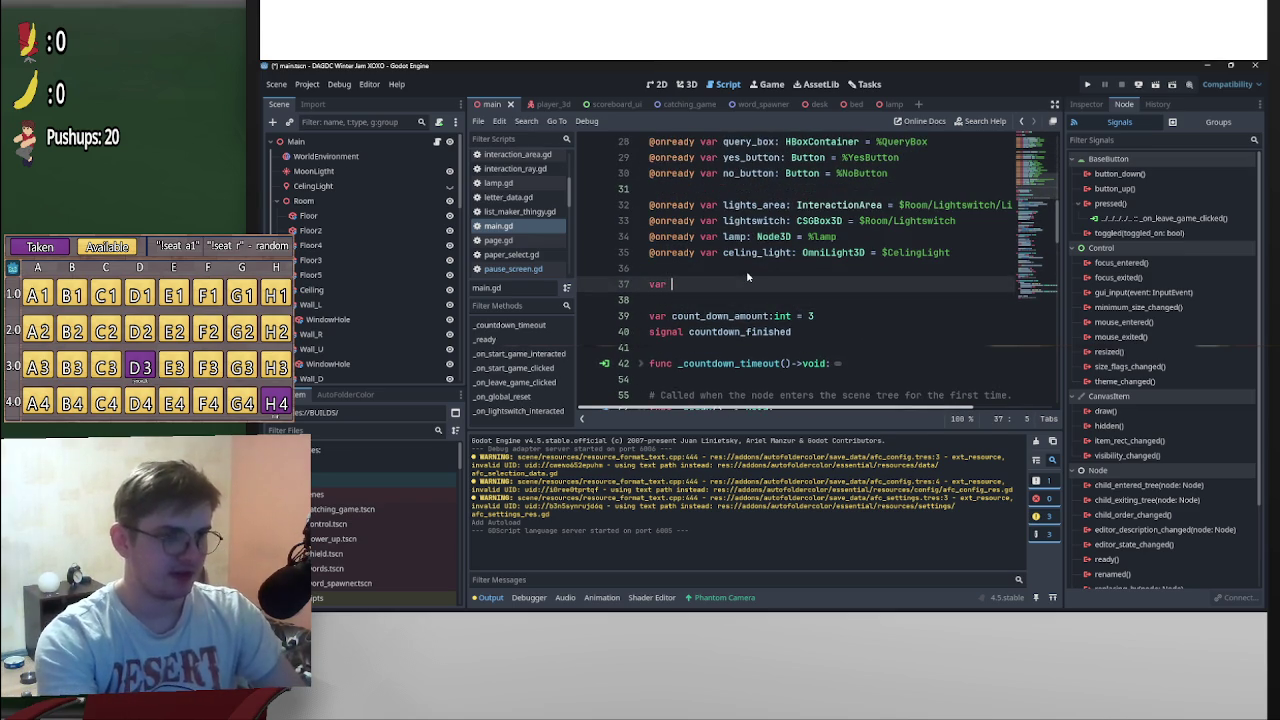
{"action": "type", "text": "current"}
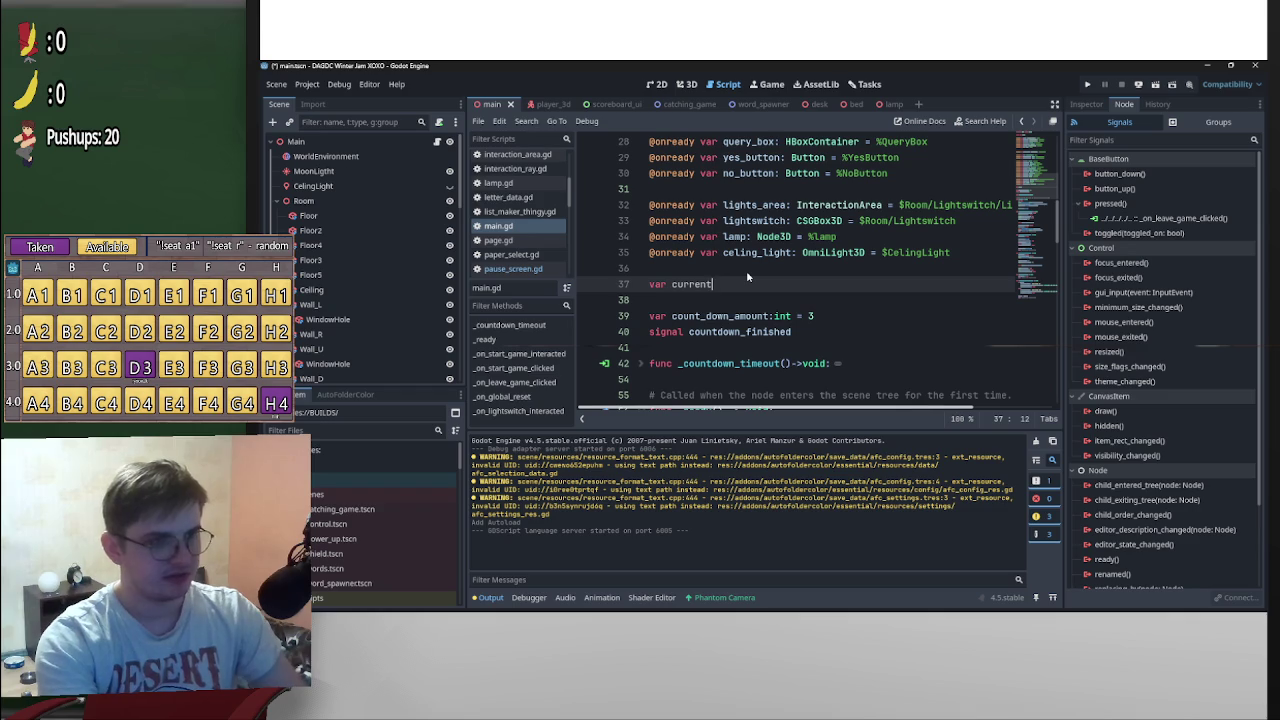
{"action": "type", "text": "_mouse_mode:Input."}
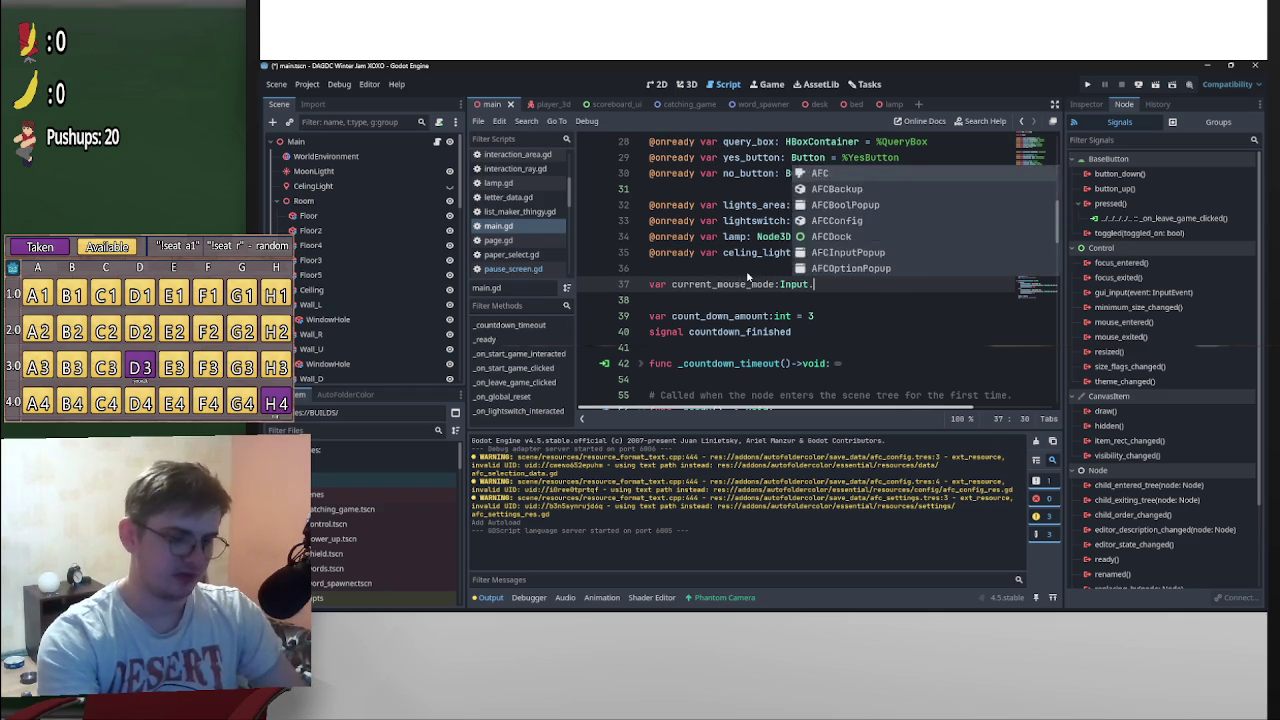
{"action": "type", "text": "Mou"}
{"action": "key", "text": "Return"}
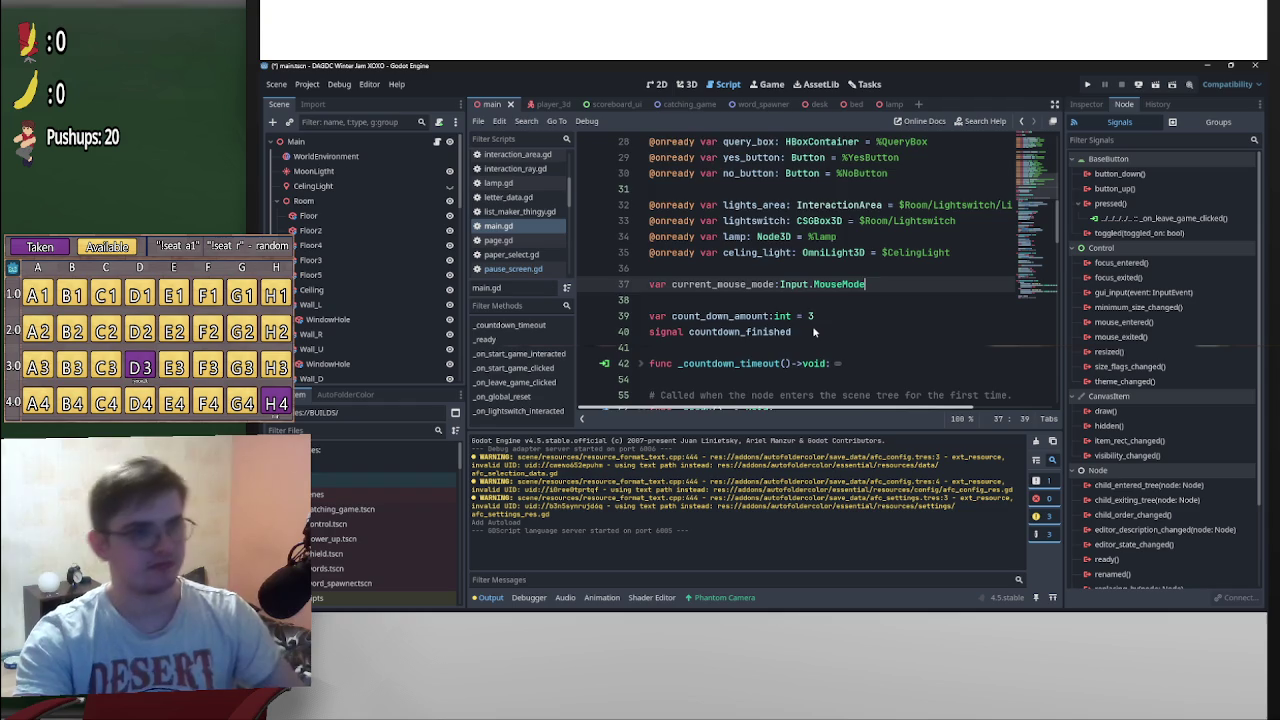
{"action": "scroll", "coordinate": [815, 326], "scroll_direction": "down", "scroll_amount": 6}
{"action": "scroll", "coordinate": [851, 316], "scroll_direction": "up", "scroll_amount": 1}
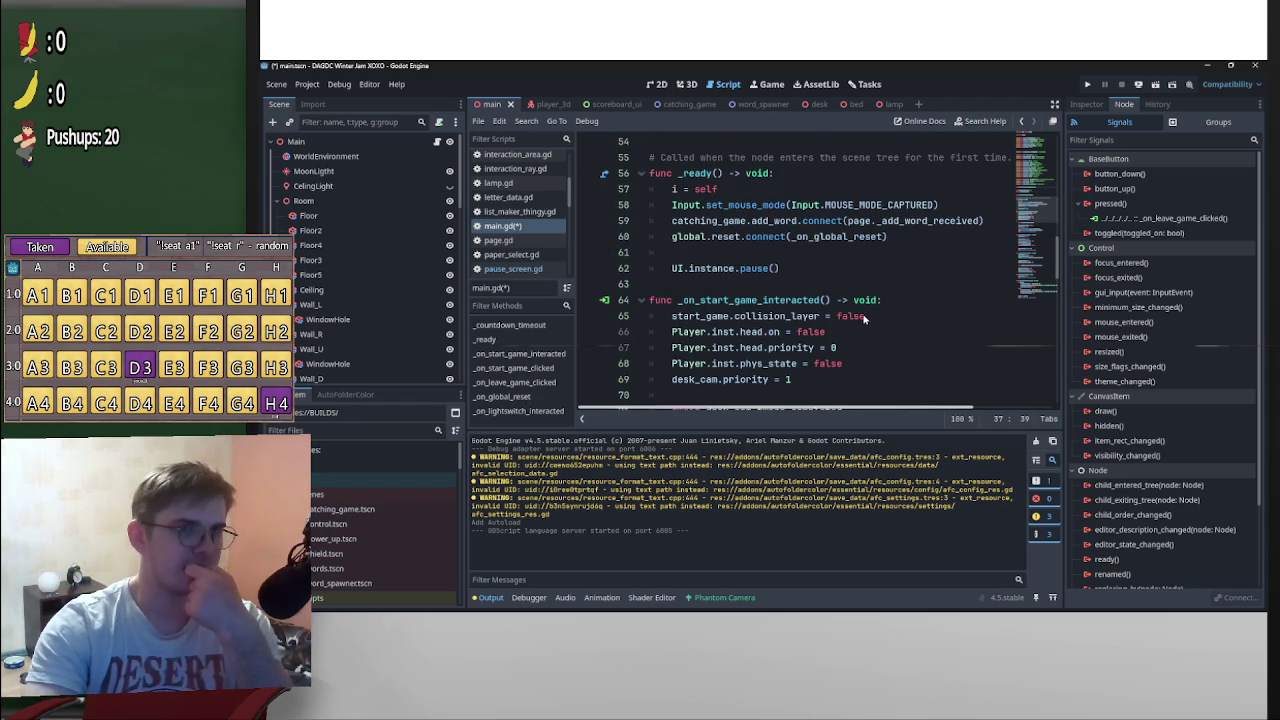
{"action": "scroll", "coordinate": [865, 318], "scroll_direction": "down", "scroll_amount": 5}
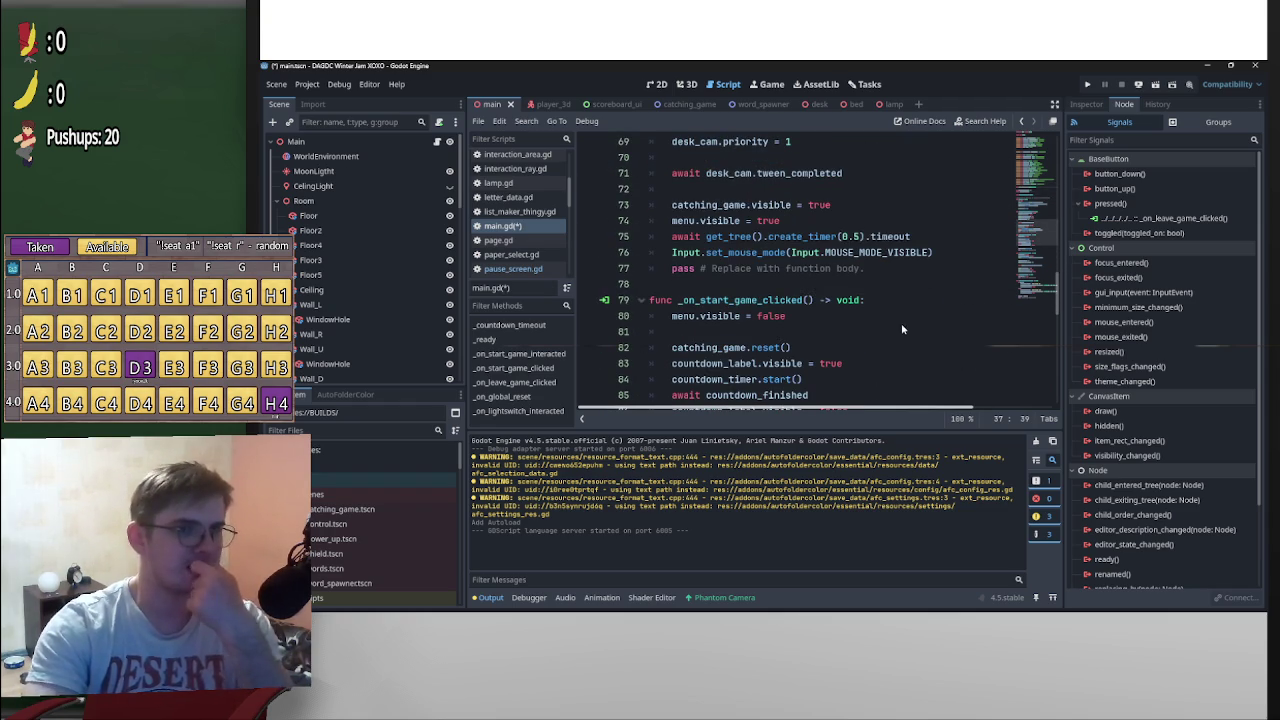
{"action": "scroll", "coordinate": [921, 336], "scroll_direction": "up", "scroll_amount": 1}
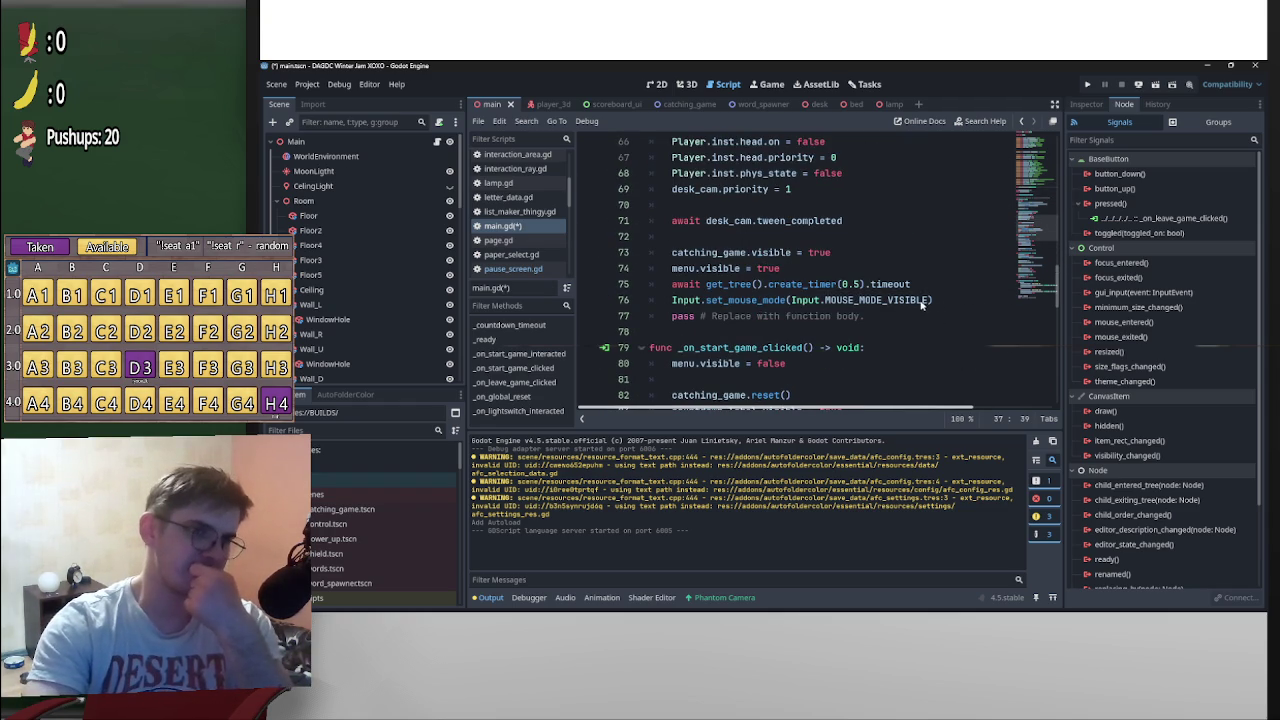
{"action": "left_click_drag", "start_coordinate": [673, 303], "coordinate": [955, 301]}
{"action": "scroll", "coordinate": [958, 318], "scroll_direction": "up", "scroll_amount": 9}
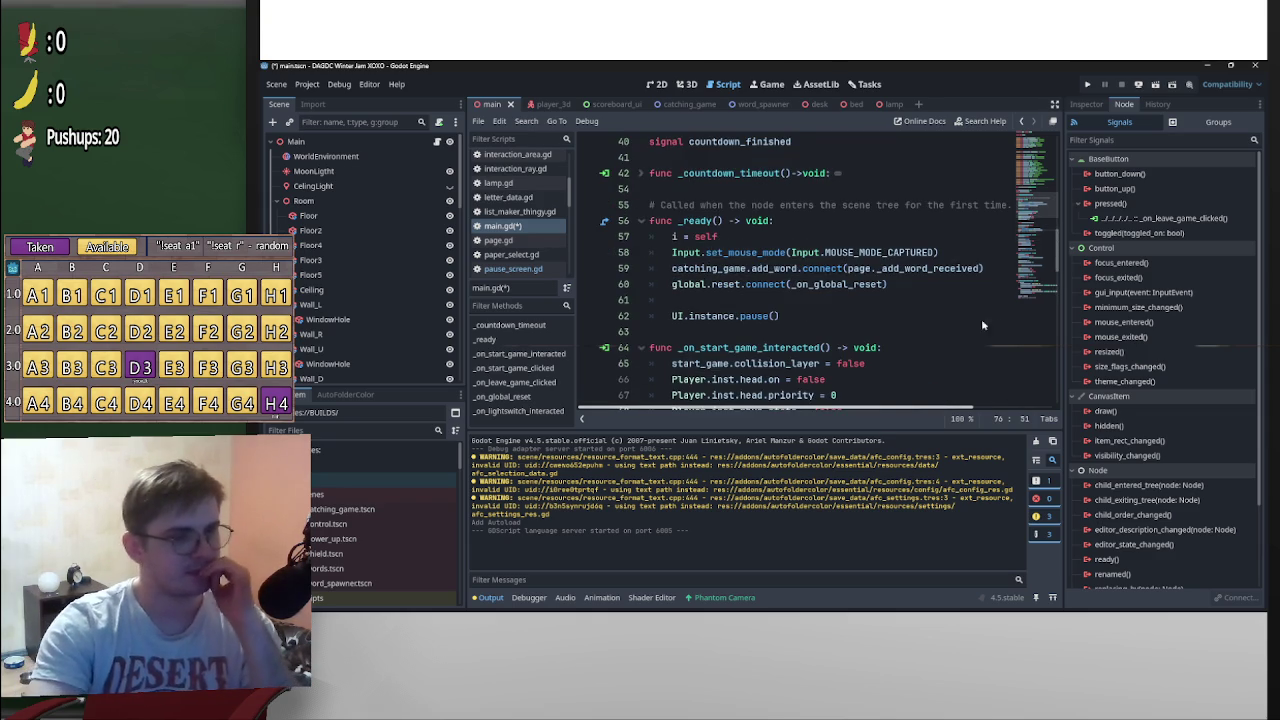
{"action": "scroll", "coordinate": [883, 350], "scroll_direction": "down", "scroll_amount": 10}
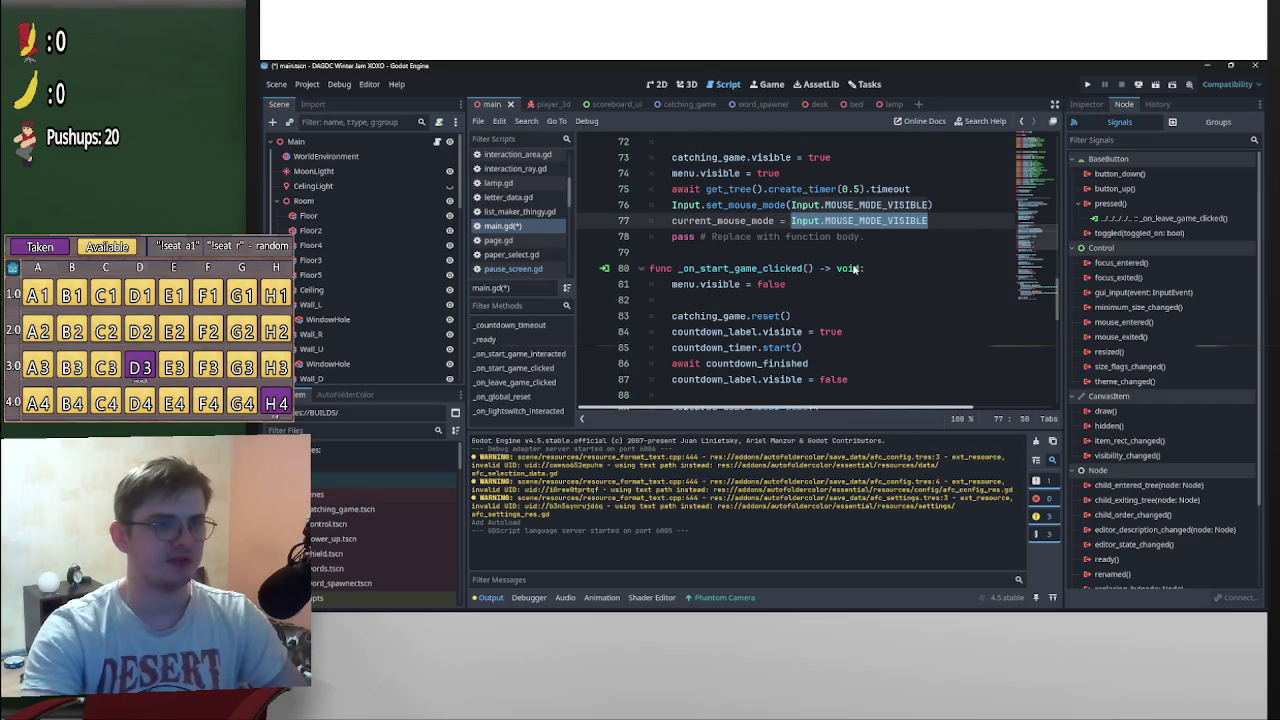
{"action": "scroll", "coordinate": [855, 270], "scroll_direction": "down", "scroll_amount": 3}
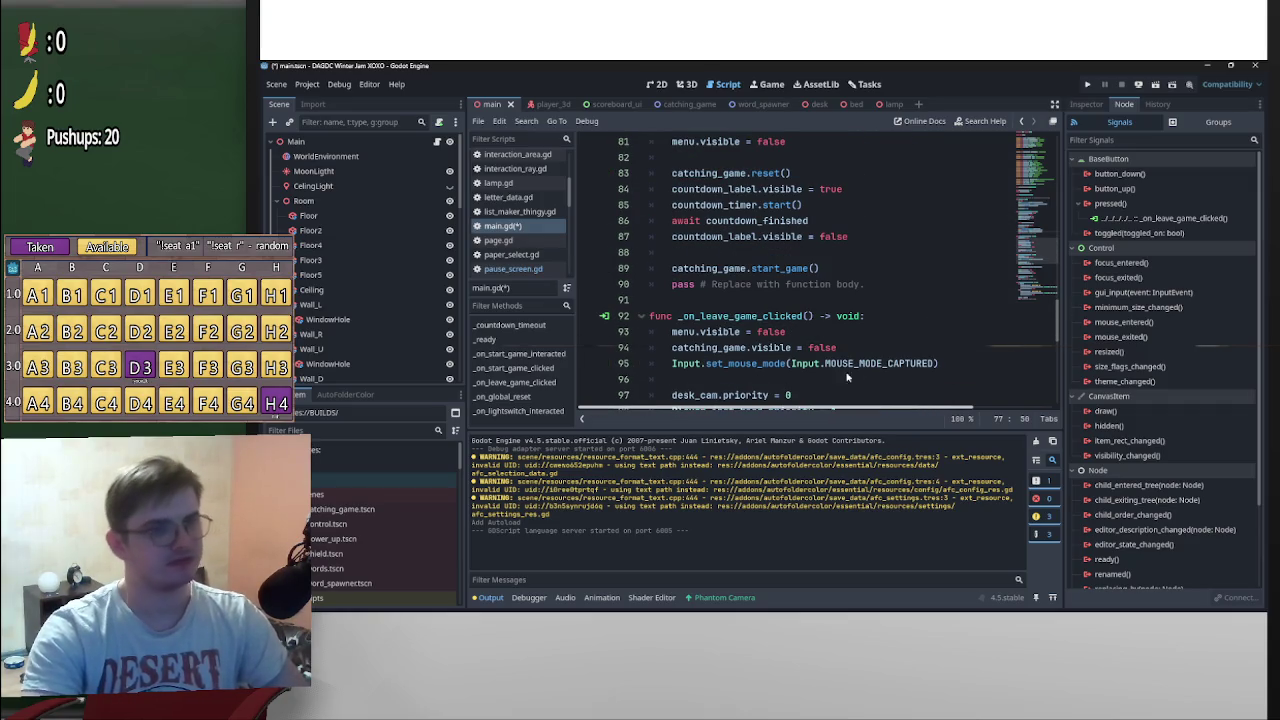
Add current_mouse_mode = Input.MOUSE_MODE_CAPTURED on line 96 in the leave-game handler
{"action": "left_click", "coordinate": [953, 380]}
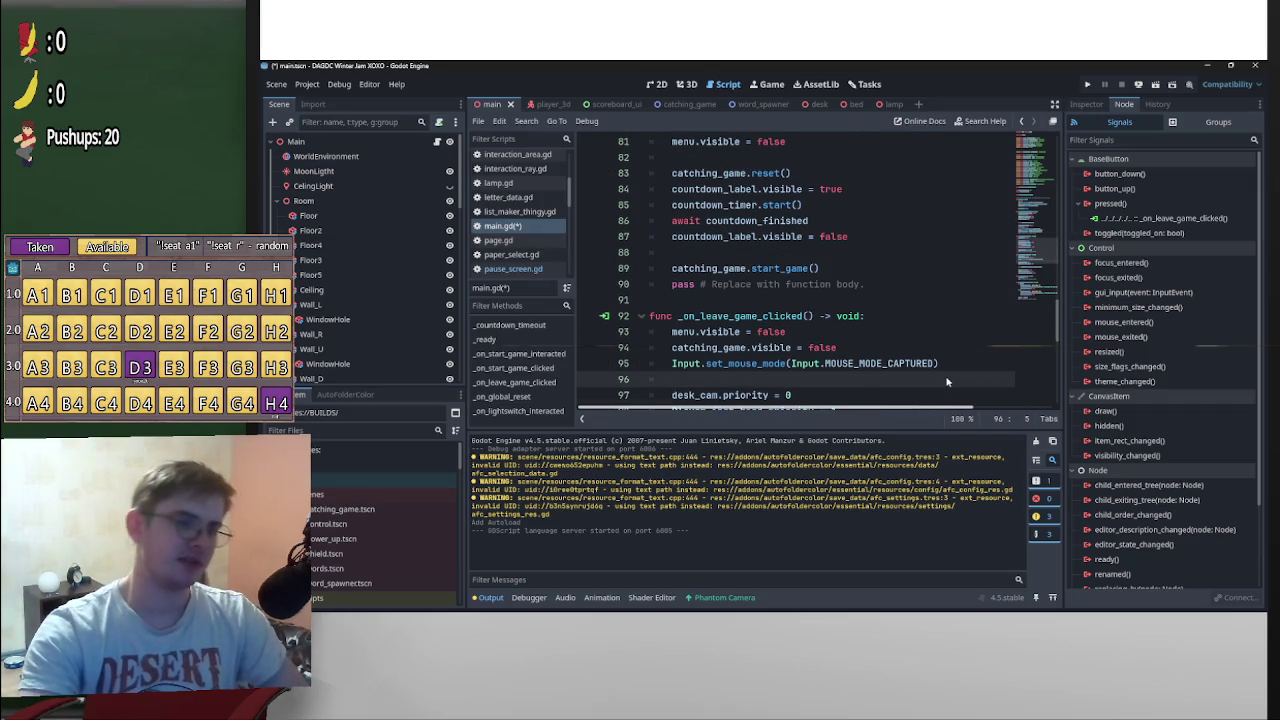
{"action": "type", "text": "cu"}
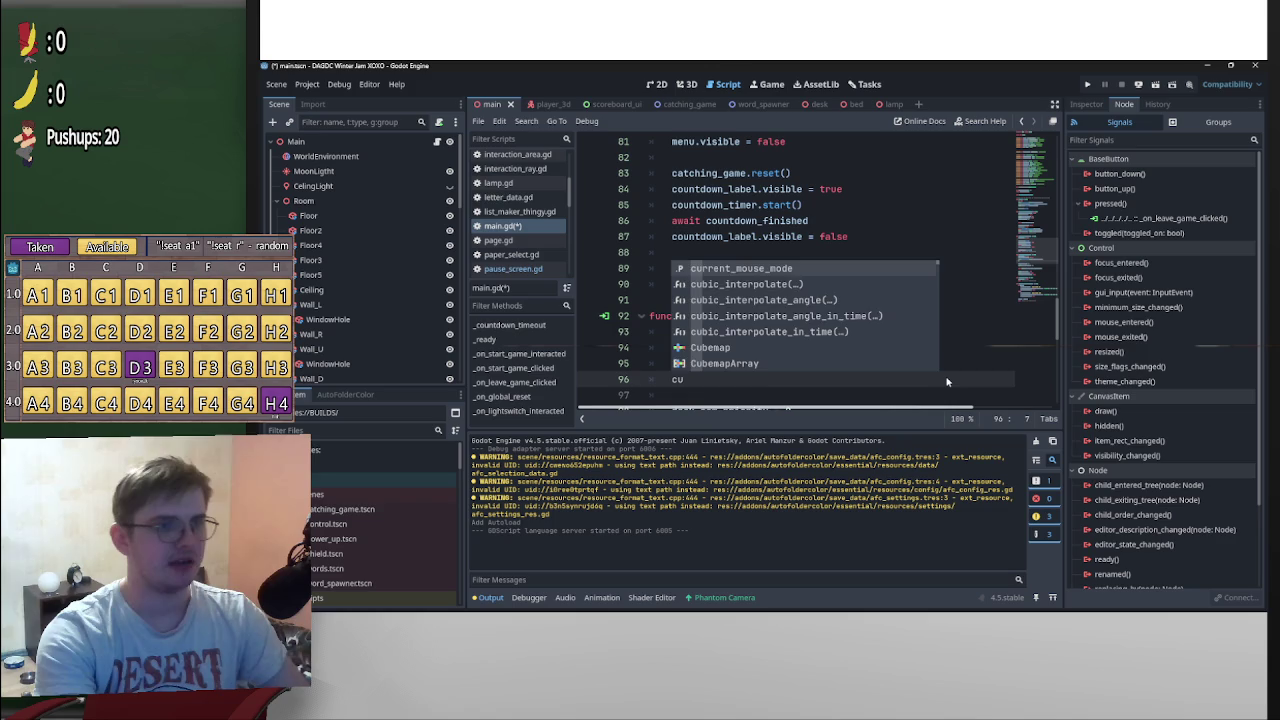
{"action": "key", "text": "Return"}
{"action": "type", "text": "="}
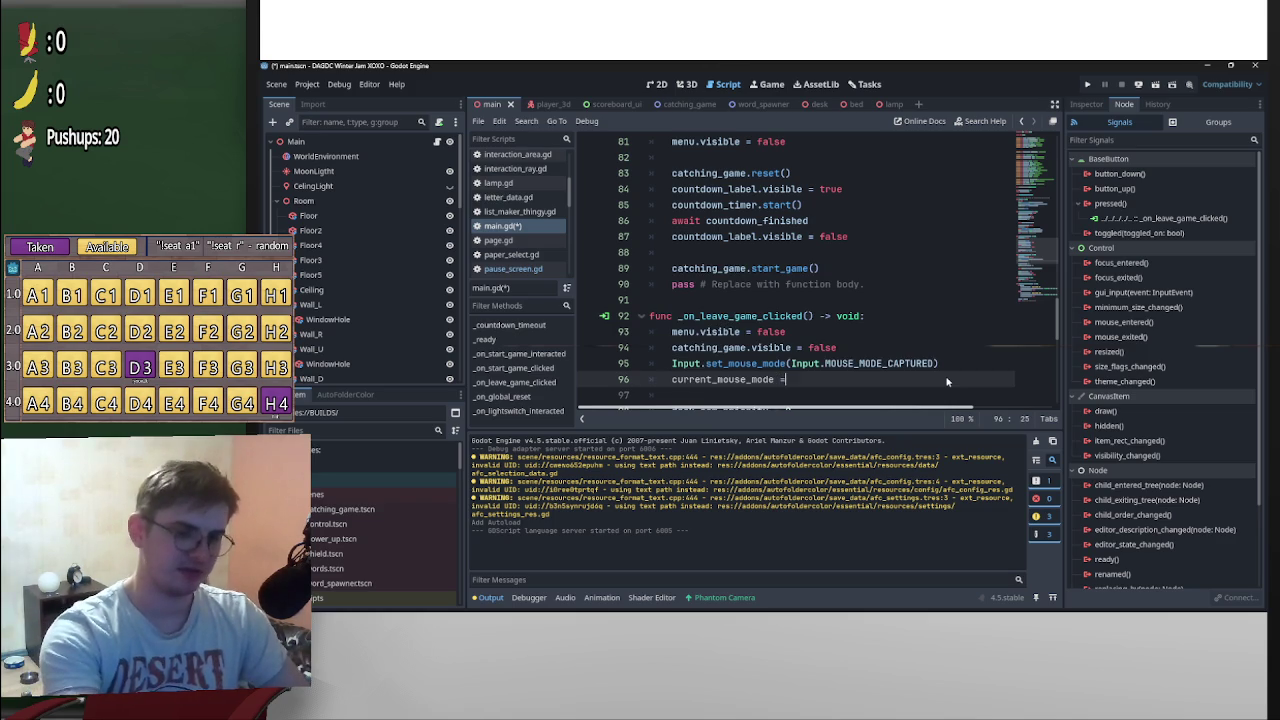
{"action": "key", "text": "Return"}
{"action": "mouse_move", "coordinate": [937, 364]}
{"action": "left_mouse_down"}
{"action": "mouse_move", "coordinate": [790, 364]}
{"action": "mouse_move", "coordinate": [813, 386]}
{"action": "left_mouse_up"}
{"action": "left_click", "coordinate": [940, 333]}
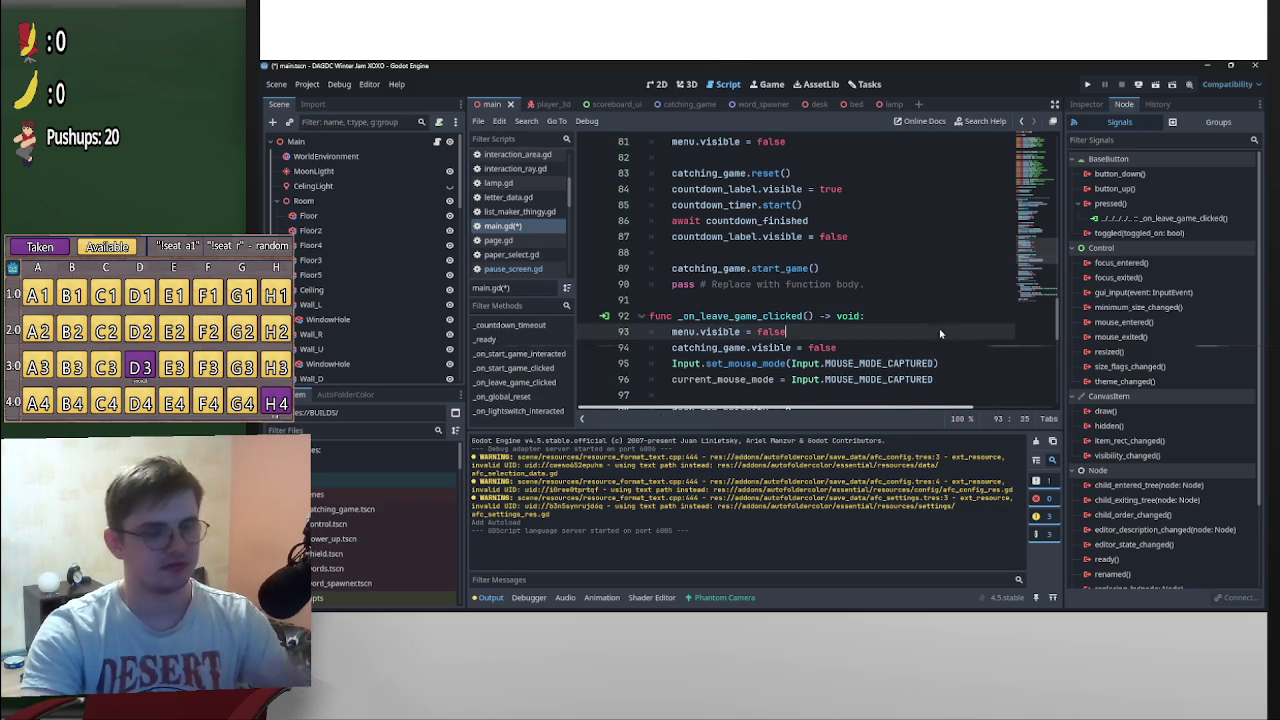
{"action": "left_click", "coordinate": [999, 318]}
{"action": "mouse_move", "coordinate": [1058, 333]}
{"action": "left_mouse_down"}
{"action": "mouse_move", "coordinate": [1024, 203]}
{"action": "mouse_move", "coordinate": [1026, 246]}
{"action": "left_mouse_up"}
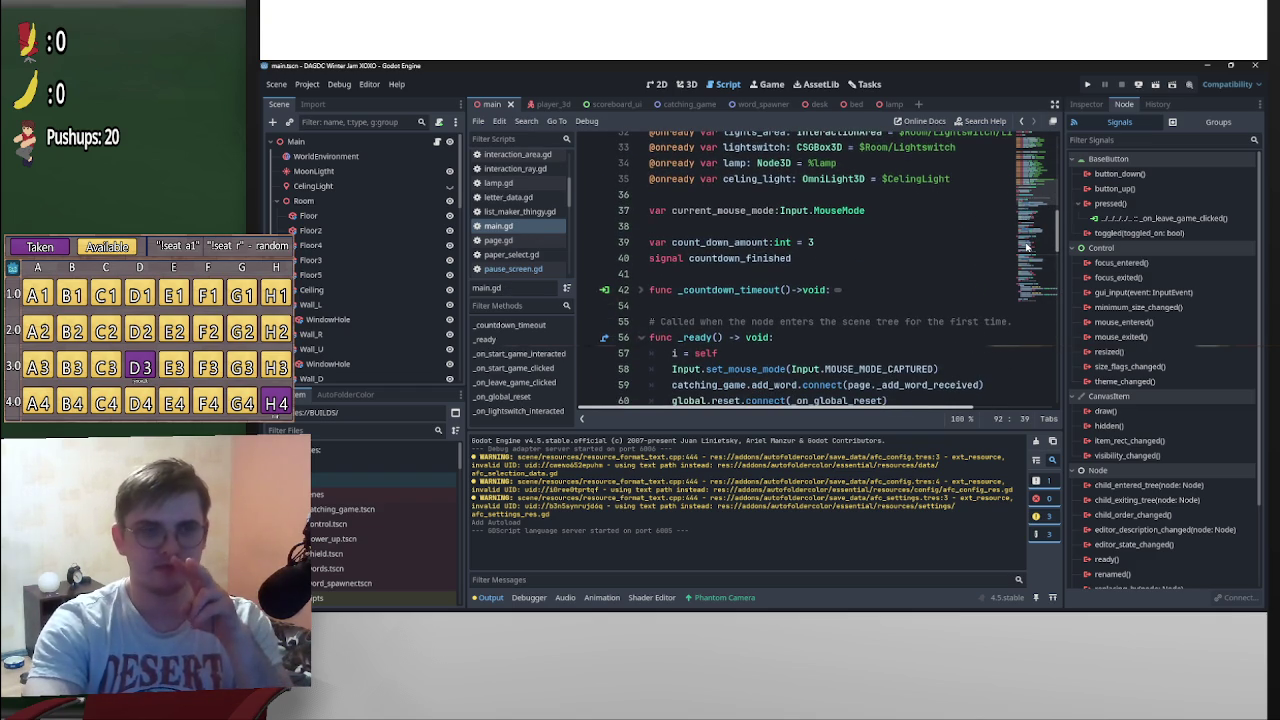
Find and select Input.MOUSE_MODE_CAPTURED in main.gd to copy it
{"action": "mouse_move", "coordinate": [1026, 246]}
{"action": "left_mouse_down"}
{"action": "mouse_move", "coordinate": [1022, 315]}
{"action": "mouse_move", "coordinate": [1036, 306]}
{"action": "mouse_move", "coordinate": [1044, 328]}
{"action": "left_mouse_up"}
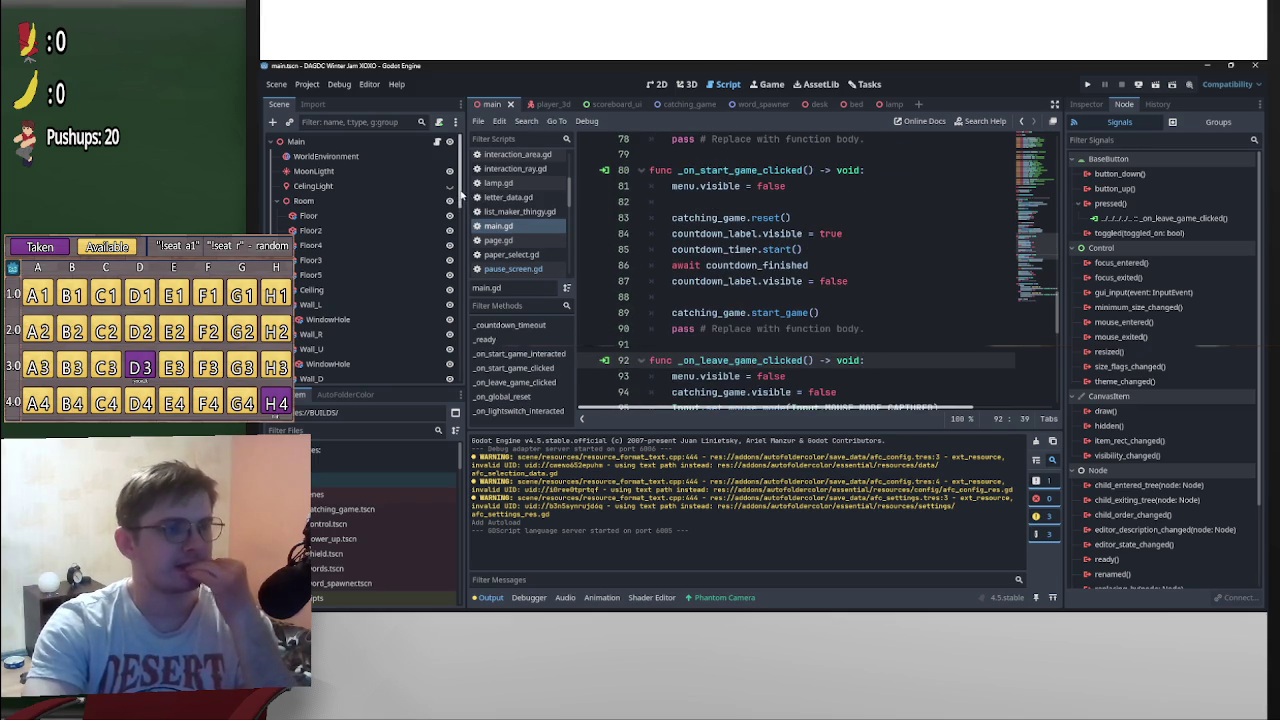
{"action": "left_click_drag", "start_coordinate": [462, 195], "coordinate": [462, 376]}
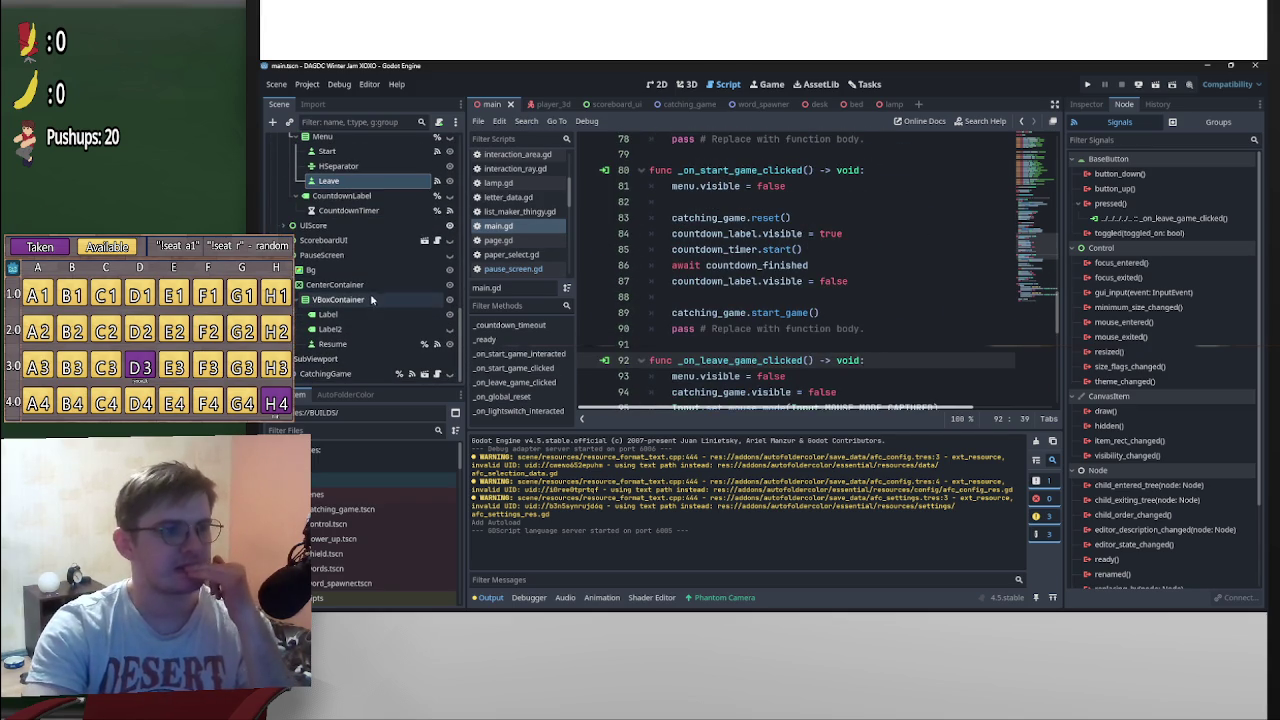
{"action": "scroll", "coordinate": [927, 301], "scroll_direction": "up", "scroll_amount": 5}
{"action": "scroll", "coordinate": [930, 310], "scroll_direction": "up", "scroll_amount": 5}
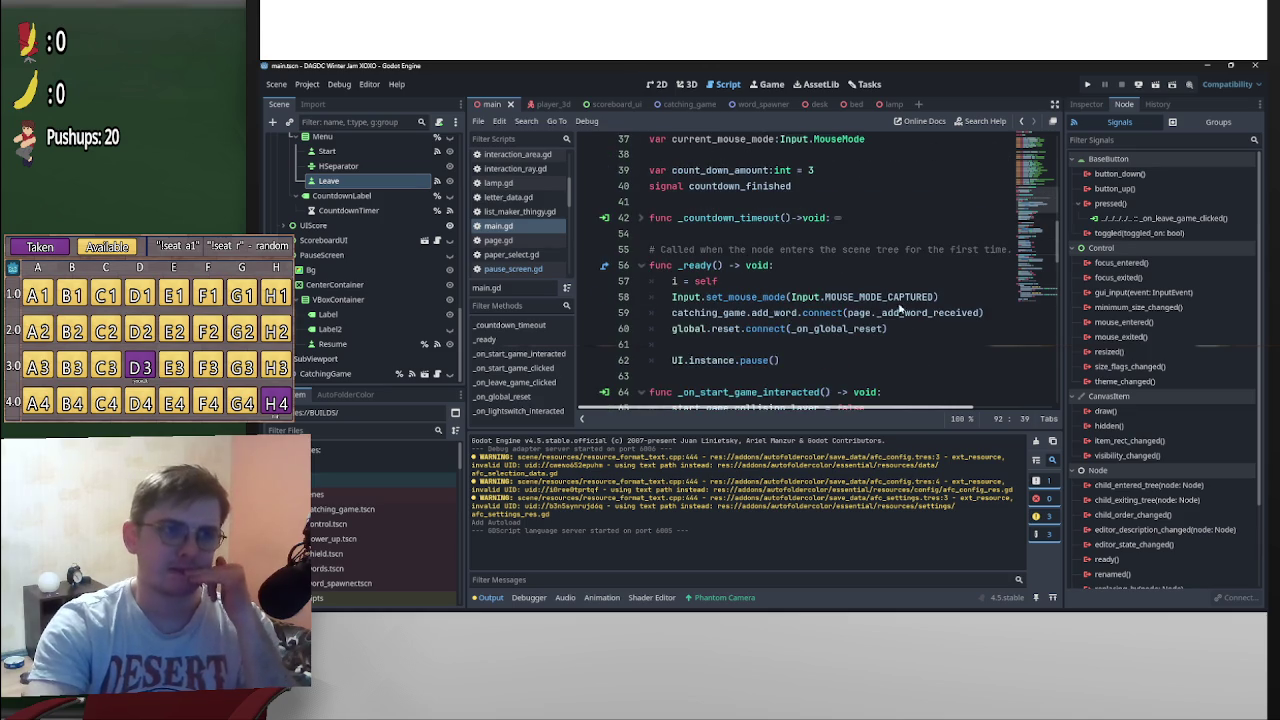
{"action": "scroll", "coordinate": [900, 311], "scroll_direction": "up", "scroll_amount": 3}
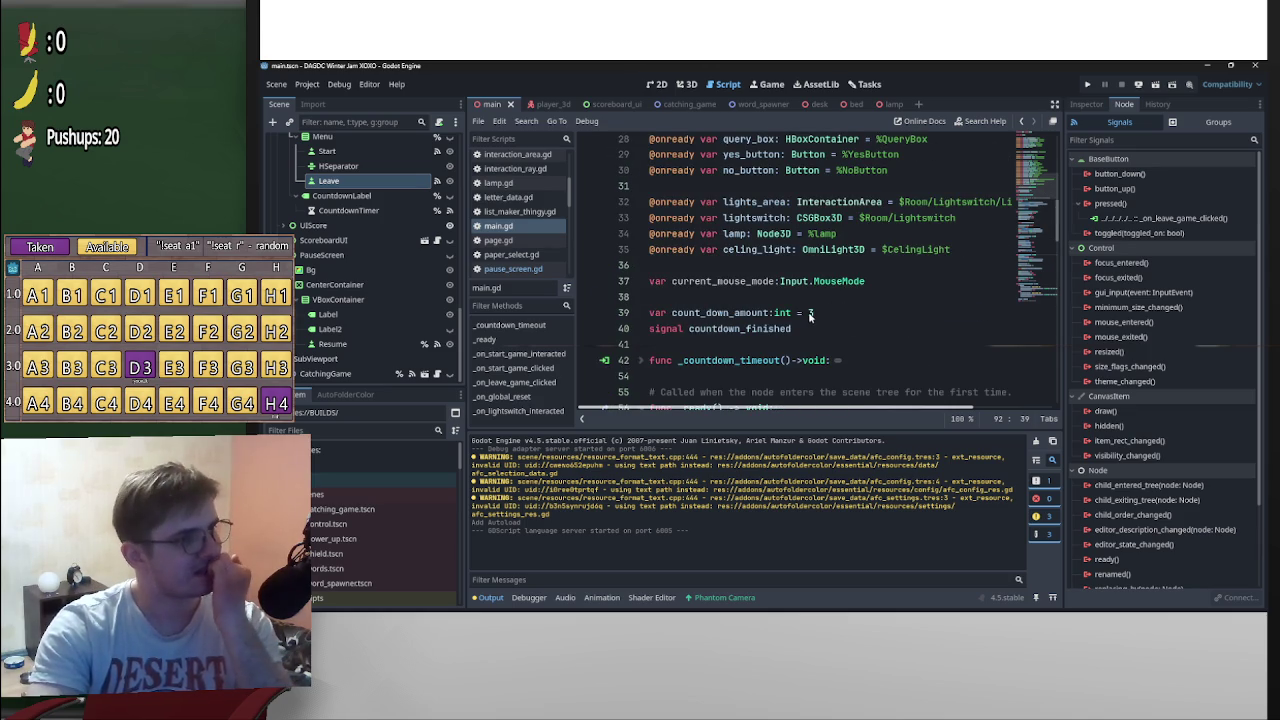
{"action": "scroll", "coordinate": [932, 324], "scroll_direction": "down", "scroll_amount": 6}
{"action": "scroll", "coordinate": [932, 320], "scroll_direction": "up", "scroll_amount": 4}
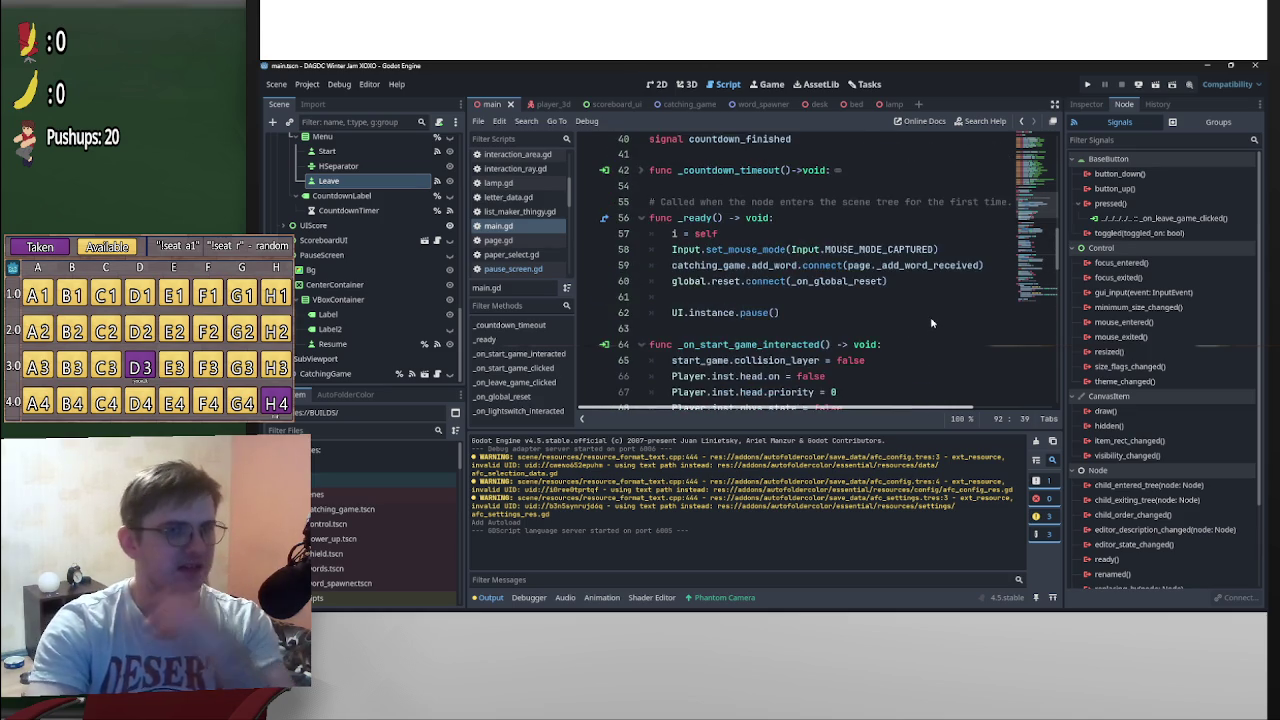
{"action": "scroll", "coordinate": [930, 316], "scroll_direction": "down", "scroll_amount": 8}
{"action": "scroll", "coordinate": [930, 318], "scroll_direction": "down", "scroll_amount": 4}
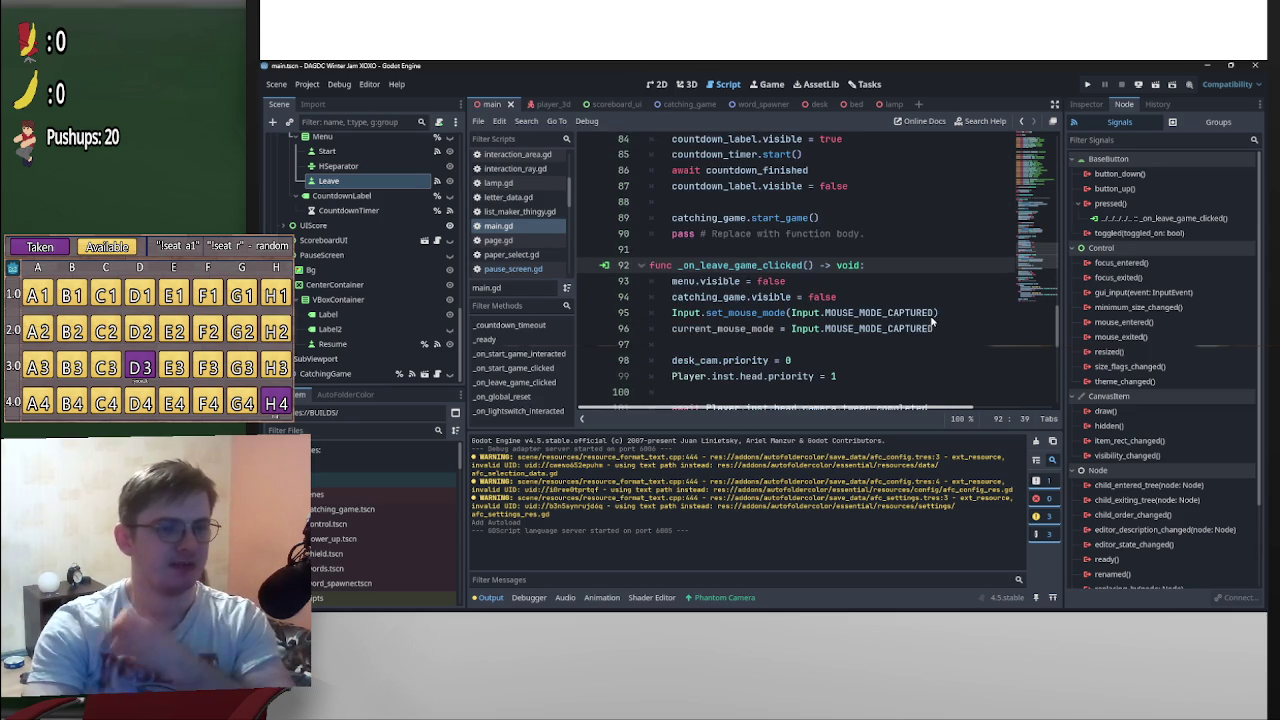
{"action": "left_click_drag", "start_coordinate": [940, 331], "coordinate": [780, 333]}
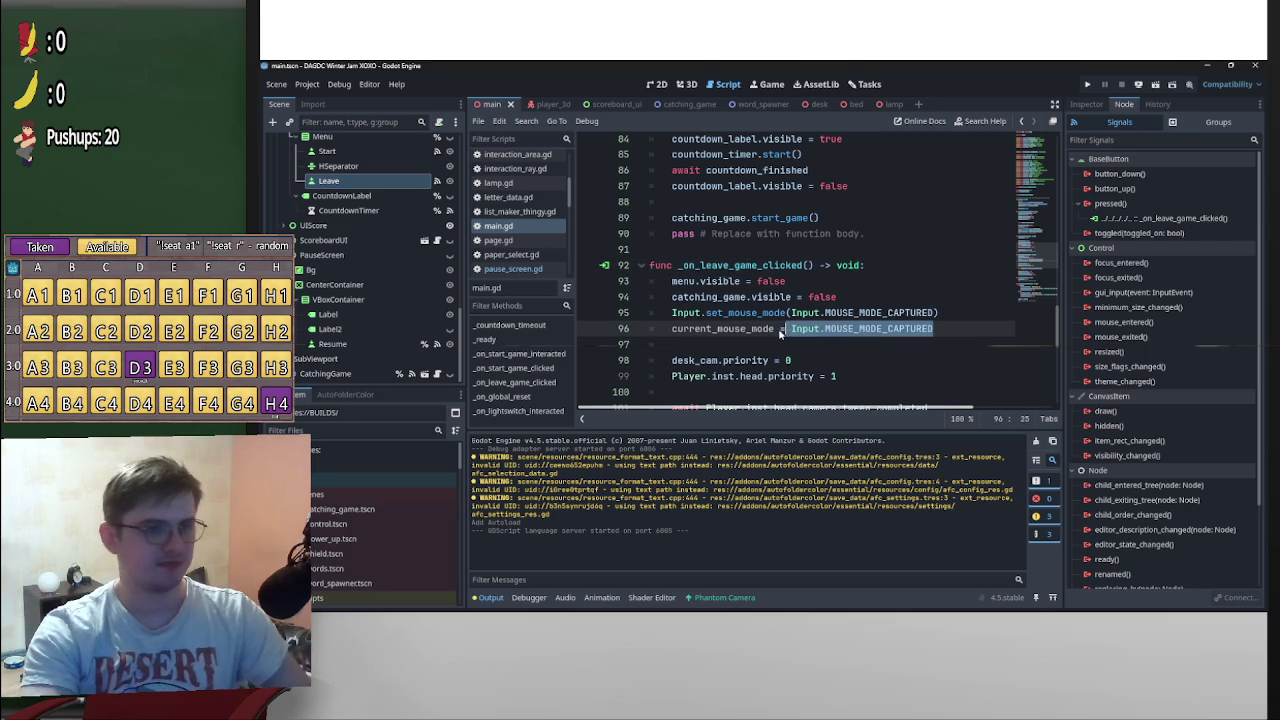
{"action": "scroll", "coordinate": [855, 300], "scroll_direction": "up", "scroll_amount": 15}
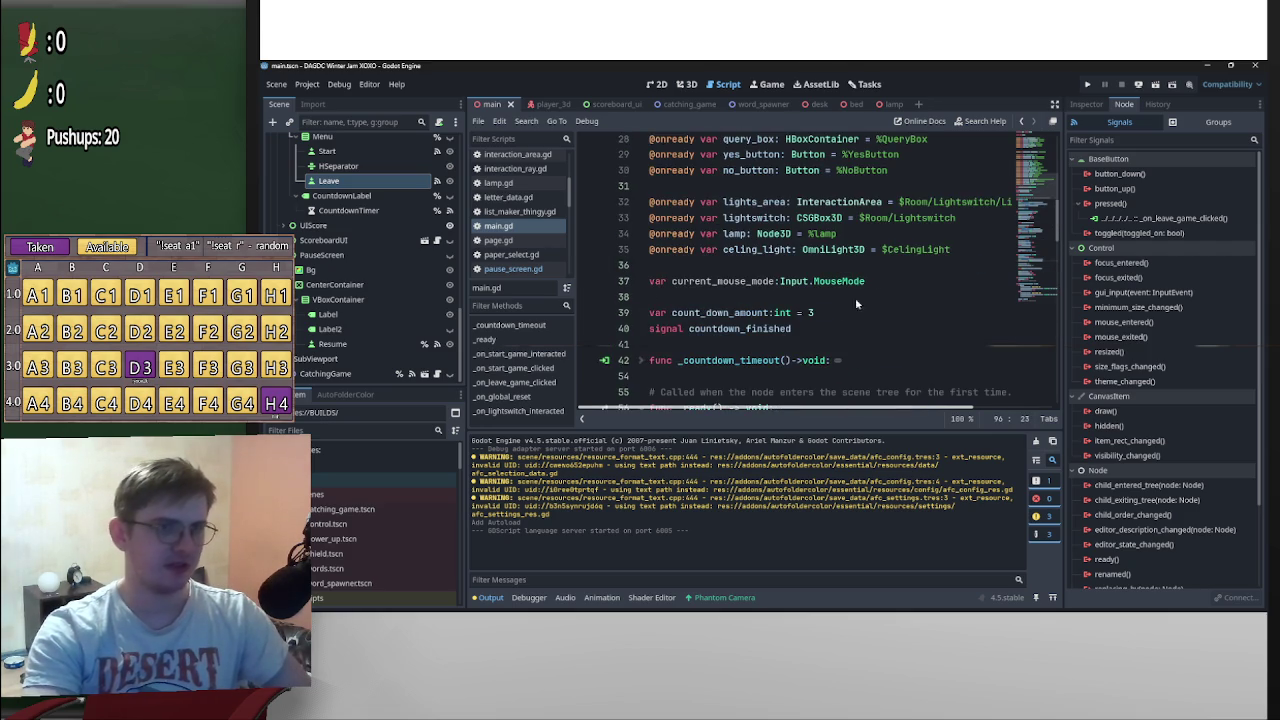
Paste it as current_mouse_mode's initial value on line 37, then open pause_screen.gd
{"action": "left_click", "coordinate": [906, 281]}
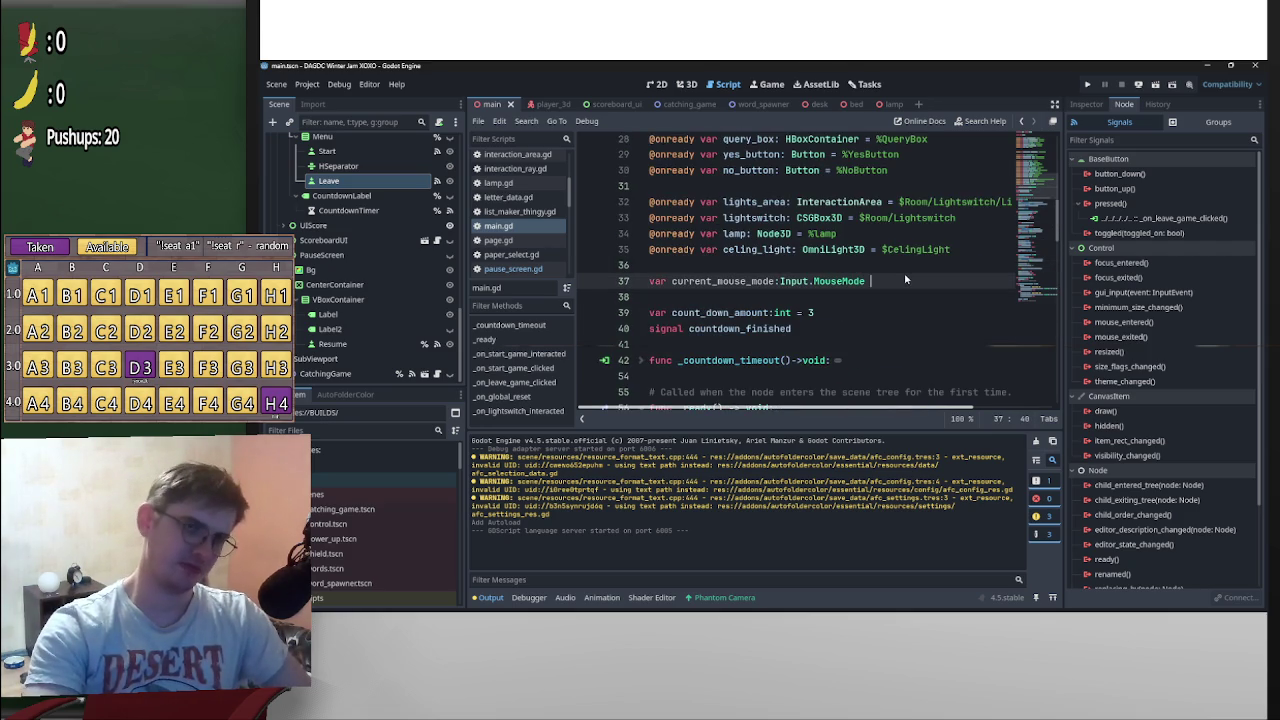
{"action": "type", "text": "="}
{"action": "type", "text": "= Input.MOUSE_MODE_CAPTURED"}
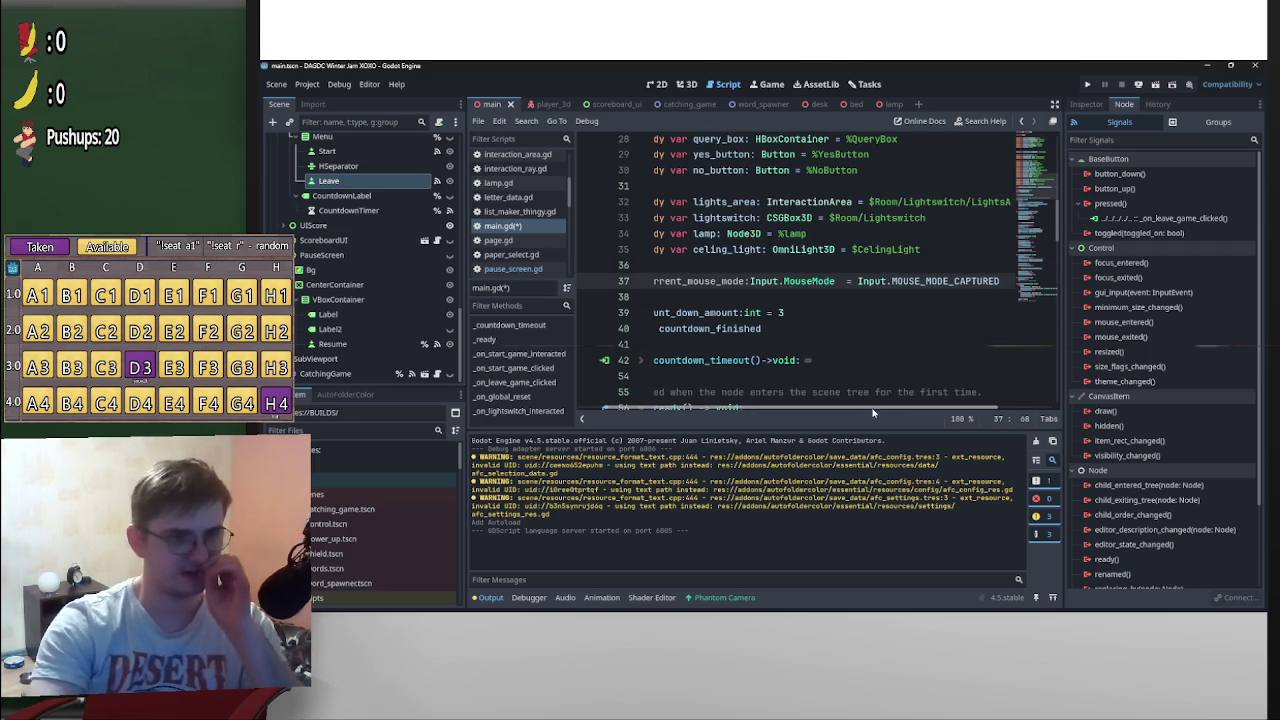
{"action": "scroll", "coordinate": [820, 350], "scroll_direction": "left", "scroll_amount": 1}
{"action": "left_click", "coordinate": [741, 300]}
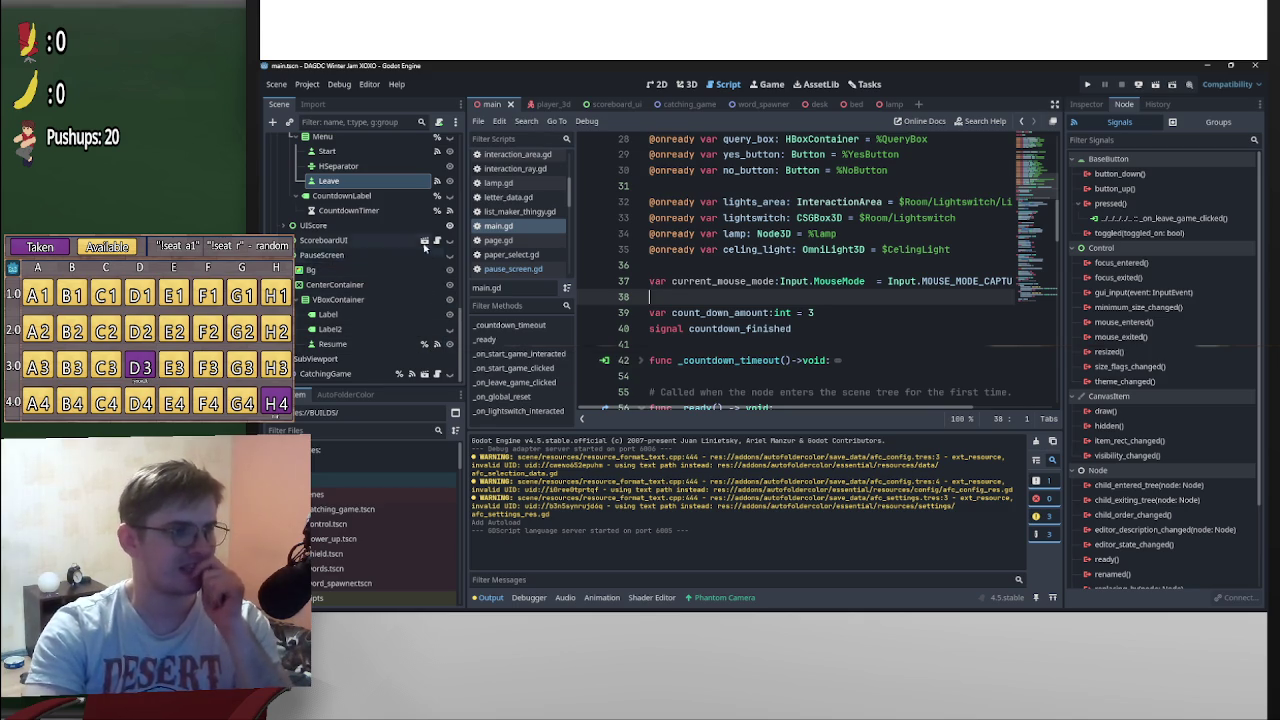
{"action": "scroll", "coordinate": [430, 268], "scroll_direction": "up", "scroll_amount": 5}
{"action": "left_click", "coordinate": [437, 186]}
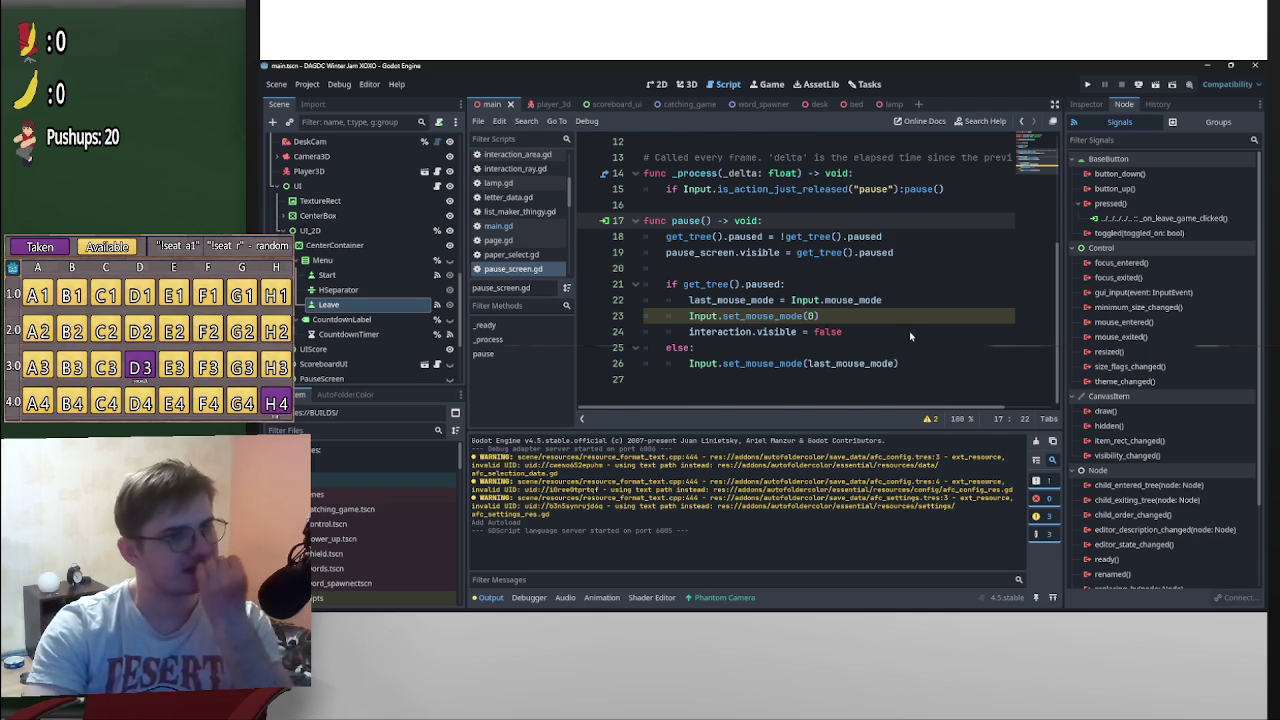
Delete the last_mouse_mode declaration and the line that stores it in pause_screen.gd
{"action": "scroll", "coordinate": [910, 337], "scroll_direction": "up", "scroll_amount": 4}
{"action": "left_click_drag", "start_coordinate": [869, 214], "coordinate": [620, 220]}
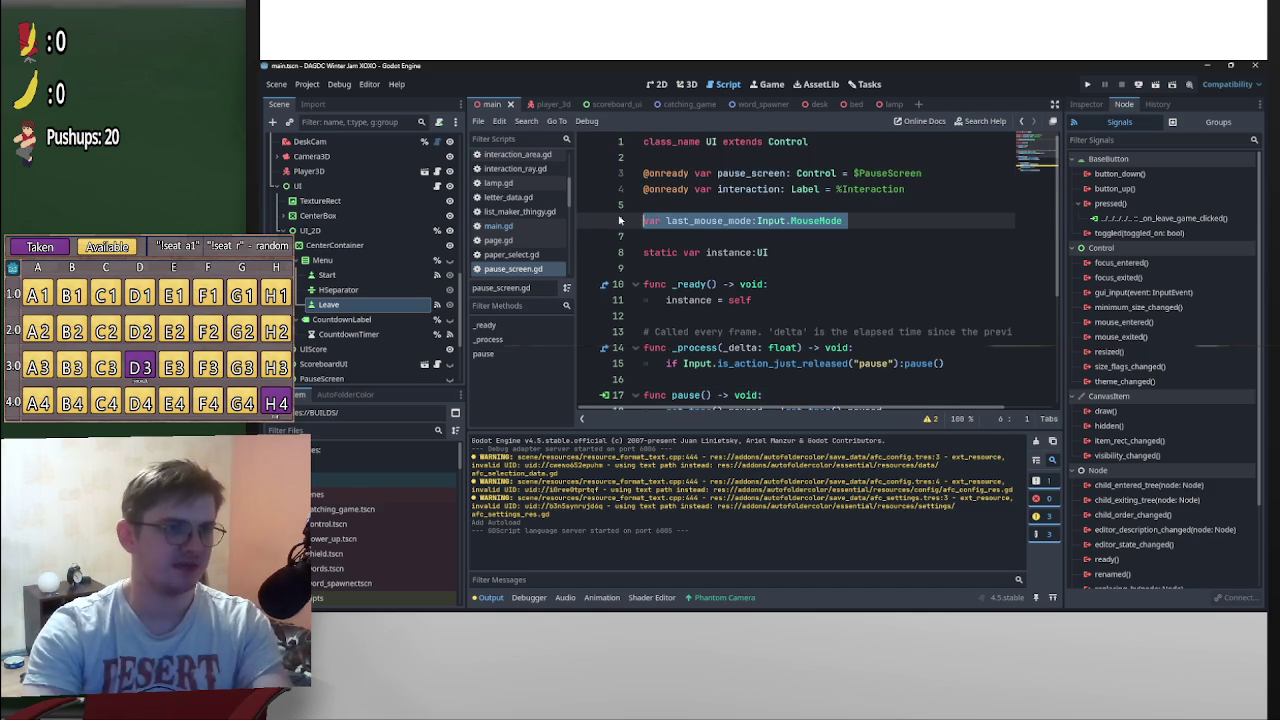
{"action": "key", "text": "BackSpace"}
{"action": "key", "text": "BackSpace"}
{"action": "scroll", "coordinate": [846, 266], "scroll_direction": "down", "scroll_amount": 2}
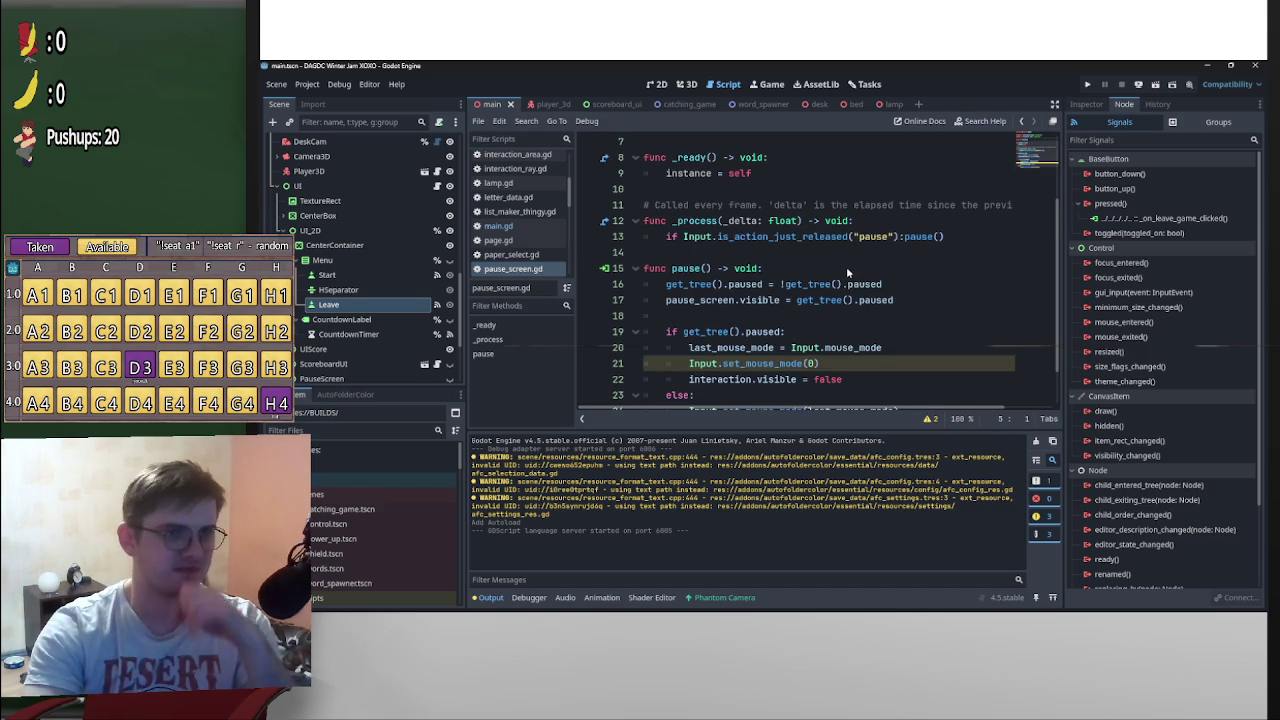
{"action": "scroll", "coordinate": [848, 320], "scroll_direction": "down", "scroll_amount": 1}
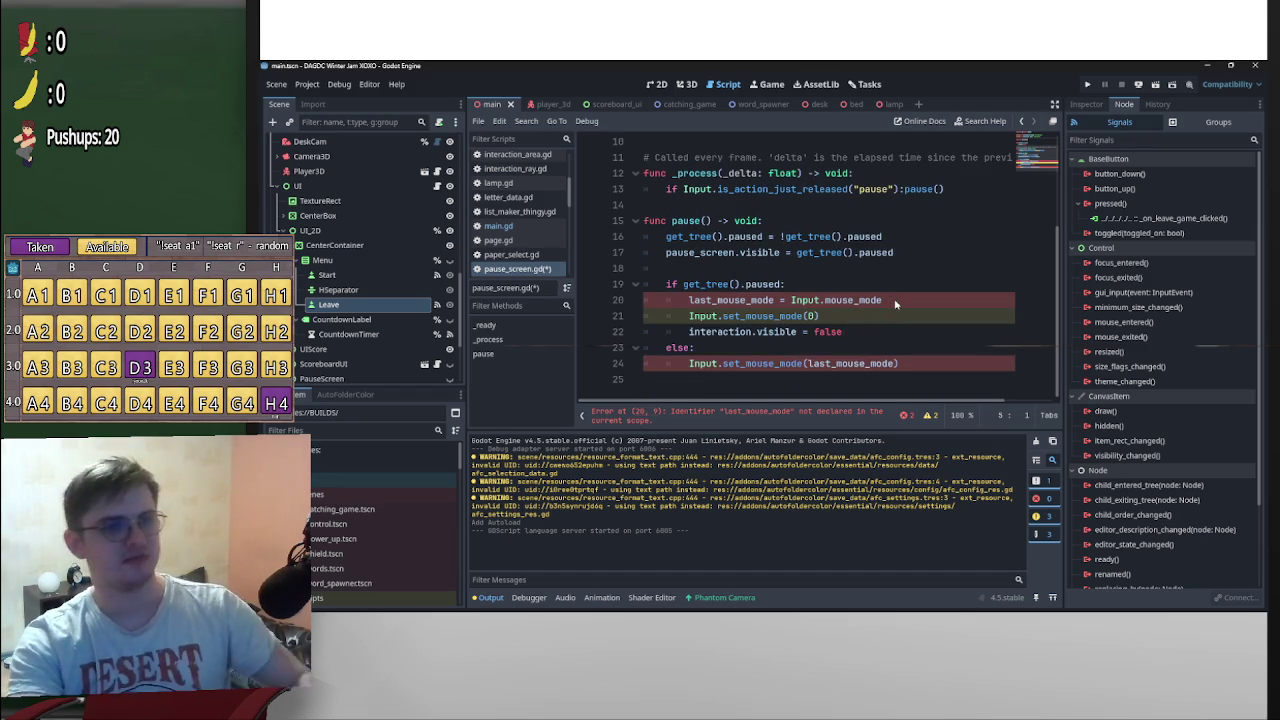
{"action": "mouse_move", "coordinate": [884, 300]}
{"action": "left_mouse_down"}
{"action": "mouse_move", "coordinate": [662, 300]}
{"action": "mouse_move", "coordinate": [689, 300]}
{"action": "left_mouse_up"}
{"action": "key", "text": "BackSpace"}
{"action": "key", "text": "BackSpace"}
{"action": "key", "text": "BackSpace"}
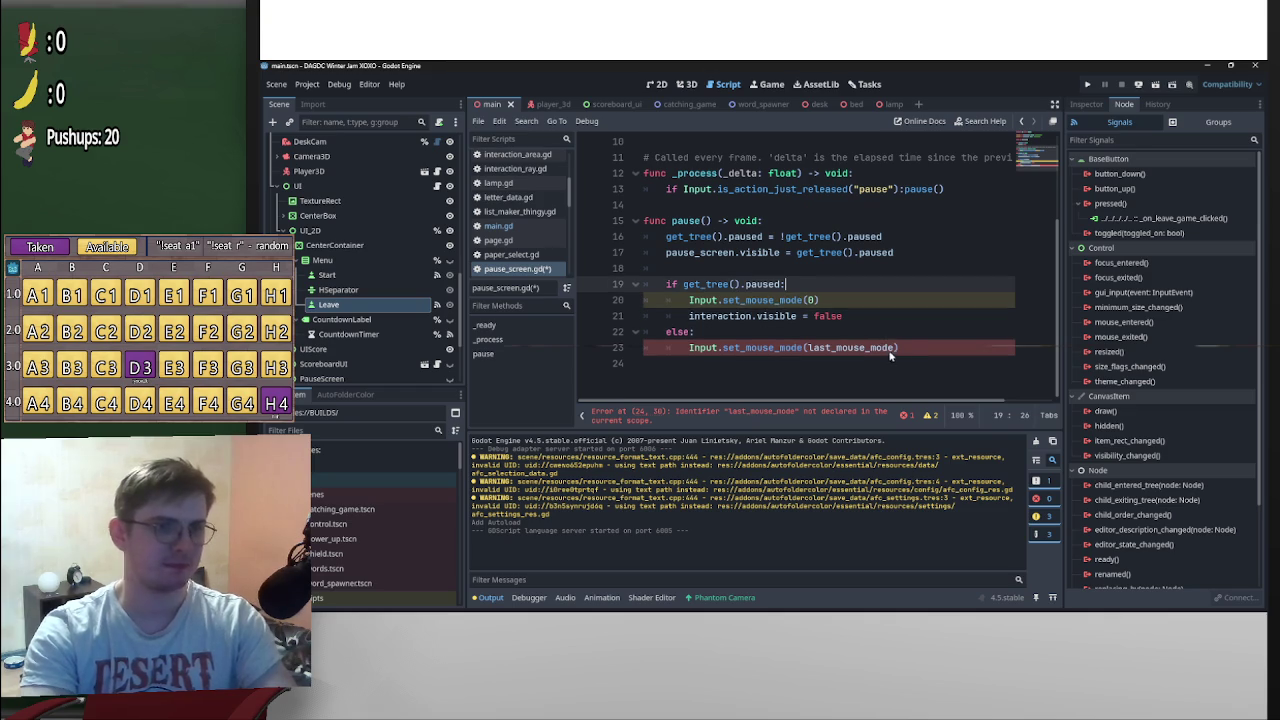
Replace the restored last_mouse_mode with Main.i.current_mouse_mode and save the script
{"action": "left_click_drag", "start_coordinate": [897, 347], "coordinate": [810, 347]}
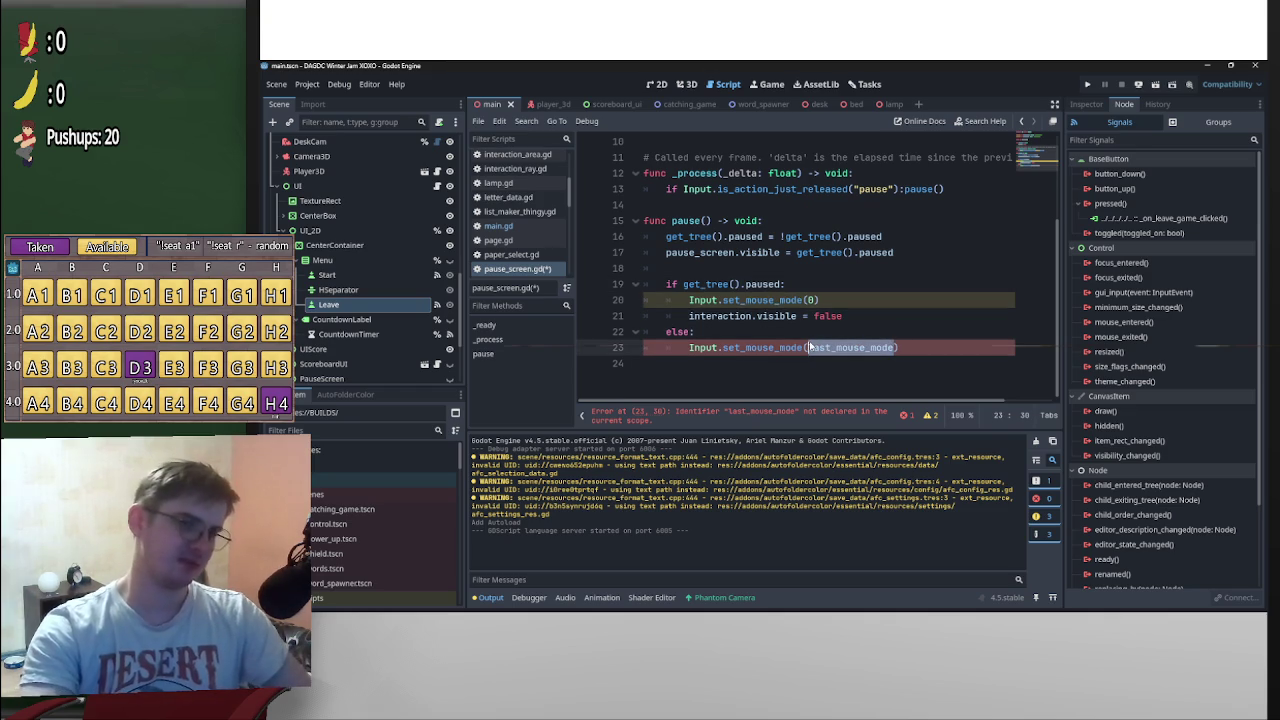
{"action": "type", "text": "Main."}
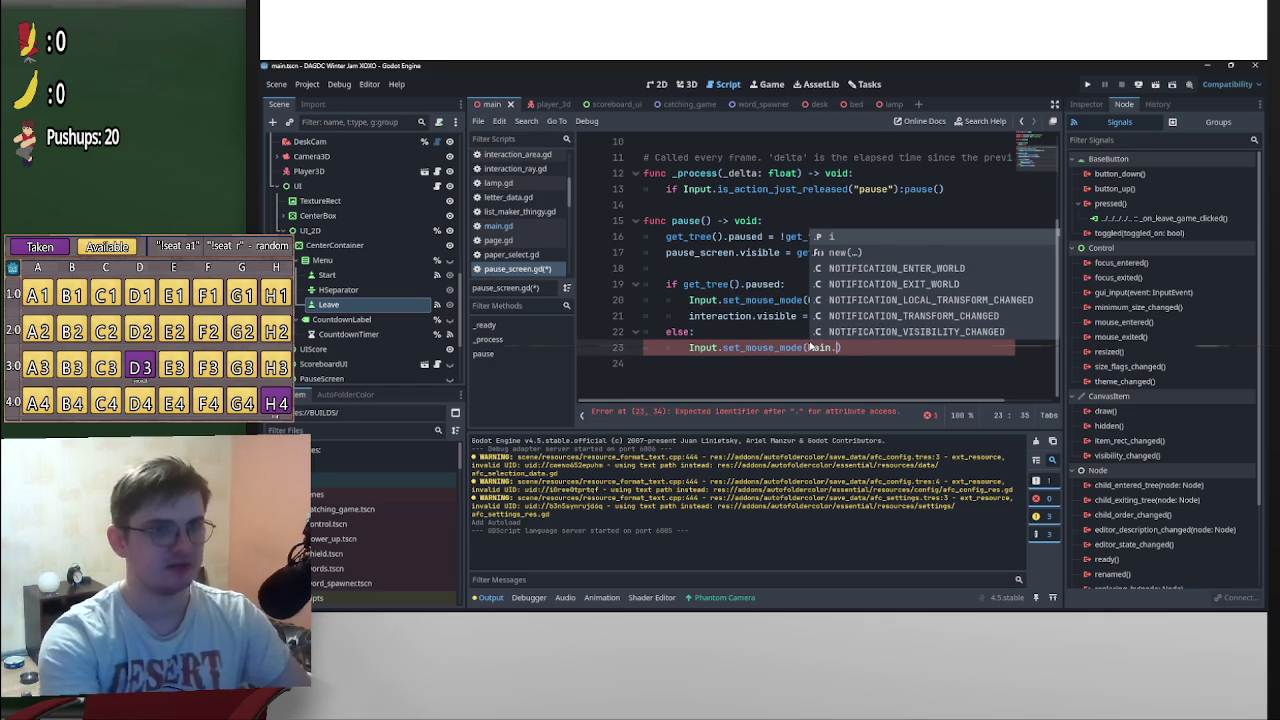
{"action": "scroll", "coordinate": [758, 294], "scroll_direction": "up", "scroll_amount": 3}
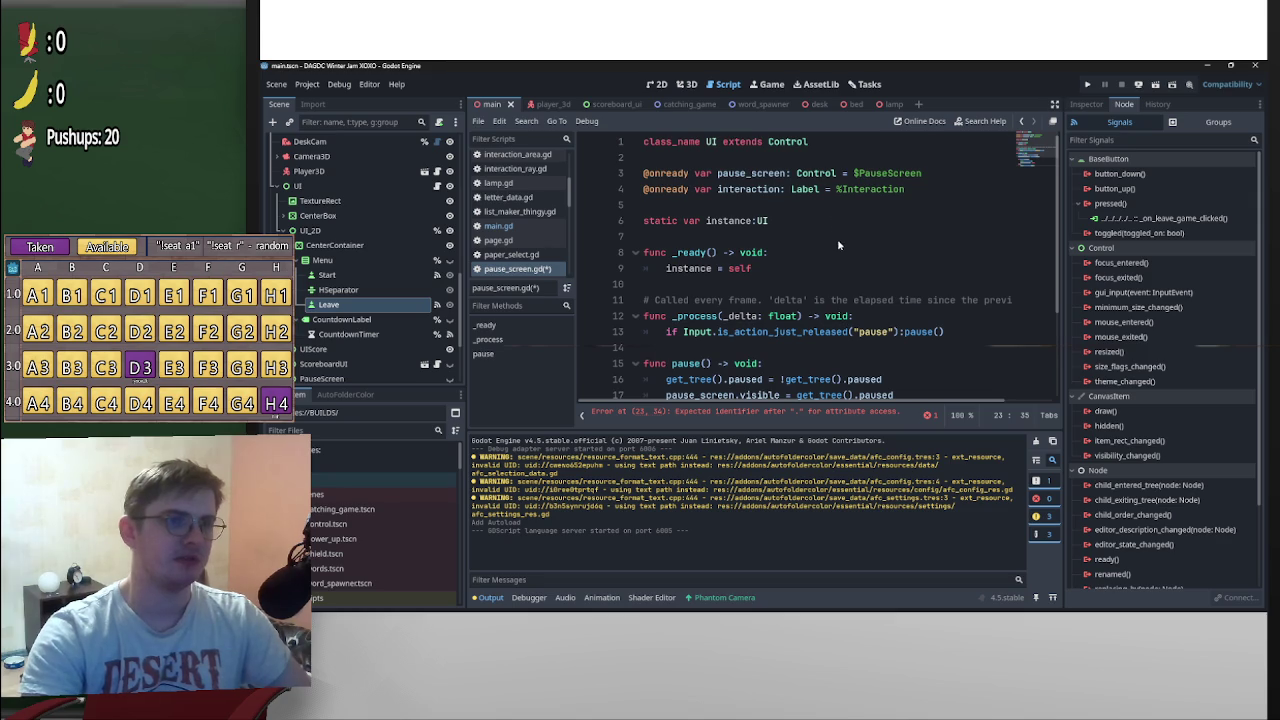
{"action": "scroll", "coordinate": [845, 308], "scroll_direction": "down", "scroll_amount": 3}
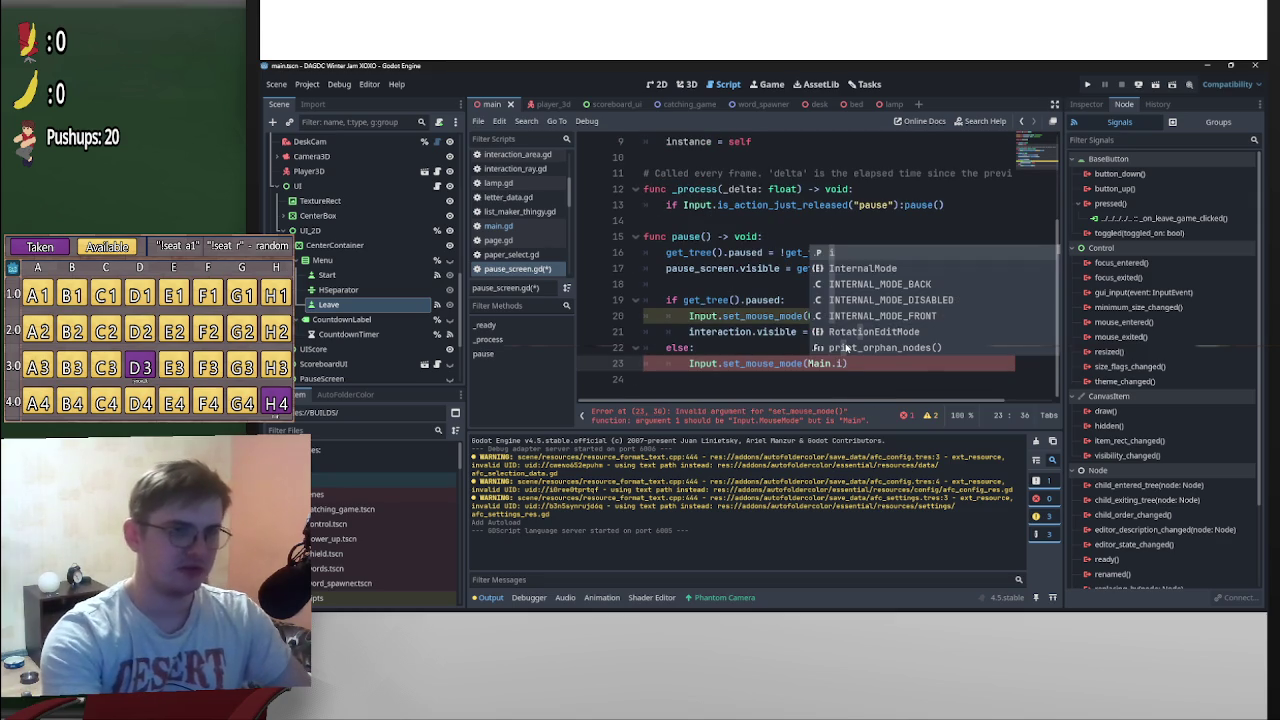
{"action": "type", "text": ".c"}
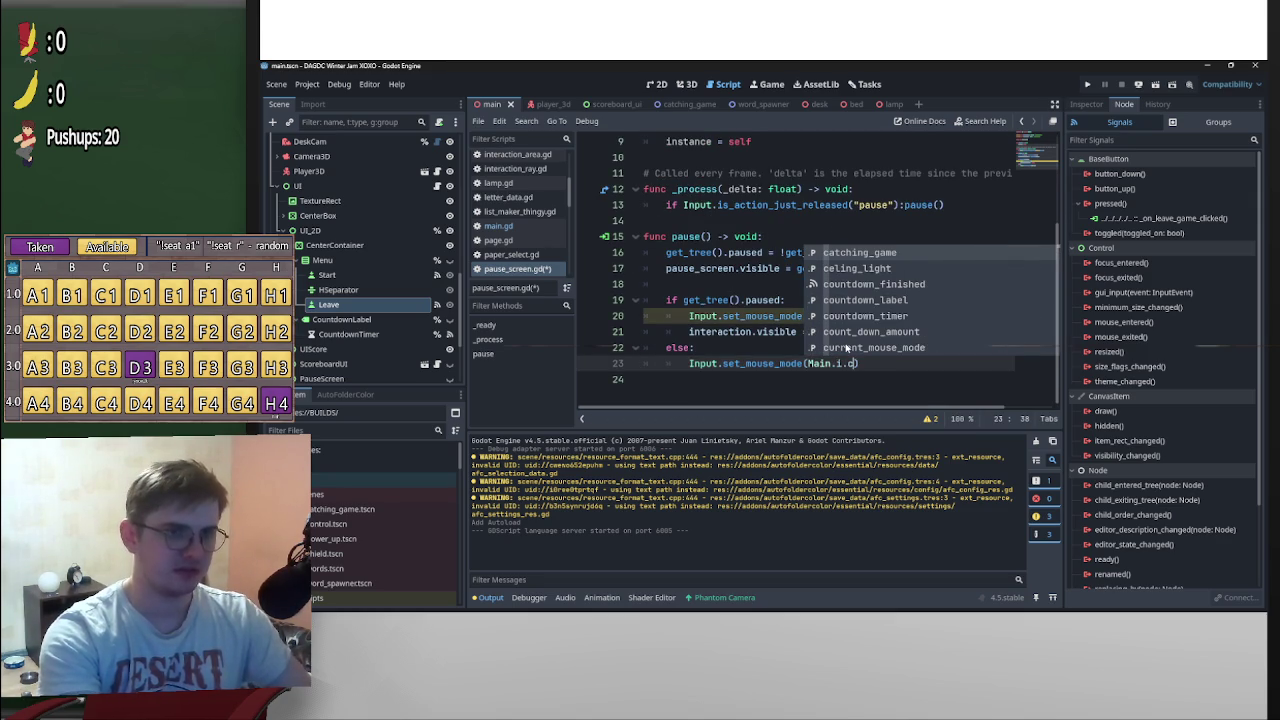
{"action": "type", "text": "u"}
{"action": "key", "text": "Return"}
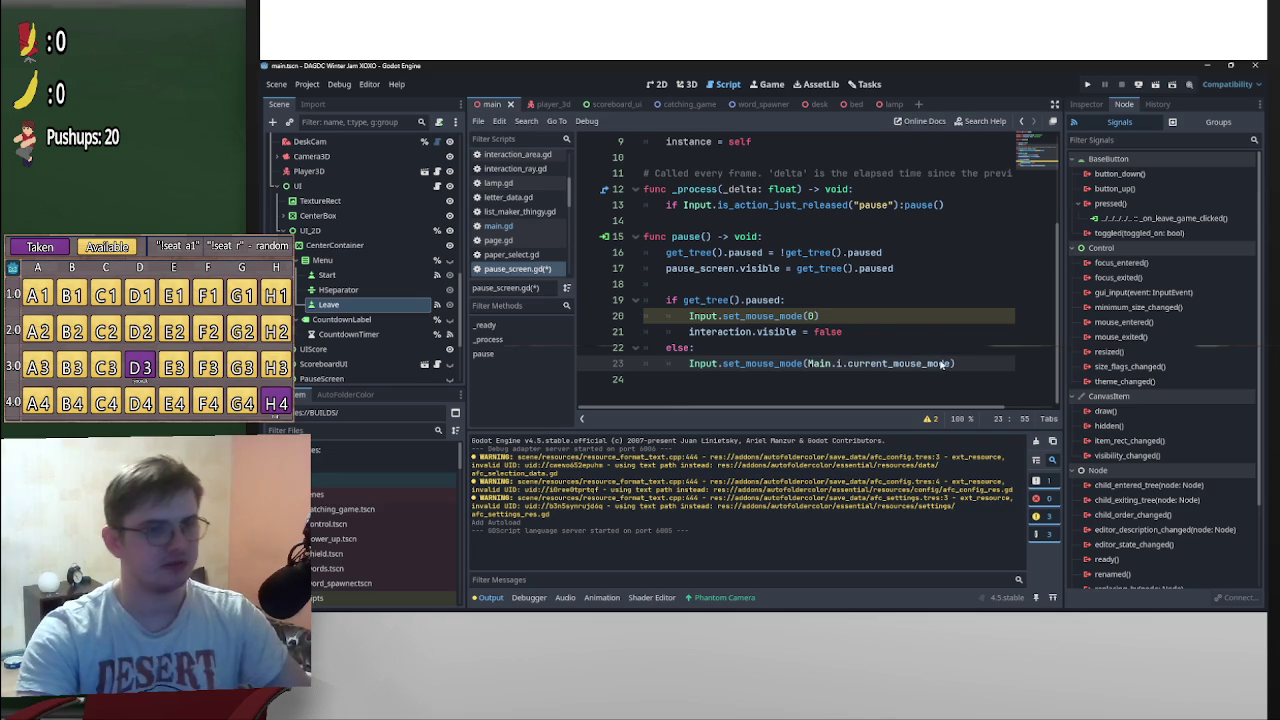
{"action": "key", "text": "ctrl+s"}
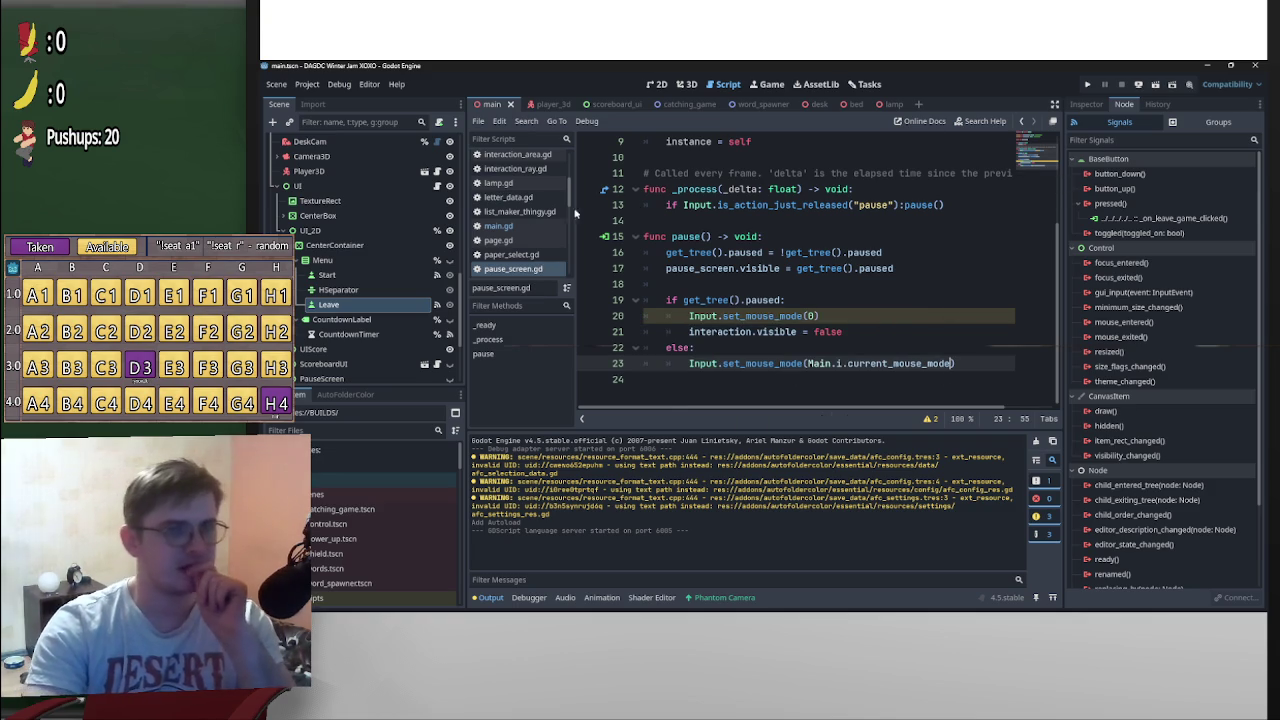
Briefly check Project Settings and the Export presets, closing each
{"action": "left_click", "coordinate": [307, 84]}
{"action": "left_click", "coordinate": [330, 99]}
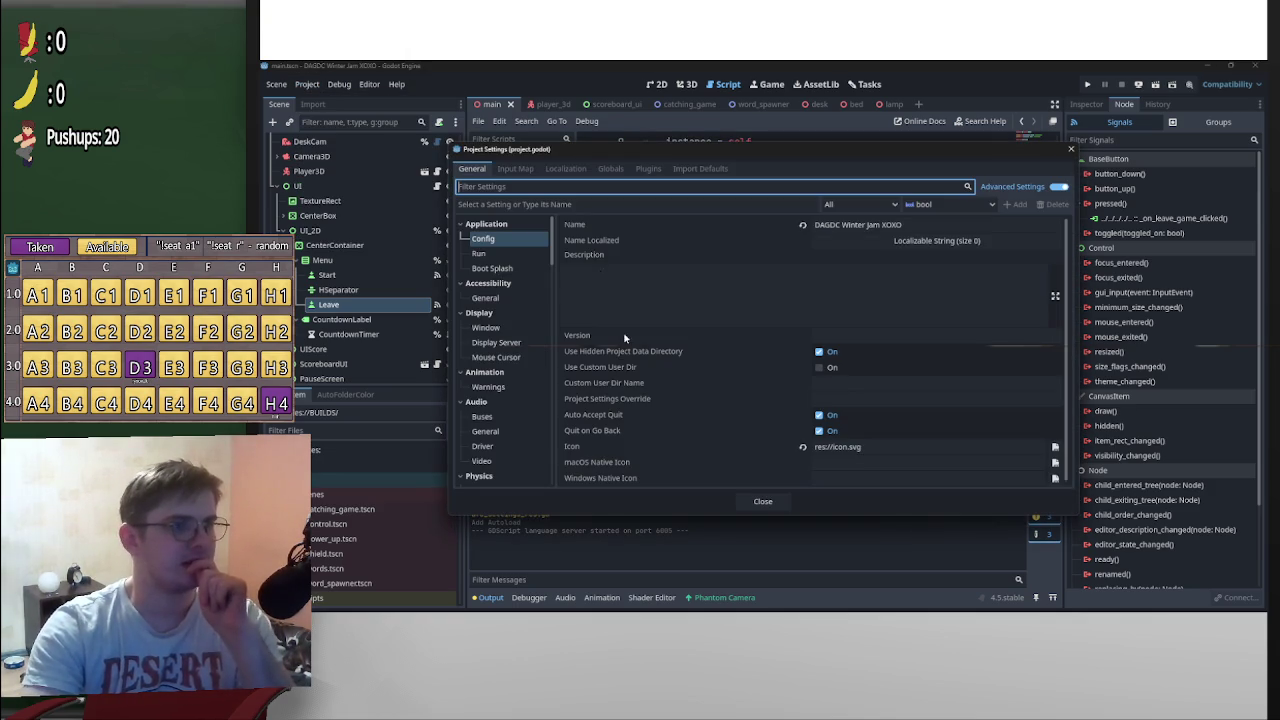
{"action": "left_click", "coordinate": [1071, 148]}
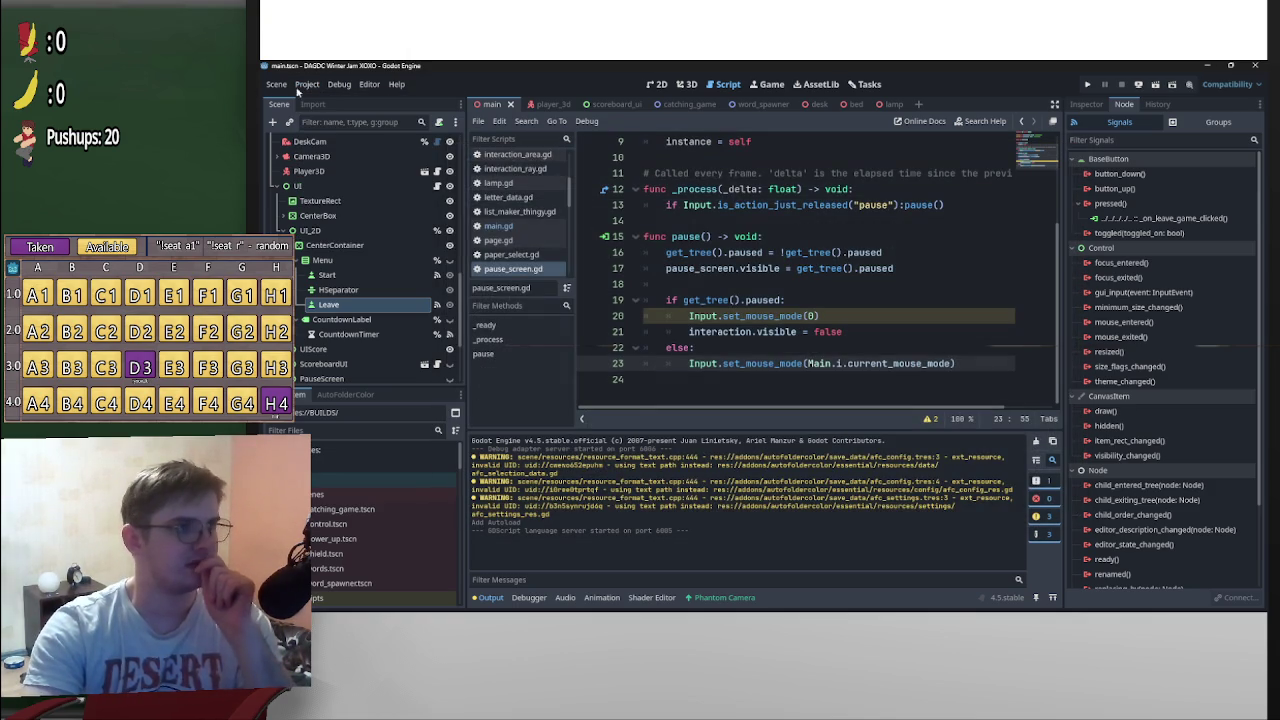
{"action": "left_click", "coordinate": [307, 84]}
{"action": "left_click", "coordinate": [340, 155]}
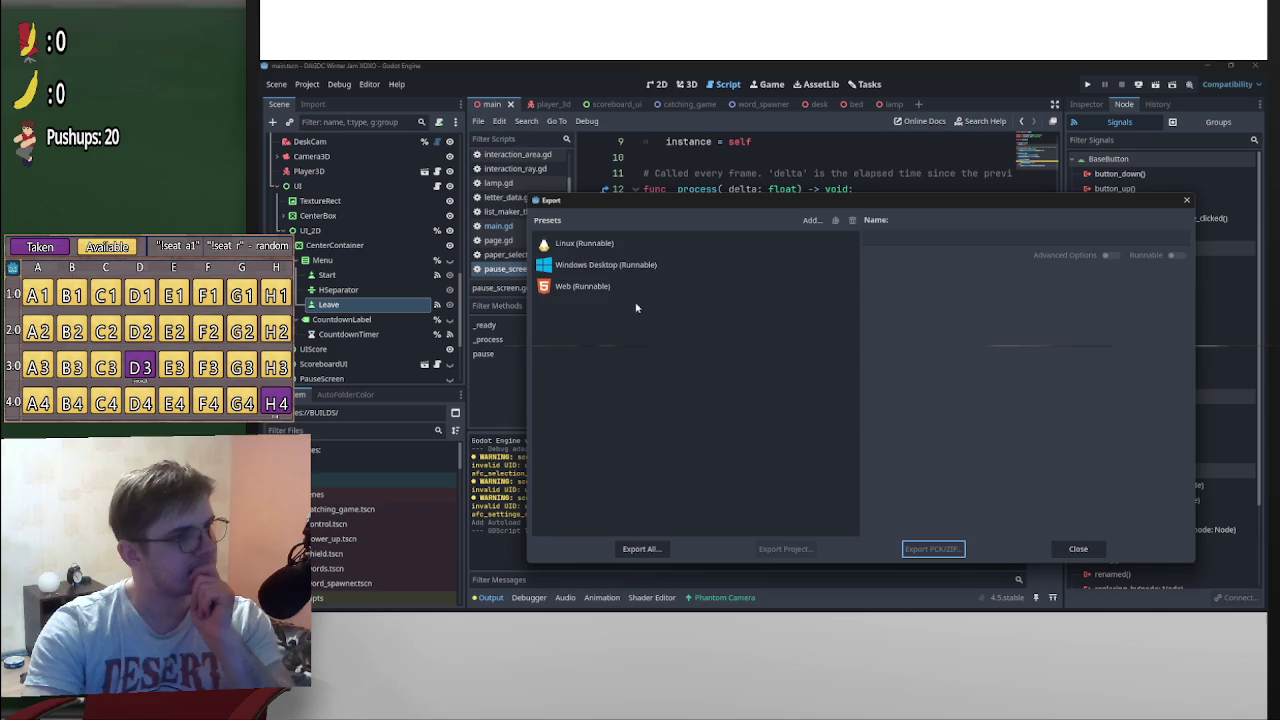
{"action": "key", "text": "Escape"}
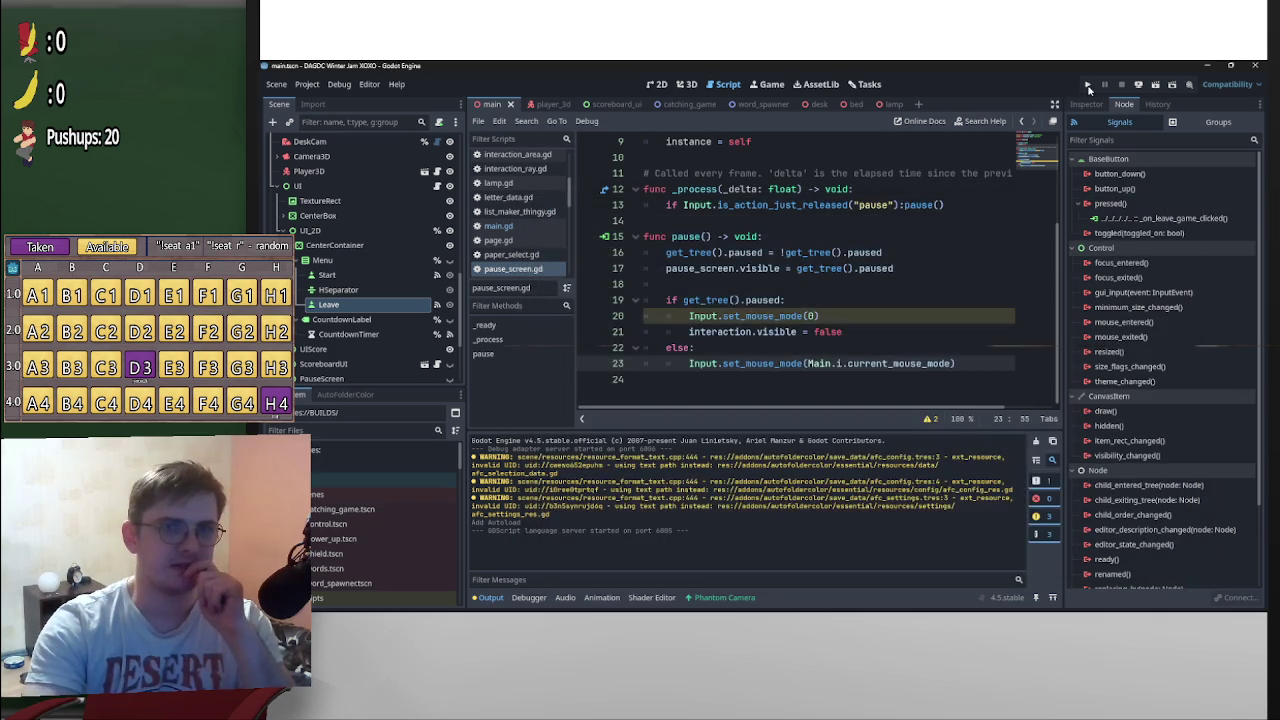
Run the game, capture the mouse, and confirm Escape shows 'The game is Paused' before stopping
{"action": "key", "text": "F5"}
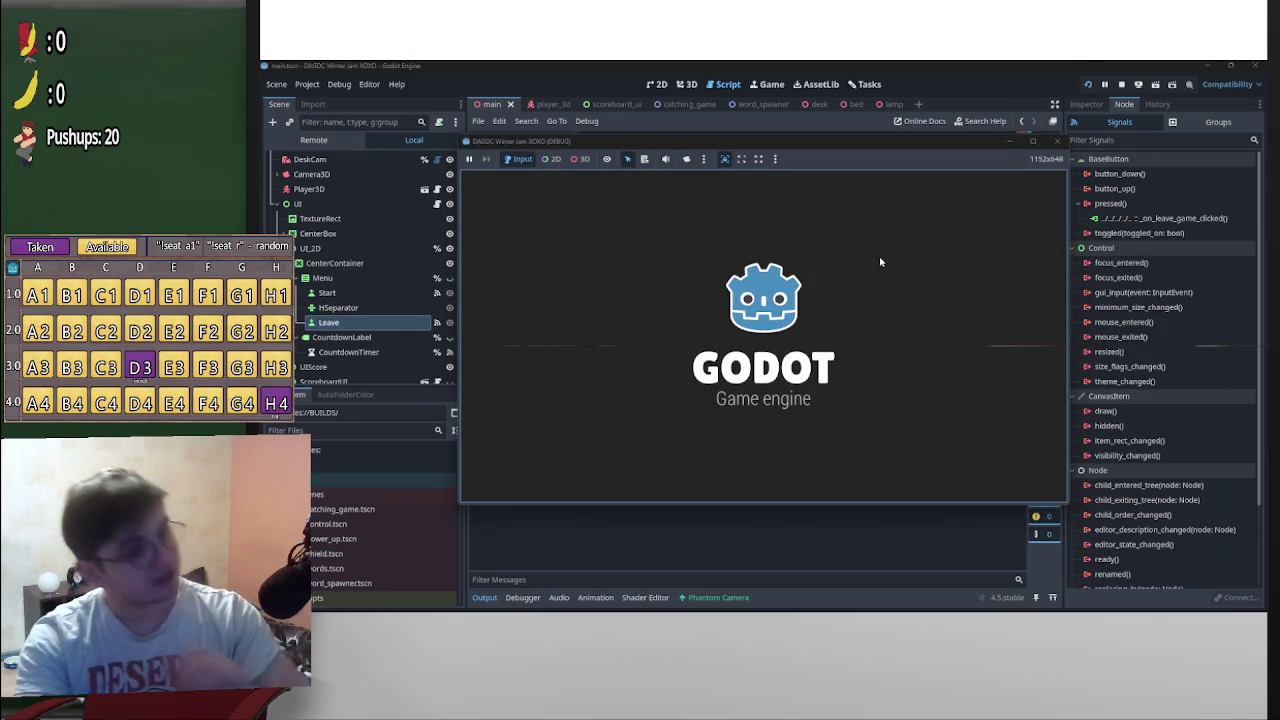
{"action": "left_click", "coordinate": [775, 350]}
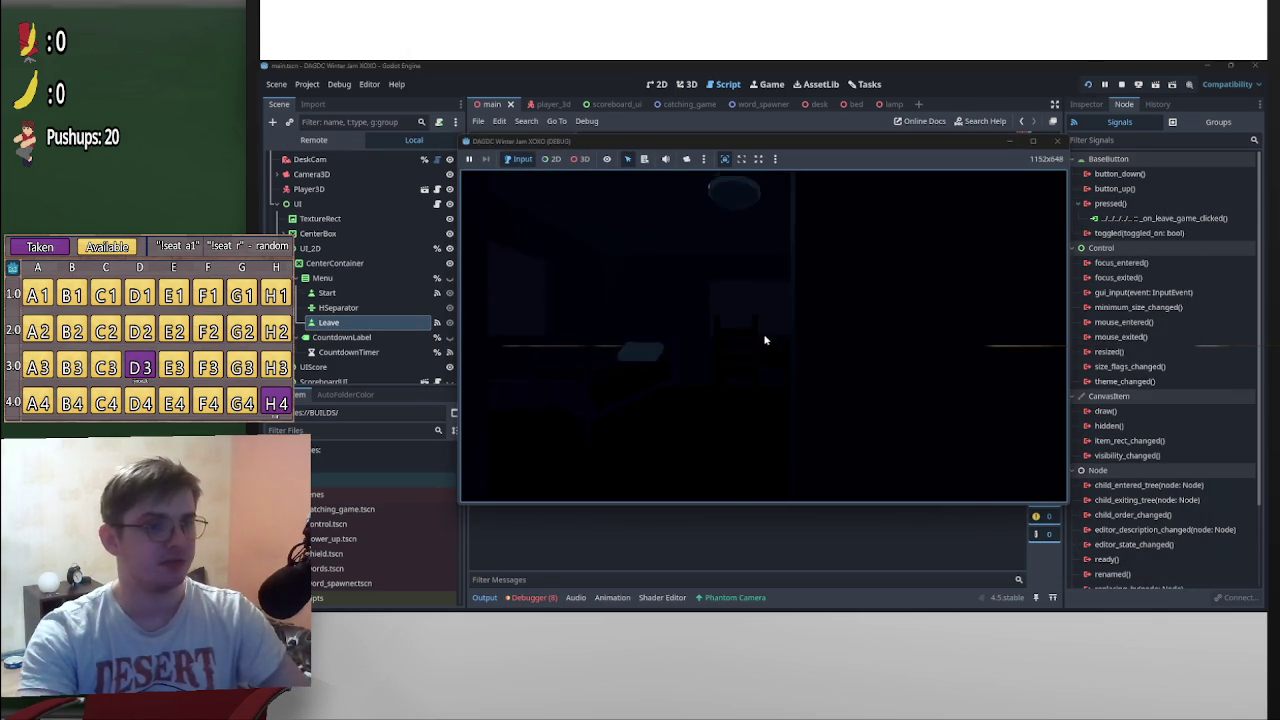
{"action": "left_click", "coordinate": [758, 347]}
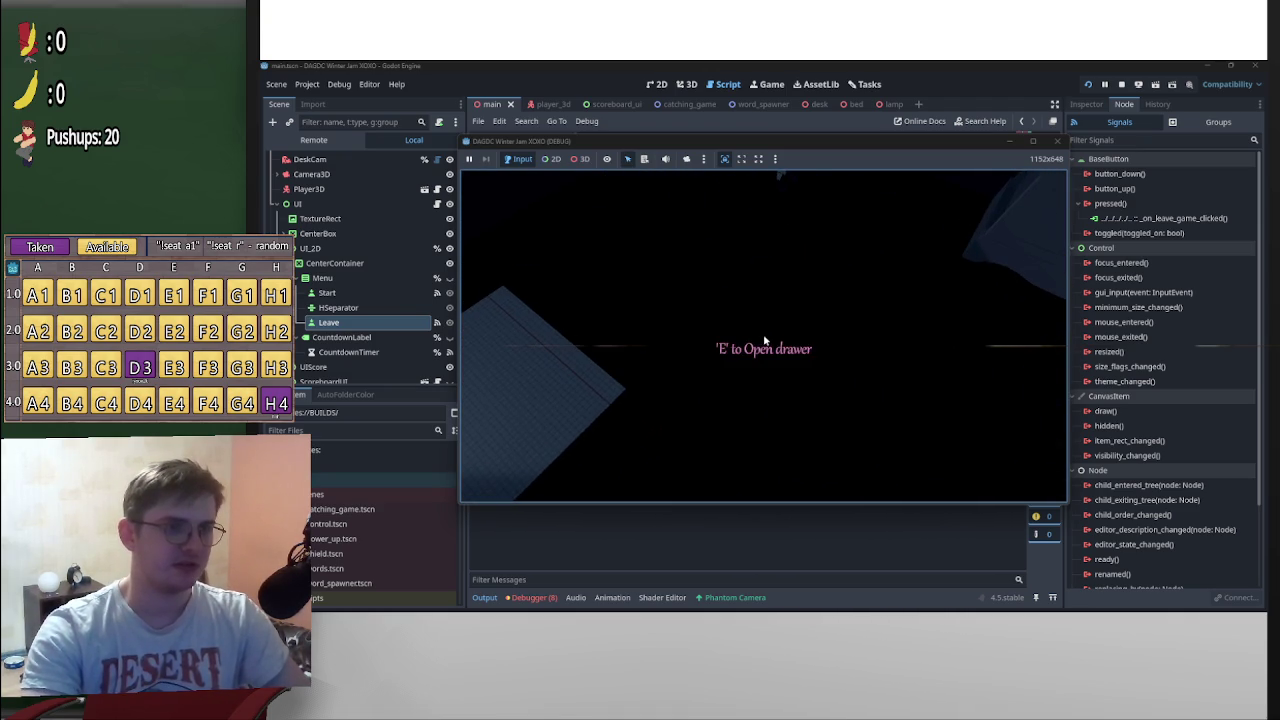
{"action": "key", "text": "Escape"}
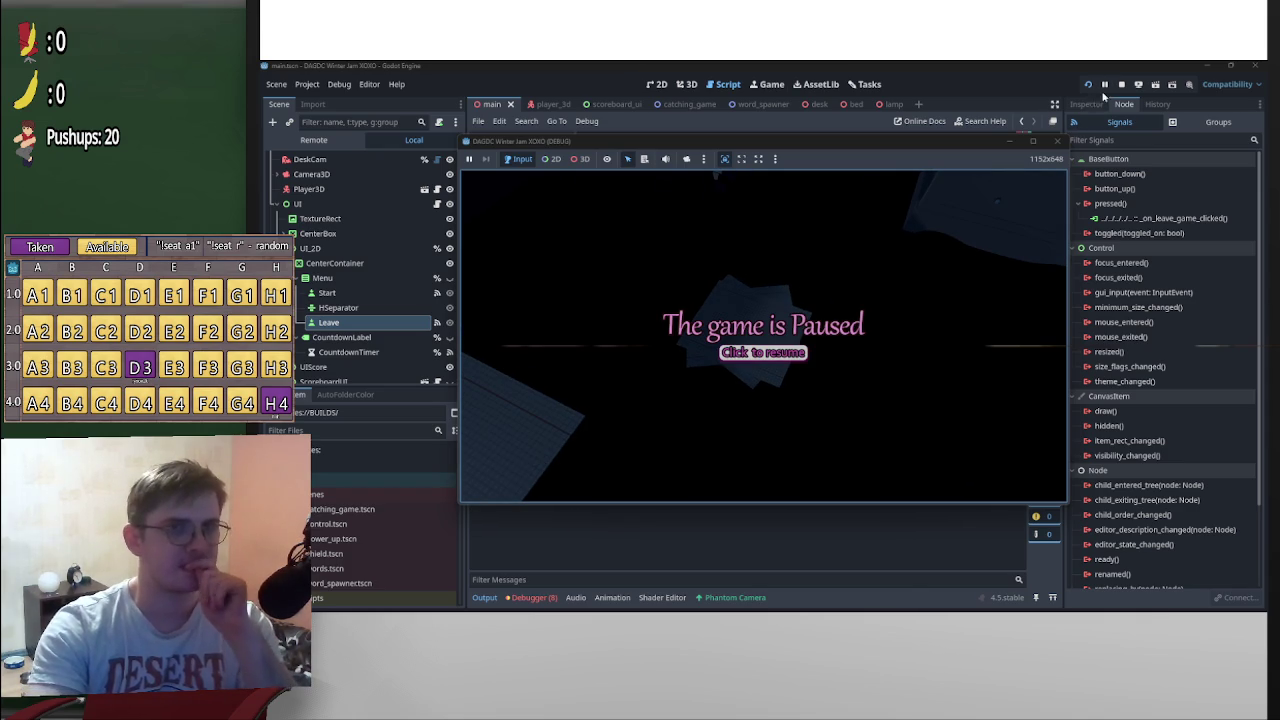
{"action": "left_click", "coordinate": [1008, 145]}
In desk.gd, jump to _on_papers_ai_interacted through the PapersAI signal connection
{"action": "scroll", "coordinate": [428, 307], "scroll_direction": "up", "scroll_amount": 5}
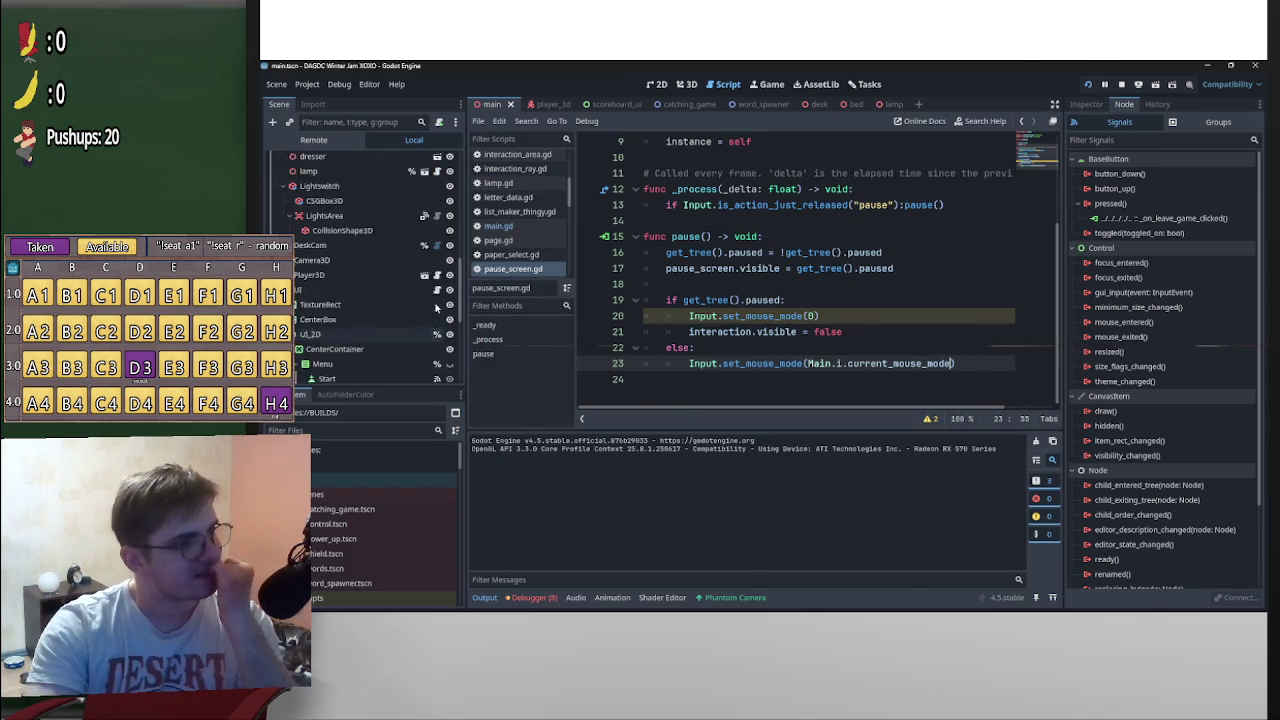
{"action": "scroll", "coordinate": [459, 274], "scroll_direction": "down", "scroll_amount": 5}
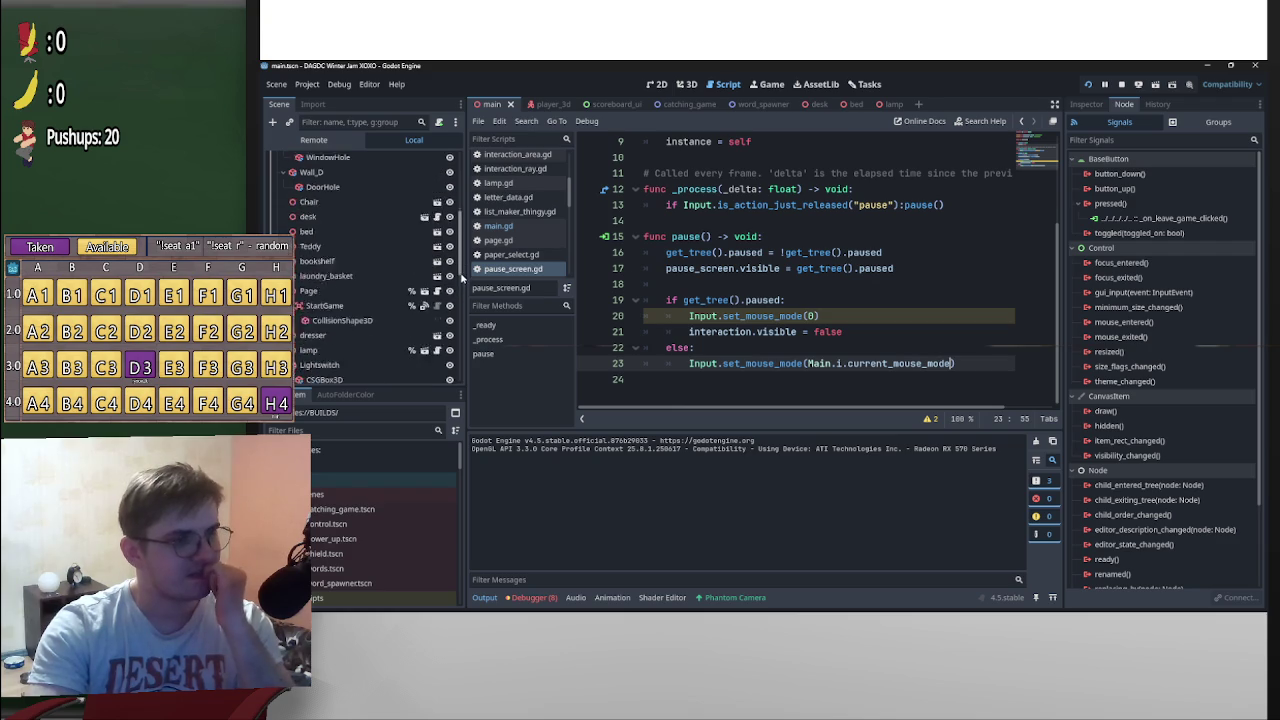
{"action": "left_click", "coordinate": [812, 103]}
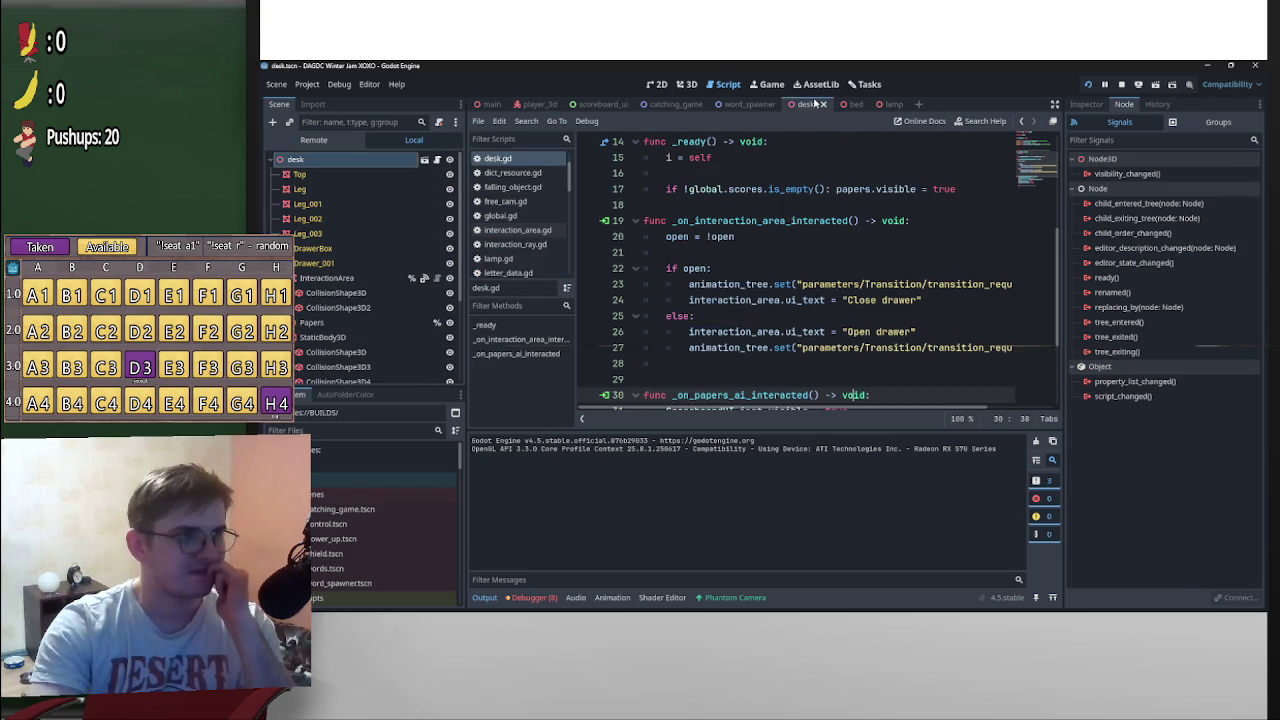
{"action": "scroll", "coordinate": [370, 320], "scroll_direction": "down", "scroll_amount": 2}
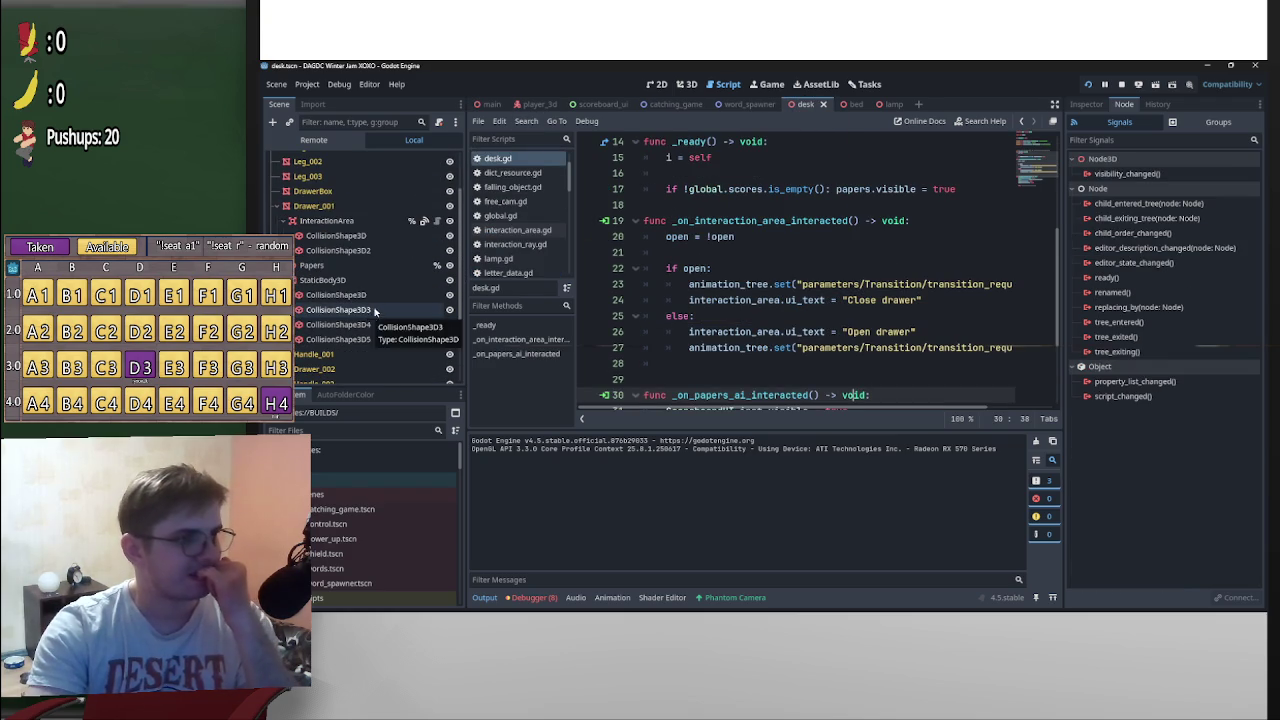
{"action": "left_click", "coordinate": [387, 268]}
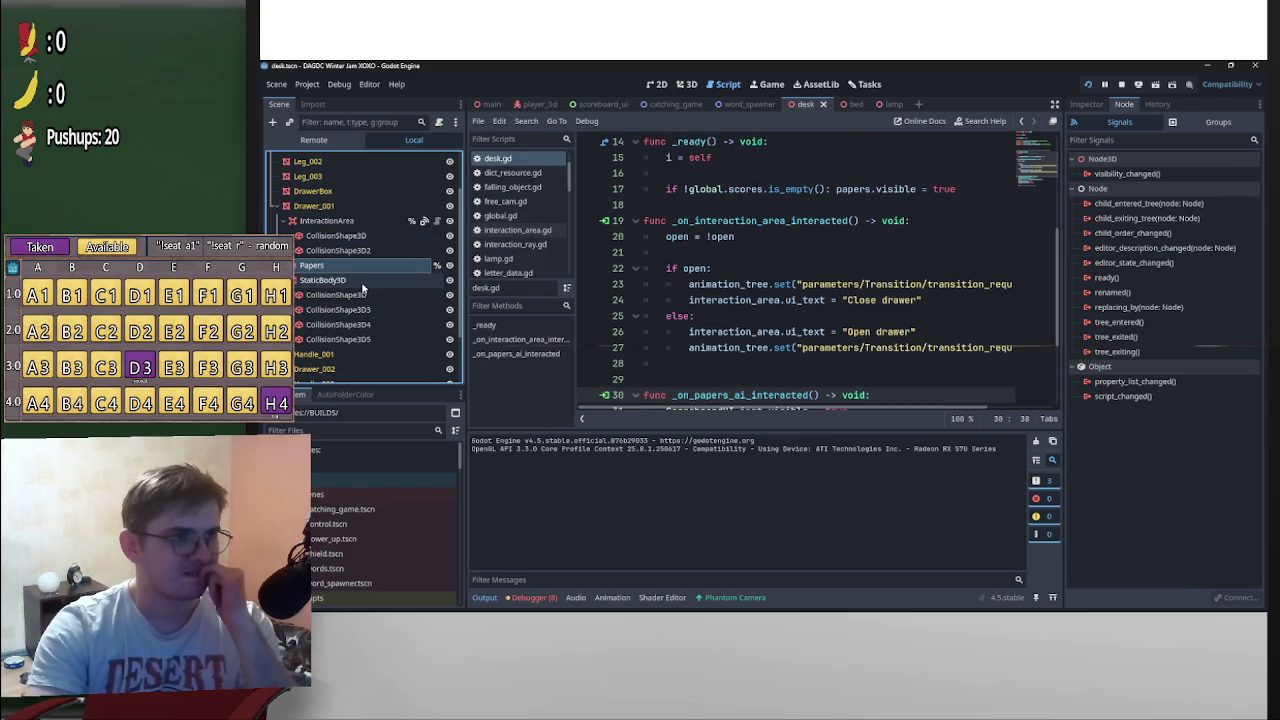
{"action": "left_click", "coordinate": [352, 224]}
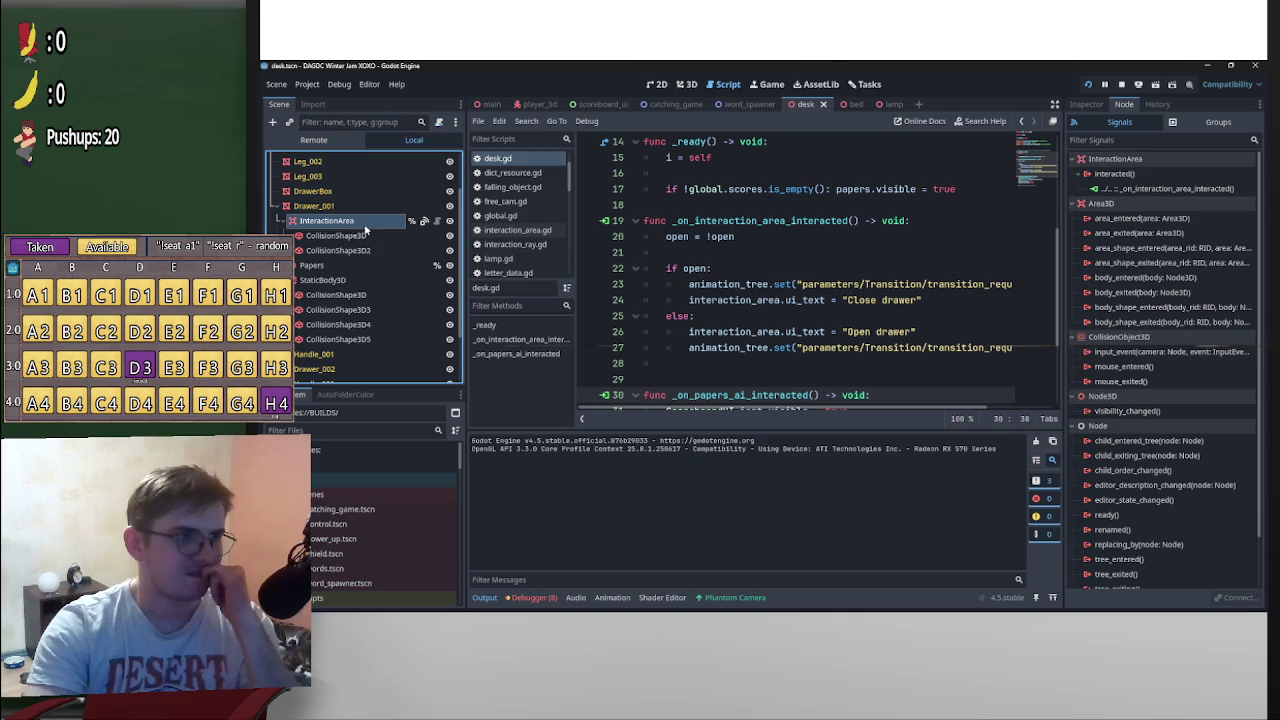
{"action": "left_click", "coordinate": [291, 265]}
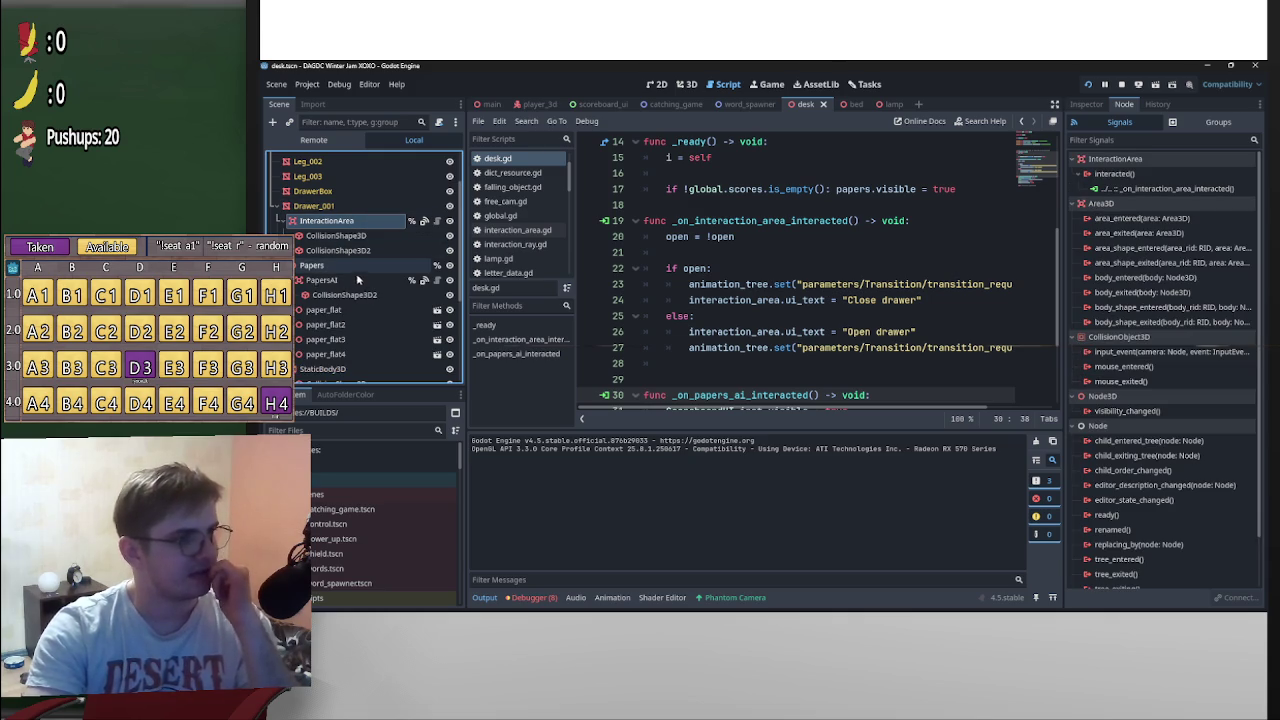
{"action": "left_click", "coordinate": [357, 280]}
{"action": "double_click", "coordinate": [1155, 188]}
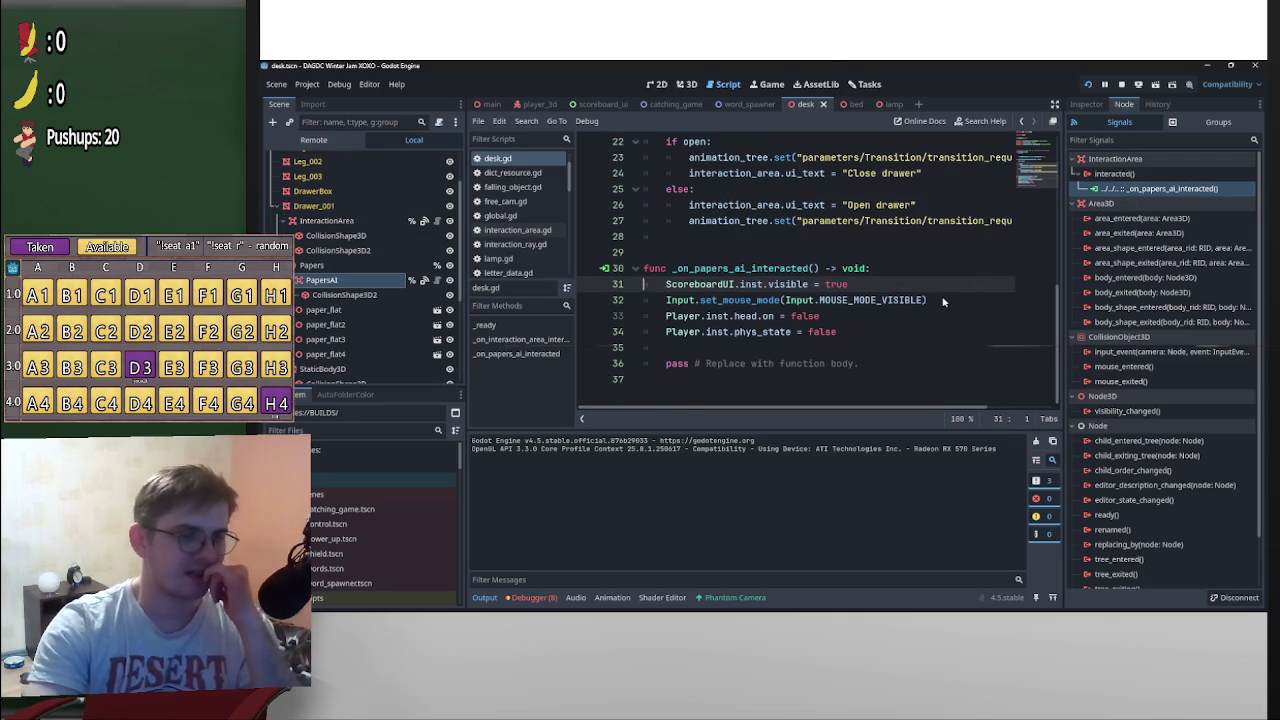
Add Main.i.current_mouse_mode = Input.MOUSE_MODE_VISIBLE below the set_mouse_mode line
{"action": "left_click", "coordinate": [942, 300]}
{"action": "key", "text": "Return"}
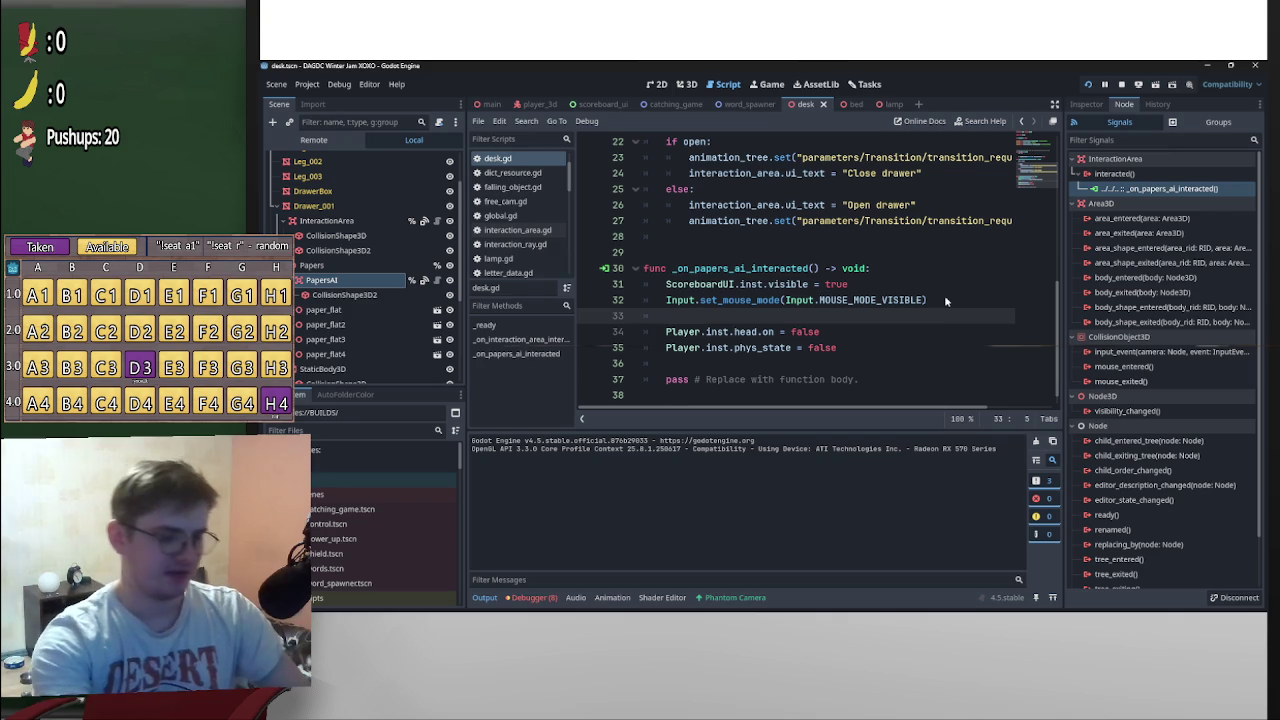
{"action": "type", "text": "Main.i"}
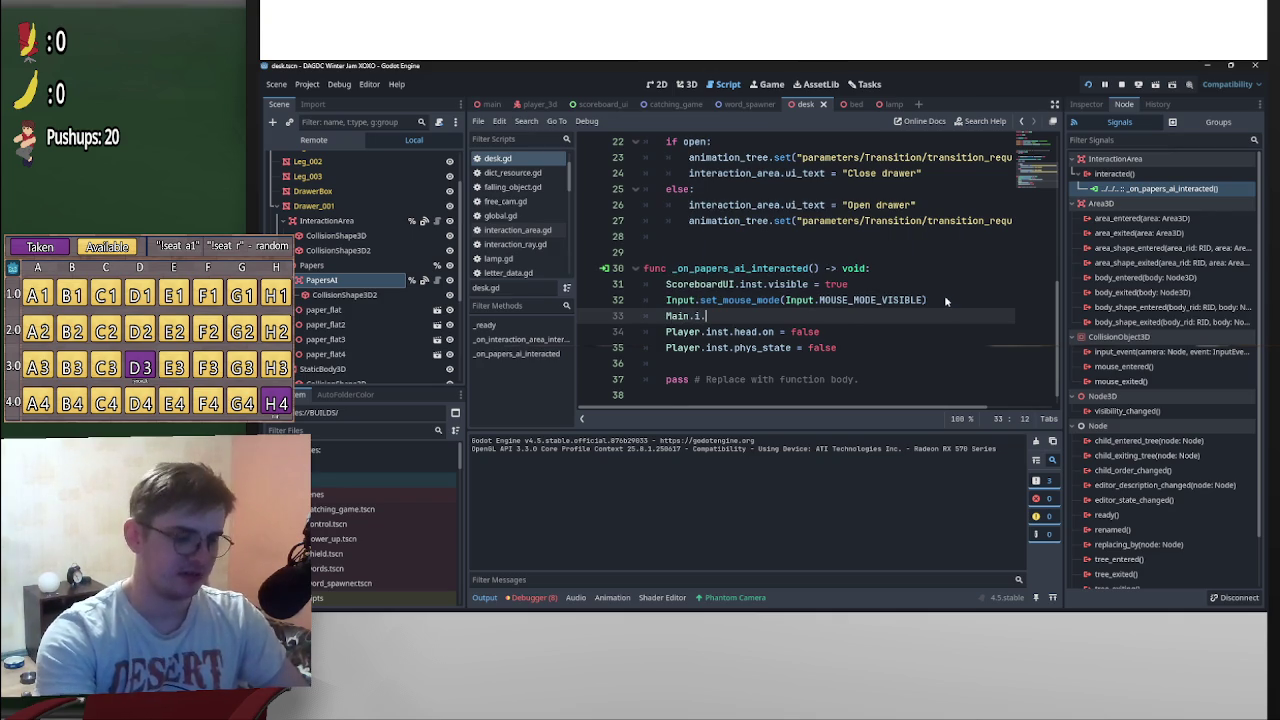
{"action": "type", "text": ".cu"}
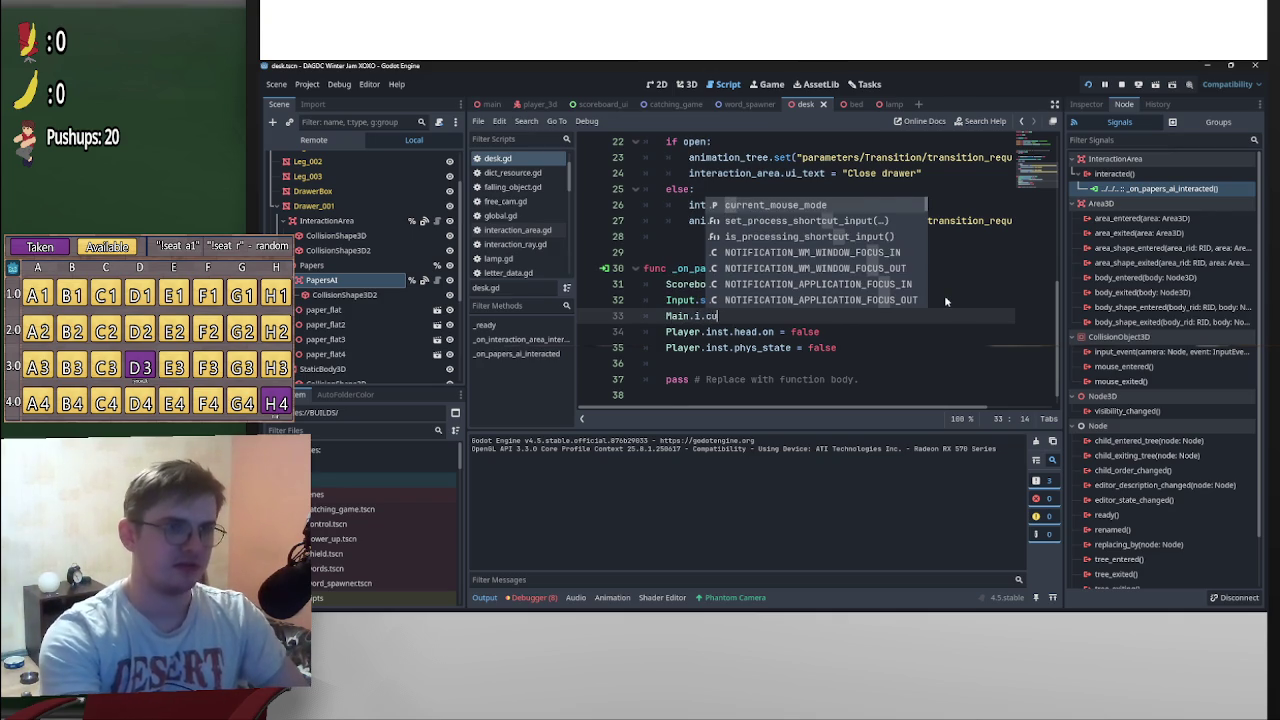
{"action": "key", "text": "Return"}
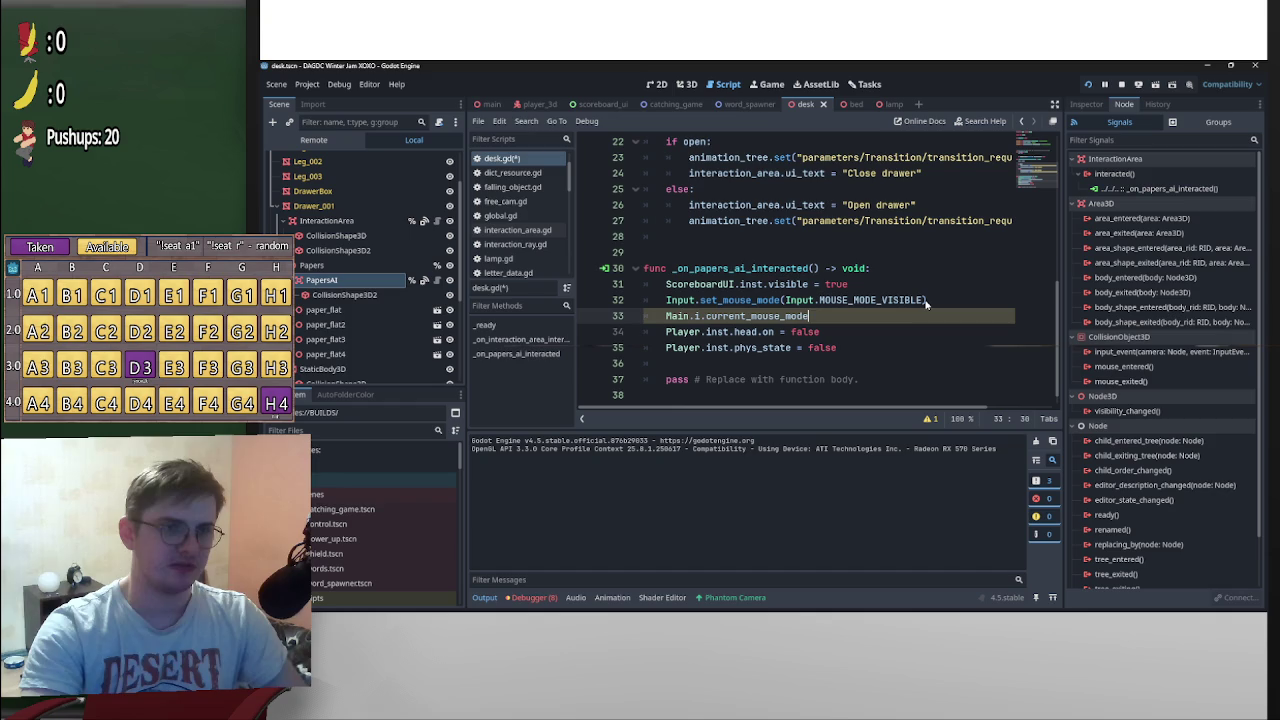
{"action": "type", "text": "="}
{"action": "key", "text": "Escape"}
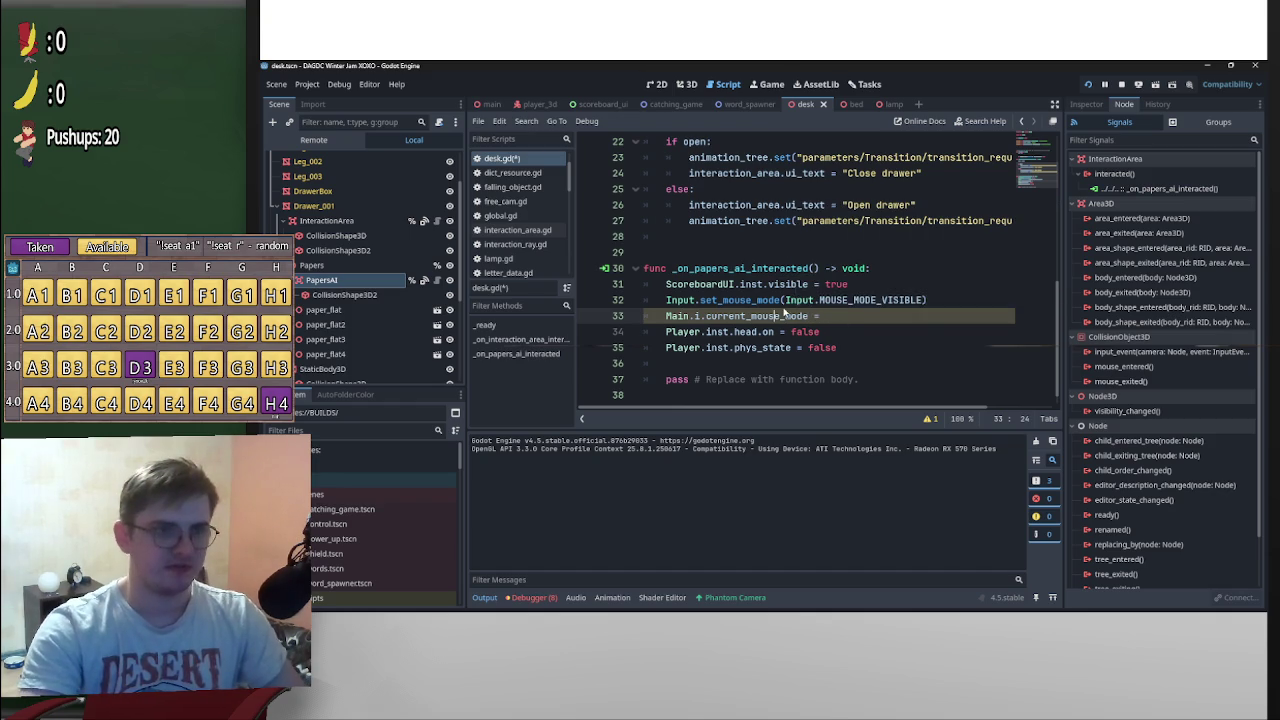
{"action": "key", "text": "Up"}
{"action": "key", "text": "Up"}
{"action": "key", "text": "End"}
{"action": "left_click_drag", "start_coordinate": [785, 300], "coordinate": [921, 300]}
{"action": "key", "text": "ctrl+c"}
{"action": "left_click", "coordinate": [930, 318]}
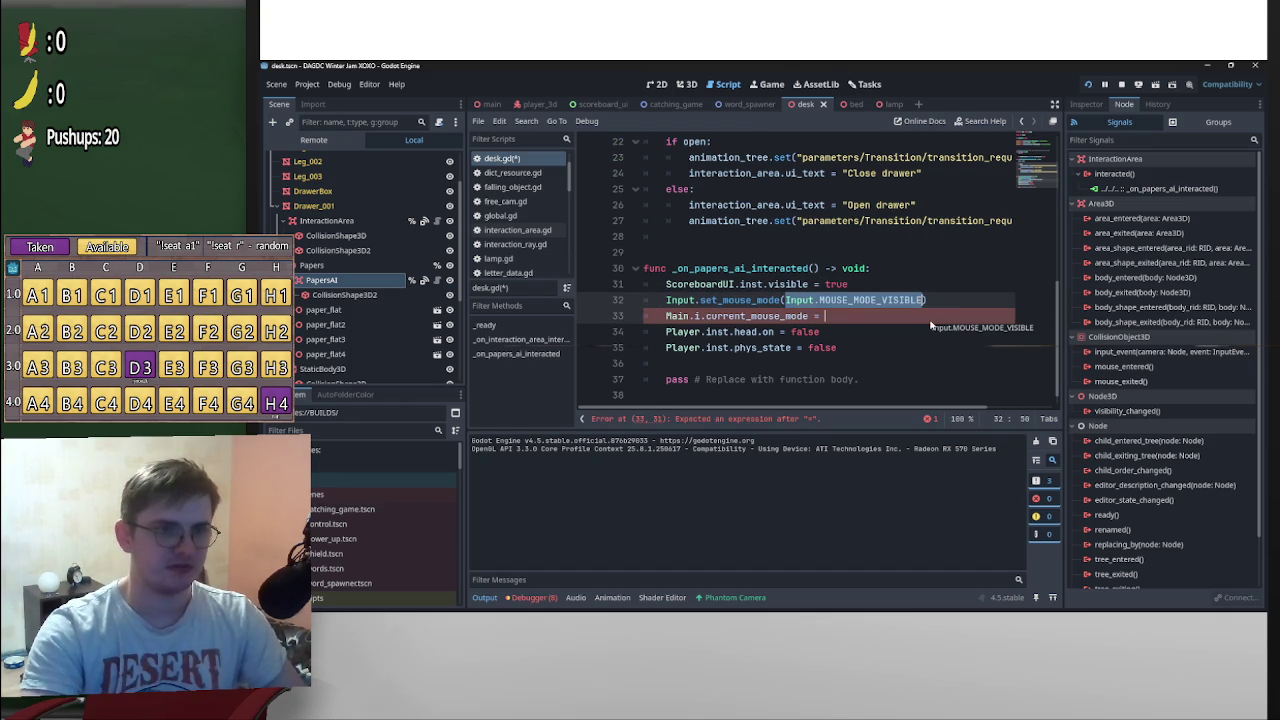
{"action": "key", "text": "ctrl+v"}
{"action": "left_click", "coordinate": [668, 333]}
{"action": "key", "text": "Return"}
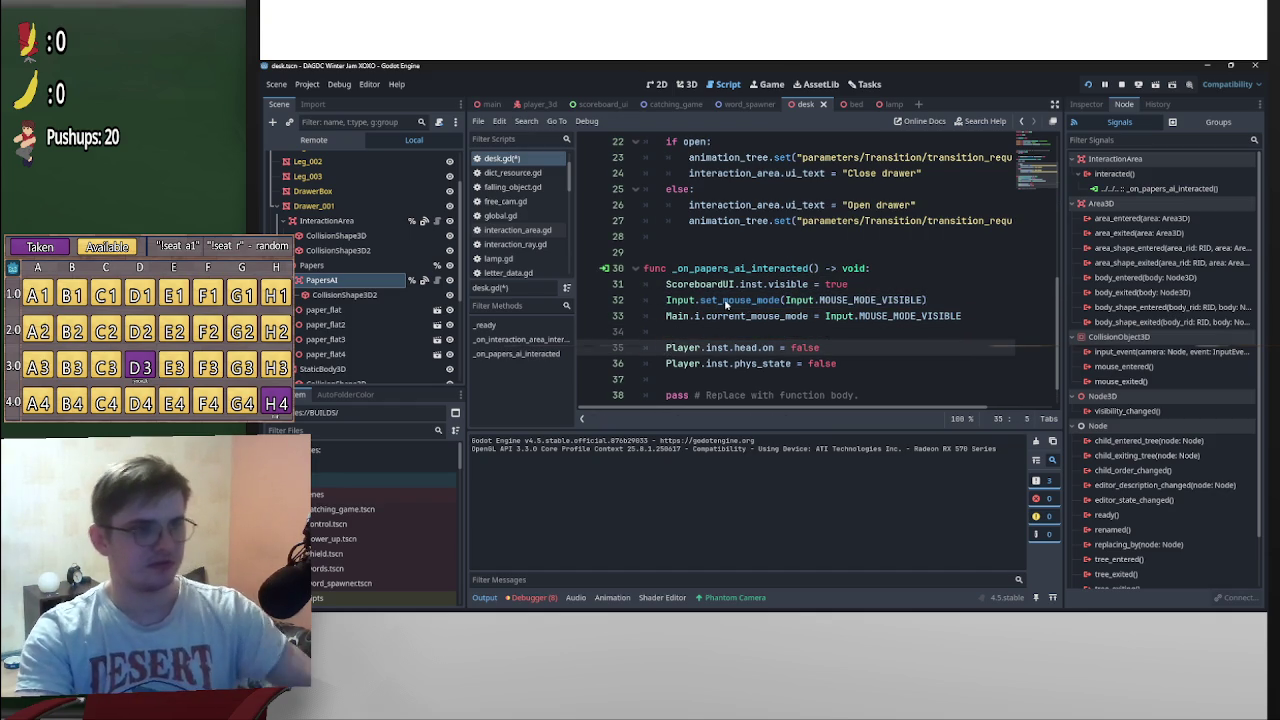
Save desk.gd with the new current_mouse_mode assignment
{"action": "left_click", "coordinate": [727, 302]}
{"action": "key", "text": "ctrl+s"}
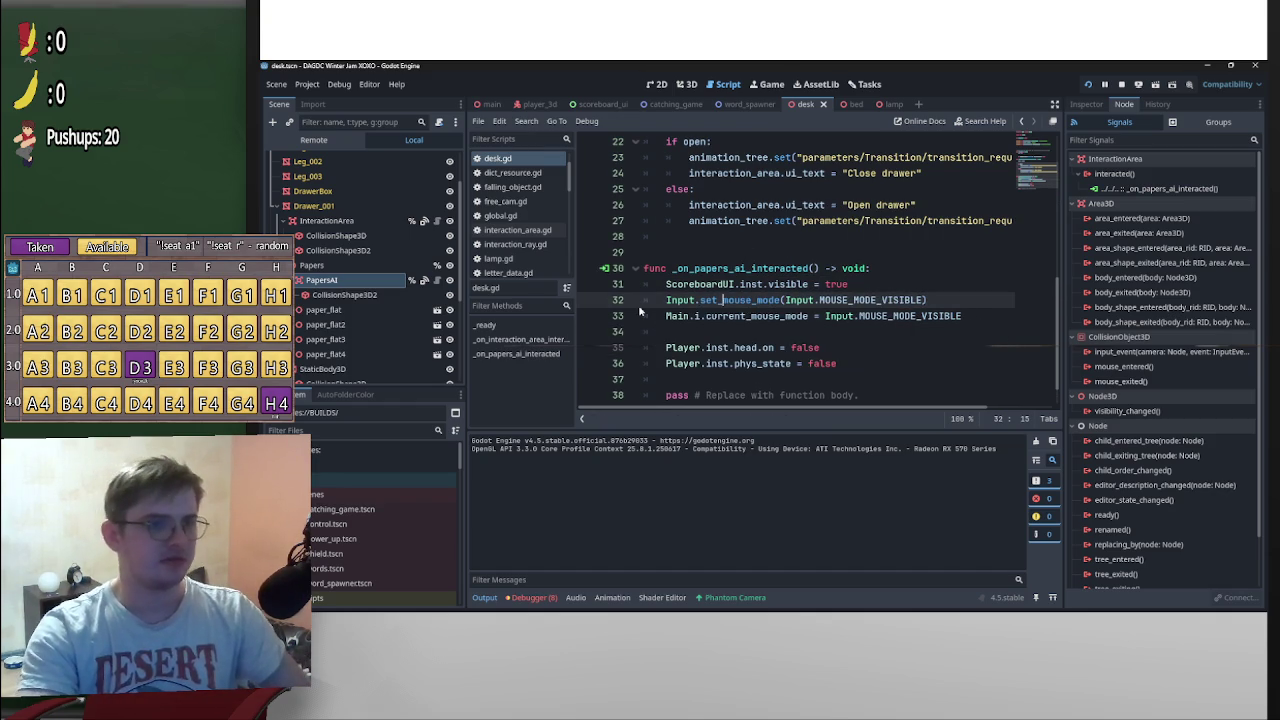
{"action": "left_click_drag", "start_coordinate": [825, 316], "coordinate": [666, 316]}
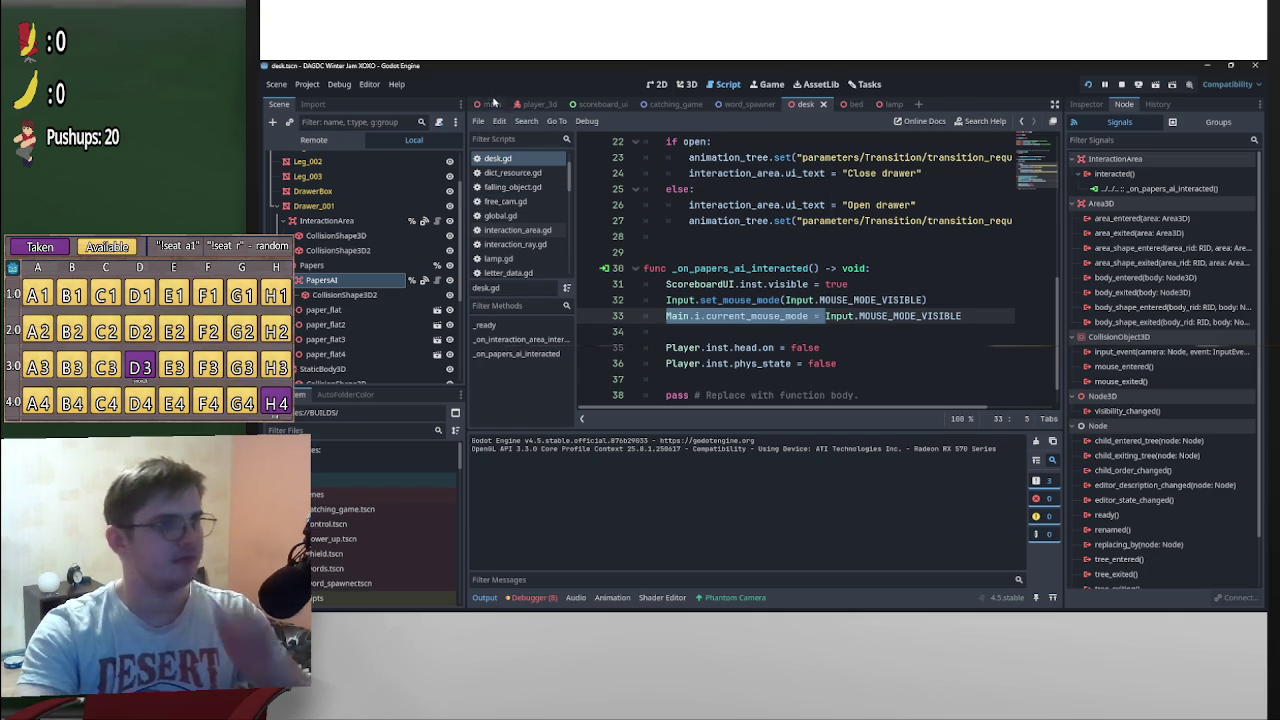
{"action": "left_click", "coordinate": [492, 104]}
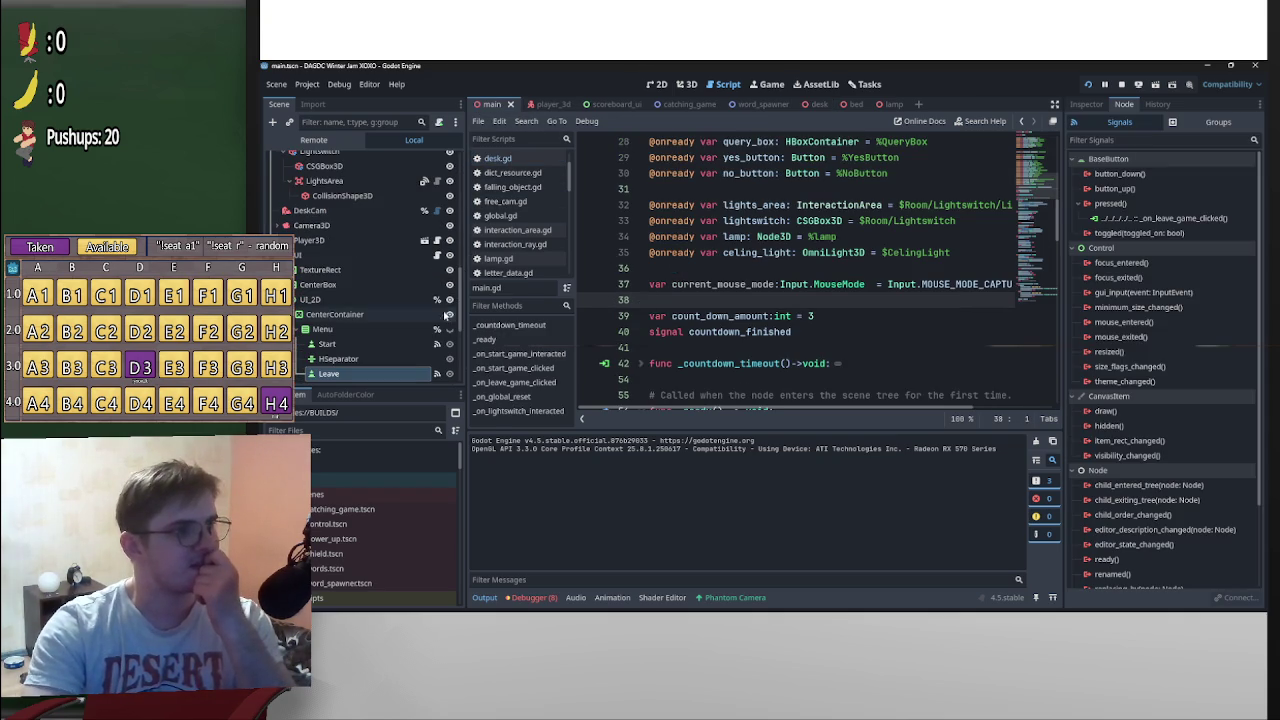
In scoreboard_ui.gd's _on_back_back_pressed, add Main.i.current_mouse_mode = Input.MOUSE_MODE_CAPTURED on line 49
{"action": "scroll", "coordinate": [343, 347], "scroll_direction": "down", "scroll_amount": 4}
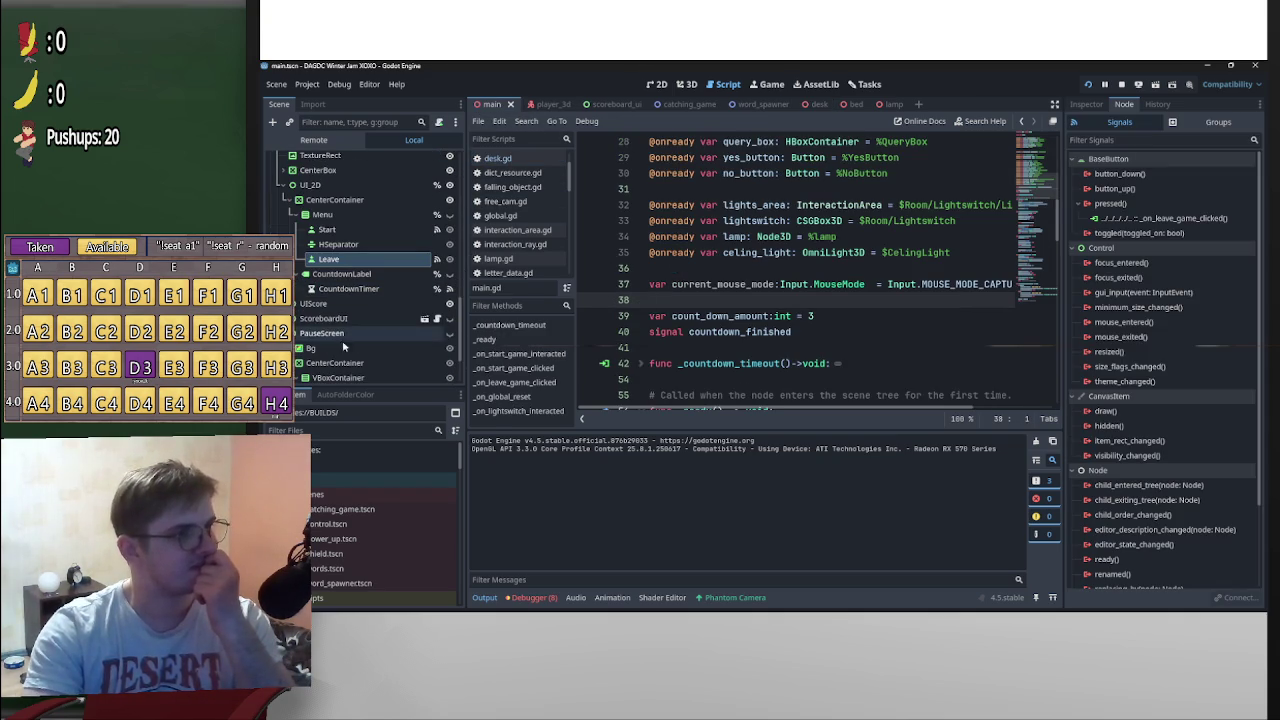
{"action": "left_click", "coordinate": [424, 318]}
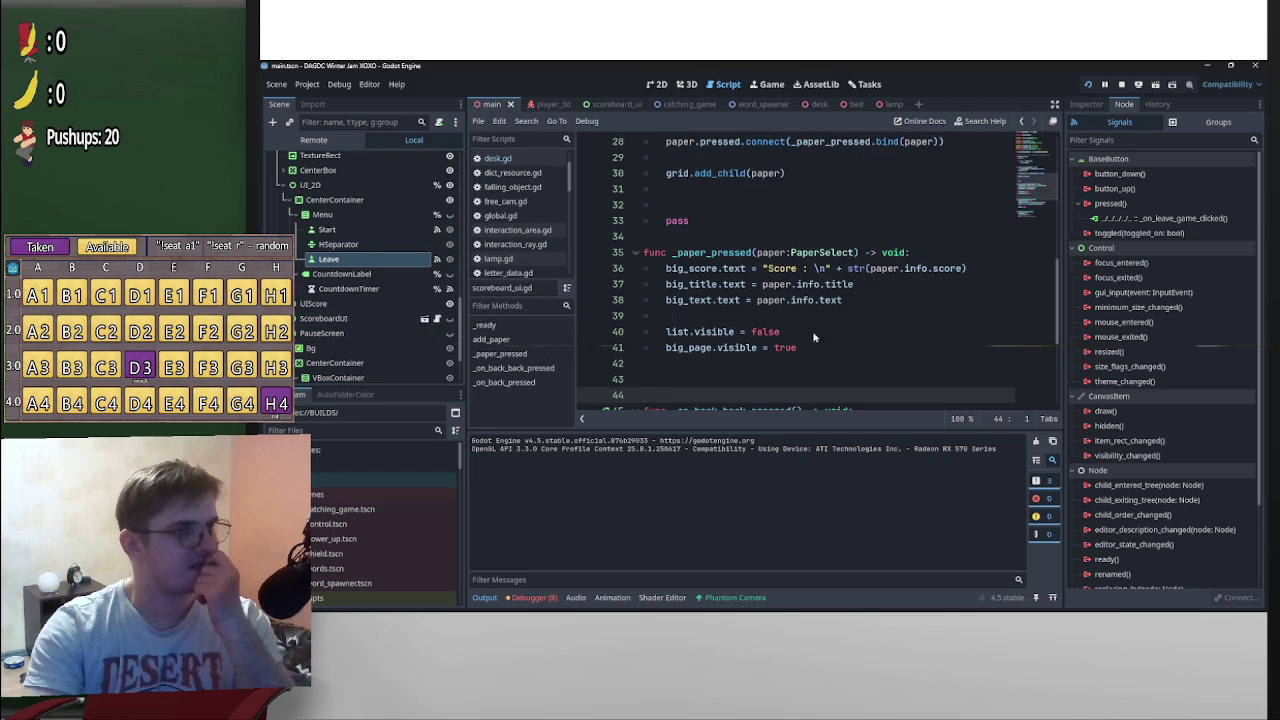
{"action": "scroll", "coordinate": [864, 388], "scroll_direction": "down", "scroll_amount": 2}
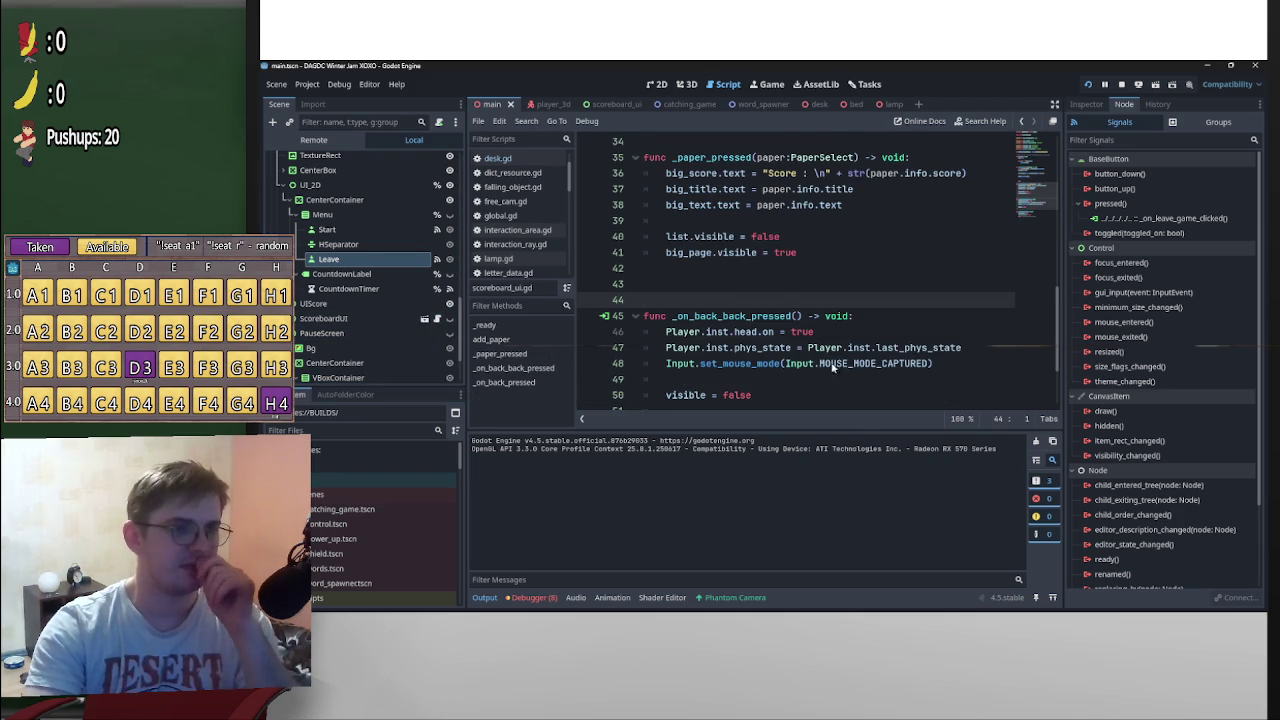
{"action": "scroll", "coordinate": [731, 346], "scroll_direction": "down", "scroll_amount": 1}
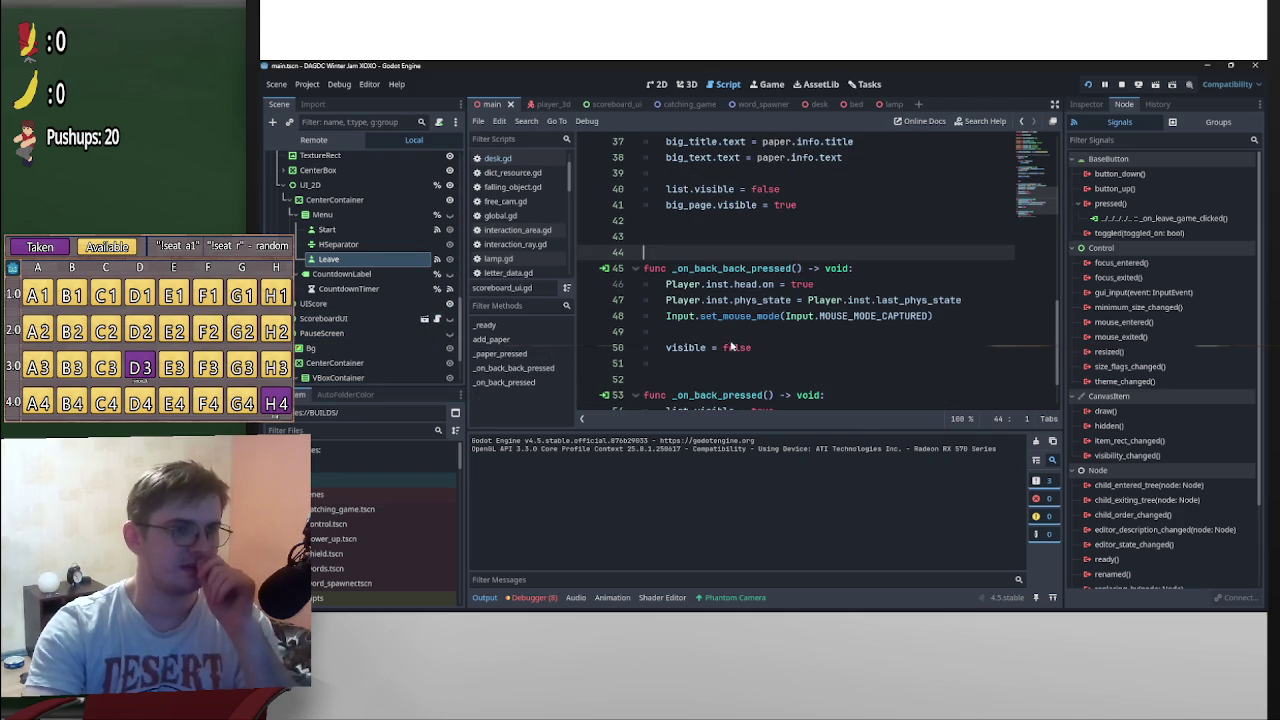
{"action": "left_click", "coordinate": [929, 332]}
{"action": "key", "text": "Return"}
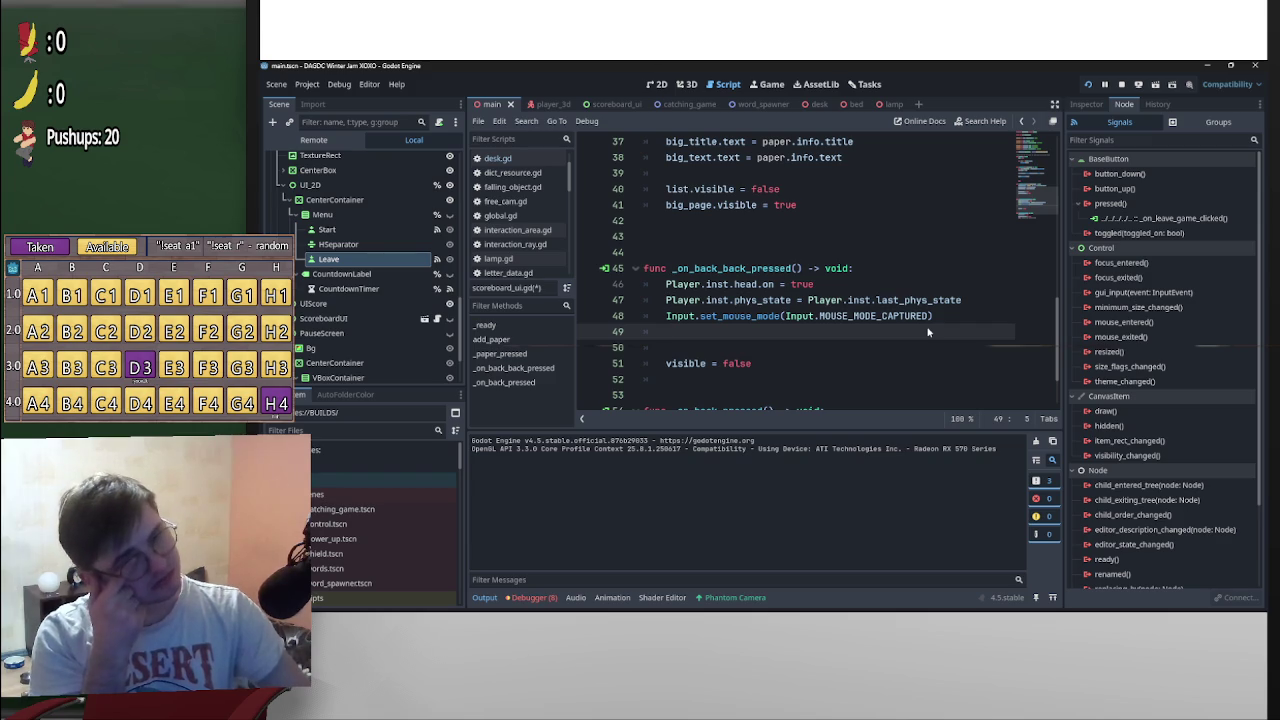
{"action": "type", "text": "Main.i.current_mouse_mode ="}
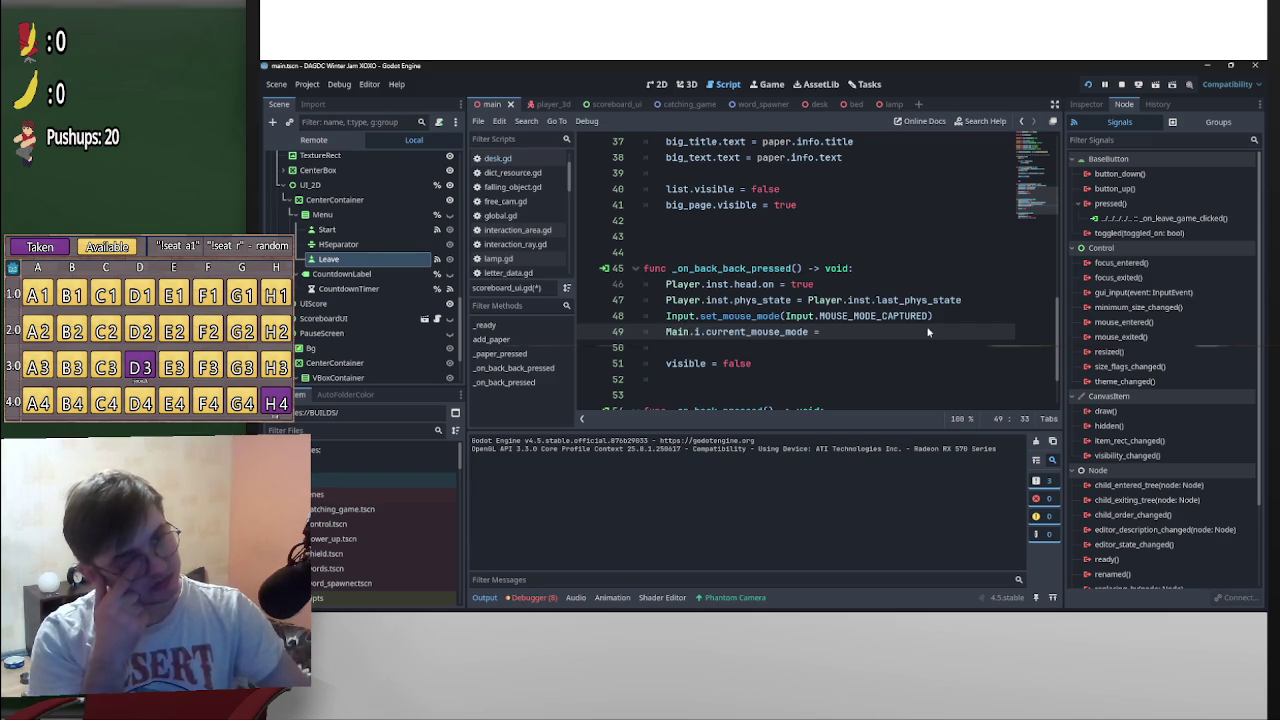
{"action": "mouse_move", "coordinate": [929, 316]}
{"action": "left_mouse_down"}
{"action": "mouse_move", "coordinate": [786, 316]}
{"action": "mouse_move", "coordinate": [826, 331]}
{"action": "left_mouse_up"}
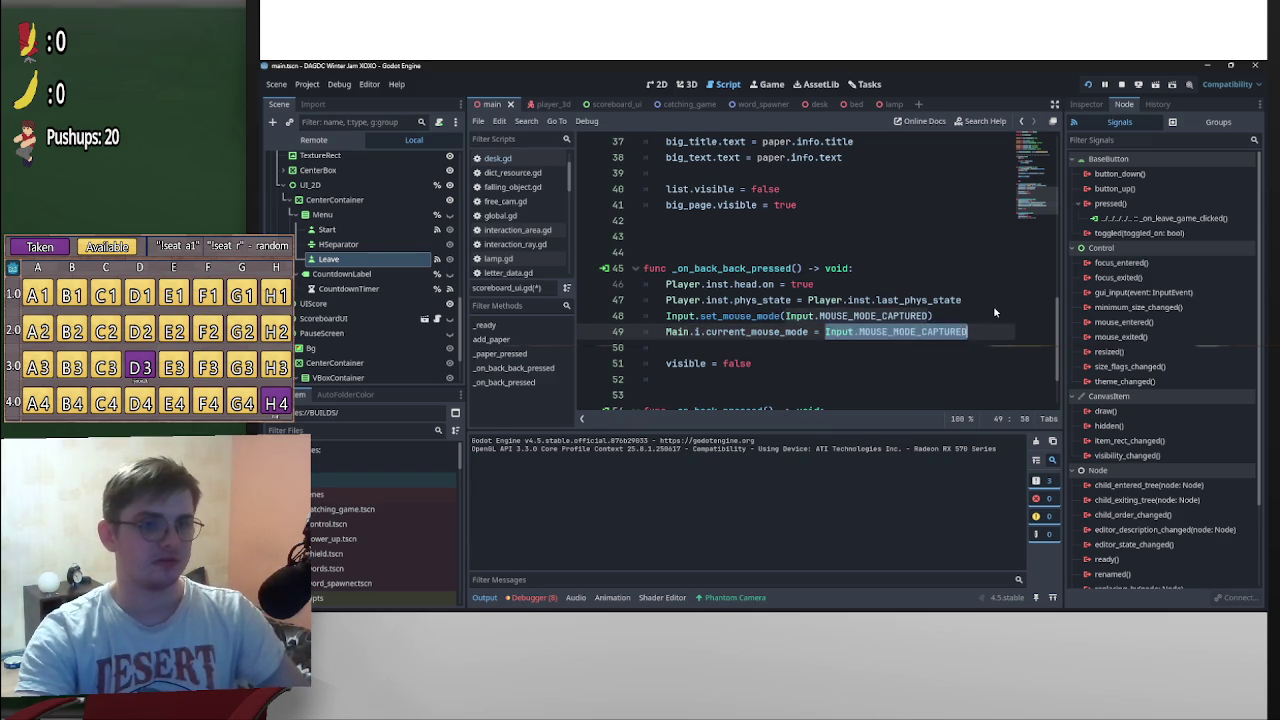
{"action": "left_click", "coordinate": [993, 305]}
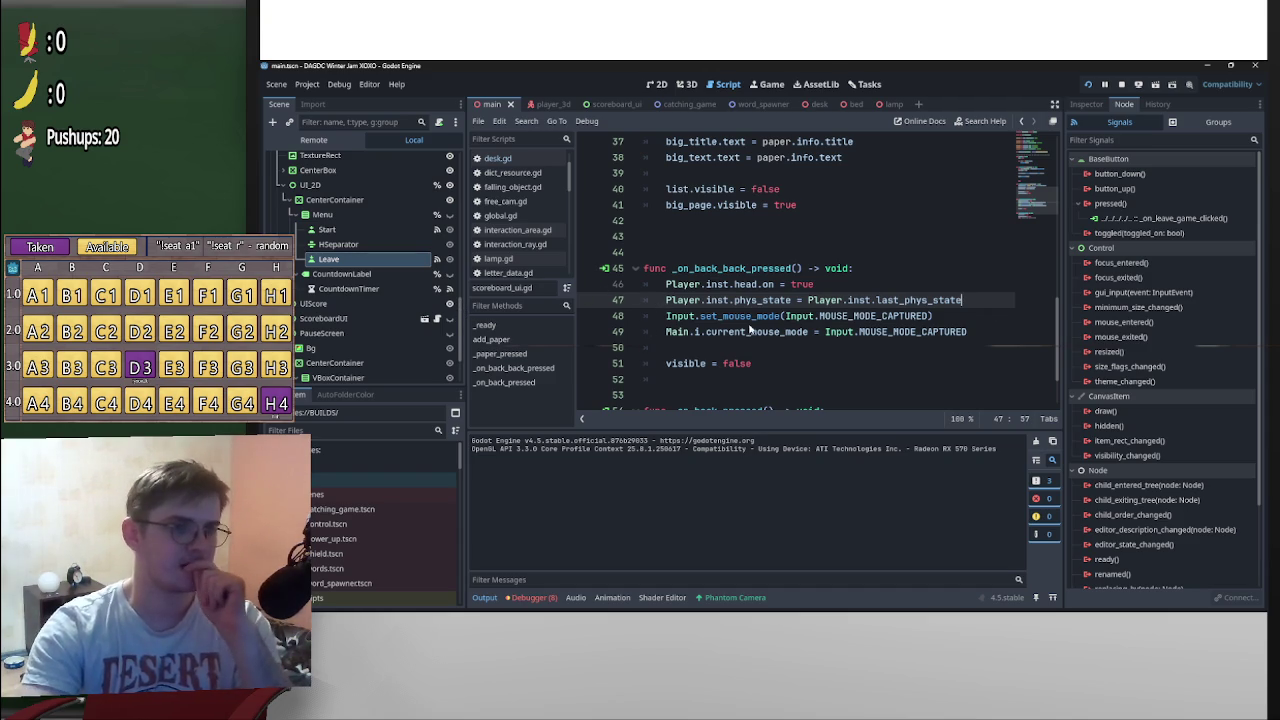
{"action": "scroll", "coordinate": [748, 330], "scroll_direction": "down", "scroll_amount": 2}
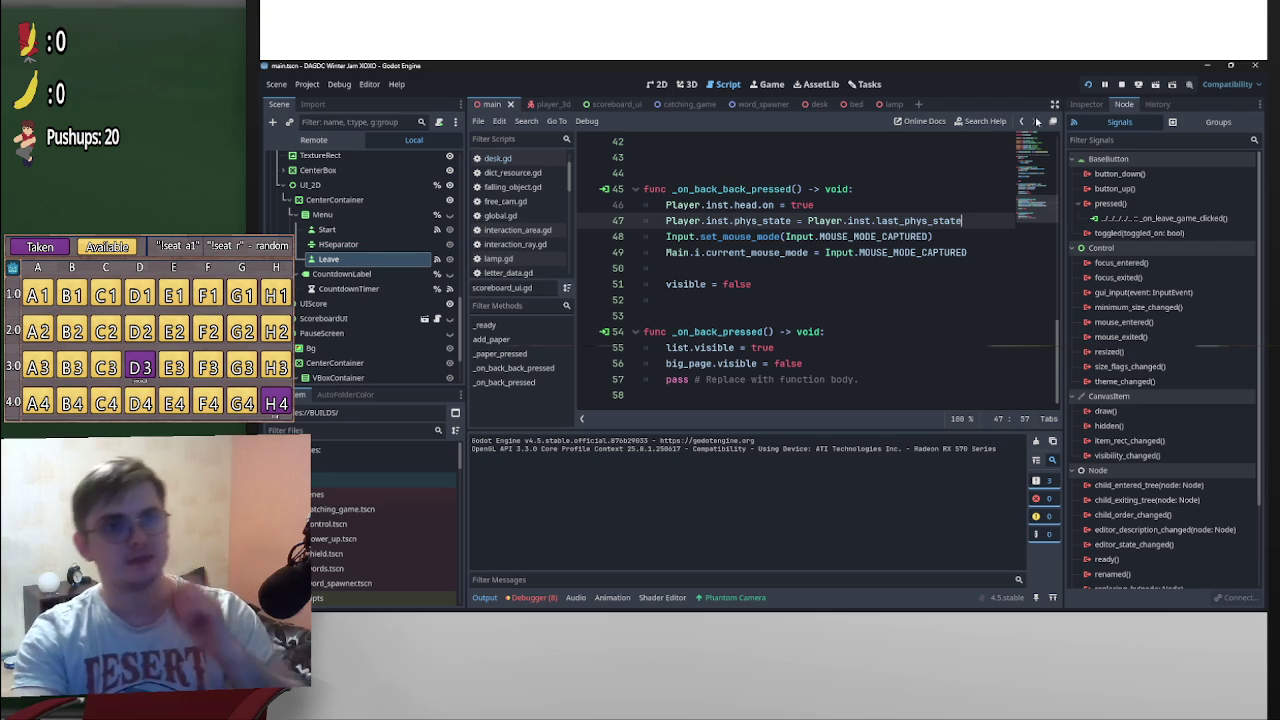
{"action": "key", "text": "F5"}
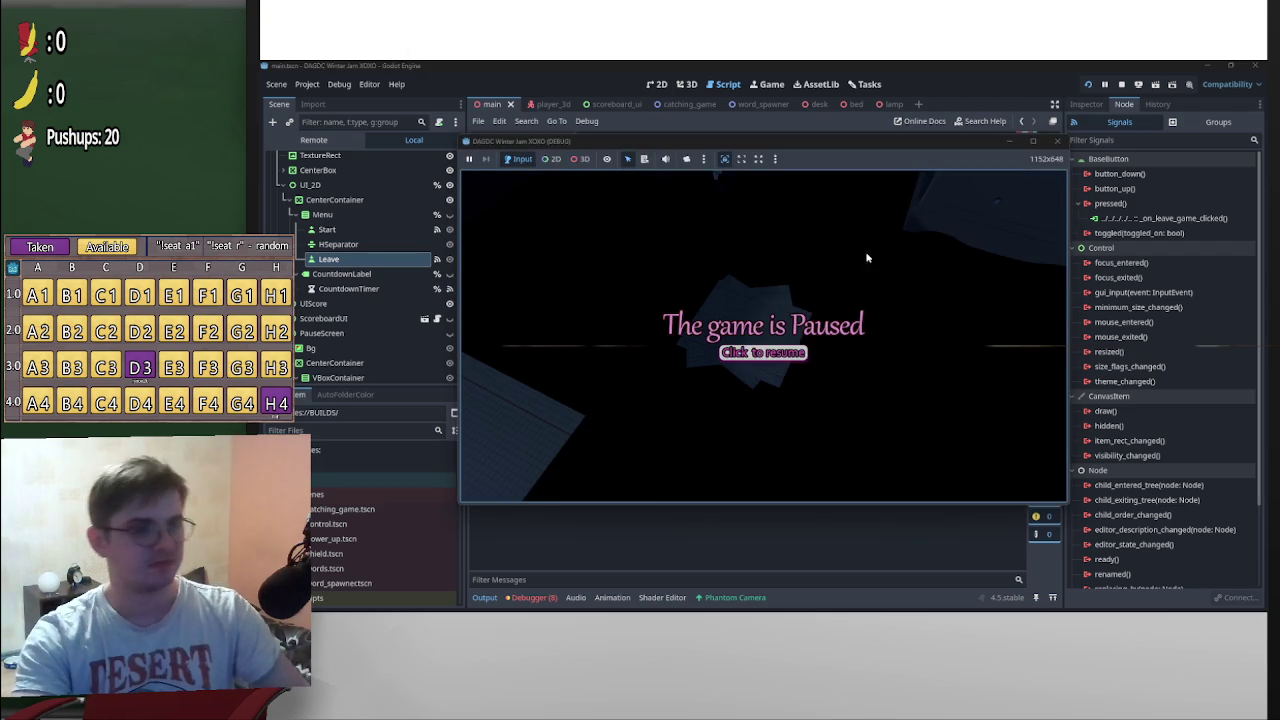
Resume the game, open and close the scoreboard with E, leave the minigame, then stop the run
{"action": "left_click", "coordinate": [867, 258]}
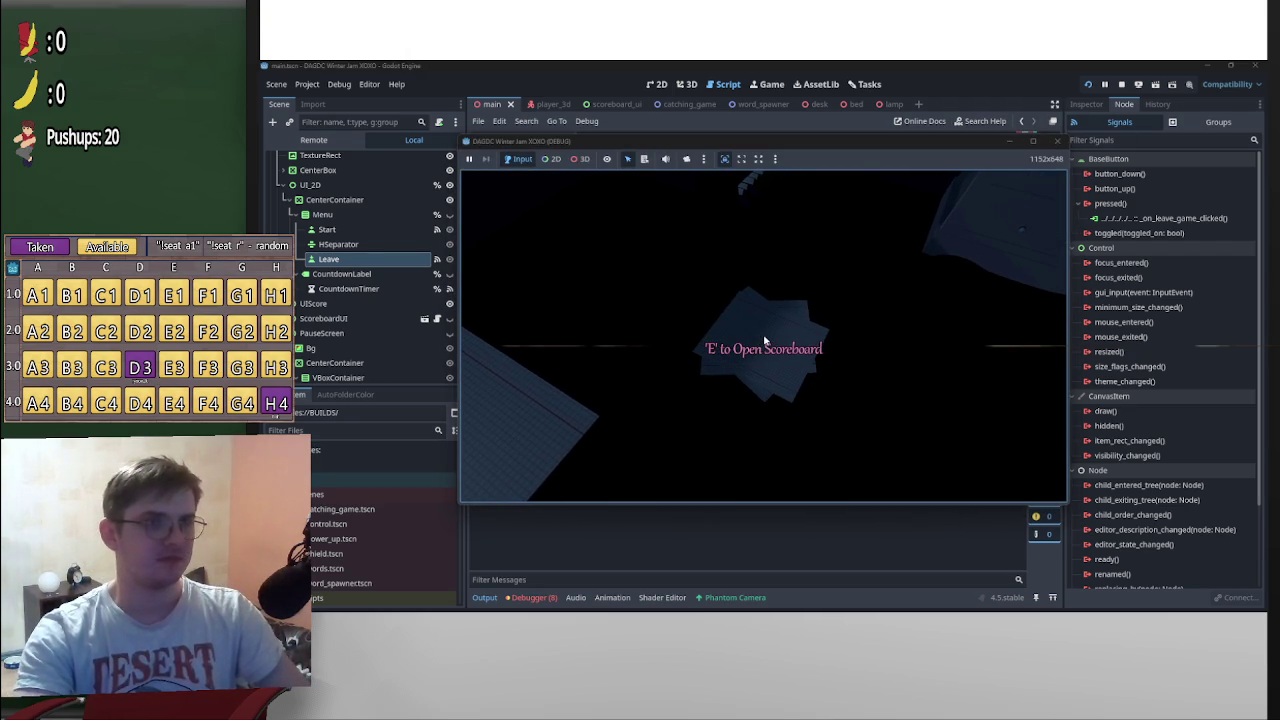
{"action": "key", "text": "e"}
{"action": "key", "text": "Escape"}
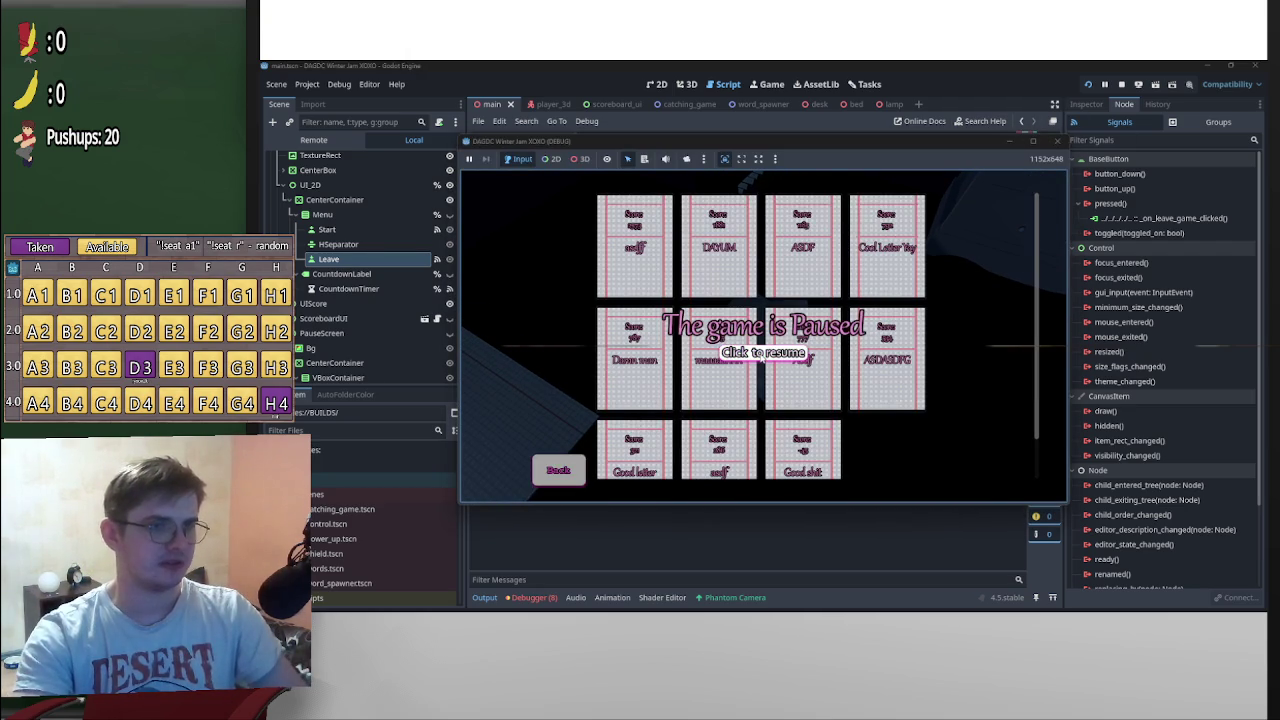
{"action": "left_click", "coordinate": [764, 341]}
{"action": "key", "text": "e"}
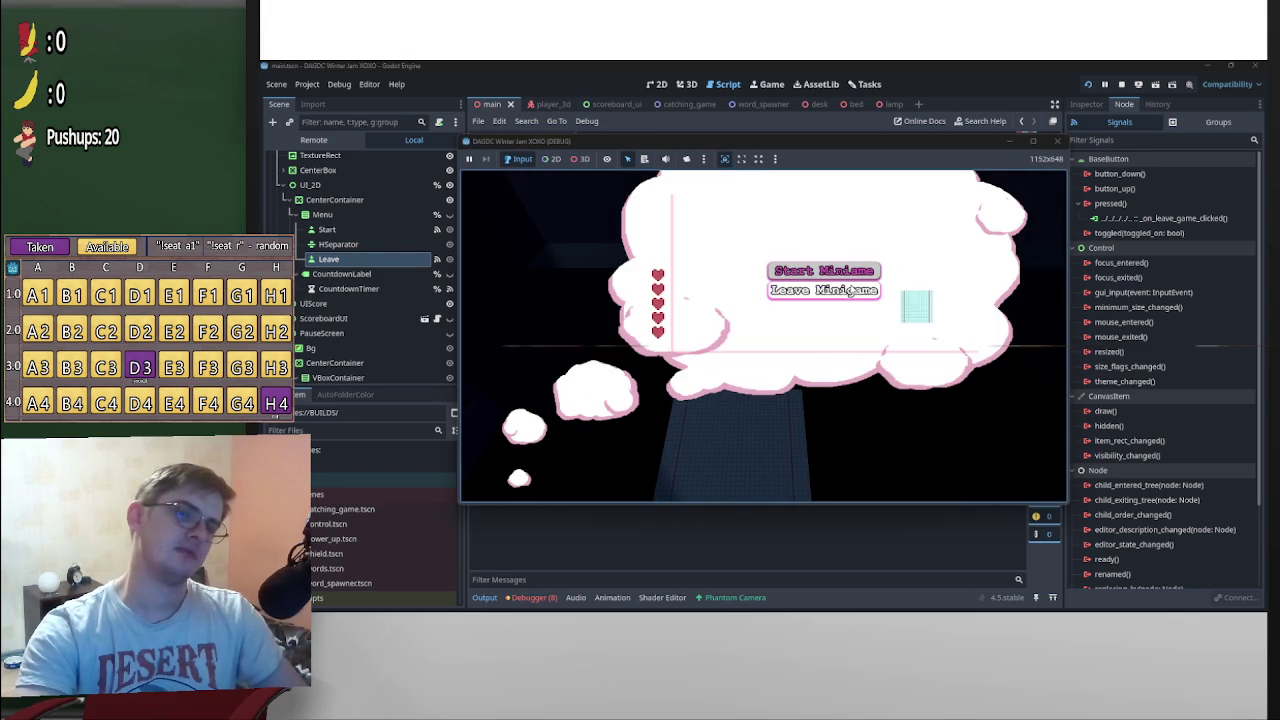
{"action": "left_click", "coordinate": [849, 290]}
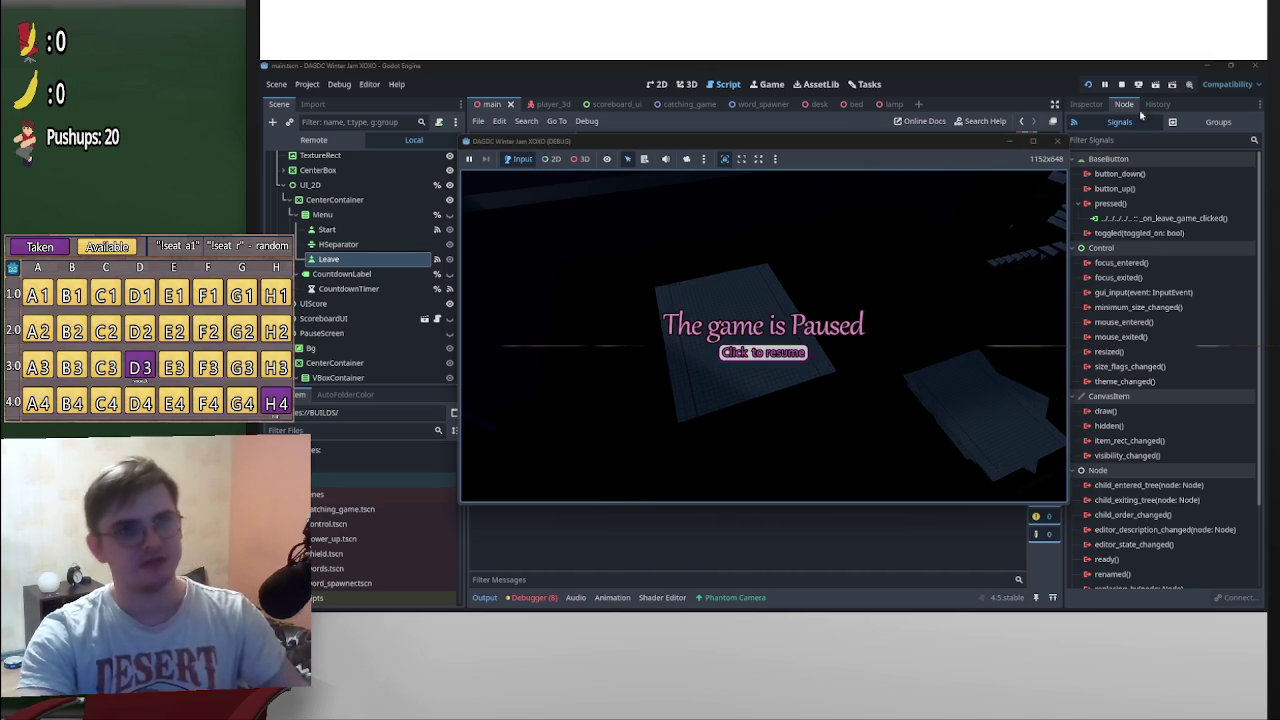
{"action": "left_click", "coordinate": [1121, 86]}
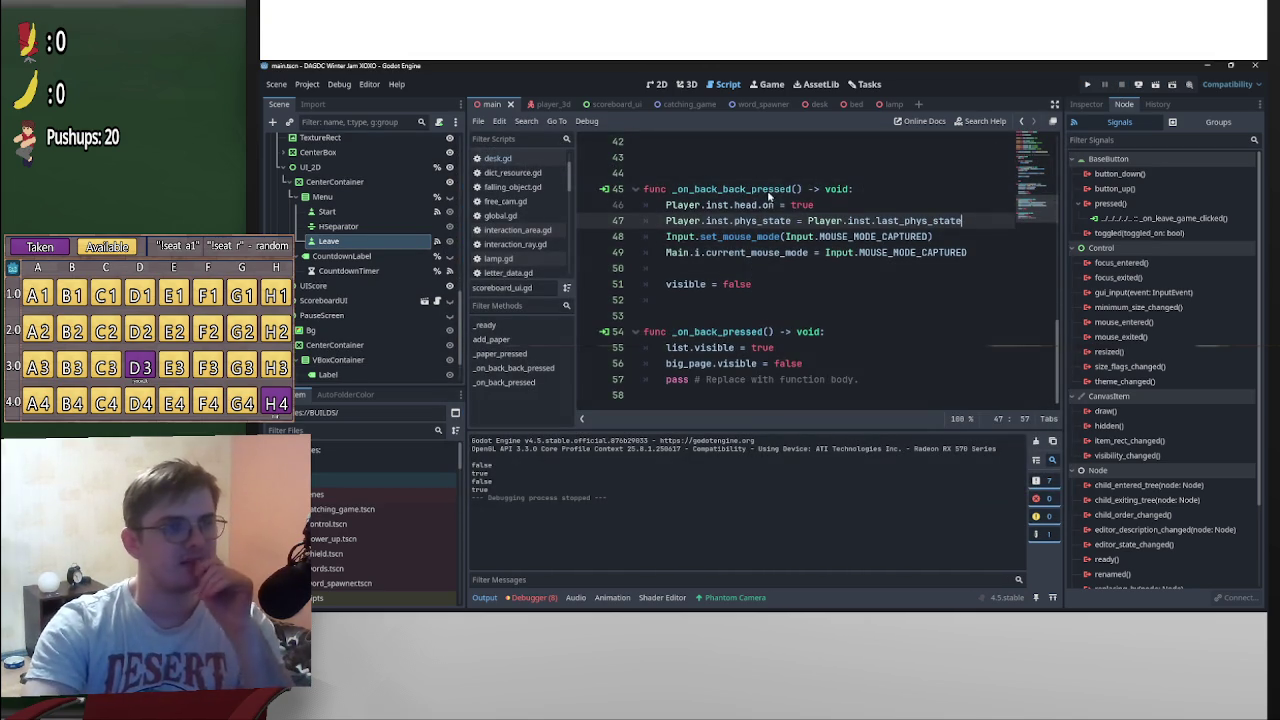
Export the Web (Runnable) preset, overwriting index.html in BUILDS/Version 0.5.0/Web
{"action": "left_click", "coordinate": [307, 84]}
{"action": "left_click", "coordinate": [330, 98]}
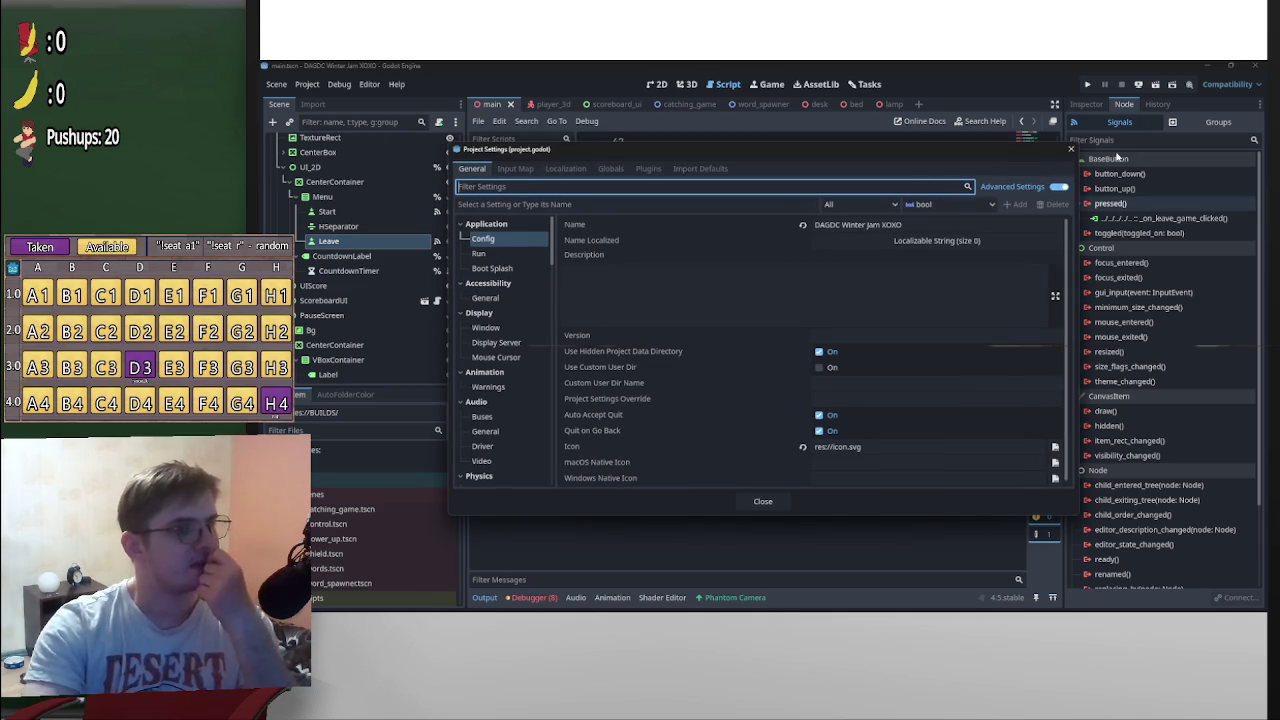
{"action": "left_click", "coordinate": [1071, 149]}
{"action": "left_click", "coordinate": [307, 84]}
{"action": "left_click", "coordinate": [331, 158]}
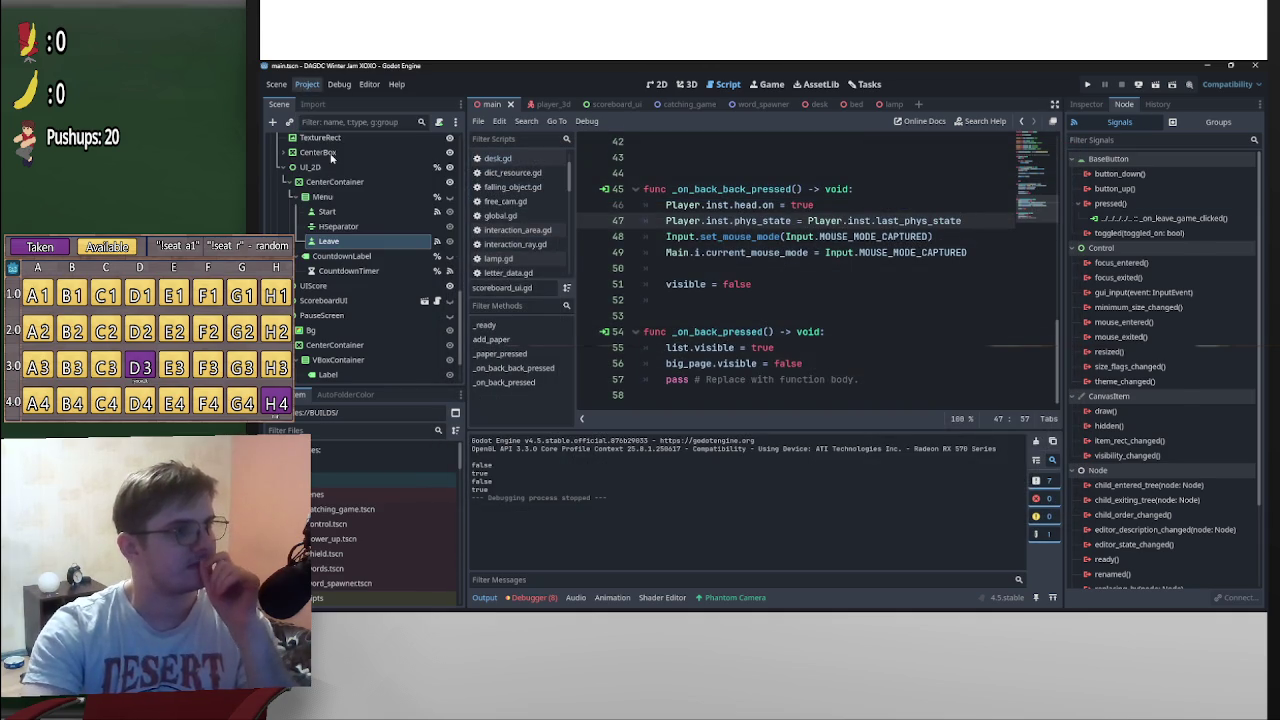
{"action": "left_click", "coordinate": [628, 287]}
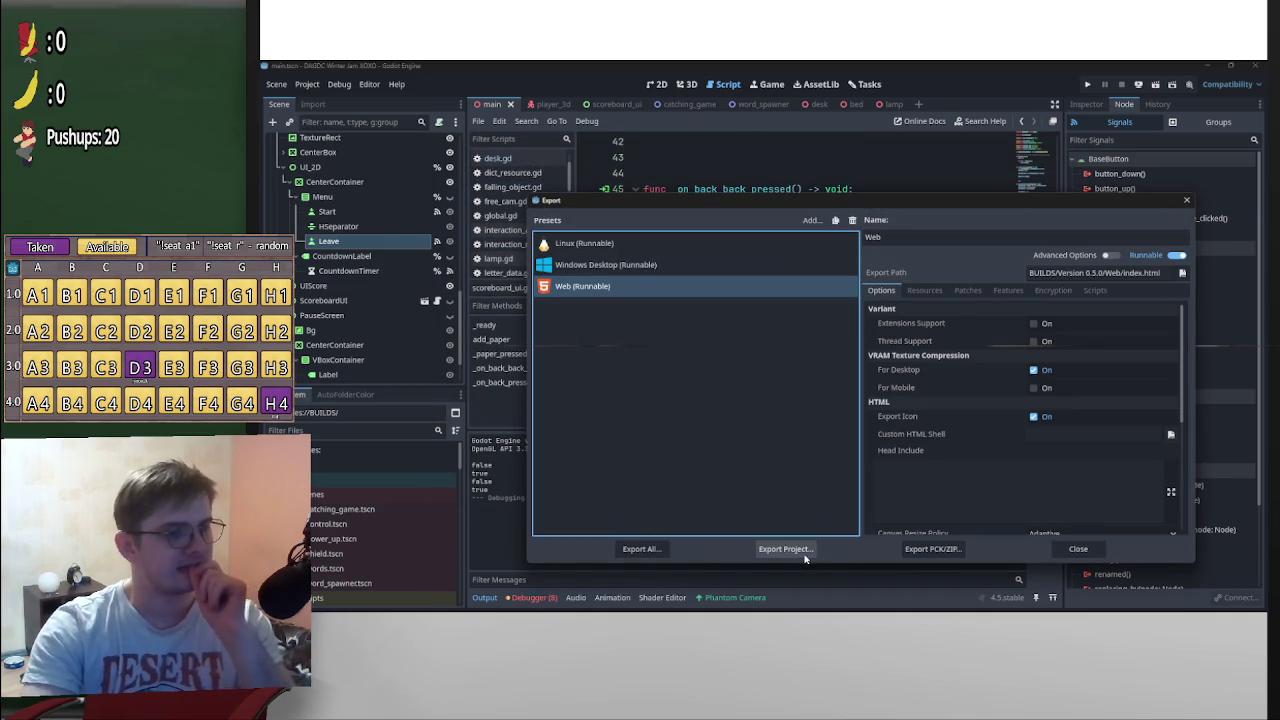
{"action": "left_click", "coordinate": [805, 557]}
{"action": "left_click", "coordinate": [662, 501]}
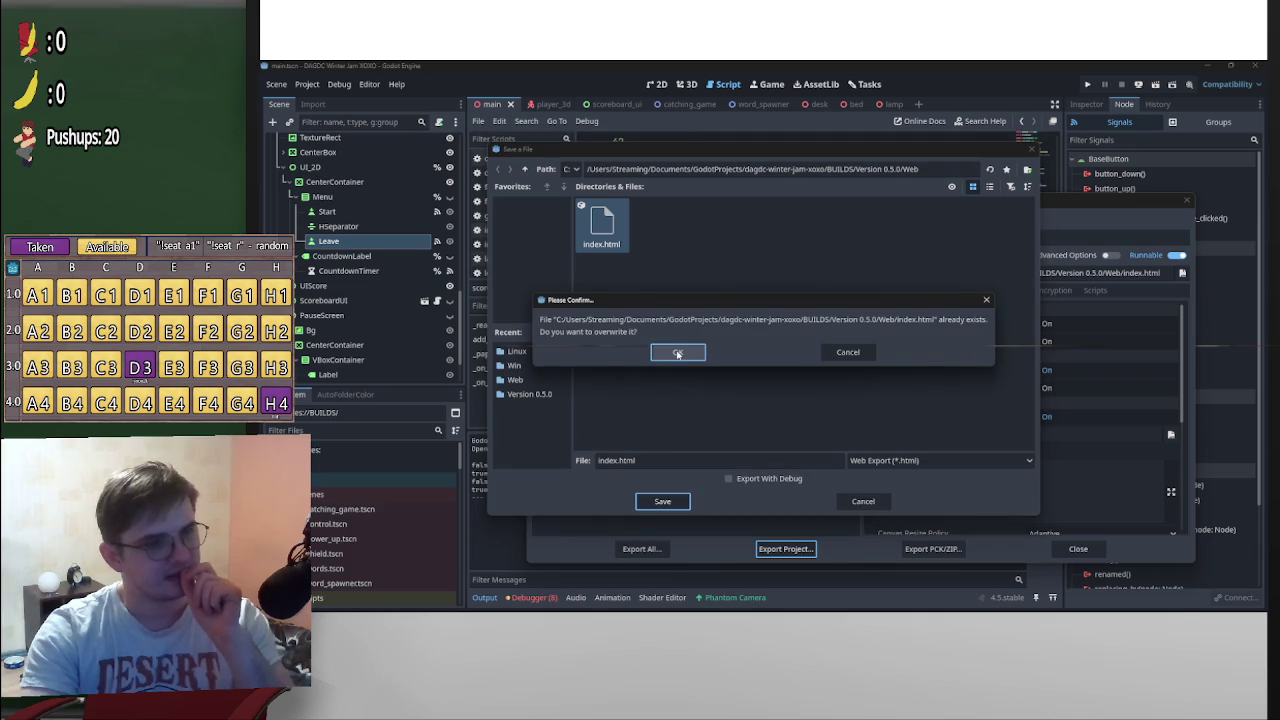
{"action": "left_click", "coordinate": [677, 353]}
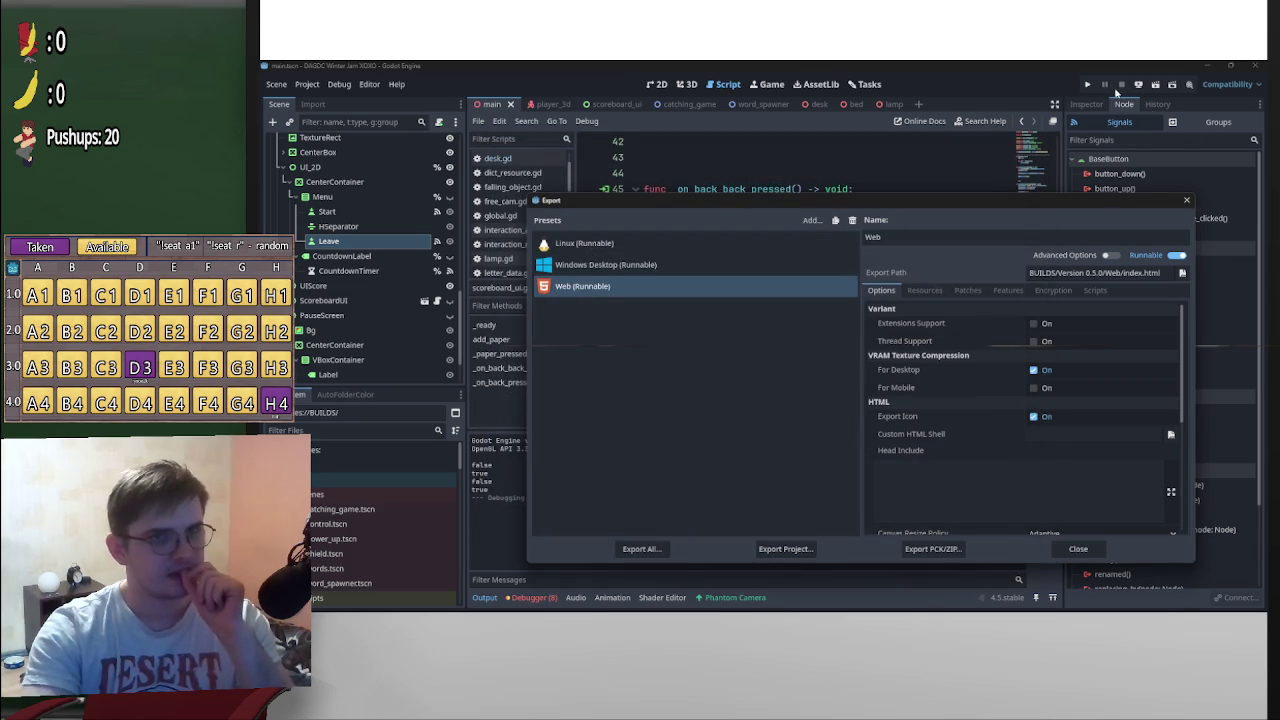
Close the export window and show the debugger's error list
{"action": "left_click", "coordinate": [1184, 202]}
{"action": "left_click", "coordinate": [546, 594]}
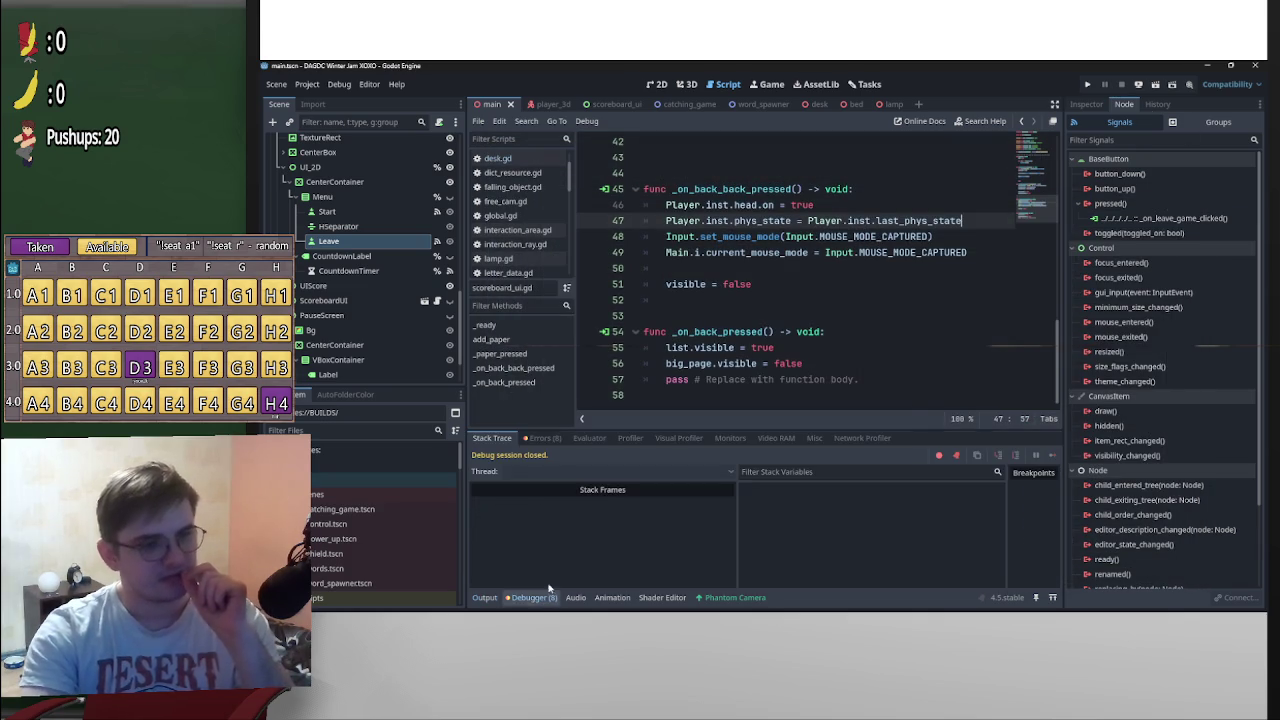
{"action": "left_click", "coordinate": [543, 438]}
In main.gd, delete the unused sit_on and leave_seat declarations and the leftover empty lines
{"action": "left_click", "coordinate": [712, 537]}
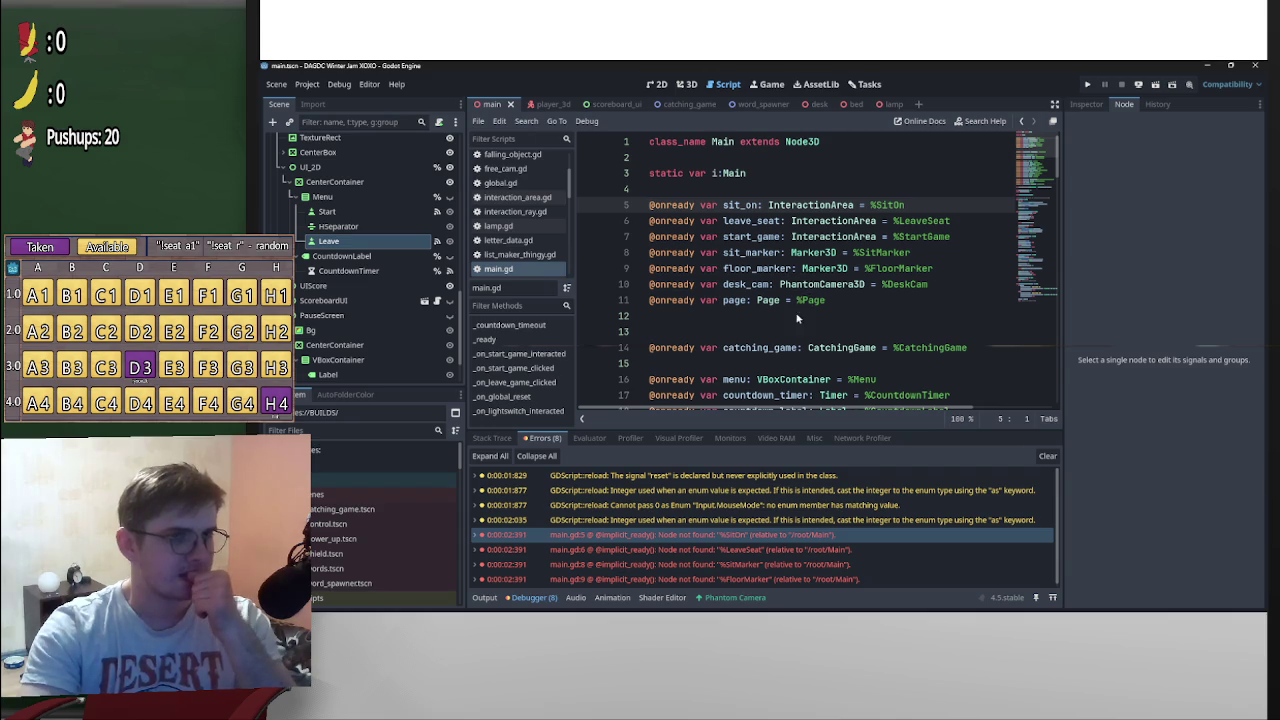
{"action": "scroll", "coordinate": [830, 545], "scroll_direction": "down", "scroll_amount": 1}
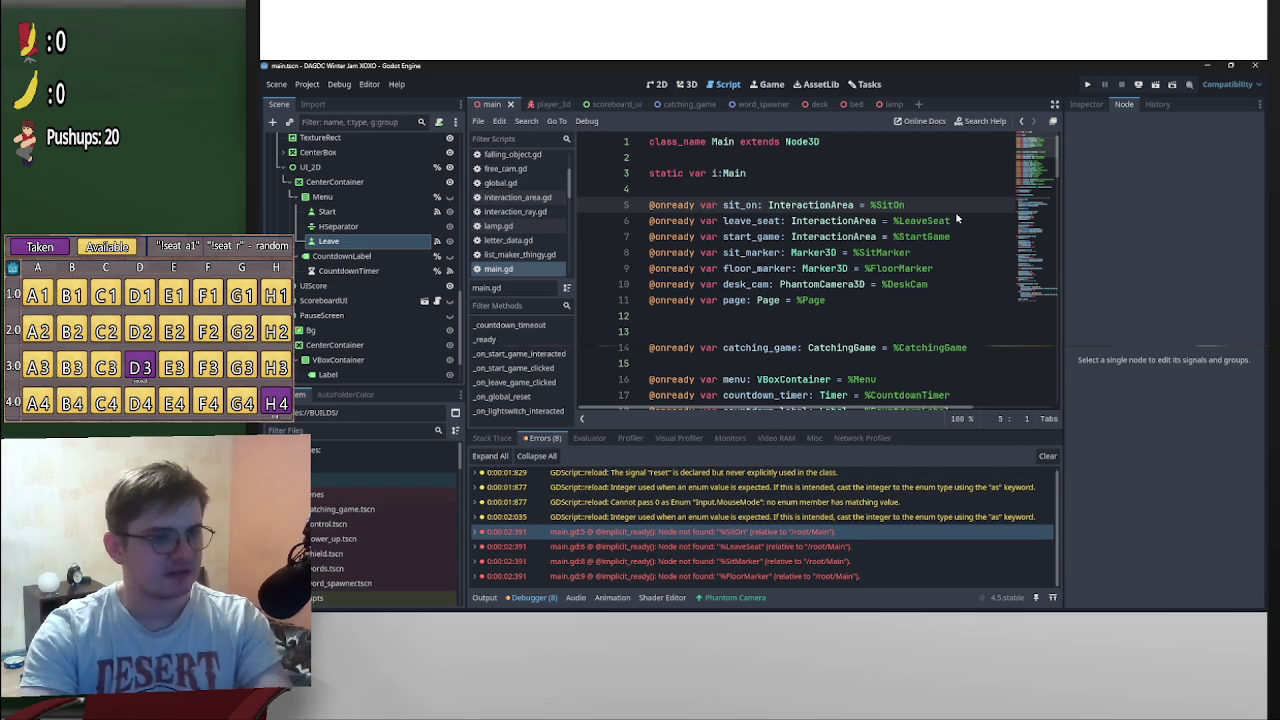
{"action": "left_click_drag", "start_coordinate": [950, 268], "coordinate": [610, 258]}
{"action": "key", "text": "BackSpace"}
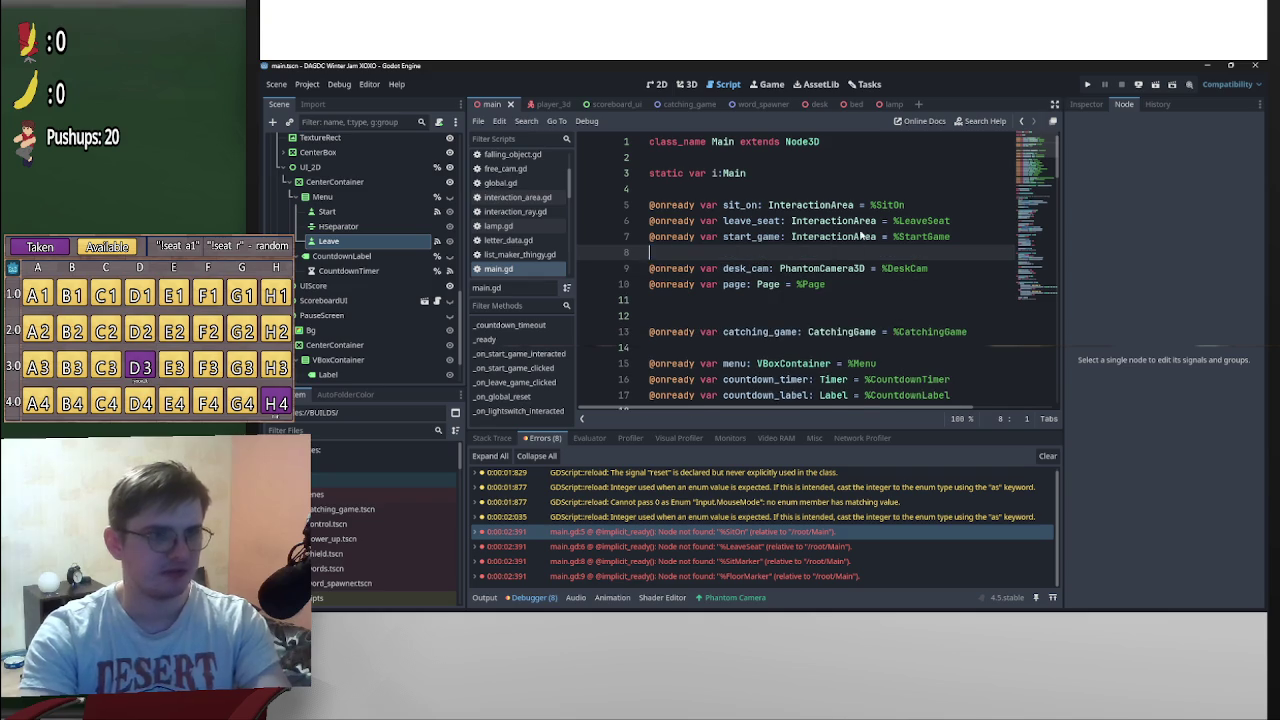
{"action": "key", "text": "BackSpace"}
{"action": "left_click_drag", "start_coordinate": [960, 222], "coordinate": [555, 212]}
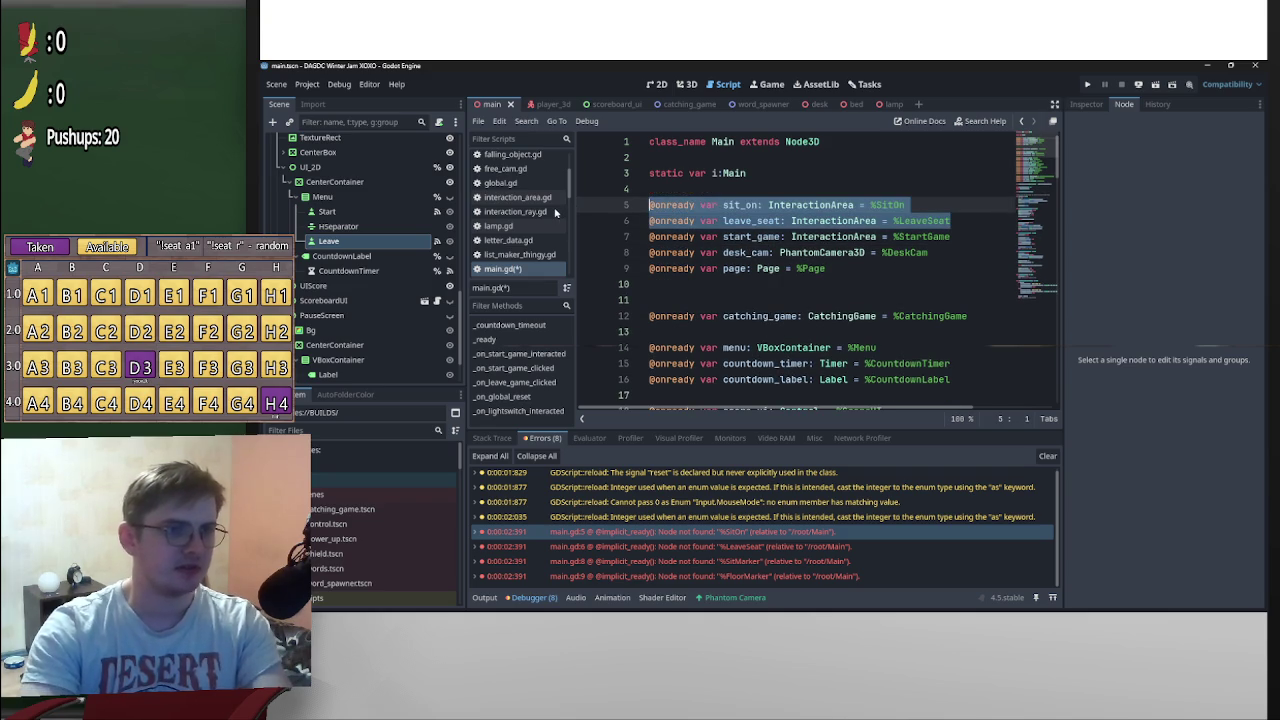
{"action": "key", "text": "BackSpace"}
{"action": "key", "text": "BackSpace"}
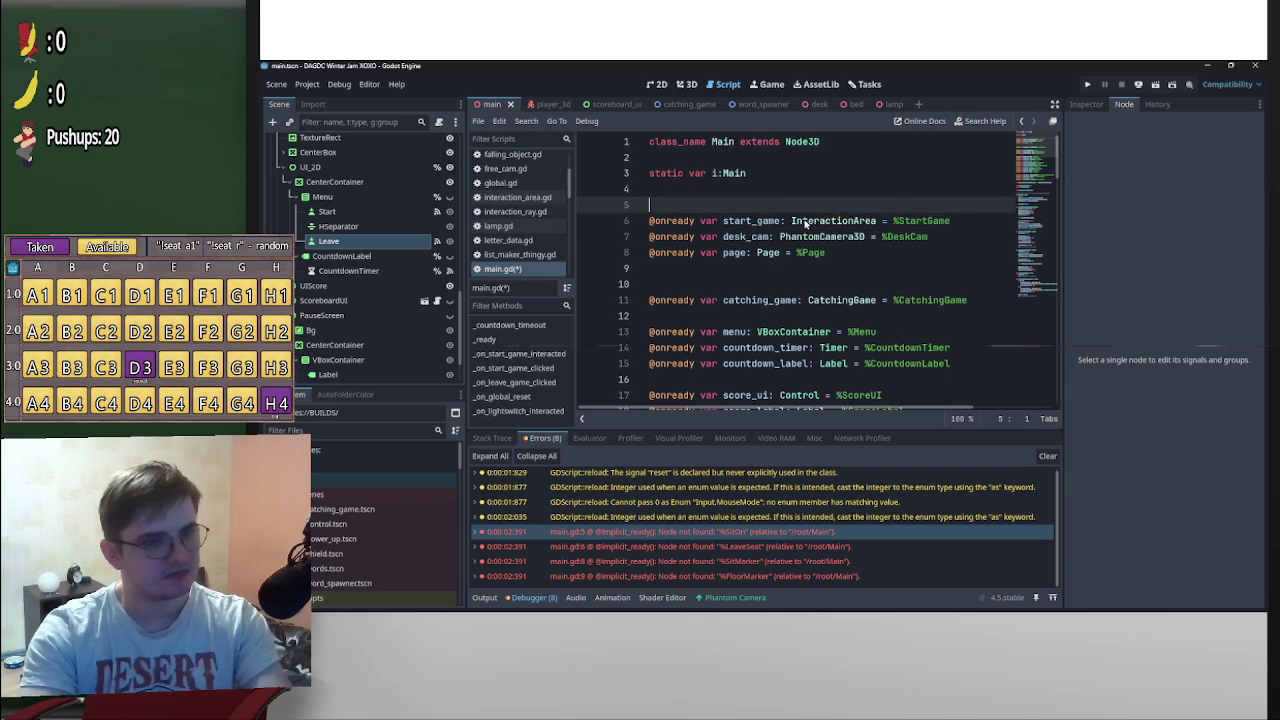
{"action": "left_click", "coordinate": [699, 266]}
{"action": "key", "text": "BackSpace"}
{"action": "left_click", "coordinate": [786, 190]}
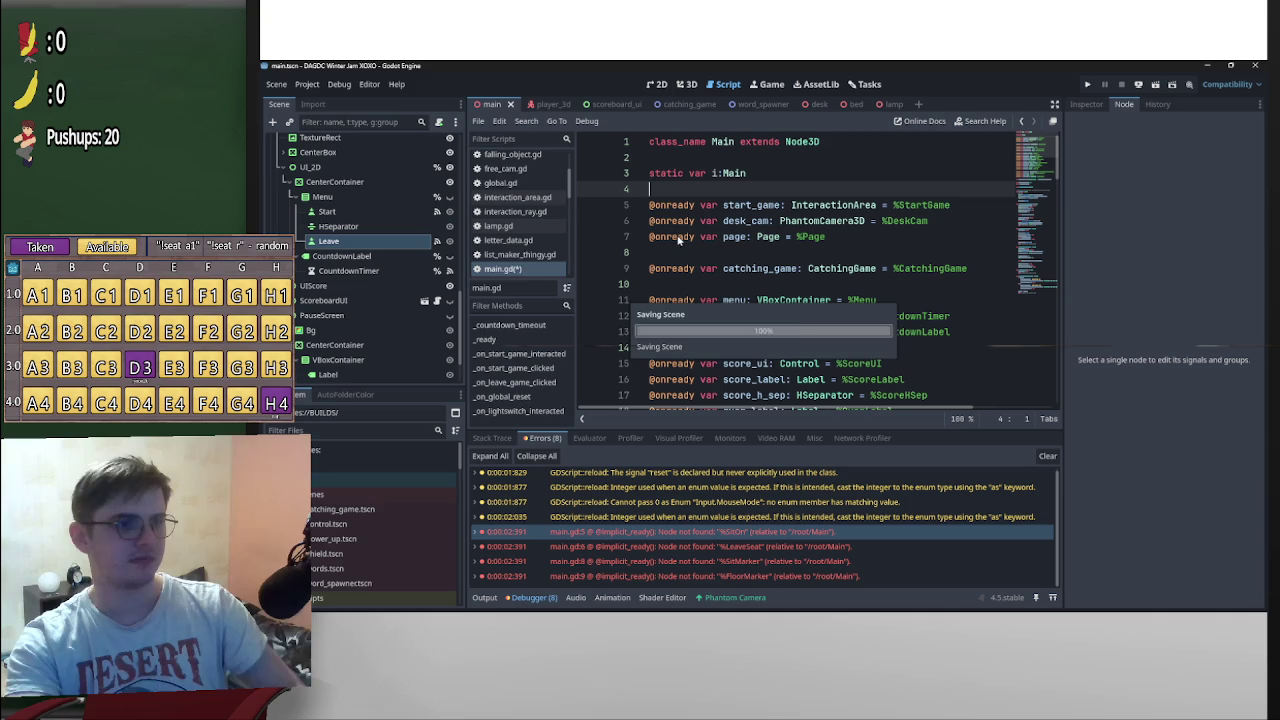
Re-export the Web build, overwriting index.html again
{"action": "left_click", "coordinate": [310, 85]}
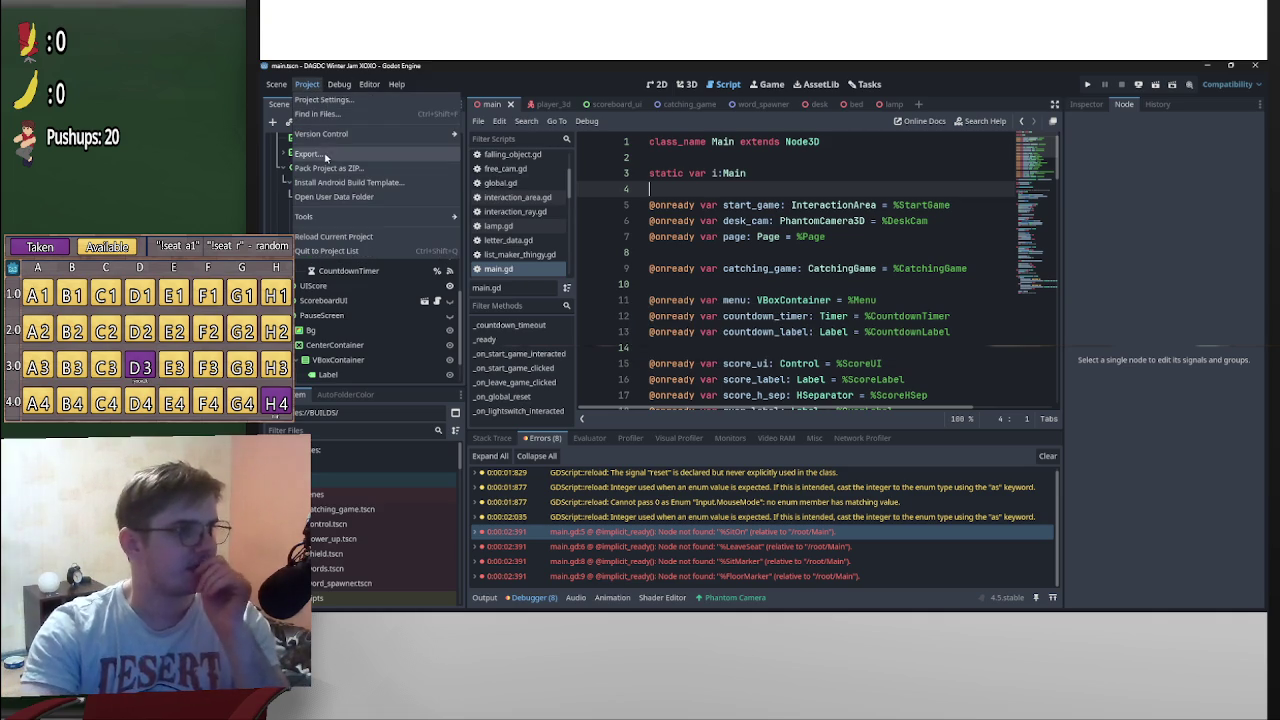
{"action": "left_click", "coordinate": [318, 155]}
{"action": "left_click", "coordinate": [779, 552]}
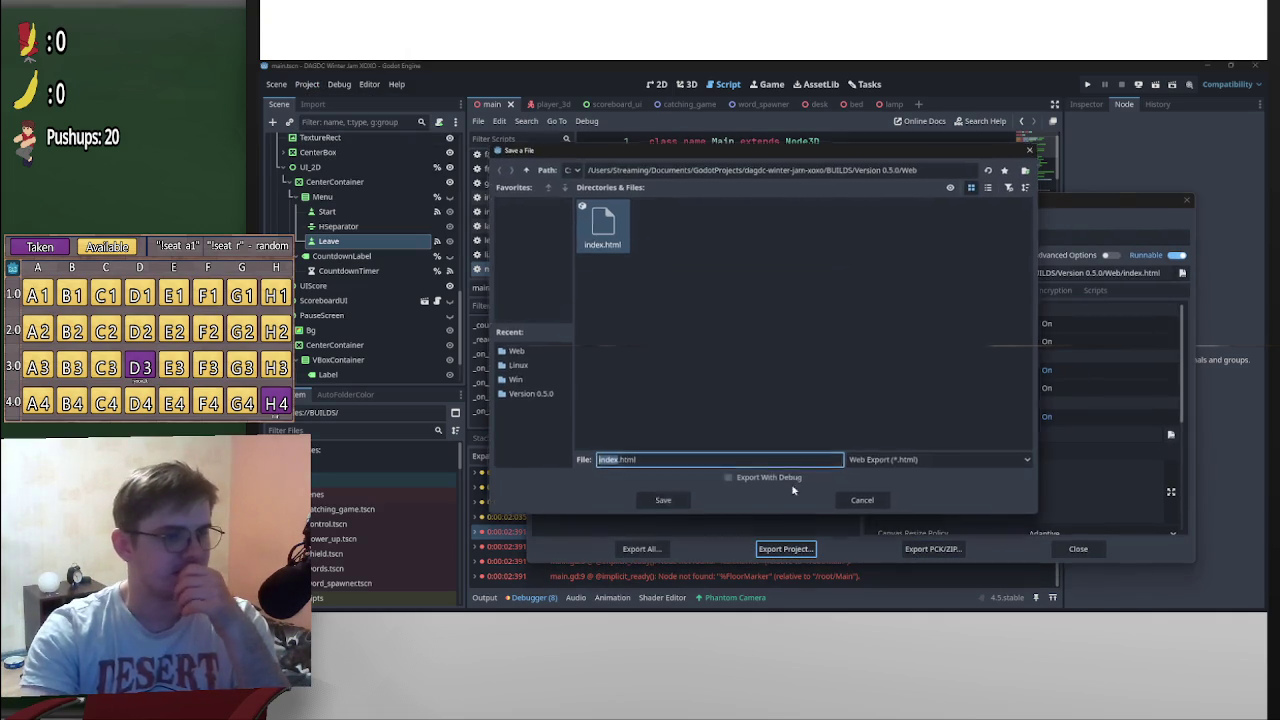
{"action": "left_click", "coordinate": [663, 501]}
{"action": "left_click", "coordinate": [678, 352]}
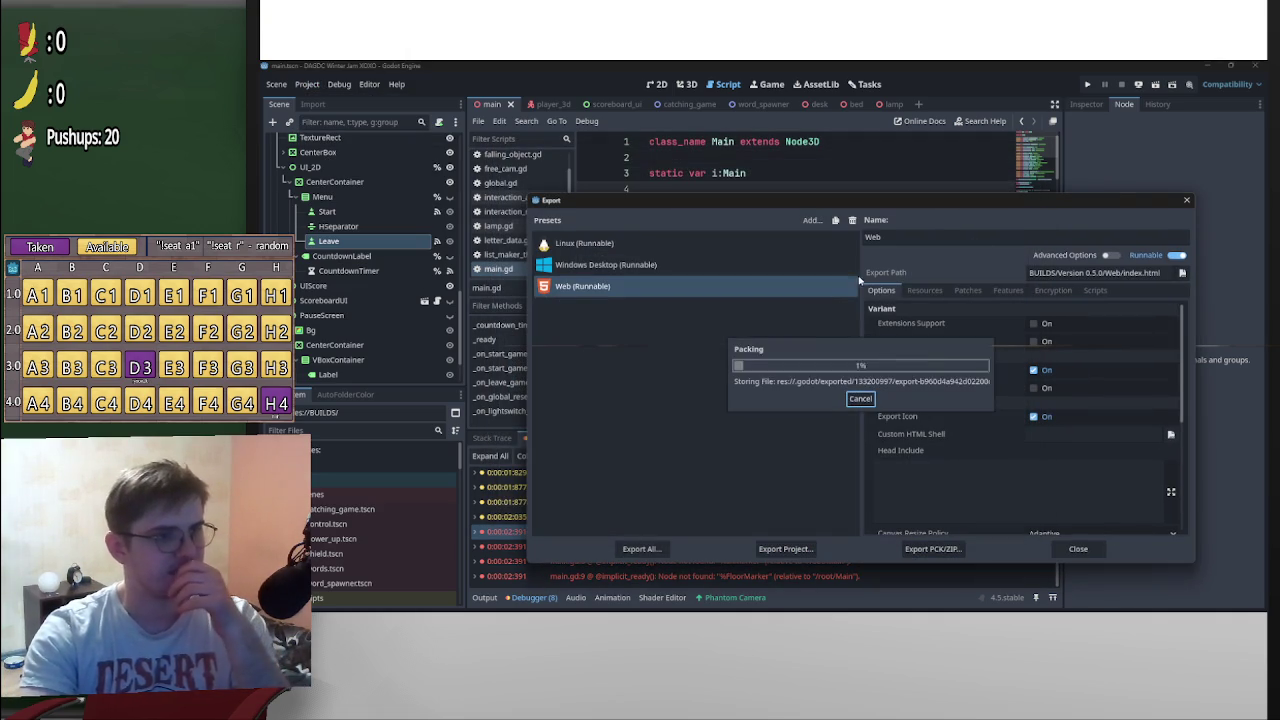
{"action": "left_click", "coordinate": [1187, 202]}
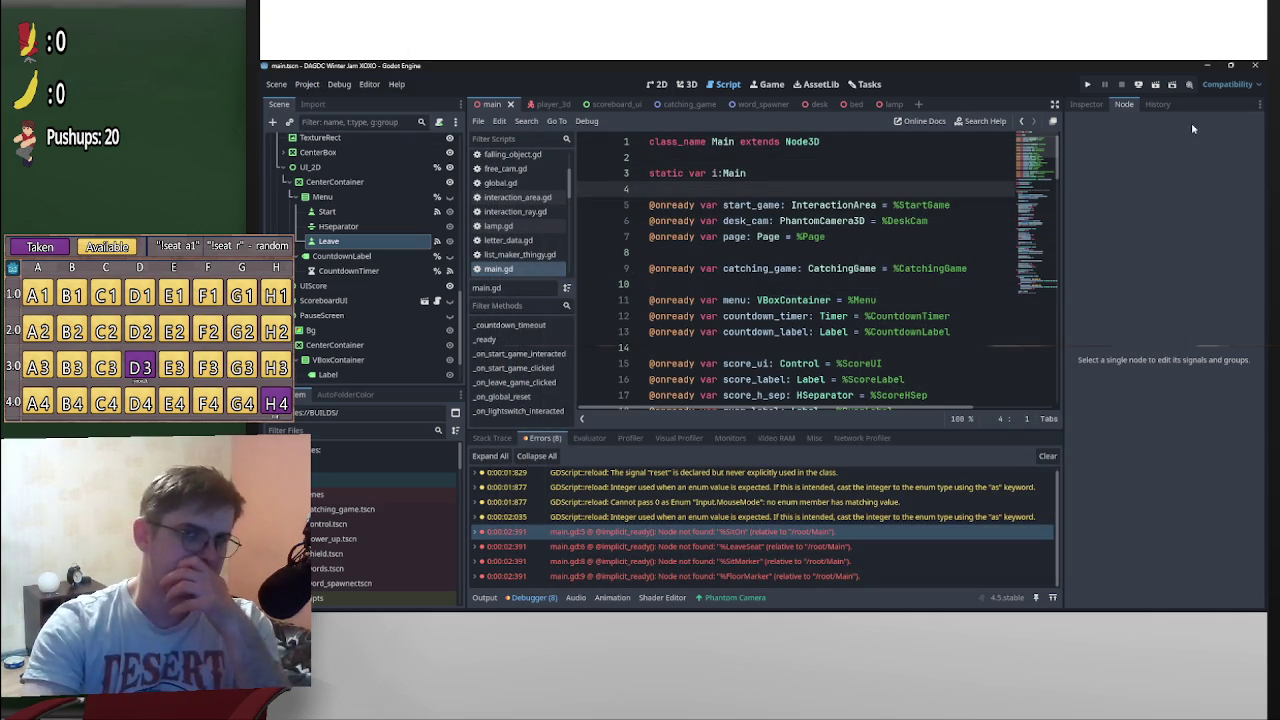
Delete the old web.zip from the Version 0.5.0 folder
{"action": "mouse_move", "coordinate": [765, 602]}
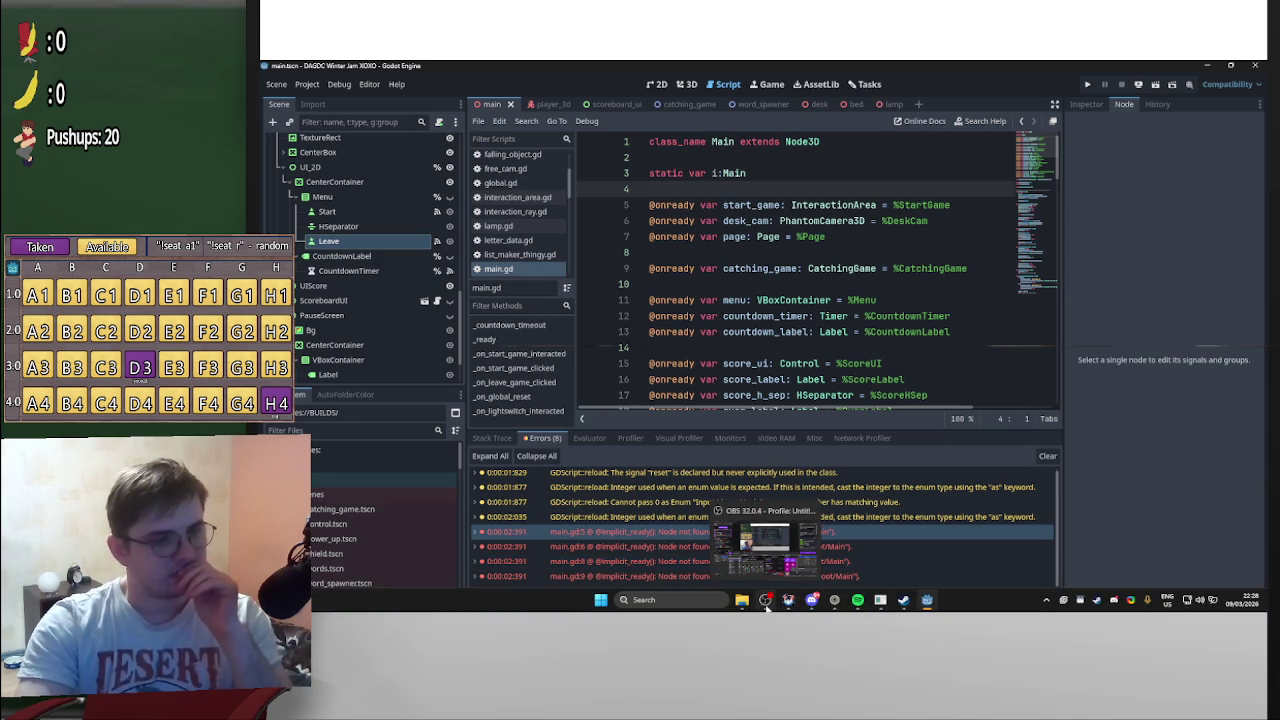
{"action": "mouse_move", "coordinate": [811, 600]}
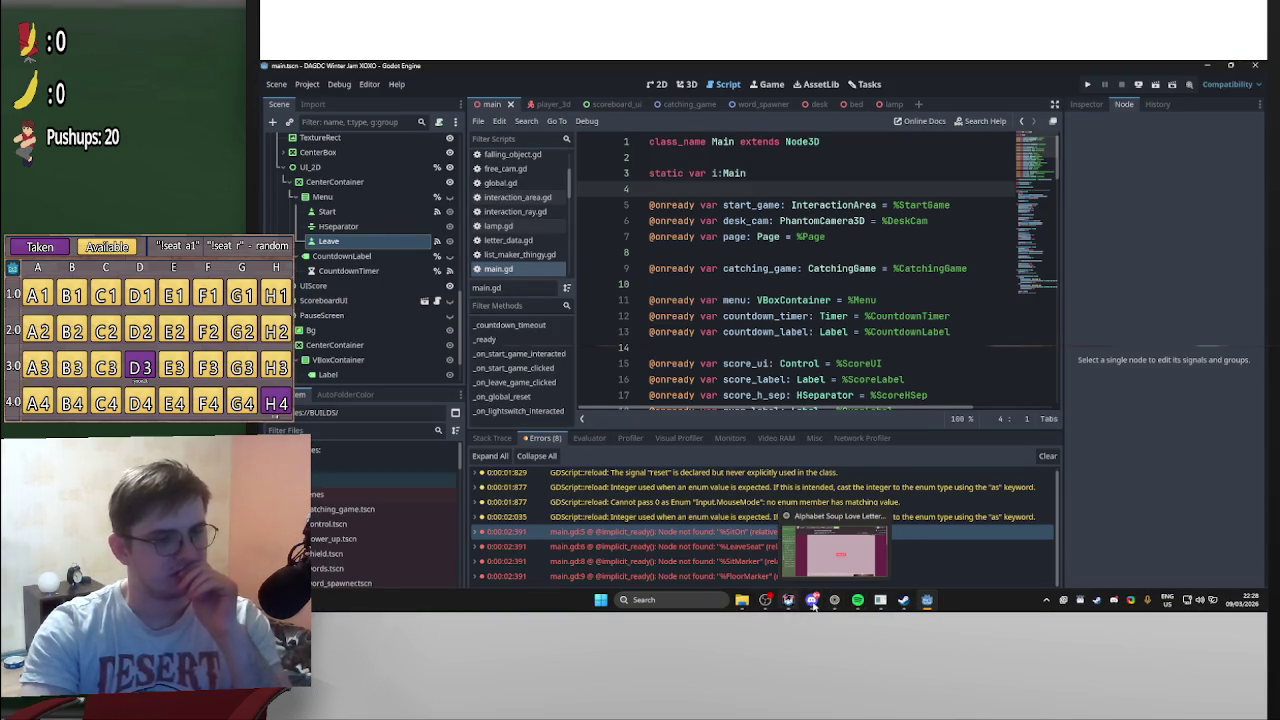
{"action": "left_click", "coordinate": [741, 600]}
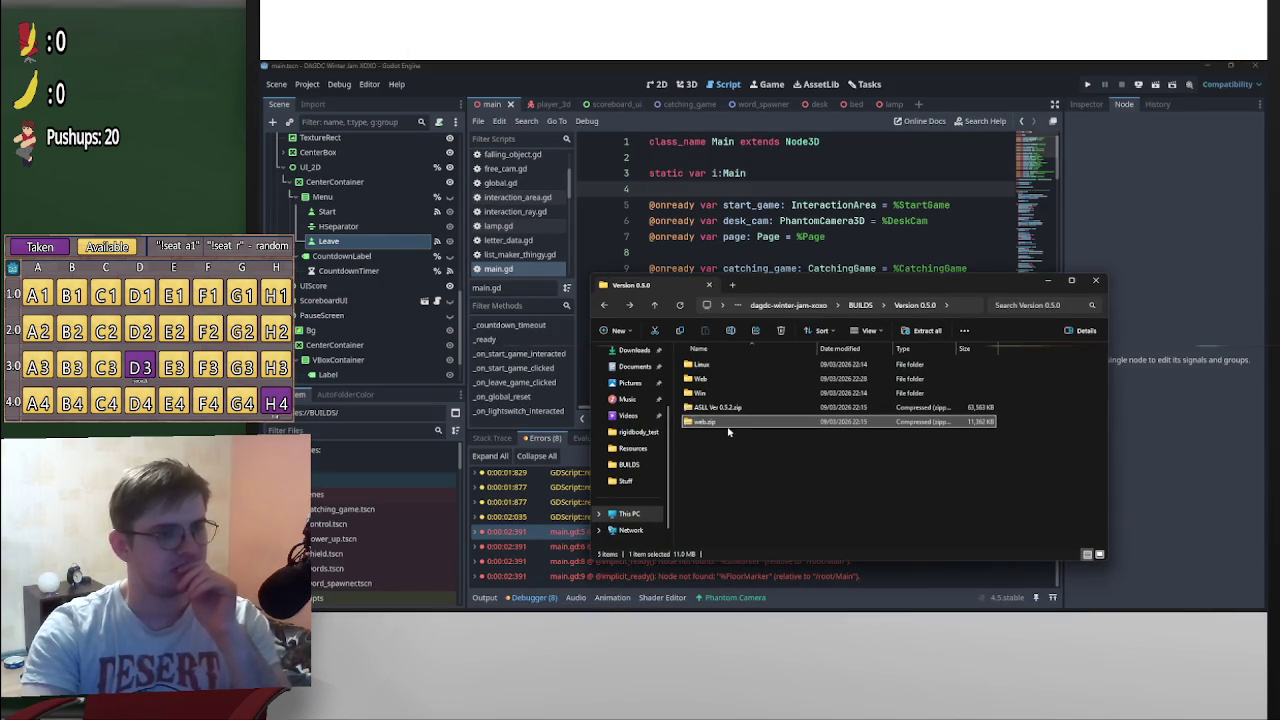
{"action": "key", "text": "Delete"}
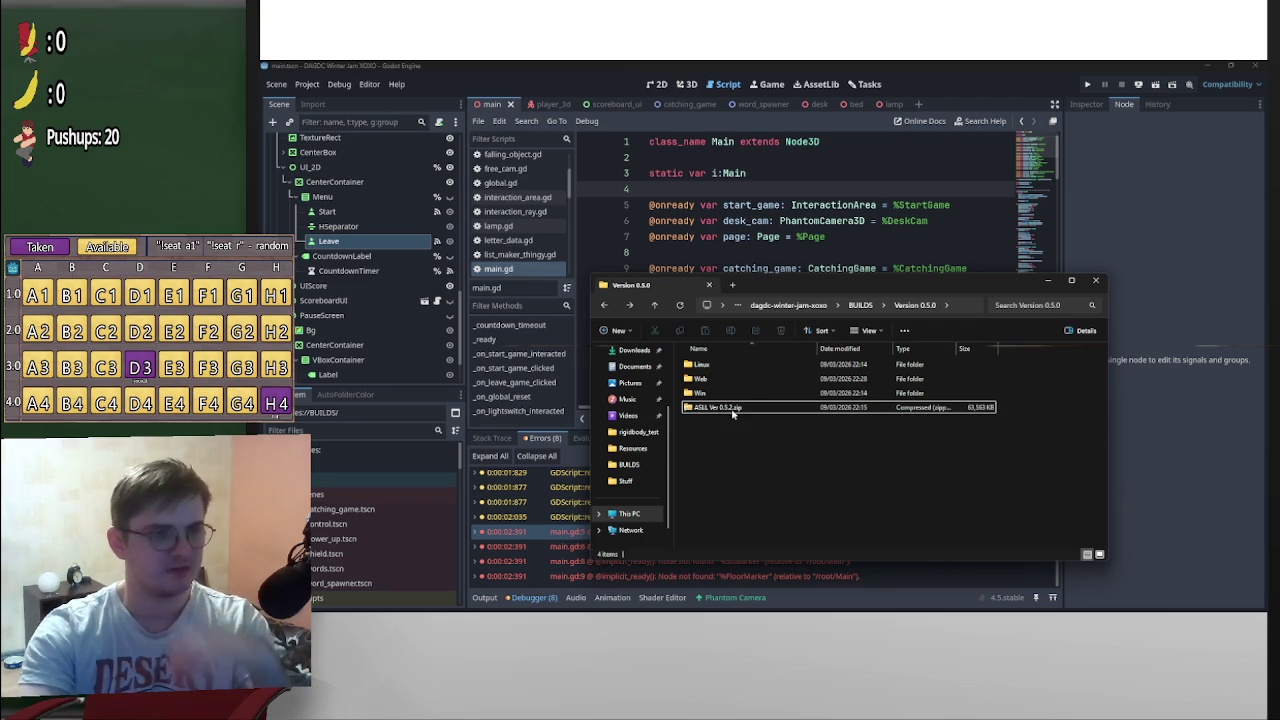
Zip all twelve Web build files as web.zip and move it into Version 0.5.0
{"action": "double_click", "coordinate": [735, 379]}
{"action": "mouse_move", "coordinate": [841, 554]}
{"action": "left_mouse_down"}
{"action": "mouse_move", "coordinate": [790, 518]}
{"action": "mouse_move", "coordinate": [740, 380]}
{"action": "mouse_move", "coordinate": [711, 367]}
{"action": "left_mouse_up"}
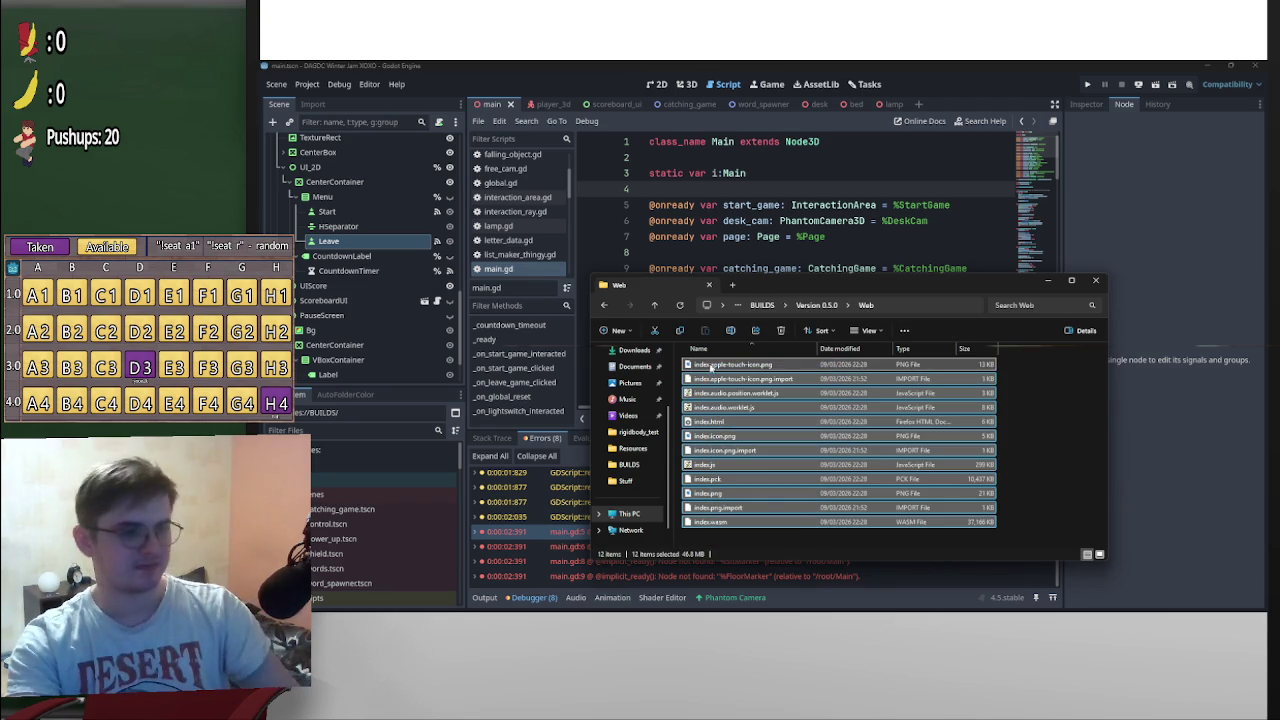
{"action": "right_click", "coordinate": [804, 393]}
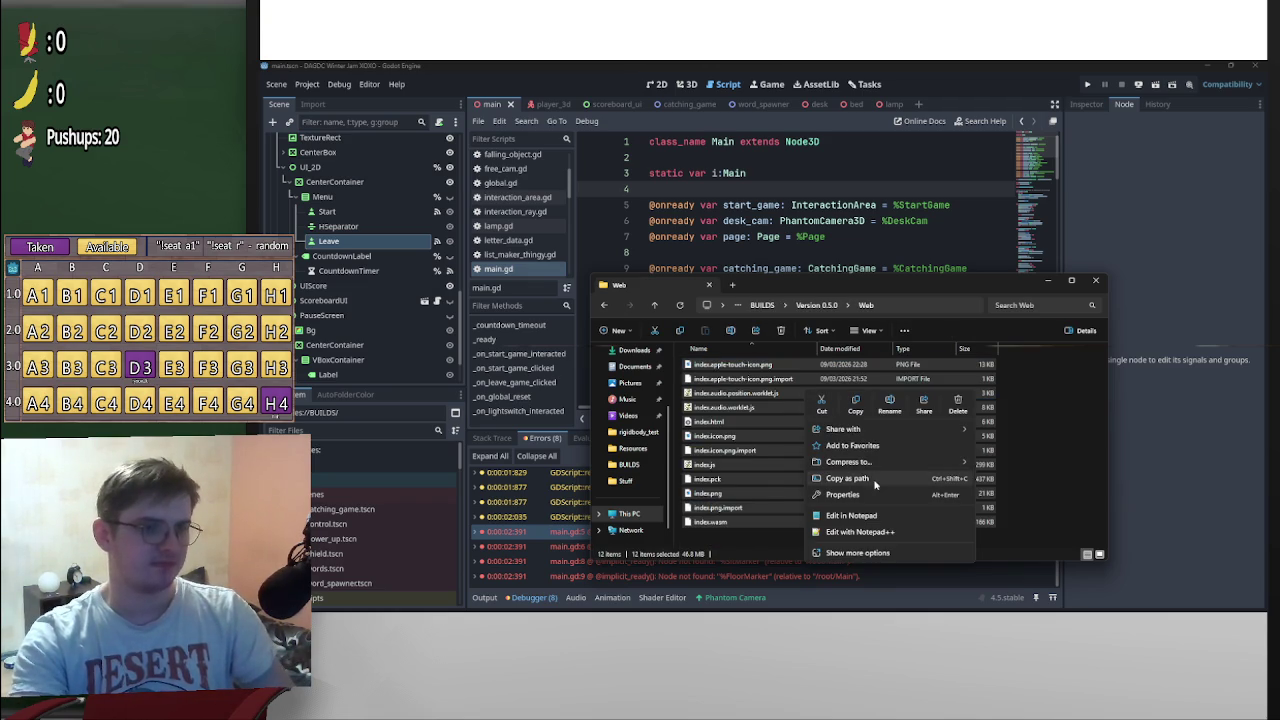
{"action": "mouse_move", "coordinate": [876, 460]}
{"action": "left_click", "coordinate": [1005, 465]}
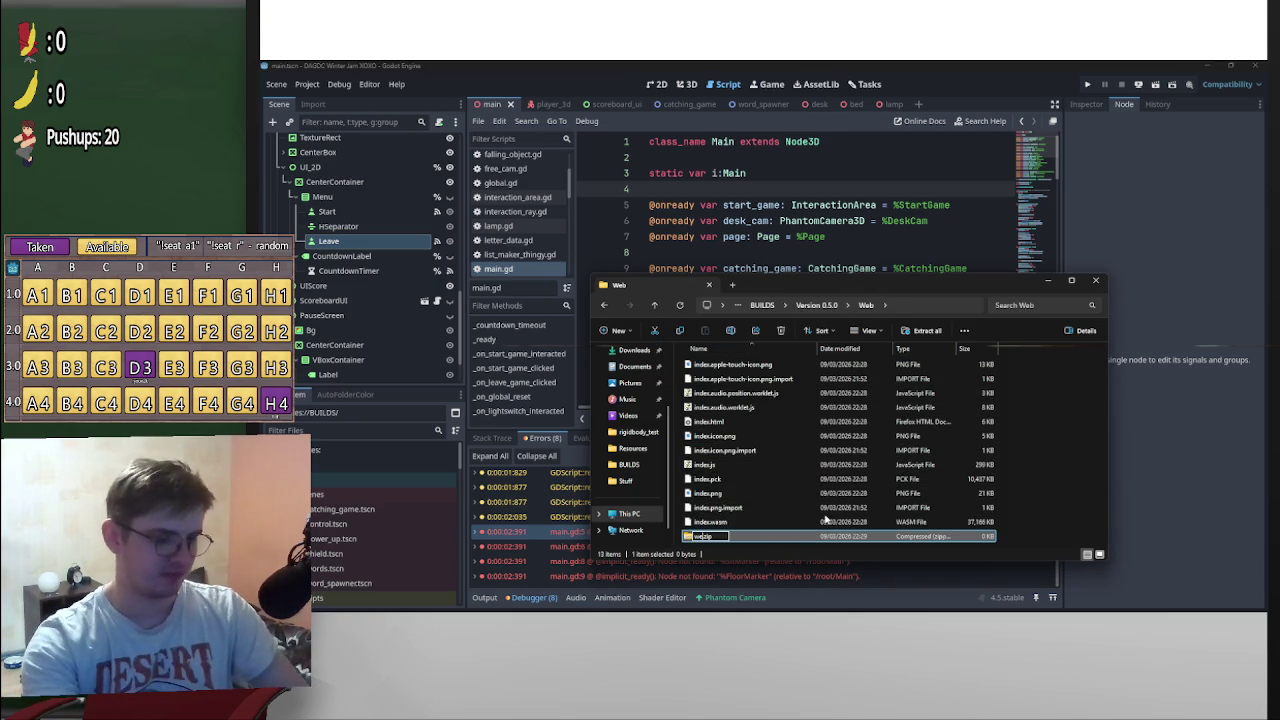
{"action": "key", "text": "Return"}
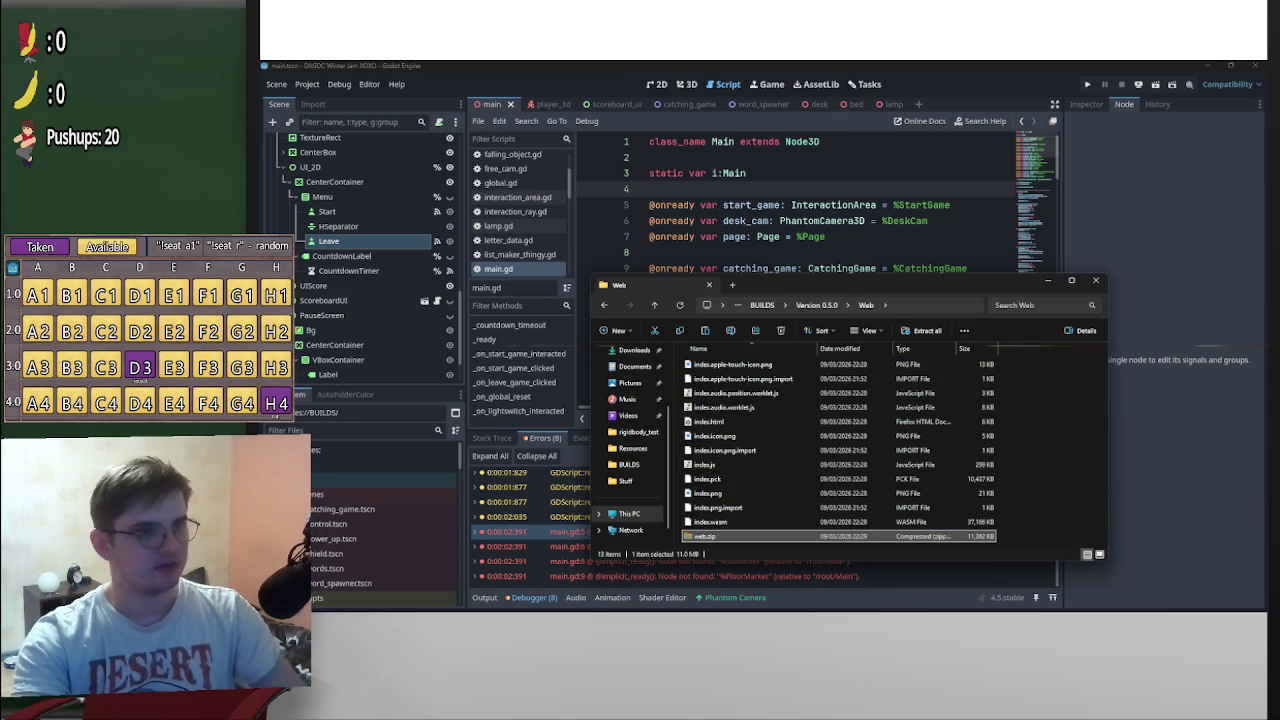
{"action": "key", "text": "ctrl+x"}
{"action": "key", "text": "alt+Up"}
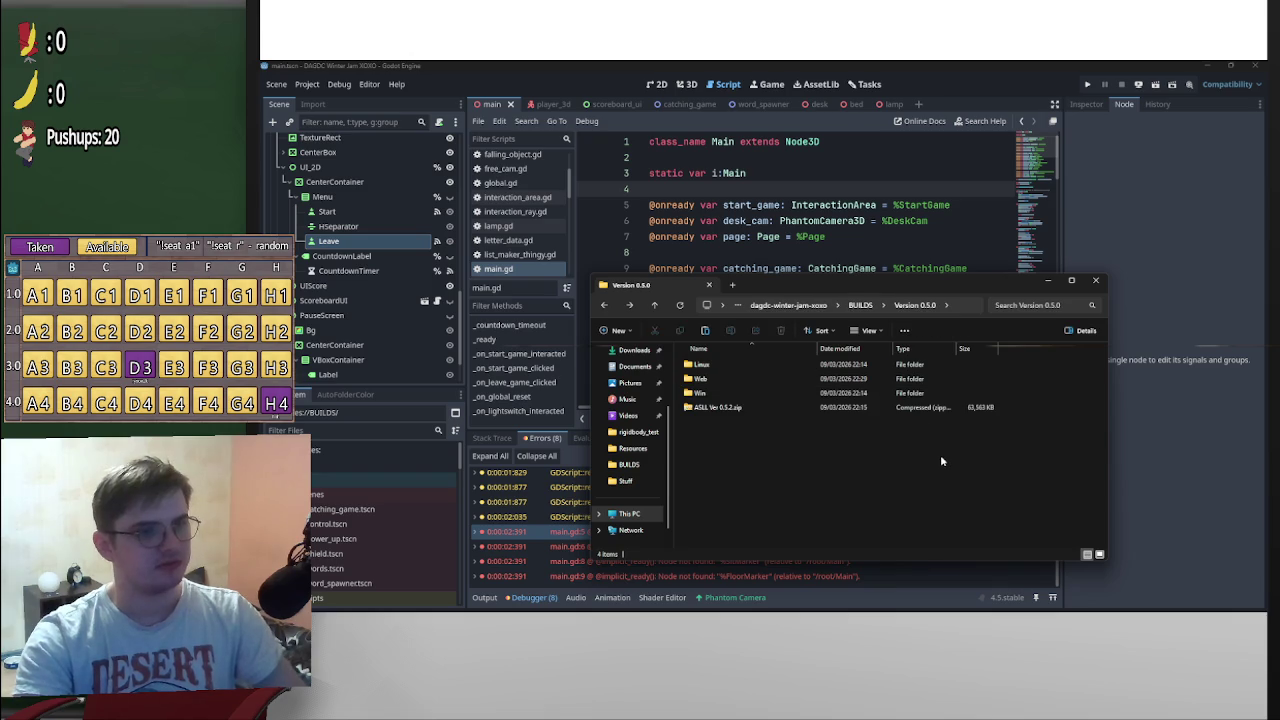
{"action": "key", "text": "ctrl+v"}
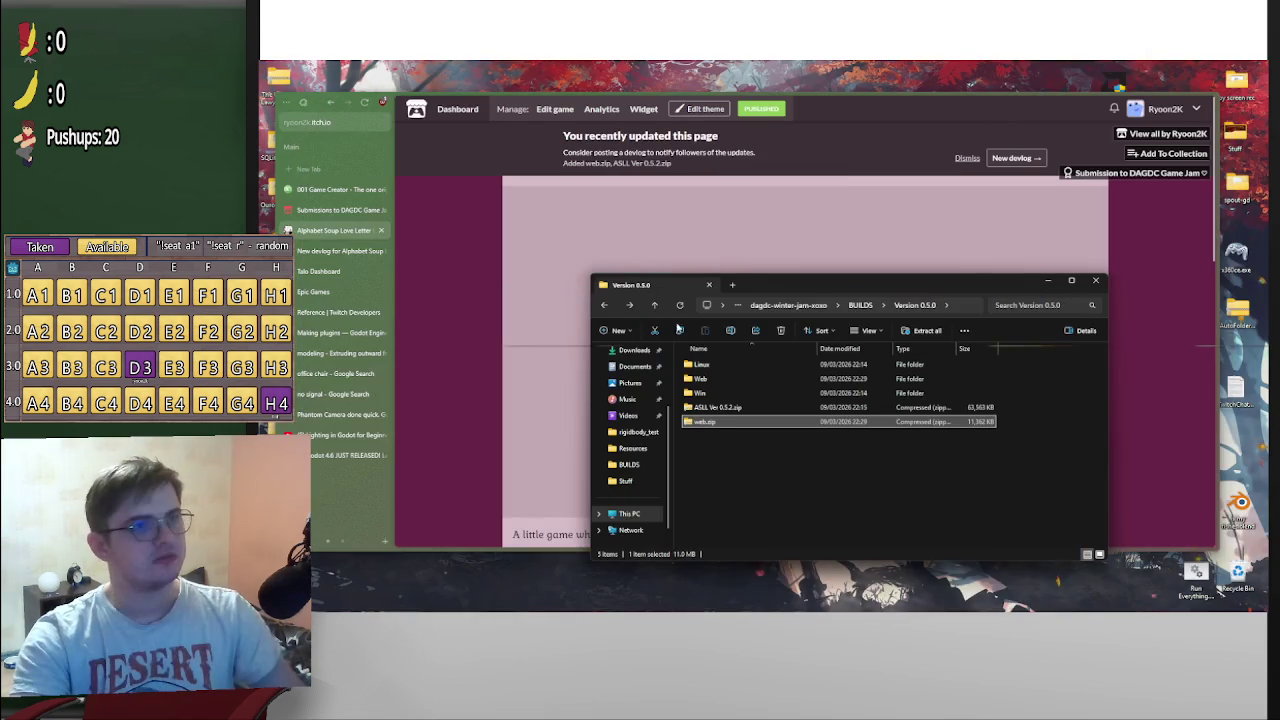
On the game's edit page, delete the old web.zip upload
{"action": "left_click", "coordinate": [548, 109]}
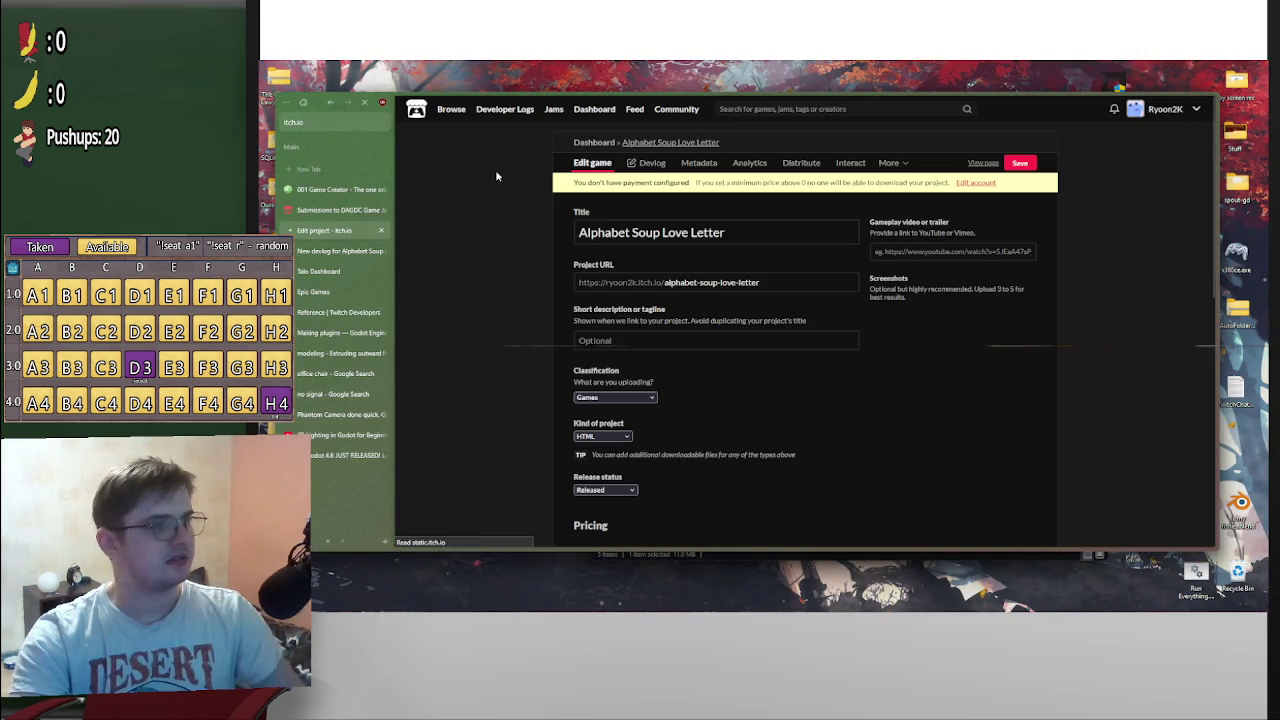
{"action": "scroll", "coordinate": [655, 400], "scroll_direction": "down", "scroll_amount": 10}
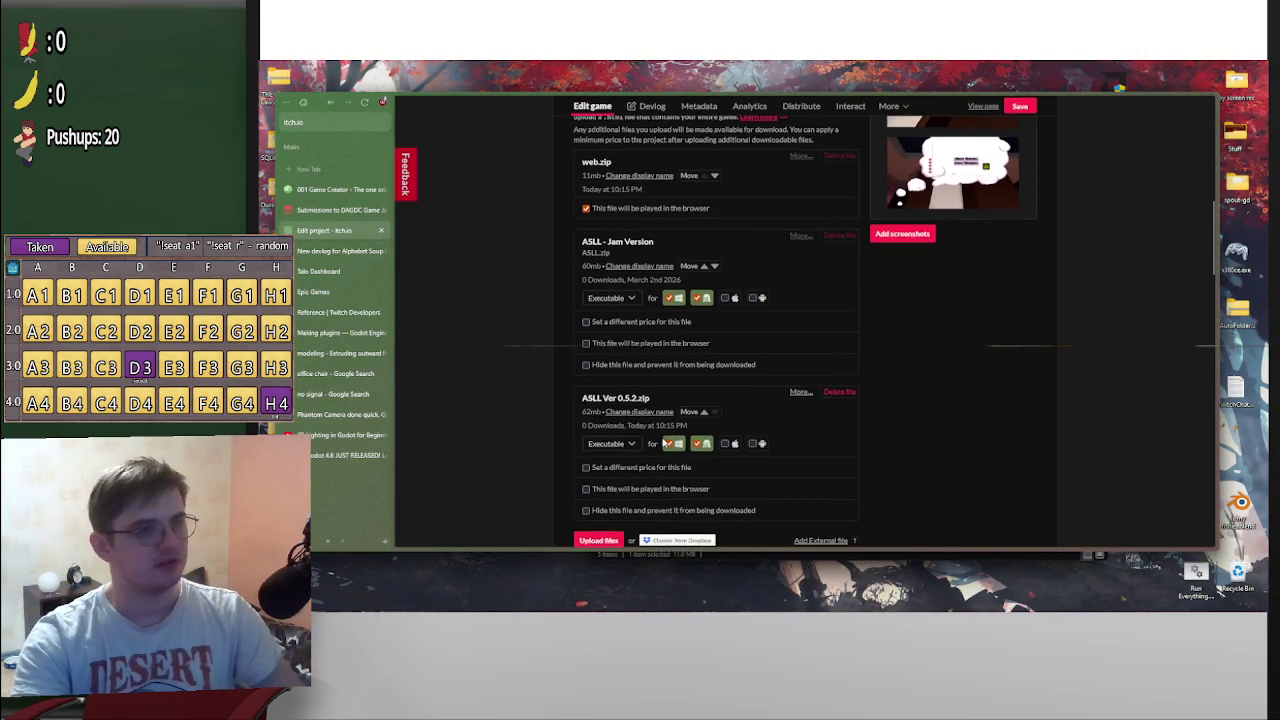
{"action": "scroll", "coordinate": [700, 400], "scroll_direction": "up", "scroll_amount": 4}
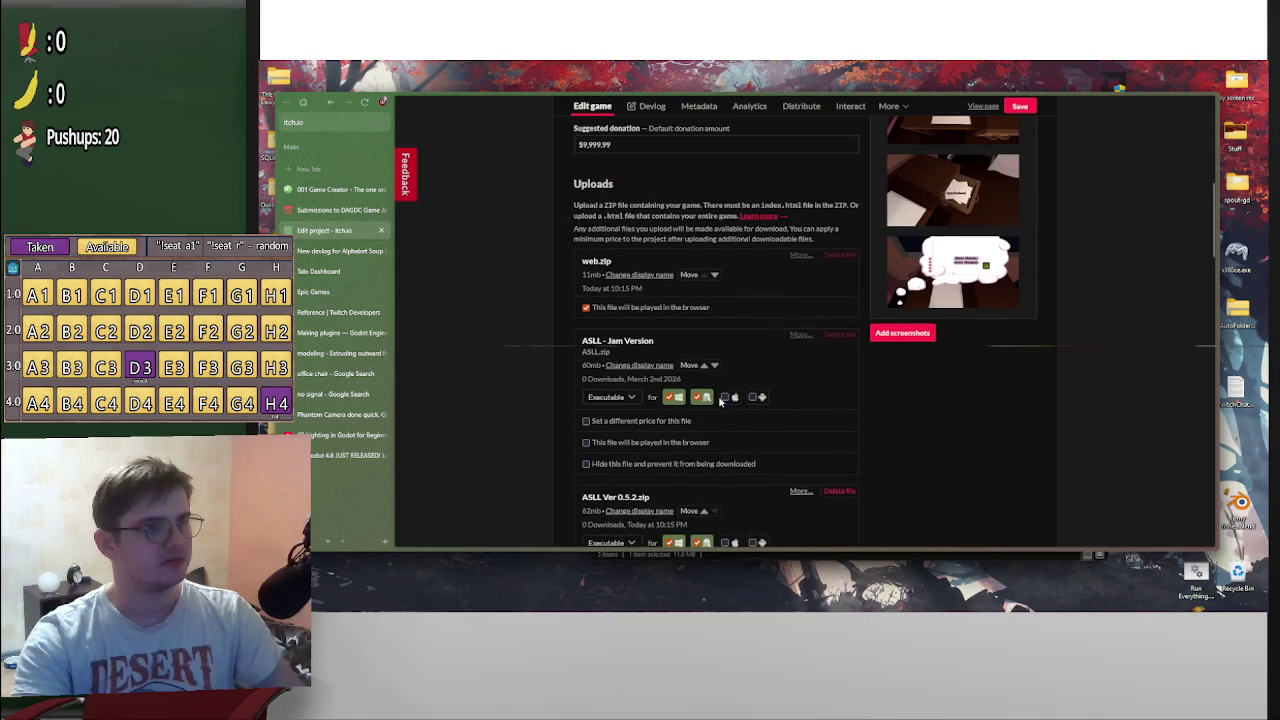
{"action": "left_click", "coordinate": [846, 261]}
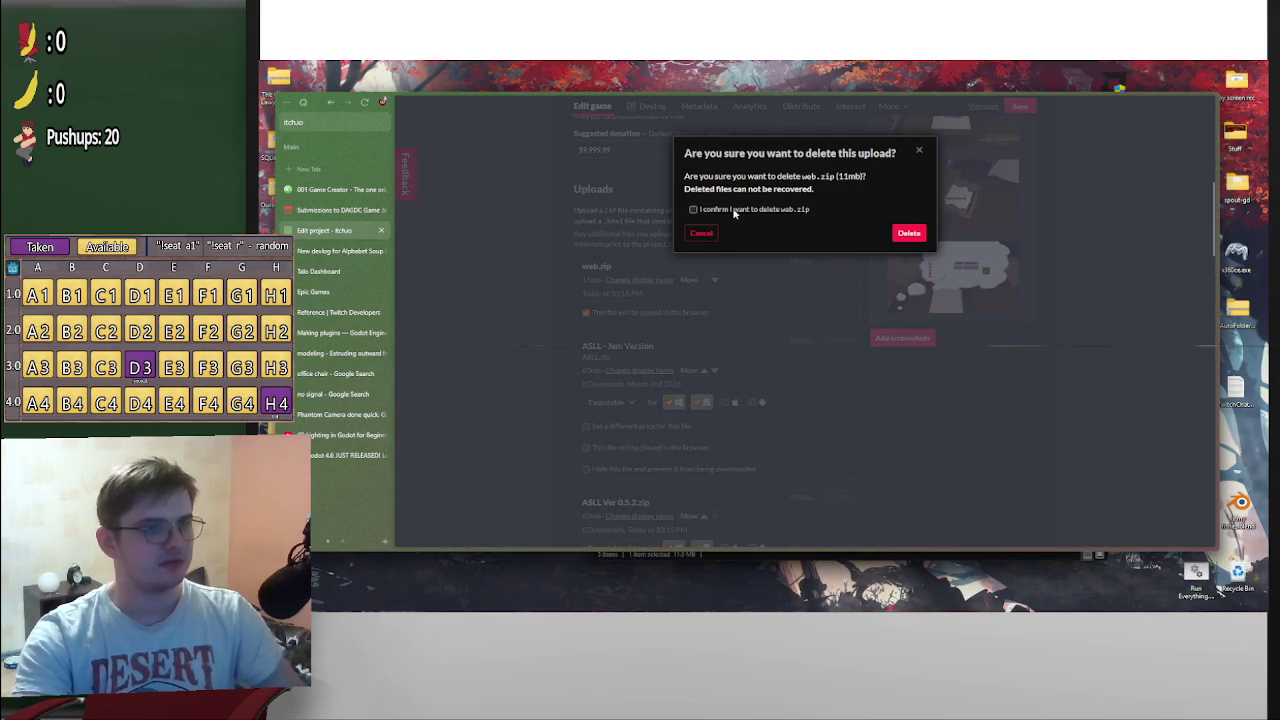
{"action": "left_click", "coordinate": [909, 233]}
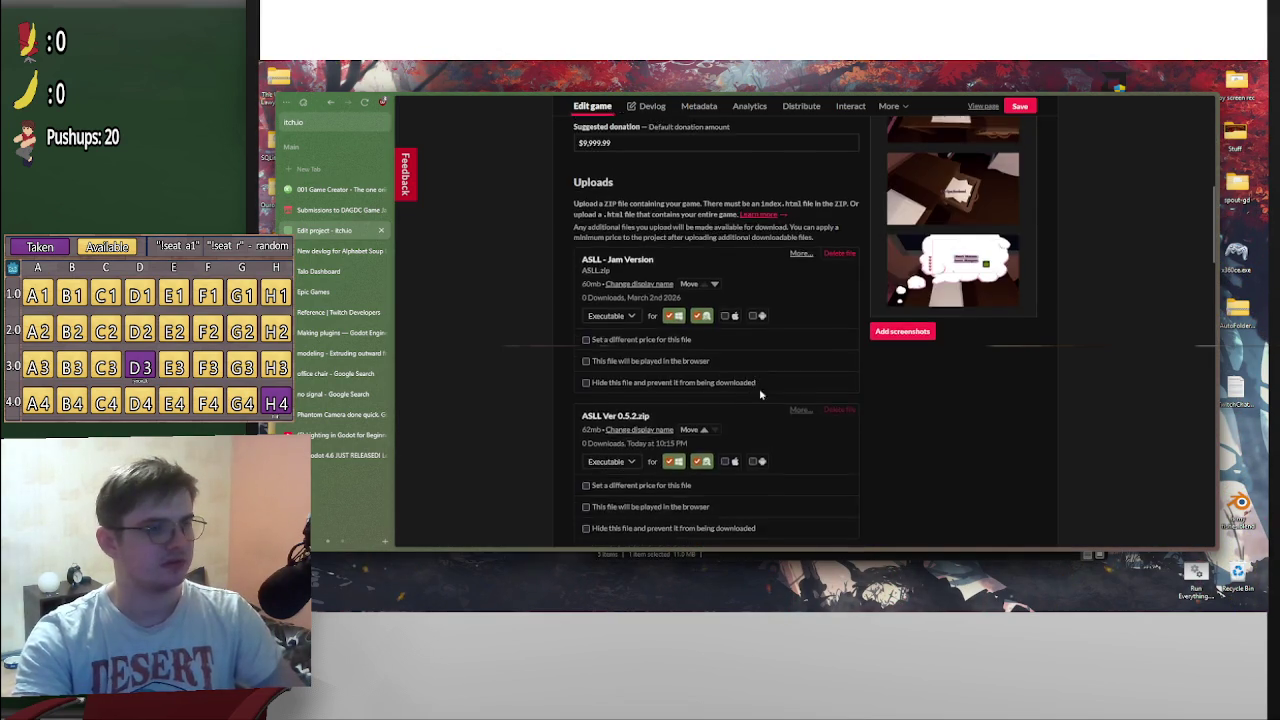
Upload the new web.zip, mark it as played in the browser, and view the page
{"action": "scroll", "coordinate": [610, 447], "scroll_direction": "down", "scroll_amount": 2}
{"action": "left_click", "coordinate": [600, 409]}
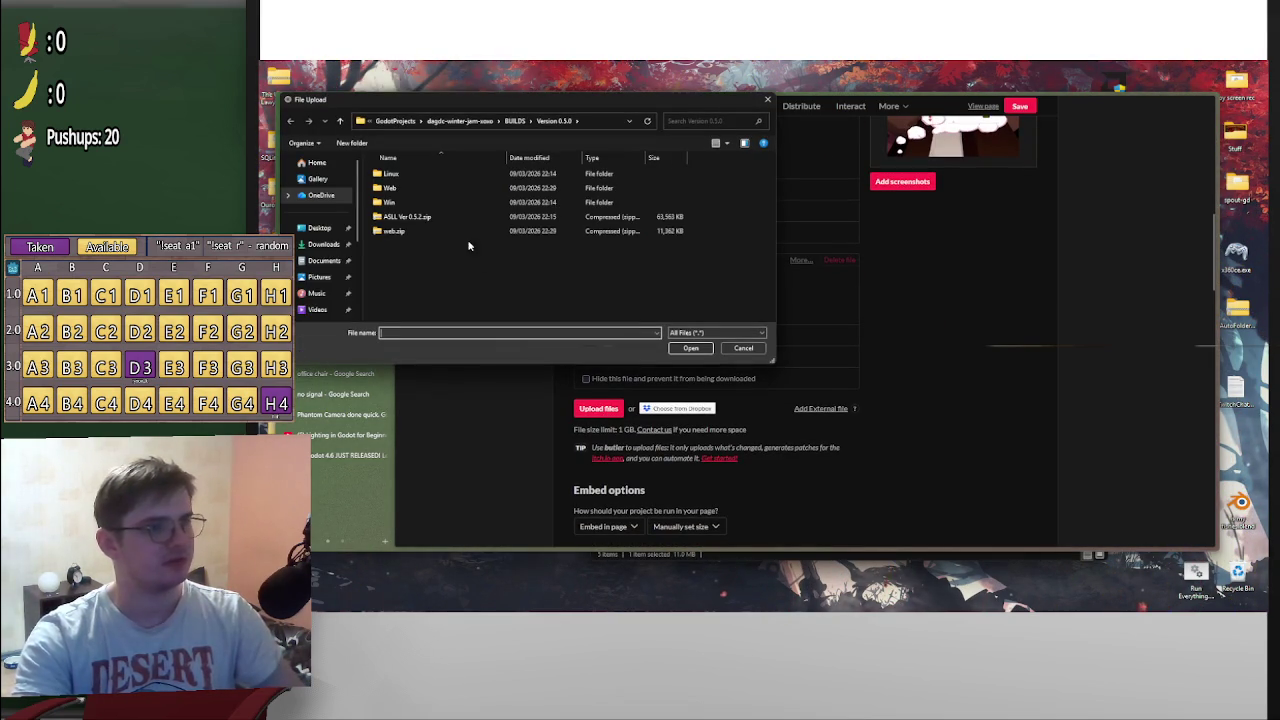
{"action": "double_click", "coordinate": [455, 232]}
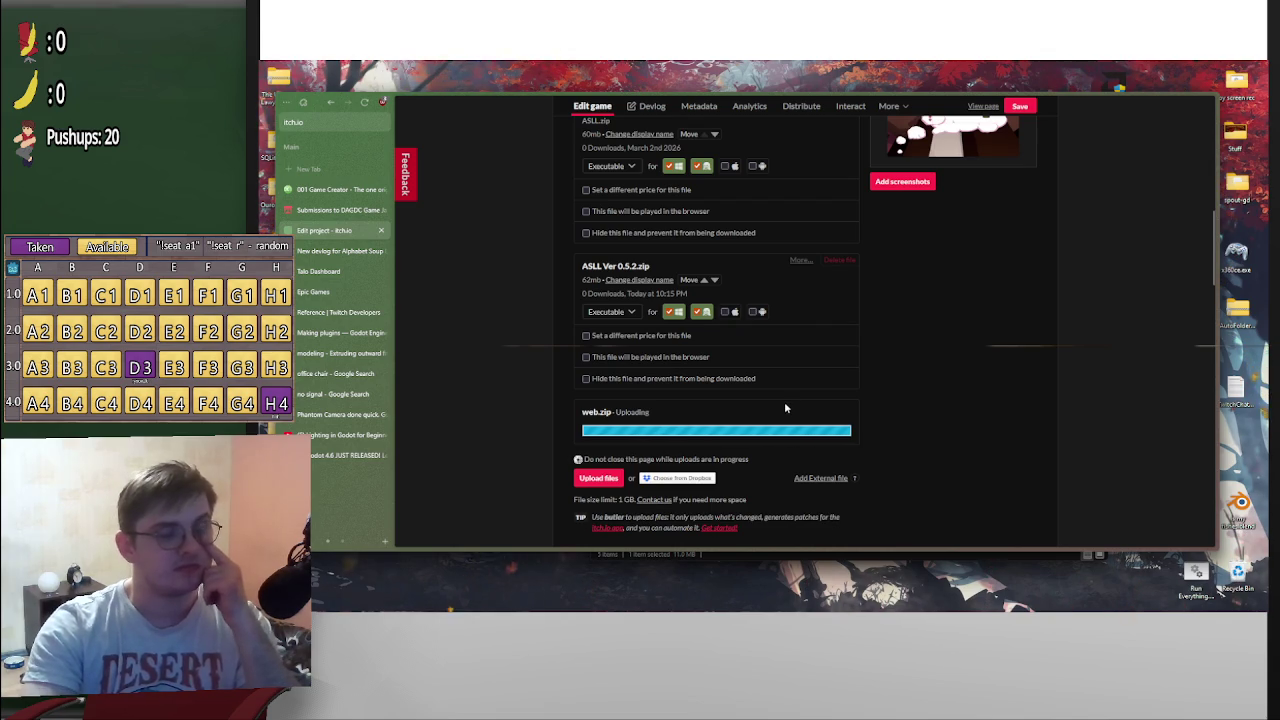
{"action": "scroll", "coordinate": [760, 400], "scroll_direction": "down", "scroll_amount": 1}
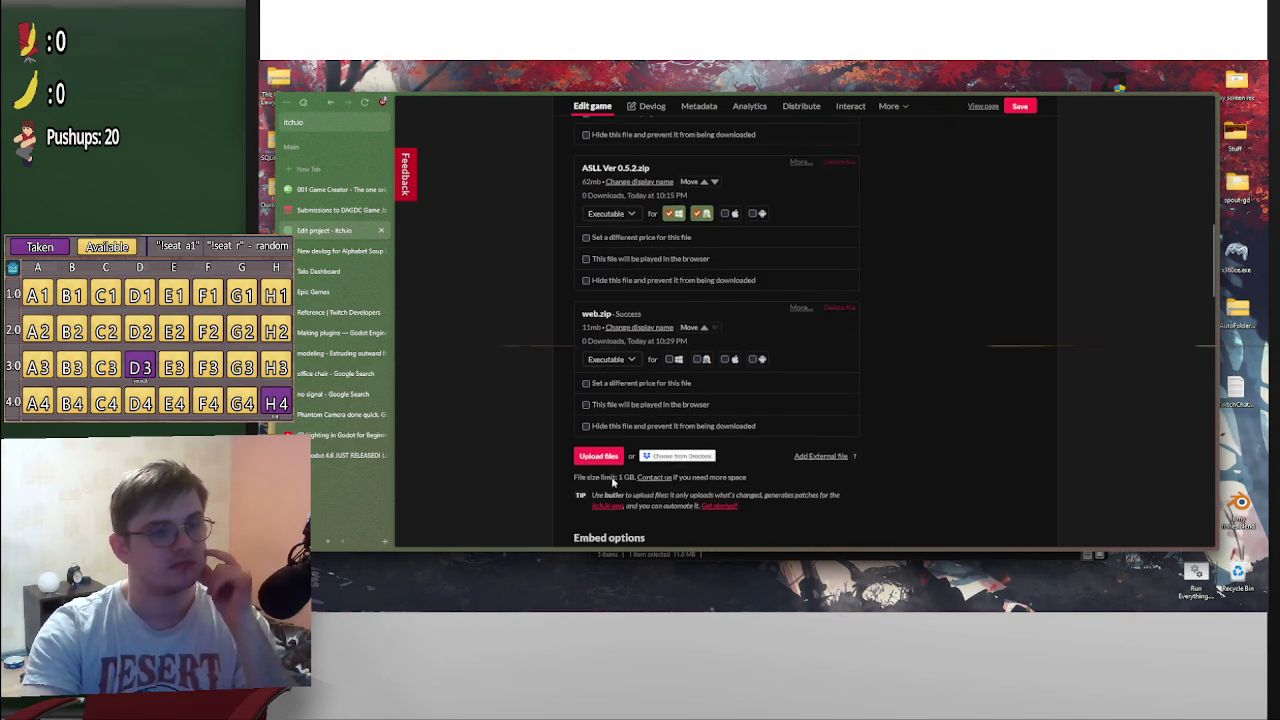
{"action": "left_click", "coordinate": [588, 398]}
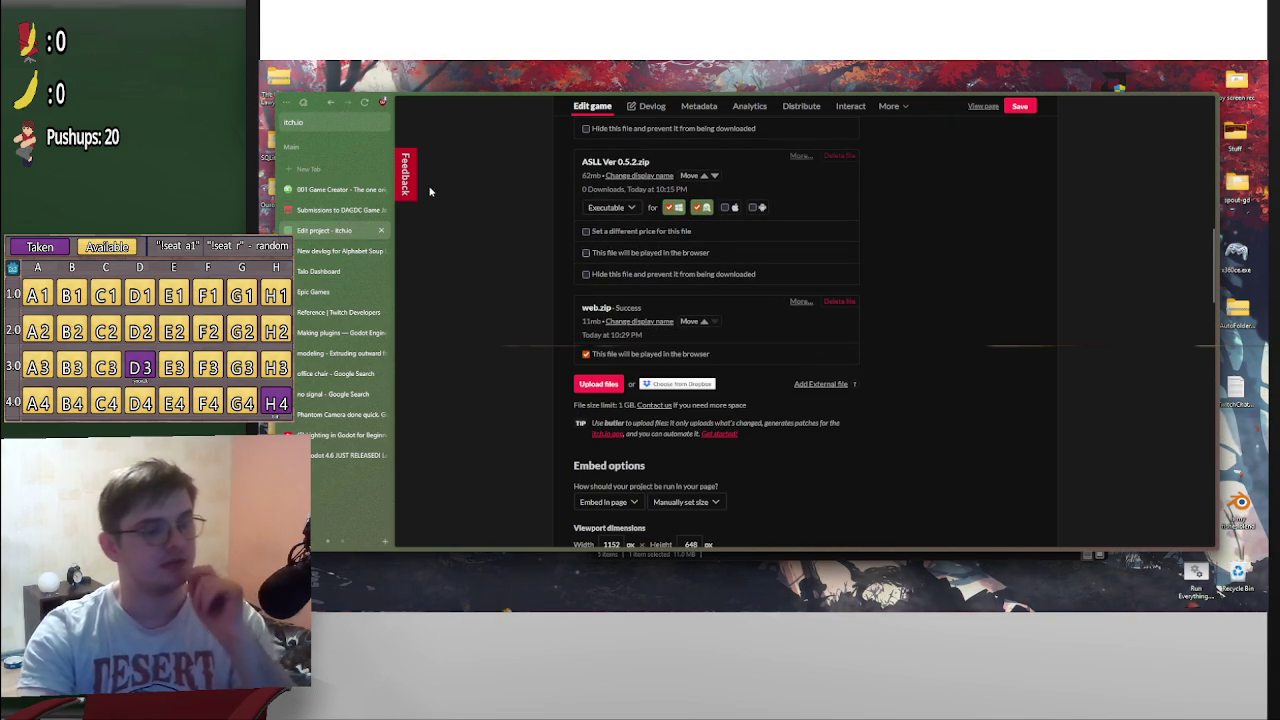
{"action": "left_click", "coordinate": [983, 107]}
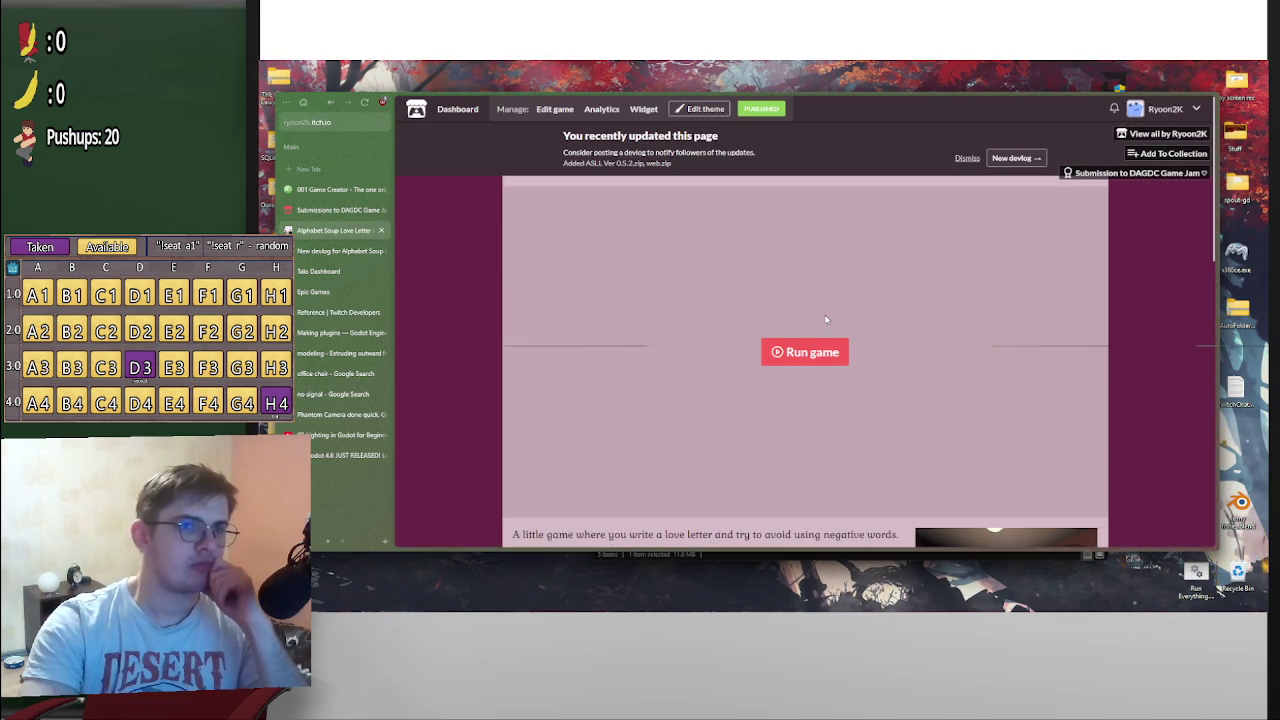
Run the web build in its itch.io player and resume past the pause screen
{"action": "left_click", "coordinate": [807, 354]}
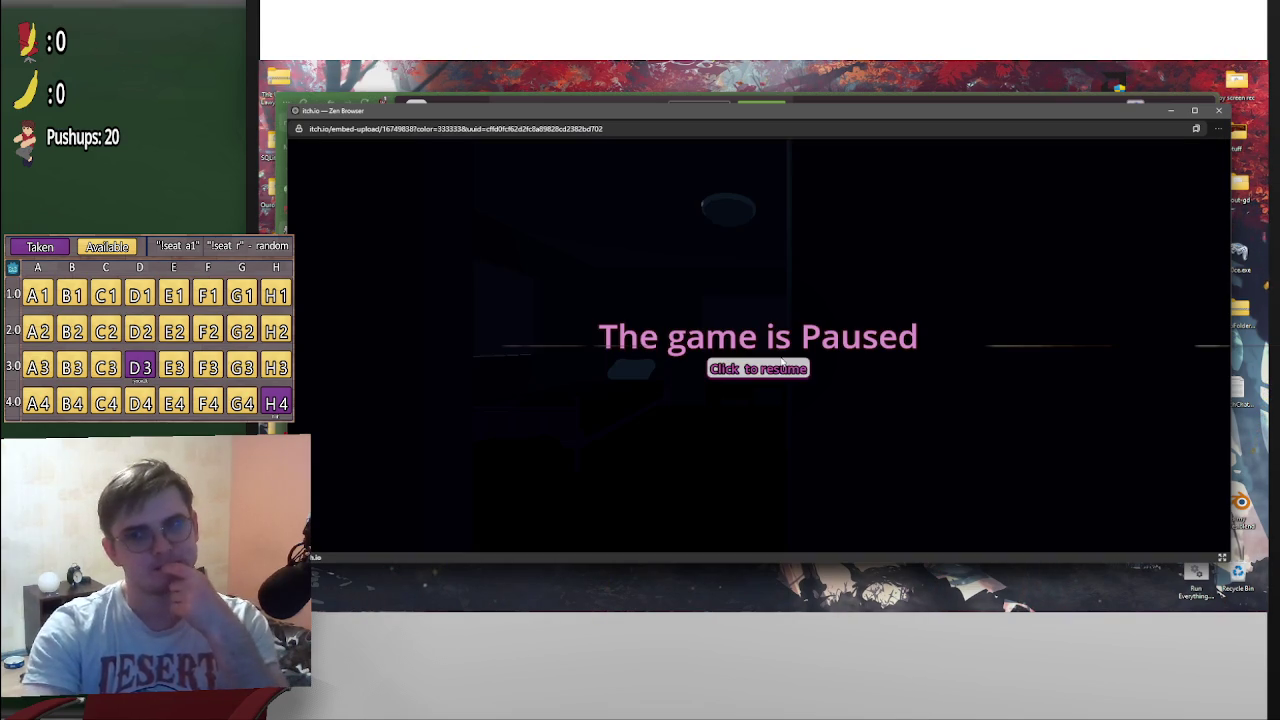
{"action": "left_click", "coordinate": [760, 369]}
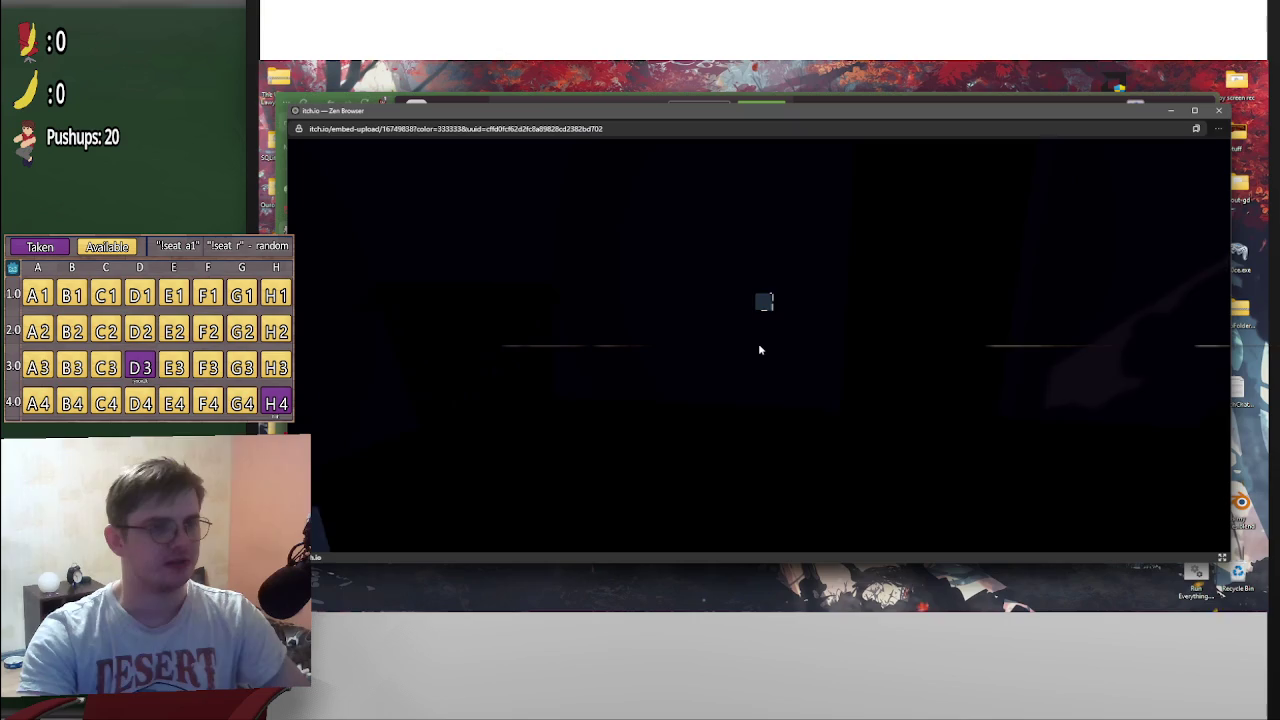
Walk around the bedroom with W and S, toggling the light switch on and off with E
{"action": "key", "text": "w"}
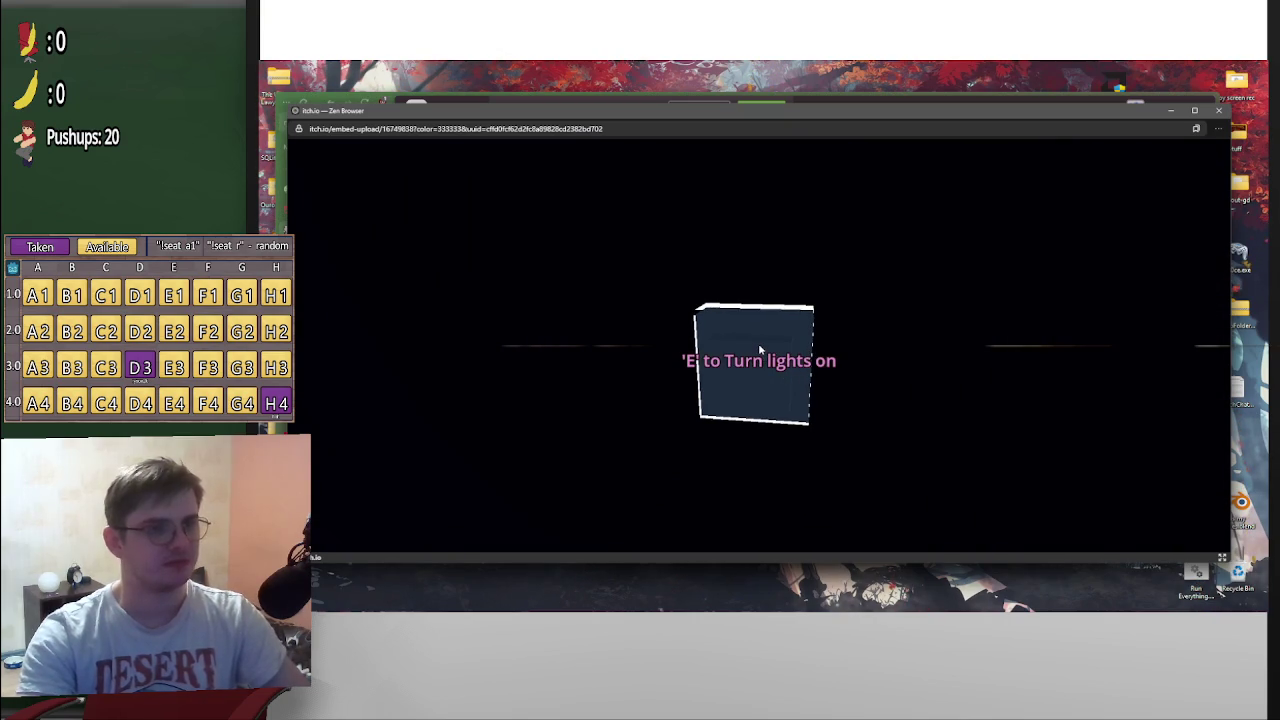
{"action": "key", "text": "e"}
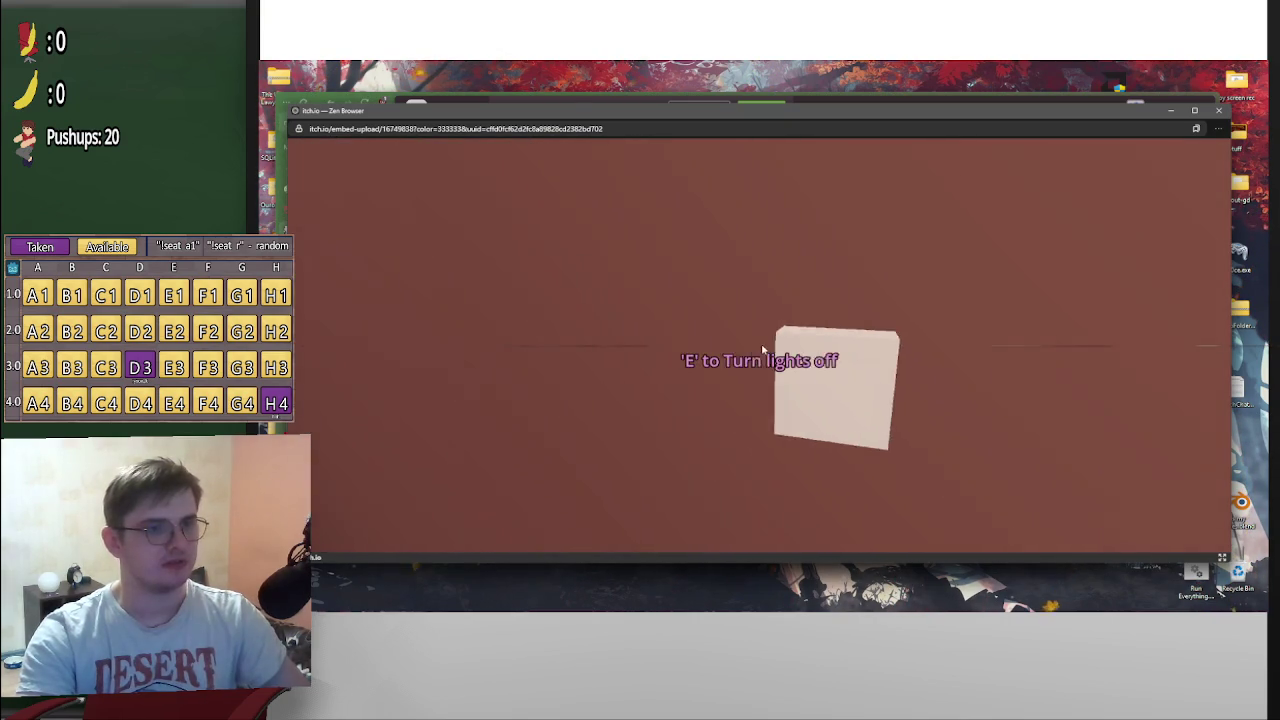
{"action": "key", "text": "e"}
{"action": "key", "text": "e"}
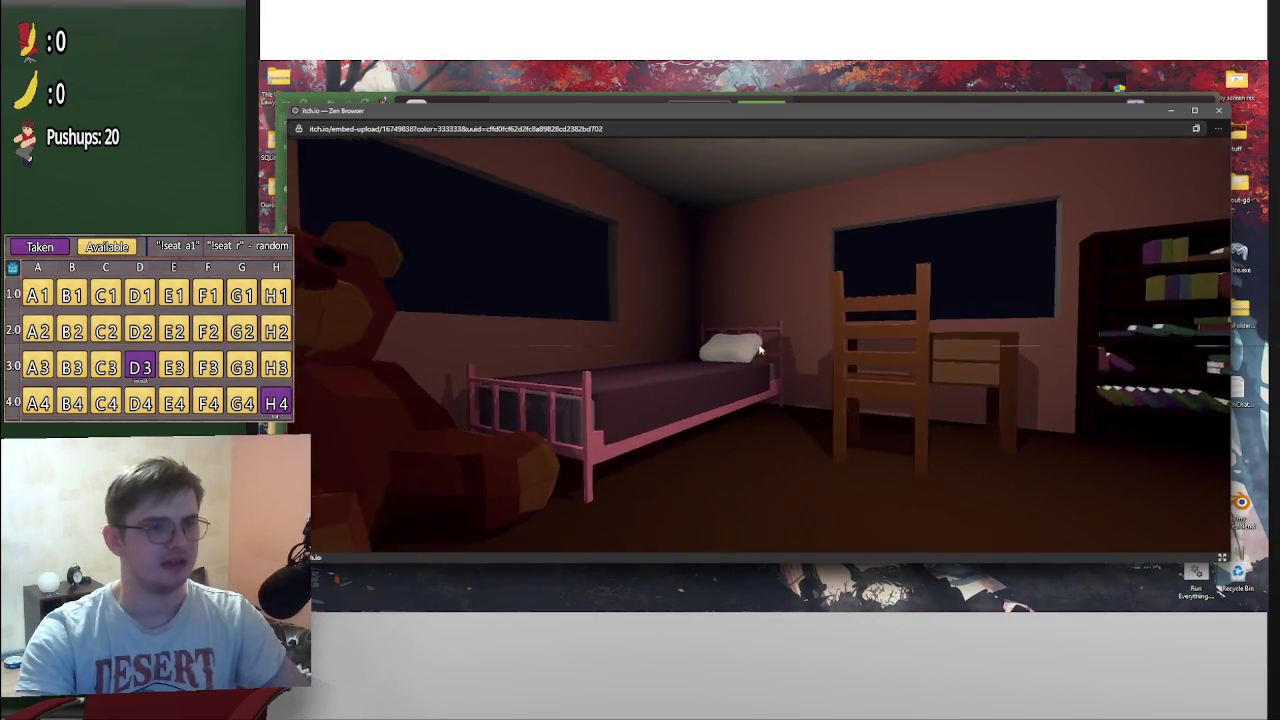
{"action": "key", "text": "w"}
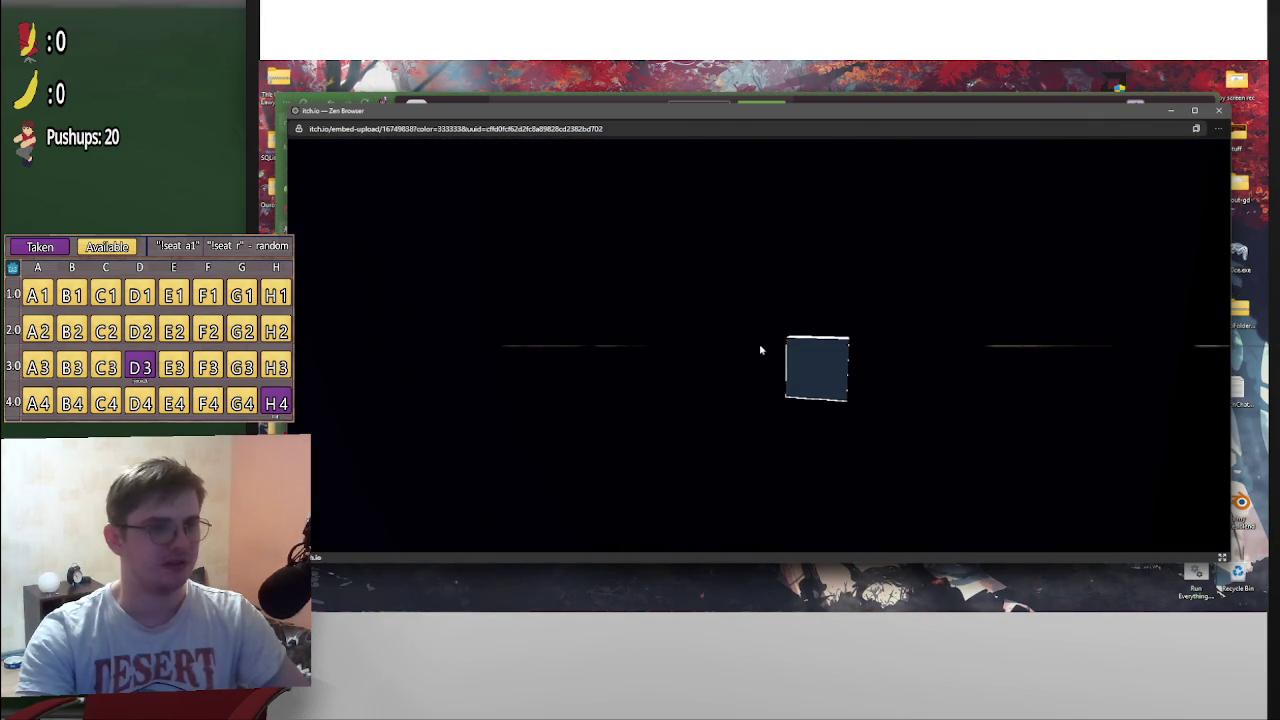
{"action": "key", "text": "e"}
{"action": "key", "text": "s"}
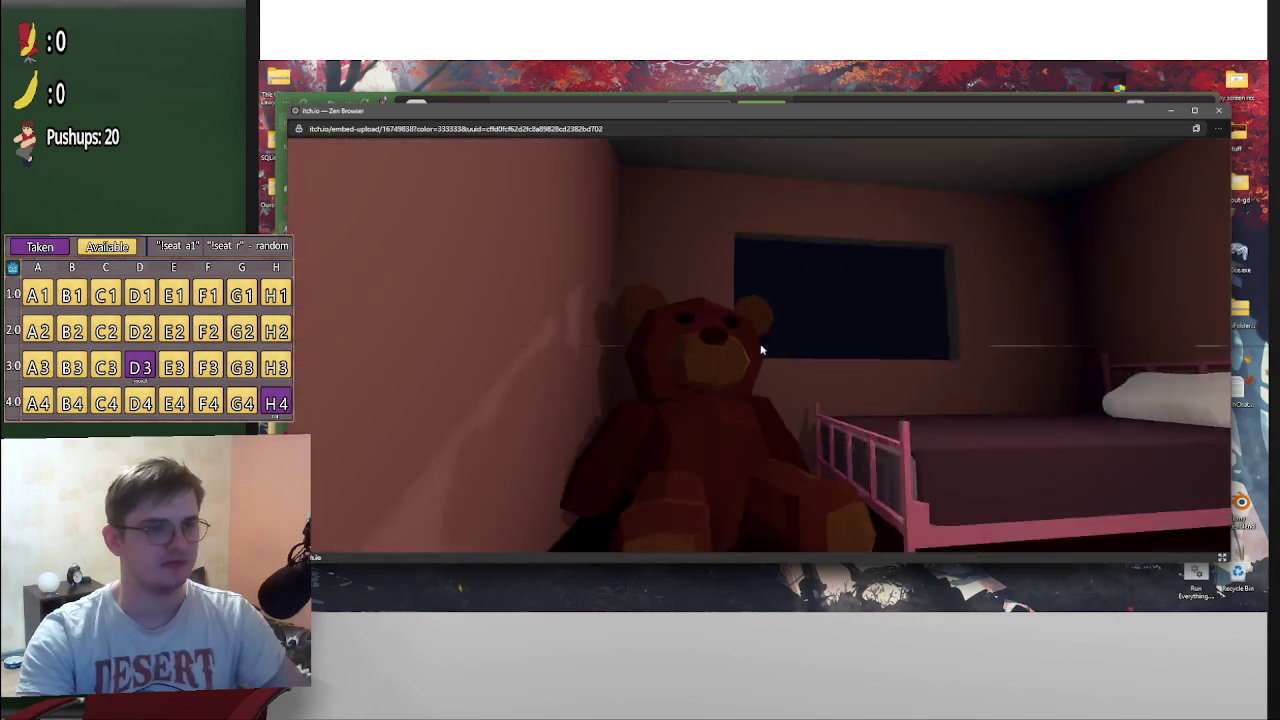
{"action": "key", "text": "w"}
{"action": "key", "text": "w"}
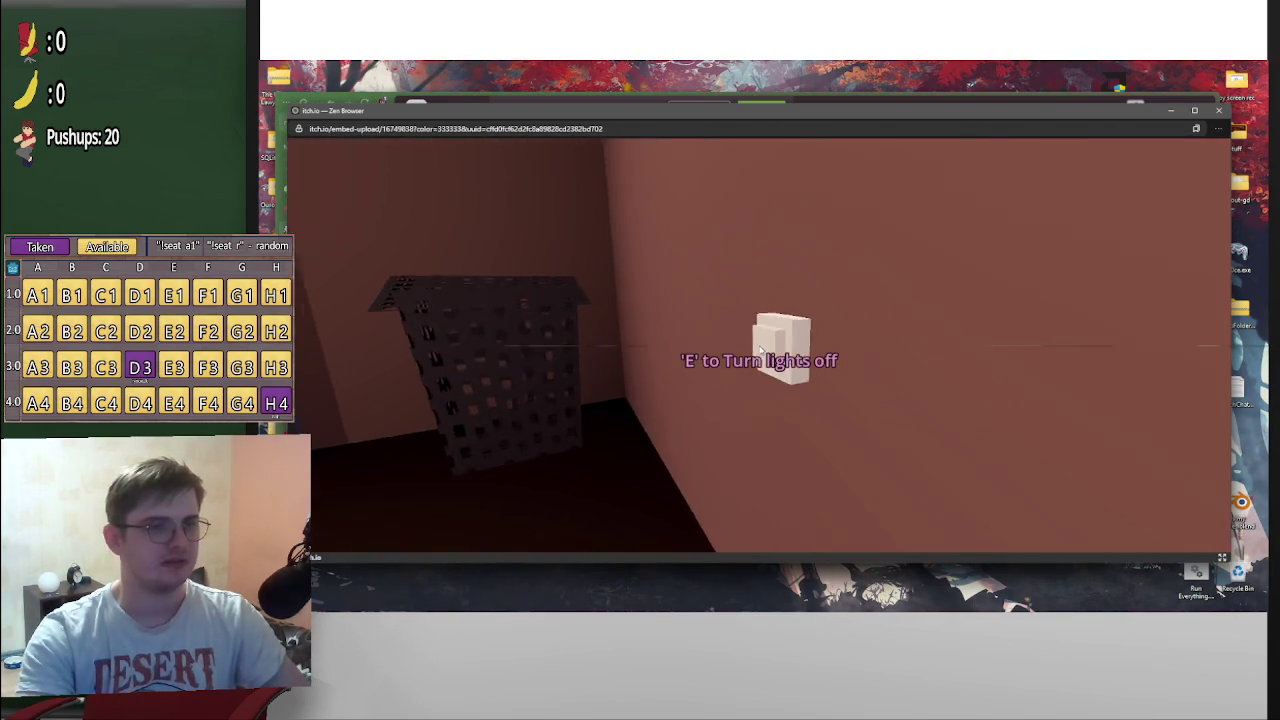
{"action": "key", "text": "e"}
{"action": "key", "text": "e"}
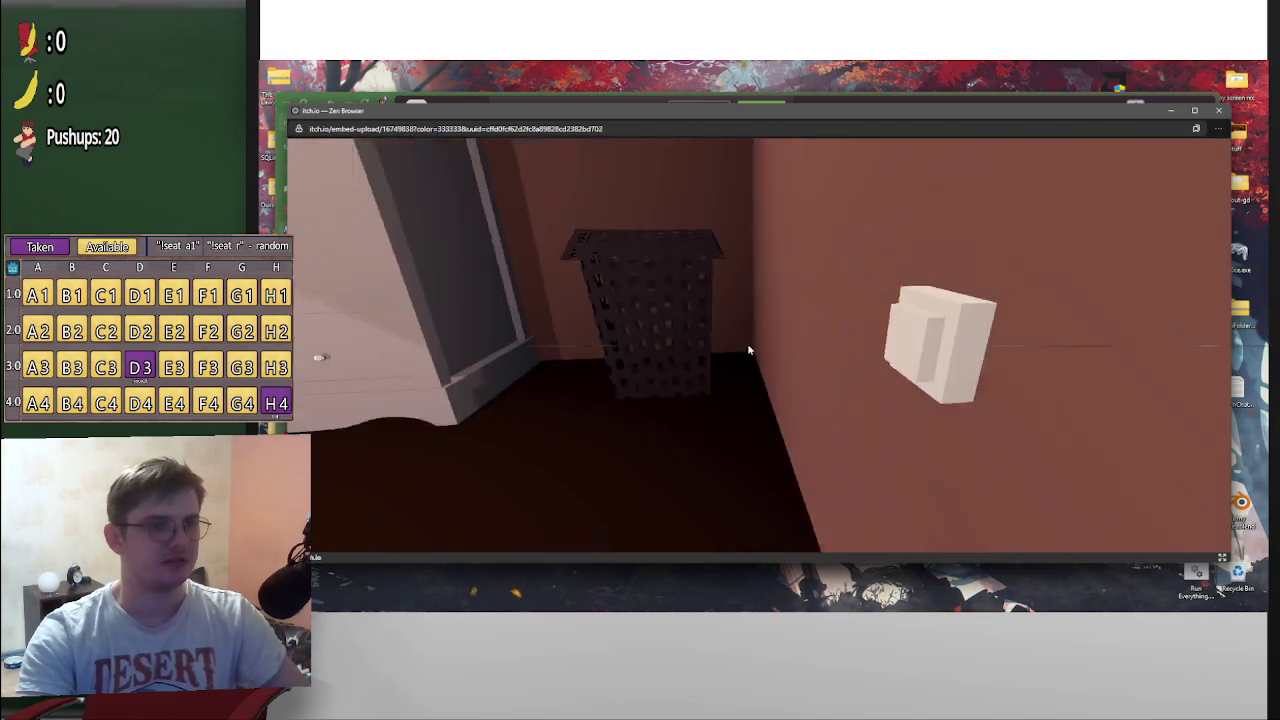
{"action": "key", "text": "w"}
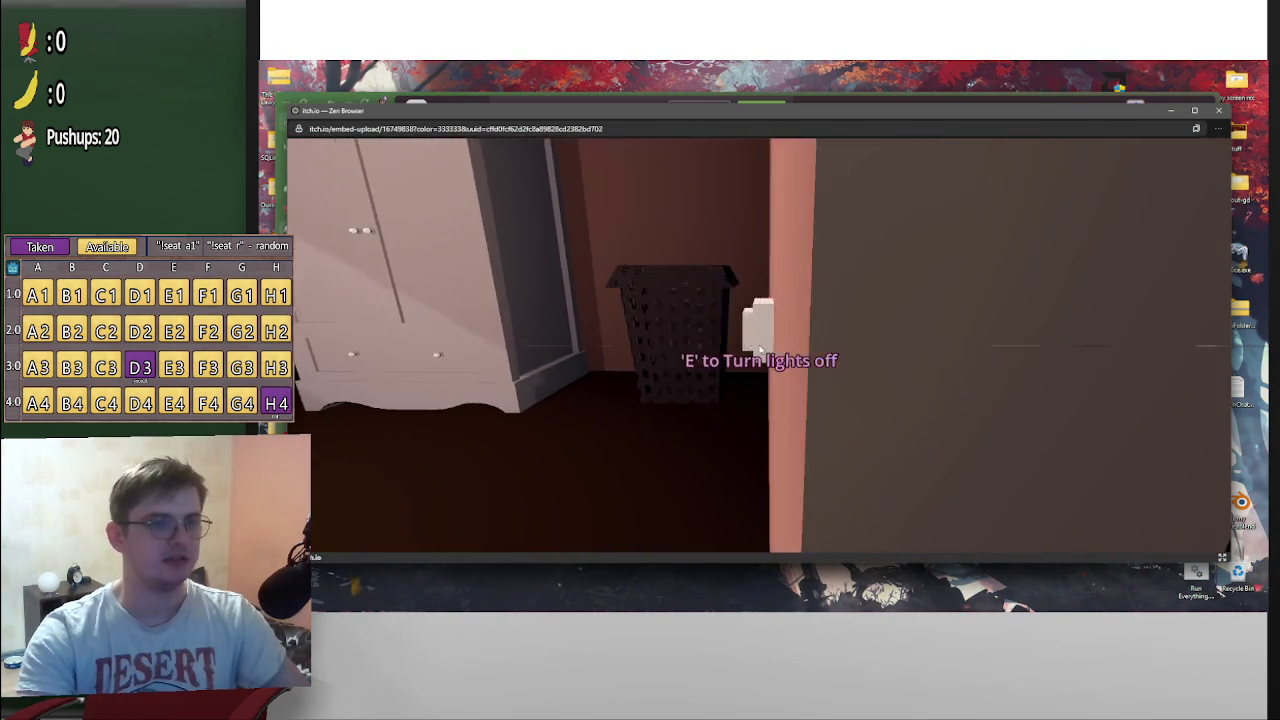
{"action": "key", "text": "e"}
{"action": "key", "text": "e"}
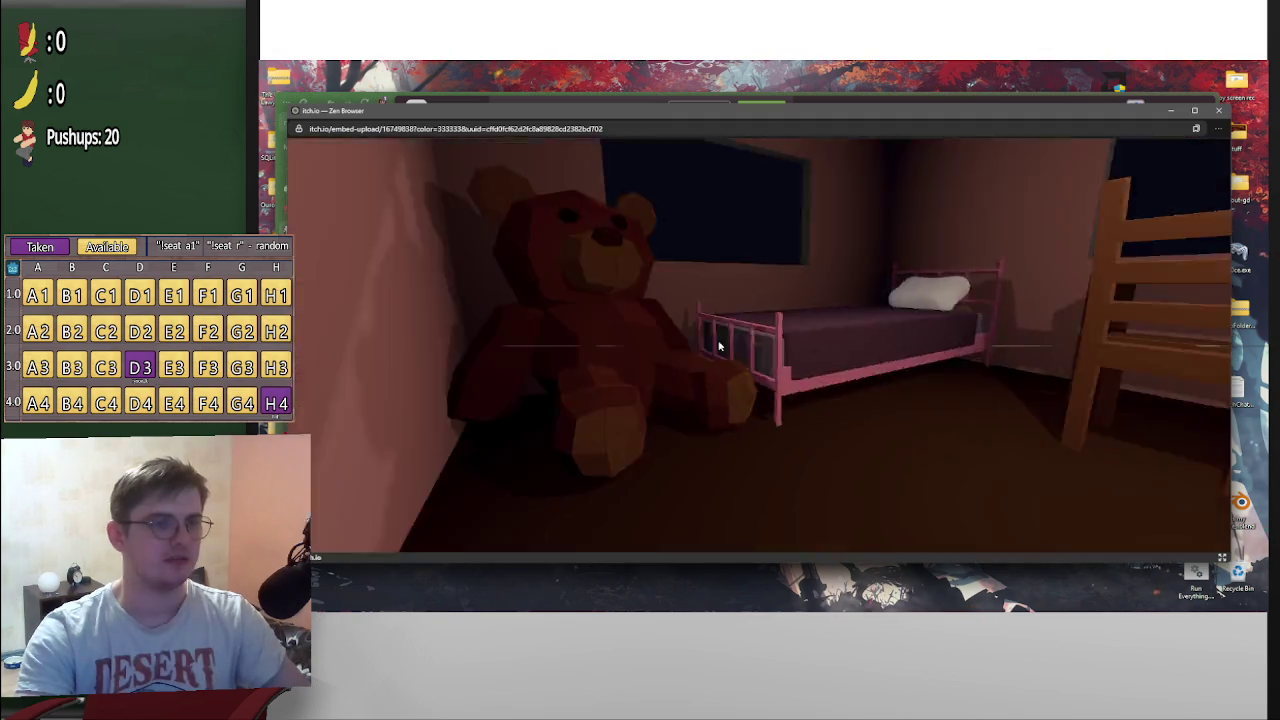
{"action": "key", "text": "w"}
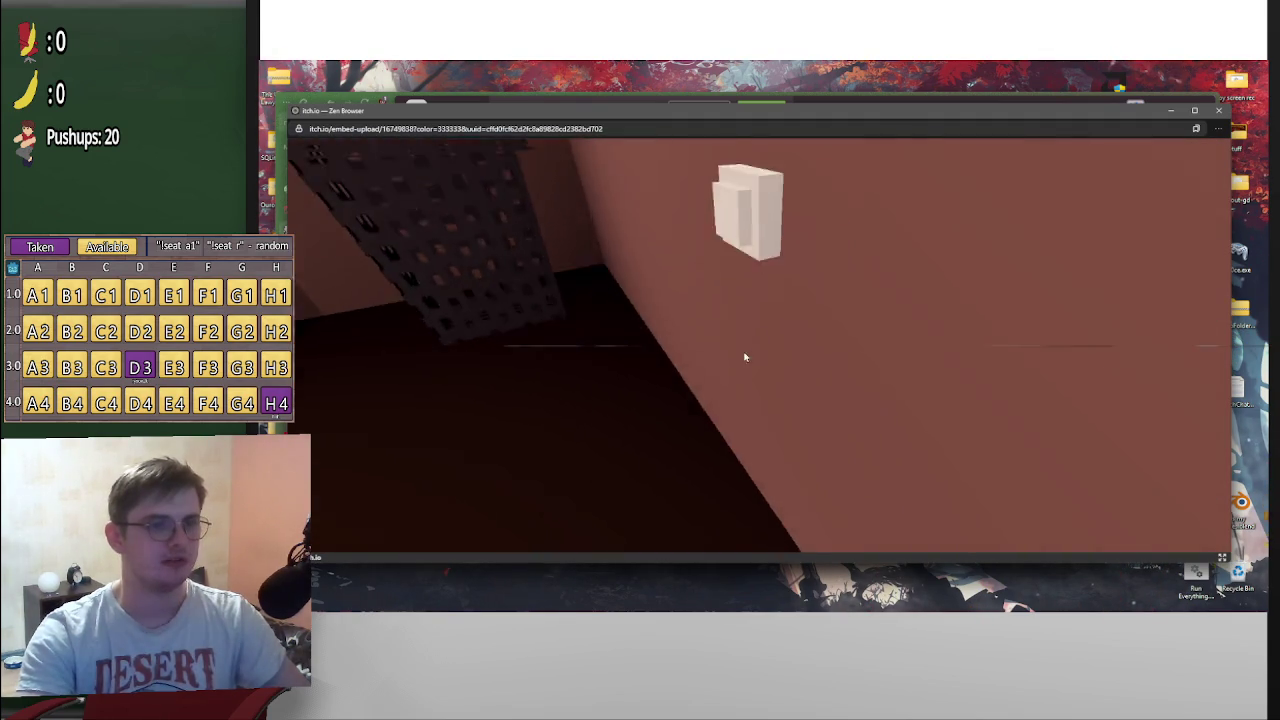
{"action": "key", "text": "w"}
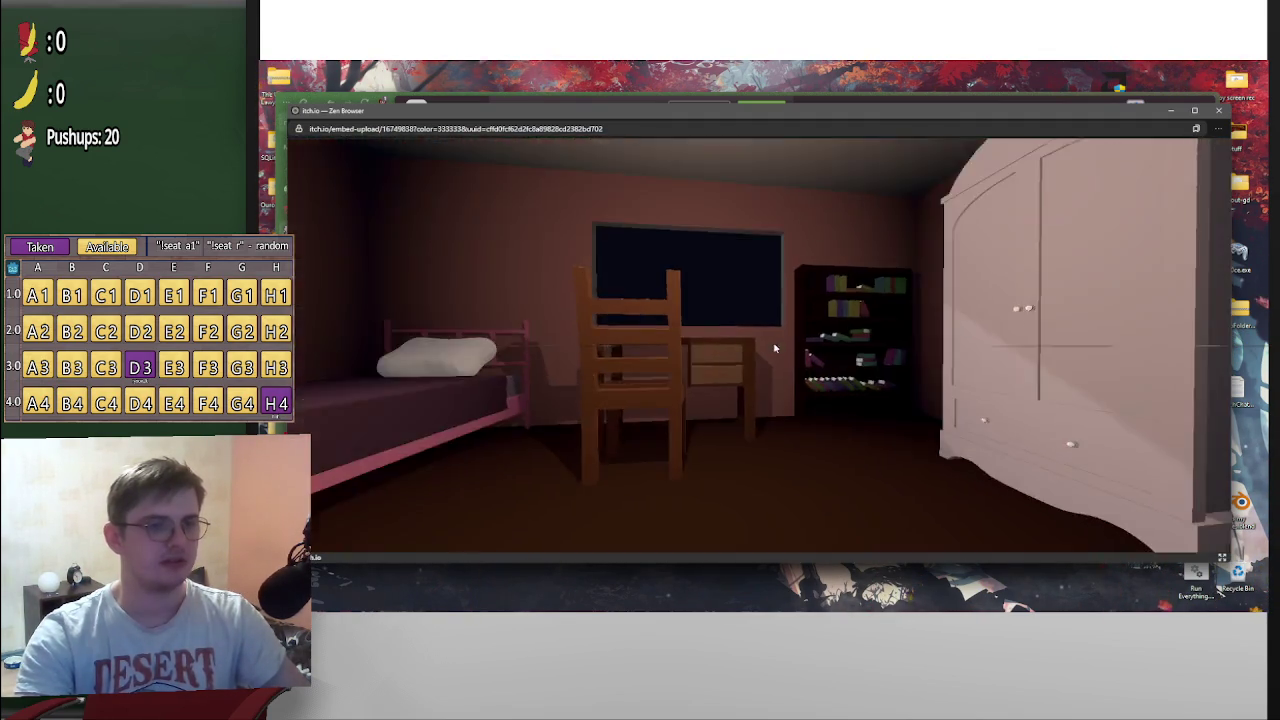
{"action": "key", "text": "w"}
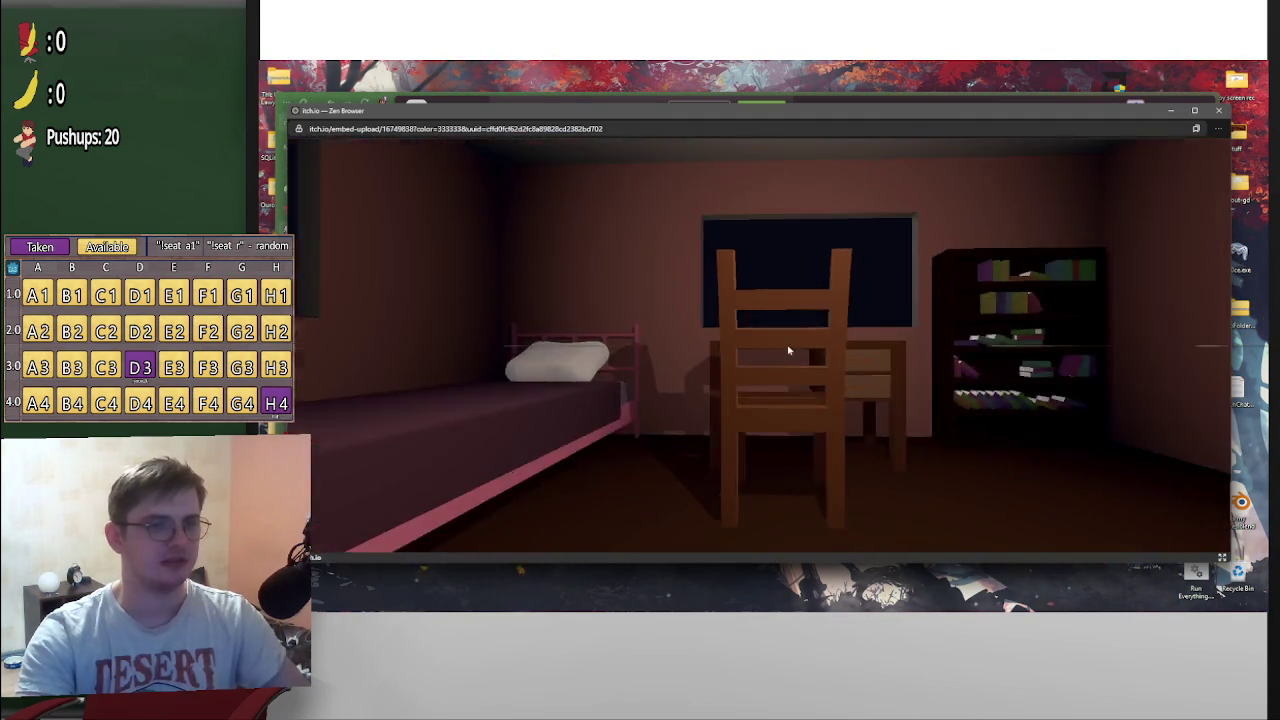
{"action": "key", "text": "w"}
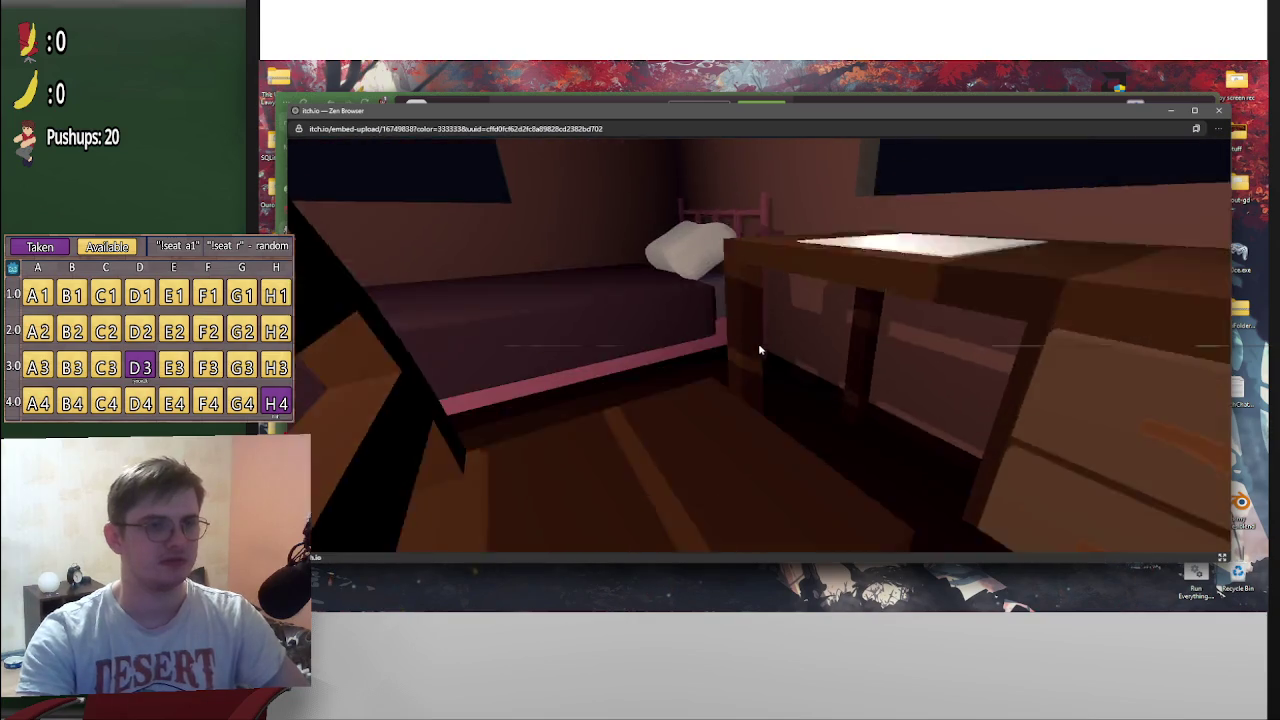
{"action": "key", "text": "w"}
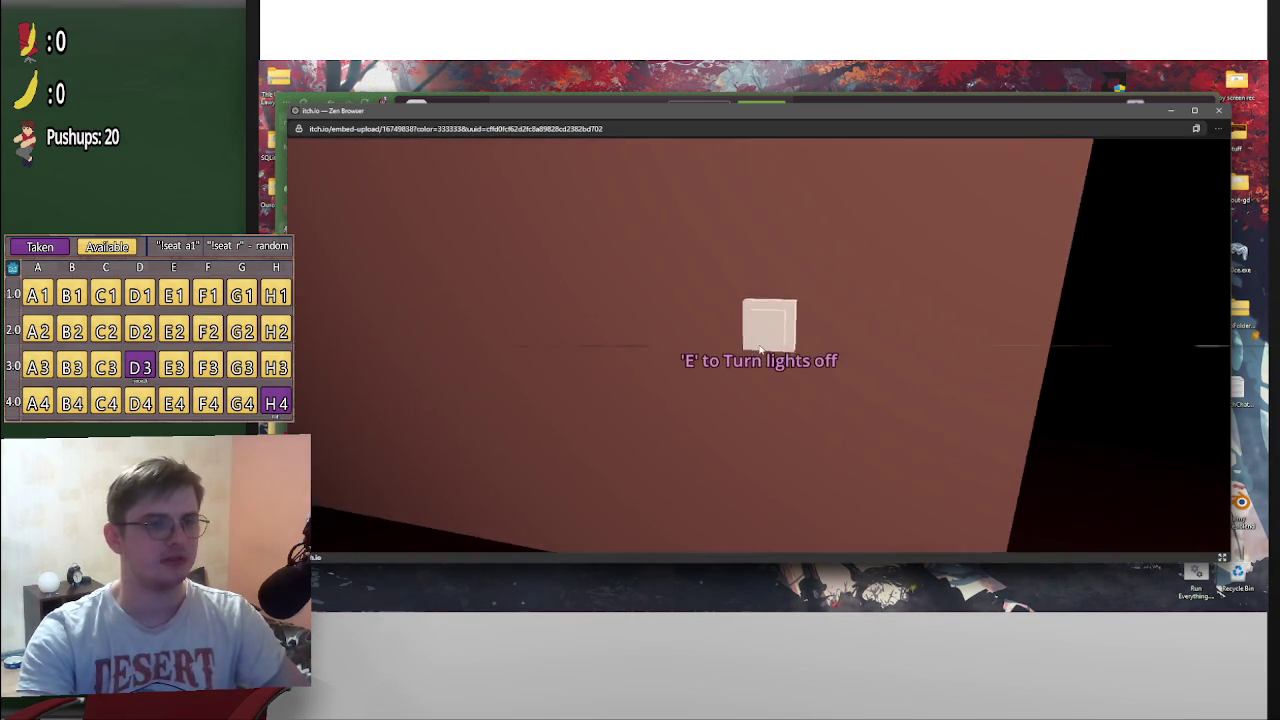
{"action": "key", "text": "e"}
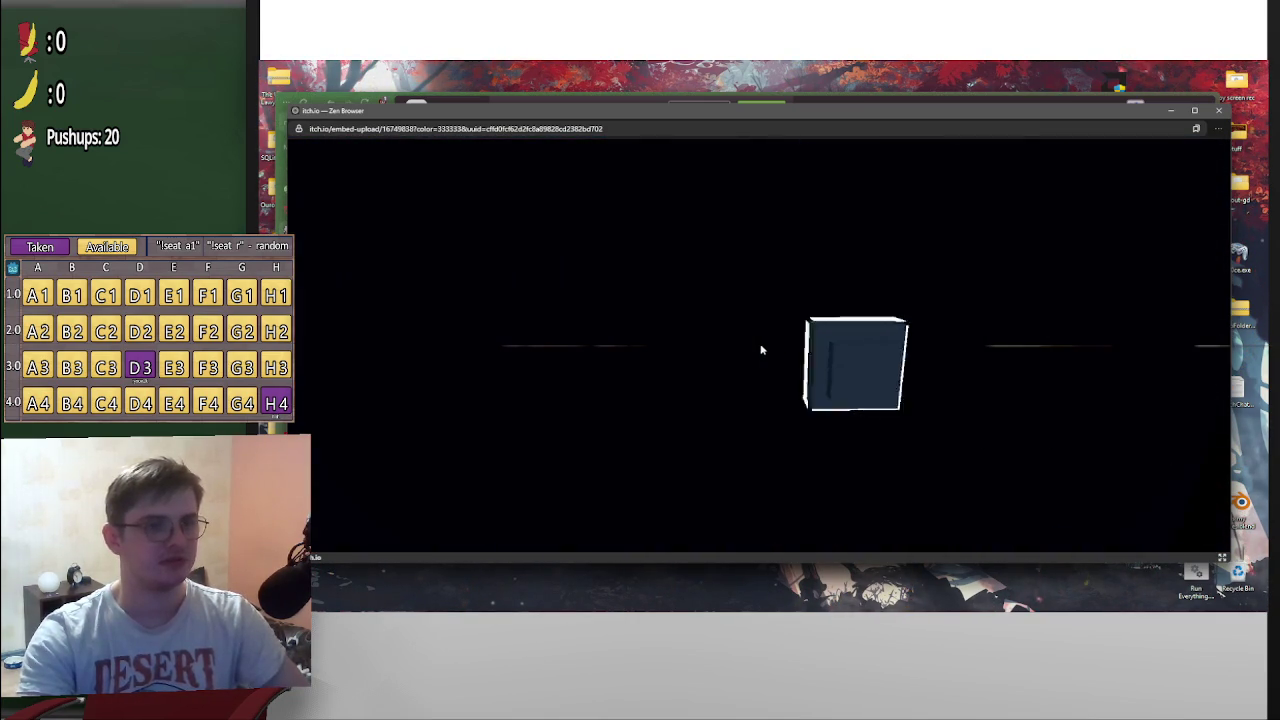
{"action": "key", "text": "e"}
Go to the desk, enter the letter-writing minigame, pause and resume, then leave it
{"action": "key", "text": "w"}
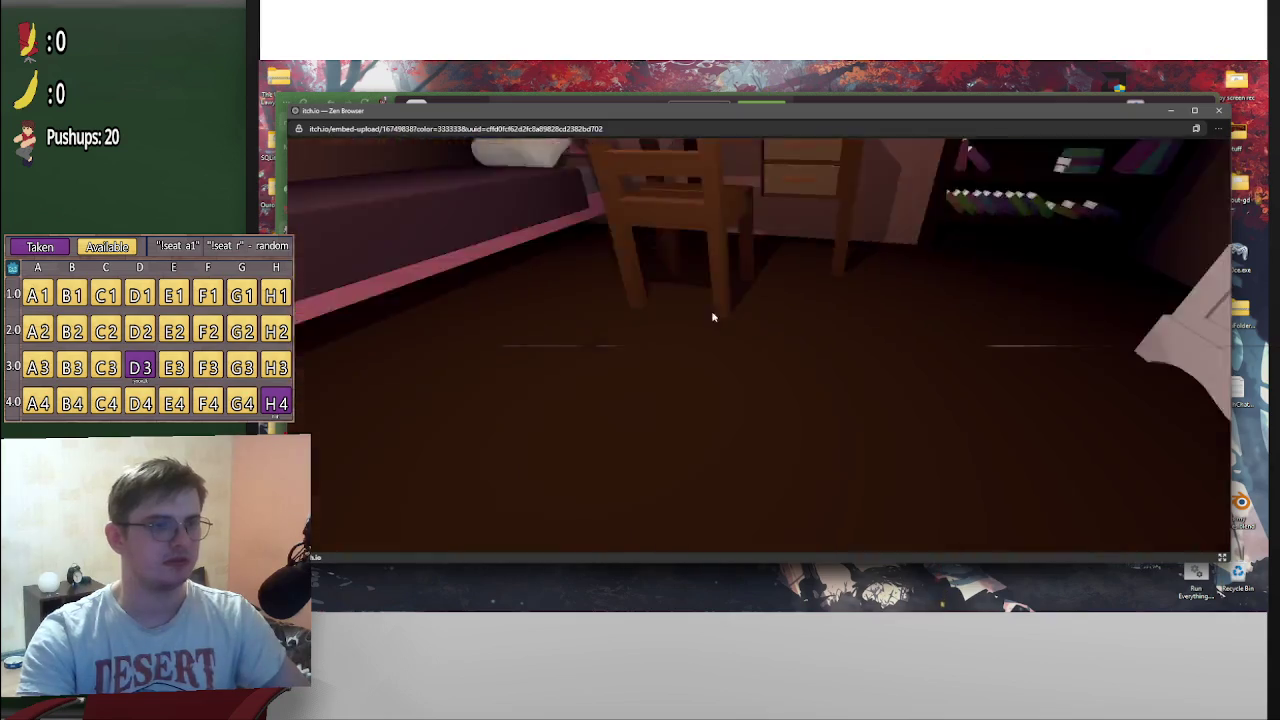
{"action": "key", "text": "w"}
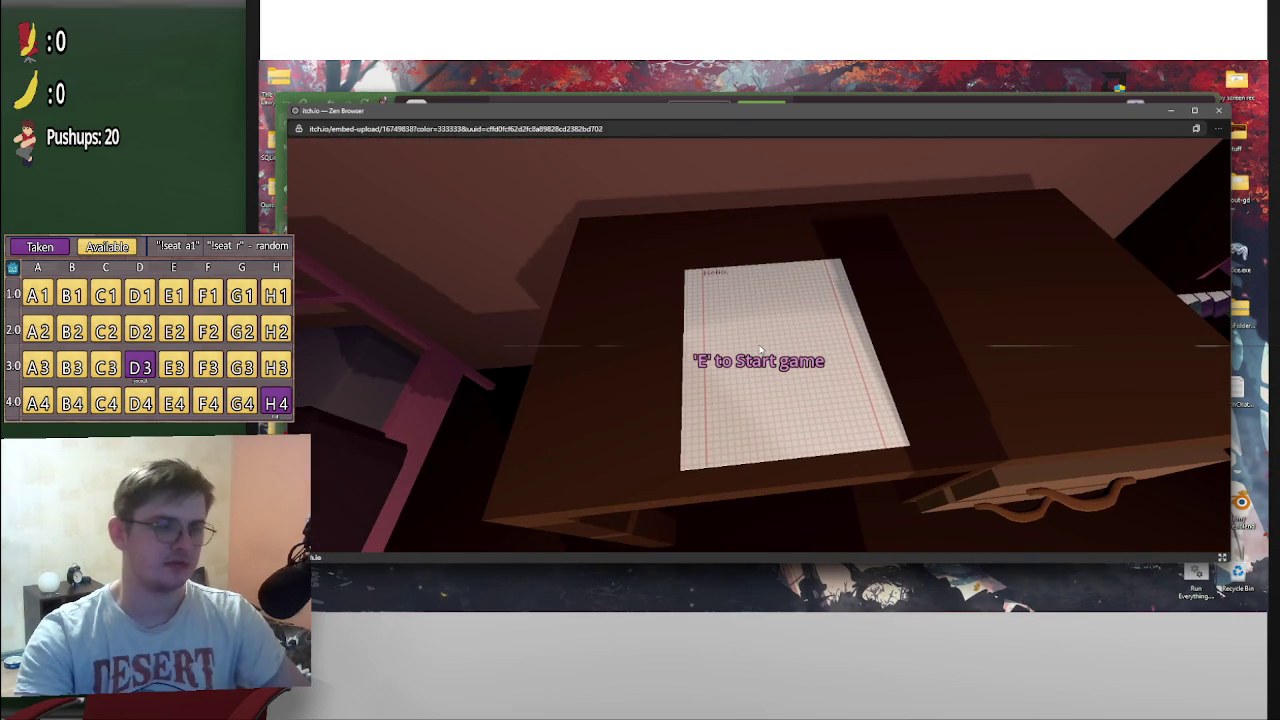
{"action": "key", "text": "e"}
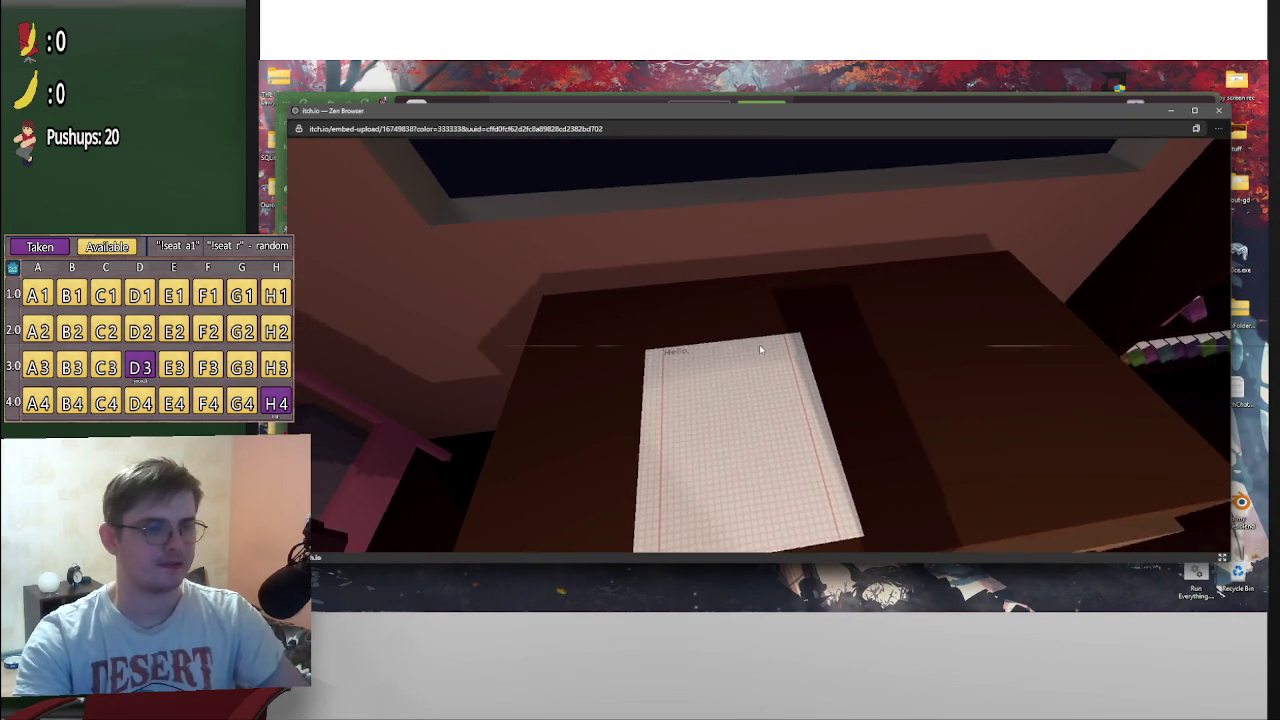
{"action": "key", "text": "Escape"}
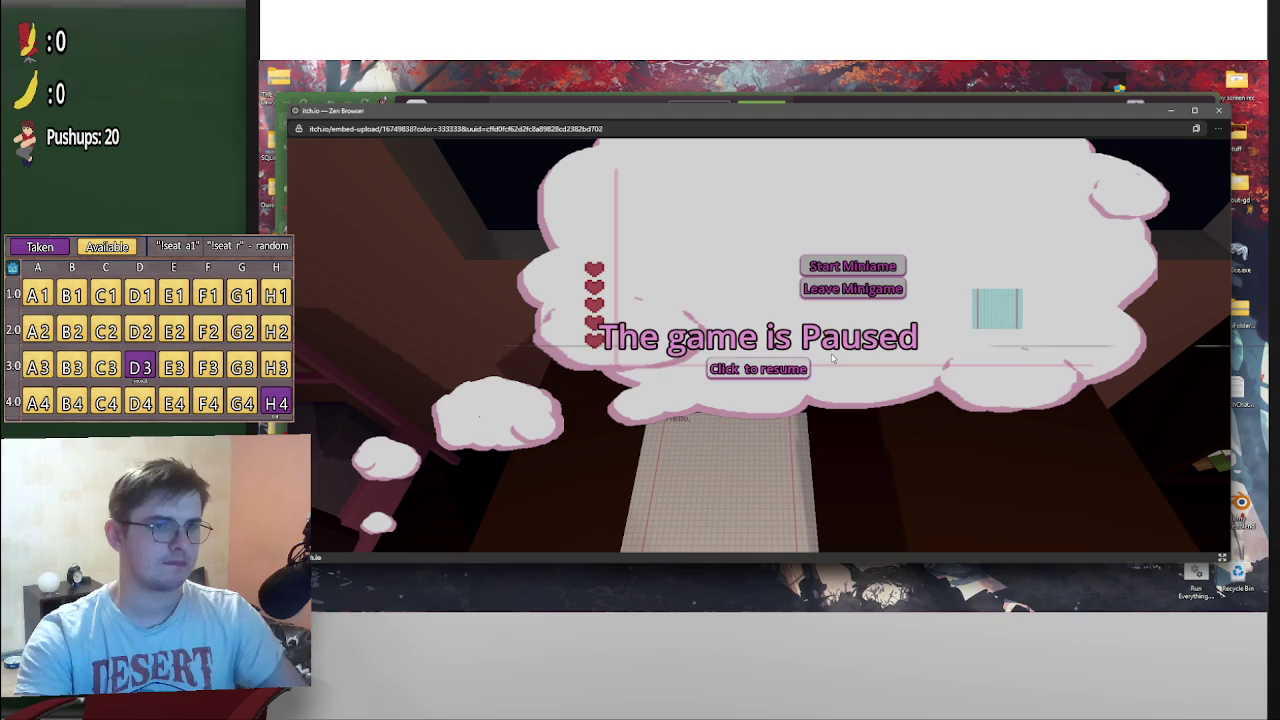
{"action": "left_click", "coordinate": [781, 368]}
{"action": "left_click", "coordinate": [860, 289]}
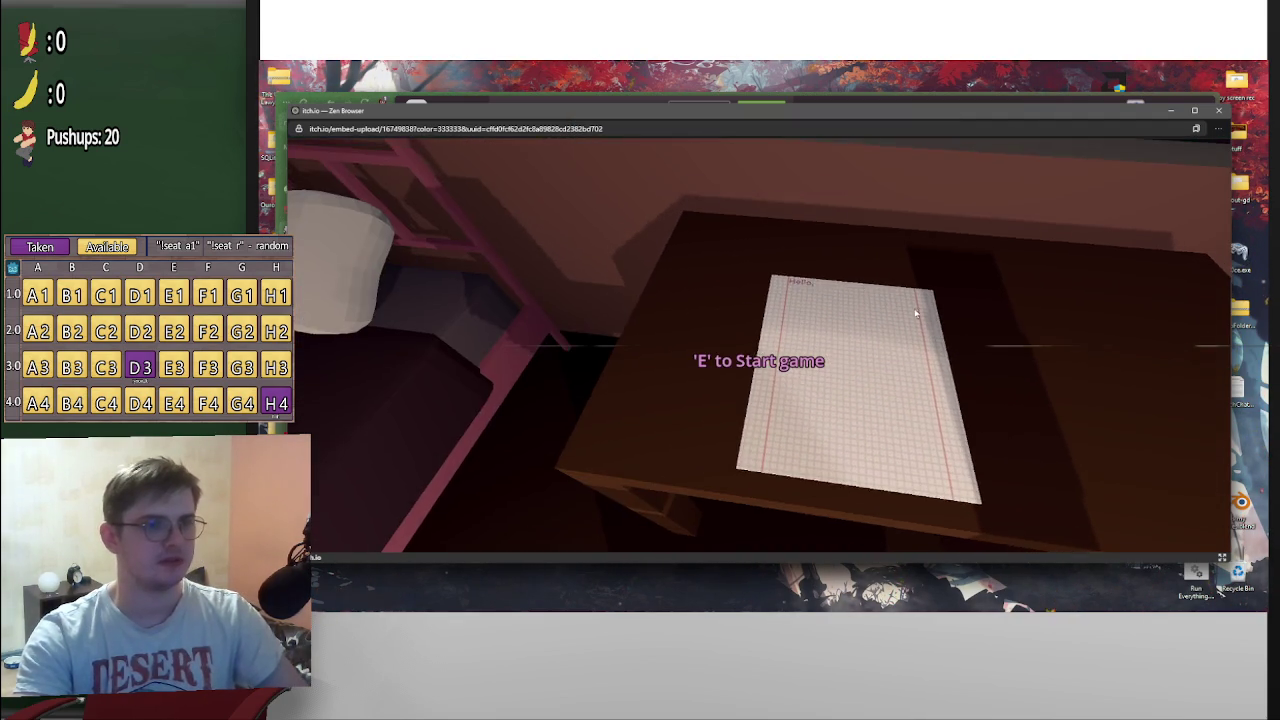
Repeatedly pause with Escape and click to resume in the room, then close the game window
{"action": "key", "text": "Escape"}
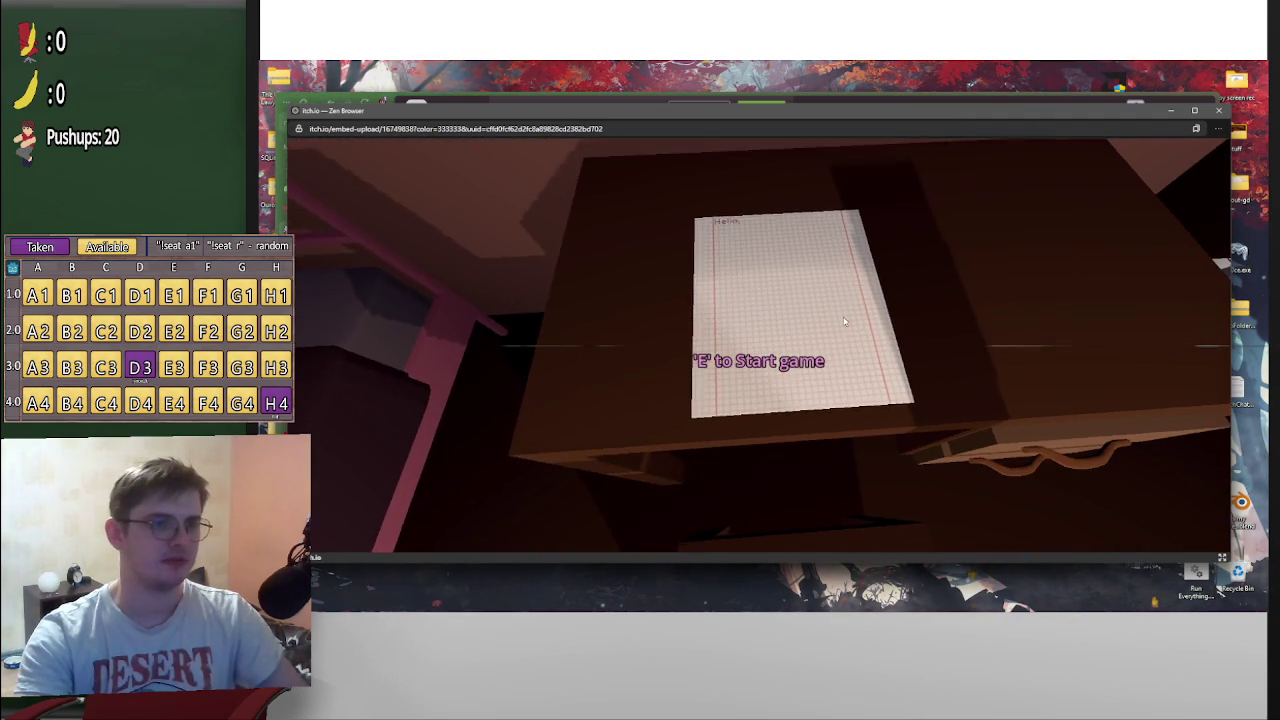
{"action": "key", "text": "Escape"}
{"action": "left_click", "coordinate": [722, 323]}
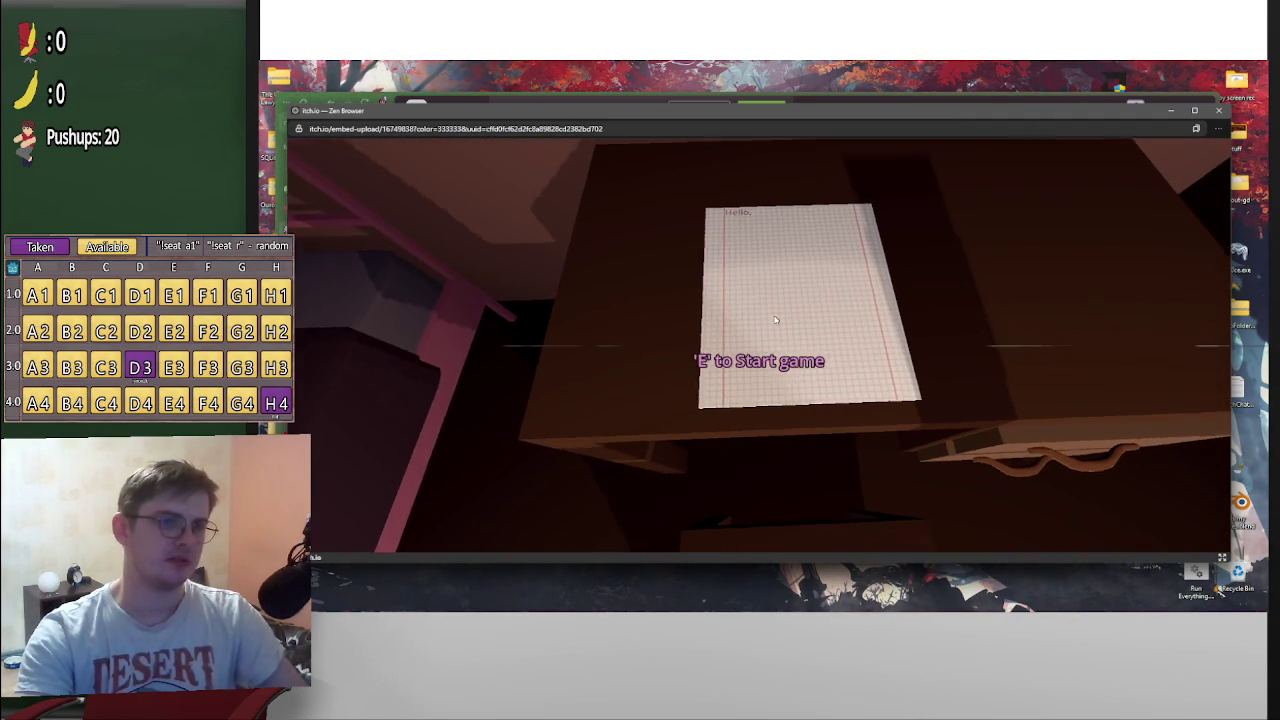
{"action": "key", "text": "Escape"}
{"action": "left_click", "coordinate": [783, 379]}
{"action": "key", "text": "Escape"}
{"action": "left_click", "coordinate": [785, 374]}
{"action": "key", "text": "e"}
{"action": "key", "text": "Escape"}
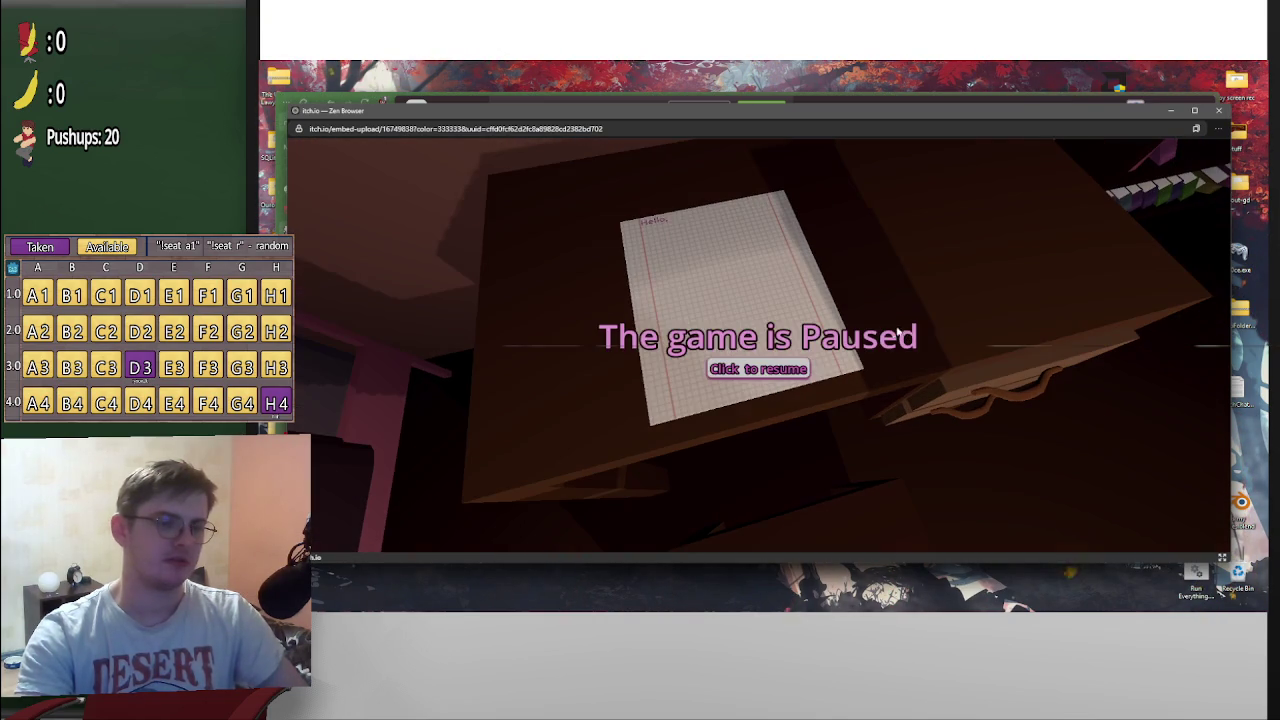
{"action": "left_click", "coordinate": [760, 378]}
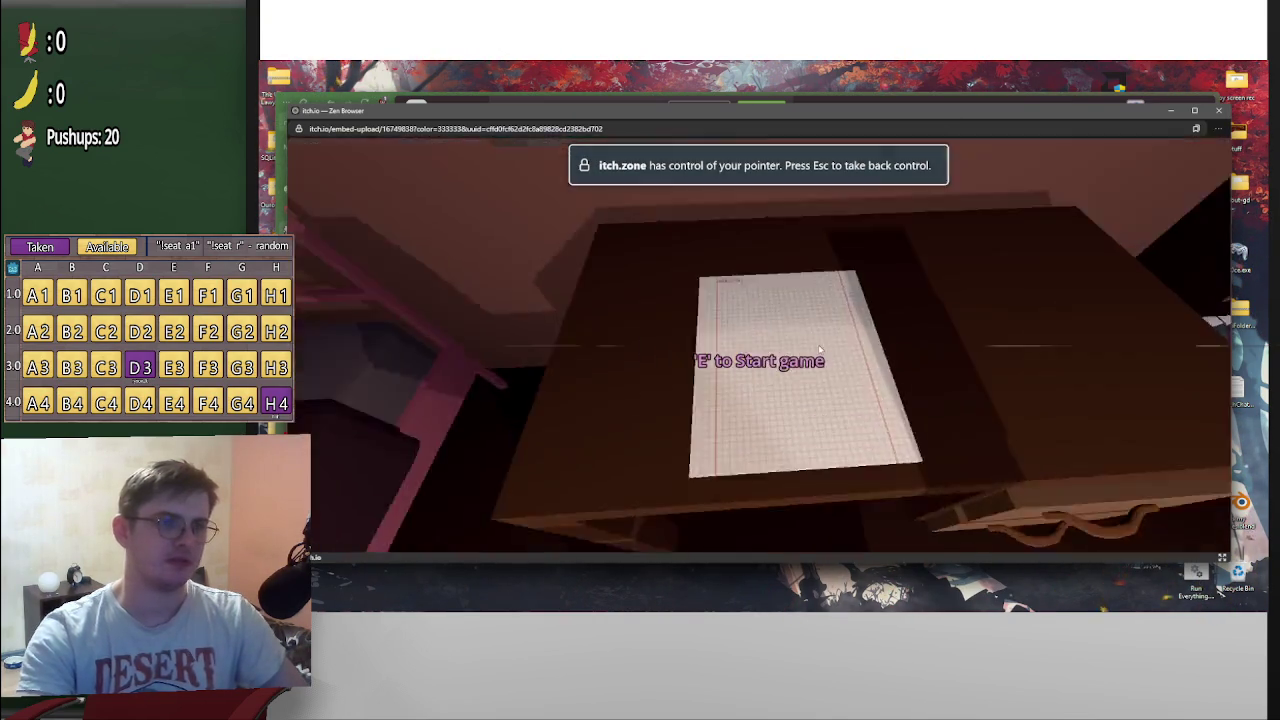
{"action": "left_click", "coordinate": [1221, 111]}
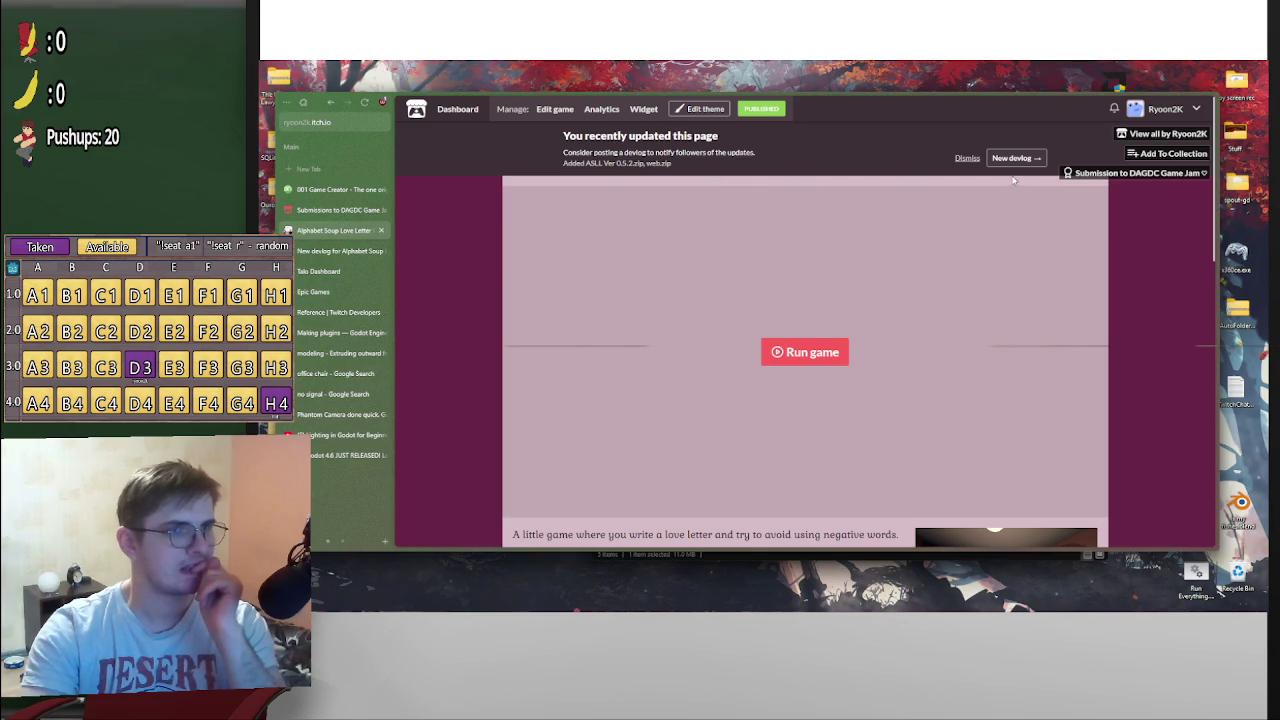
Reload the devlog draft, move web.zip above ASLL Ver 0.5.2.zip, and choose post type General Update
{"action": "left_click", "coordinate": [335, 251]}
{"action": "scroll", "coordinate": [437, 183], "scroll_direction": "up", "scroll_amount": 1}
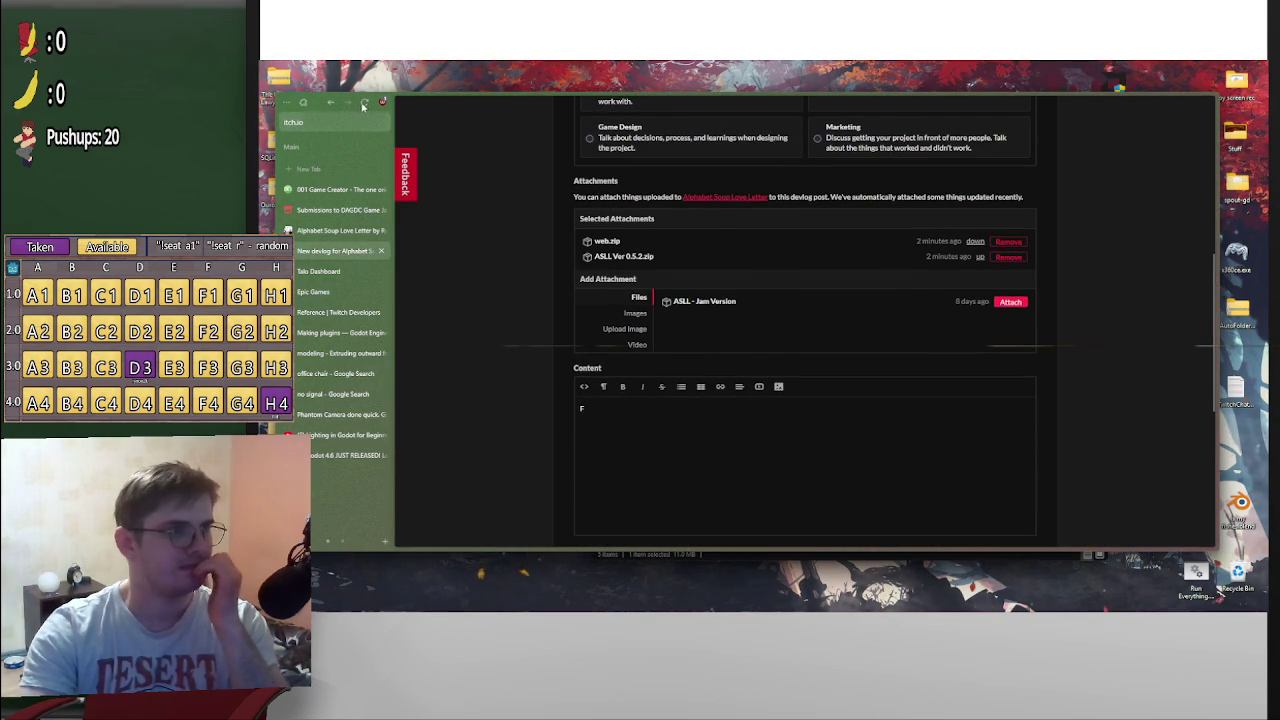
{"action": "left_click", "coordinate": [366, 104]}
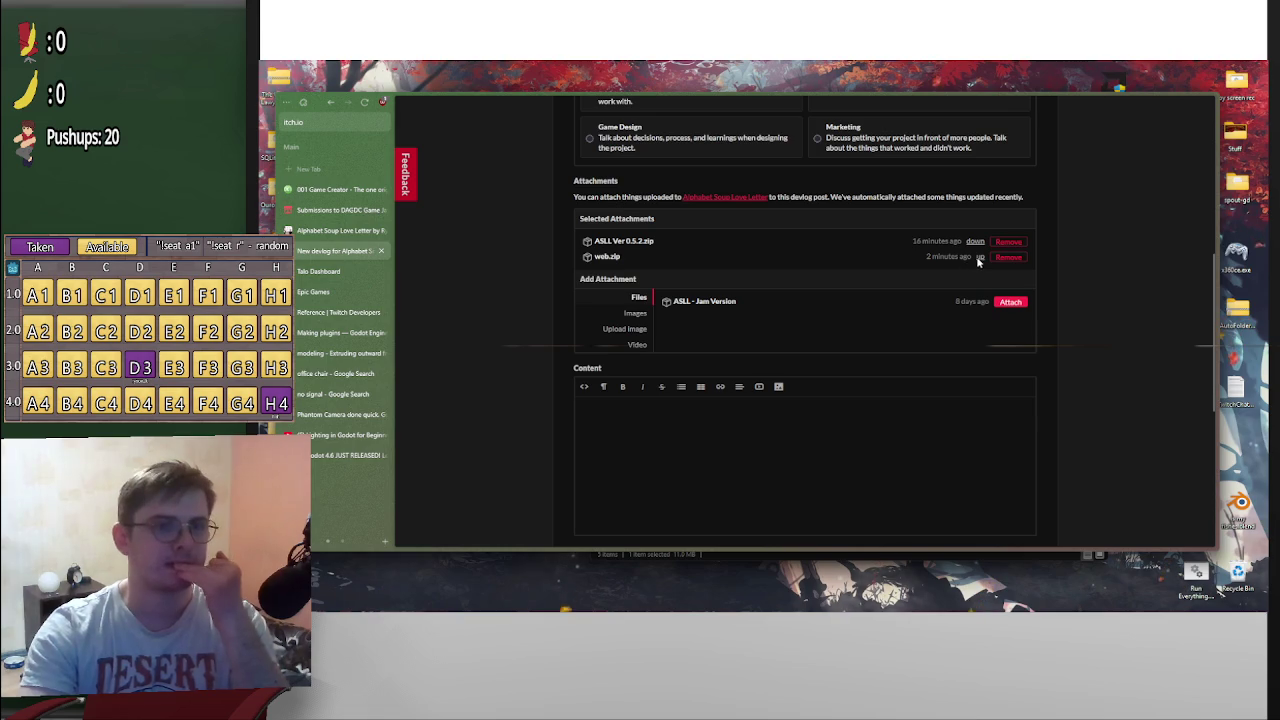
{"action": "left_click", "coordinate": [980, 259]}
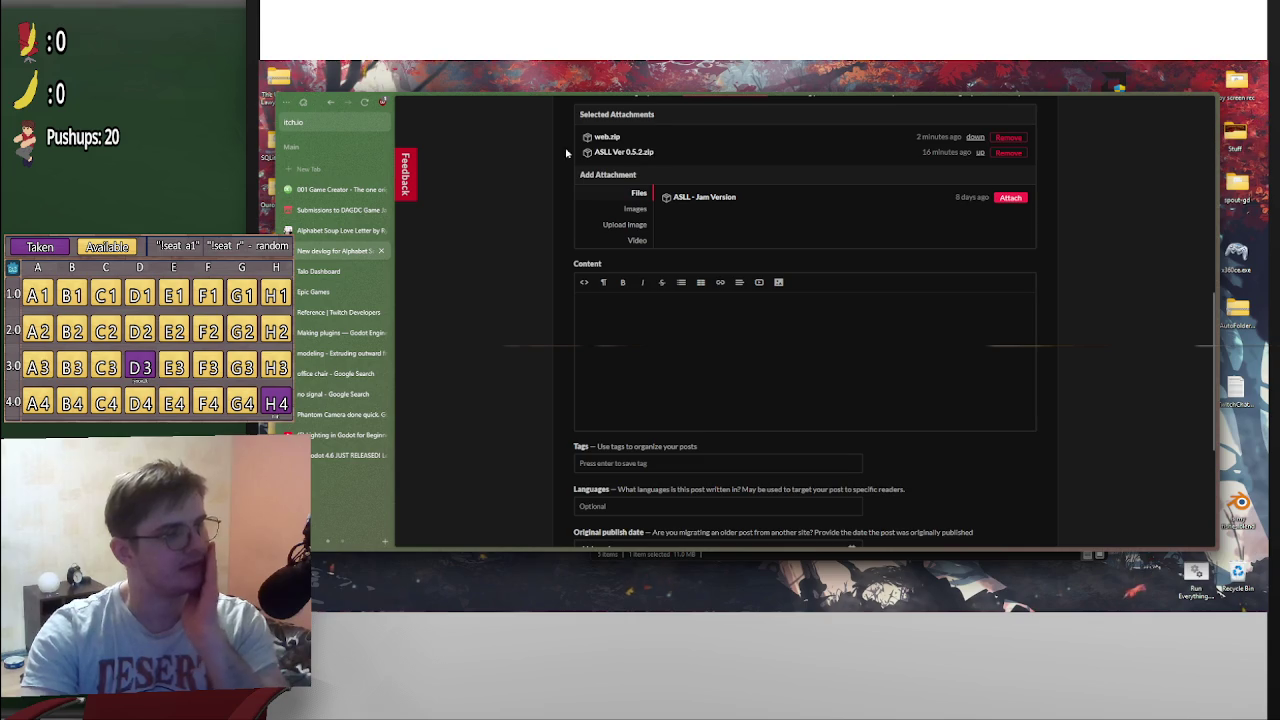
{"action": "scroll", "coordinate": [508, 387], "scroll_direction": "up", "scroll_amount": 5}
{"action": "left_click", "coordinate": [638, 205]}
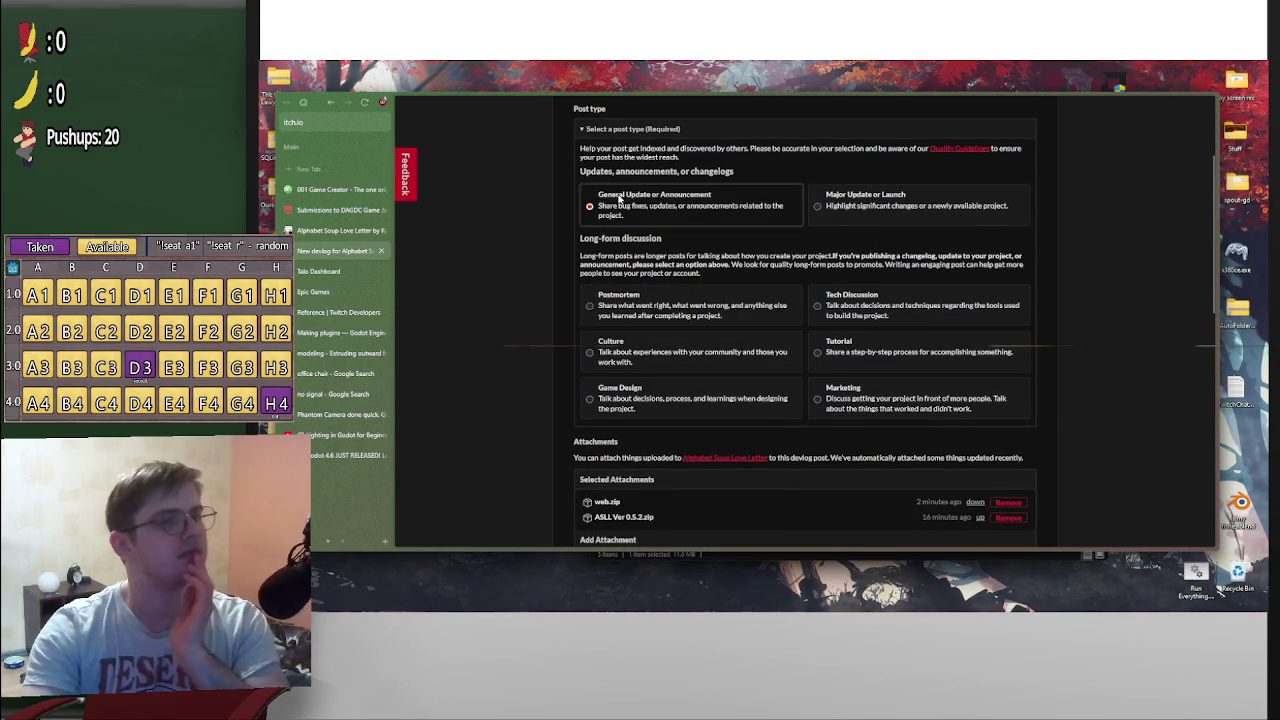
Replace the 'Fixed web build' content line with 'Web build now captures the mouse properly'
{"action": "scroll", "coordinate": [645, 300], "scroll_direction": "up", "scroll_amount": 1}
{"action": "scroll", "coordinate": [650, 395], "scroll_direction": "down", "scroll_amount": 5}
{"action": "type", "text": "Fixed web bui"}
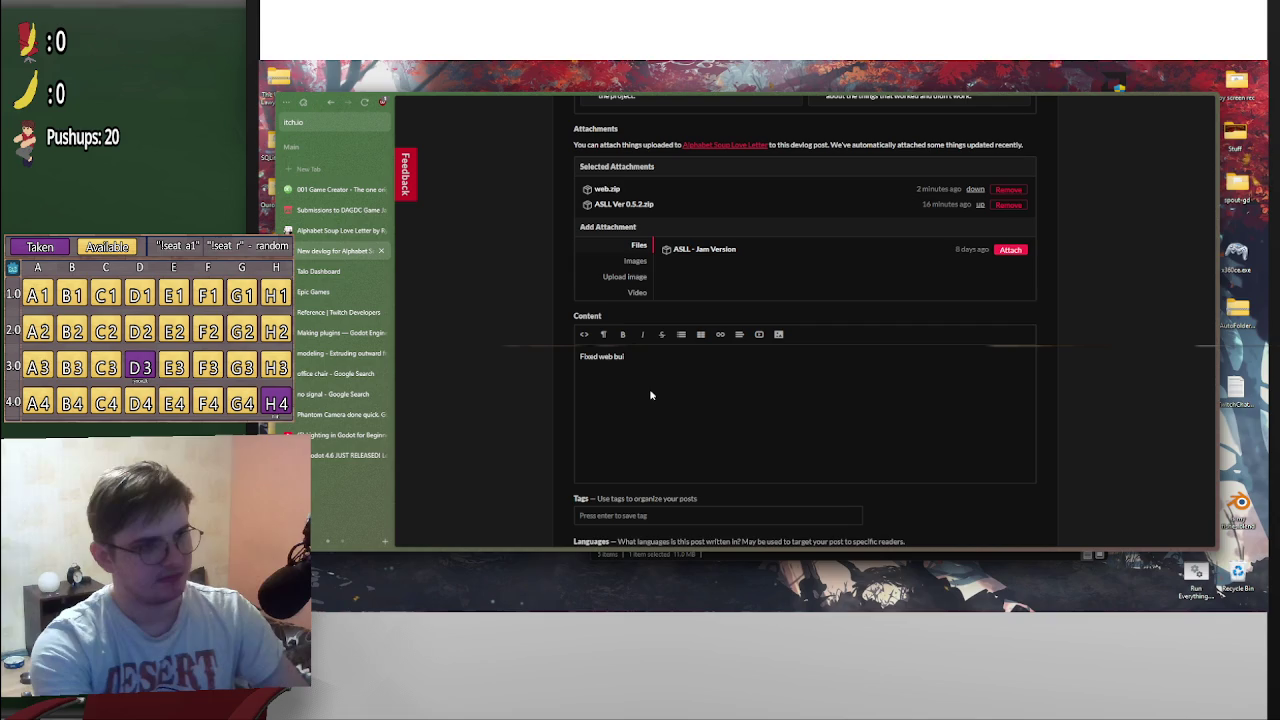
{"action": "type", "text": "ld"}
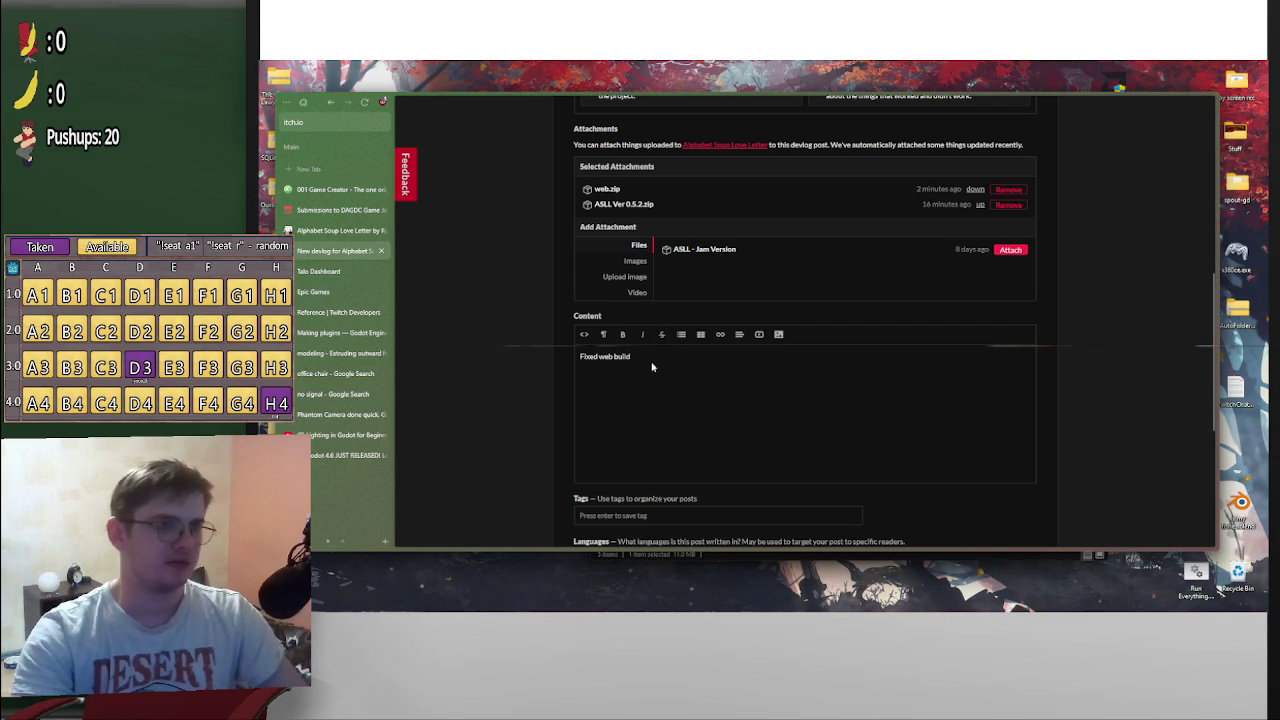
{"action": "triple_click", "coordinate": [637, 356]}
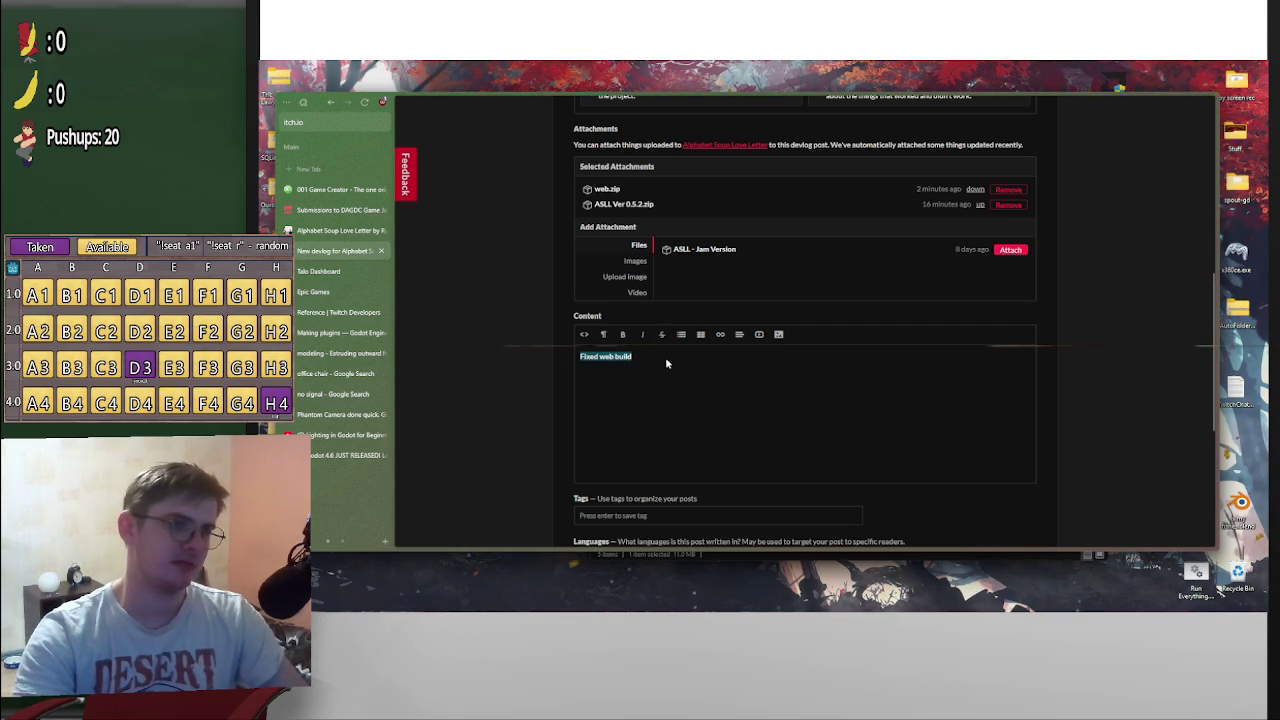
{"action": "type", "text": "Web bui"}
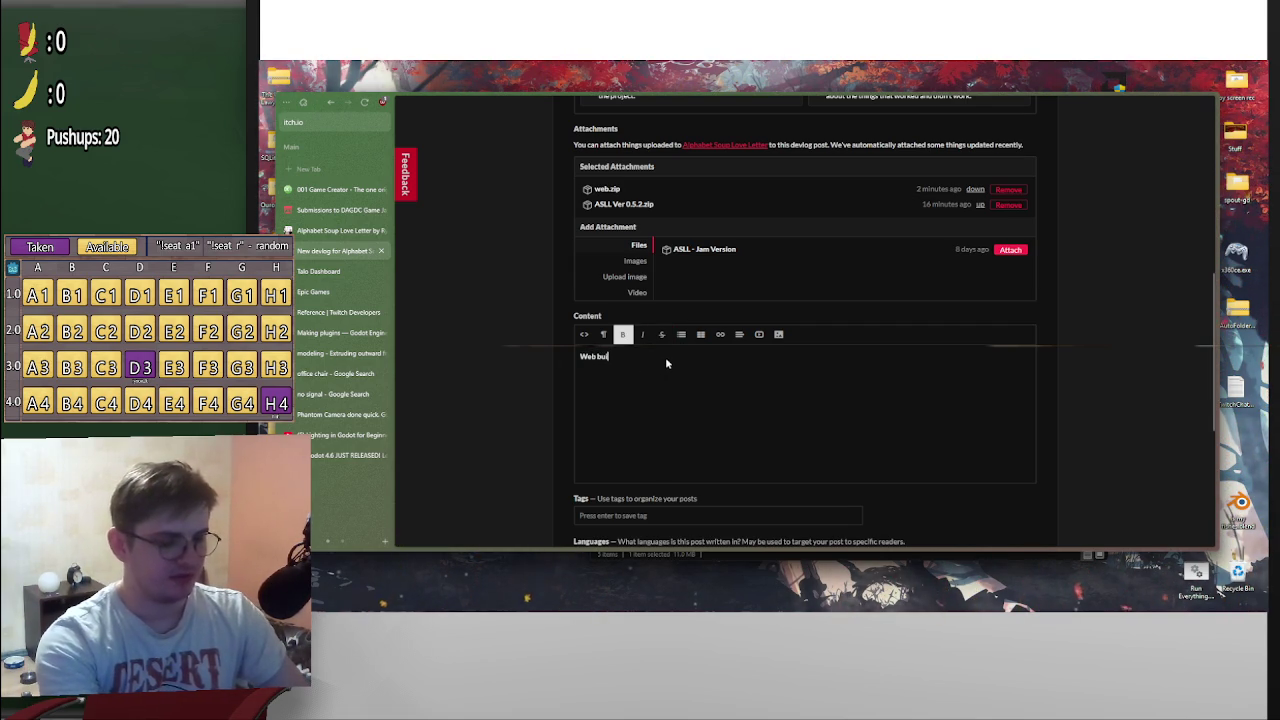
{"action": "type", "text": "ld now cap"}
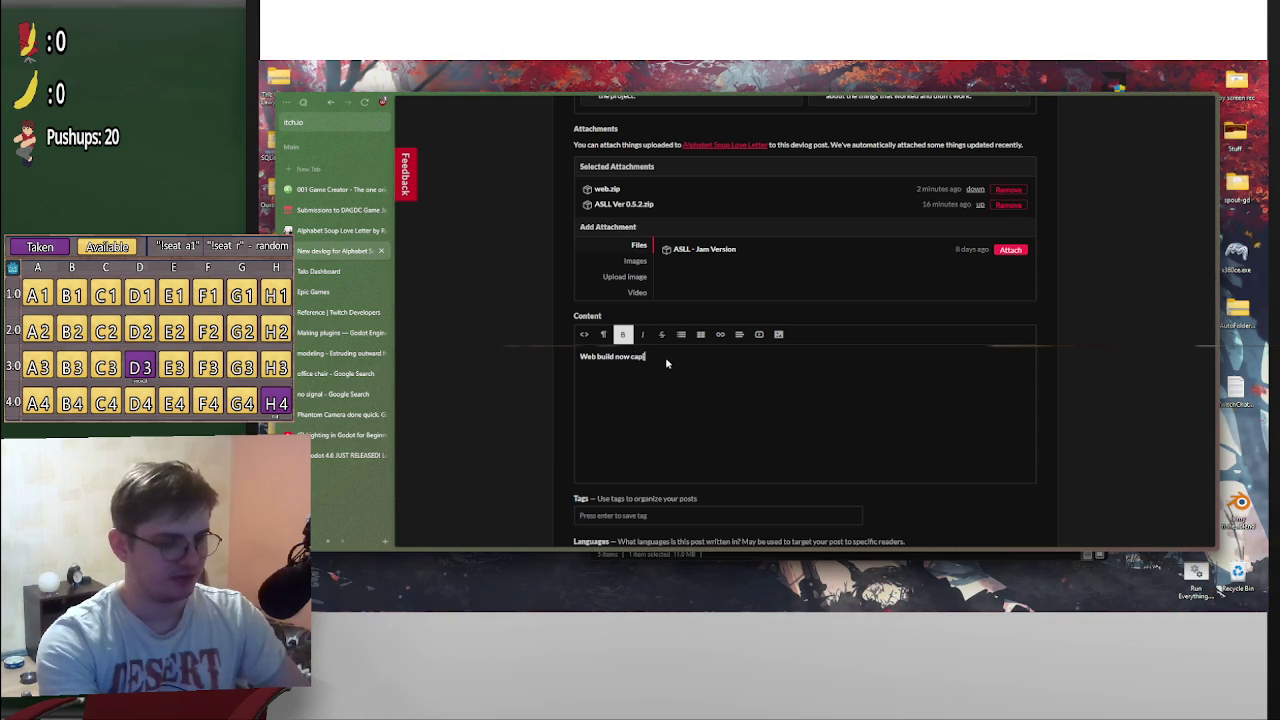
{"action": "type", "text": "tures the mo"}
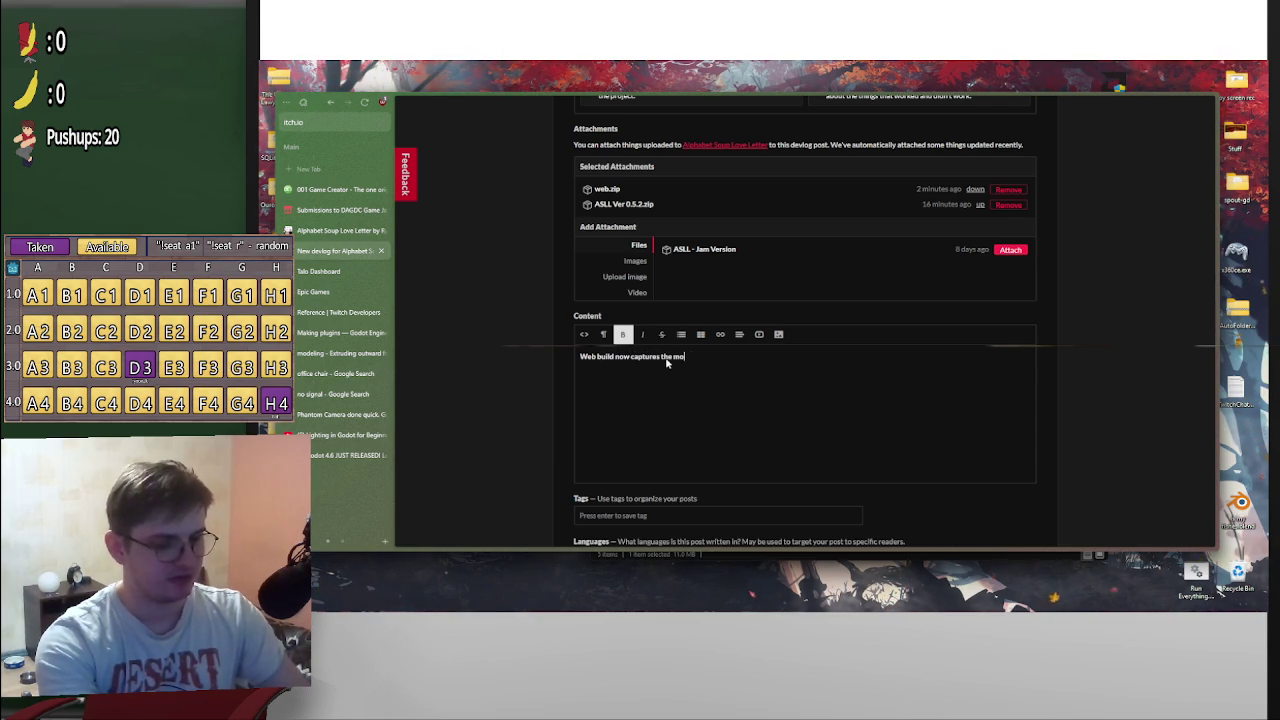
{"action": "type", "text": "use properly"}
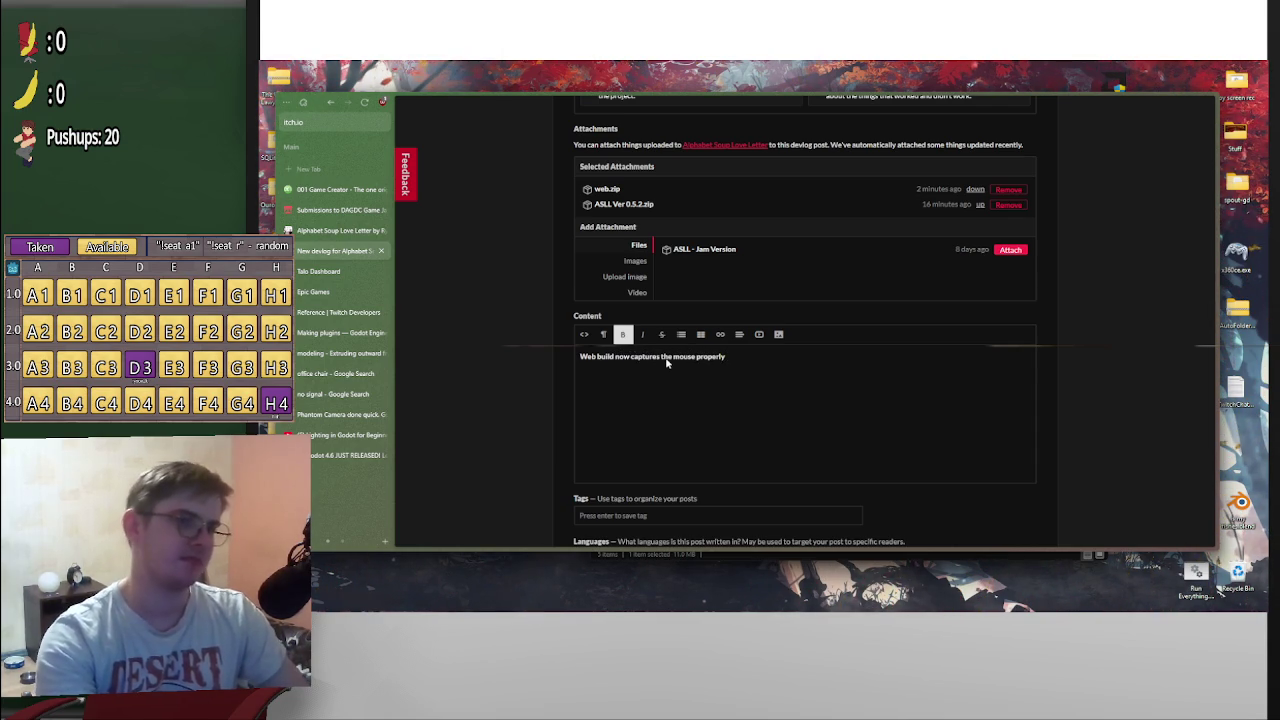
{"action": "left_click_drag", "start_coordinate": [750, 356], "coordinate": [560, 356]}
{"action": "left_click", "coordinate": [790, 376]}
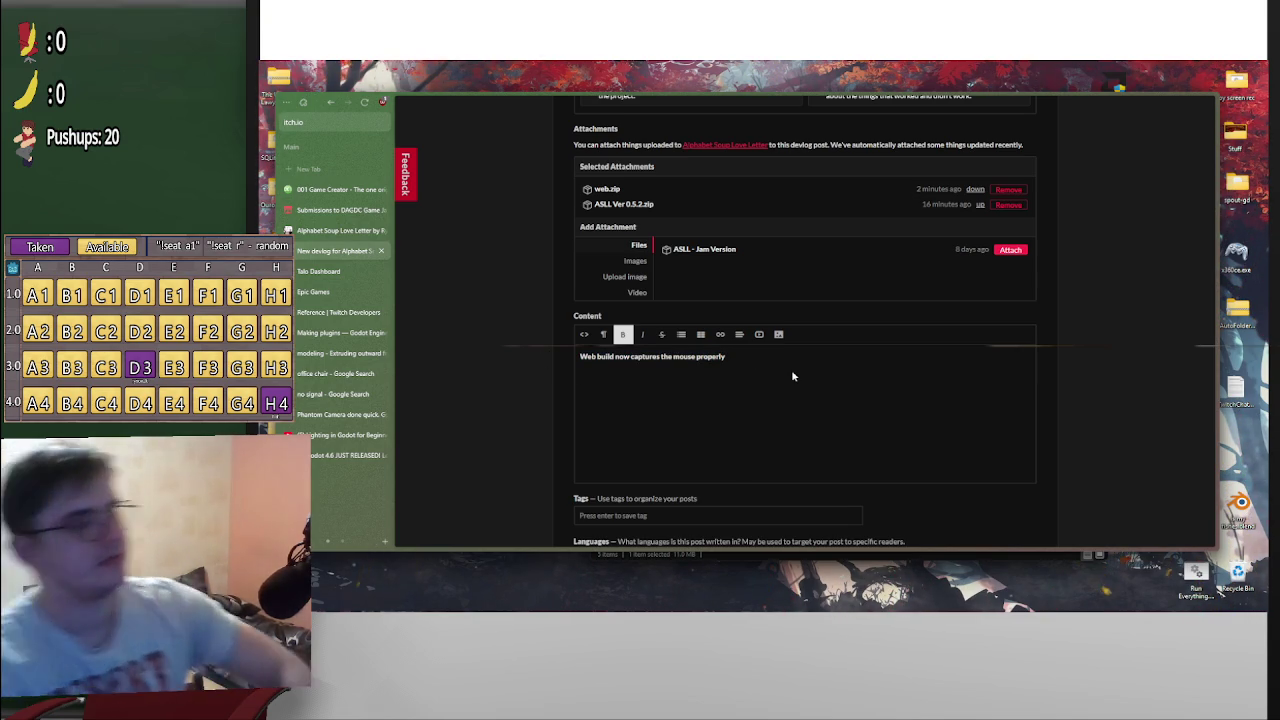
Add a second line about adjusted properties for object spawning, correcting 'fo' to 'for'
{"action": "key", "text": "Return"}
{"action": "type", "text": "Adjus"}
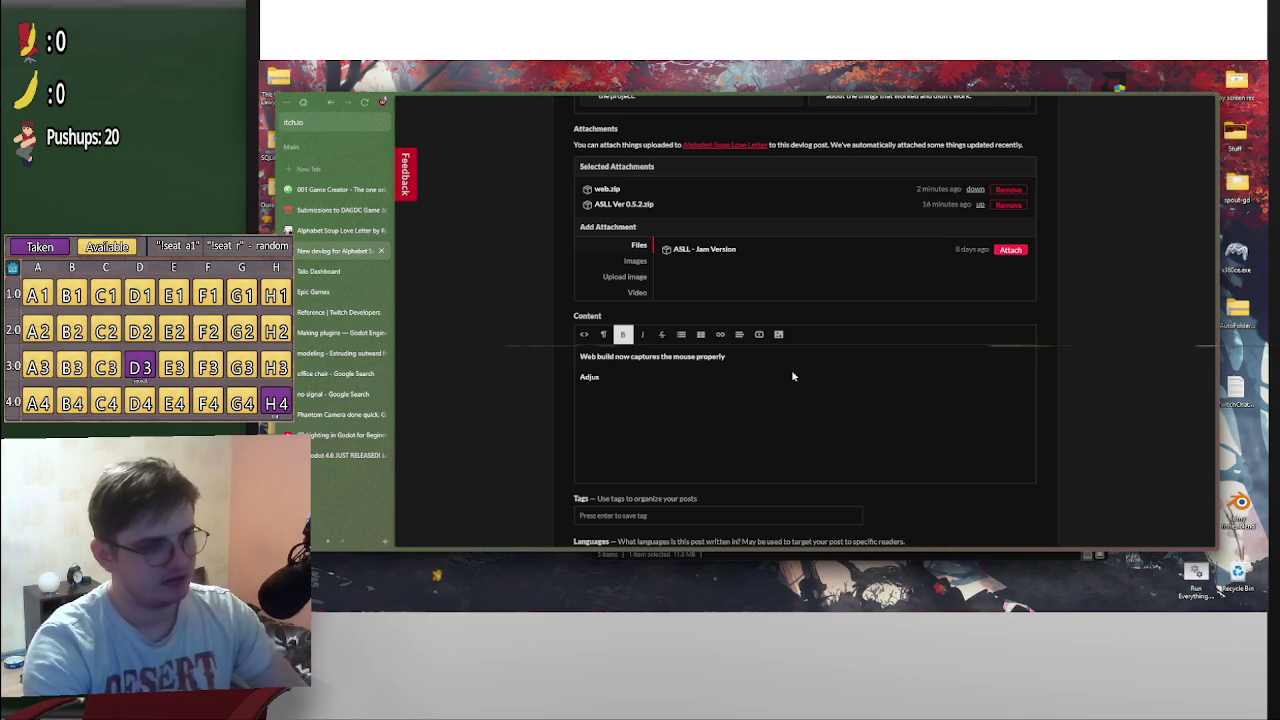
{"action": "type", "text": "ted a"}
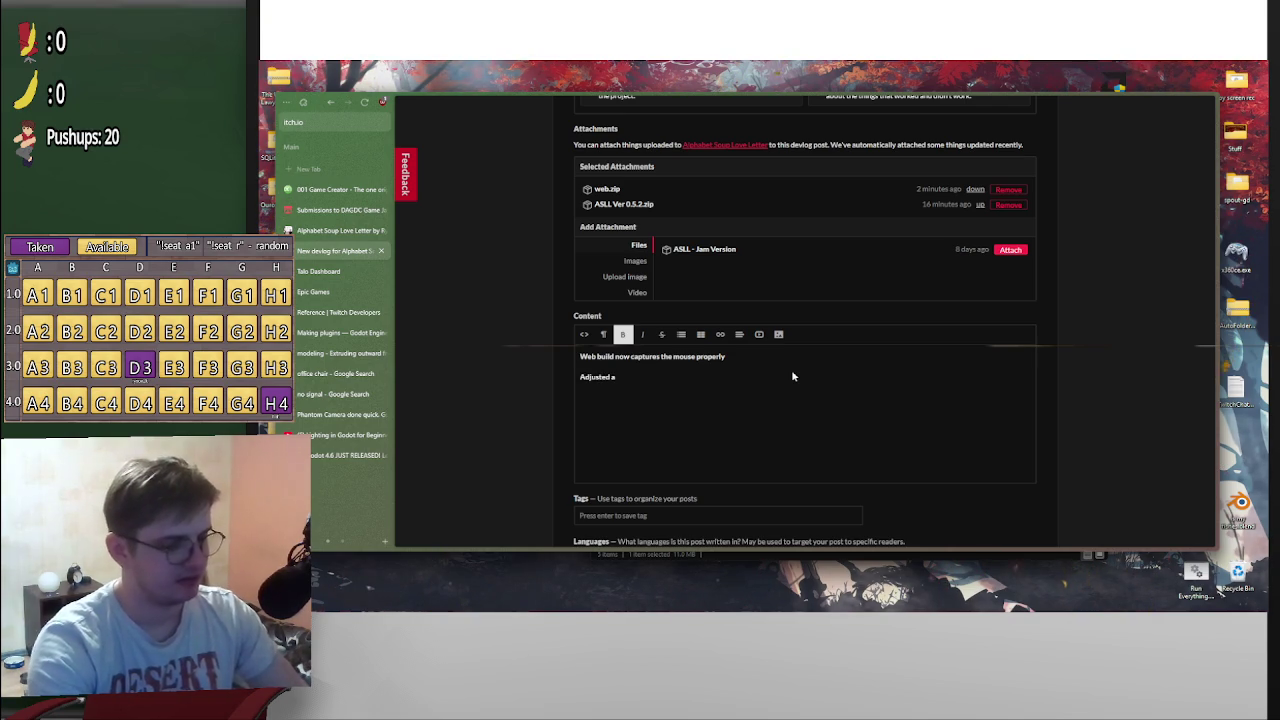
{"action": "type", "text": "i"}
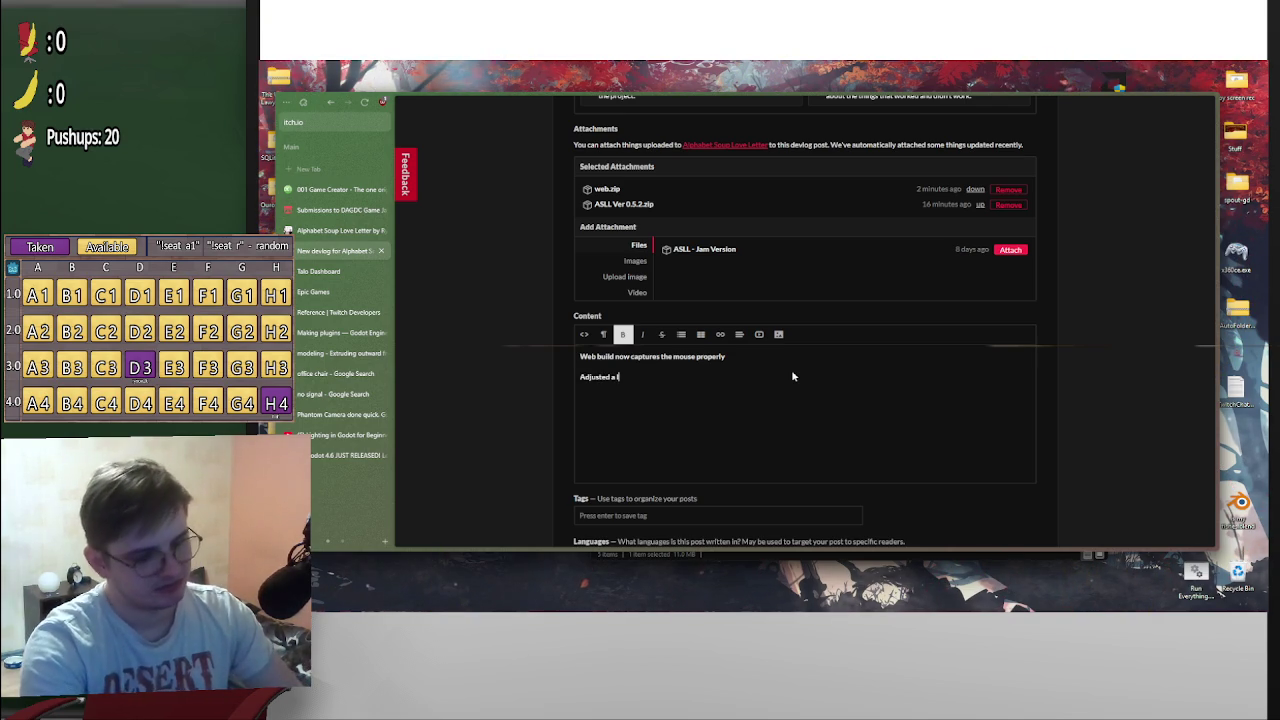
{"action": "type", "text": "ot fo propertie"}
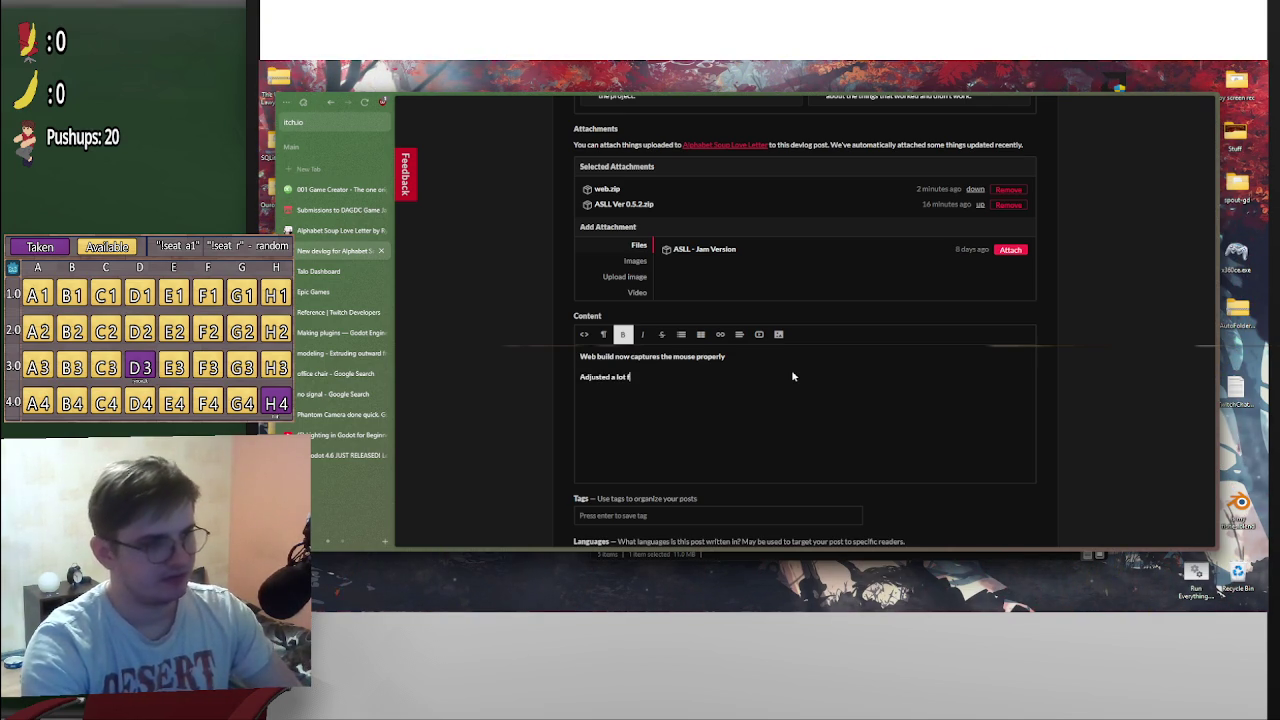
{"action": "type", "text": "s for the"}
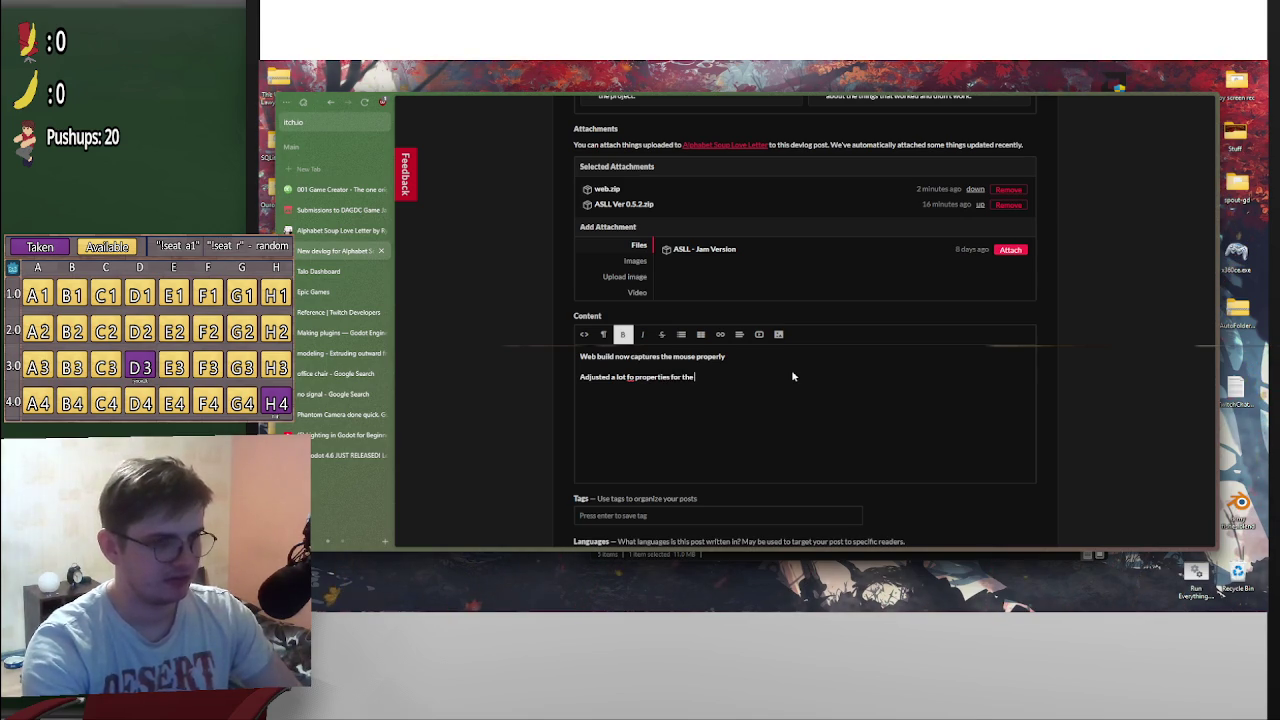
{"action": "left_click", "coordinate": [634, 377]}
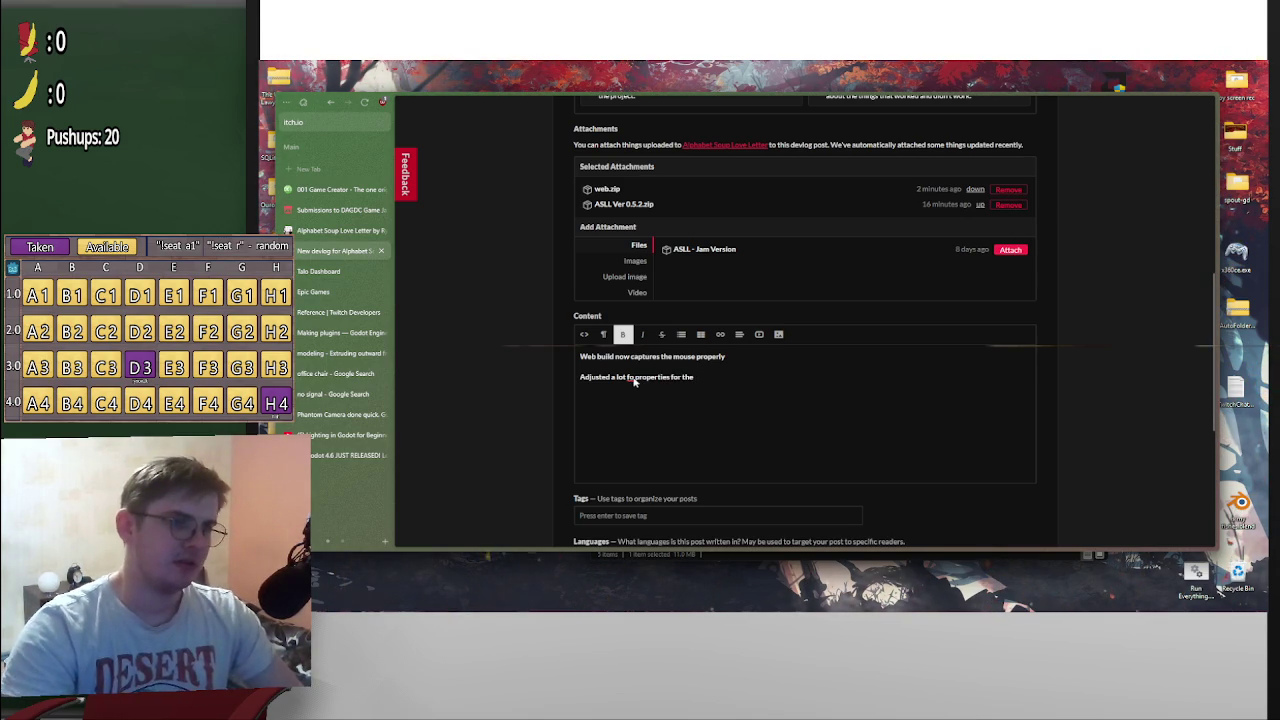
{"action": "type", "text": "r"}
{"action": "left_click", "coordinate": [729, 378]}
{"action": "type", "text": "object spawning"}
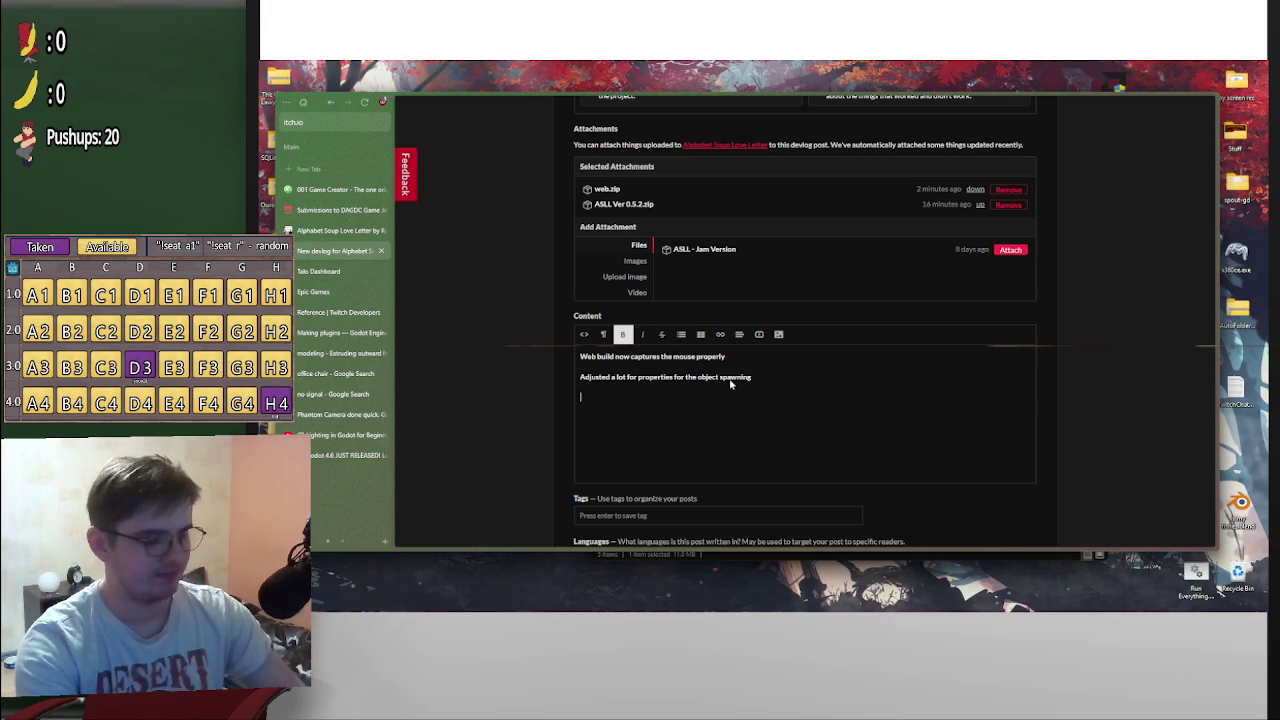
Add the lines 'Added a light switch' and 'Fixed interaction detection issues'
{"action": "type", "text": "Added alight switch"}
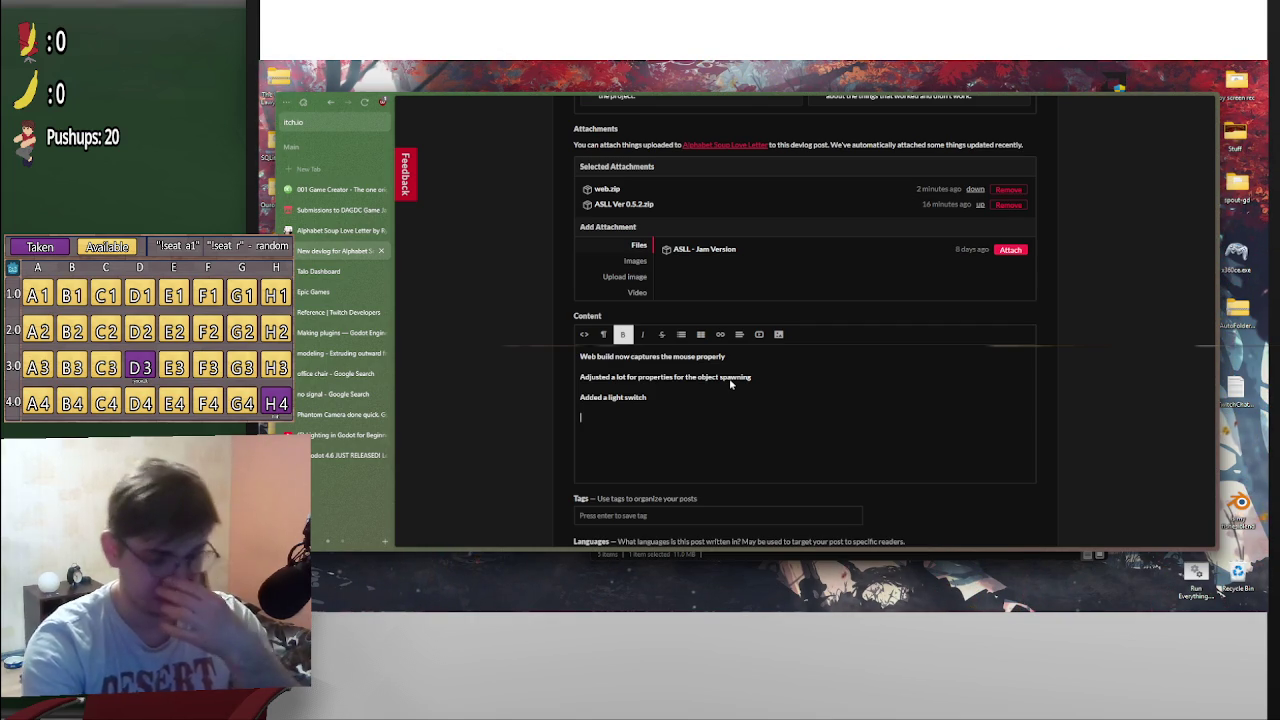
{"action": "type", "text": "Fixed some"}
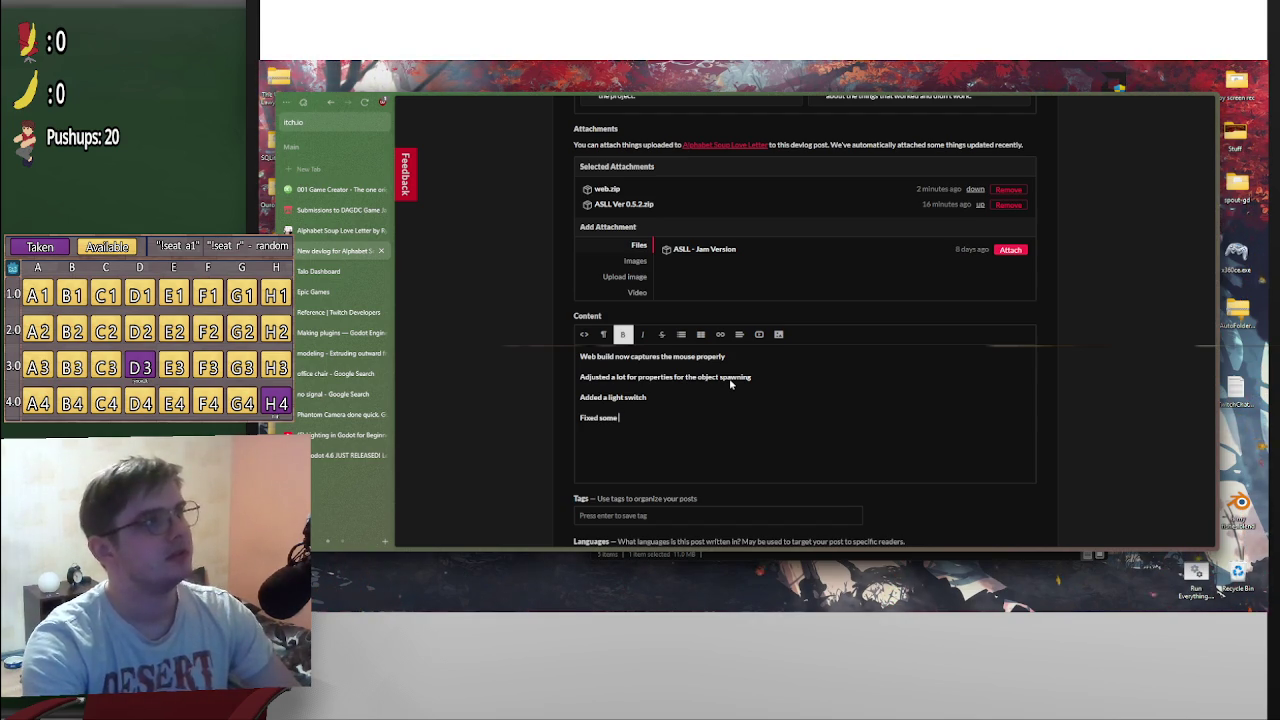
{"action": "type", "text": "n detection"}
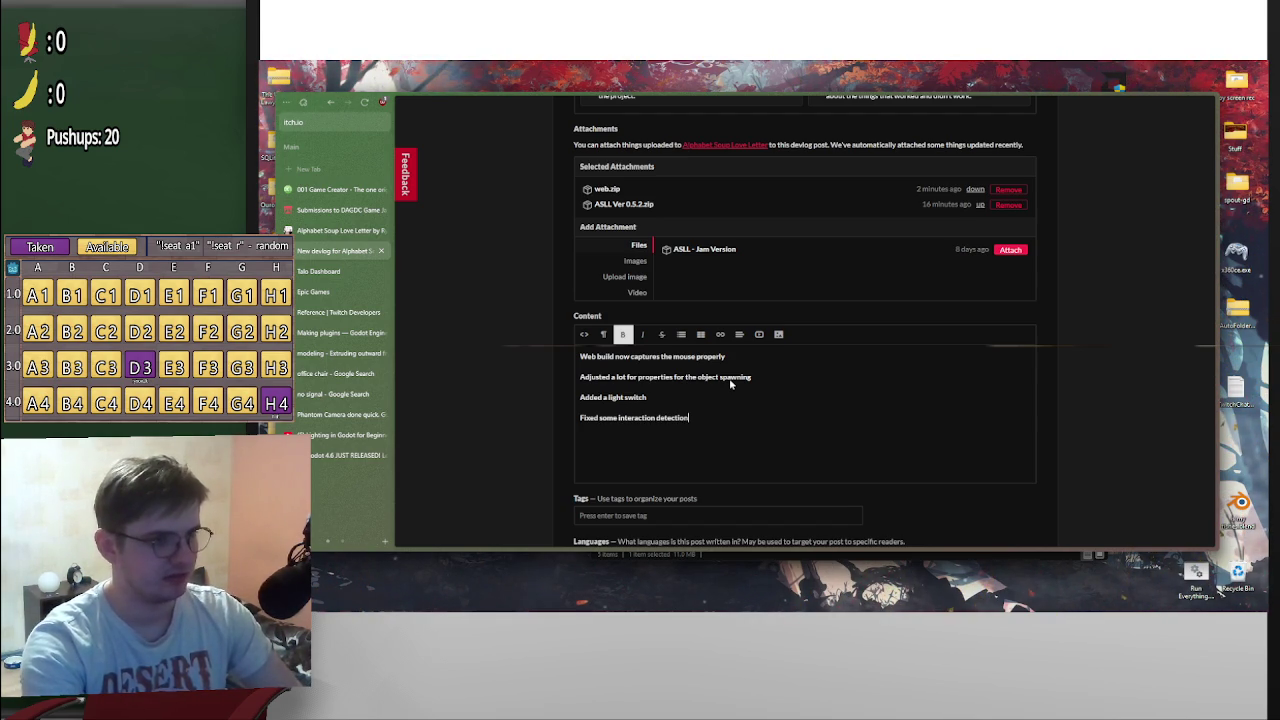
{"action": "type", "text": " issues"}
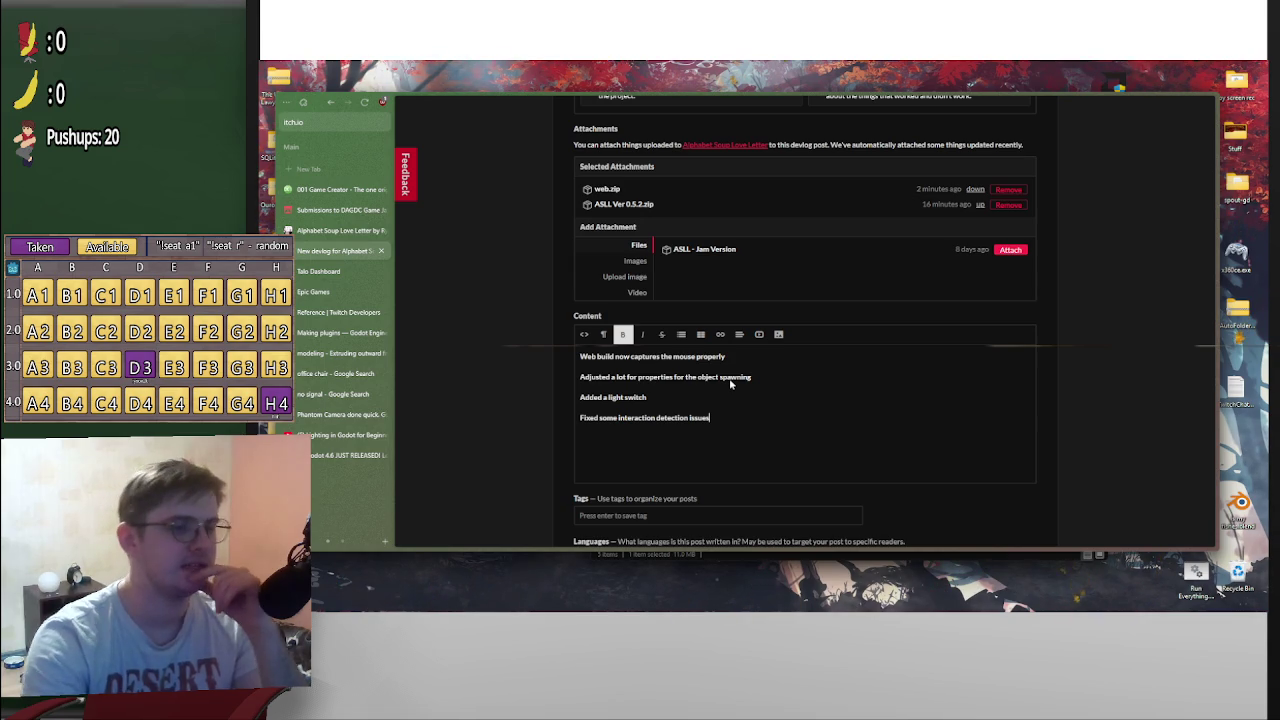
{"action": "scroll", "coordinate": [730, 383], "scroll_direction": "down", "scroll_amount": 2}
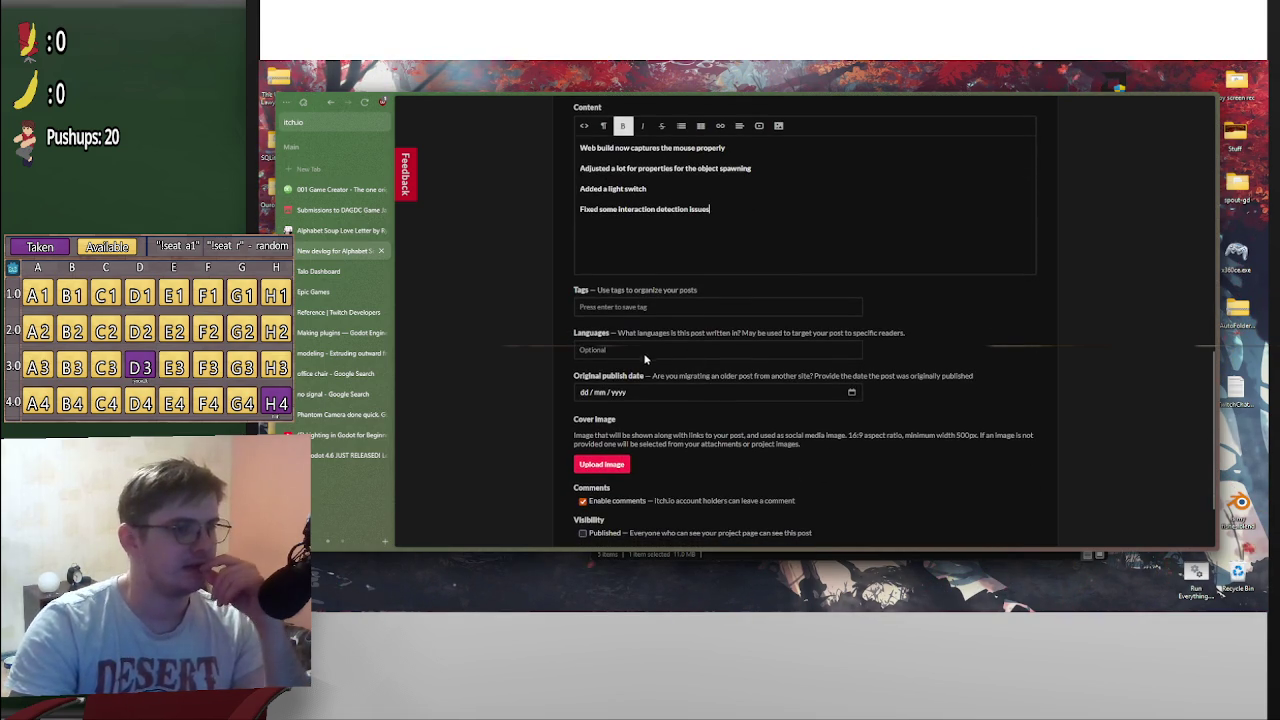
Enter 'Ver 0.5.2' as the devlog title and save the post
{"action": "scroll", "coordinate": [677, 400], "scroll_direction": "down", "scroll_amount": 1}
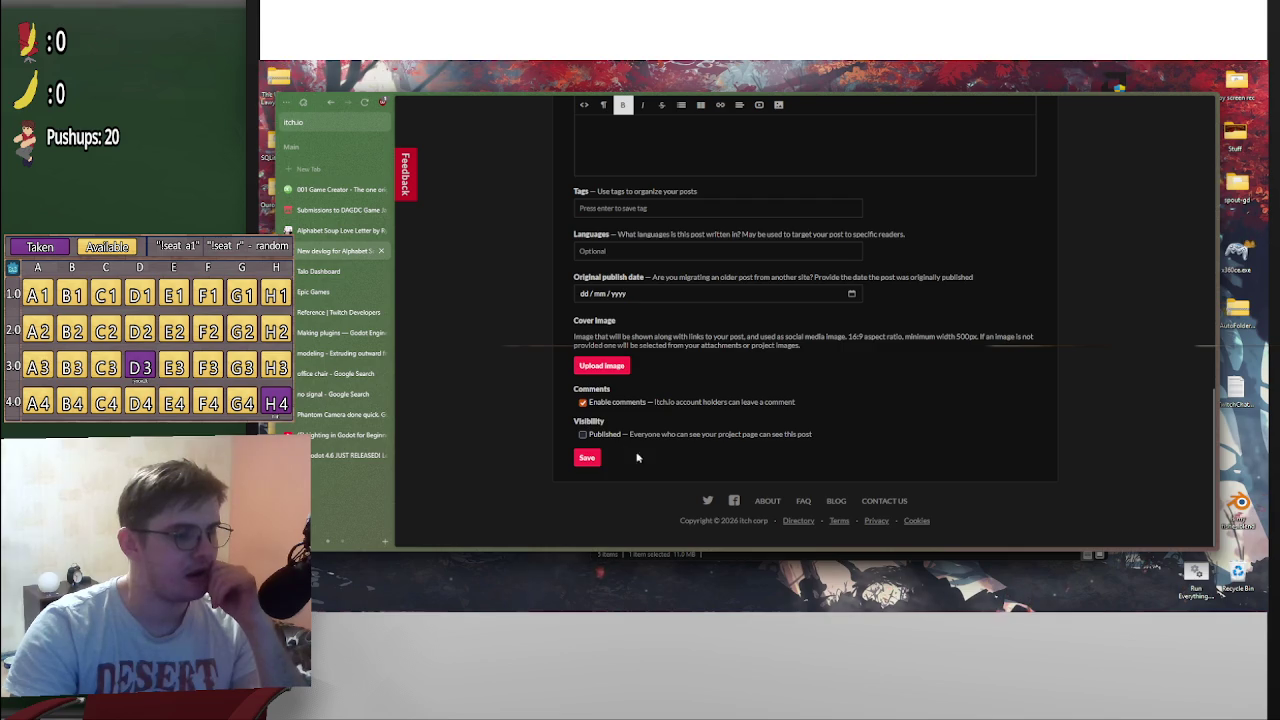
{"action": "scroll", "coordinate": [762, 467], "scroll_direction": "up", "scroll_amount": 2}
{"action": "scroll", "coordinate": [762, 467], "scroll_direction": "down", "scroll_amount": 2}
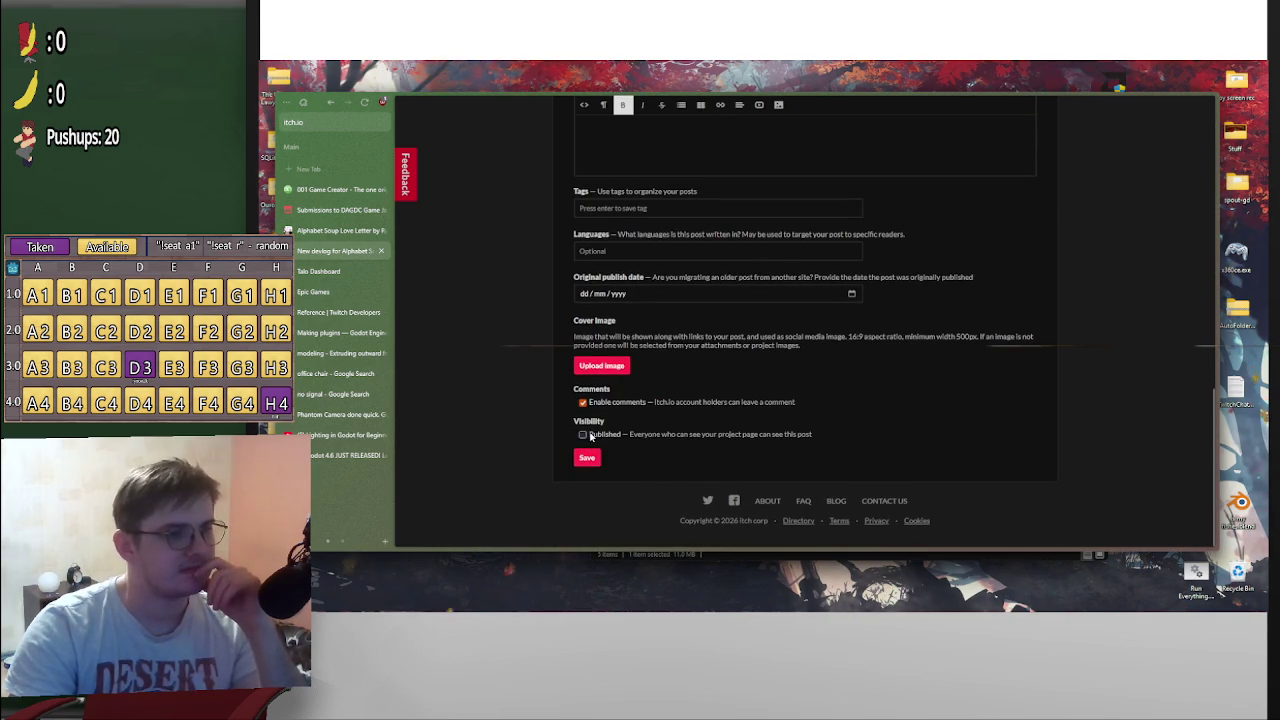
{"action": "scroll", "coordinate": [751, 466], "scroll_direction": "up", "scroll_amount": 3}
{"action": "scroll", "coordinate": [751, 466], "scroll_direction": "up", "scroll_amount": 5}
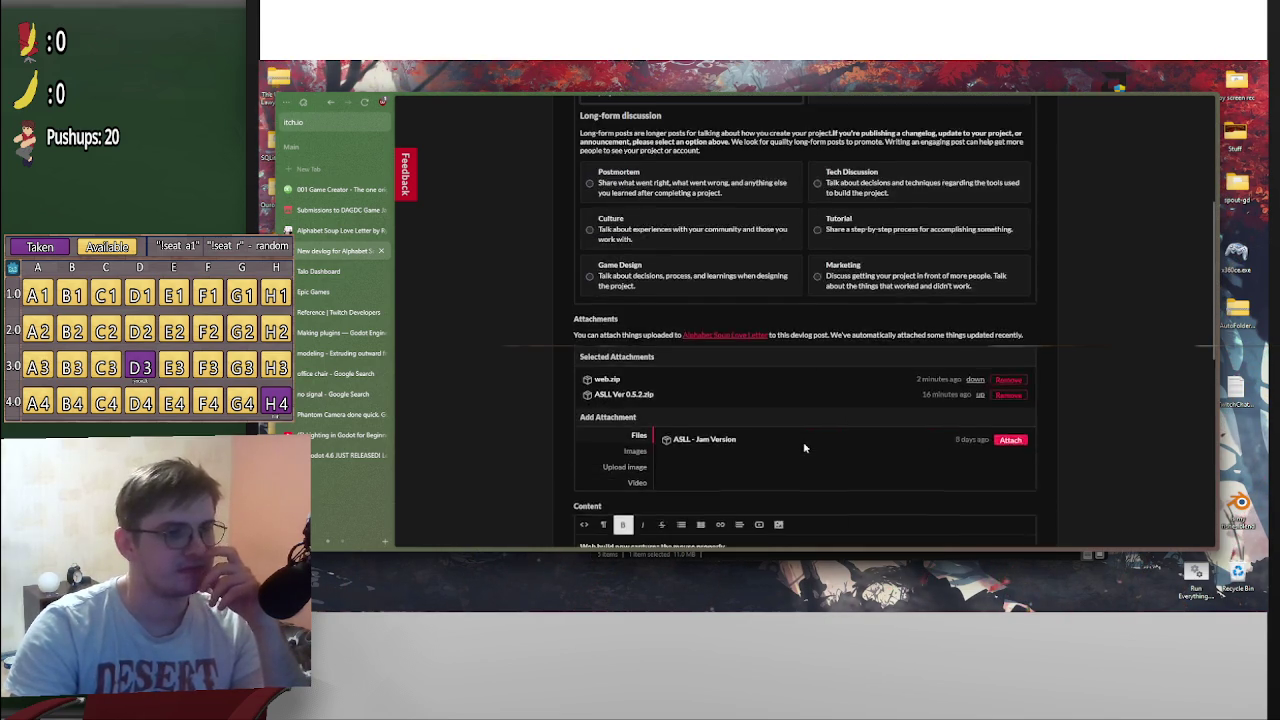
{"action": "left_click", "coordinate": [636, 191]}
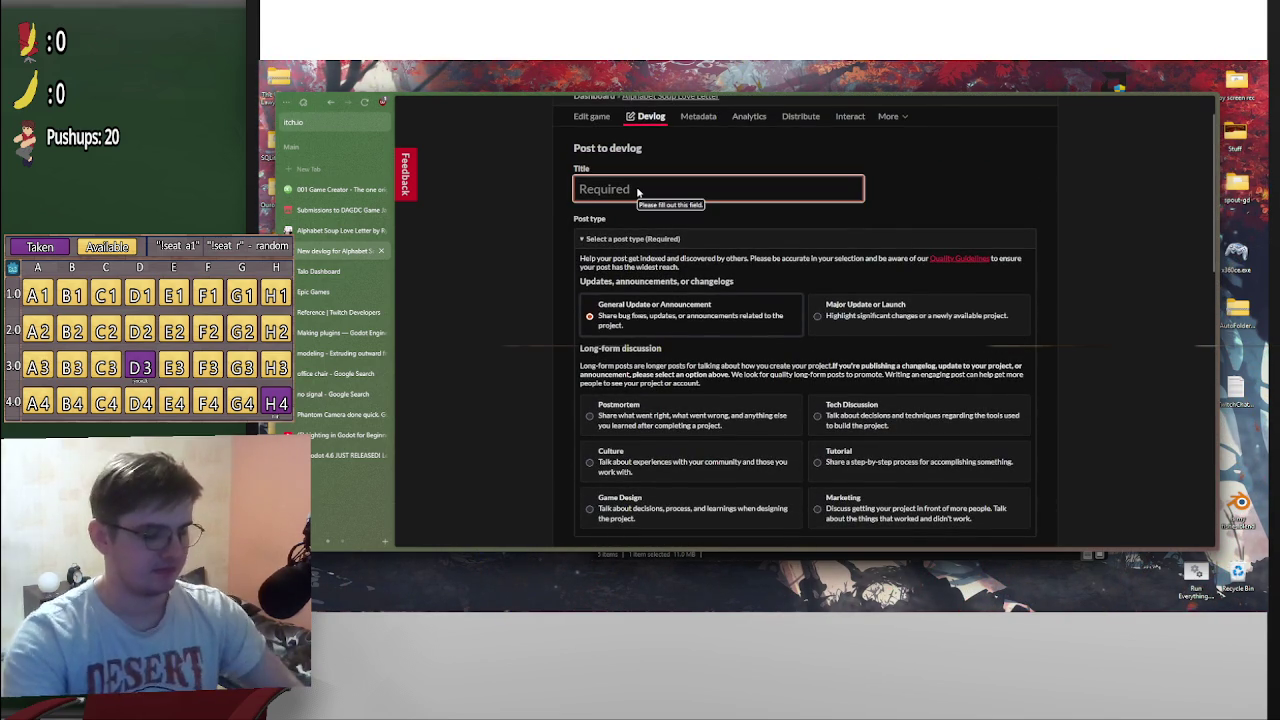
{"action": "type", "text": "Ver "}
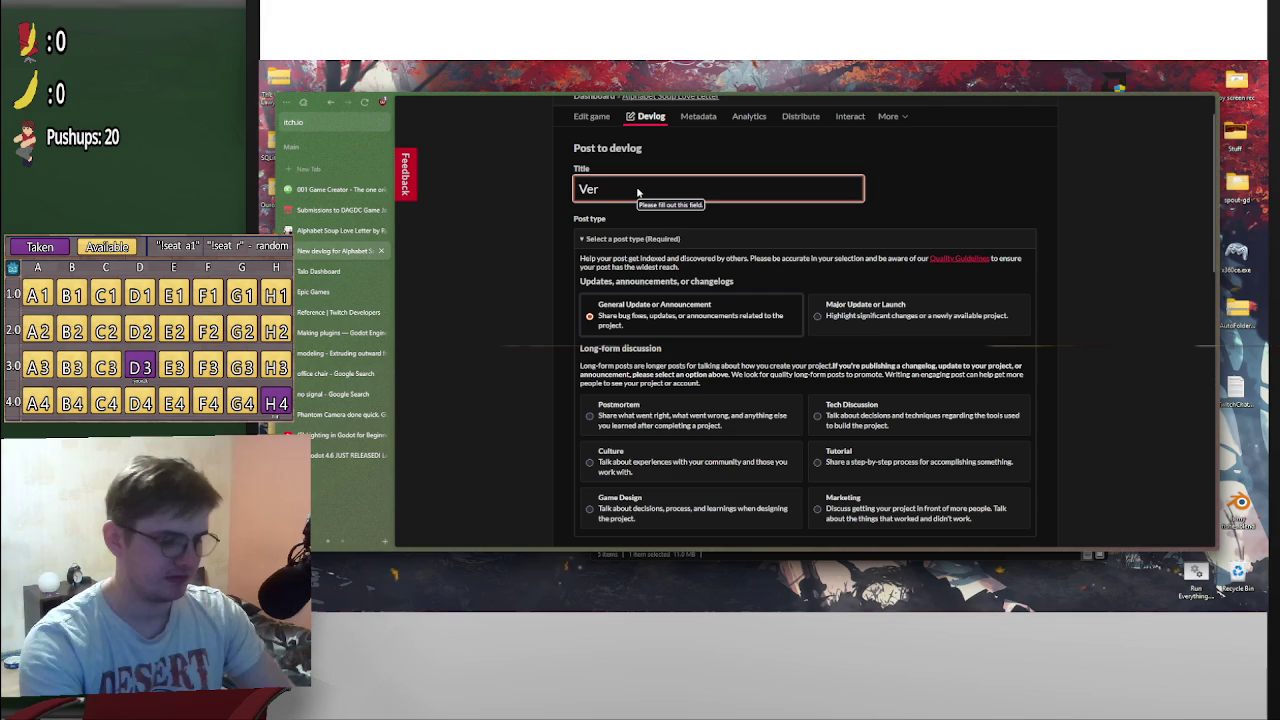
{"action": "type", "text": "0.5.2"}
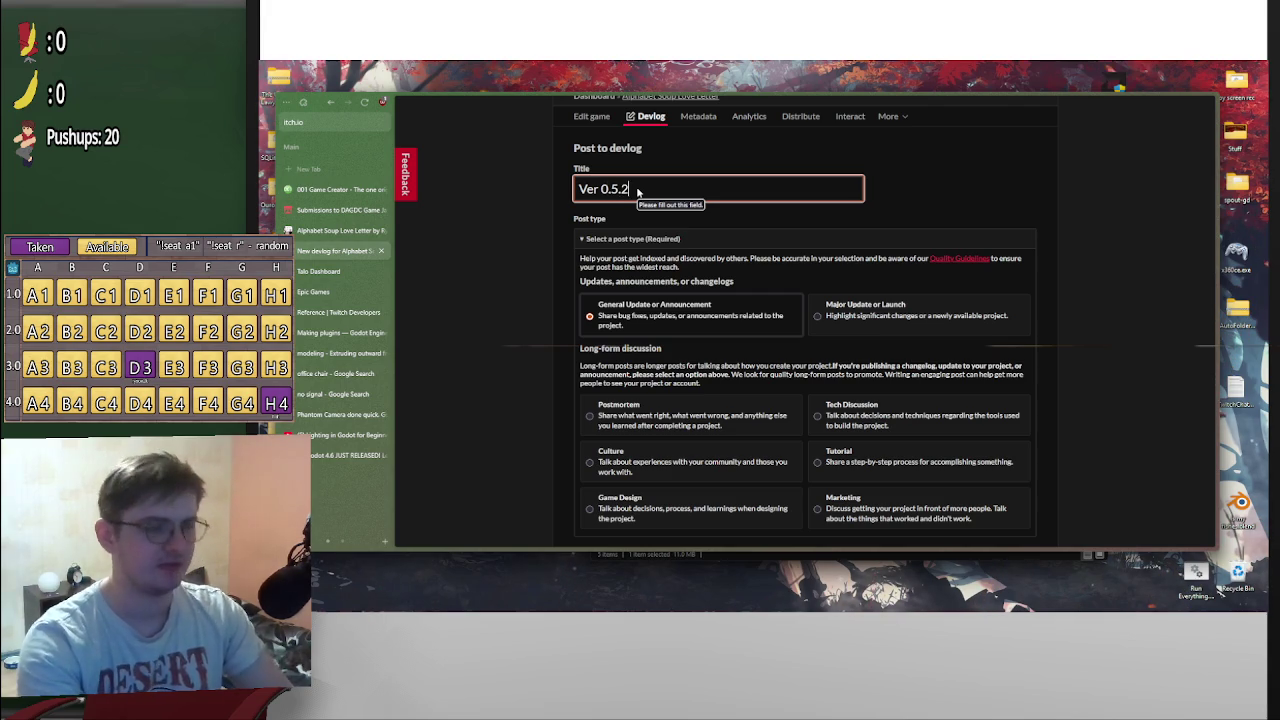
{"action": "scroll", "coordinate": [843, 375], "scroll_direction": "down", "scroll_amount": 5}
{"action": "scroll", "coordinate": [843, 375], "scroll_direction": "down", "scroll_amount": 2}
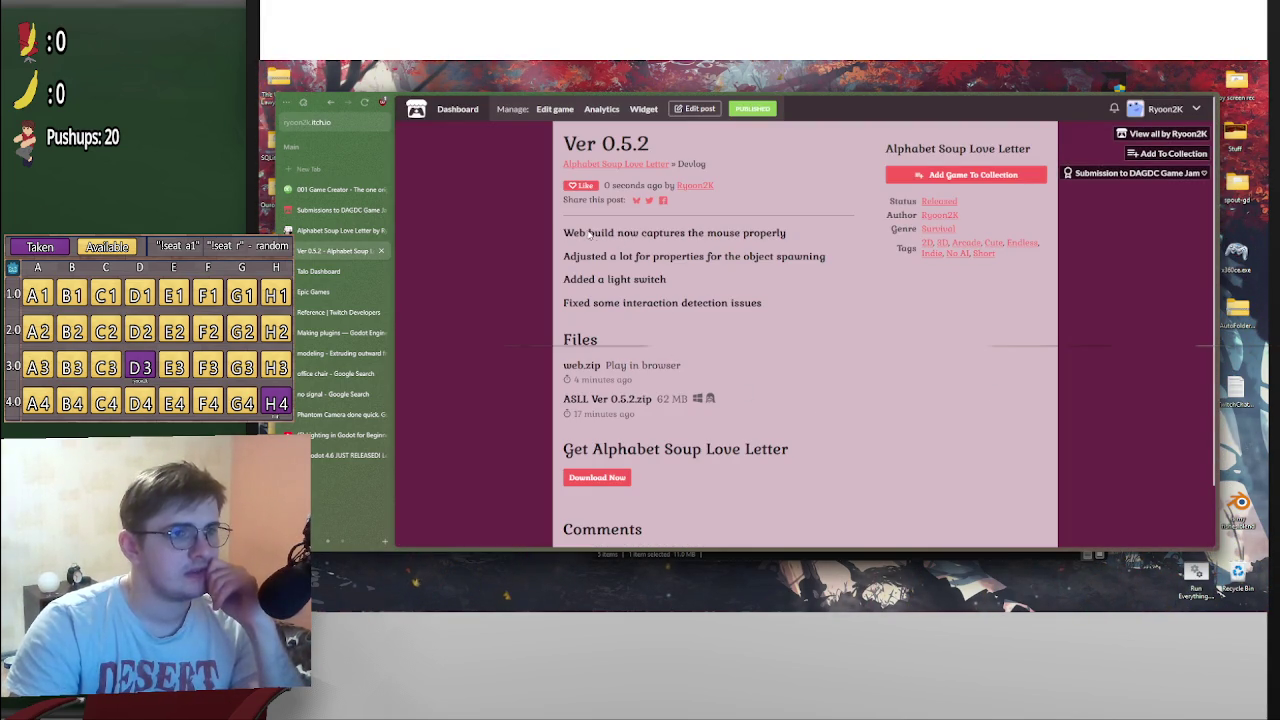
Highlight each of the four published note lines to reread them
{"action": "left_click_drag", "start_coordinate": [589, 234], "coordinate": [786, 234]}
{"action": "left_click_drag", "start_coordinate": [569, 257], "coordinate": [757, 263]}
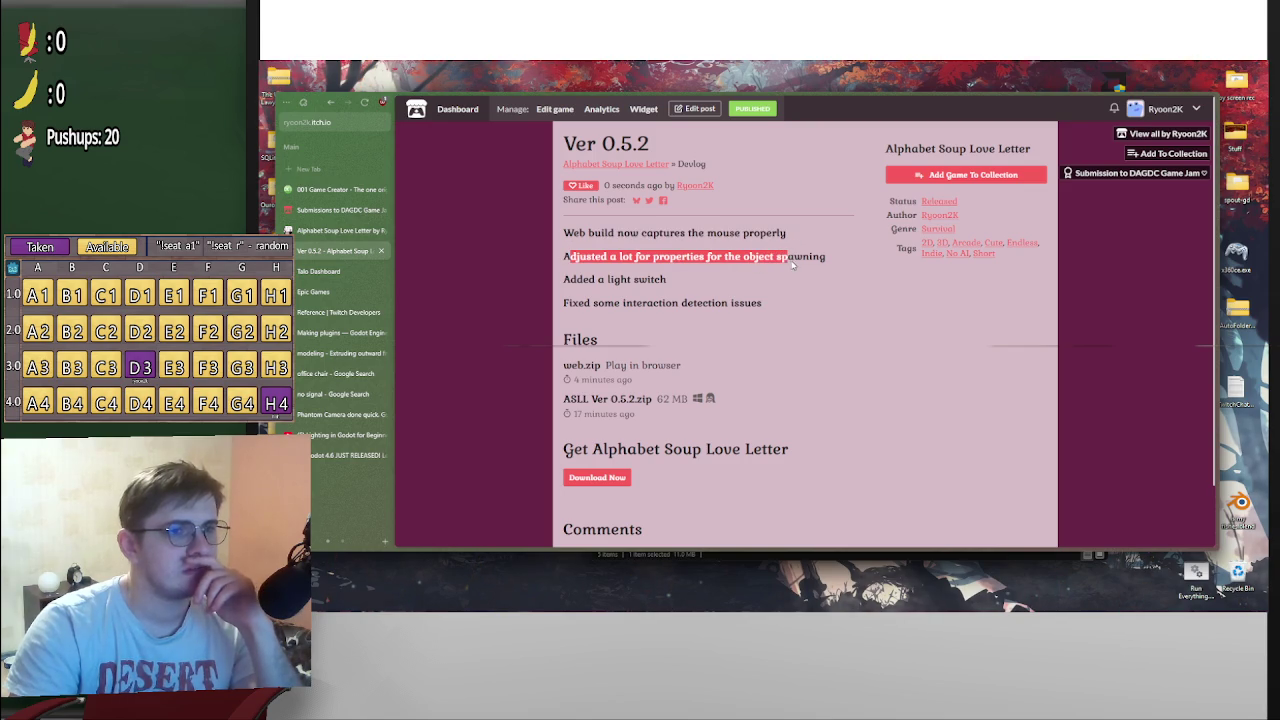
{"action": "left_click_drag", "start_coordinate": [568, 279], "coordinate": [666, 281]}
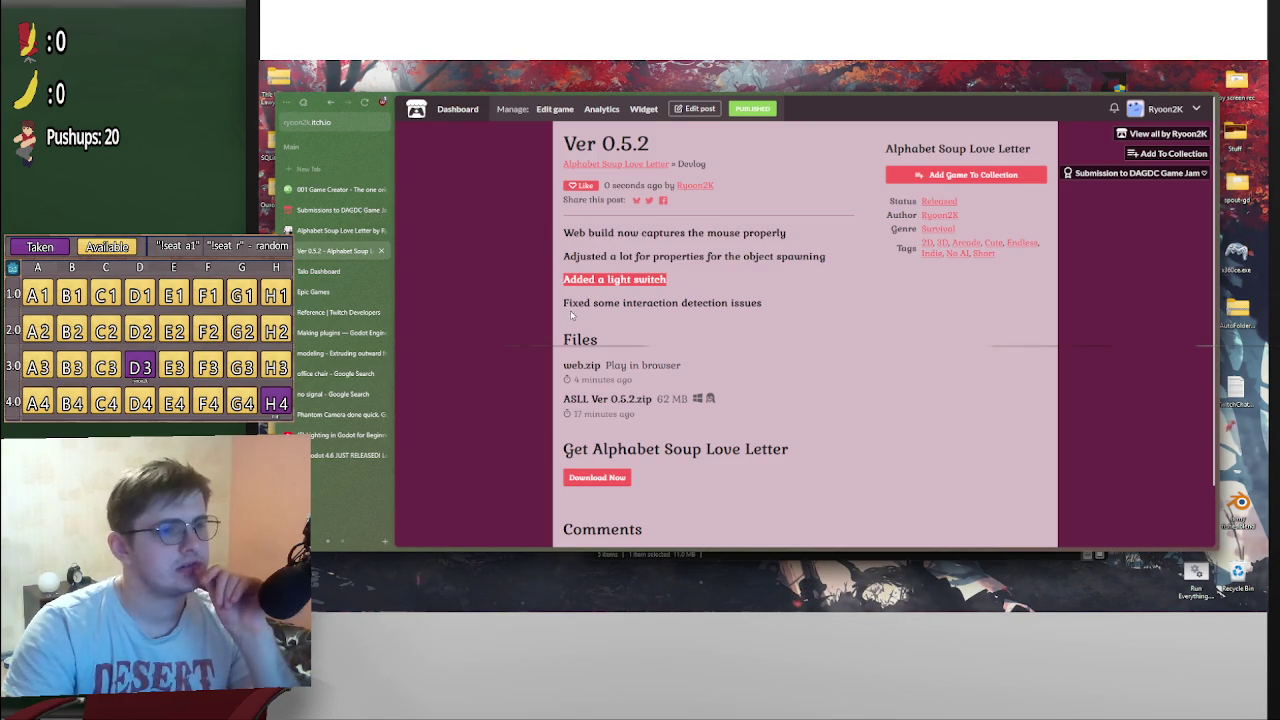
{"action": "left_click_drag", "start_coordinate": [568, 302], "coordinate": [801, 315]}
{"action": "left_click", "coordinate": [822, 311]}
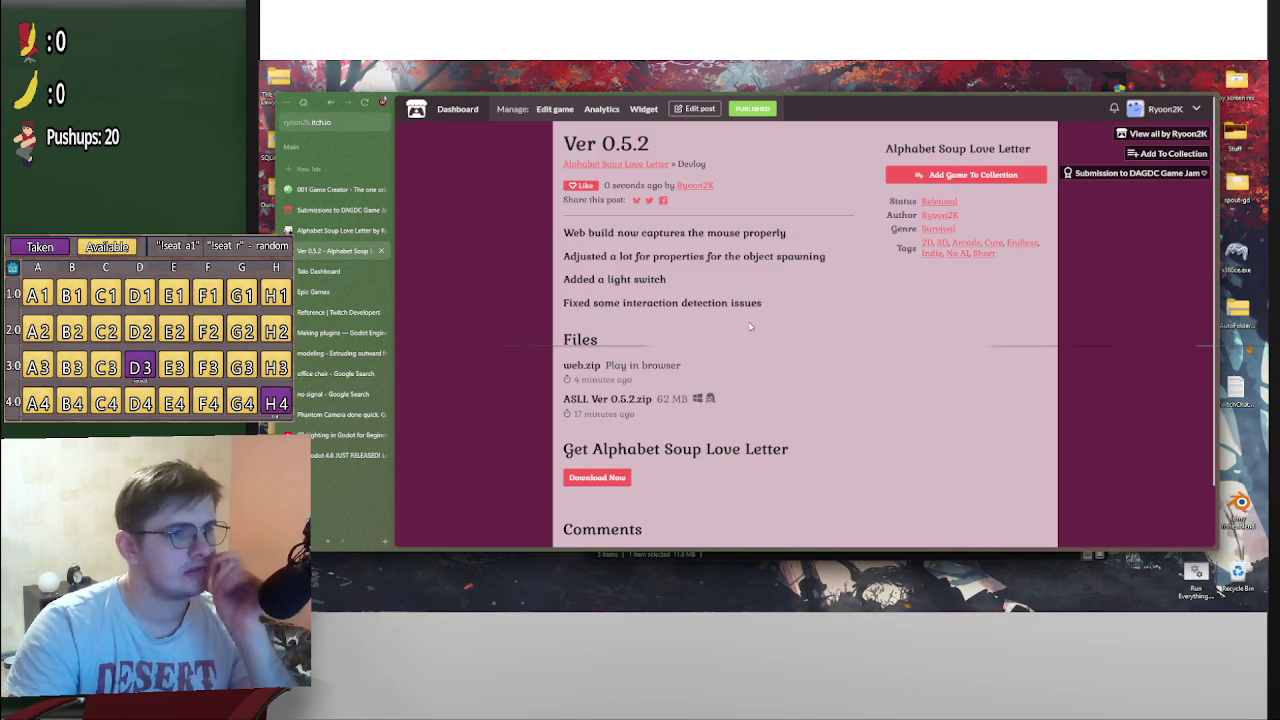
Go back to the Edit devlog post page for Ver 0.5.2
{"action": "scroll", "coordinate": [771, 440], "scroll_direction": "down", "scroll_amount": 1}
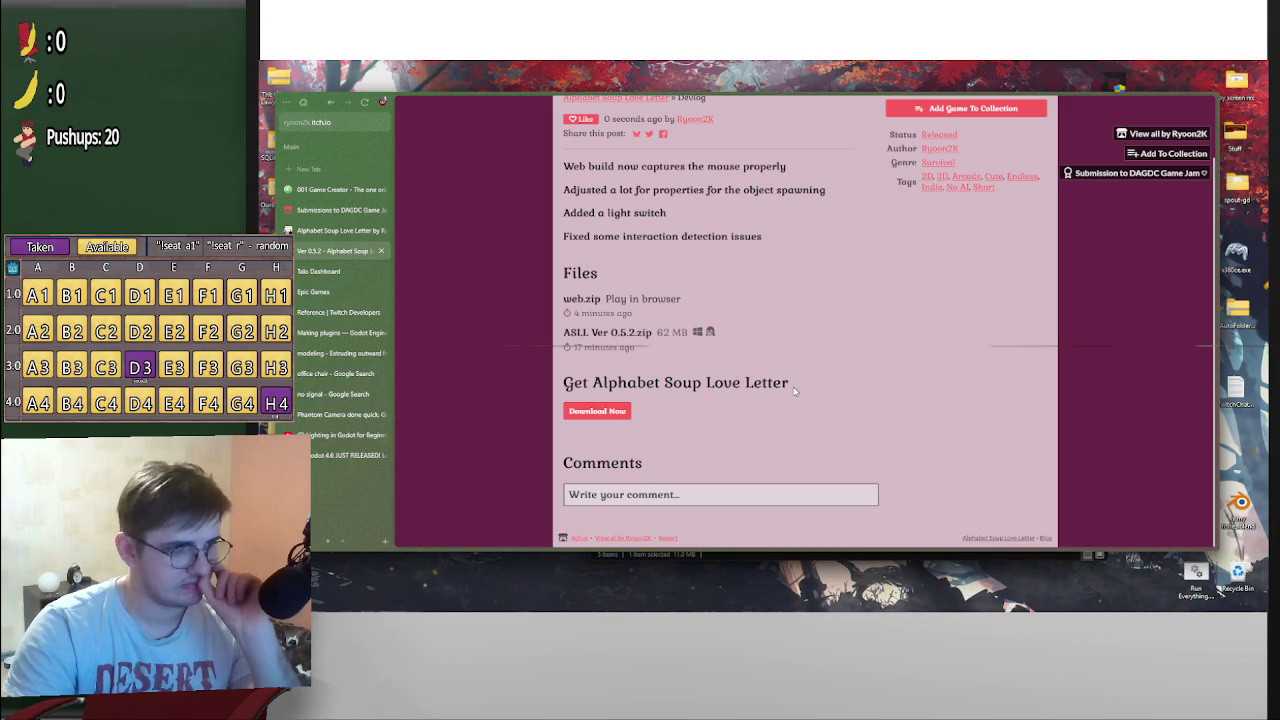
{"action": "scroll", "coordinate": [794, 391], "scroll_direction": "up", "scroll_amount": 1}
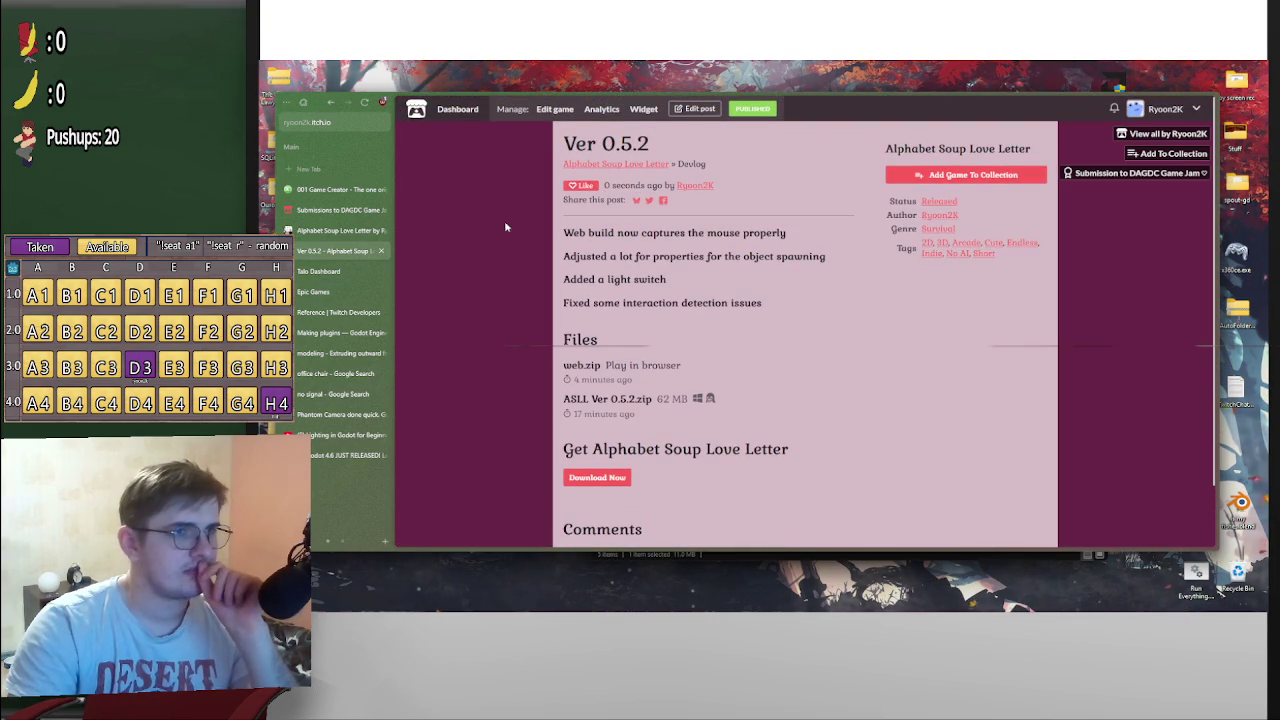
{"action": "key", "text": "alt+Left"}
{"action": "scroll", "coordinate": [780, 371], "scroll_direction": "up", "scroll_amount": 10}
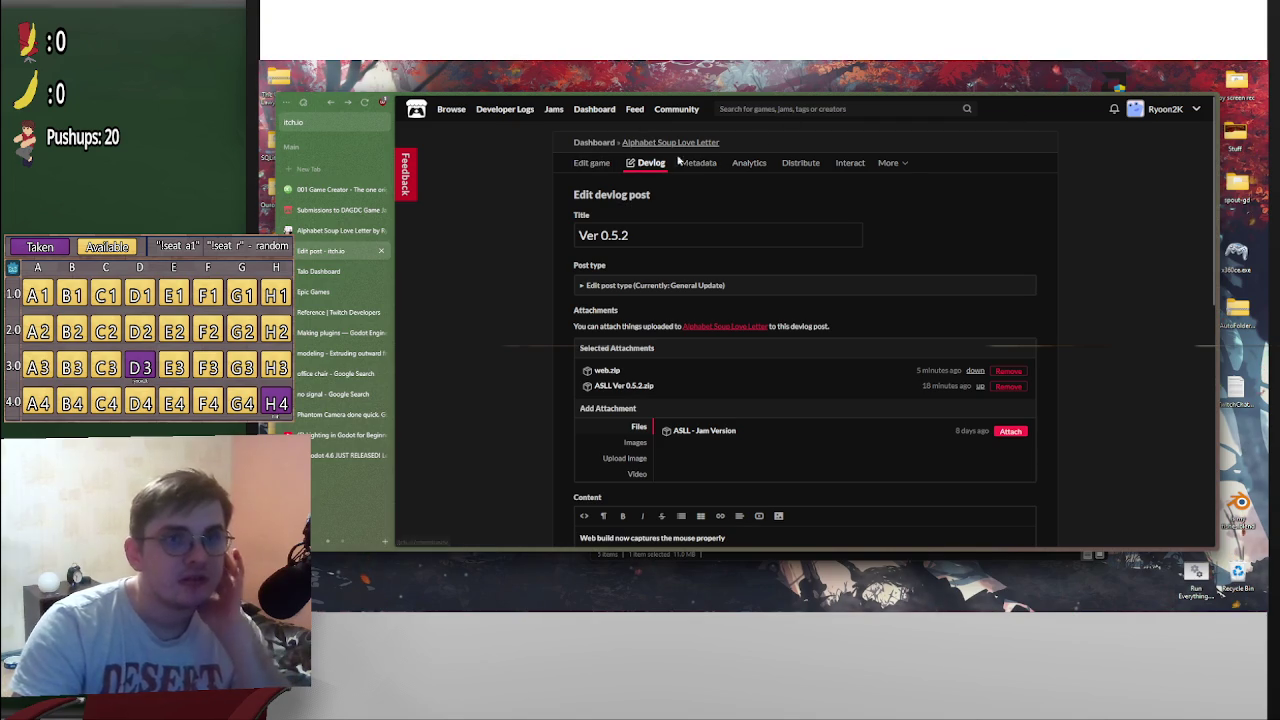
Open the game's public page and confirm Ver 0.5.2 appears under Development log
{"action": "left_click", "coordinate": [591, 162]}
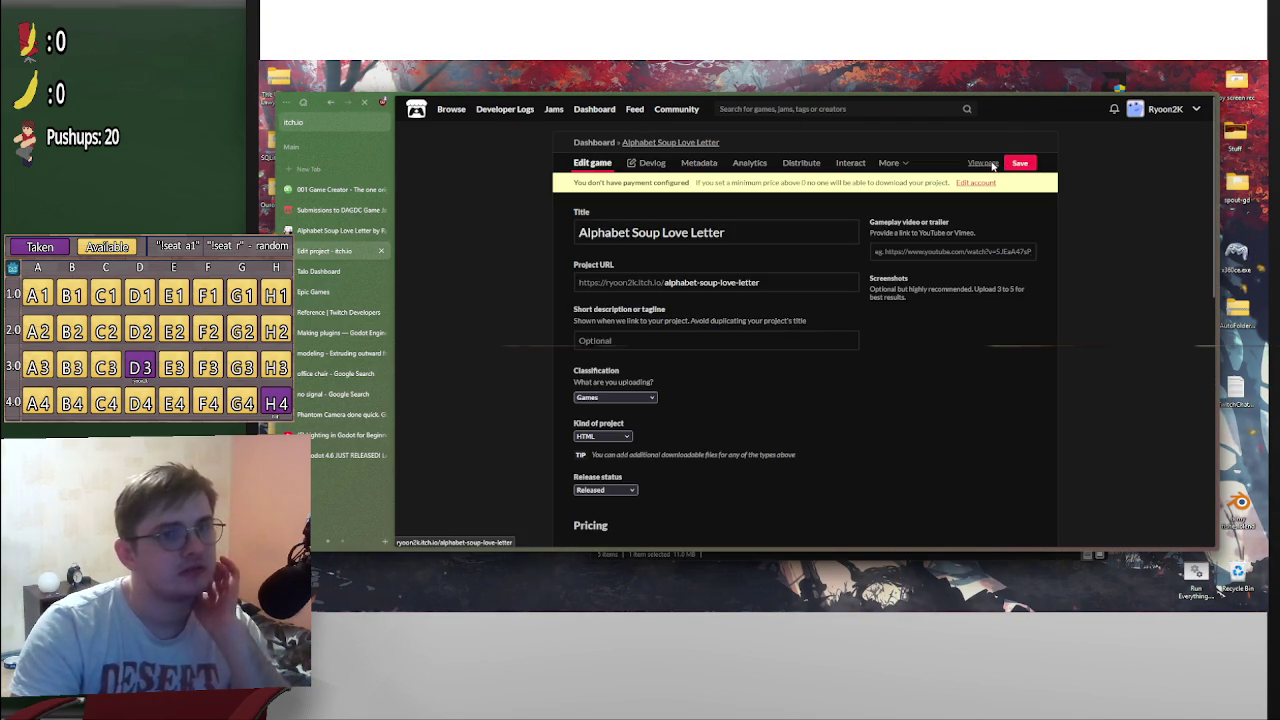
{"action": "left_click", "coordinate": [985, 163]}
{"action": "scroll", "coordinate": [930, 260], "scroll_direction": "down", "scroll_amount": 10}
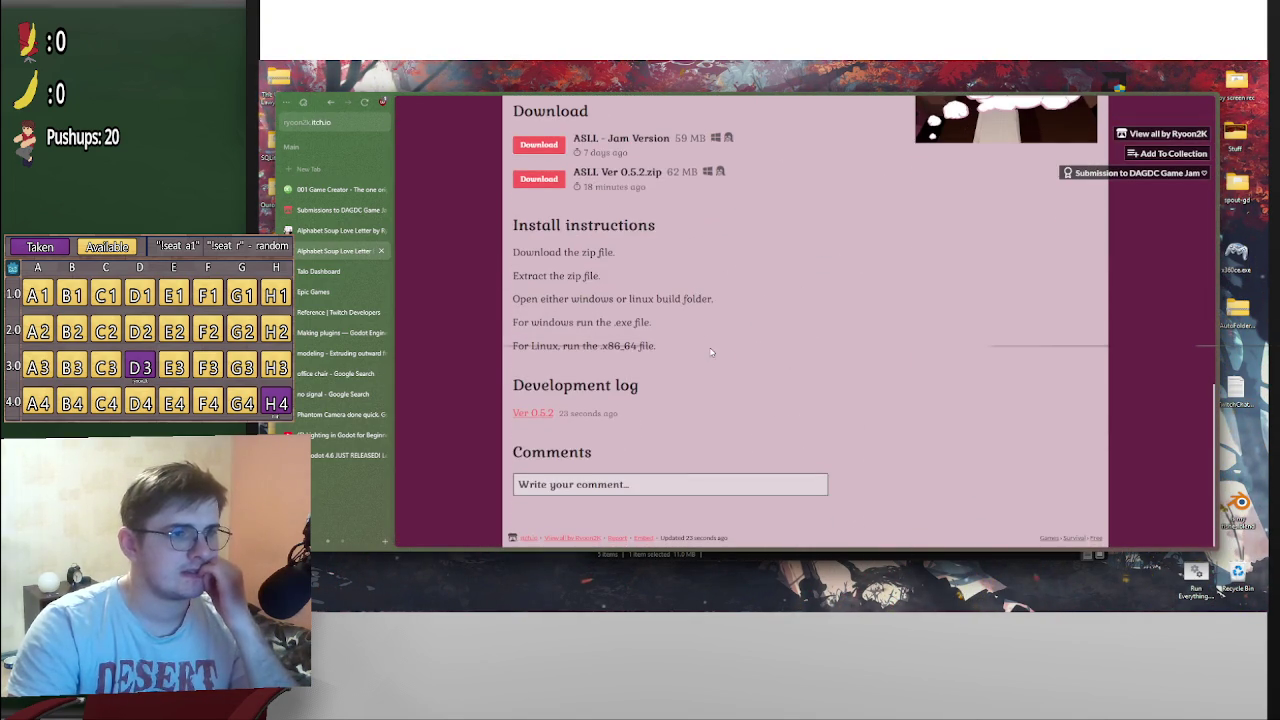
{"action": "left_click", "coordinate": [545, 415]}
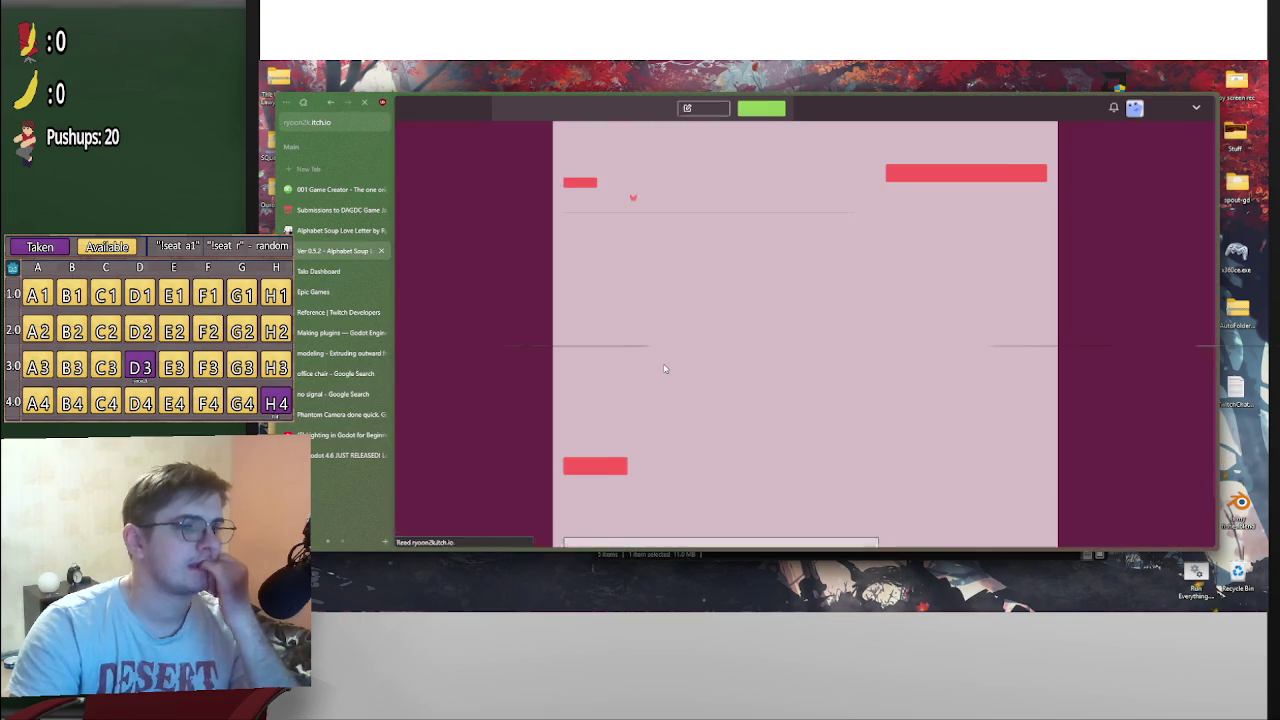
{"action": "key", "text": "alt+Left"}
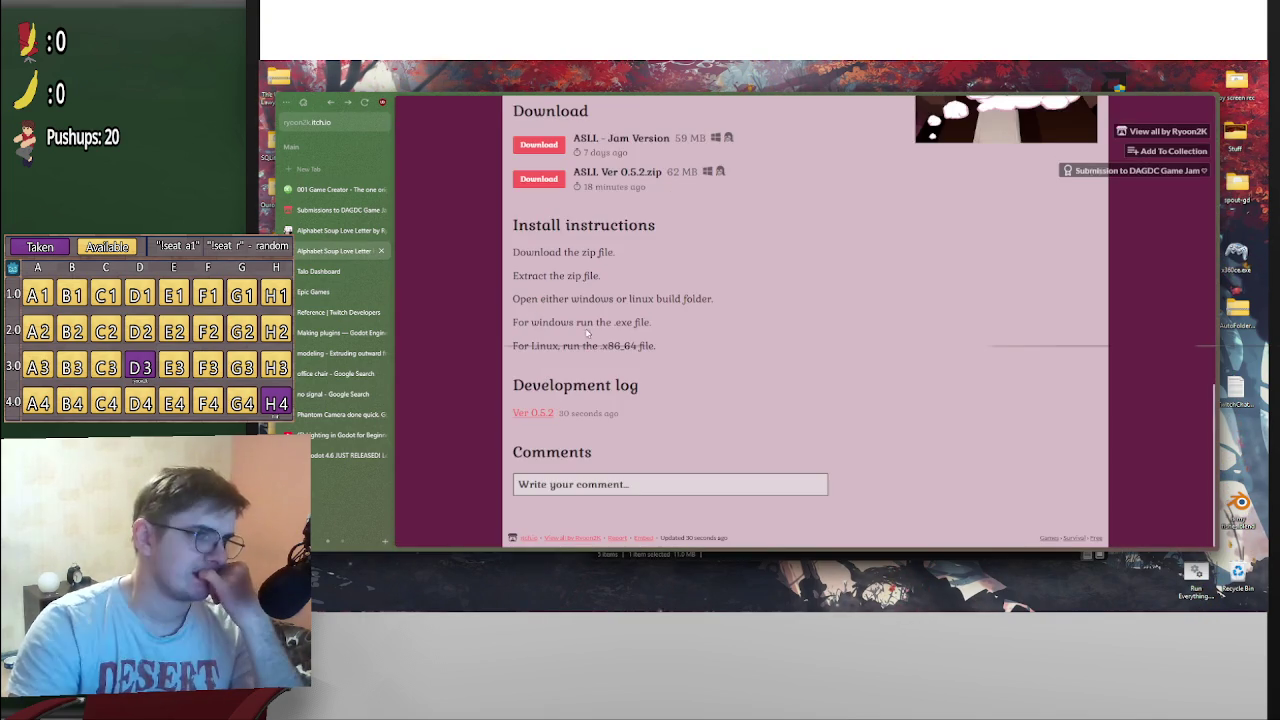
Scroll through the public game page to review the Run game embed, description and controls
{"action": "scroll", "coordinate": [705, 362], "scroll_direction": "up", "scroll_amount": 2}
{"action": "scroll", "coordinate": [708, 358], "scroll_direction": "up", "scroll_amount": 2}
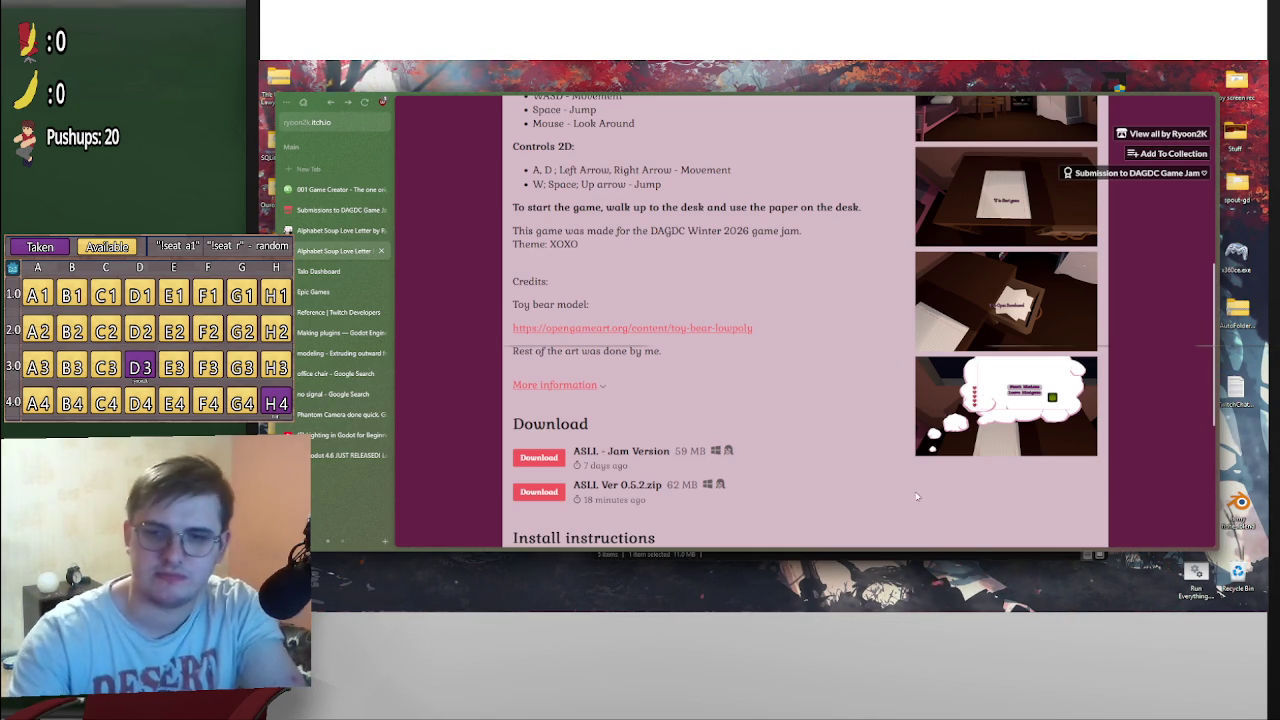
{"action": "mouse_move", "coordinate": [986, 599]}
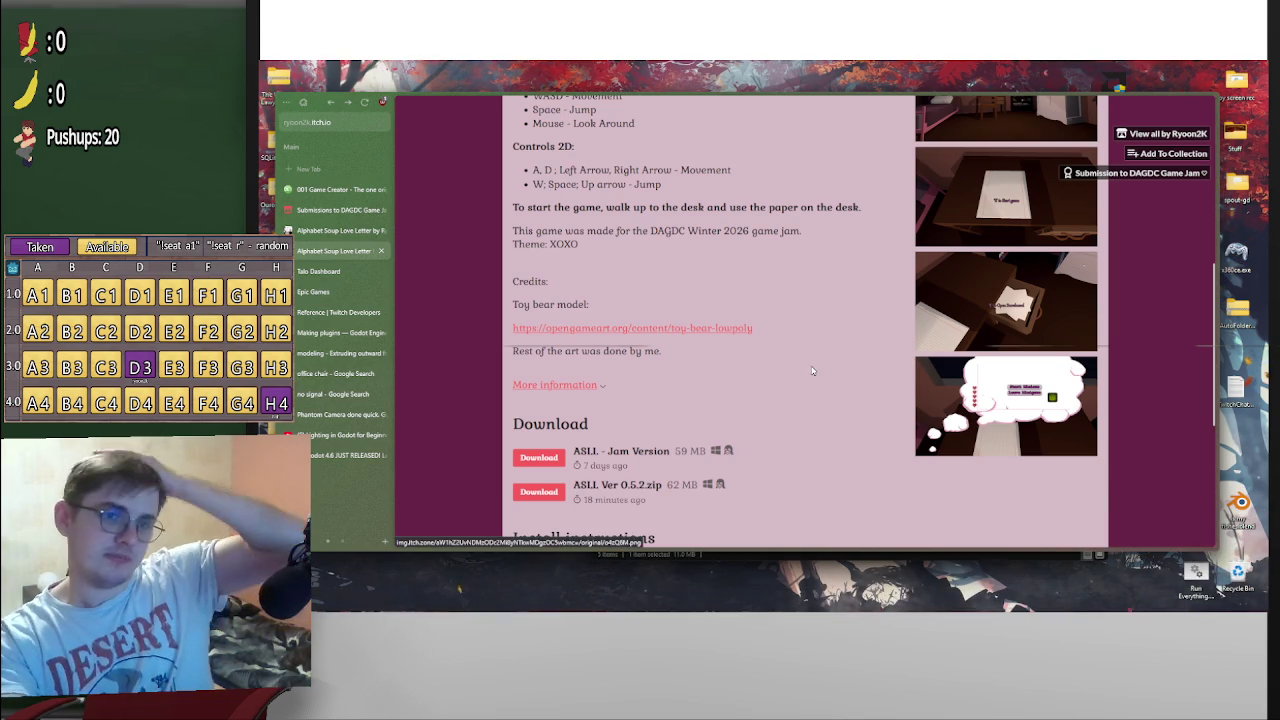
{"action": "scroll", "coordinate": [783, 369], "scroll_direction": "down", "scroll_amount": 1}
{"action": "scroll", "coordinate": [765, 369], "scroll_direction": "down", "scroll_amount": 2}
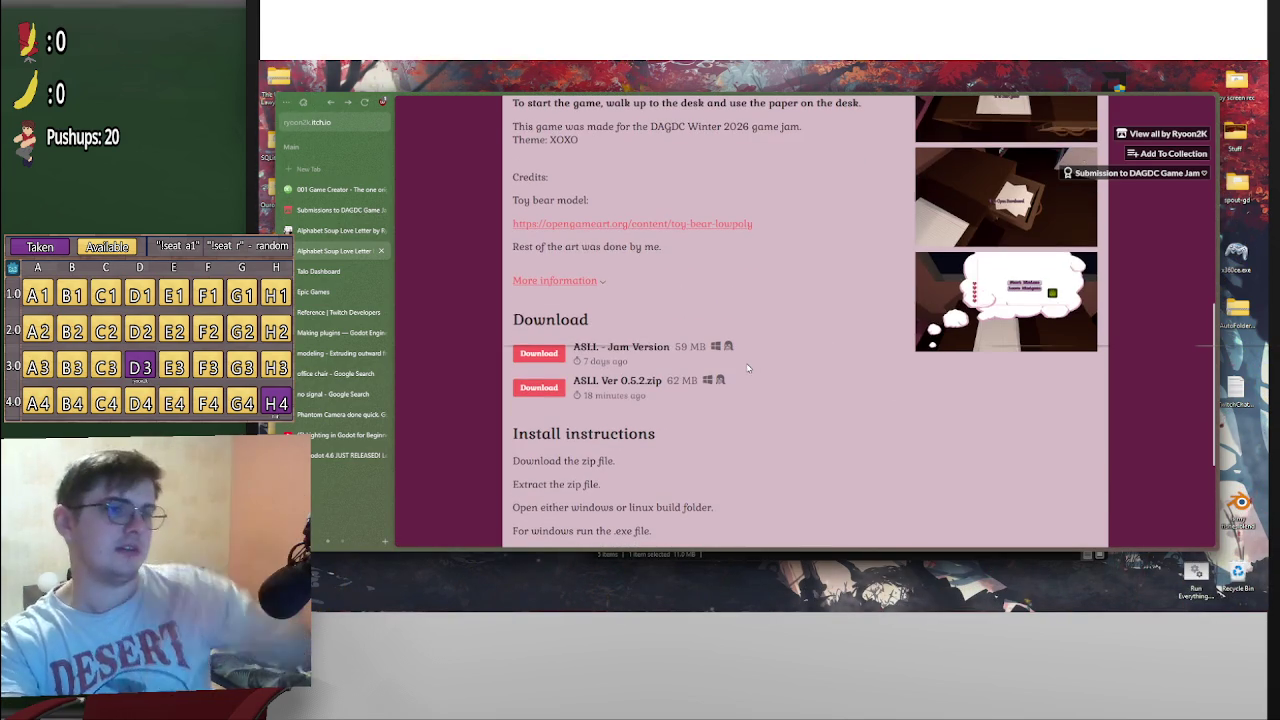
{"action": "scroll", "coordinate": [812, 398], "scroll_direction": "up", "scroll_amount": 2}
{"action": "scroll", "coordinate": [810, 402], "scroll_direction": "down", "scroll_amount": 1}
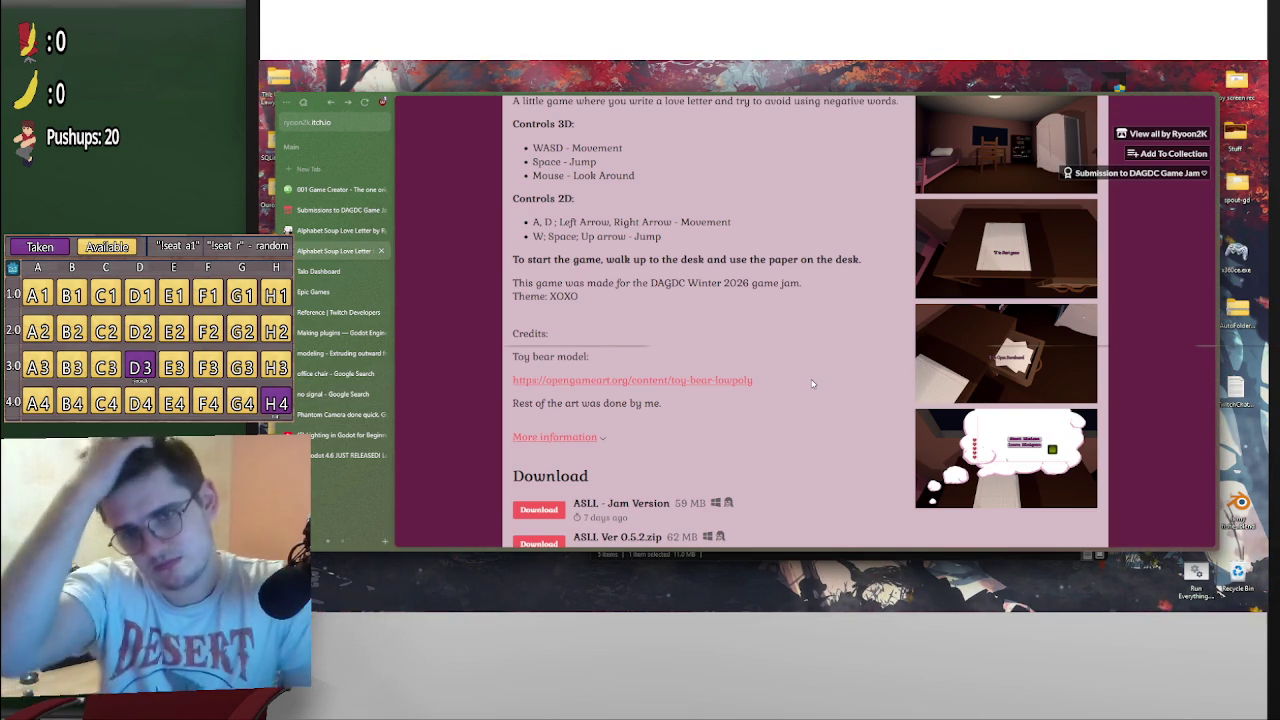
{"action": "scroll", "coordinate": [795, 415], "scroll_direction": "down", "scroll_amount": 3}
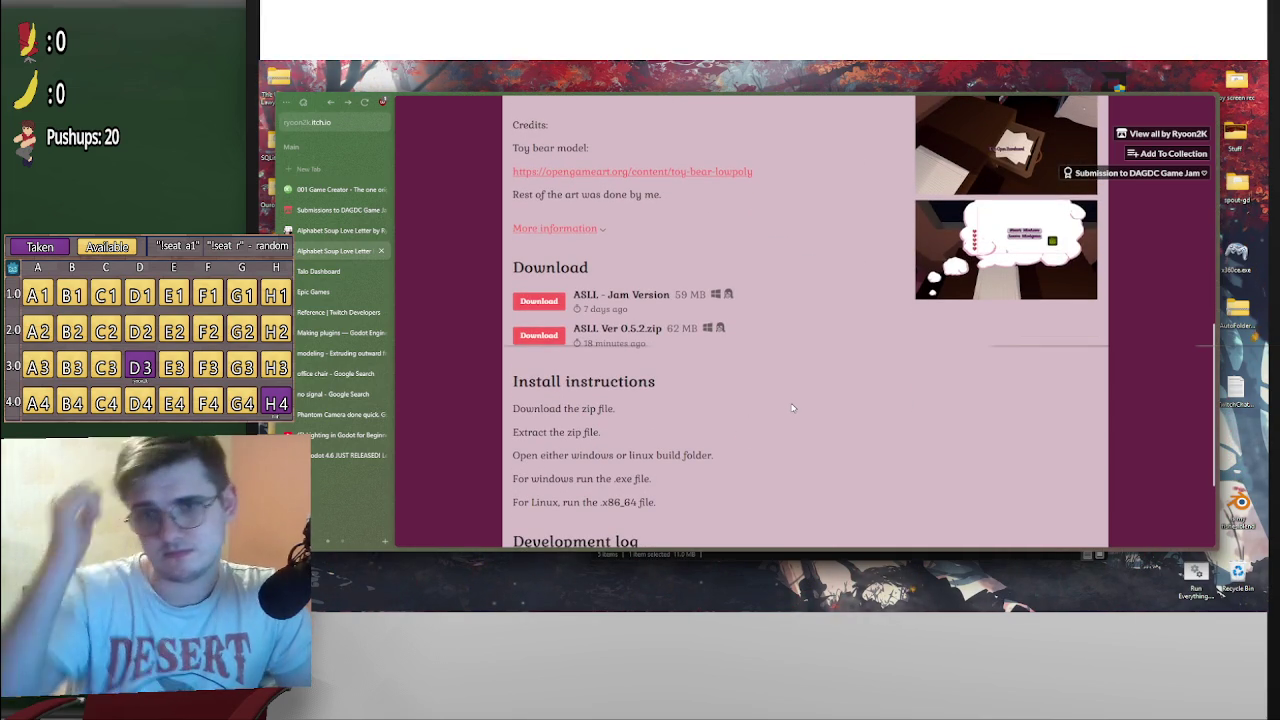
{"action": "scroll", "coordinate": [835, 364], "scroll_direction": "down", "scroll_amount": 2}
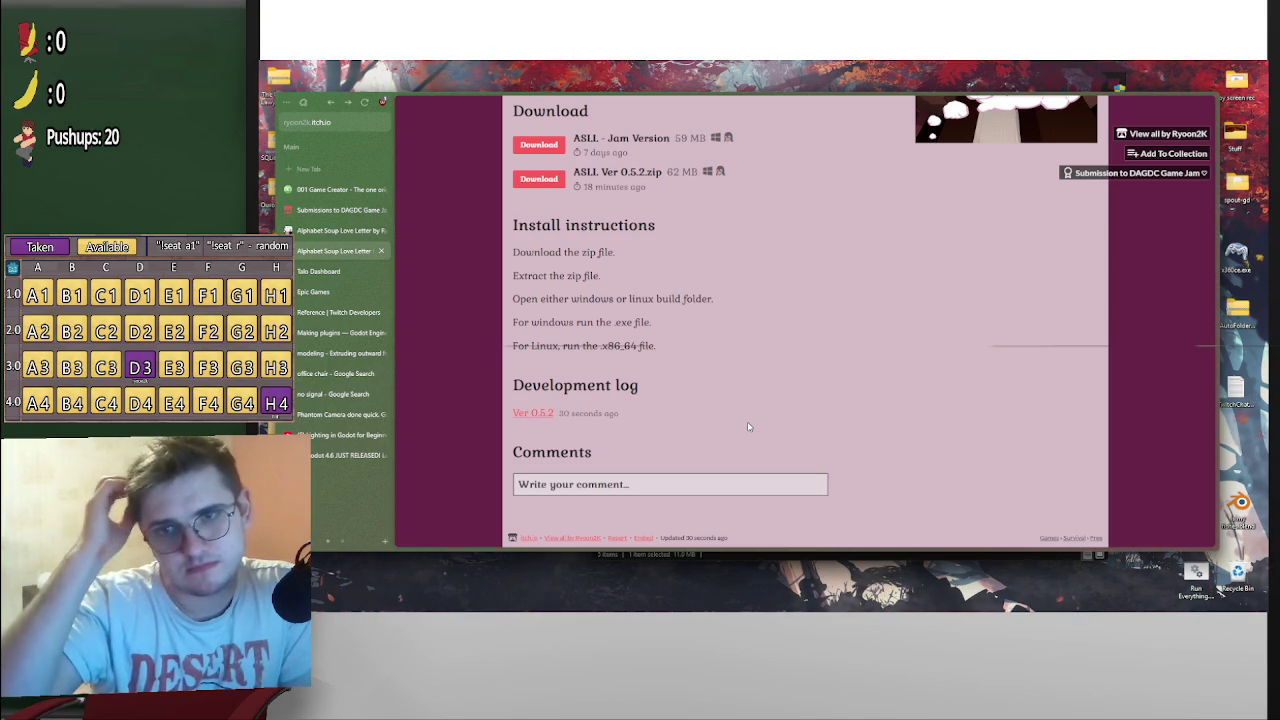
{"action": "scroll", "coordinate": [782, 425], "scroll_direction": "up", "scroll_amount": 3}
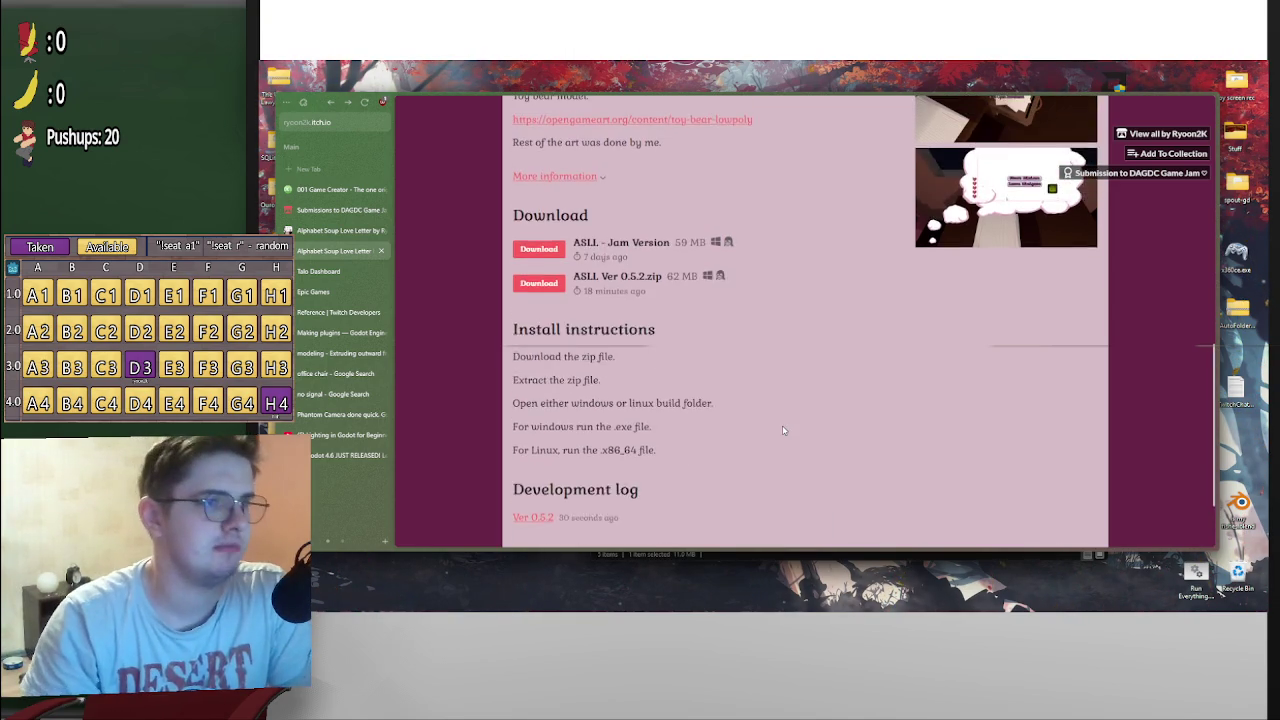
{"action": "scroll", "coordinate": [810, 425], "scroll_direction": "up", "scroll_amount": 6}
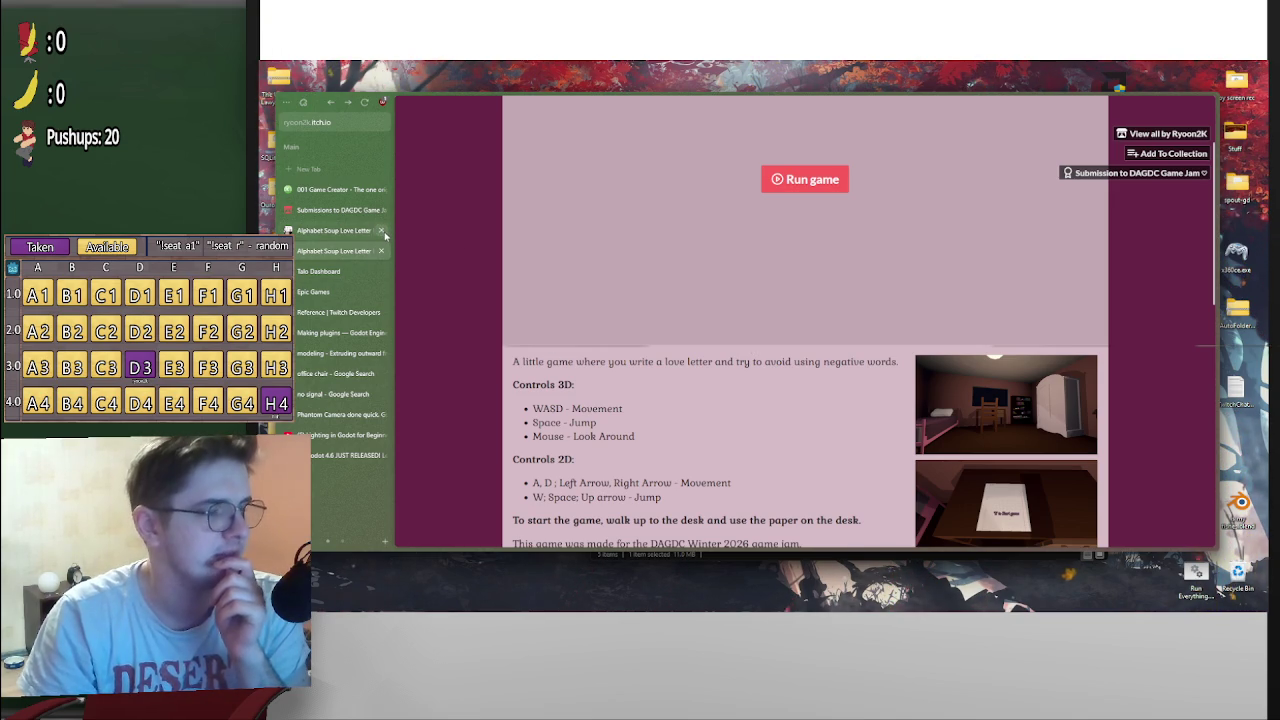
Close the duplicate Alphabet Soup Love Letter tab in the sidebar
{"action": "scroll", "coordinate": [900, 413], "scroll_direction": "down", "scroll_amount": 5}
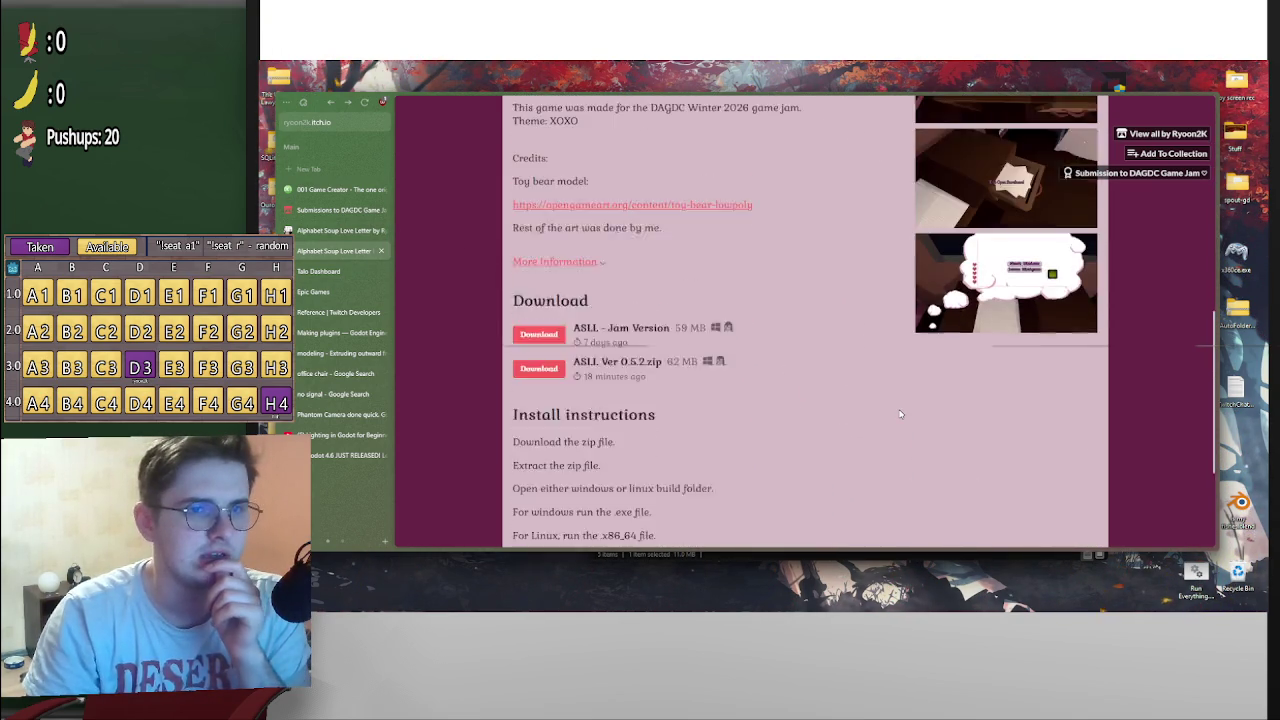
{"action": "scroll", "coordinate": [900, 413], "scroll_direction": "up", "scroll_amount": 5}
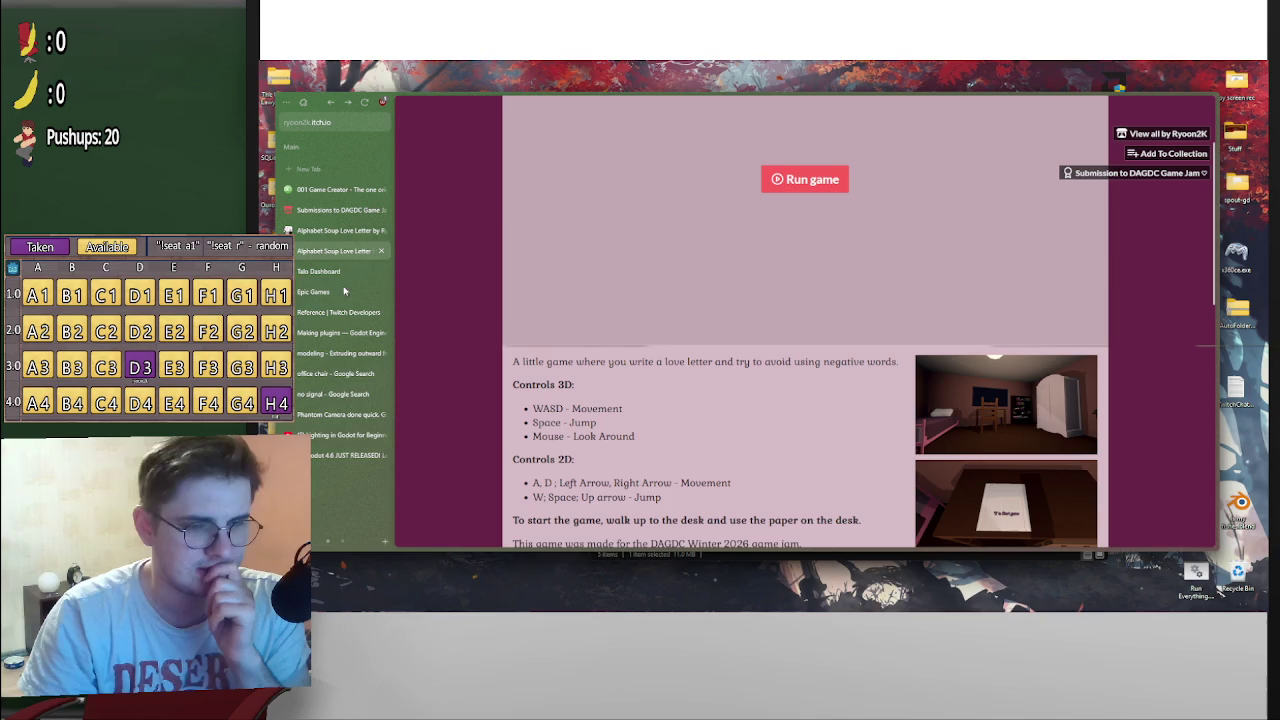
{"action": "left_click", "coordinate": [381, 231]}
Test-launch the game with Run game, close it, and go to Edit game
{"action": "scroll", "coordinate": [718, 328], "scroll_direction": "up", "scroll_amount": 1}
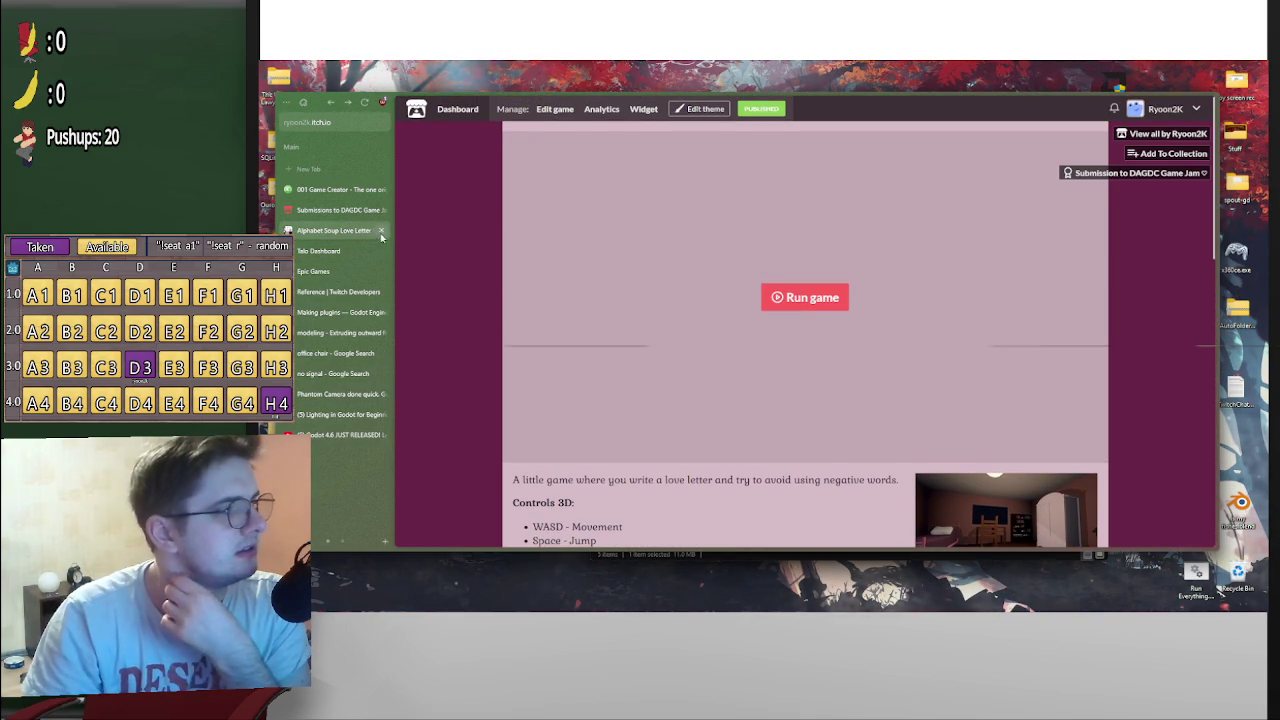
{"action": "scroll", "coordinate": [860, 380], "scroll_direction": "down", "scroll_amount": 7}
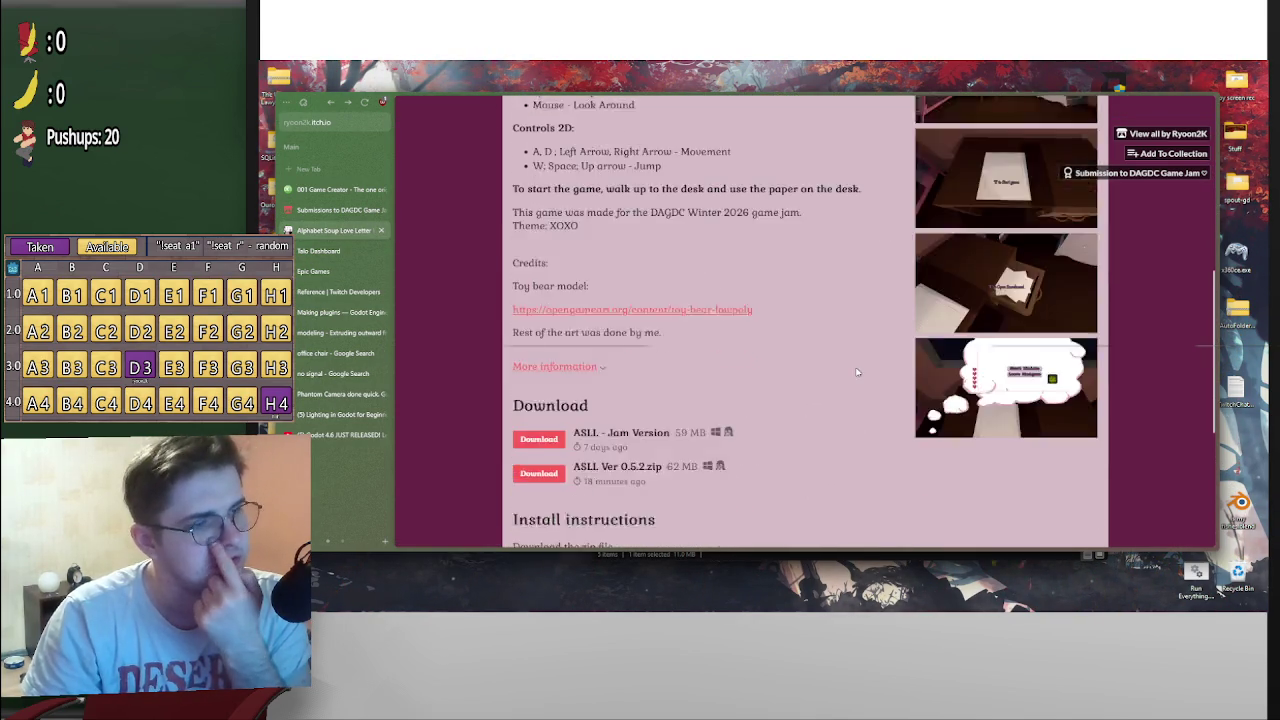
{"action": "scroll", "coordinate": [877, 381], "scroll_direction": "up", "scroll_amount": 5}
{"action": "scroll", "coordinate": [877, 381], "scroll_direction": "down", "scroll_amount": 5}
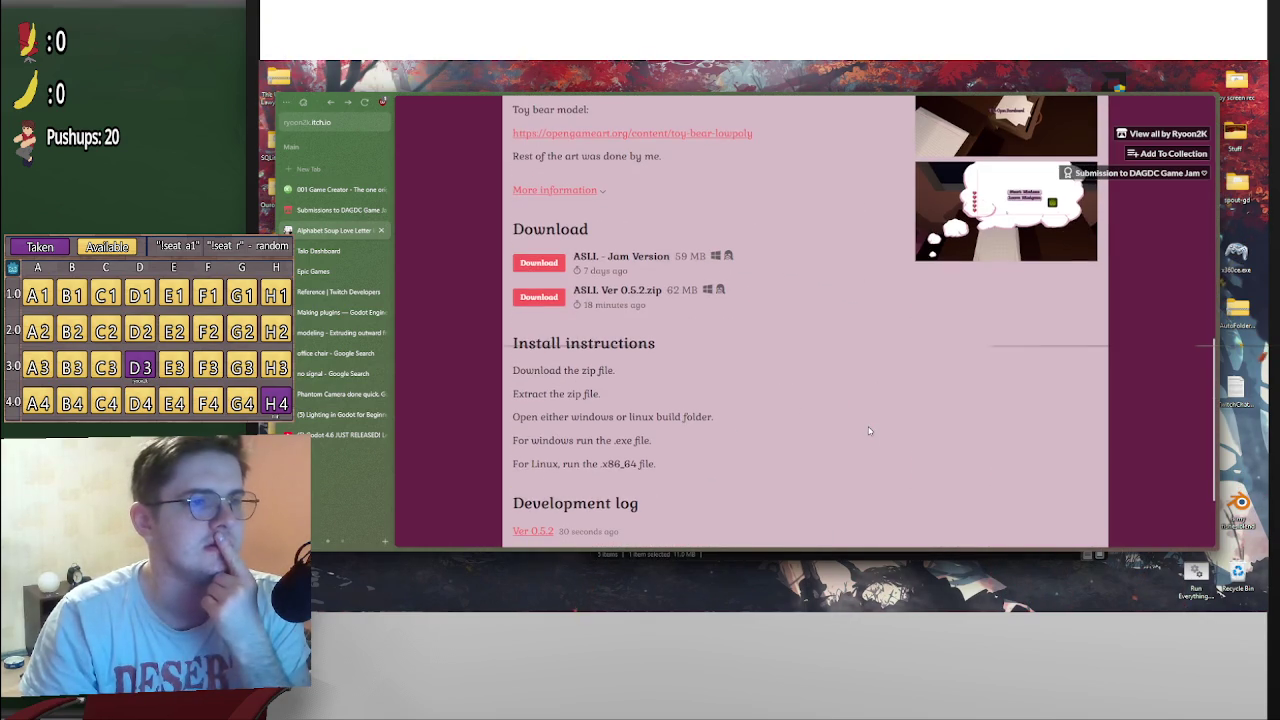
{"action": "scroll", "coordinate": [869, 427], "scroll_direction": "up", "scroll_amount": 8}
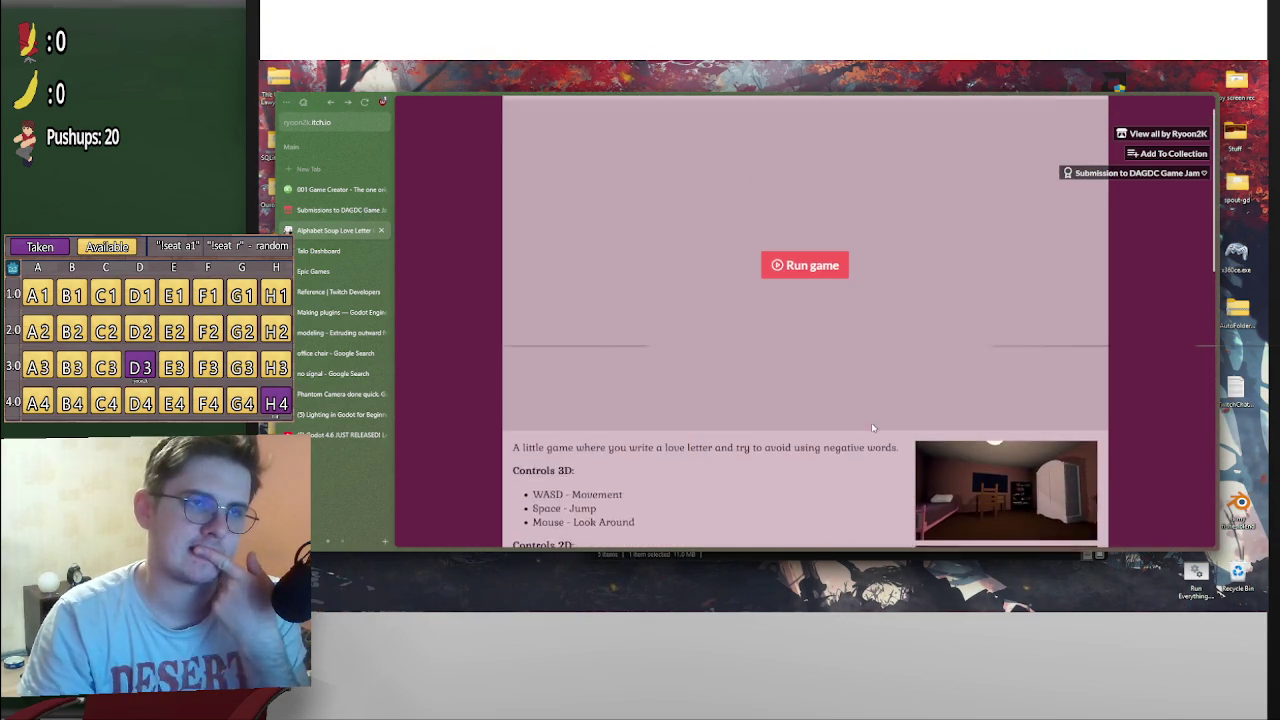
{"action": "left_click", "coordinate": [818, 300]}
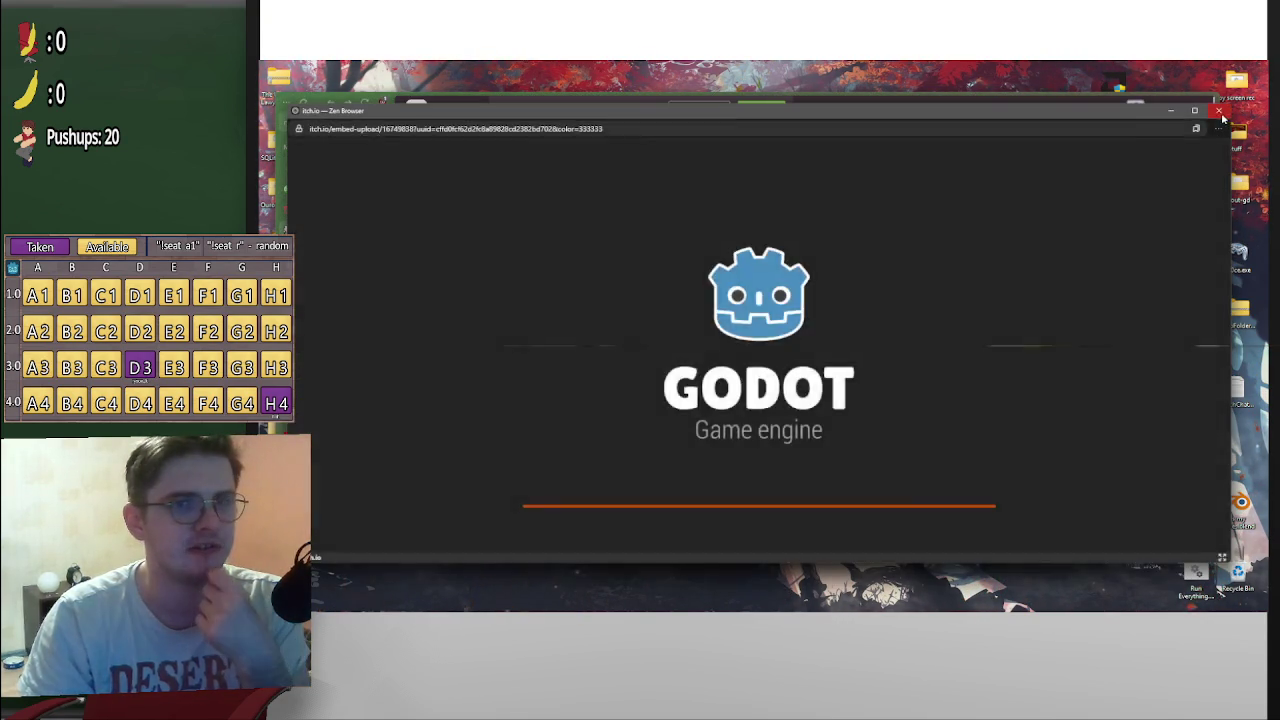
{"action": "left_click", "coordinate": [1219, 112]}
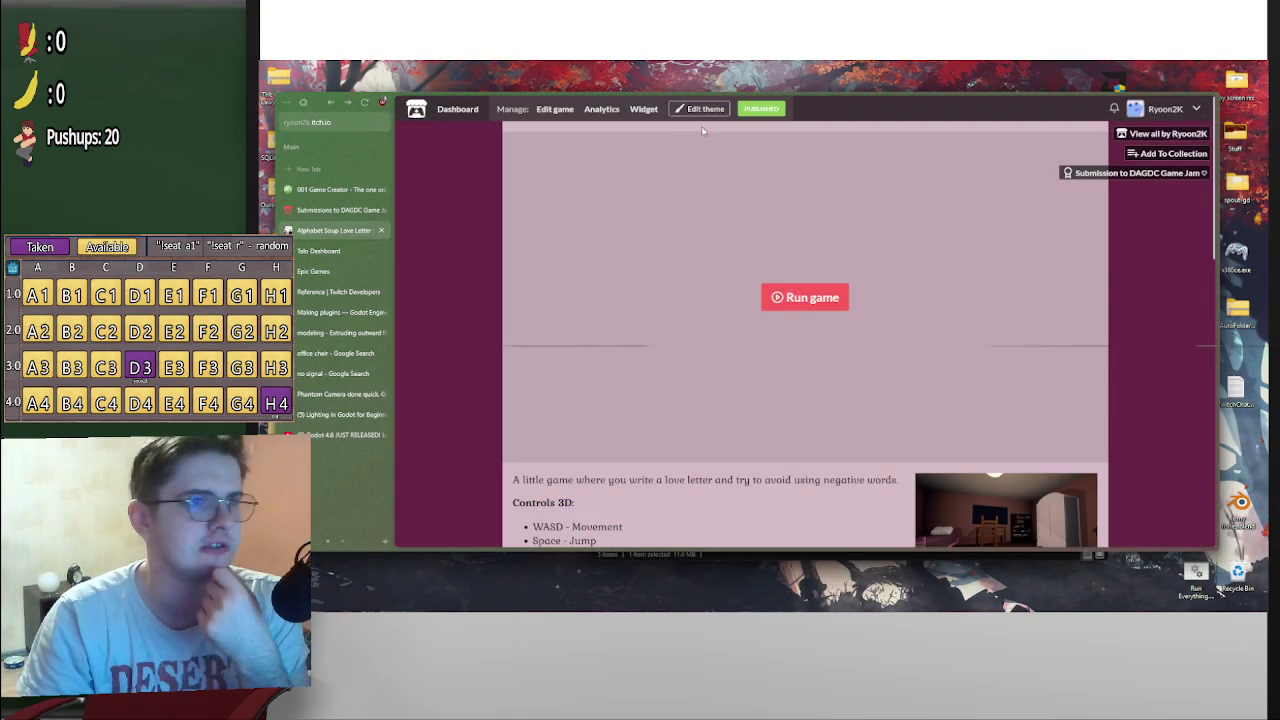
{"action": "left_click", "coordinate": [551, 109]}
Review the Edit game settings, leaving the project kind as HTML
{"action": "scroll", "coordinate": [681, 390], "scroll_direction": "down", "scroll_amount": 15}
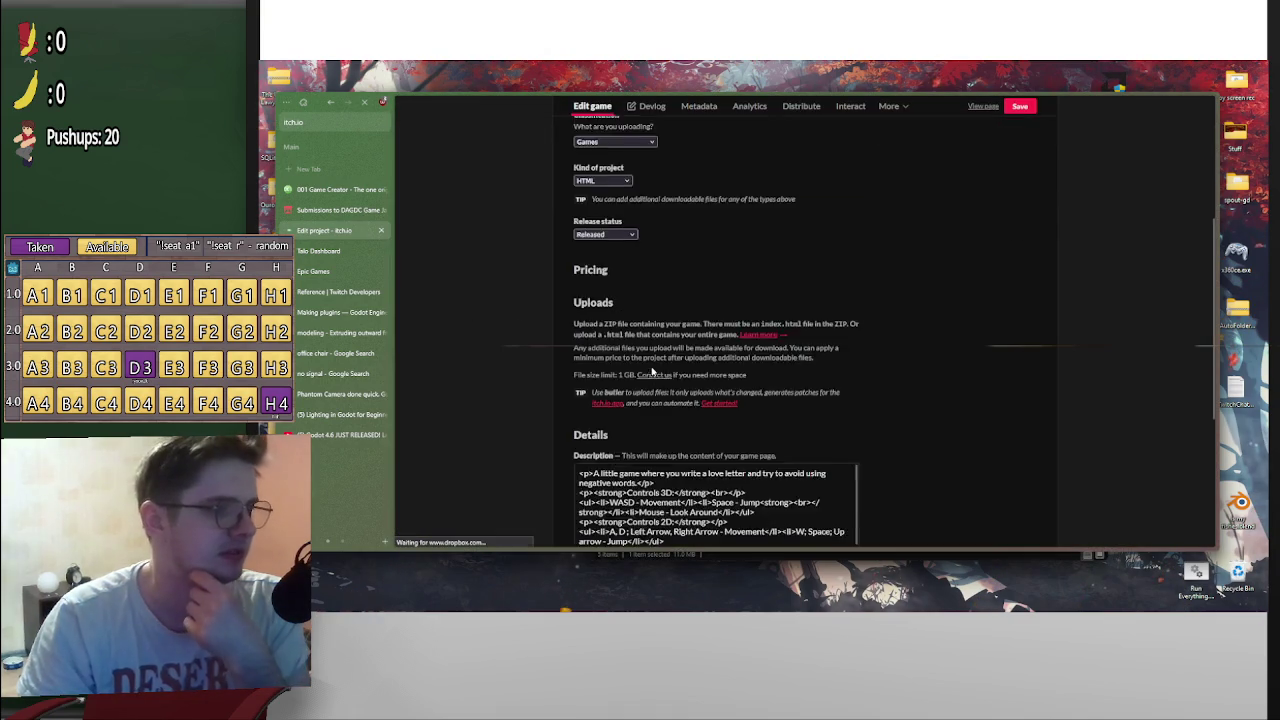
{"action": "scroll", "coordinate": [683, 399], "scroll_direction": "down", "scroll_amount": 2}
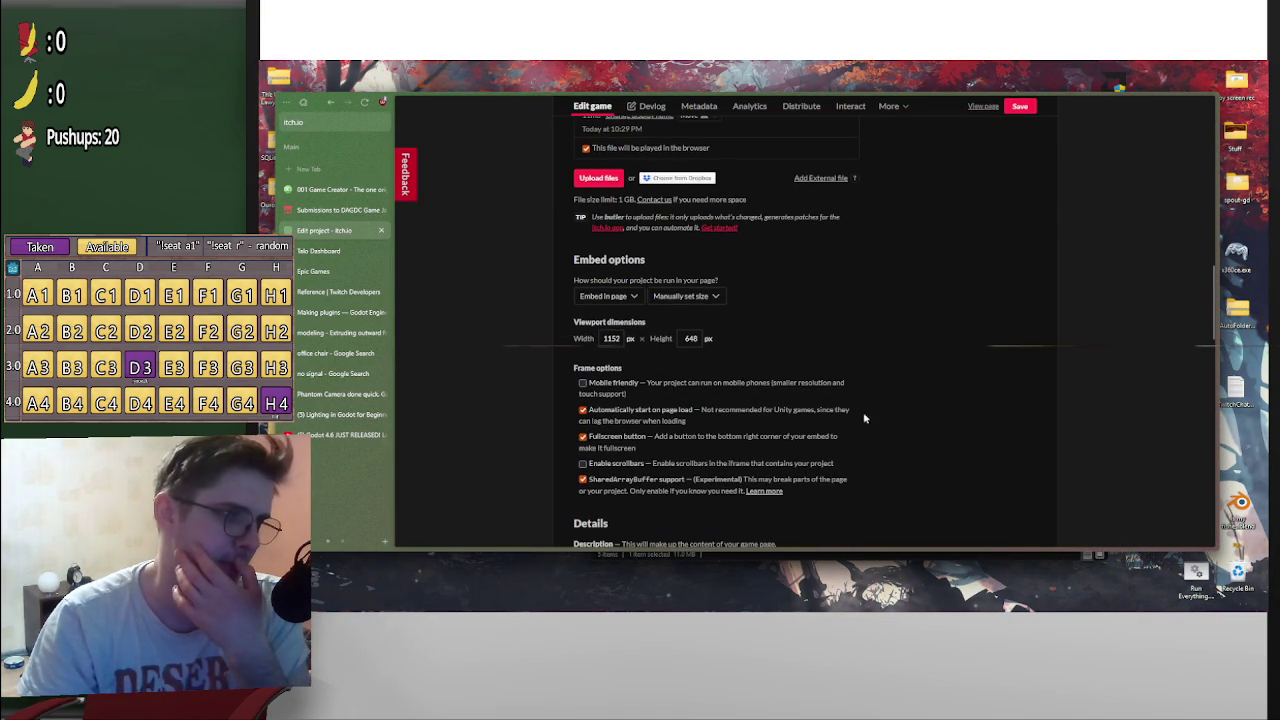
{"action": "scroll", "coordinate": [893, 409], "scroll_direction": "down", "scroll_amount": 2}
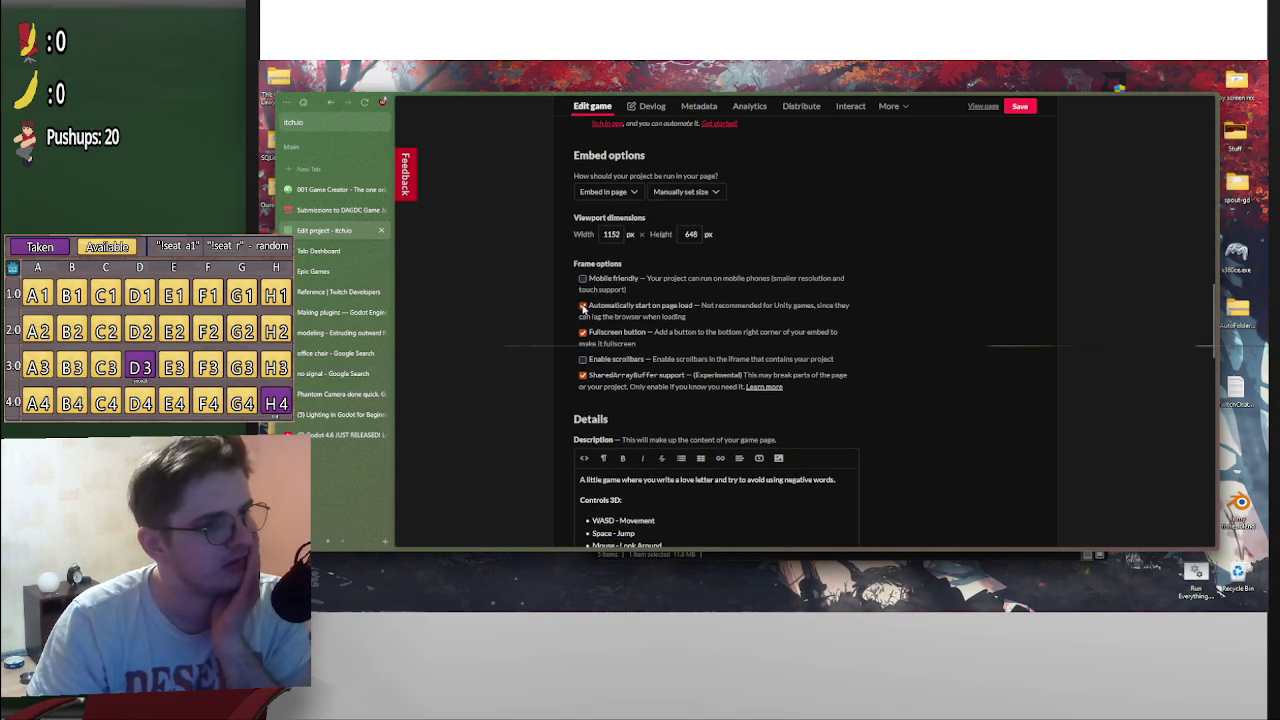
{"action": "scroll", "coordinate": [834, 417], "scroll_direction": "down", "scroll_amount": 10}
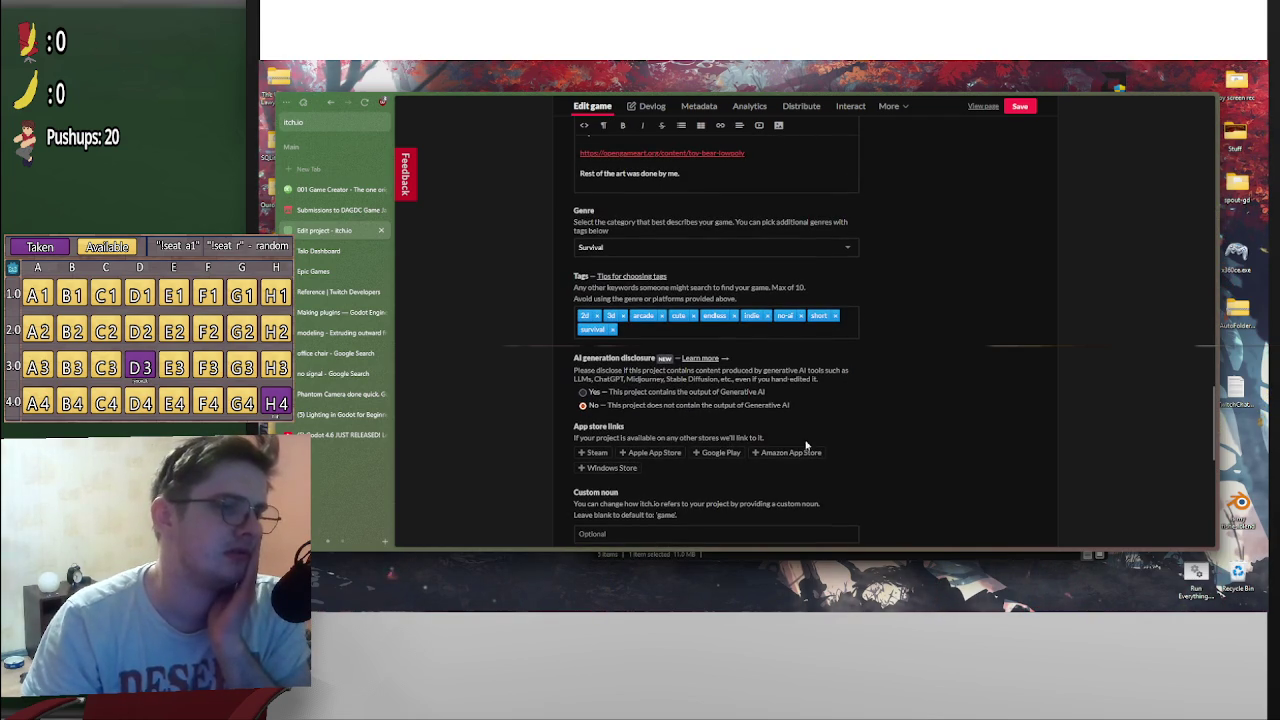
{"action": "scroll", "coordinate": [706, 437], "scroll_direction": "down", "scroll_amount": 5}
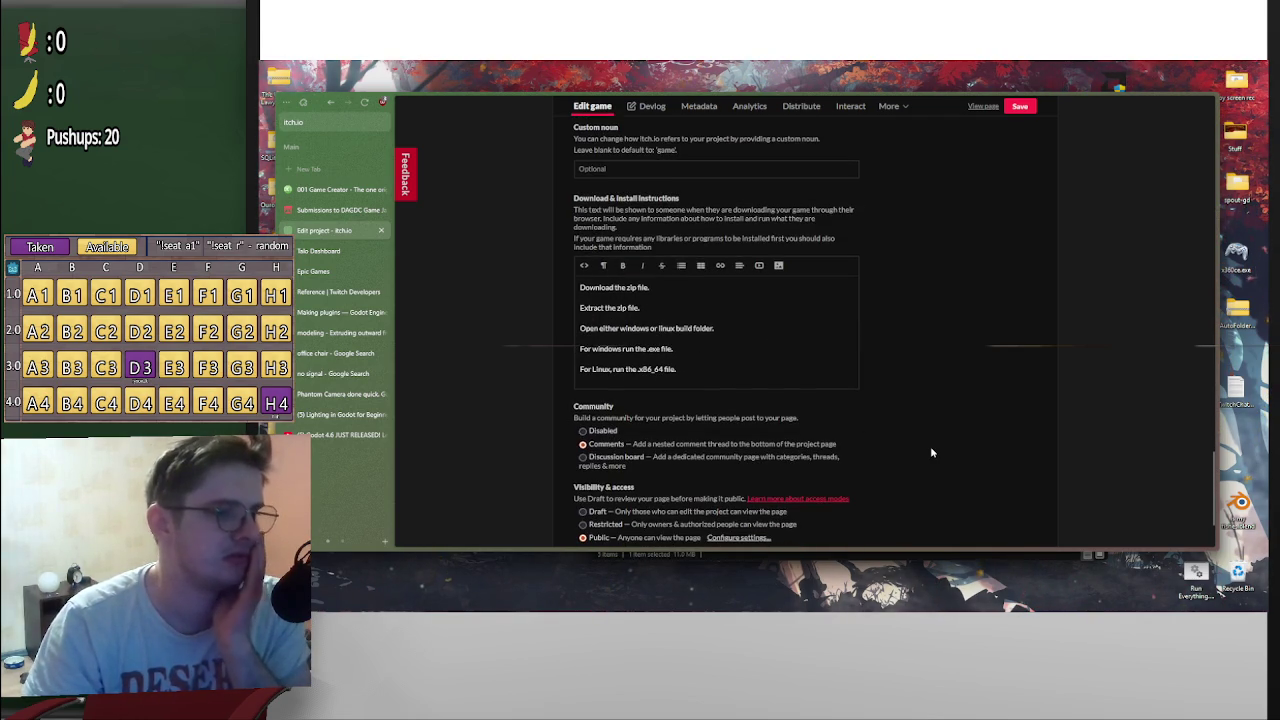
{"action": "scroll", "coordinate": [940, 451], "scroll_direction": "up", "scroll_amount": 15}
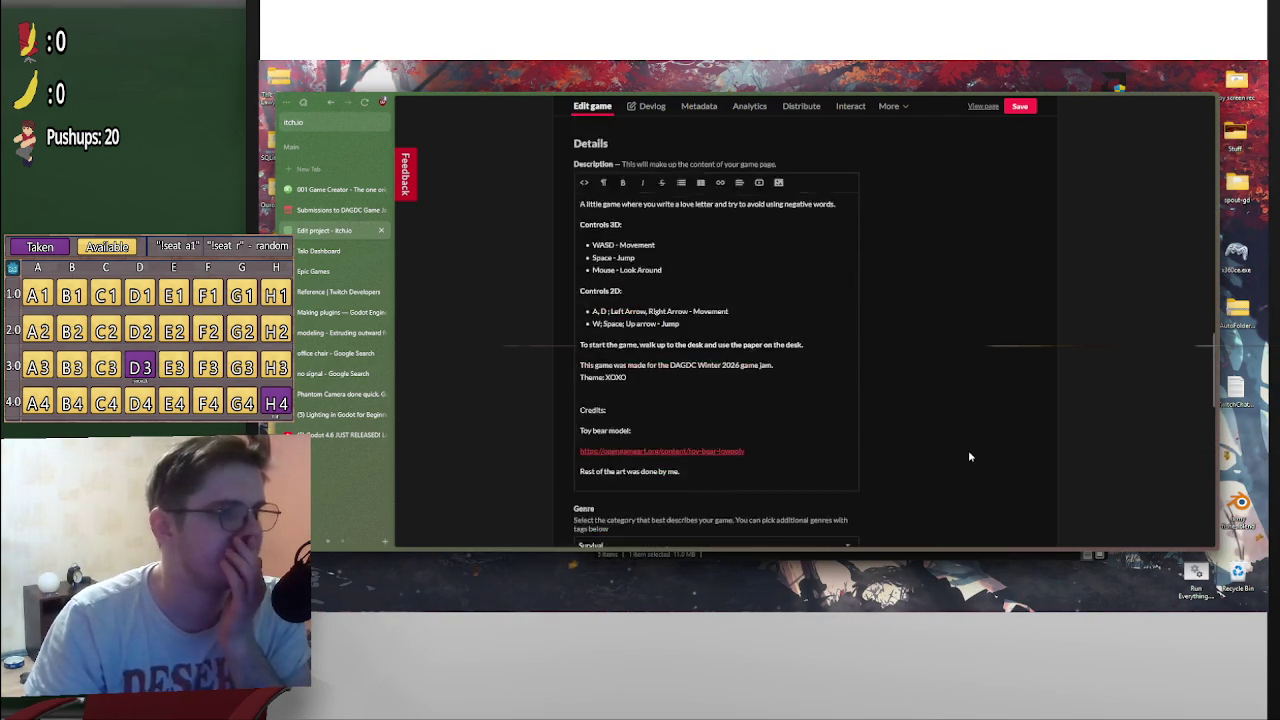
{"action": "scroll", "coordinate": [966, 453], "scroll_direction": "up", "scroll_amount": 10}
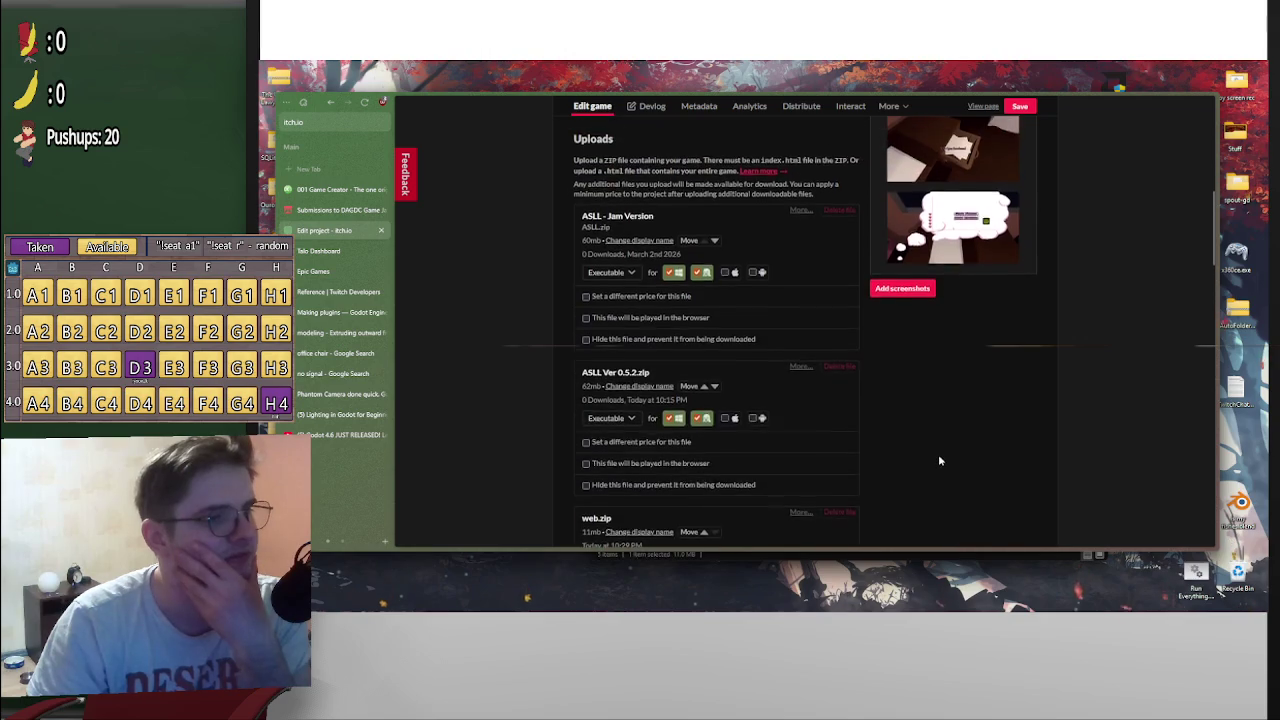
{"action": "scroll", "coordinate": [938, 462], "scroll_direction": "up", "scroll_amount": 6}
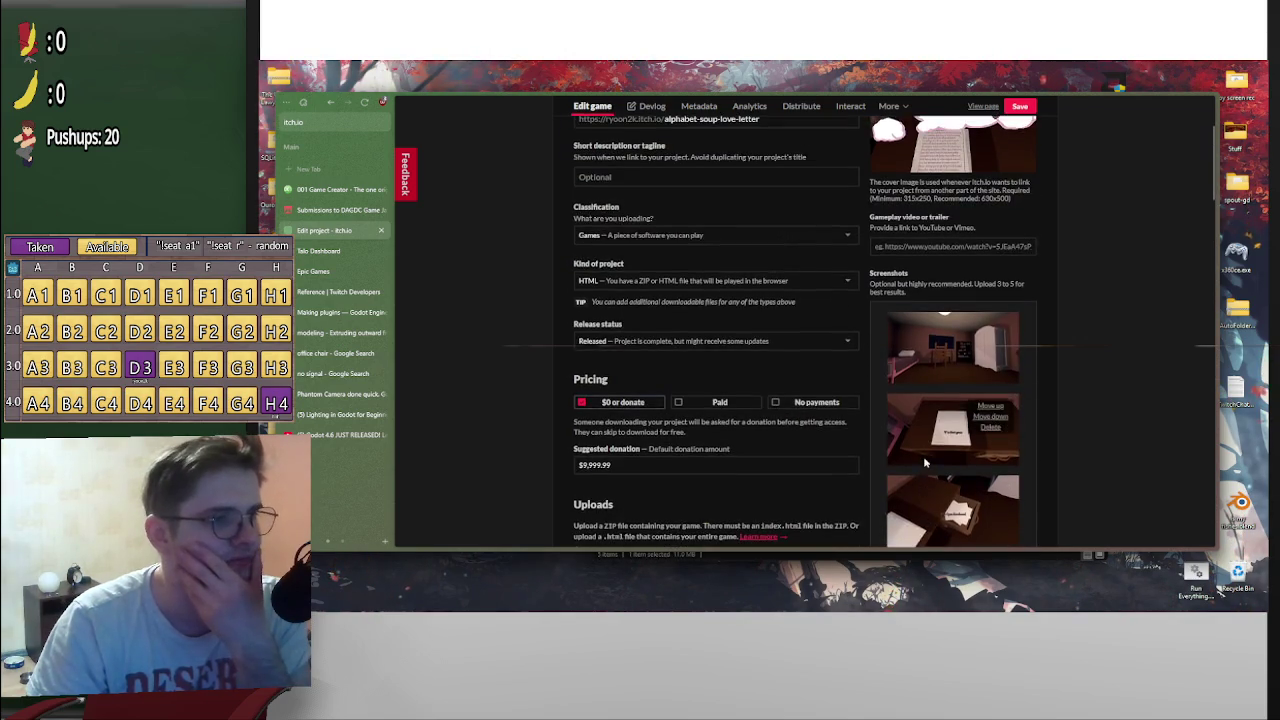
{"action": "scroll", "coordinate": [925, 462], "scroll_direction": "up", "scroll_amount": 2}
{"action": "scroll", "coordinate": [633, 287], "scroll_direction": "down", "scroll_amount": 3}
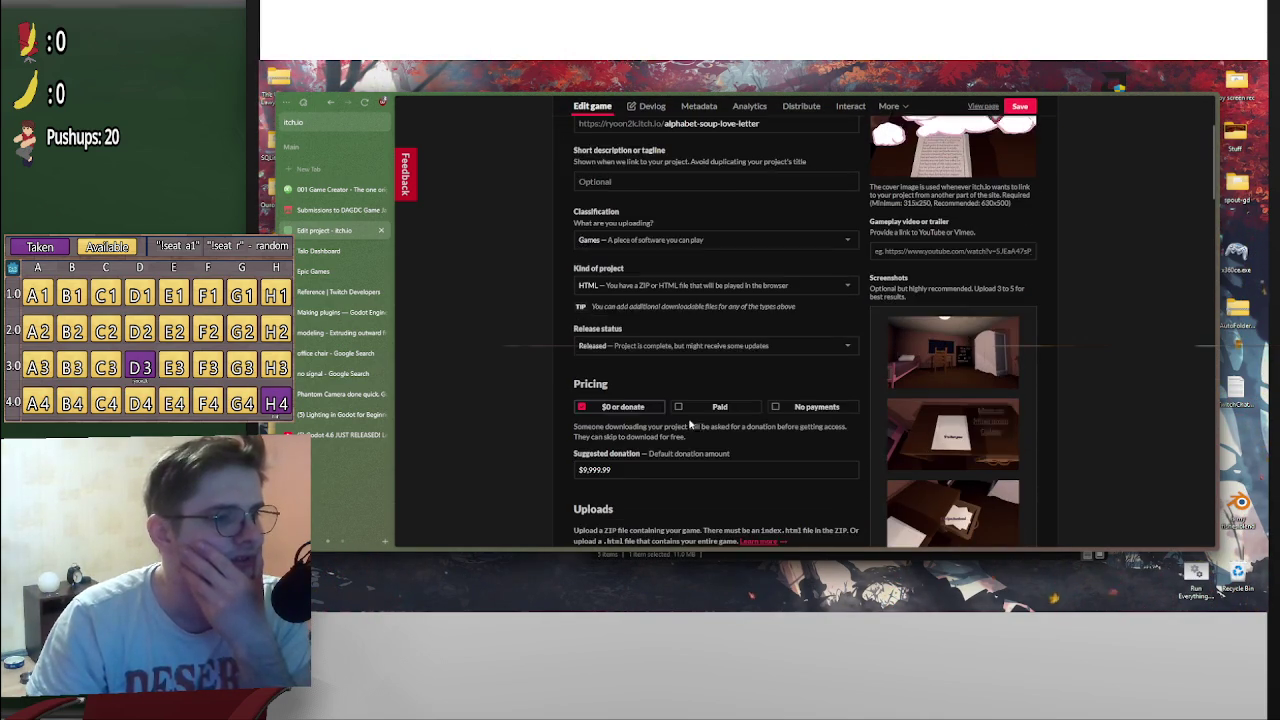
{"action": "left_click", "coordinate": [633, 283]}
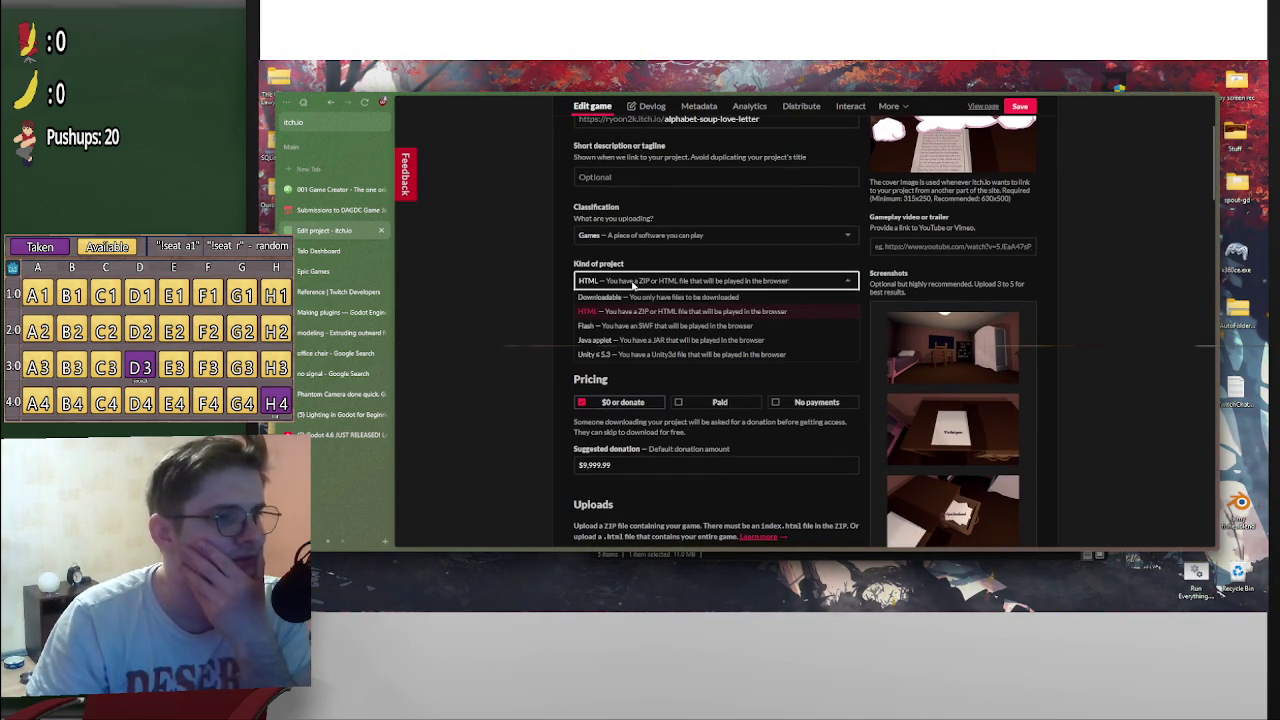
{"action": "left_click", "coordinate": [526, 288]}
Move web.zip up one place, above ASLL Ver 0.5.2 in the uploads
{"action": "scroll", "coordinate": [545, 341], "scroll_direction": "down", "scroll_amount": 3}
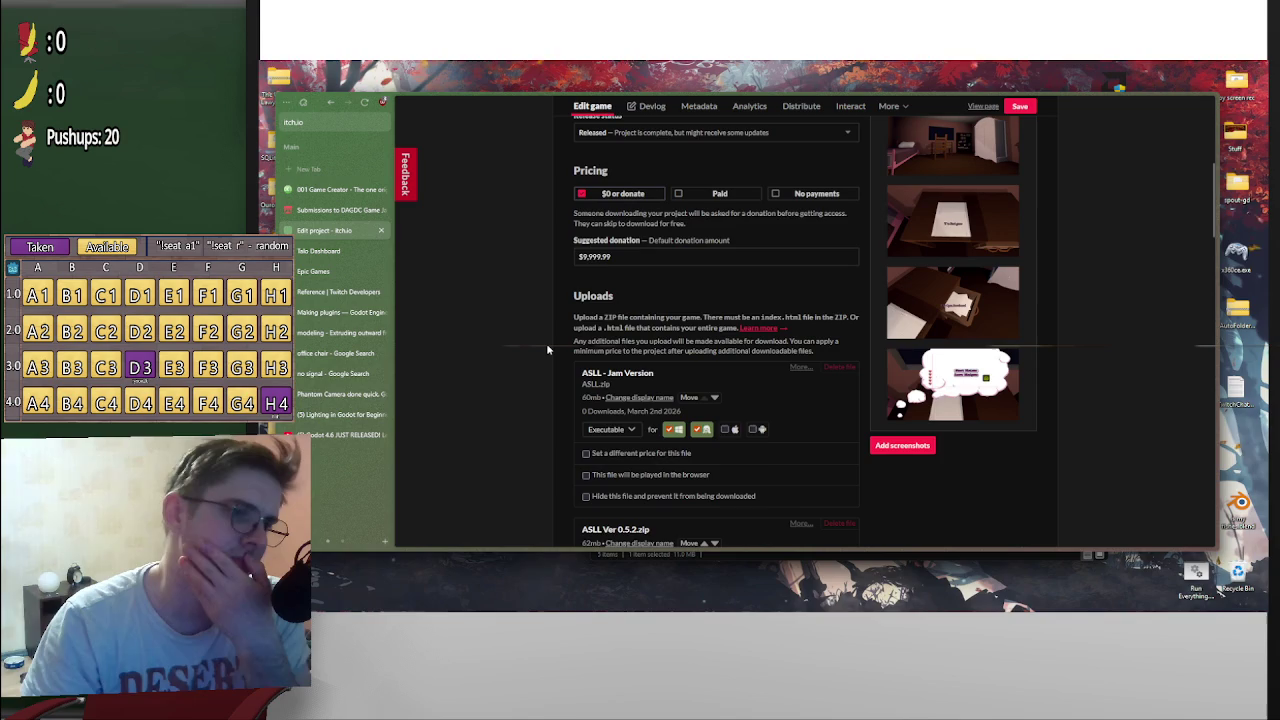
{"action": "scroll", "coordinate": [546, 345], "scroll_direction": "down", "scroll_amount": 2}
{"action": "scroll", "coordinate": [546, 351], "scroll_direction": "down", "scroll_amount": 2}
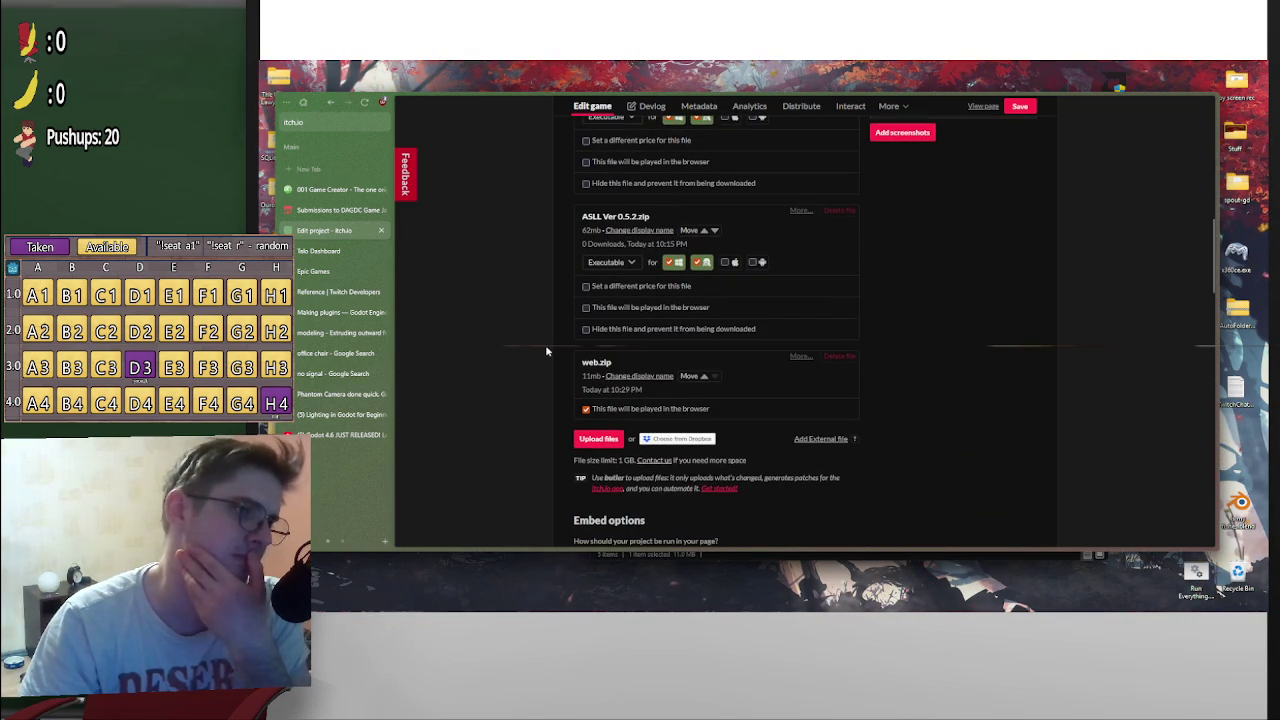
{"action": "scroll", "coordinate": [546, 351], "scroll_direction": "down", "scroll_amount": 1}
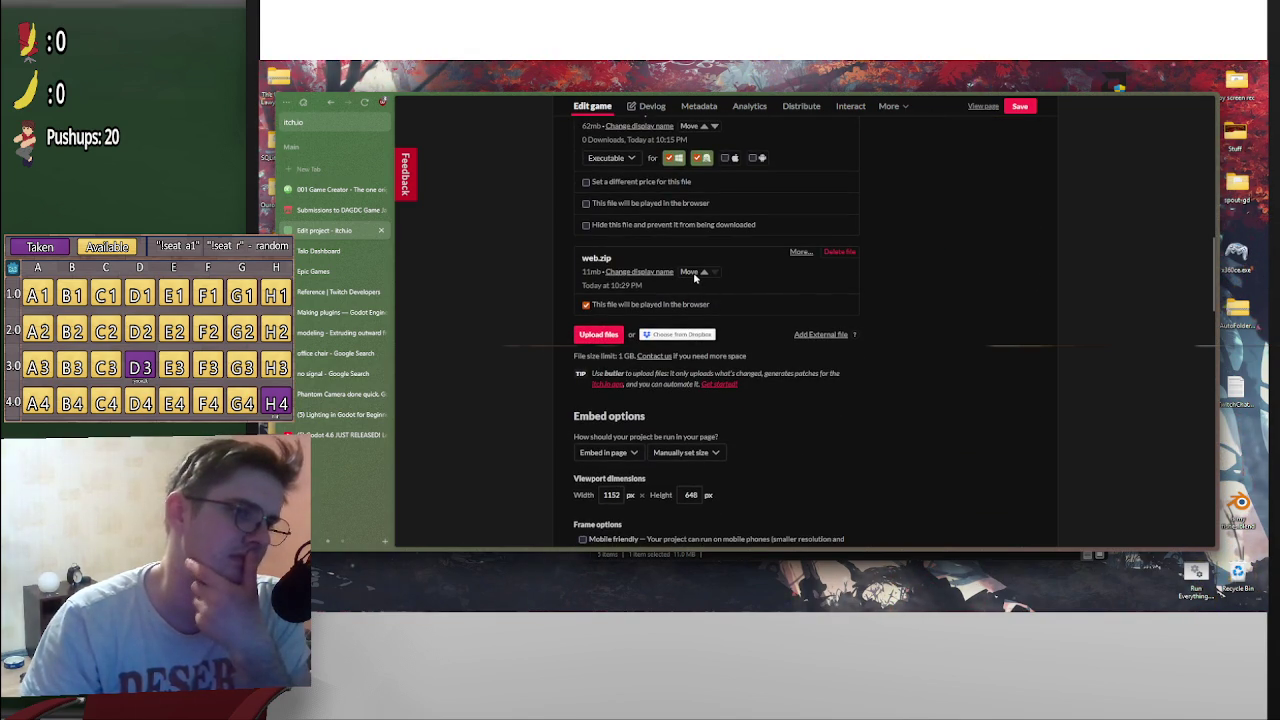
{"action": "scroll", "coordinate": [705, 300], "scroll_direction": "up", "scroll_amount": 1}
{"action": "left_click", "coordinate": [704, 320]}
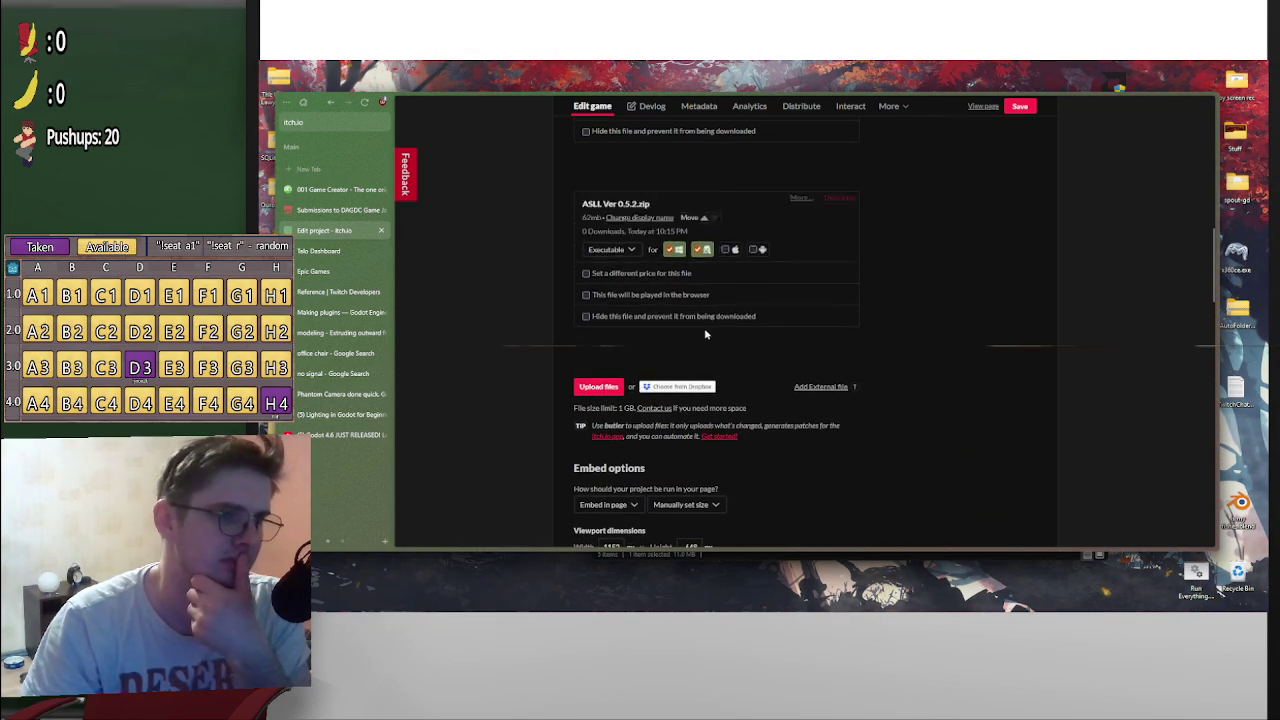
Move web.zip to the top of the uploads list
{"action": "scroll", "coordinate": [706, 335], "scroll_direction": "up", "scroll_amount": 3}
{"action": "left_click", "coordinate": [703, 387]}
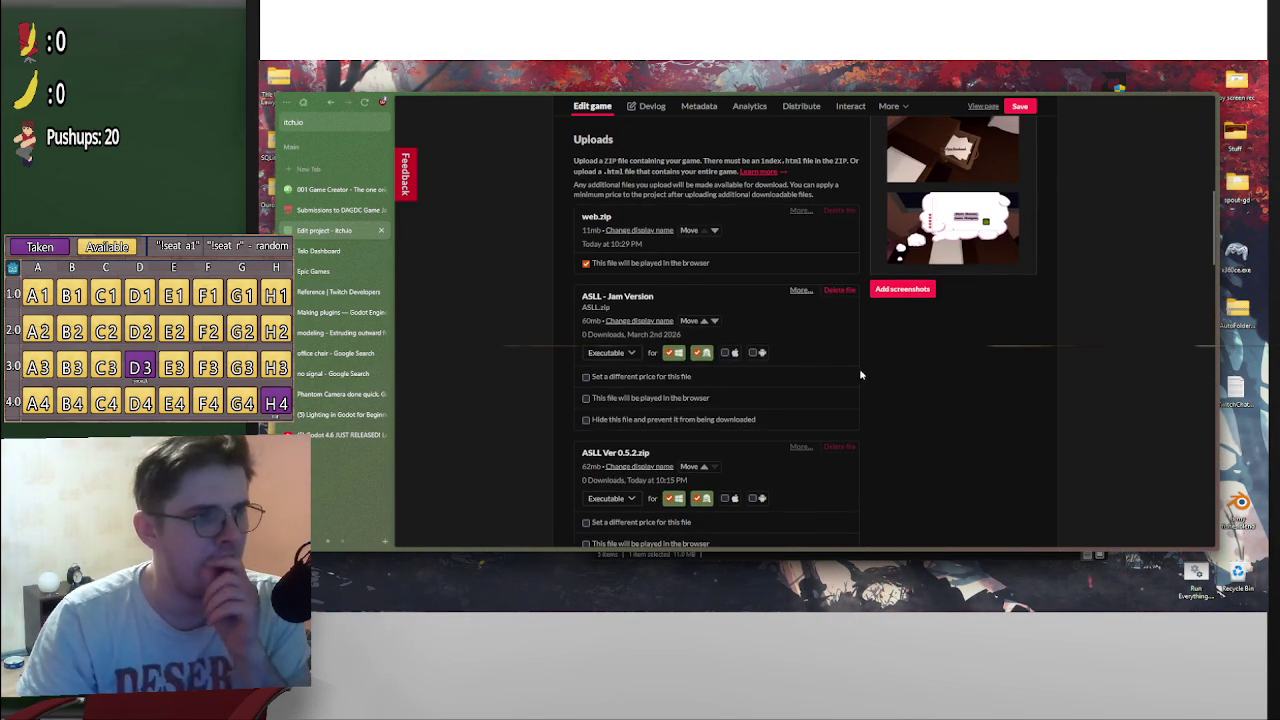
{"action": "scroll", "coordinate": [865, 369], "scroll_direction": "down", "scroll_amount": 2}
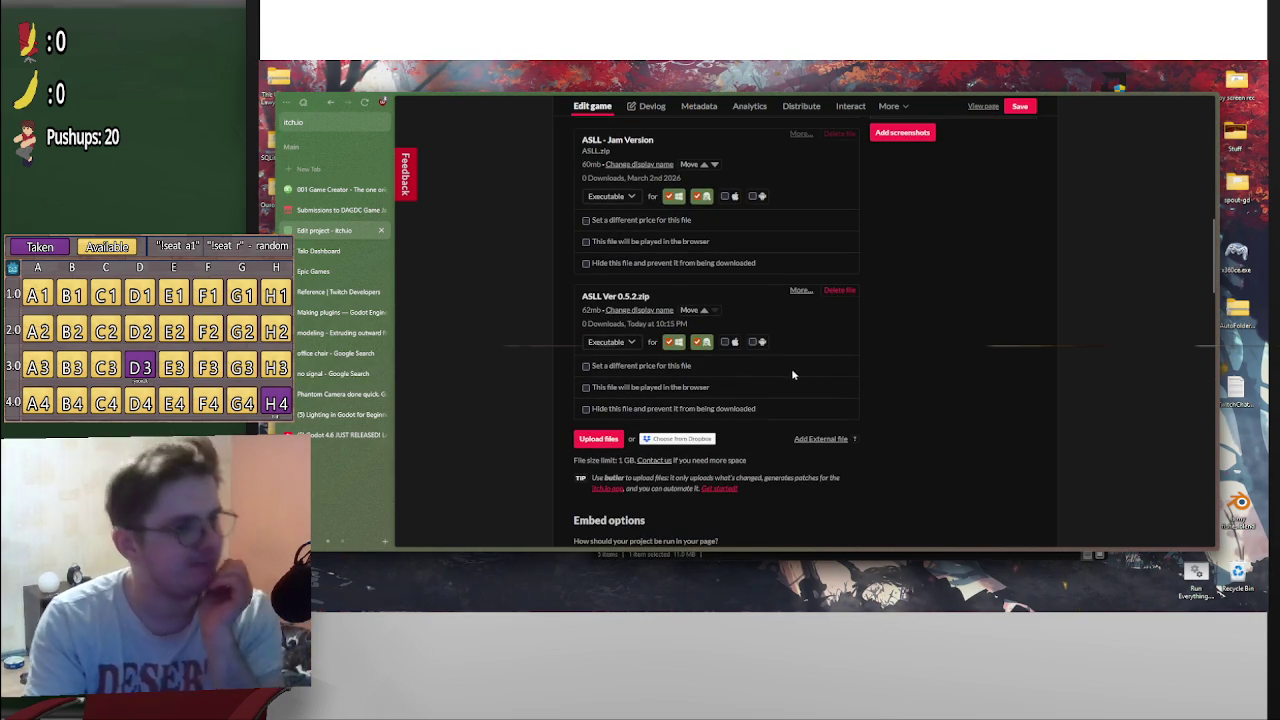
{"action": "scroll", "coordinate": [907, 397], "scroll_direction": "down", "scroll_amount": 2}
{"action": "scroll", "coordinate": [750, 430], "scroll_direction": "down", "scroll_amount": 1}
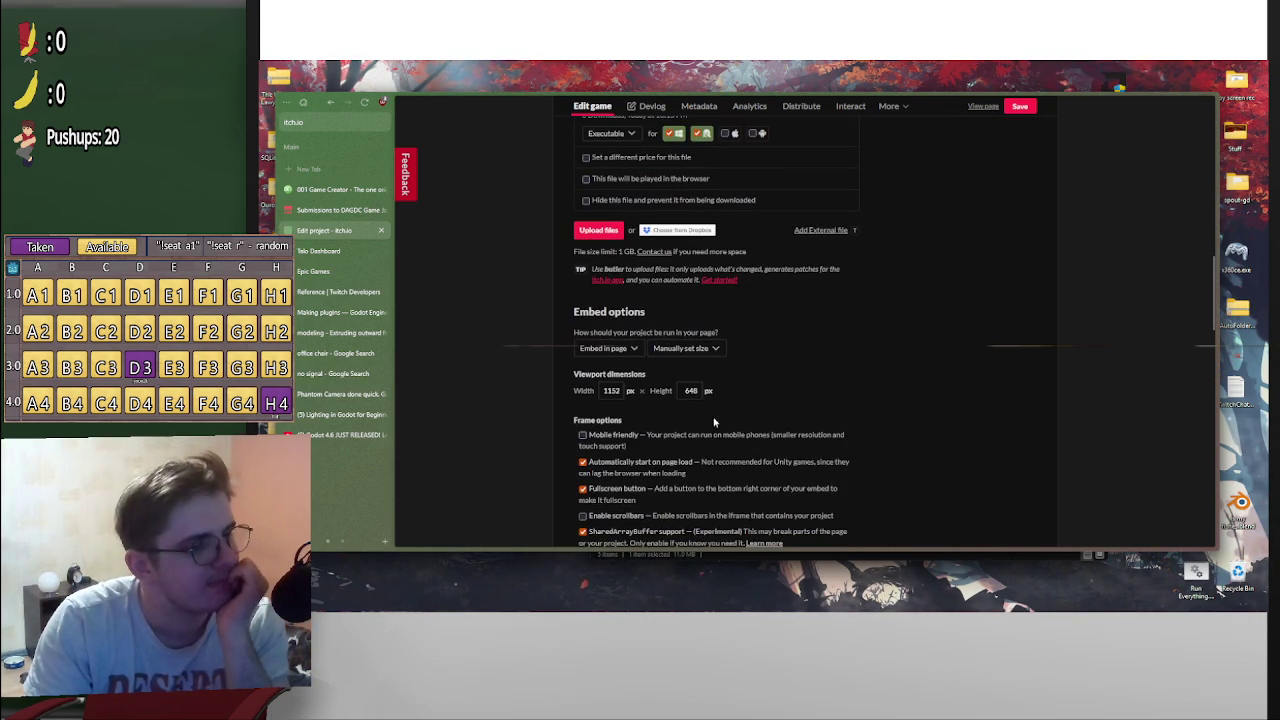
Set the embed option to 'Click to launch in fullscreen' and save the game page
{"action": "left_click", "coordinate": [631, 350]}
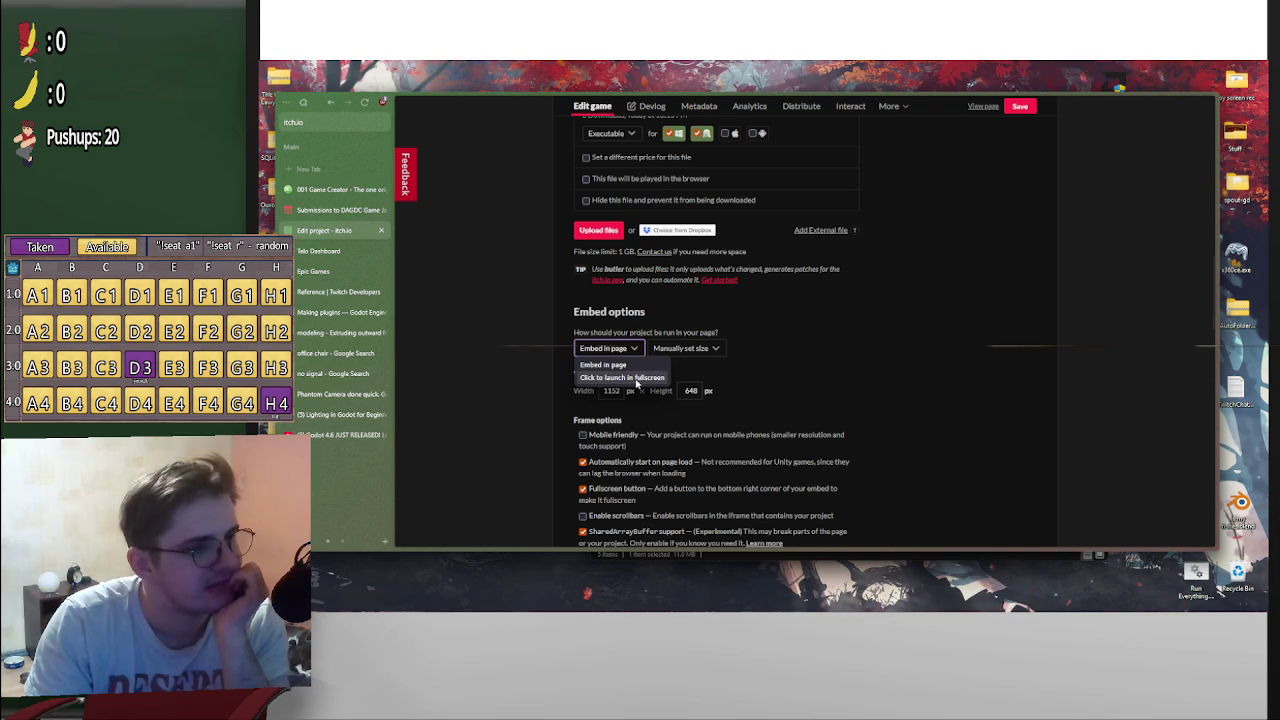
{"action": "left_click", "coordinate": [636, 378]}
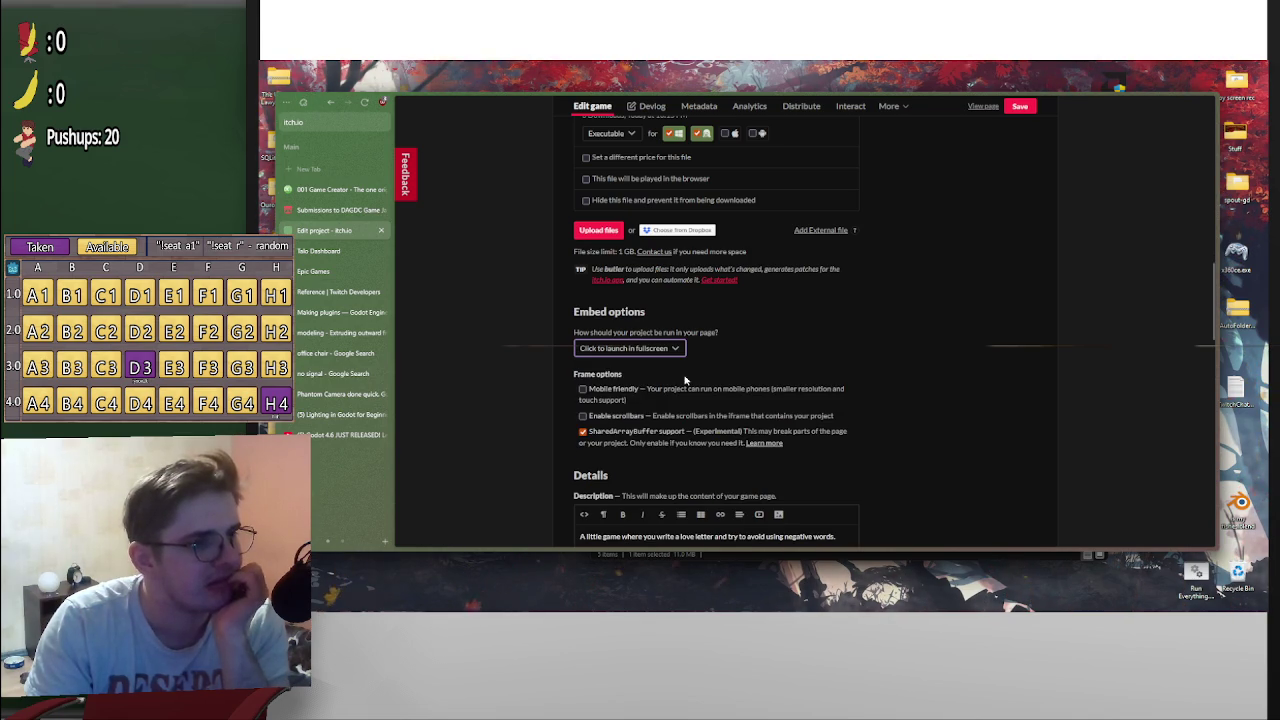
{"action": "left_click", "coordinate": [643, 352]}
{"action": "left_click", "coordinate": [752, 339]}
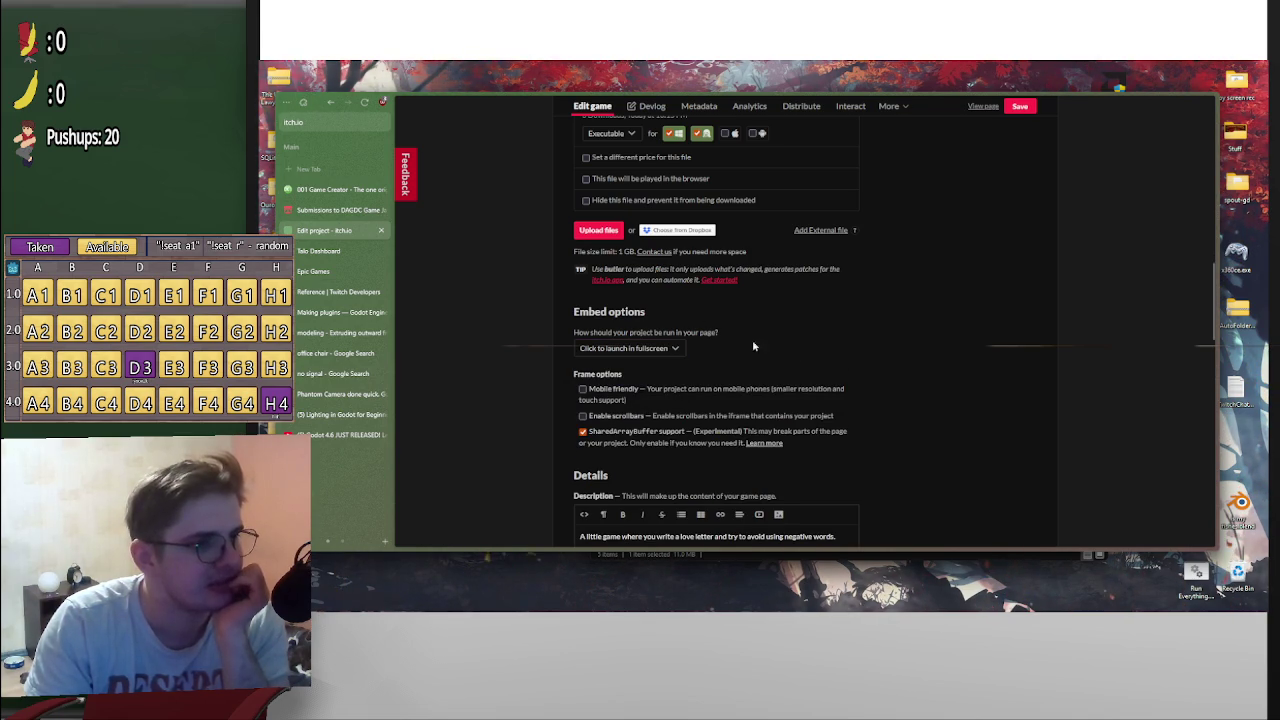
{"action": "left_click", "coordinate": [1017, 108]}
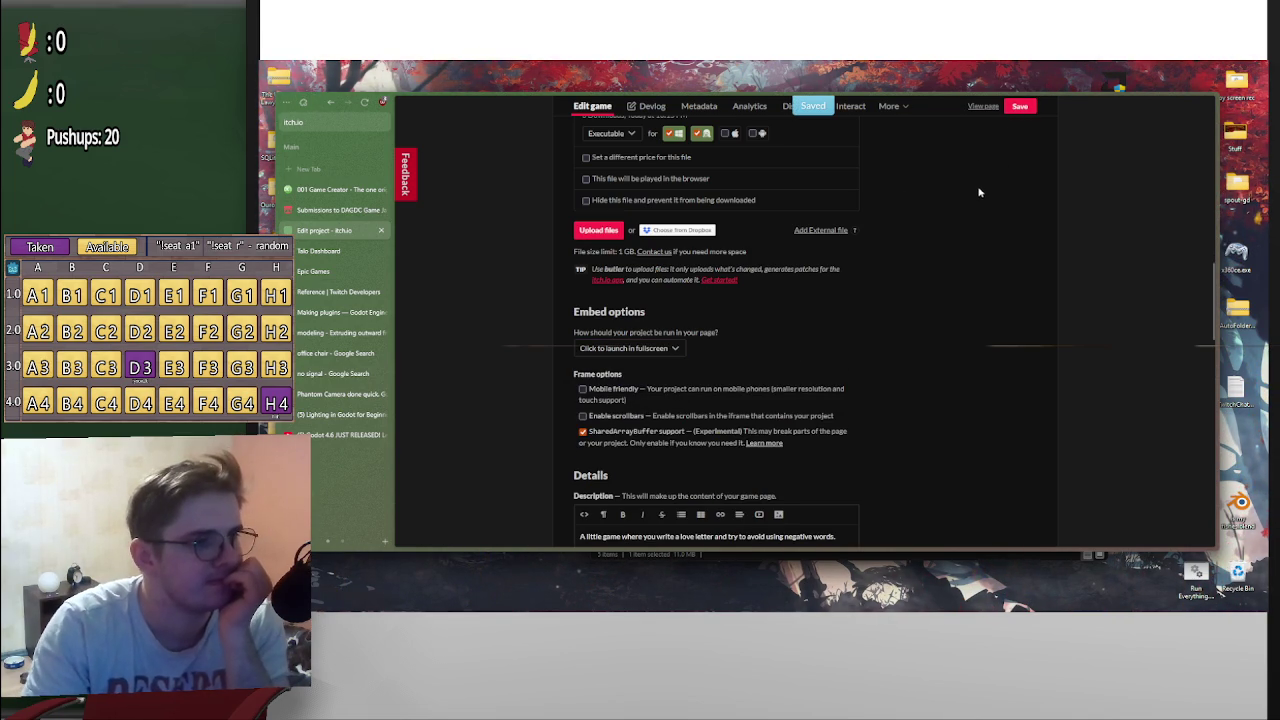